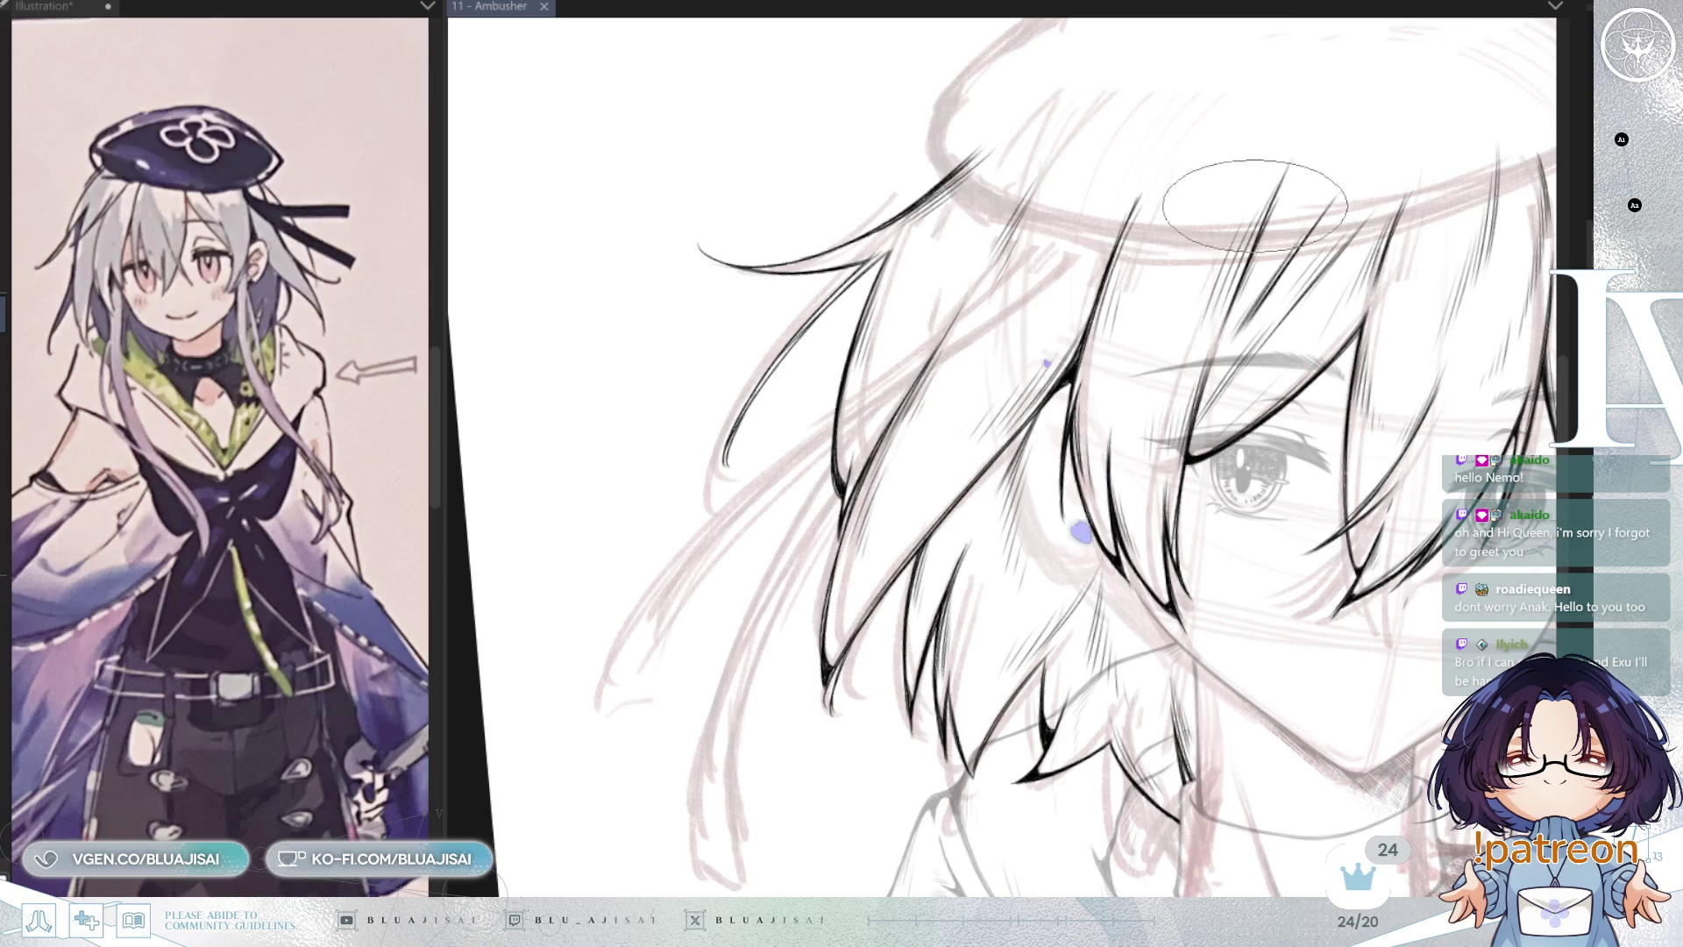
Step: Zoom and rotate the view onto the hair strands and face area
left_click_drag(1255, 206, 1354, 259)
left_click_drag(888, 359, 1014, 188)
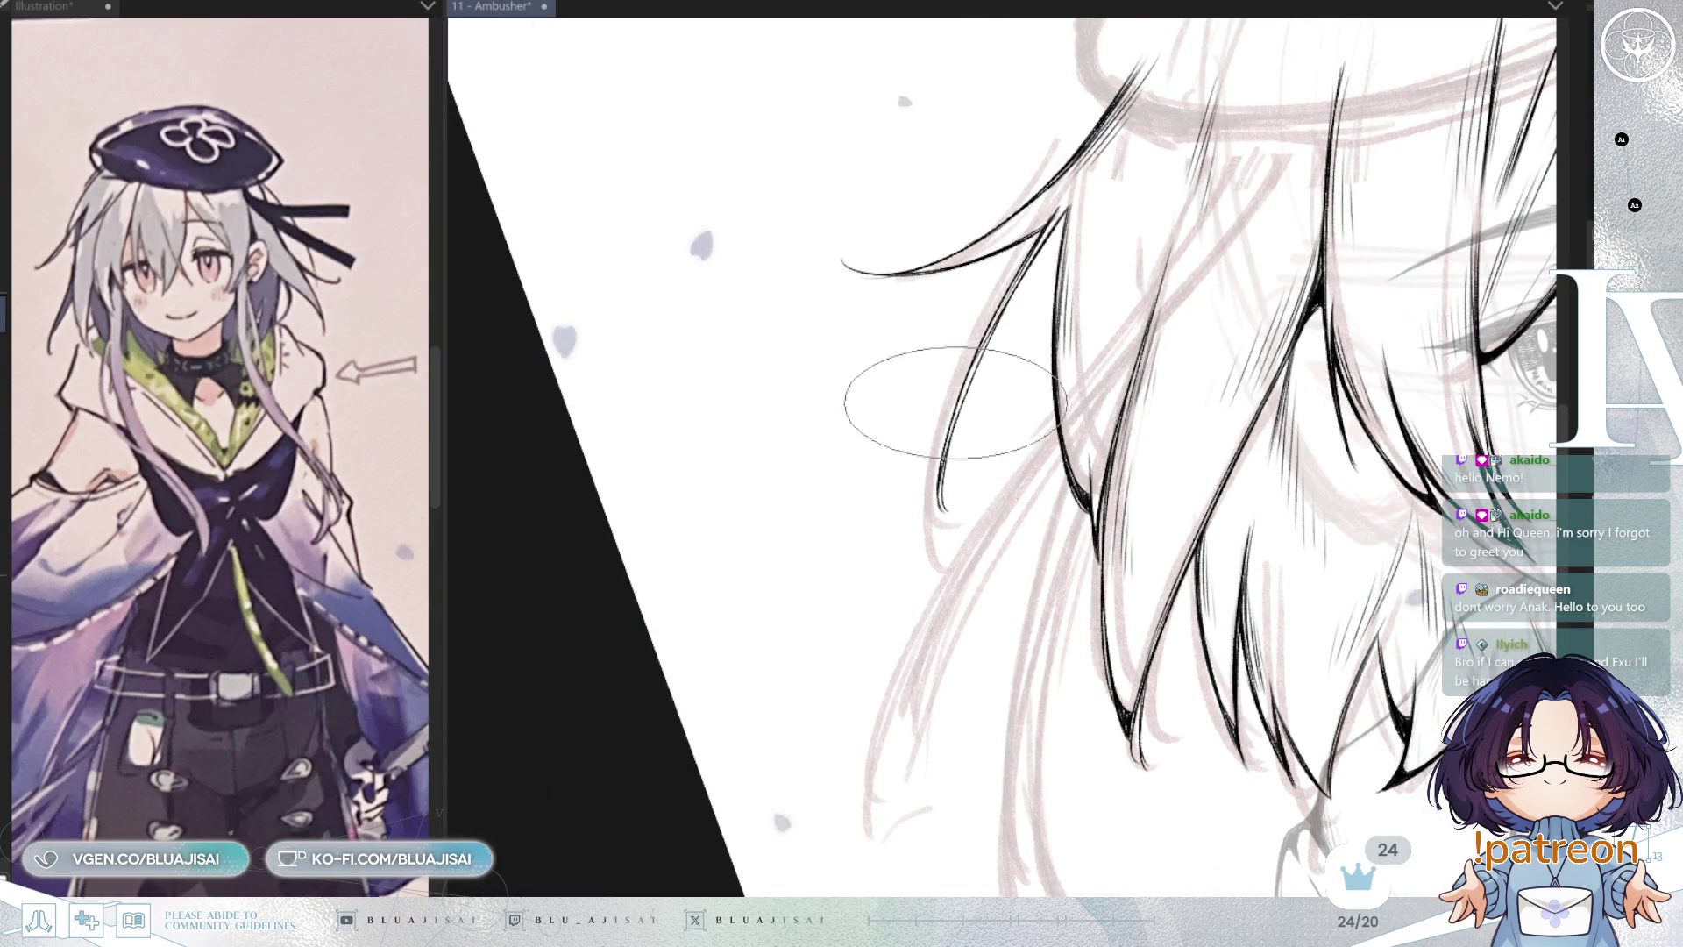
mouse_move(947, 451)
left_mouse_down()
mouse_move(1418, 469)
mouse_move(999, 436)
left_mouse_up()
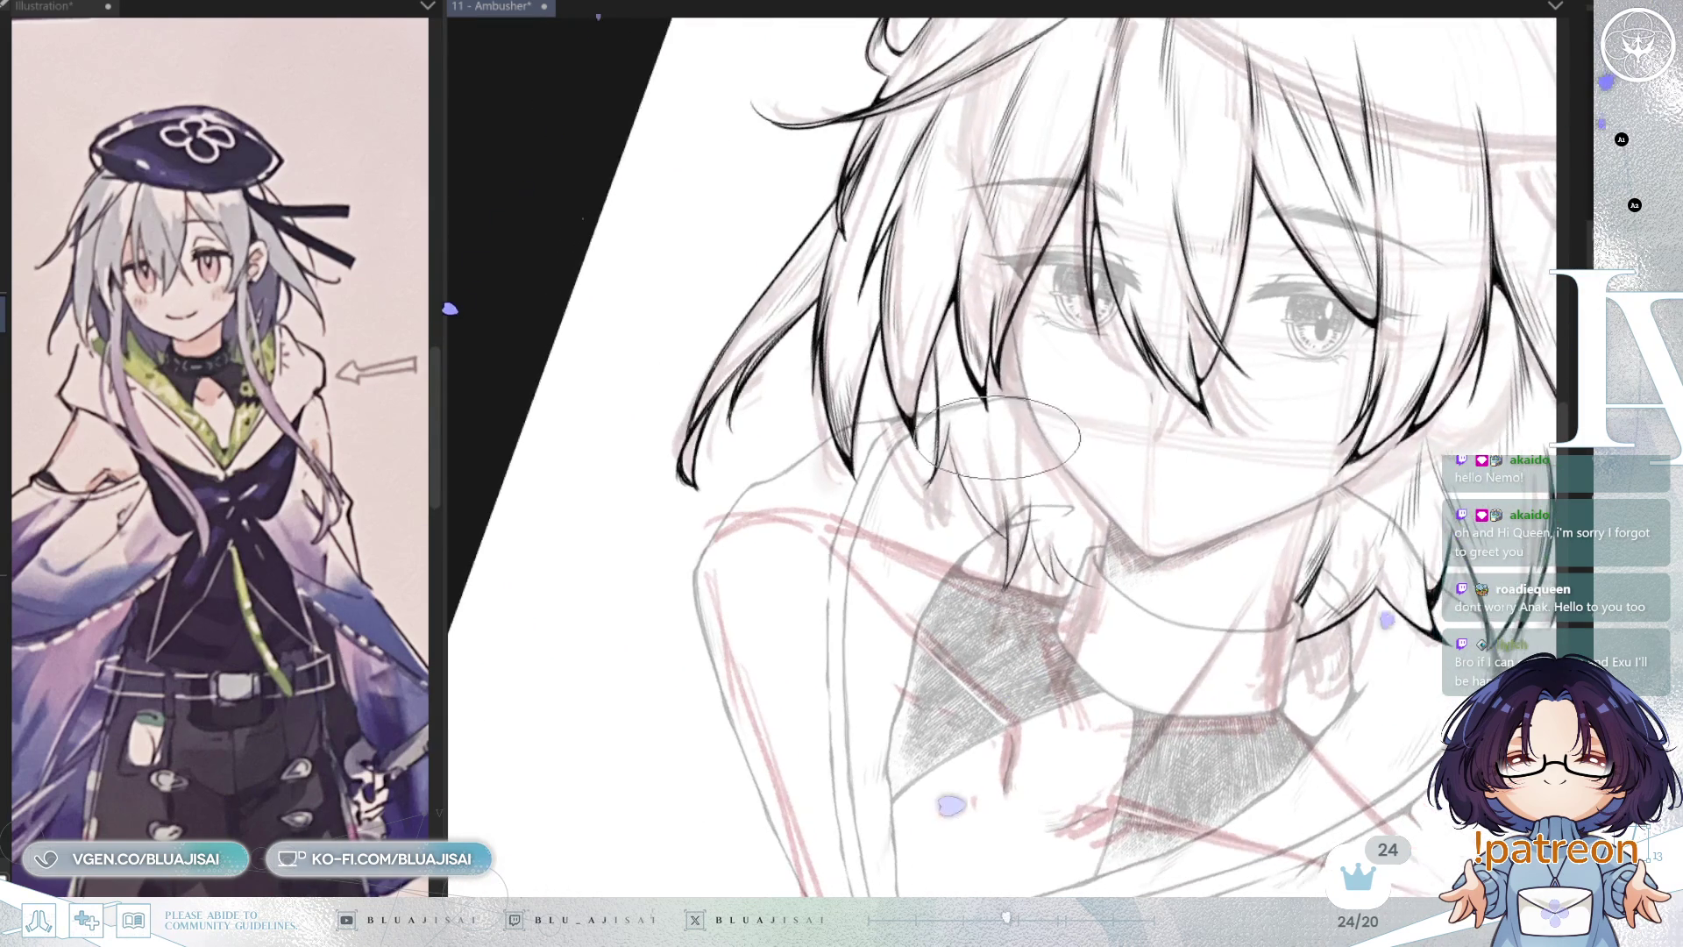
scroll(965, 412, "up", 1)
scroll(929, 333, "up", 2)
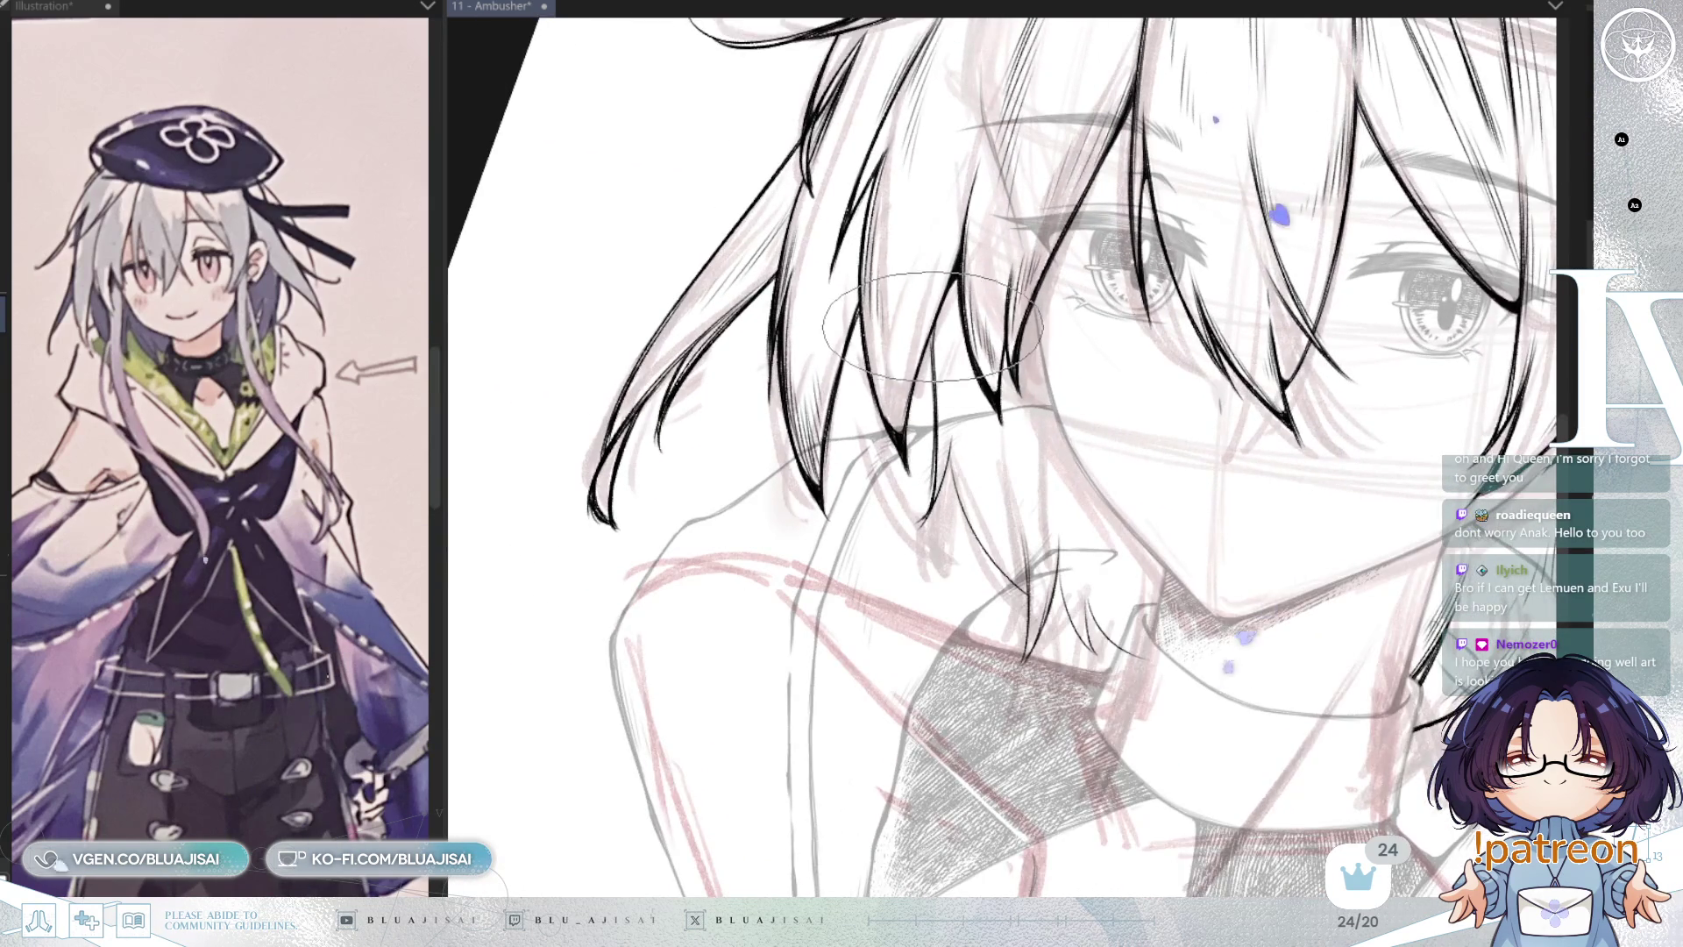
scroll(933, 327, "up", 1)
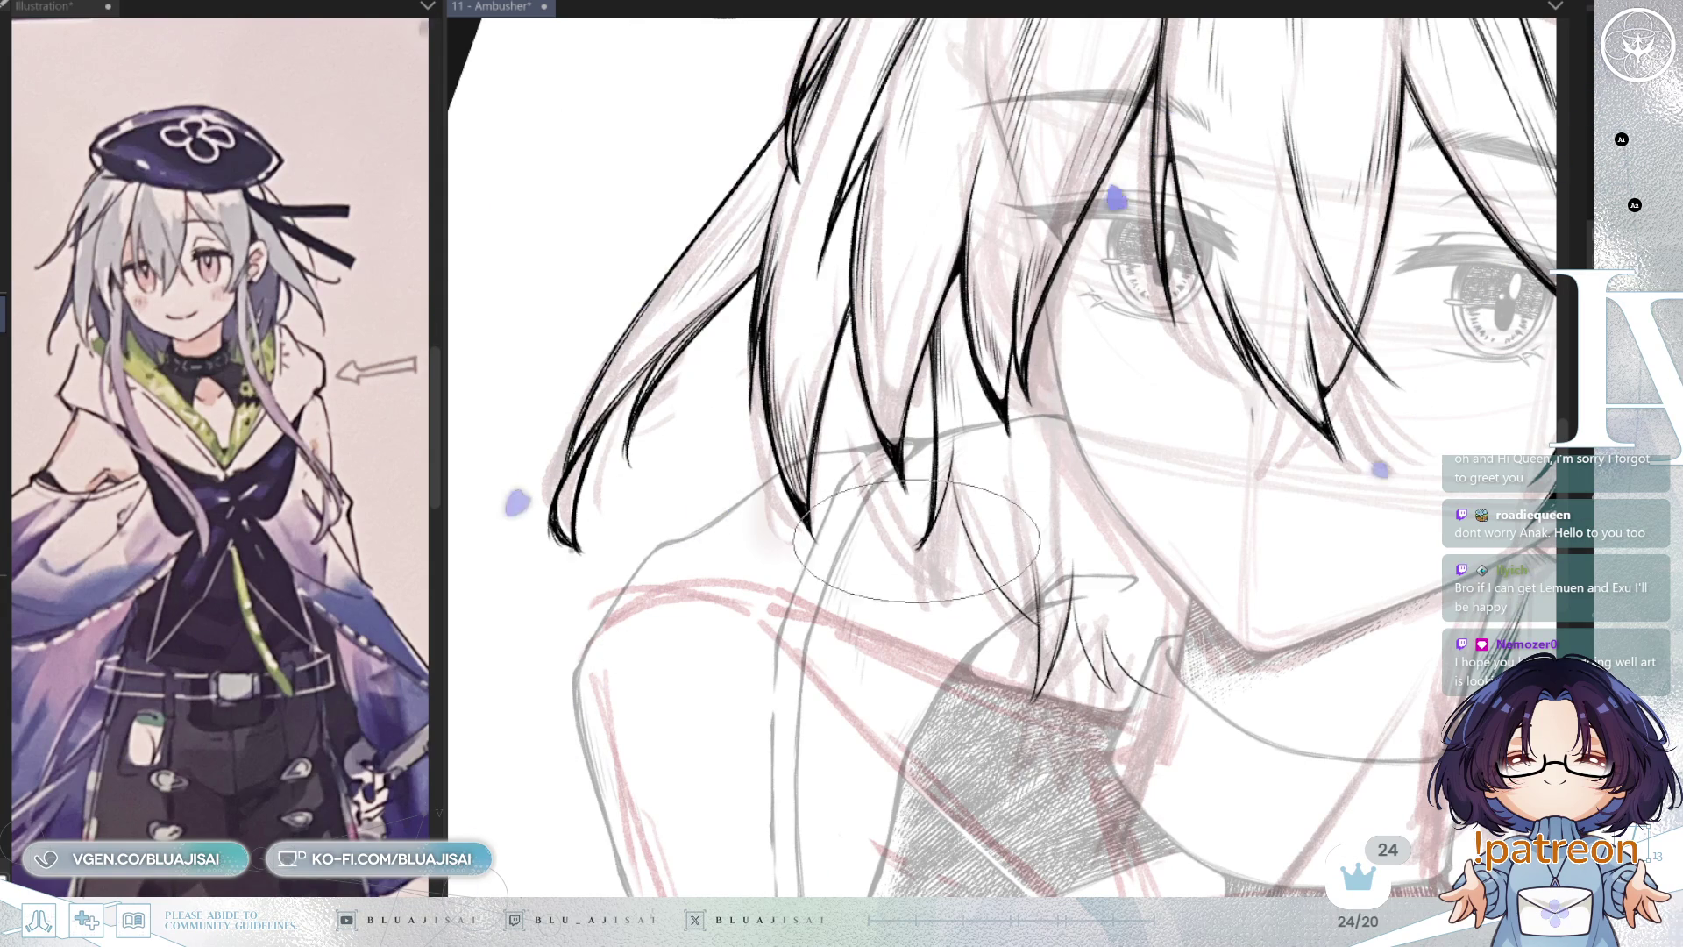
Step: Mirror and tilt the canvas to check and ink new strands near the chin
key("h")
left_click_drag(1109, 508, 1124, 422)
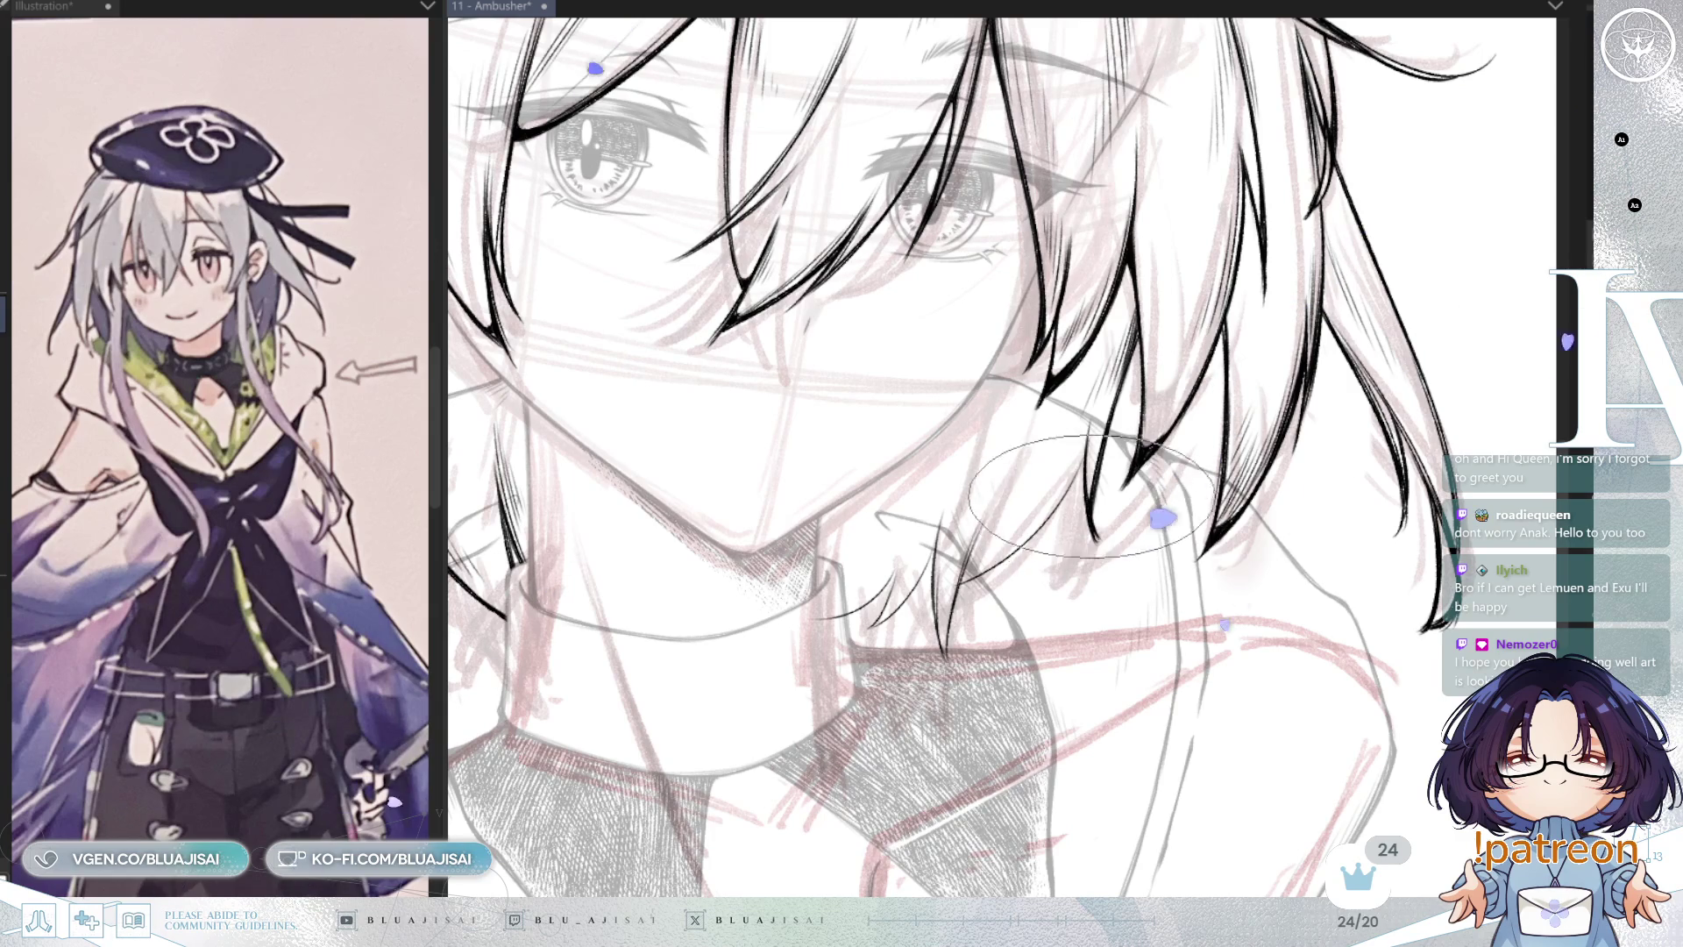
left_click_drag(1091, 518, 1098, 400)
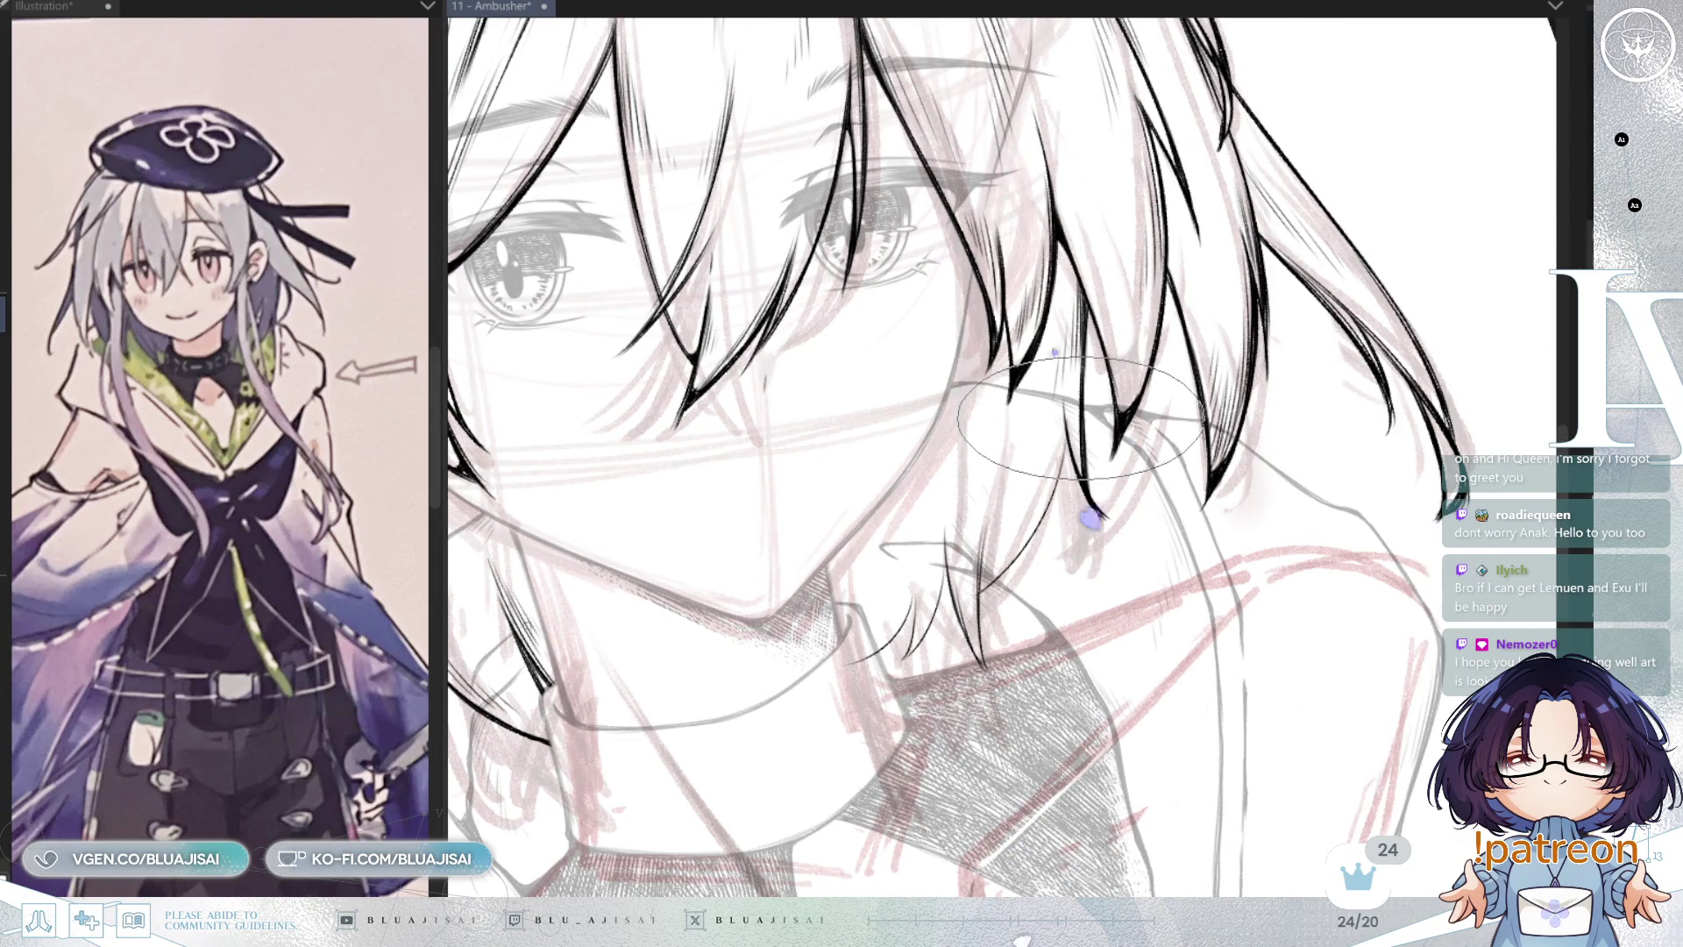
left_click_drag(1078, 421, 955, 403)
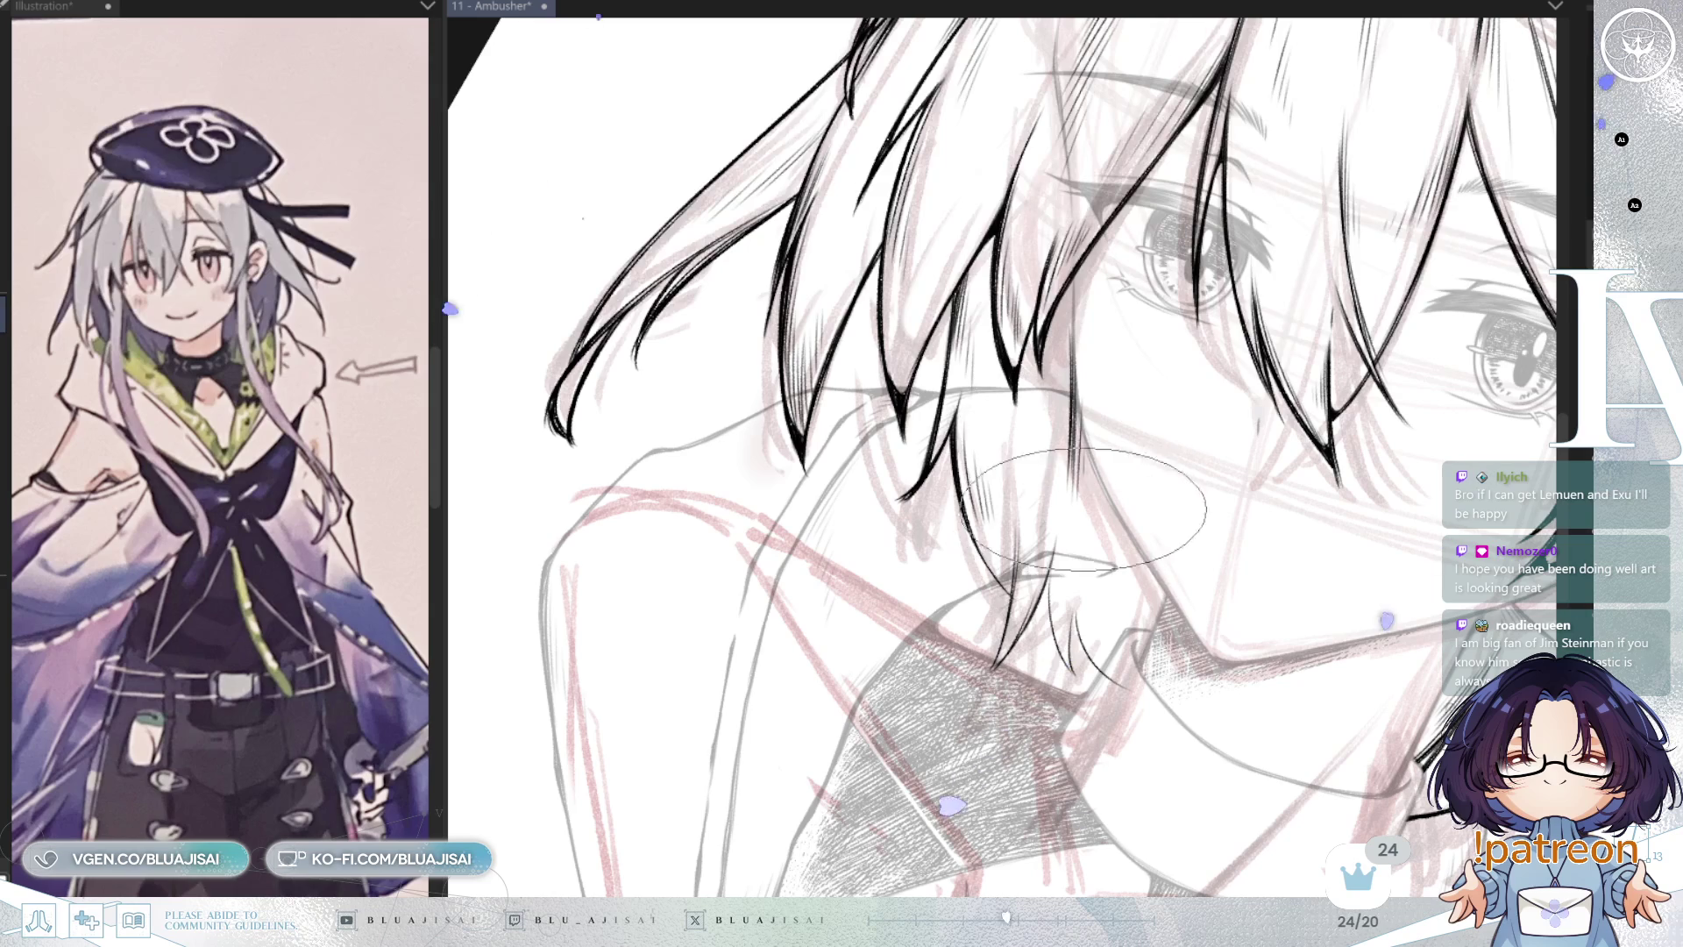
key("h")
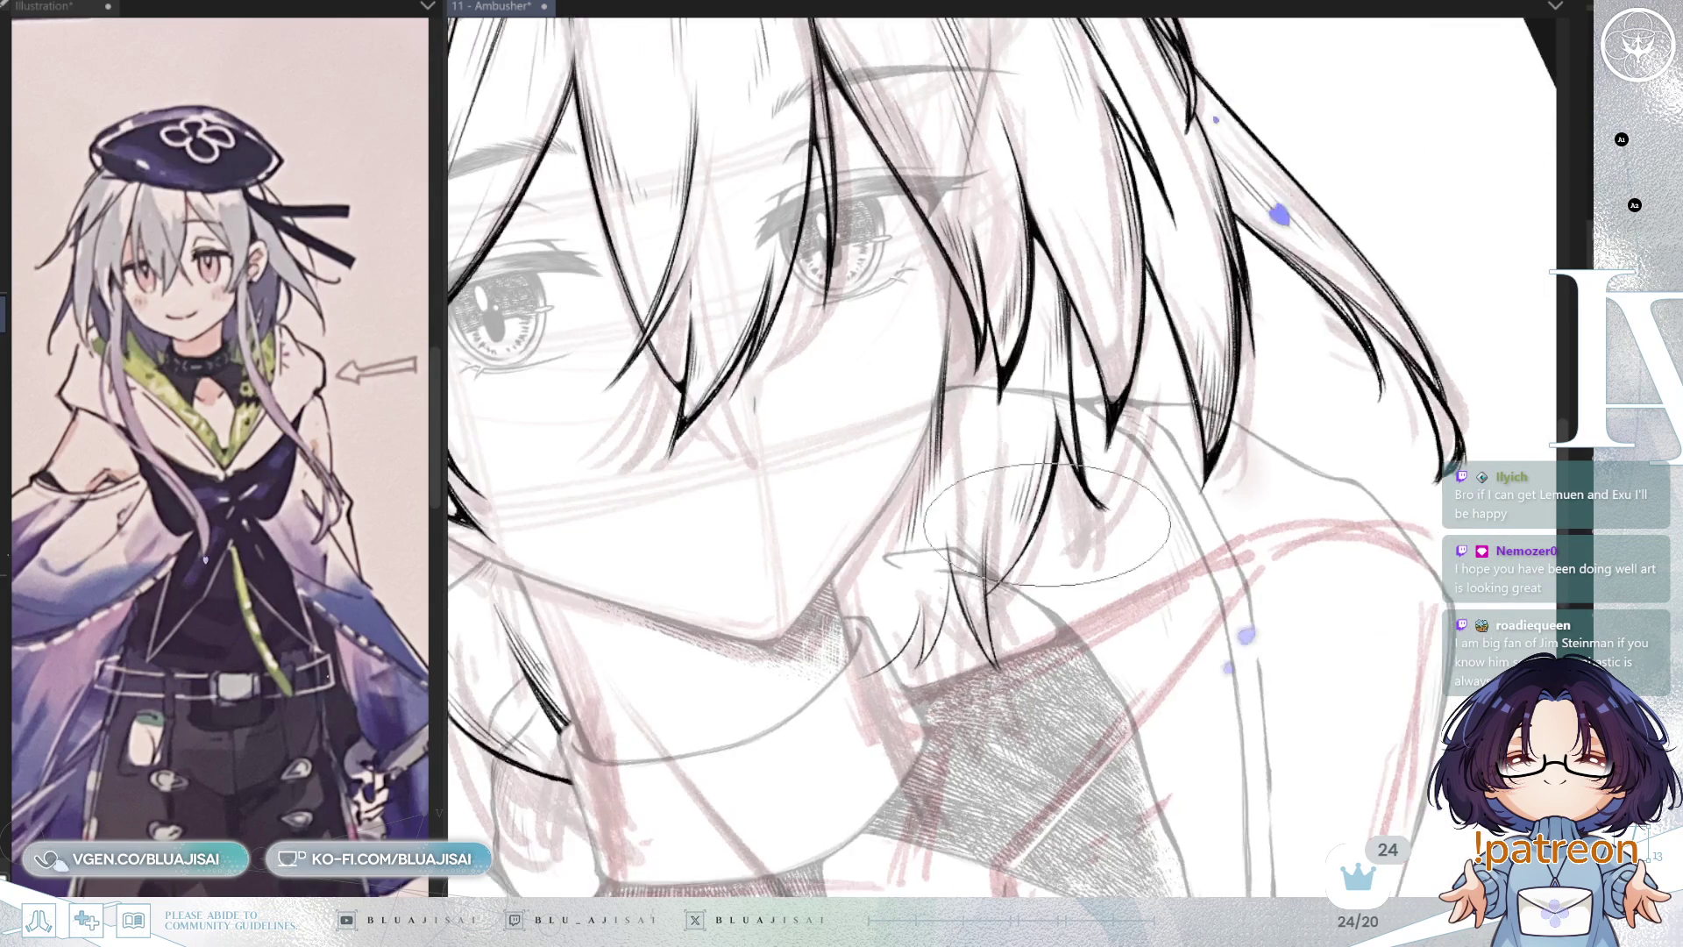
scroll(1037, 459, "up", 2)
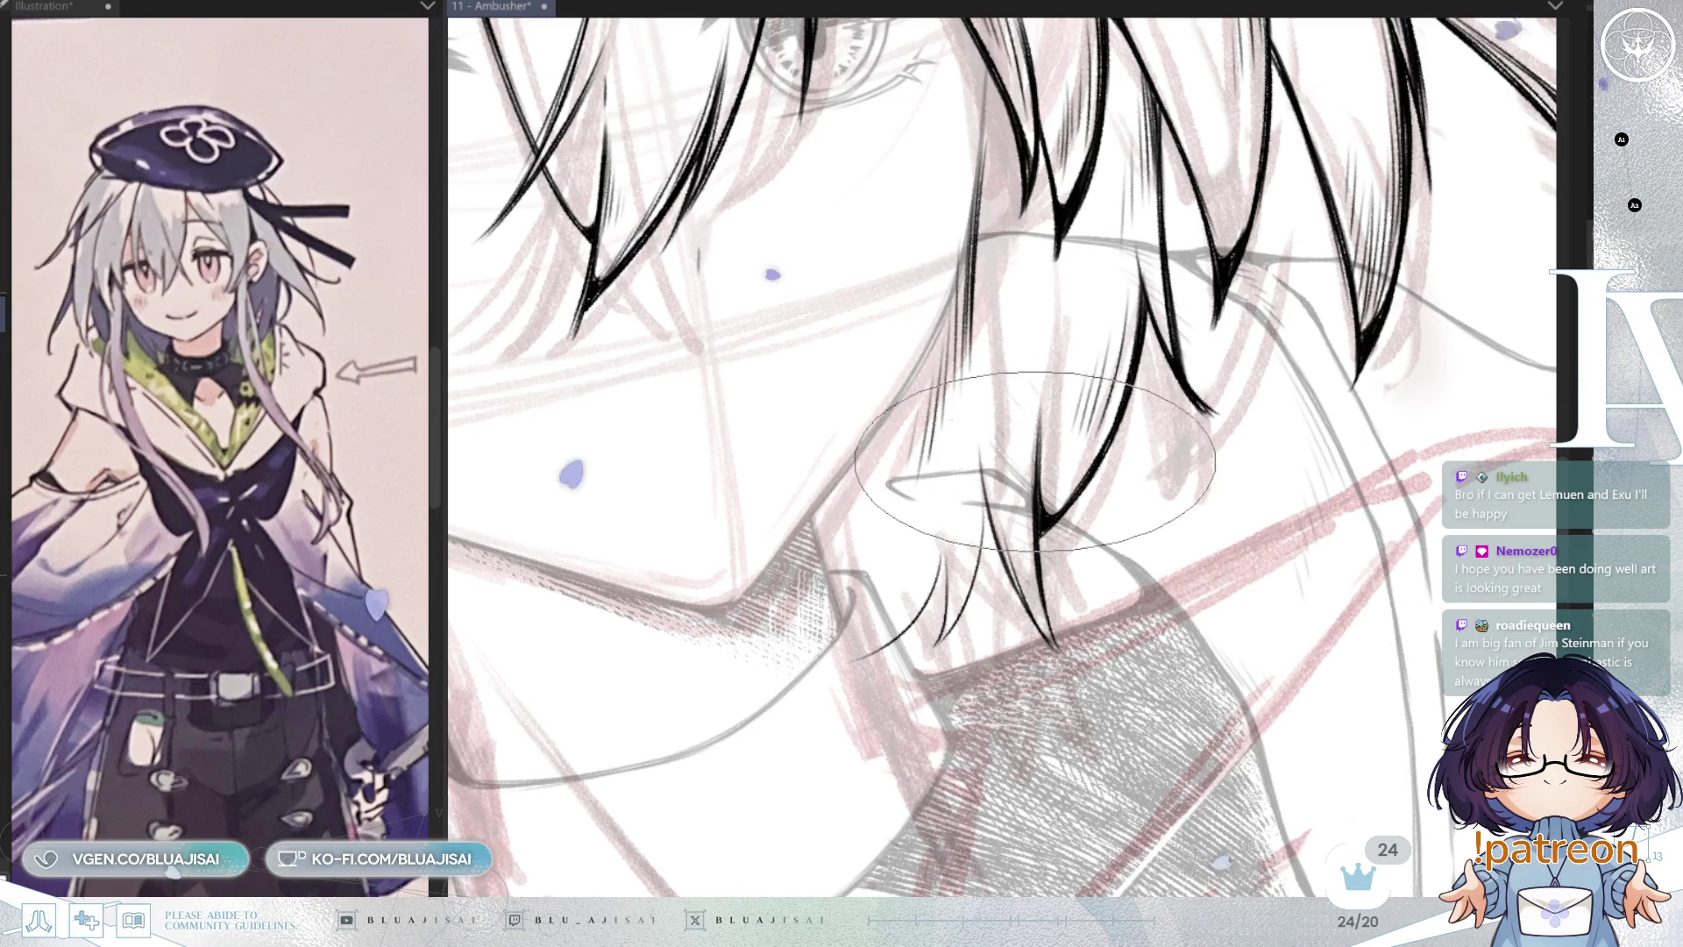
Step: Shift, mirror and rotate the view in 15° steps onto the hair tips at the collar
left_click_drag(1043, 600, 1017, 395)
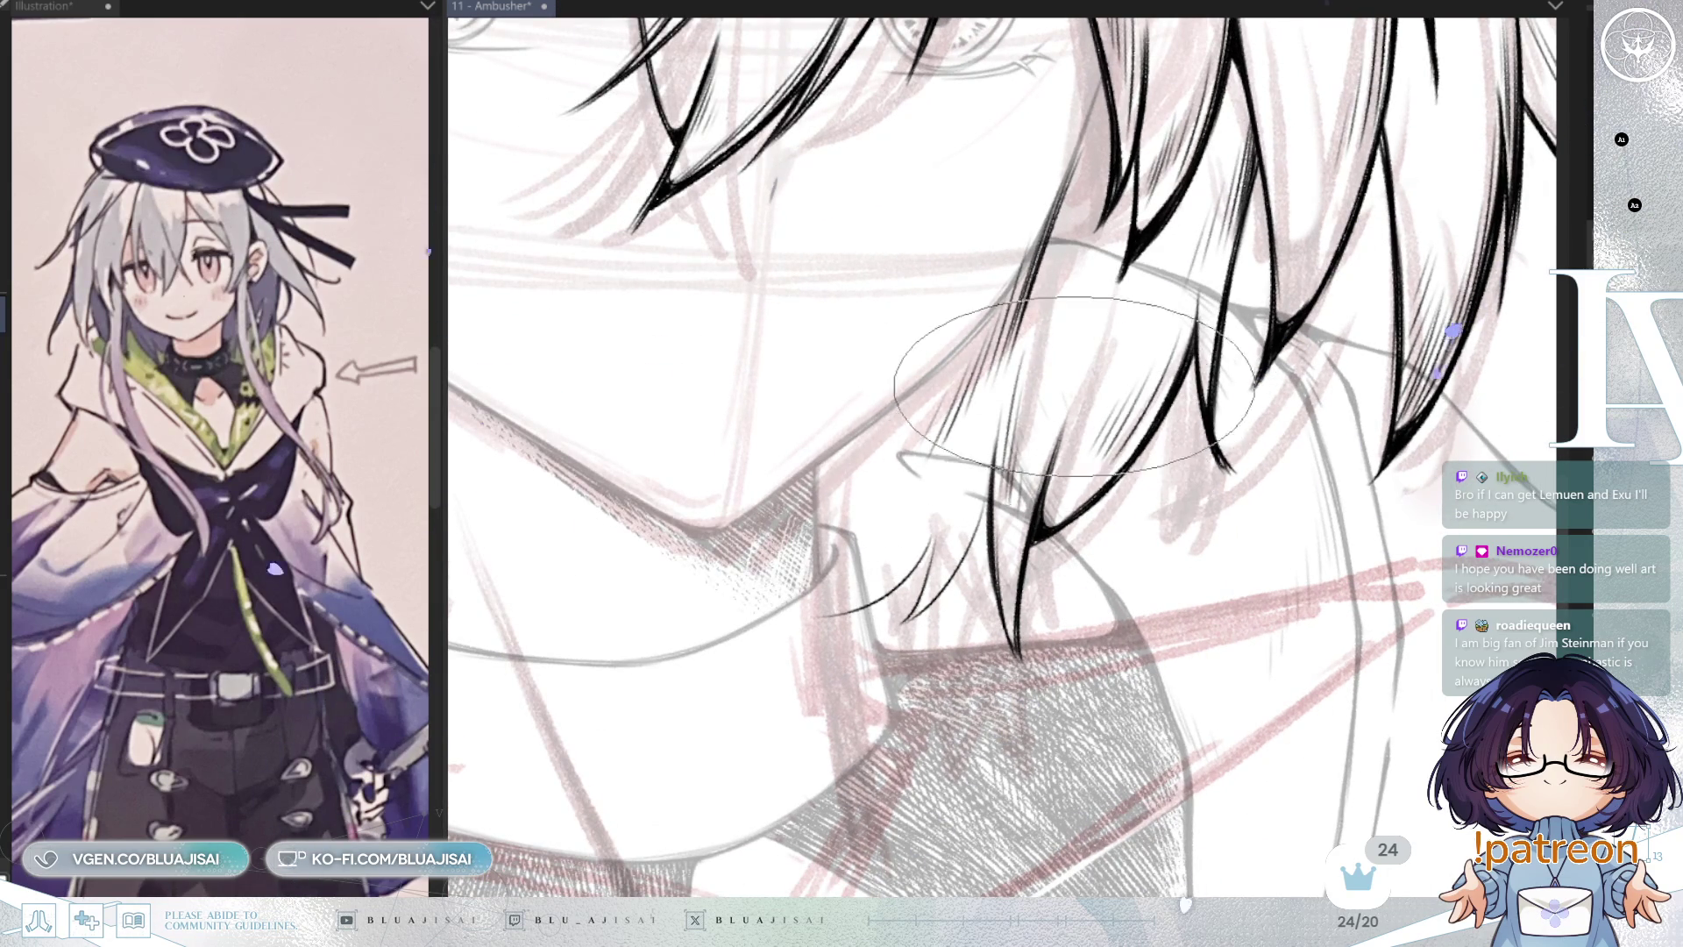
left_click_drag(1124, 422, 1179, 363)
key("h")
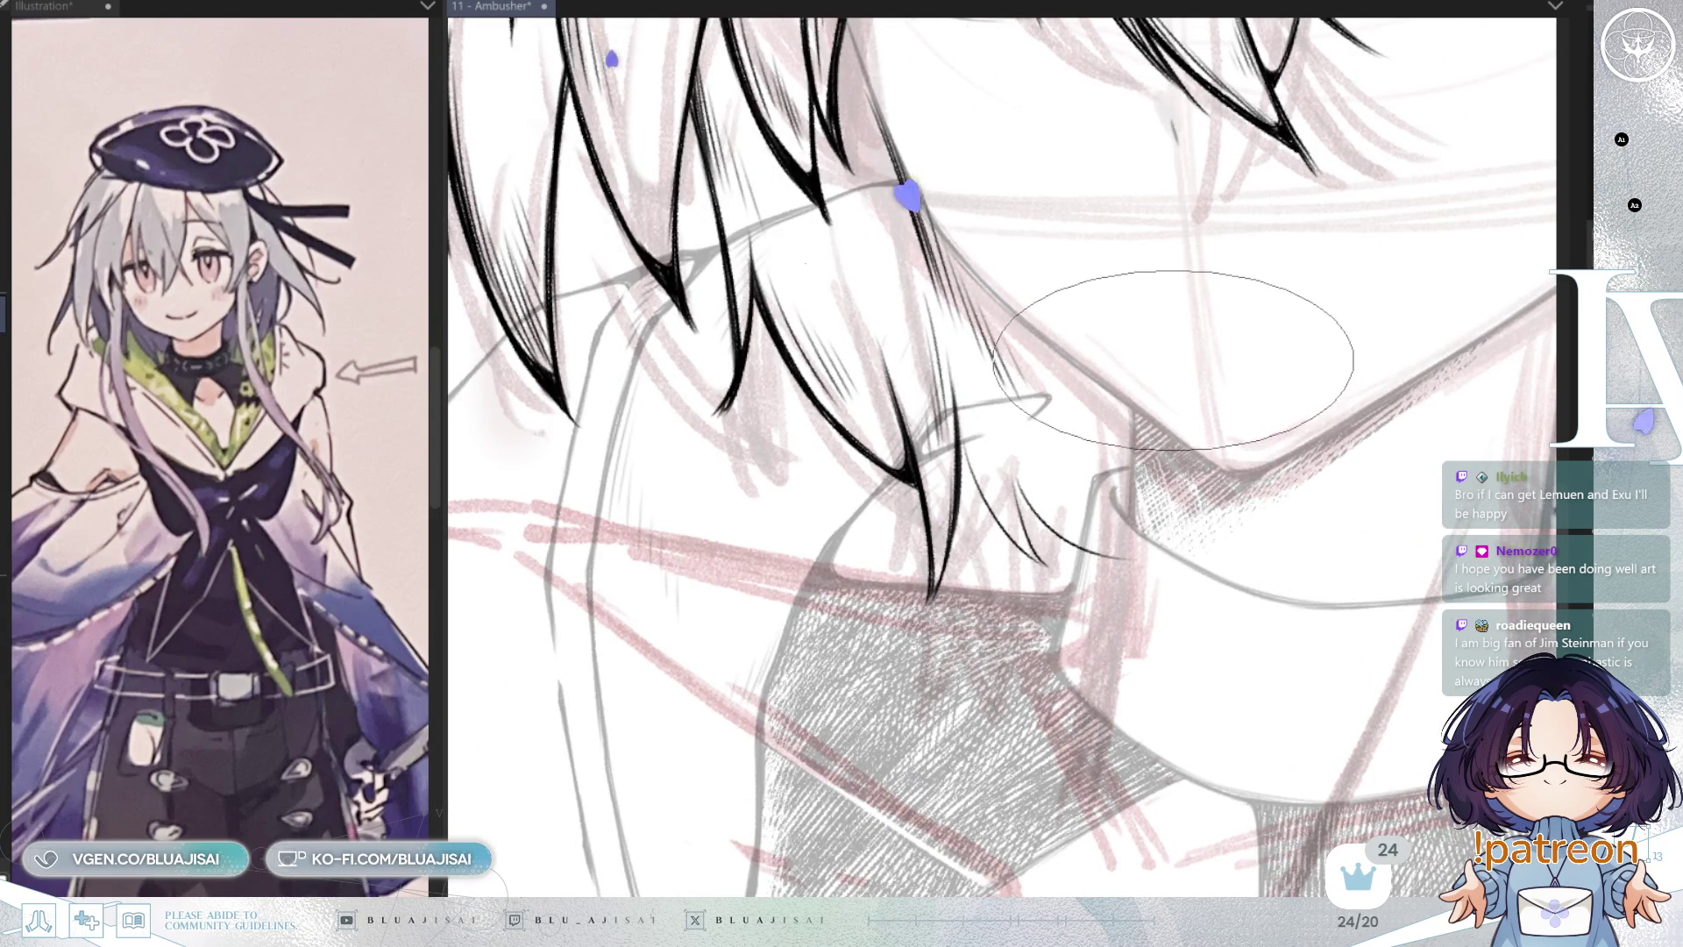
key("asciicircum")
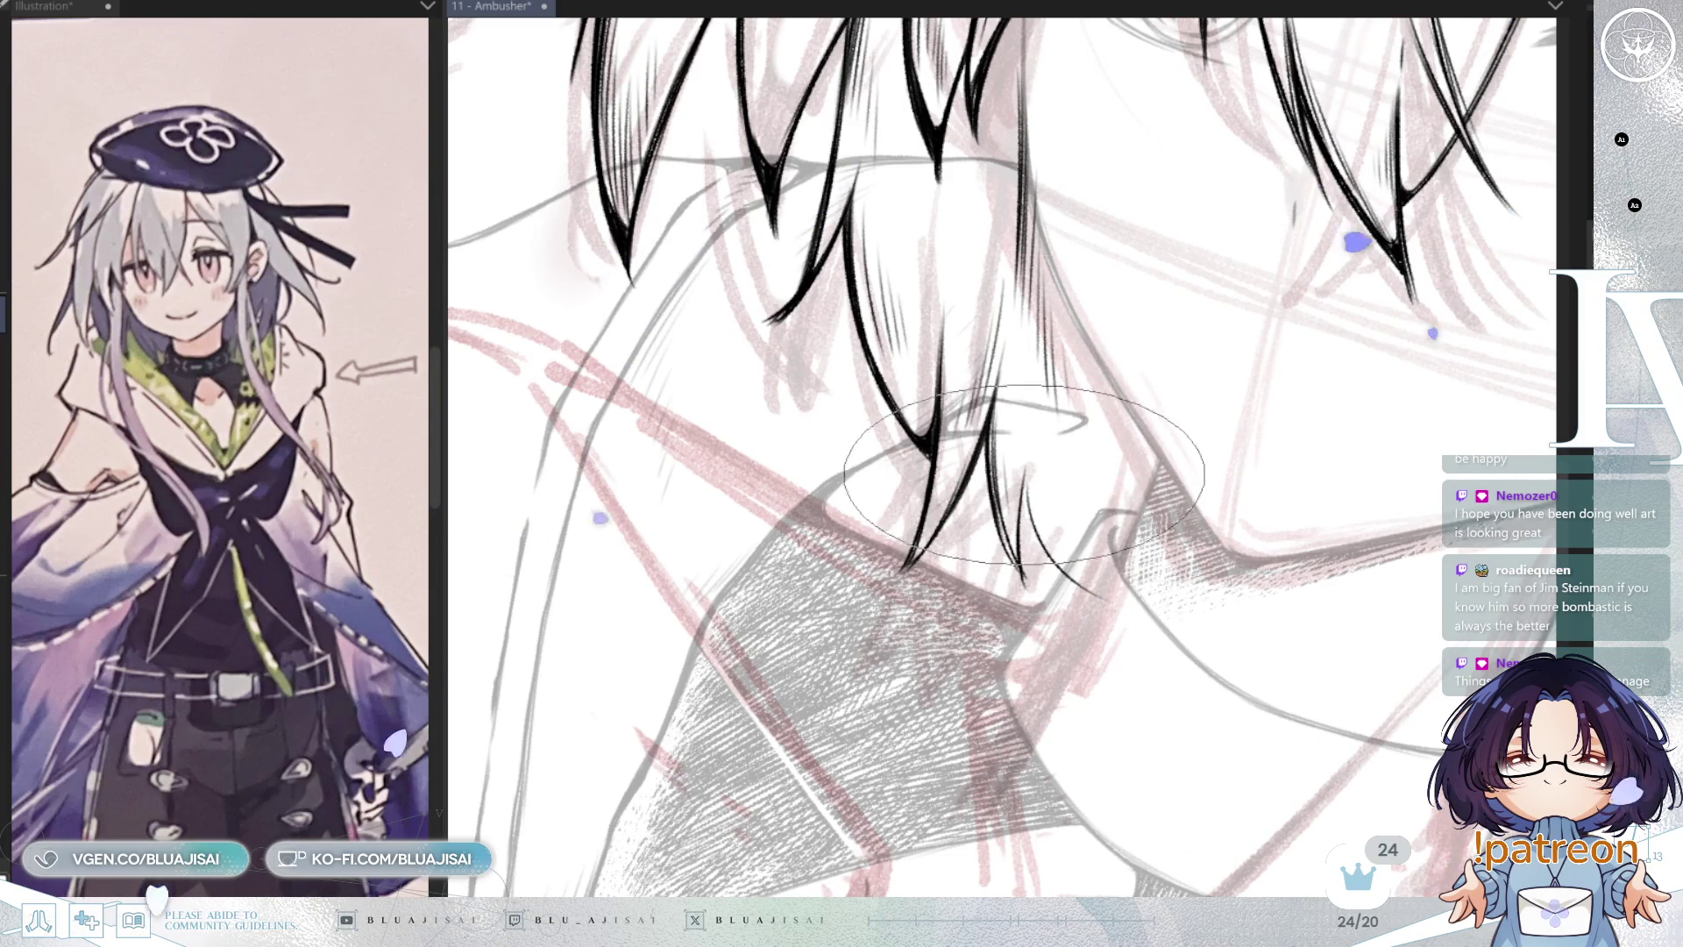
key("asciicircum")
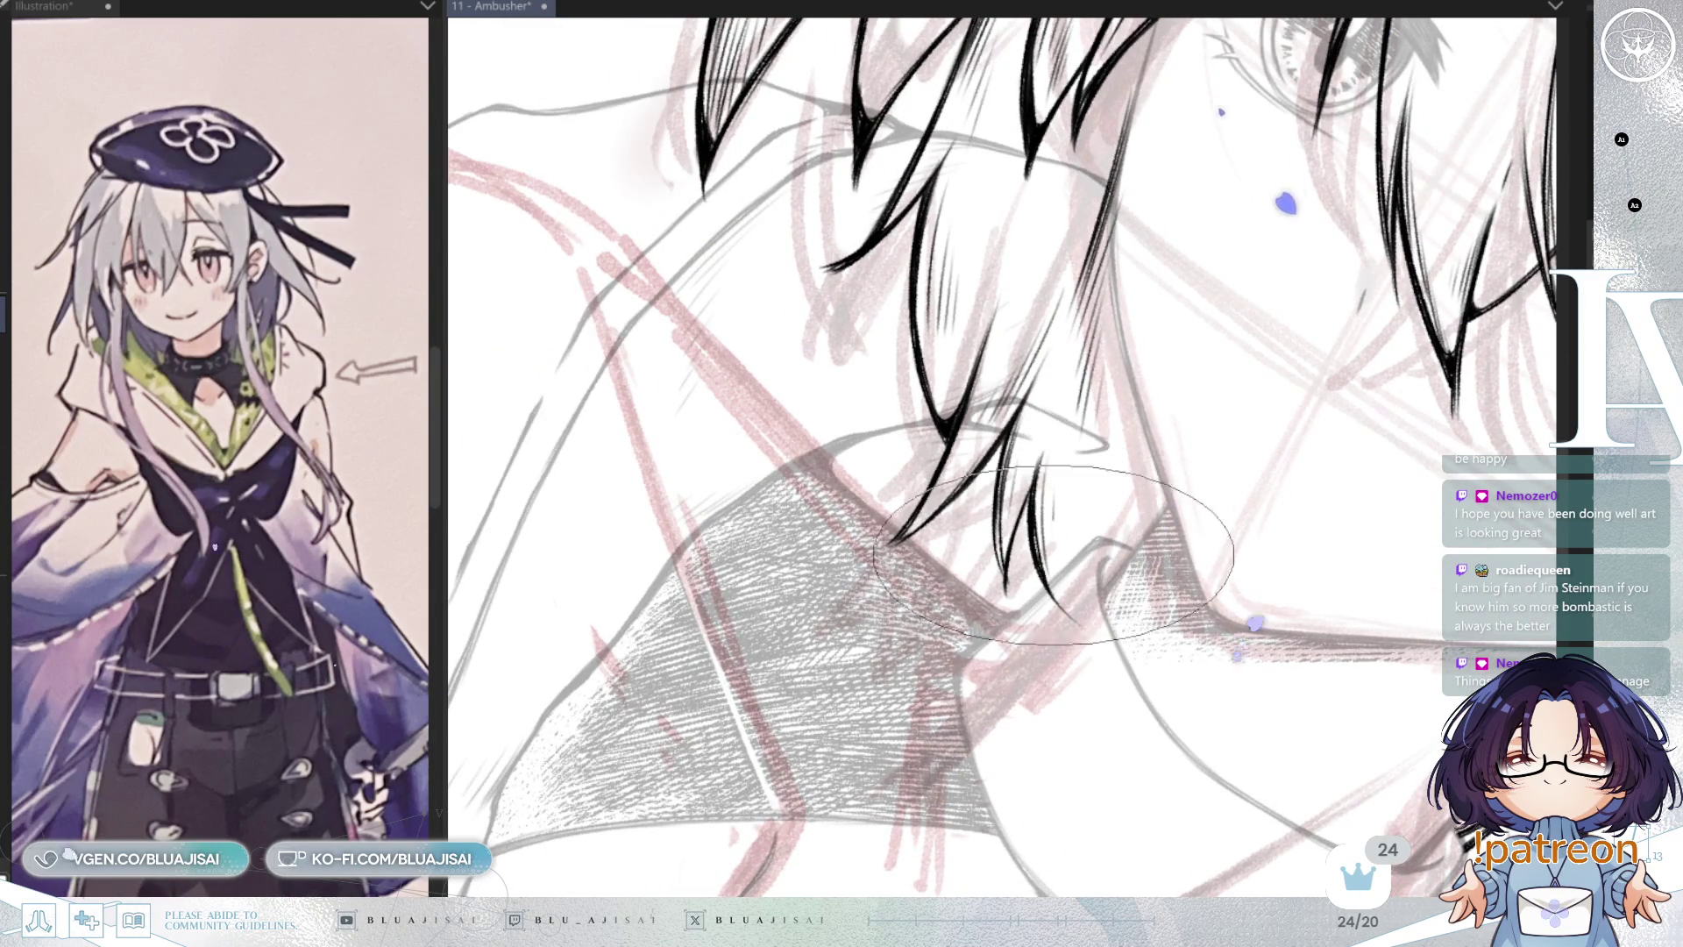
Step: Zoom in and out to compare the hair tips with the whole face
key("minus")
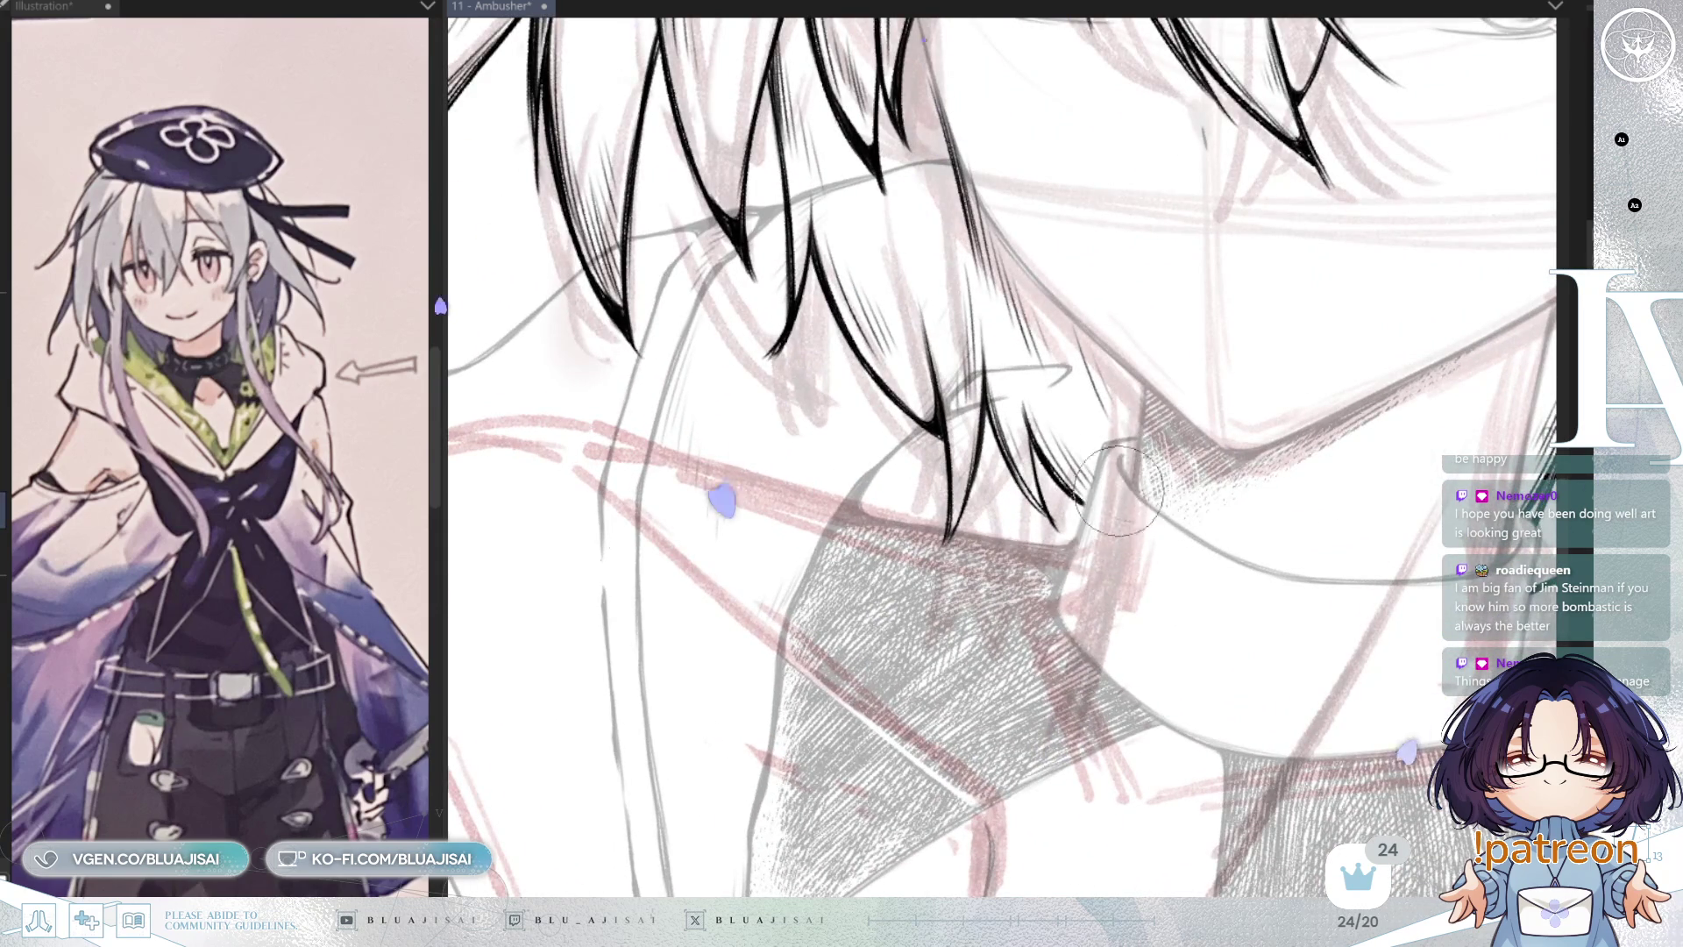
key("minus")
key("plus")
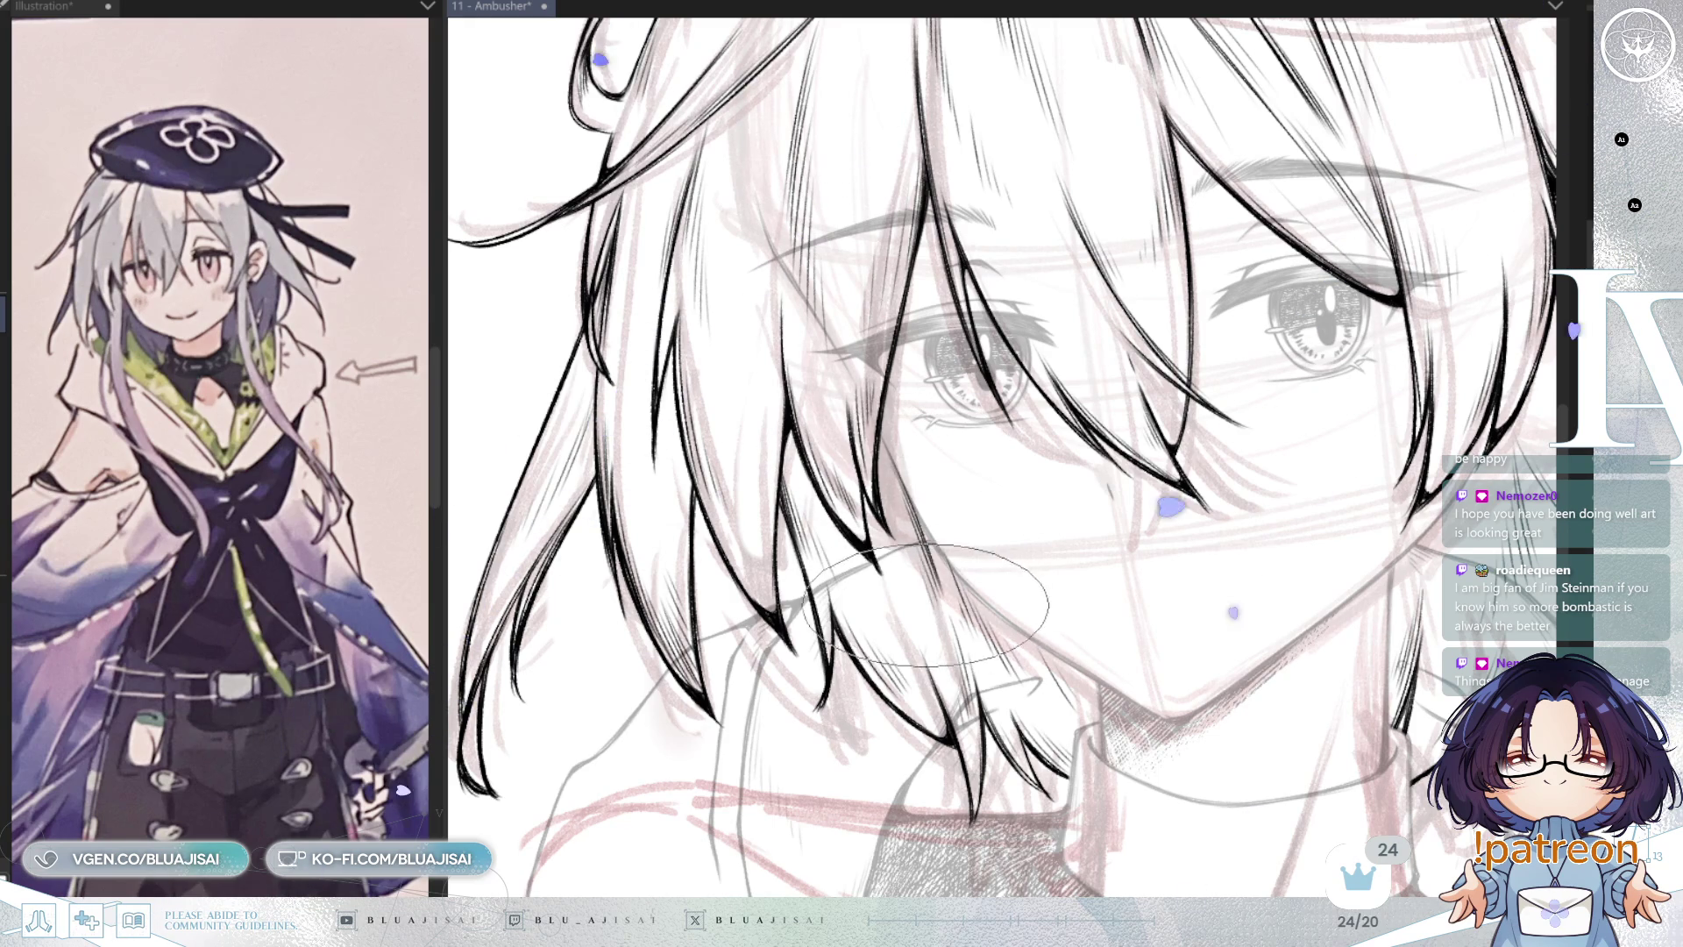
key("minus")
left_click_drag(1271, 470, 1382, 525)
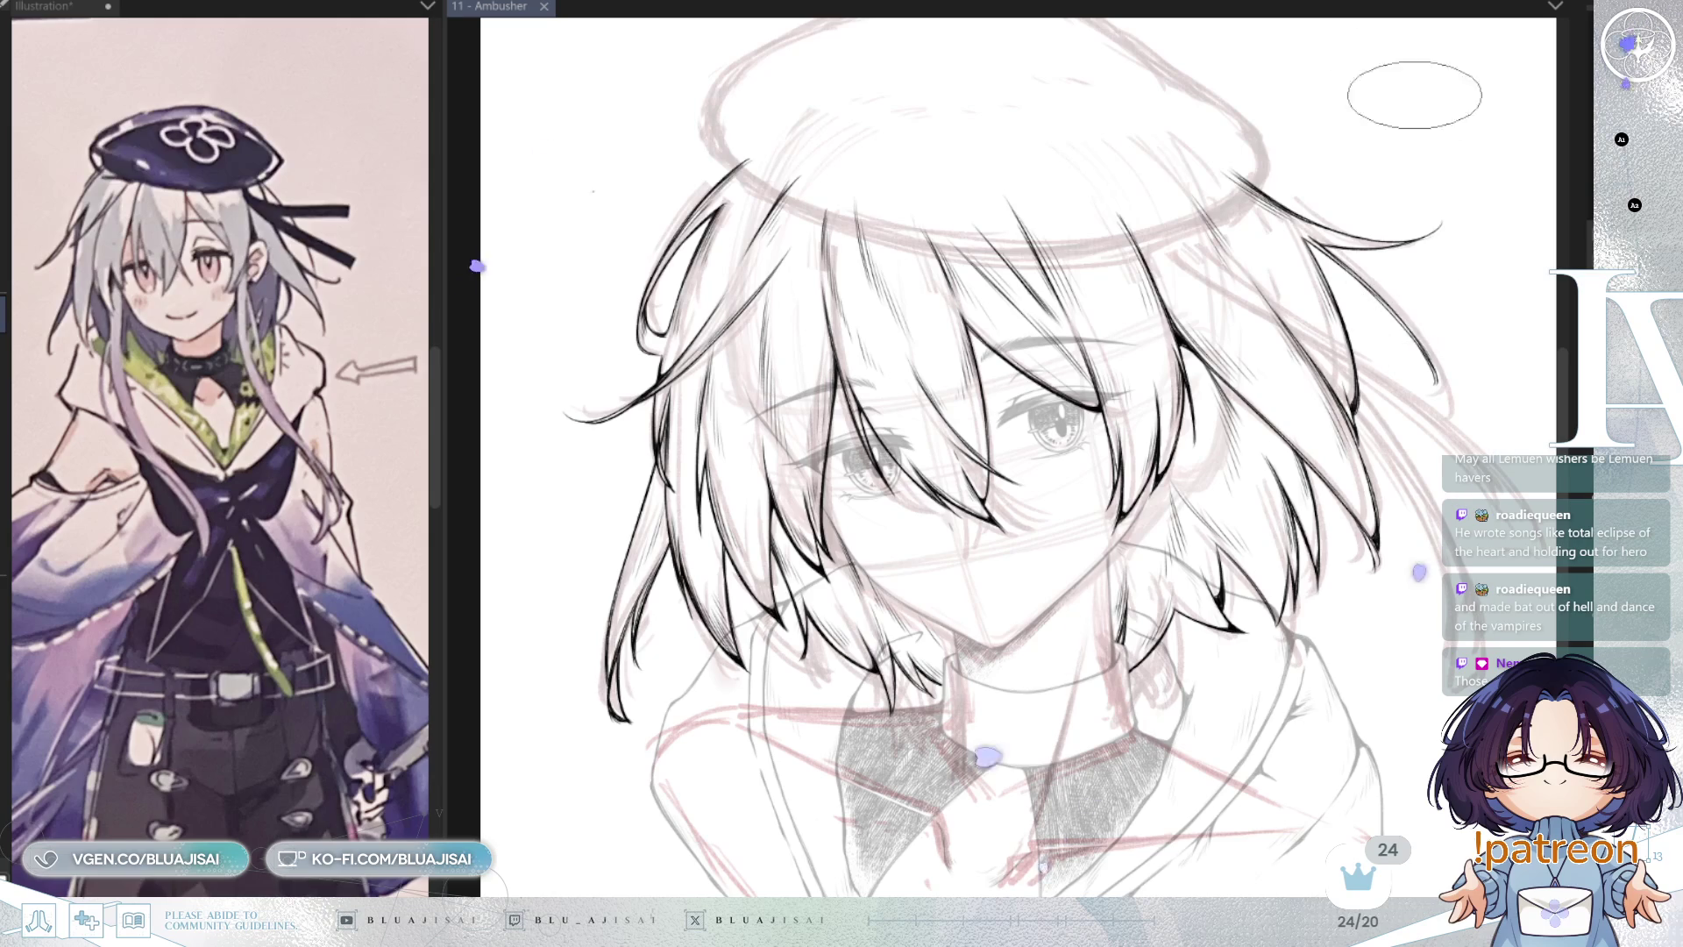
Step: Rotate and zoom the view toward the beret's edge after inking the crown strands
mouse_move(1139, 263)
left_mouse_down()
mouse_move(975, 329)
mouse_move(962, 234)
left_mouse_up()
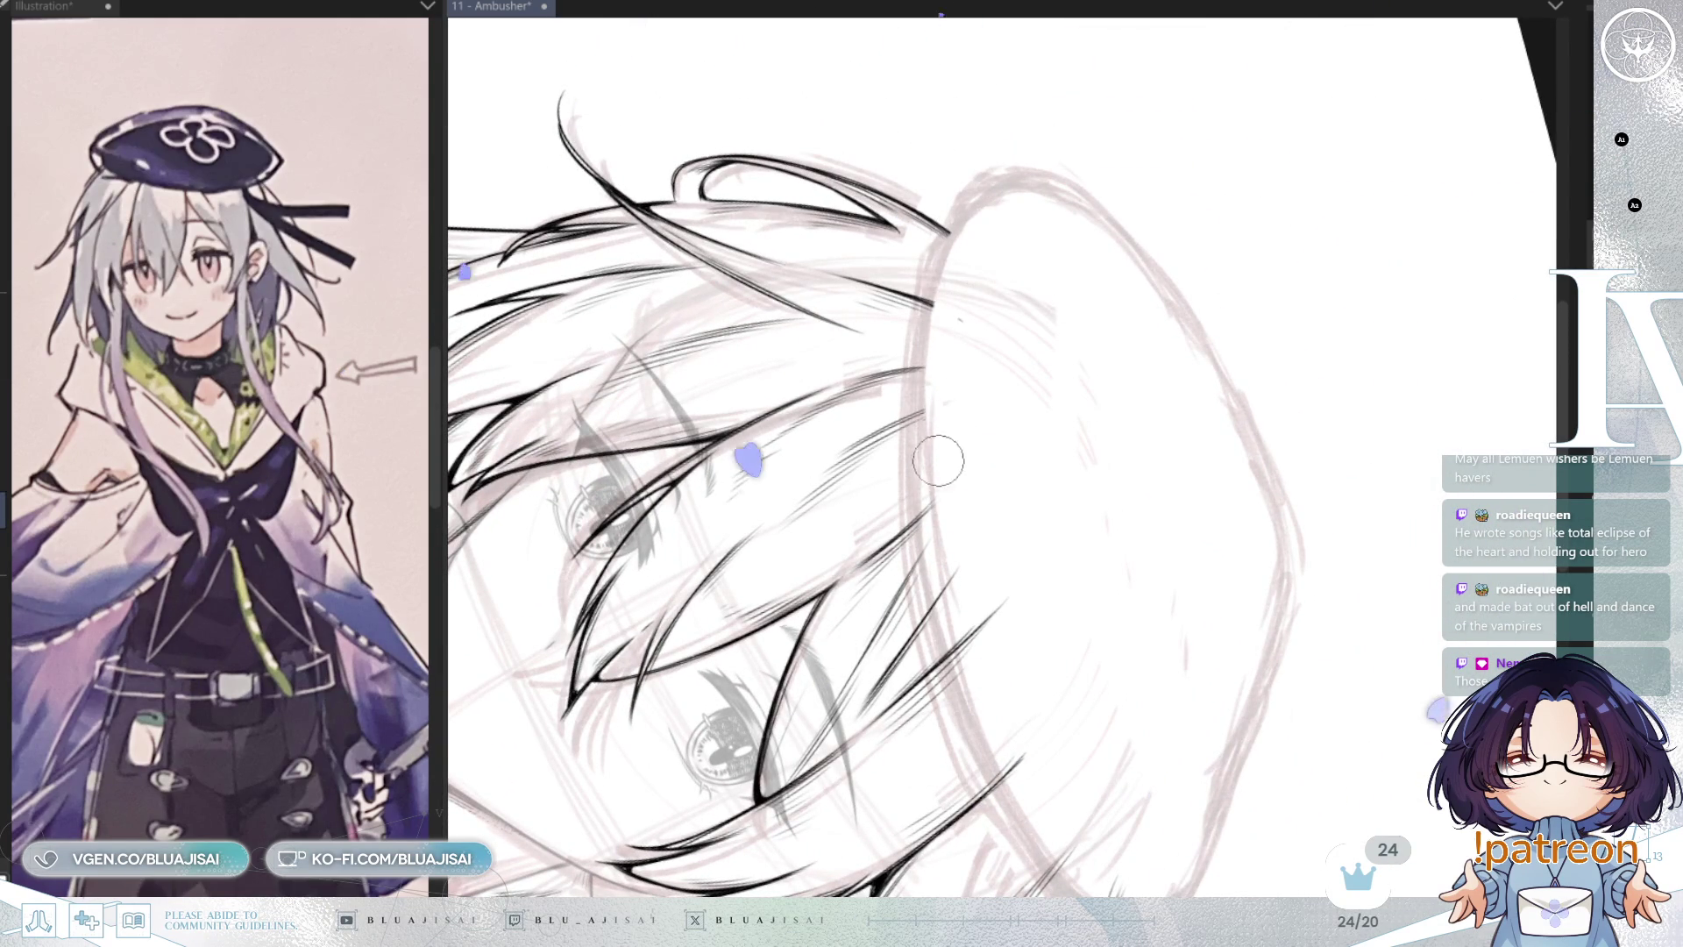
Step: Switch to the larger inking brush and ink hair lines along the beret brim's underside
key("e")
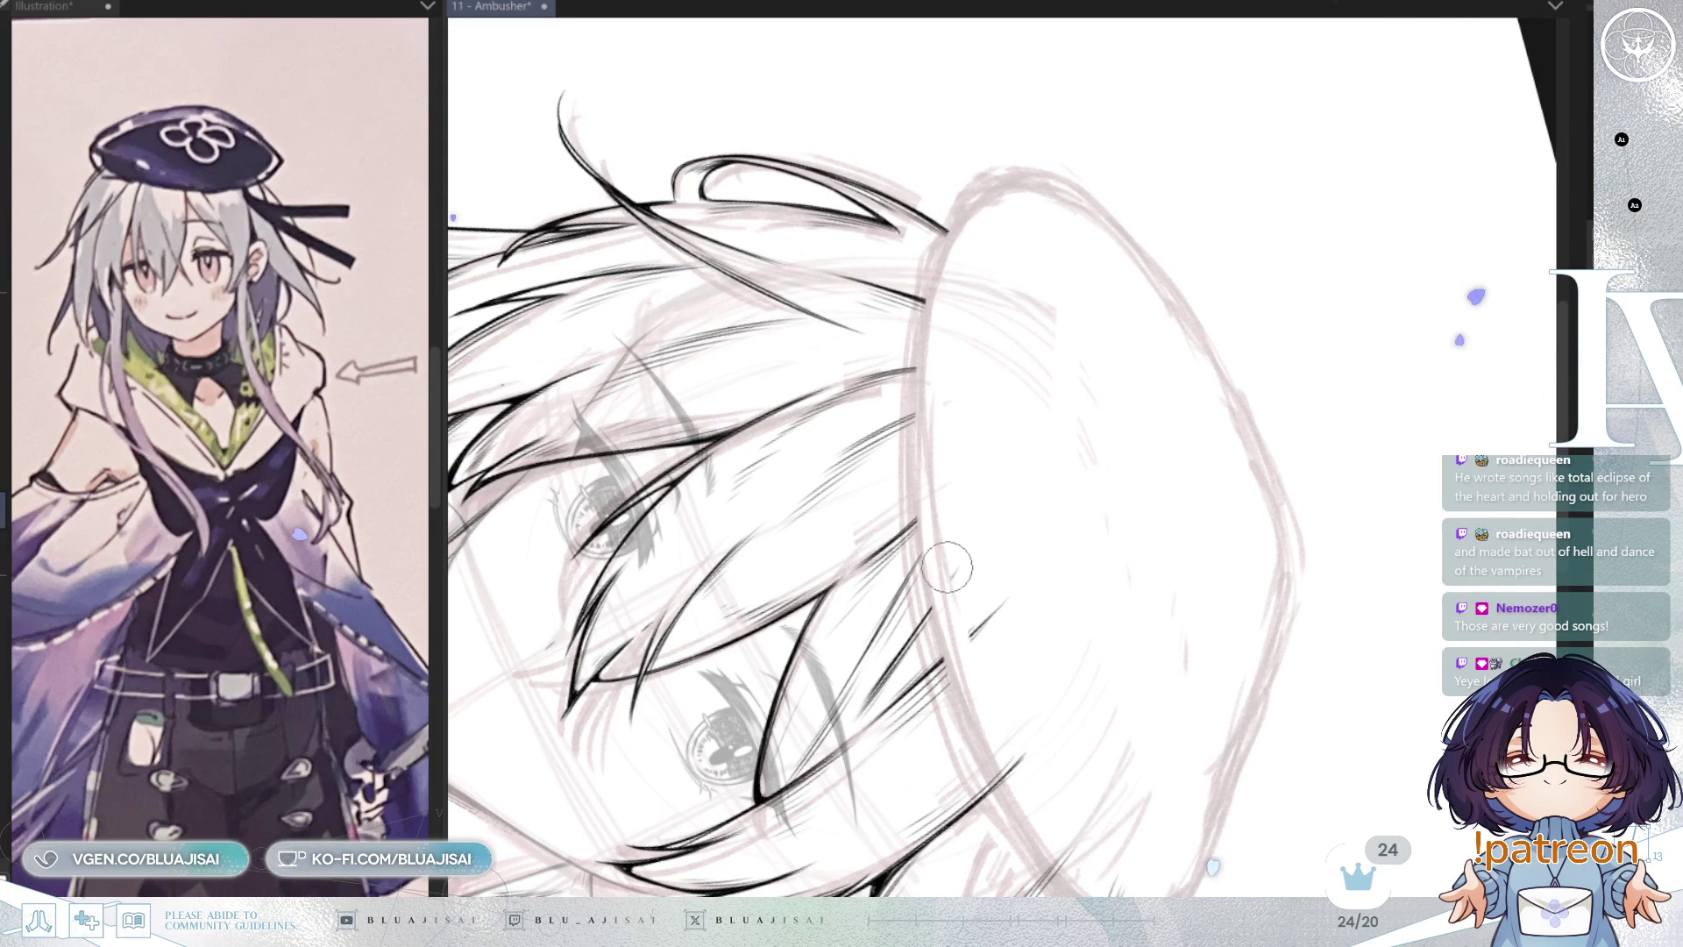
left_click_drag(1025, 634, 990, 502)
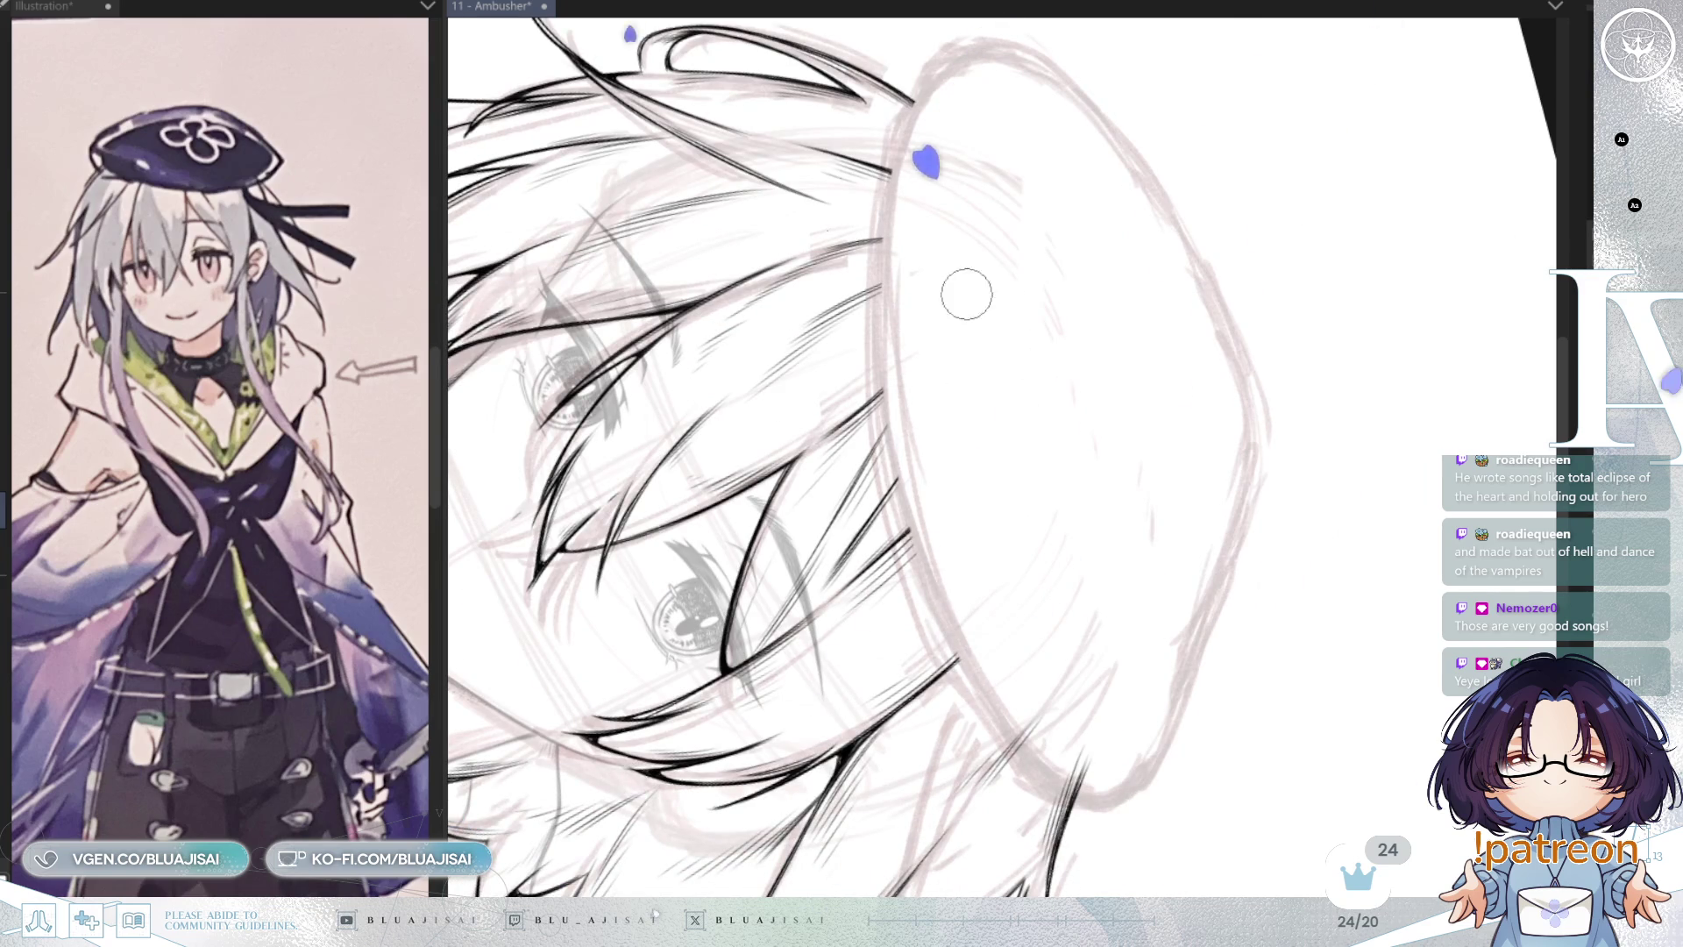
scroll(967, 294, "up", 3)
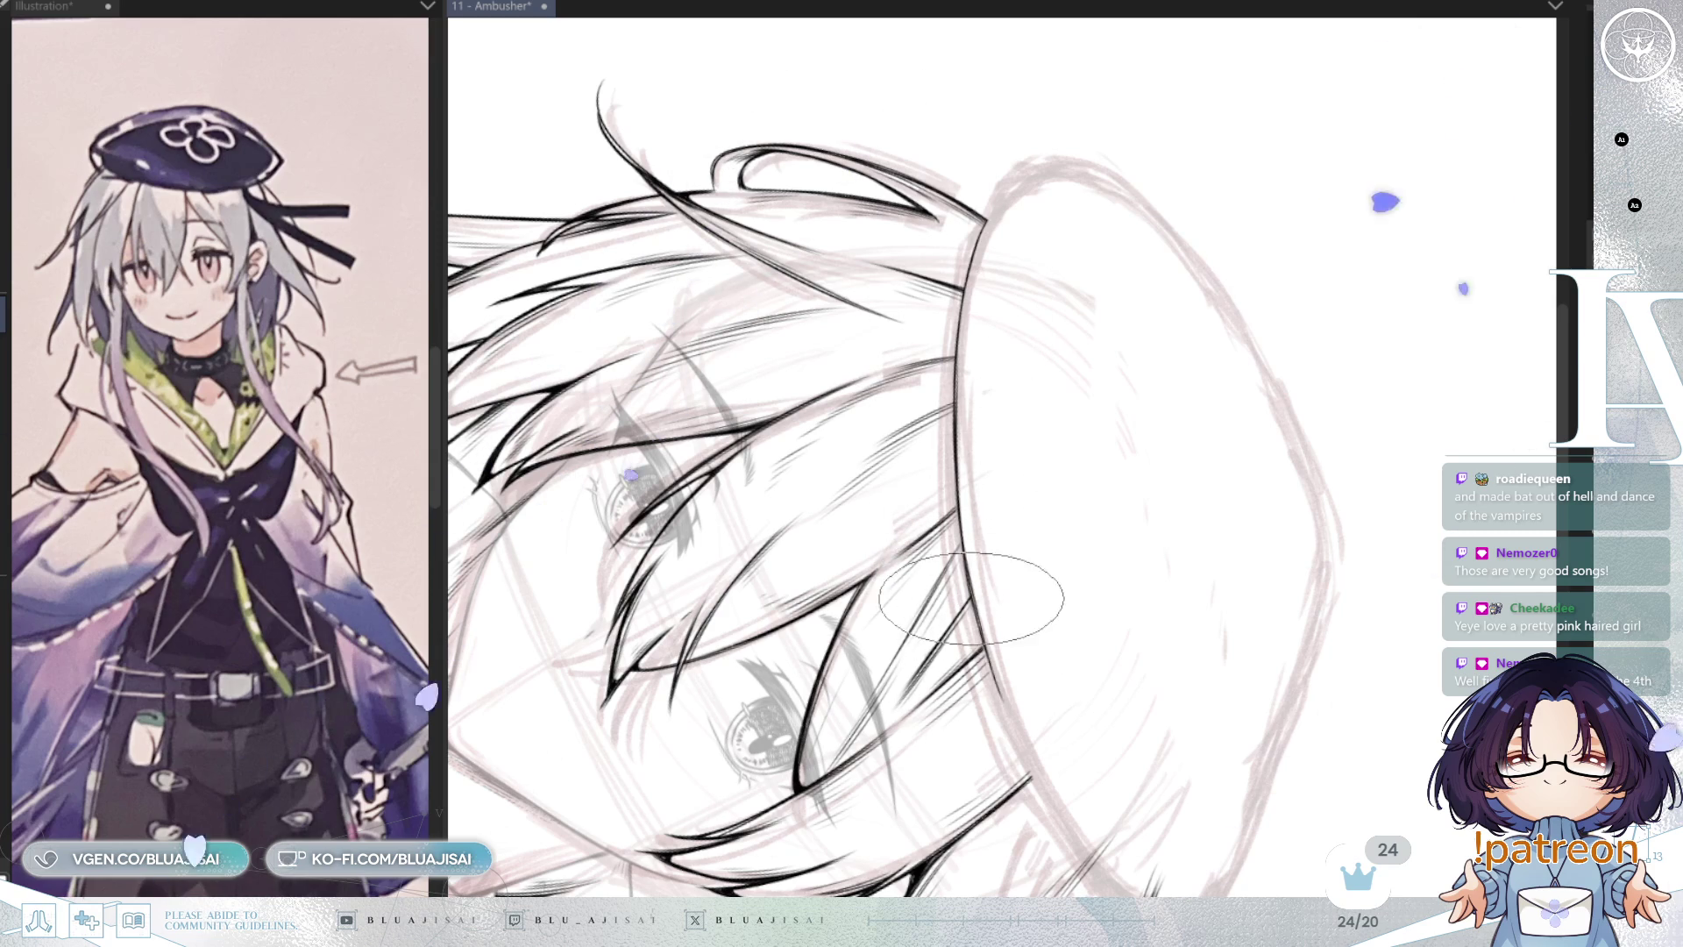
left_click_drag(1014, 470, 916, 241)
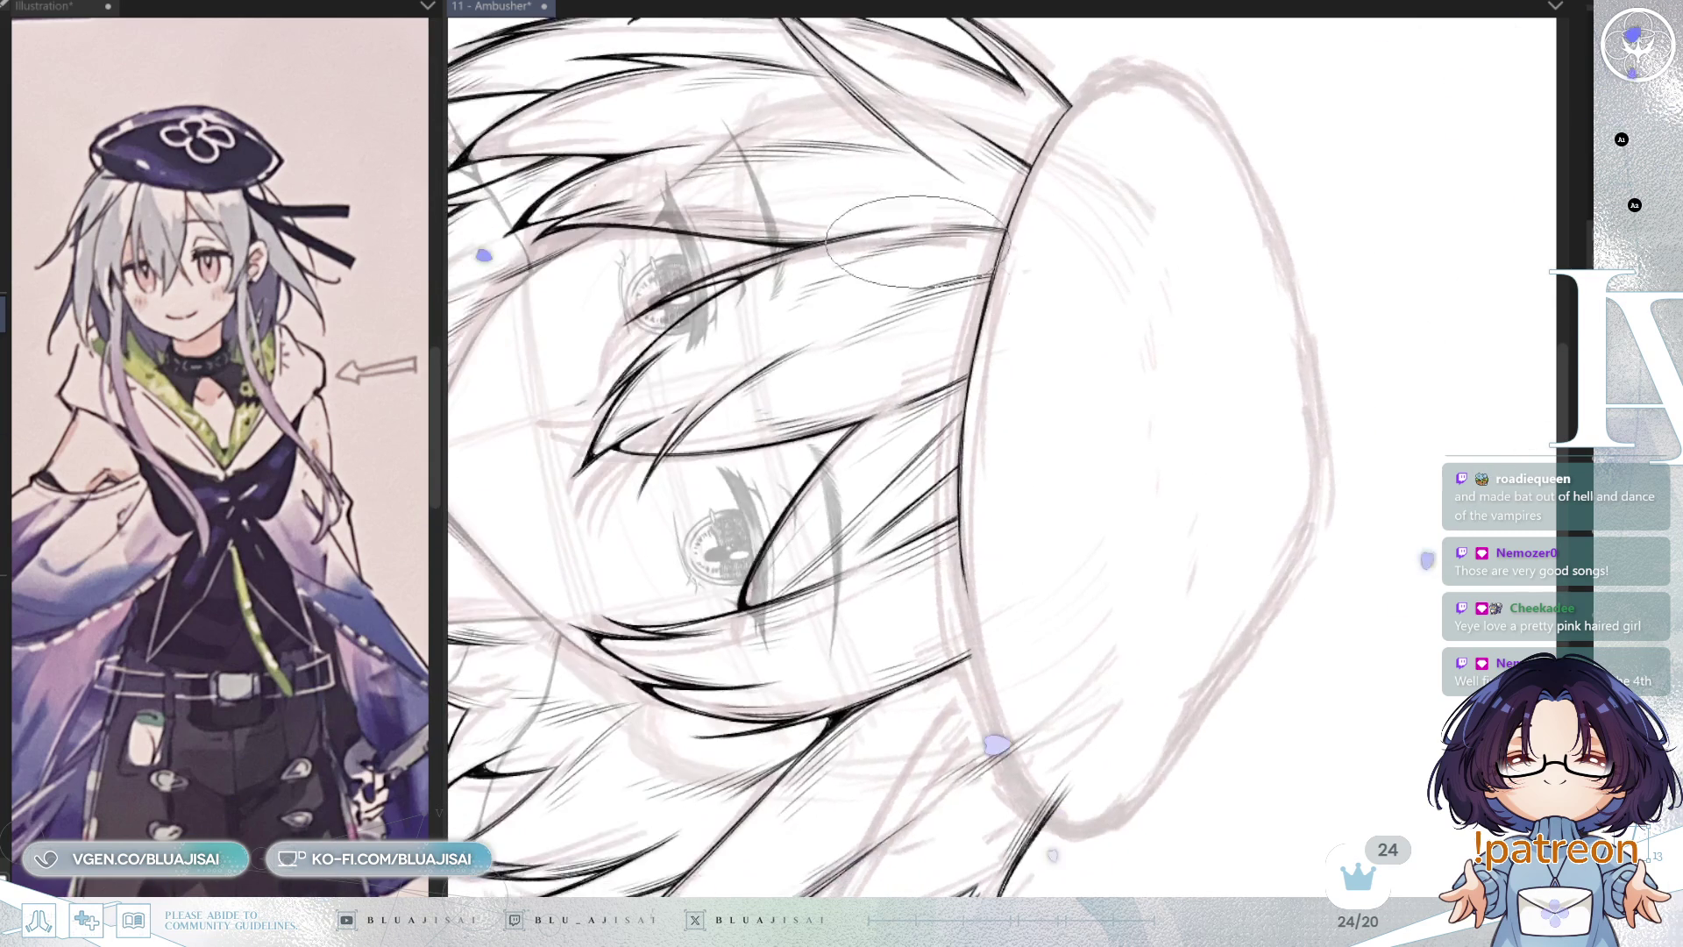
left_click_drag(999, 402, 1043, 379)
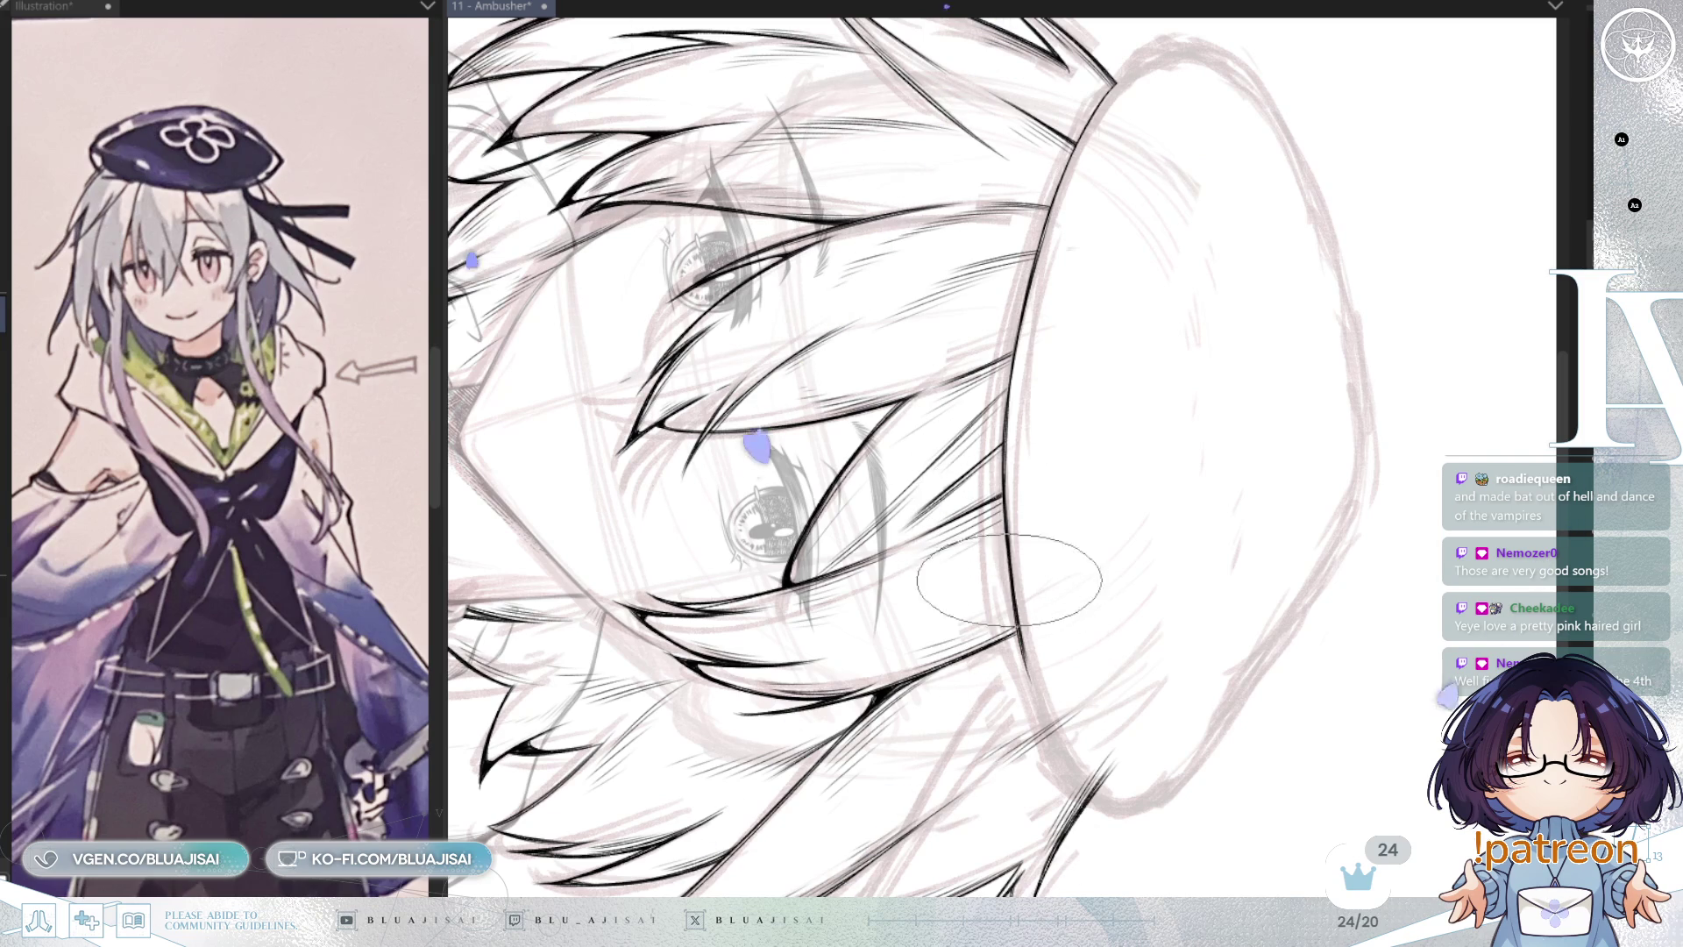
scroll(1017, 613, "down", 4)
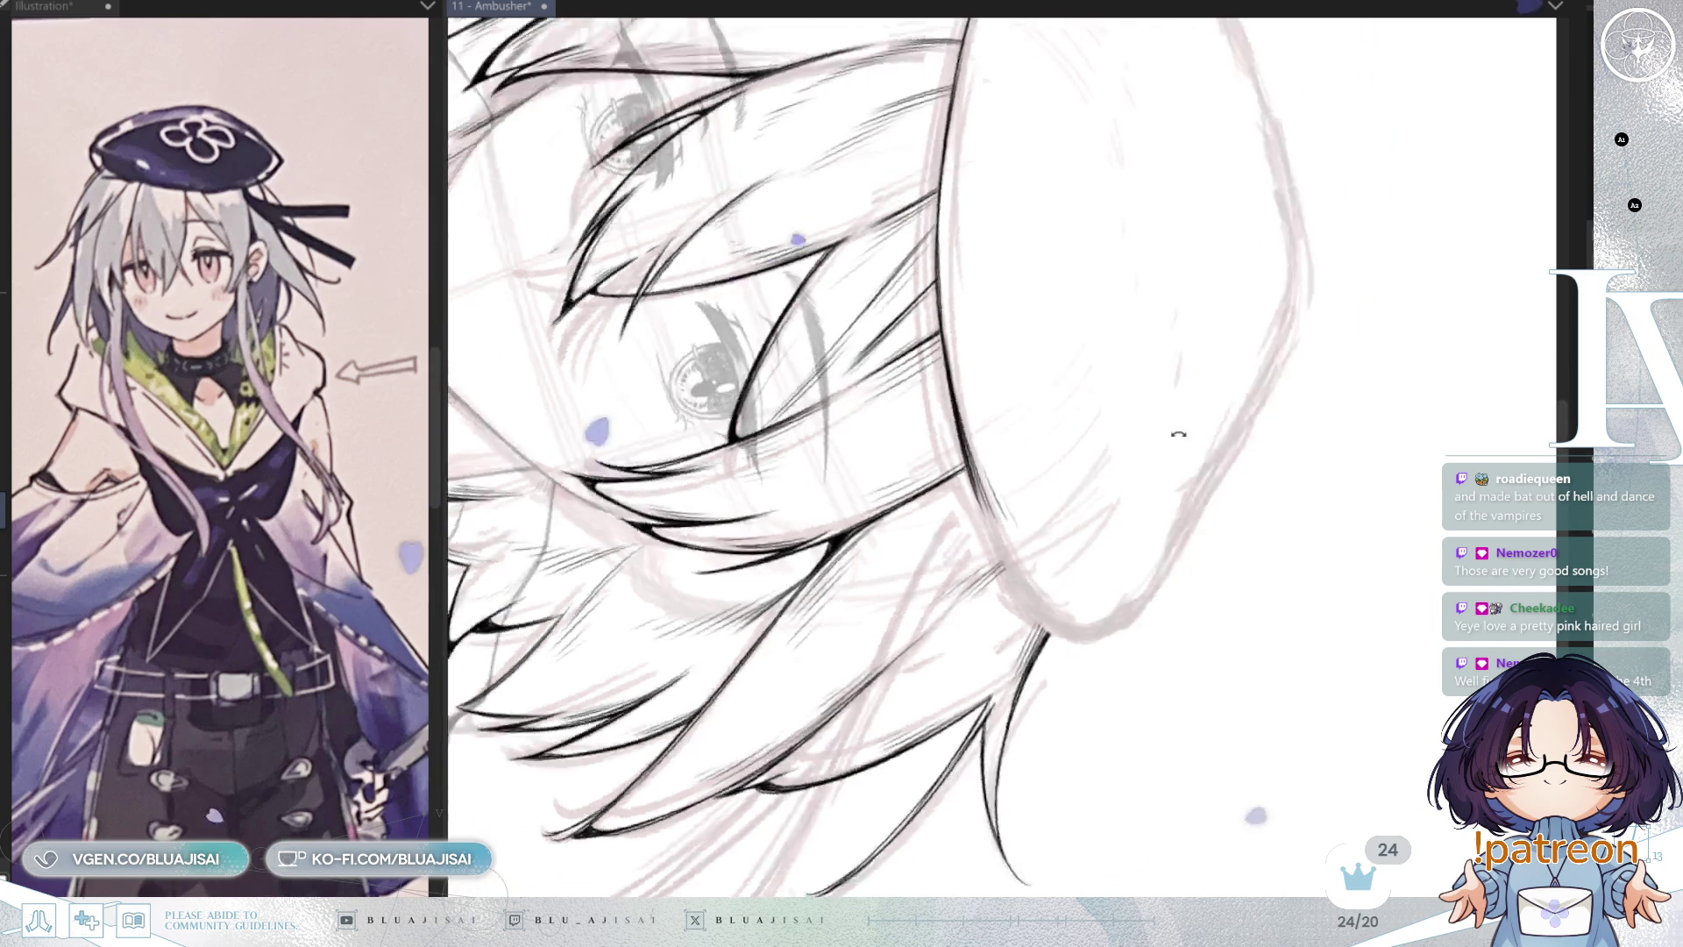
Step: Mirror and rotate the view around the beret, then ink its upper-left edge
key("h")
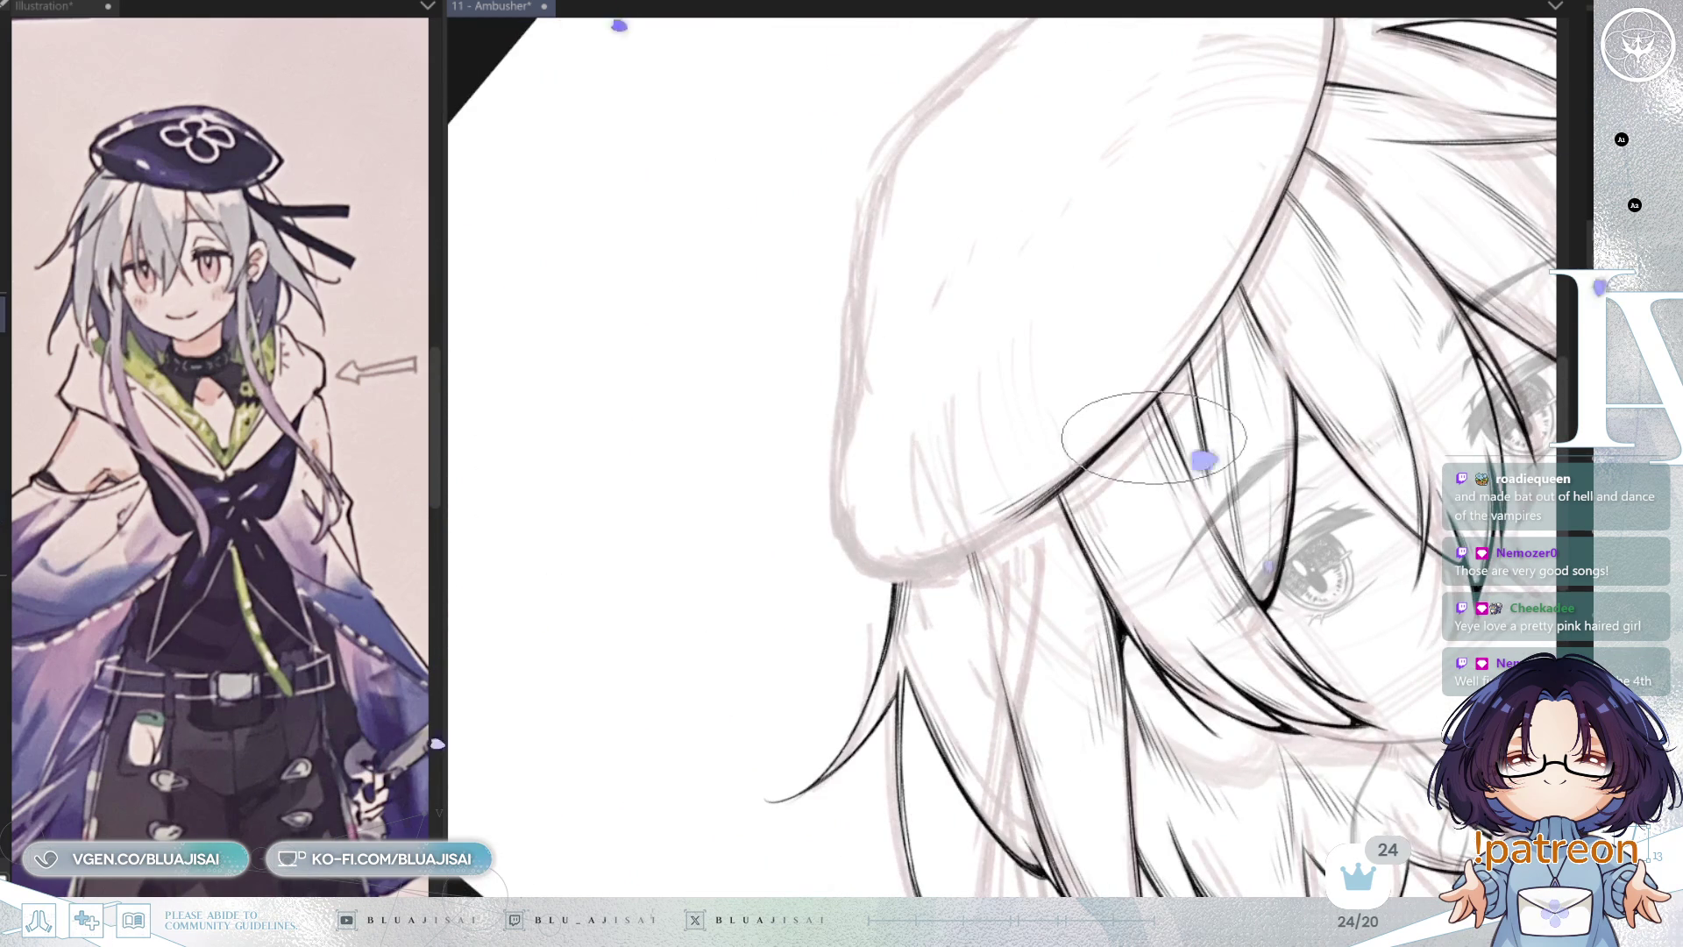
left_click_drag(1204, 460, 1102, 600)
left_click_drag(1148, 422, 1133, 443)
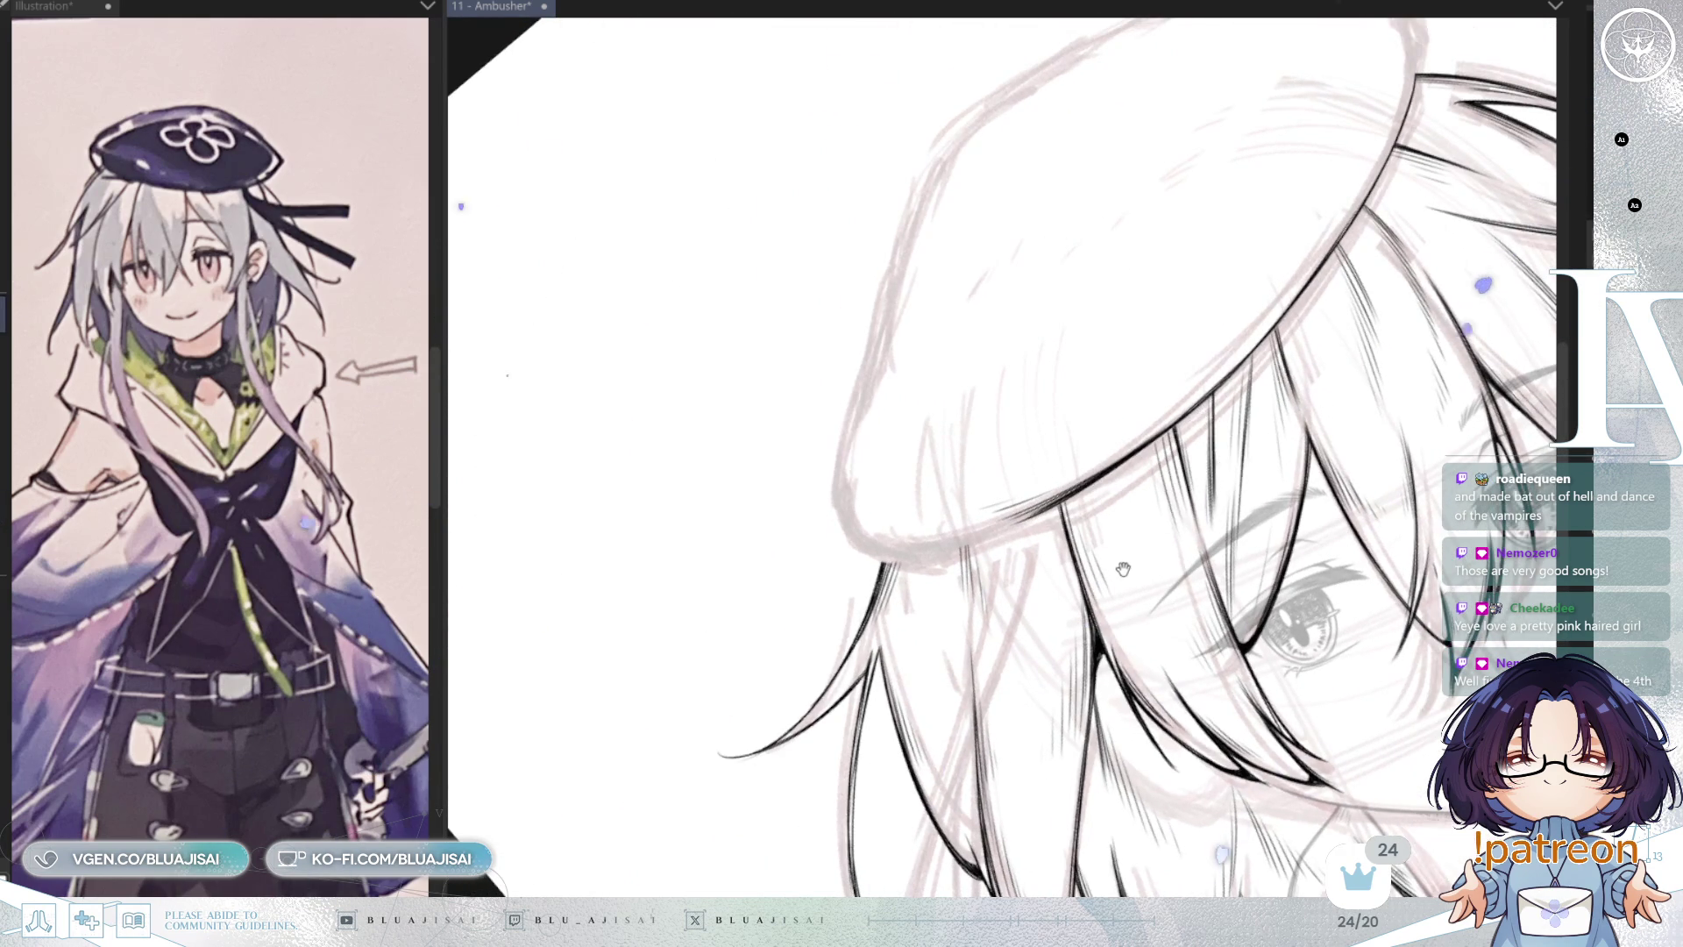
left_click_drag(1122, 569, 1000, 495)
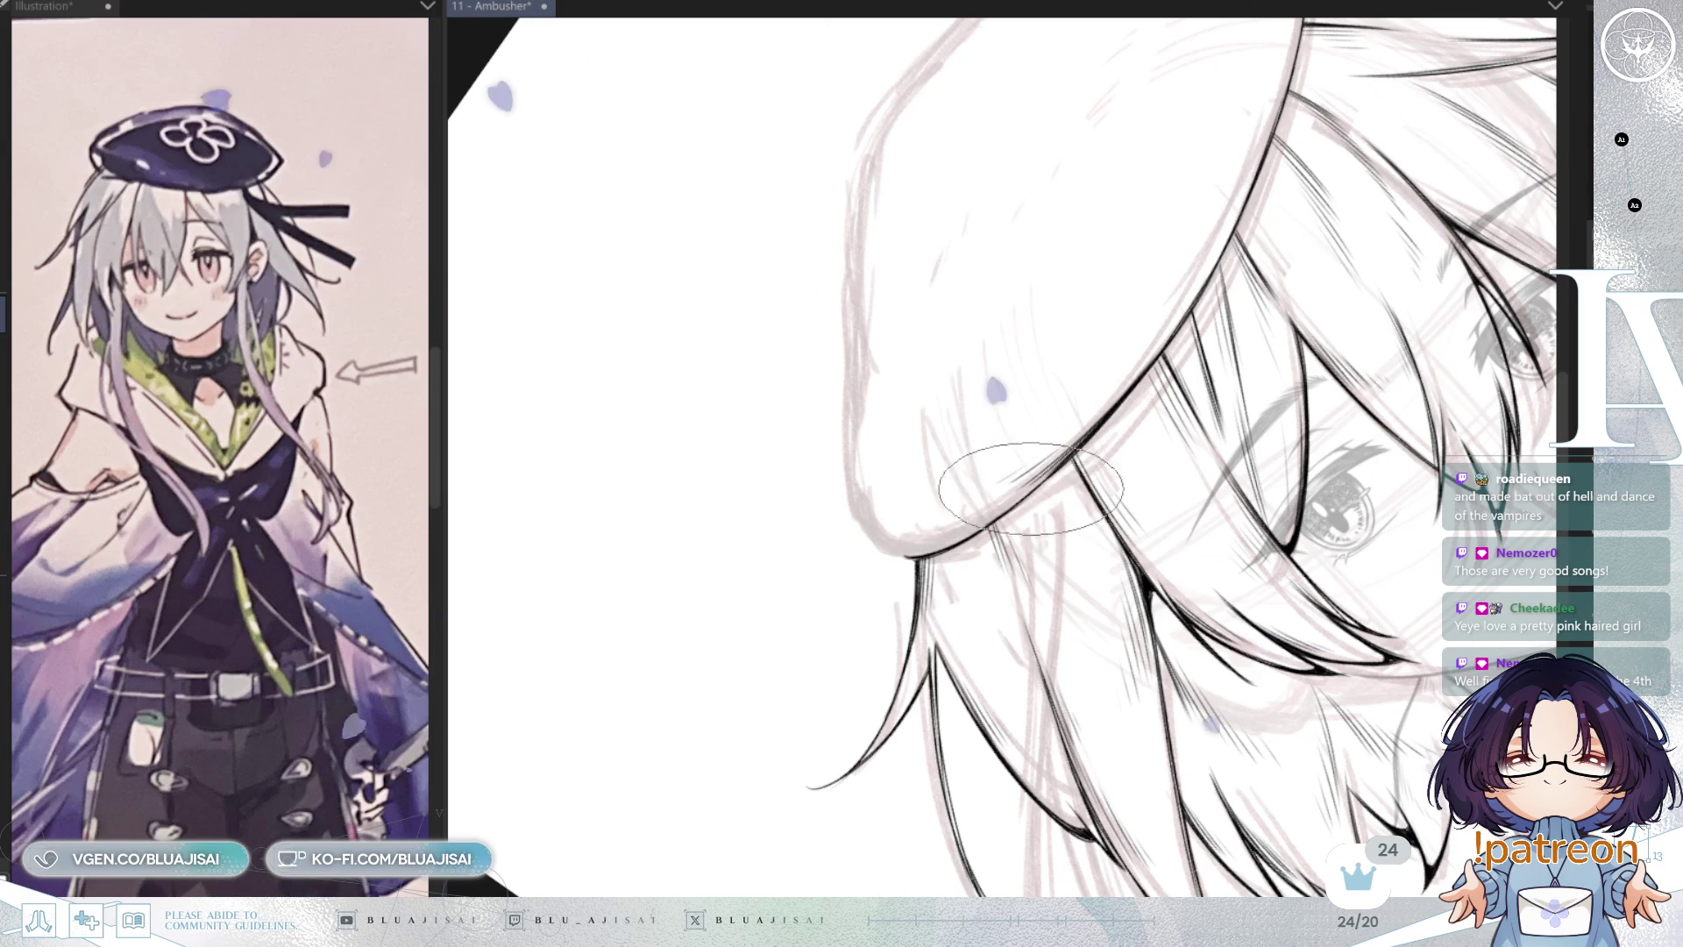
mouse_move(1115, 406)
left_mouse_down()
mouse_move(1085, 488)
mouse_move(1043, 526)
left_mouse_up()
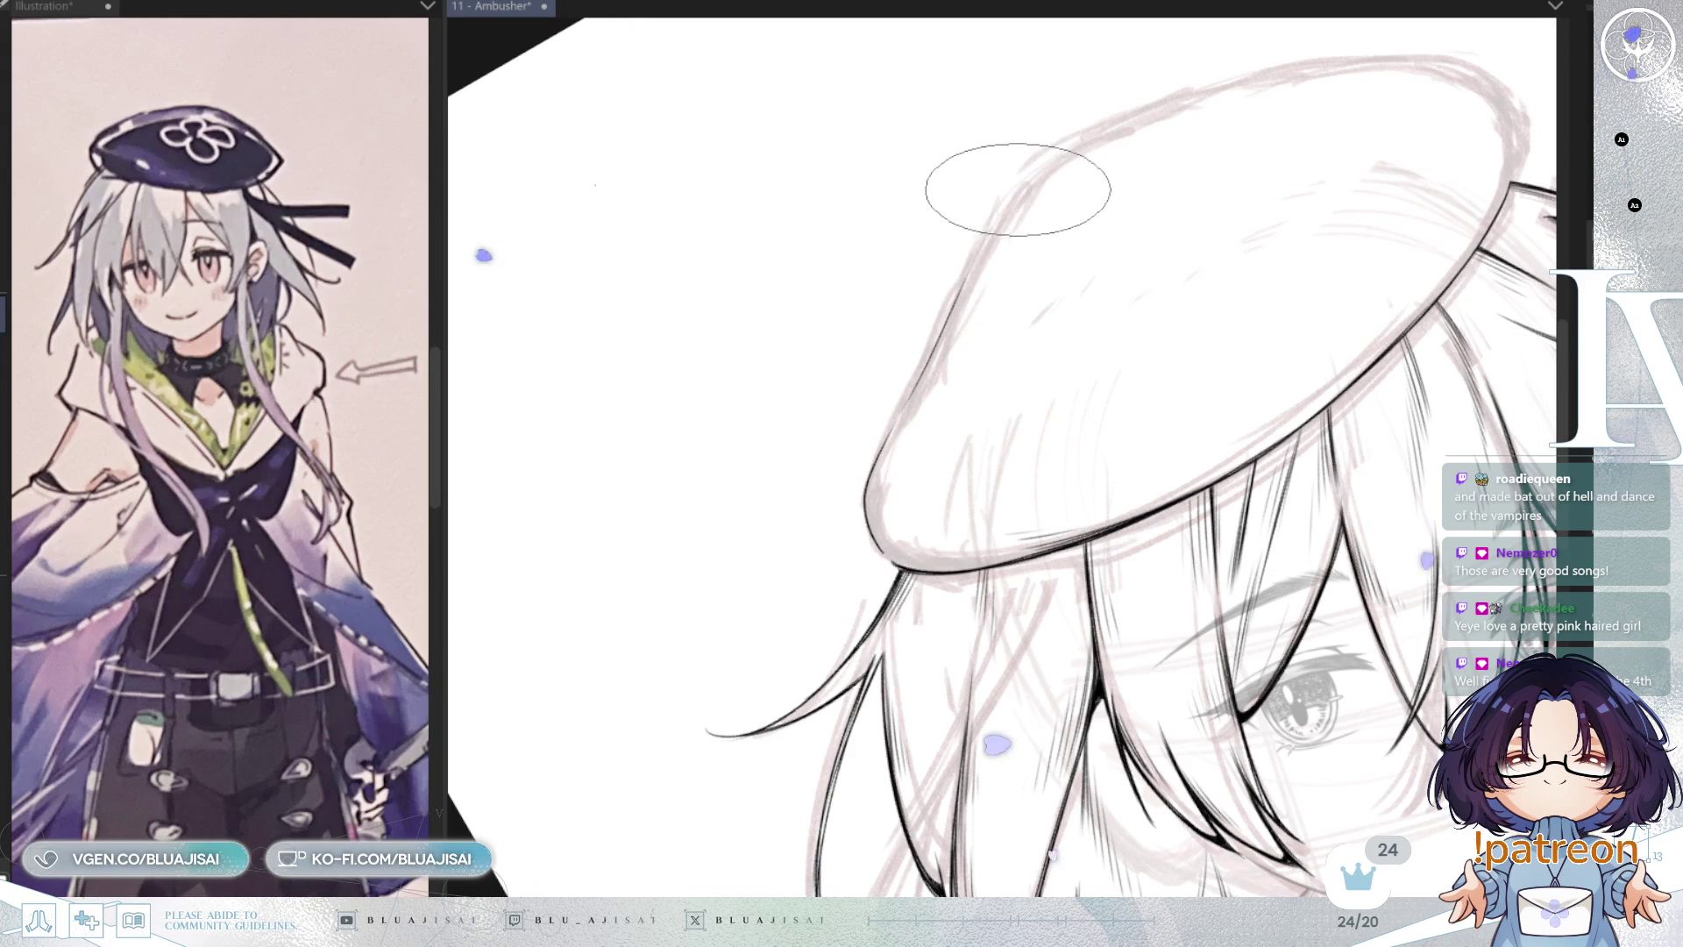
left_click_drag(934, 361, 977, 384)
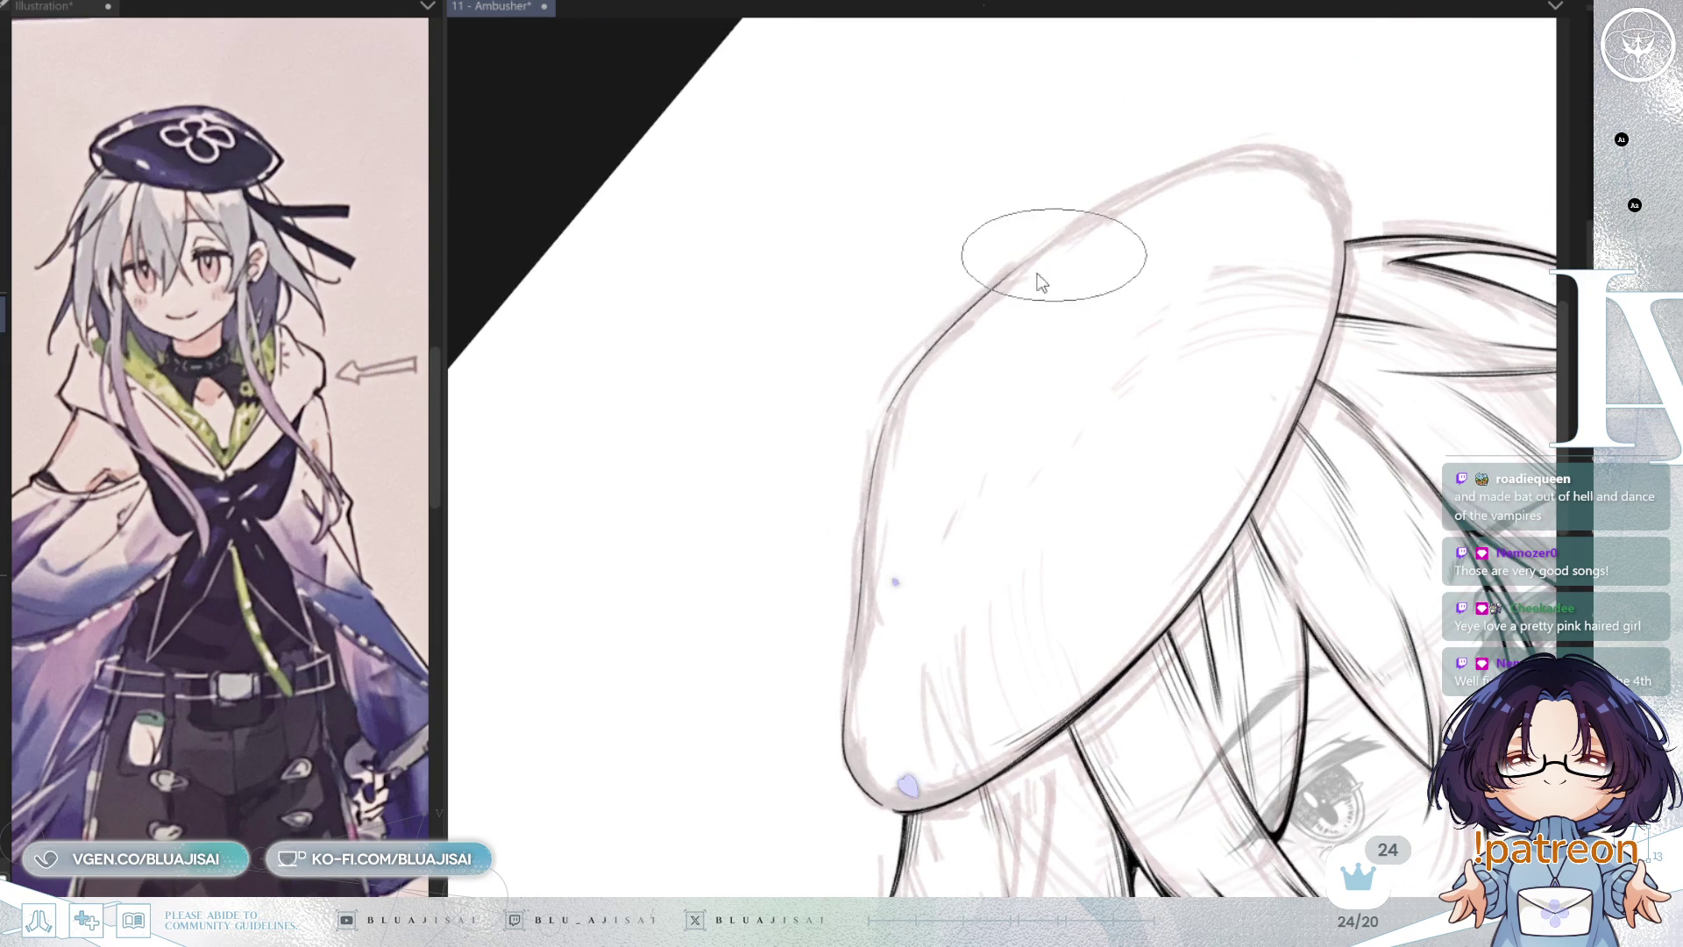
mouse_move(886, 413)
left_mouse_down()
mouse_move(1216, 152)
mouse_move(1184, 158)
mouse_move(1277, 158)
mouse_move(1202, 143)
mouse_move(1355, 206)
mouse_move(902, 440)
mouse_move(1277, 386)
mouse_move(996, 394)
mouse_move(1107, 455)
left_mouse_up()
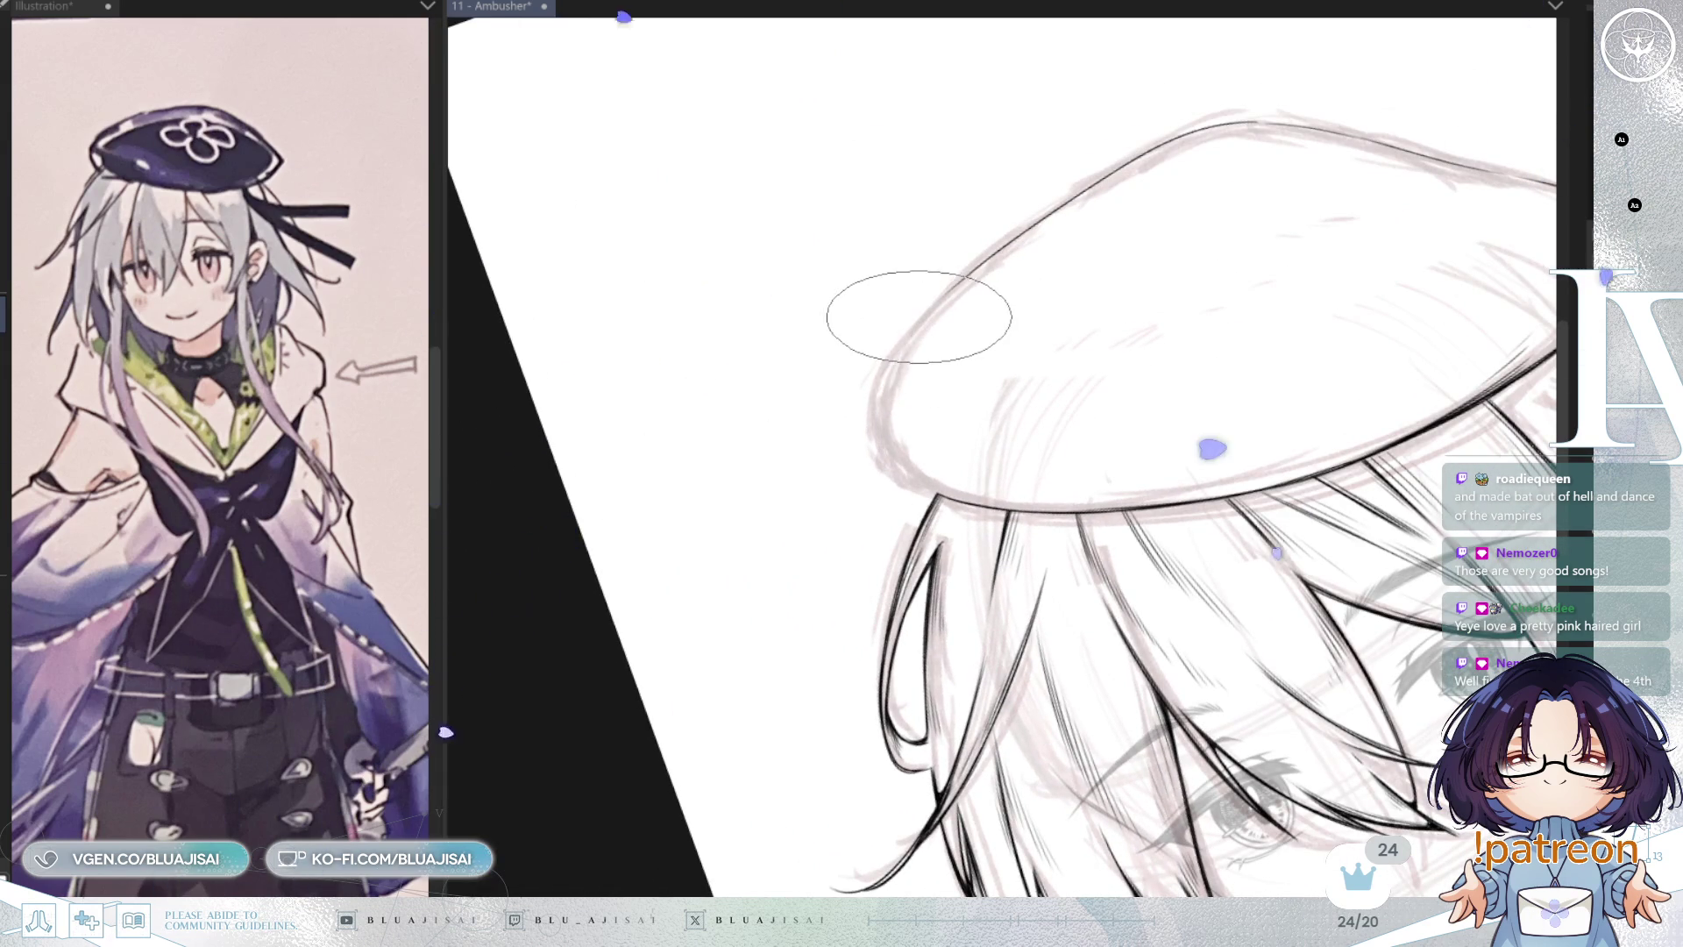
mouse_move(924, 499)
left_mouse_down()
mouse_move(958, 376)
mouse_move(1011, 399)
mouse_move(996, 431)
left_mouse_up()
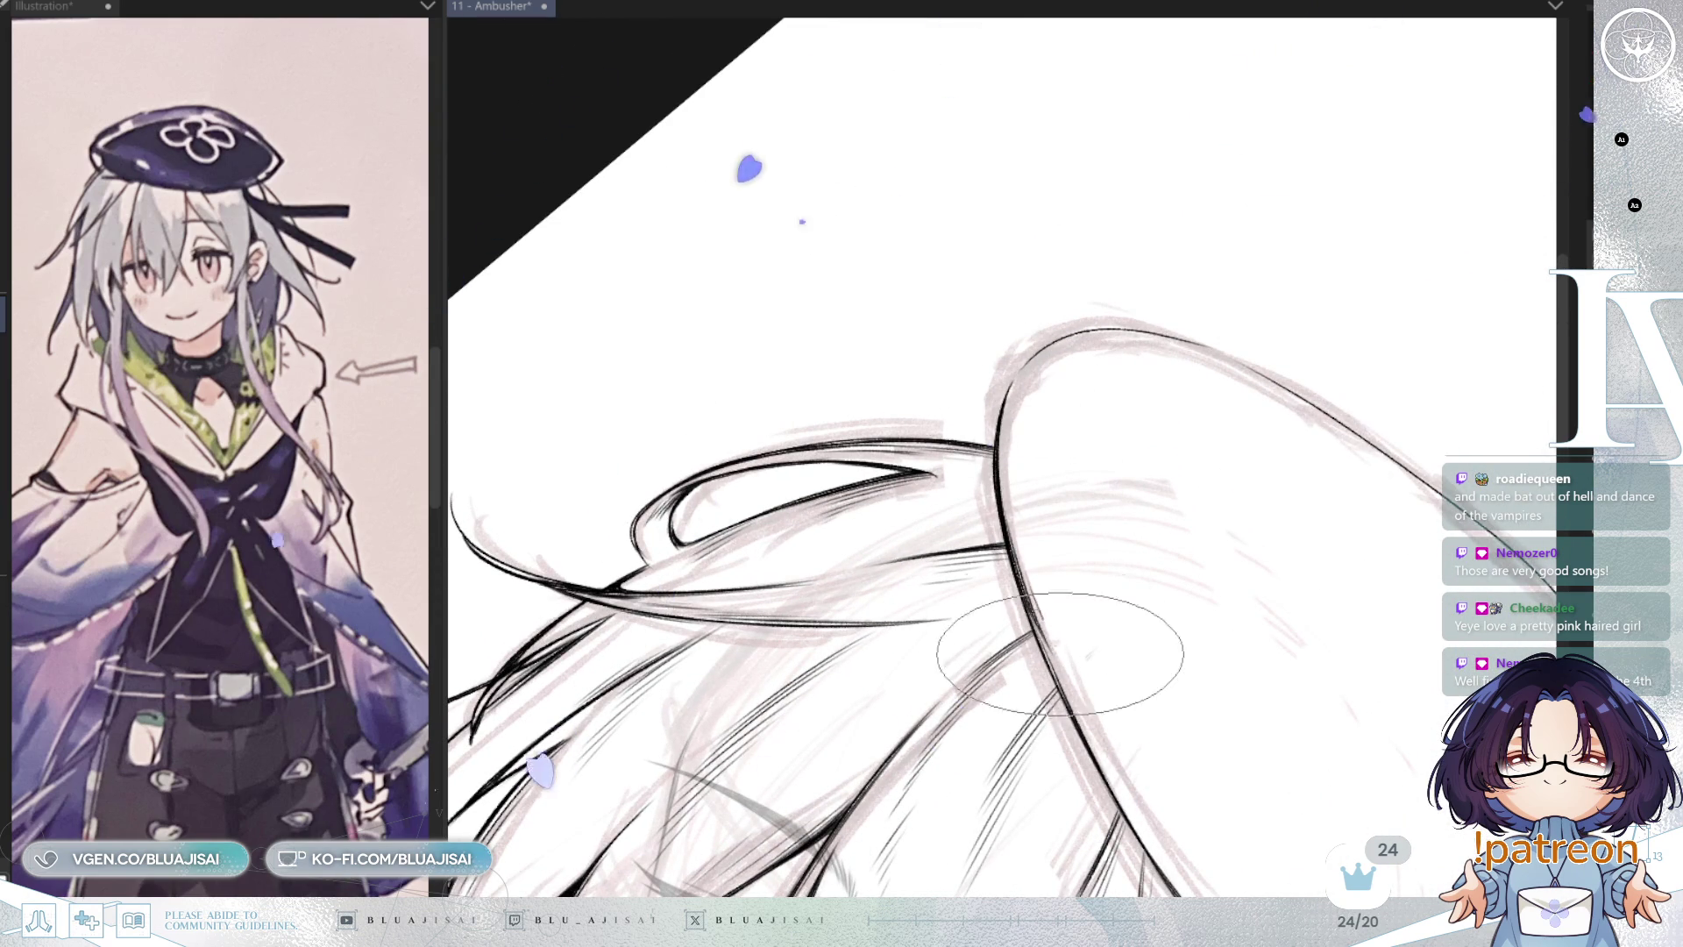
Step: Switch to a larger flattened brush and mirror and rotate the canvas so the beret edge lies flat
left_click_drag(1089, 619, 1219, 343)
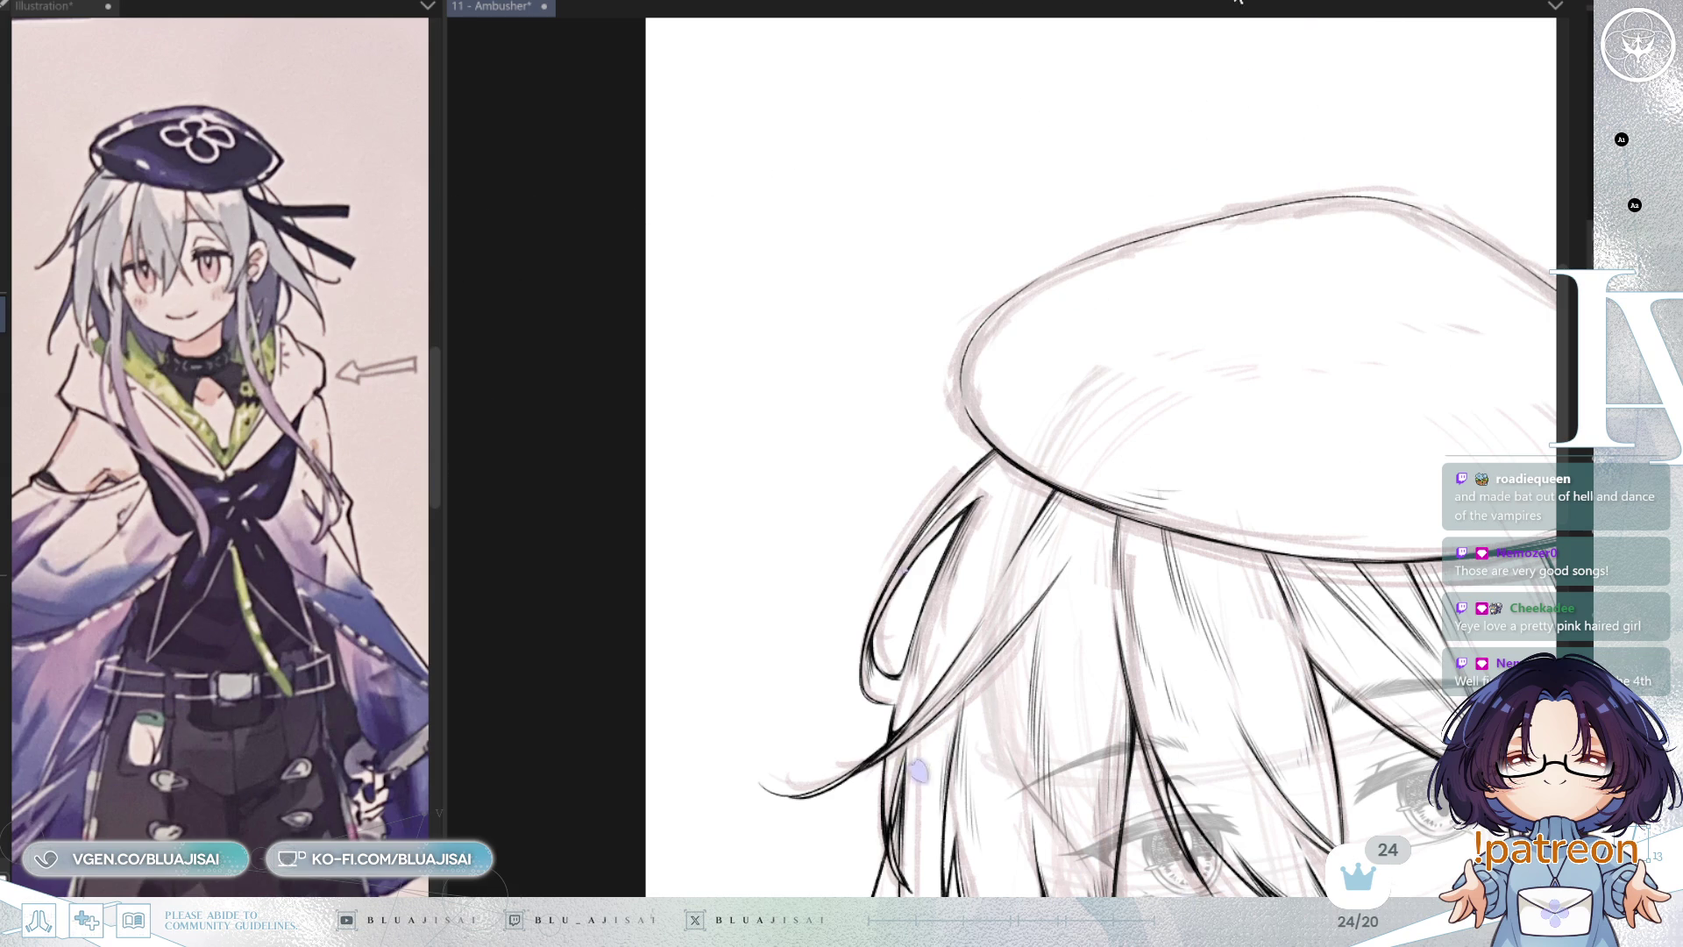
mouse_move(1116, 316)
left_mouse_down()
mouse_move(1022, 330)
mouse_move(984, 395)
left_mouse_up()
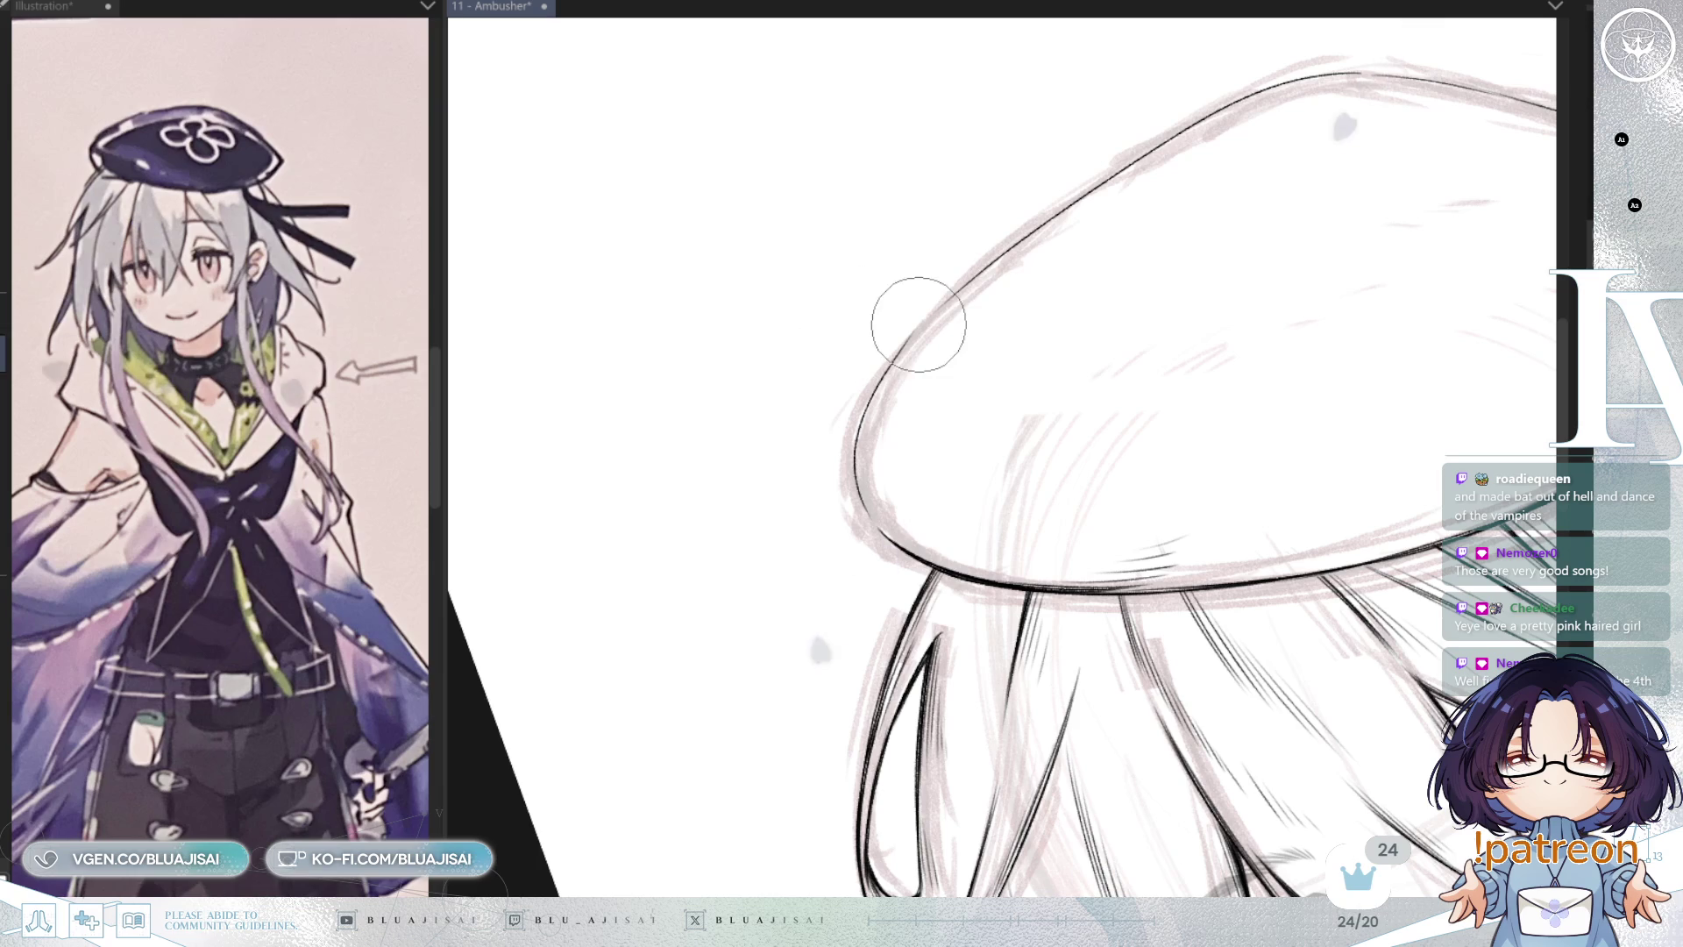
key("e")
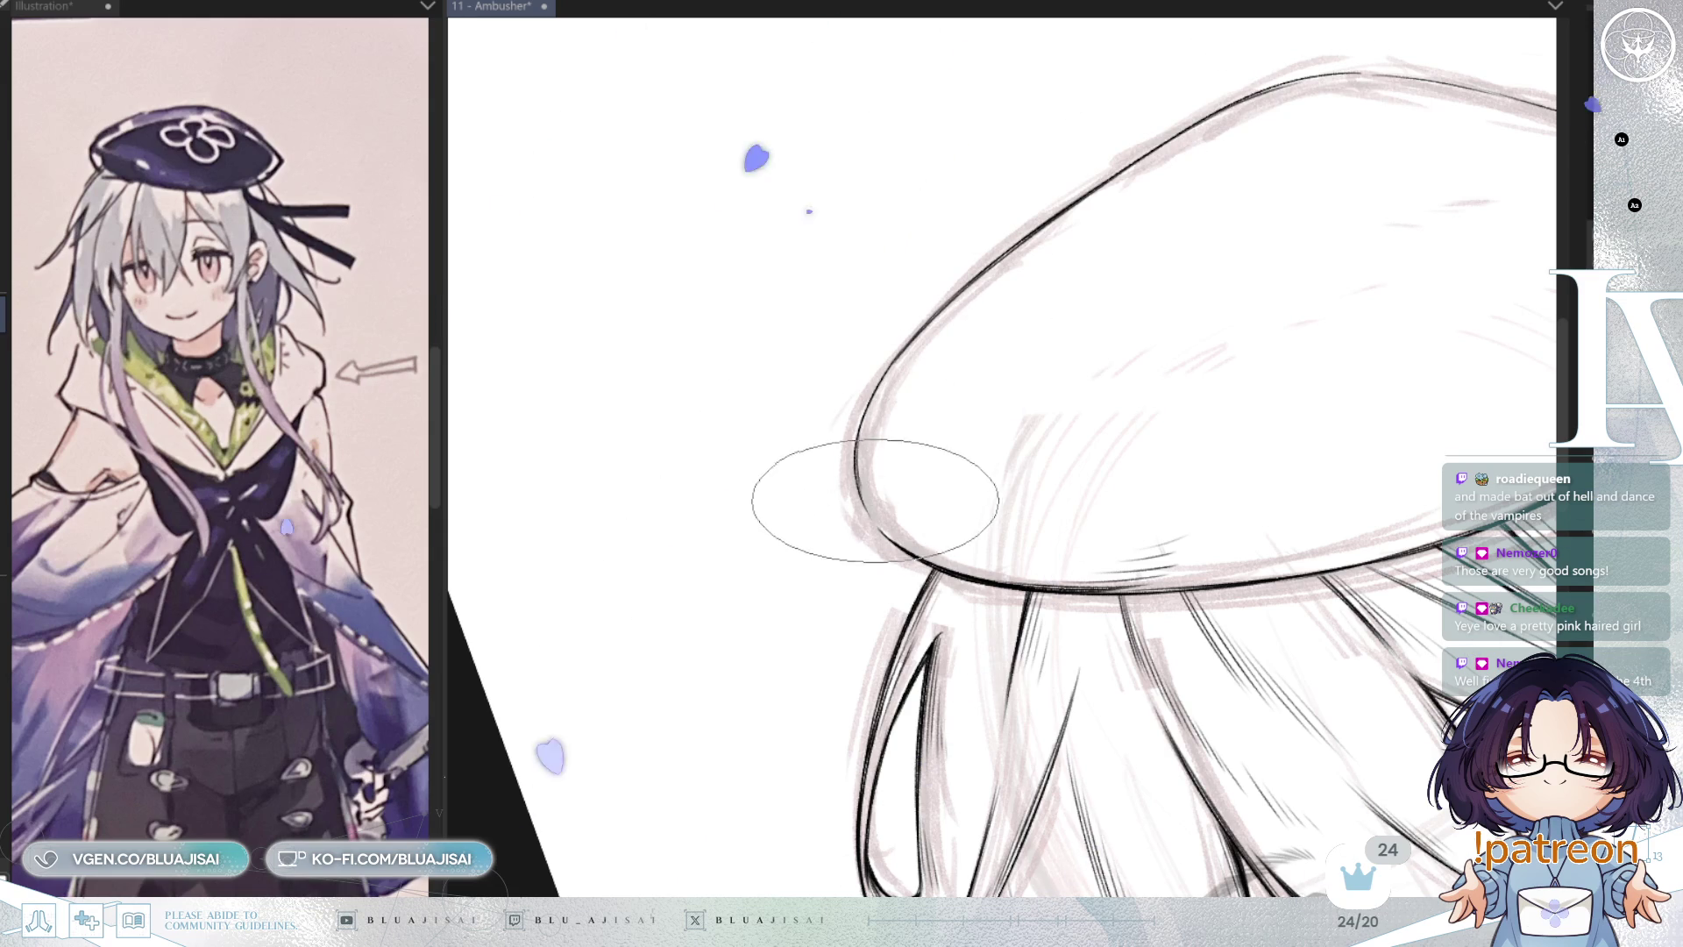
key("minus")
key("minus")
key("minus")
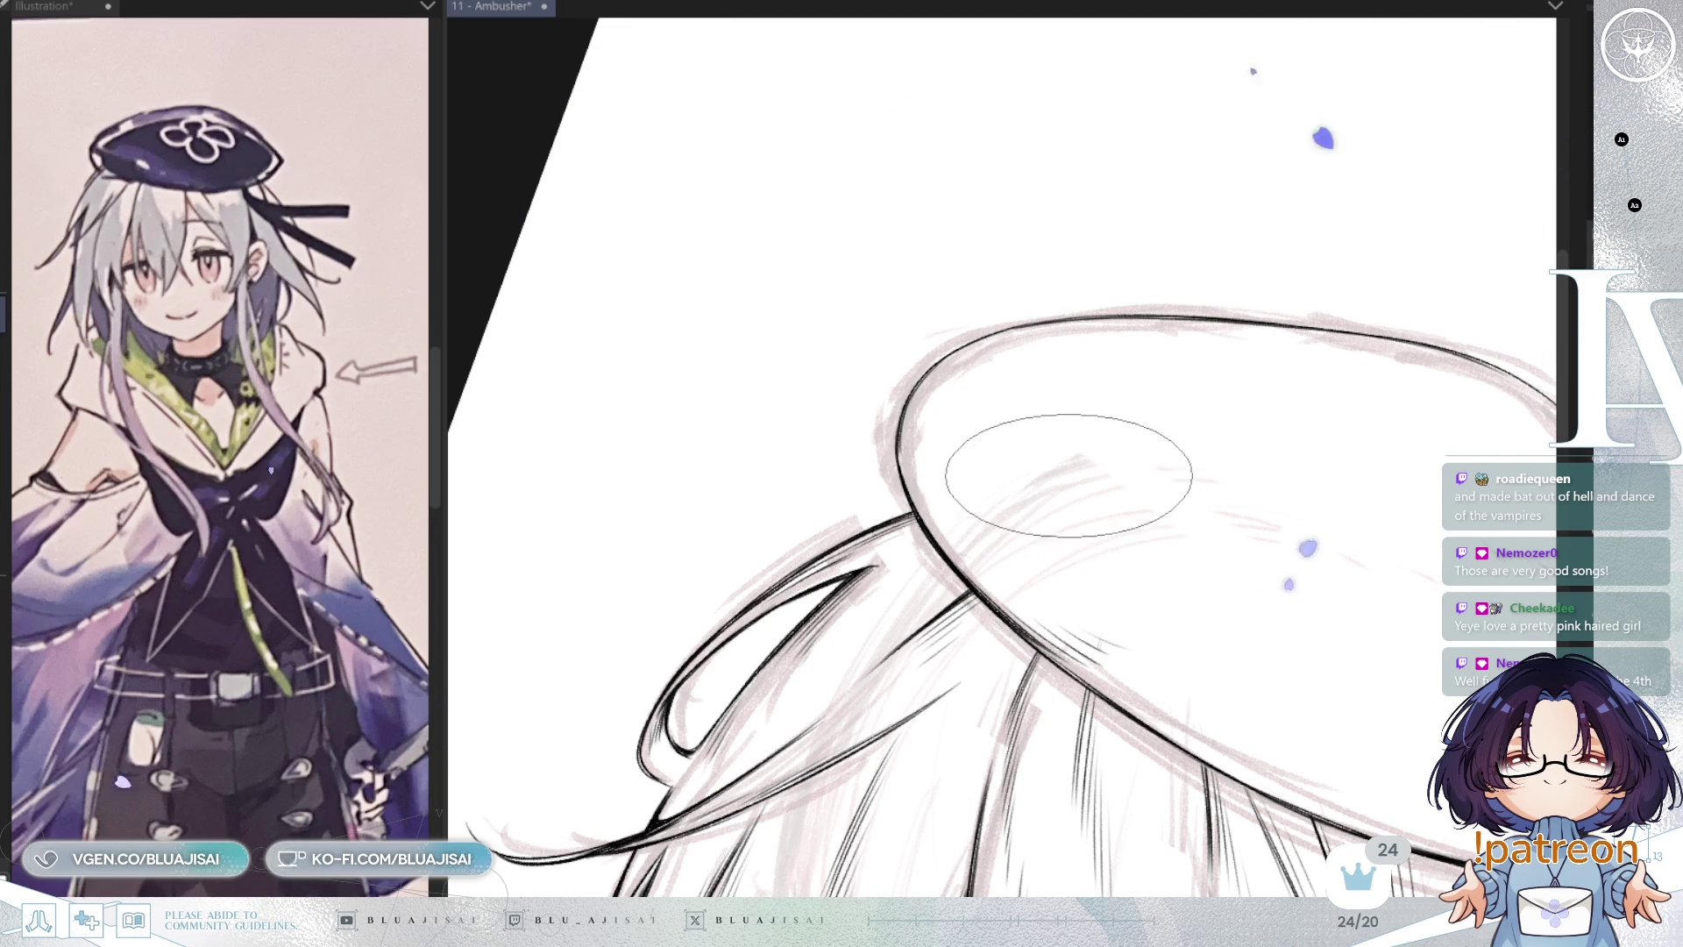
key("asciicircum")
key("asciicircum")
key("asciicircum")
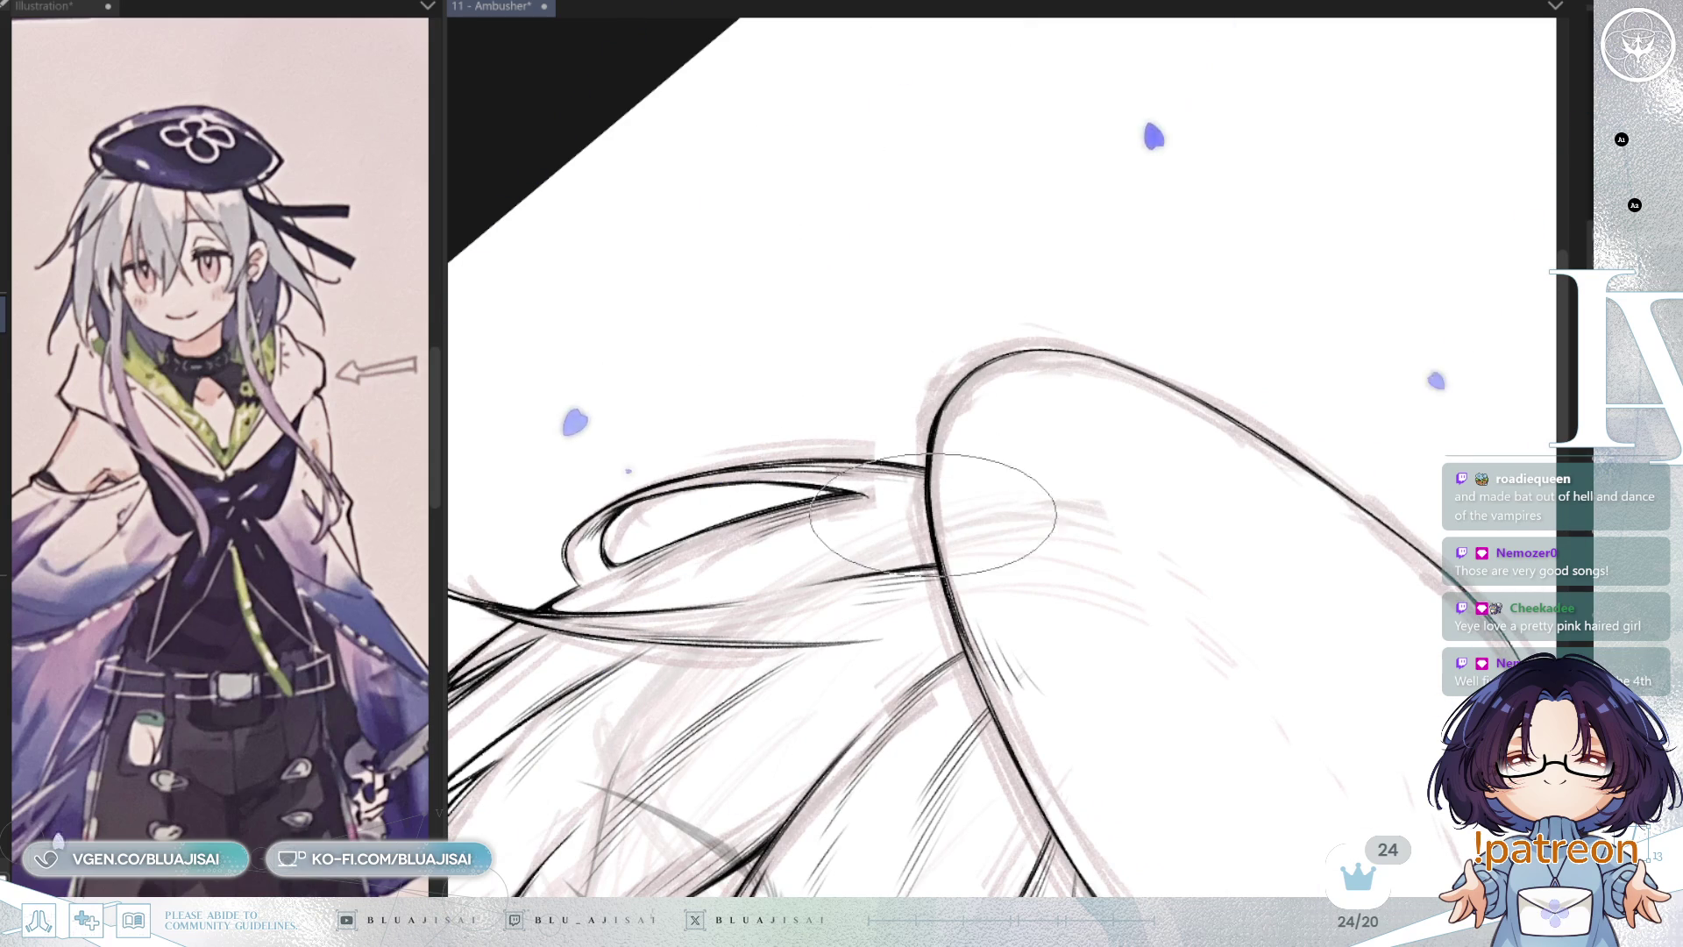
key("minus")
key("minus")
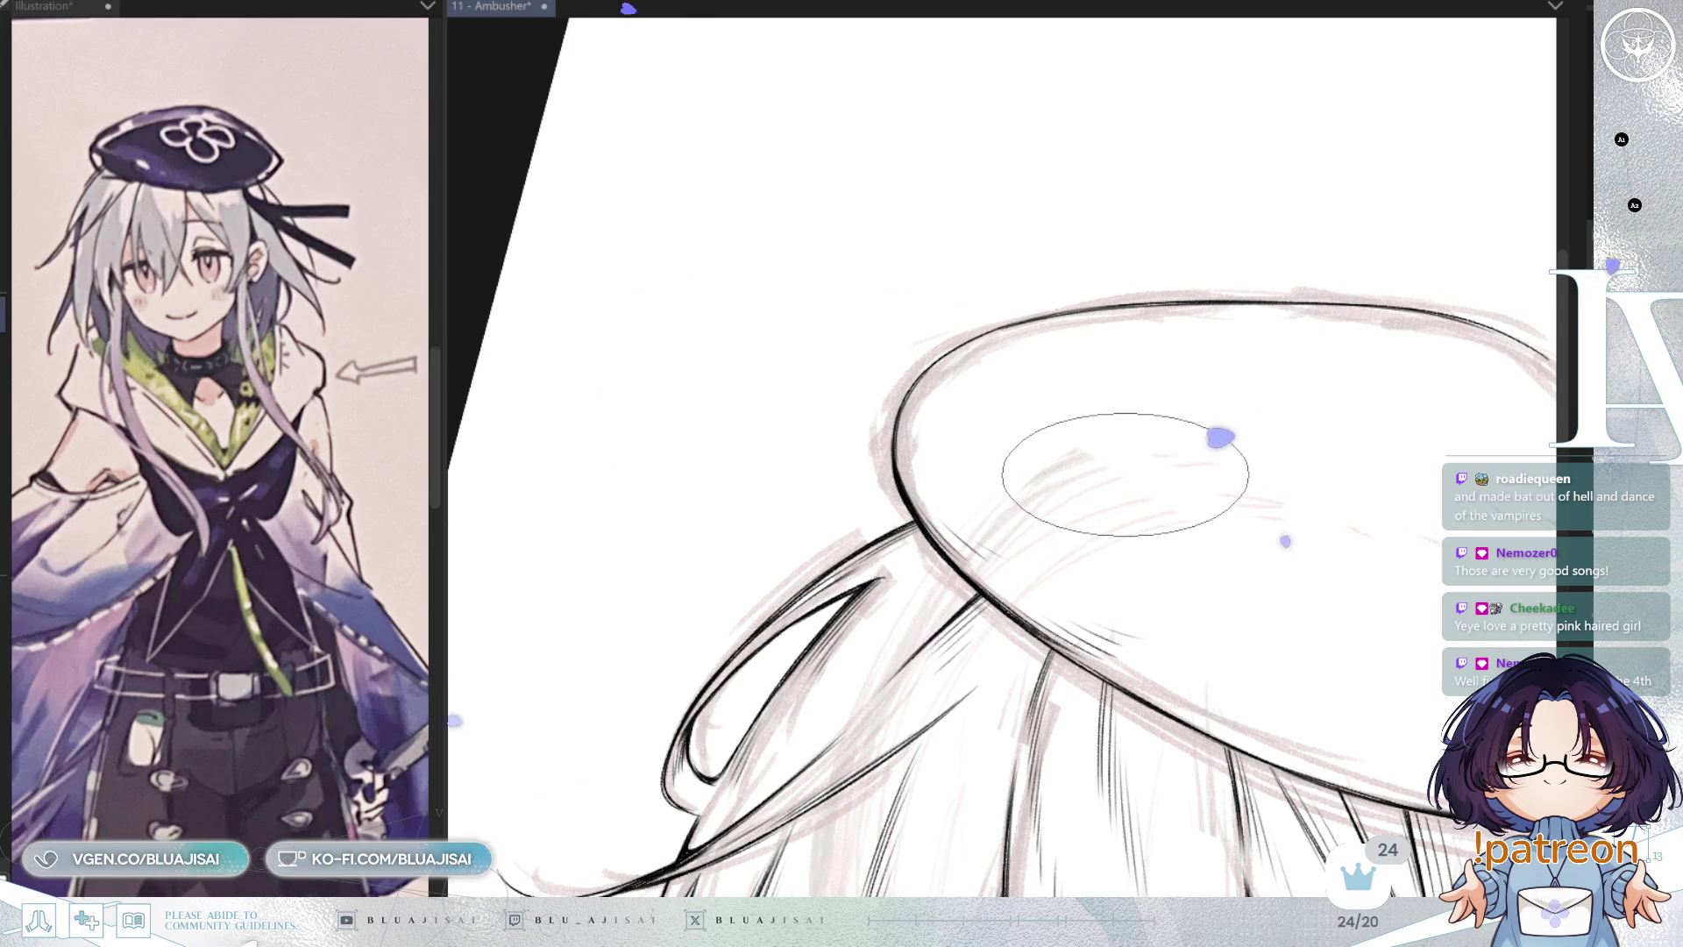
key("h")
mouse_move(999, 533)
left_mouse_down()
mouse_move(1244, 351)
mouse_move(1442, 268)
left_mouse_up()
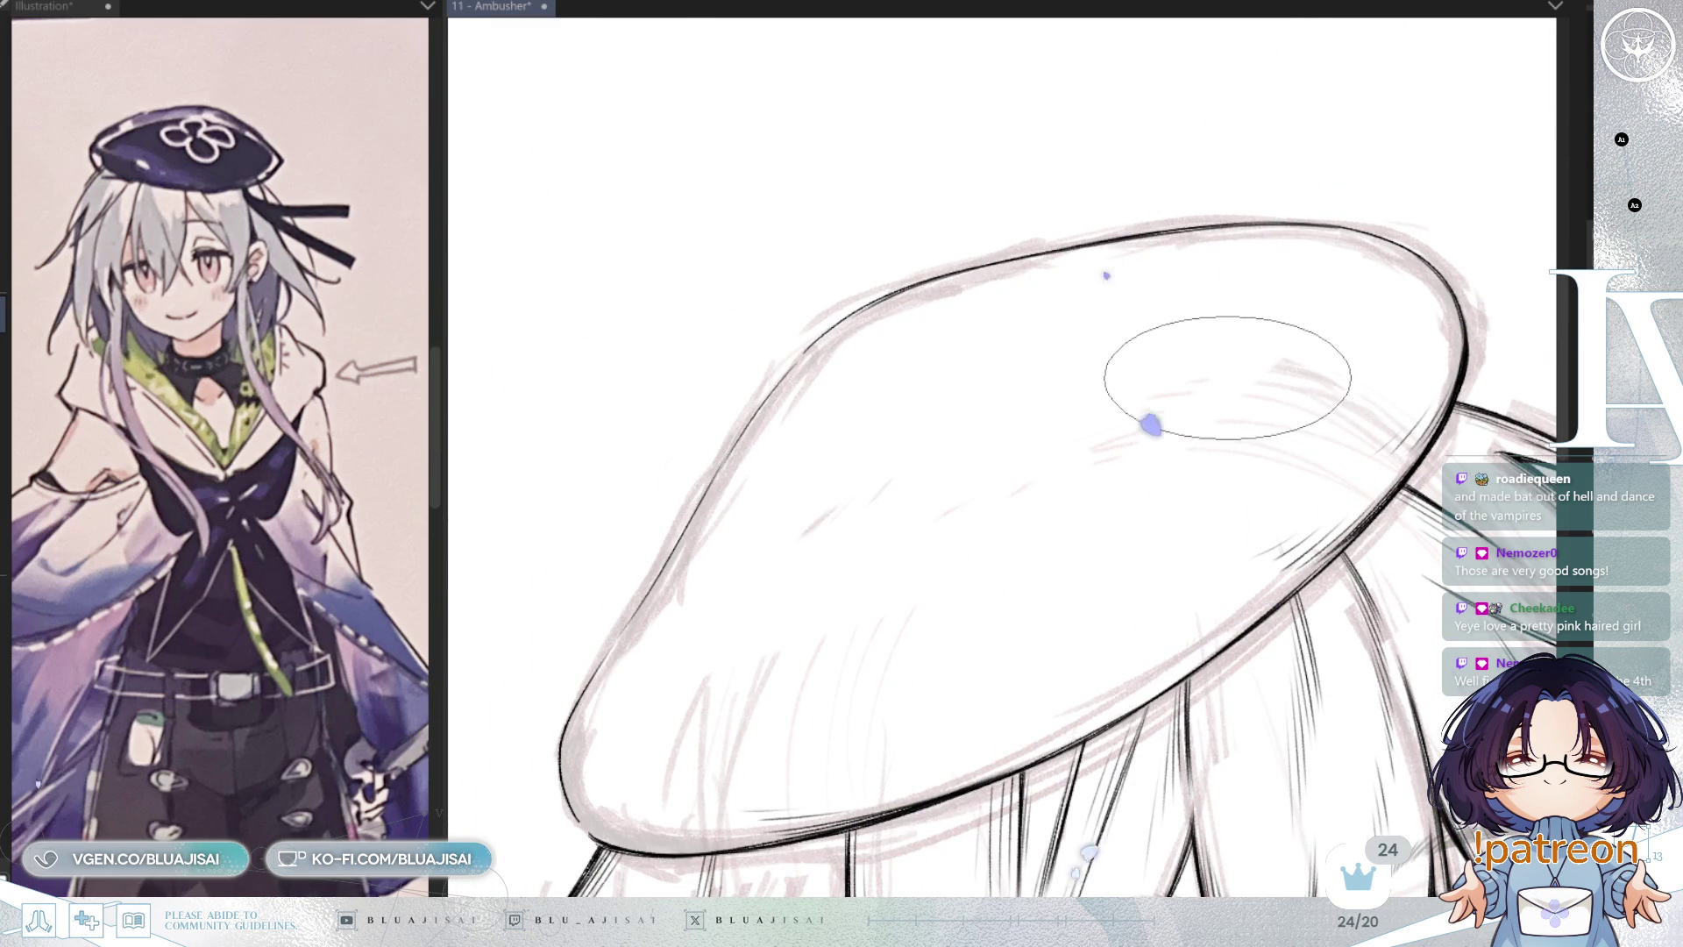
Step: Save the illustration with Ctrl+S and reinforce the beret's edge with darker strokes
key("ctrl+s")
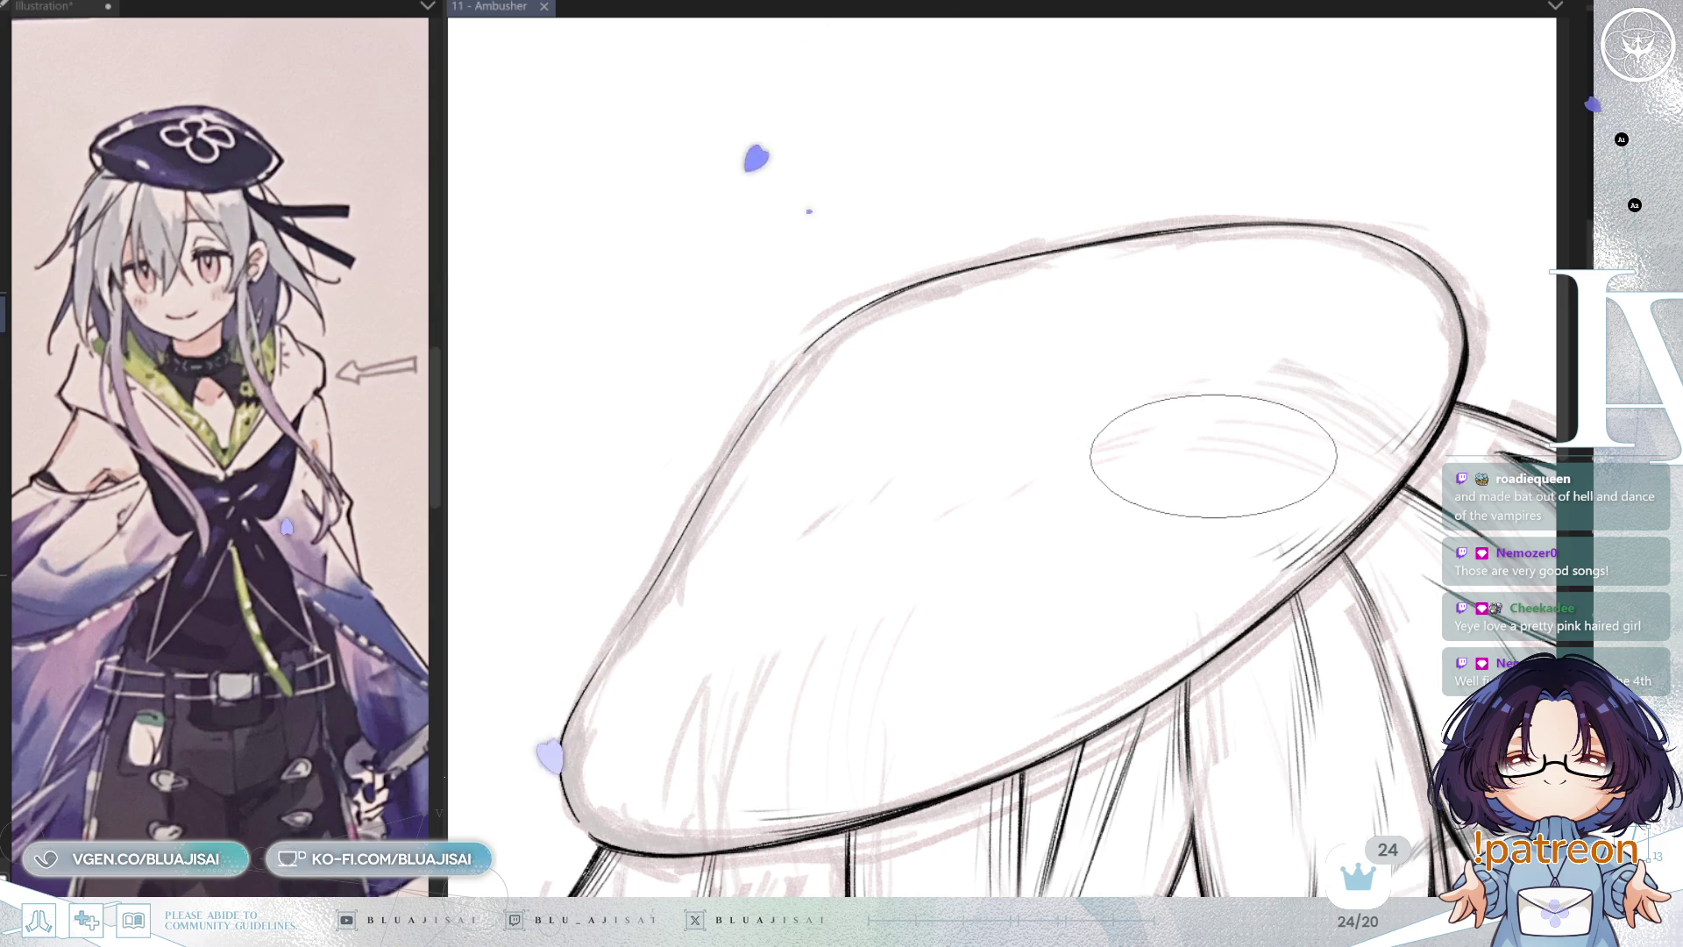
left_click_drag(1083, 463, 1131, 387)
left_click_drag(958, 255, 871, 360)
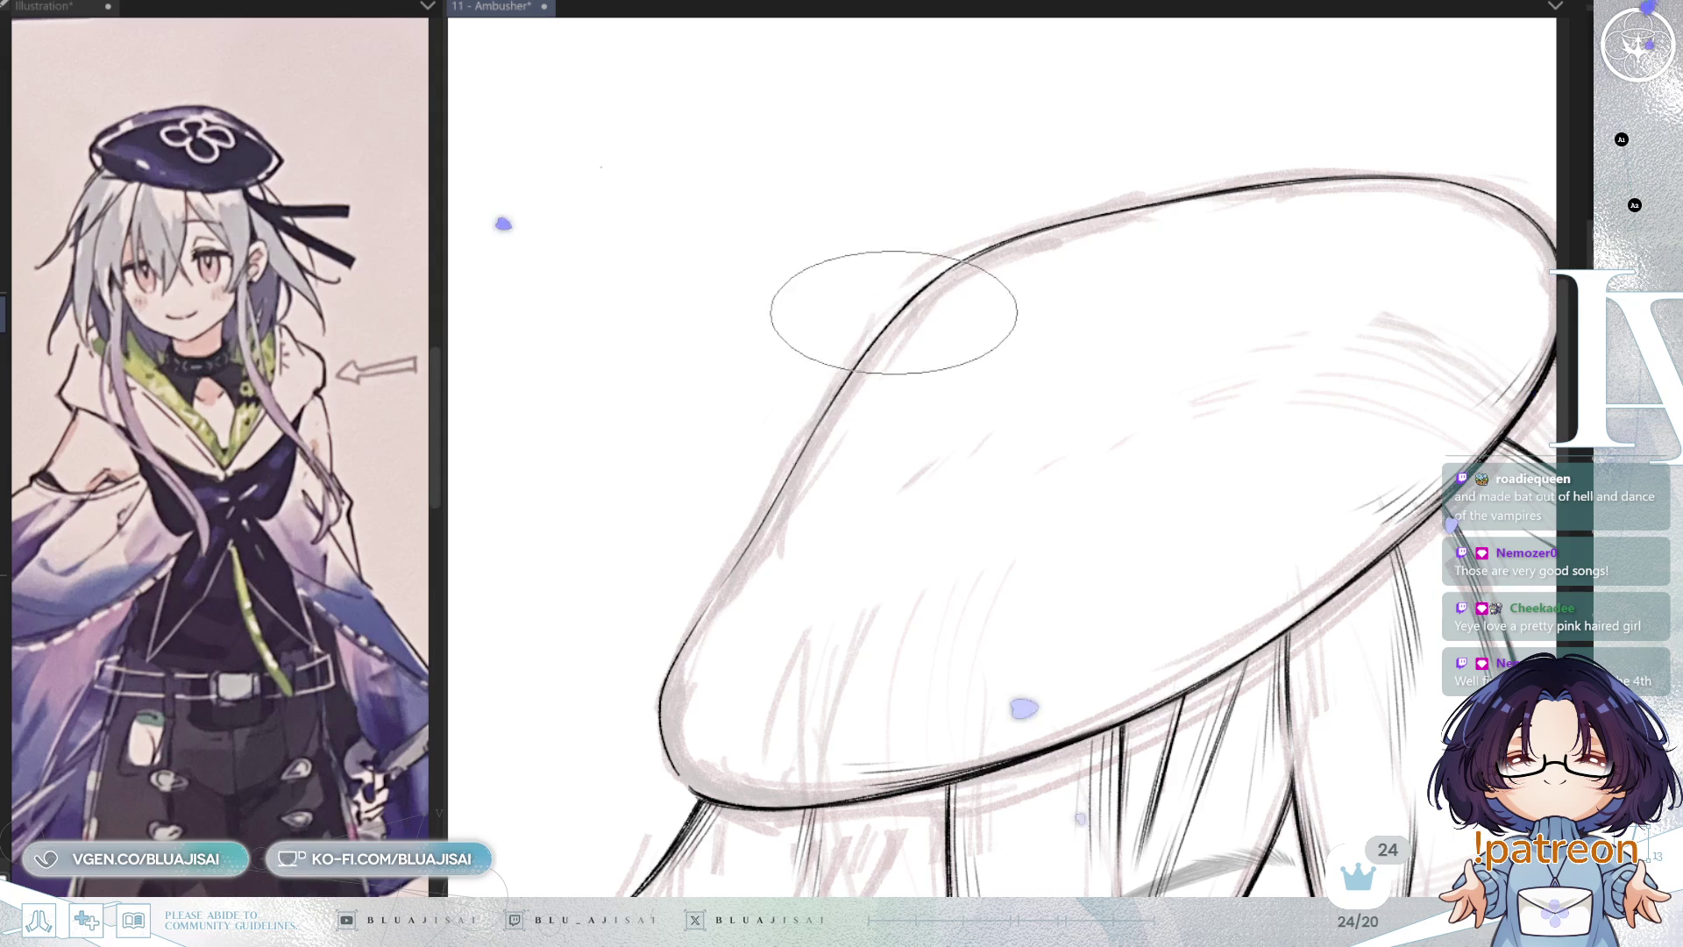
left_click_drag(855, 366, 770, 522)
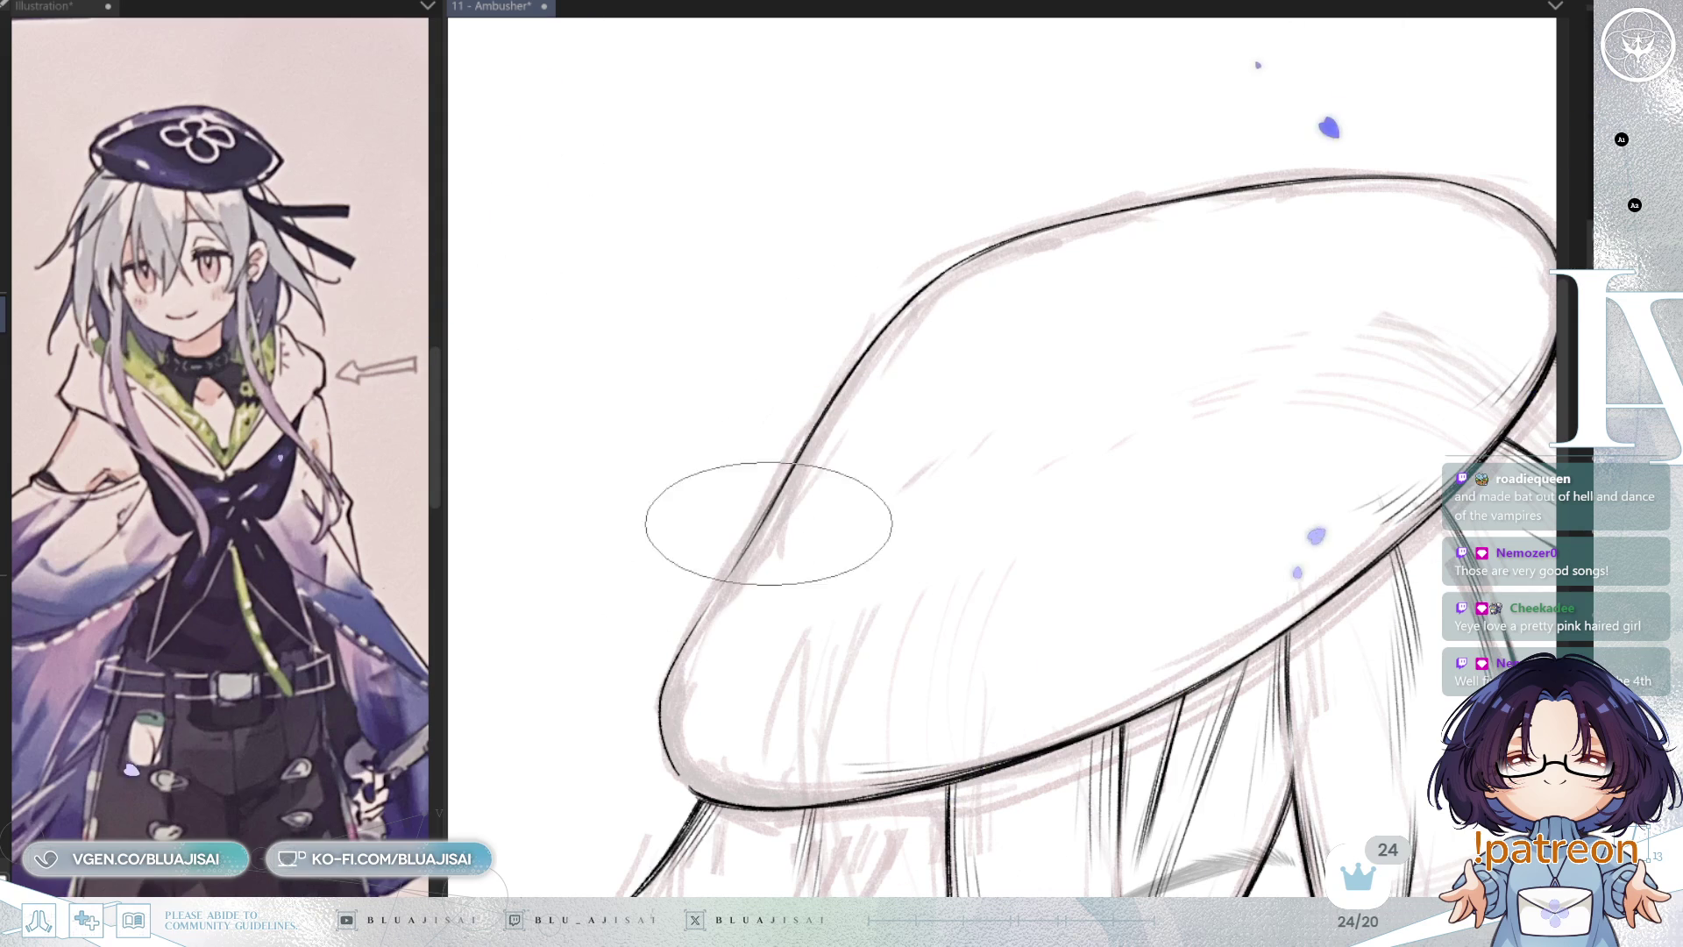
left_click_drag(864, 360, 796, 513)
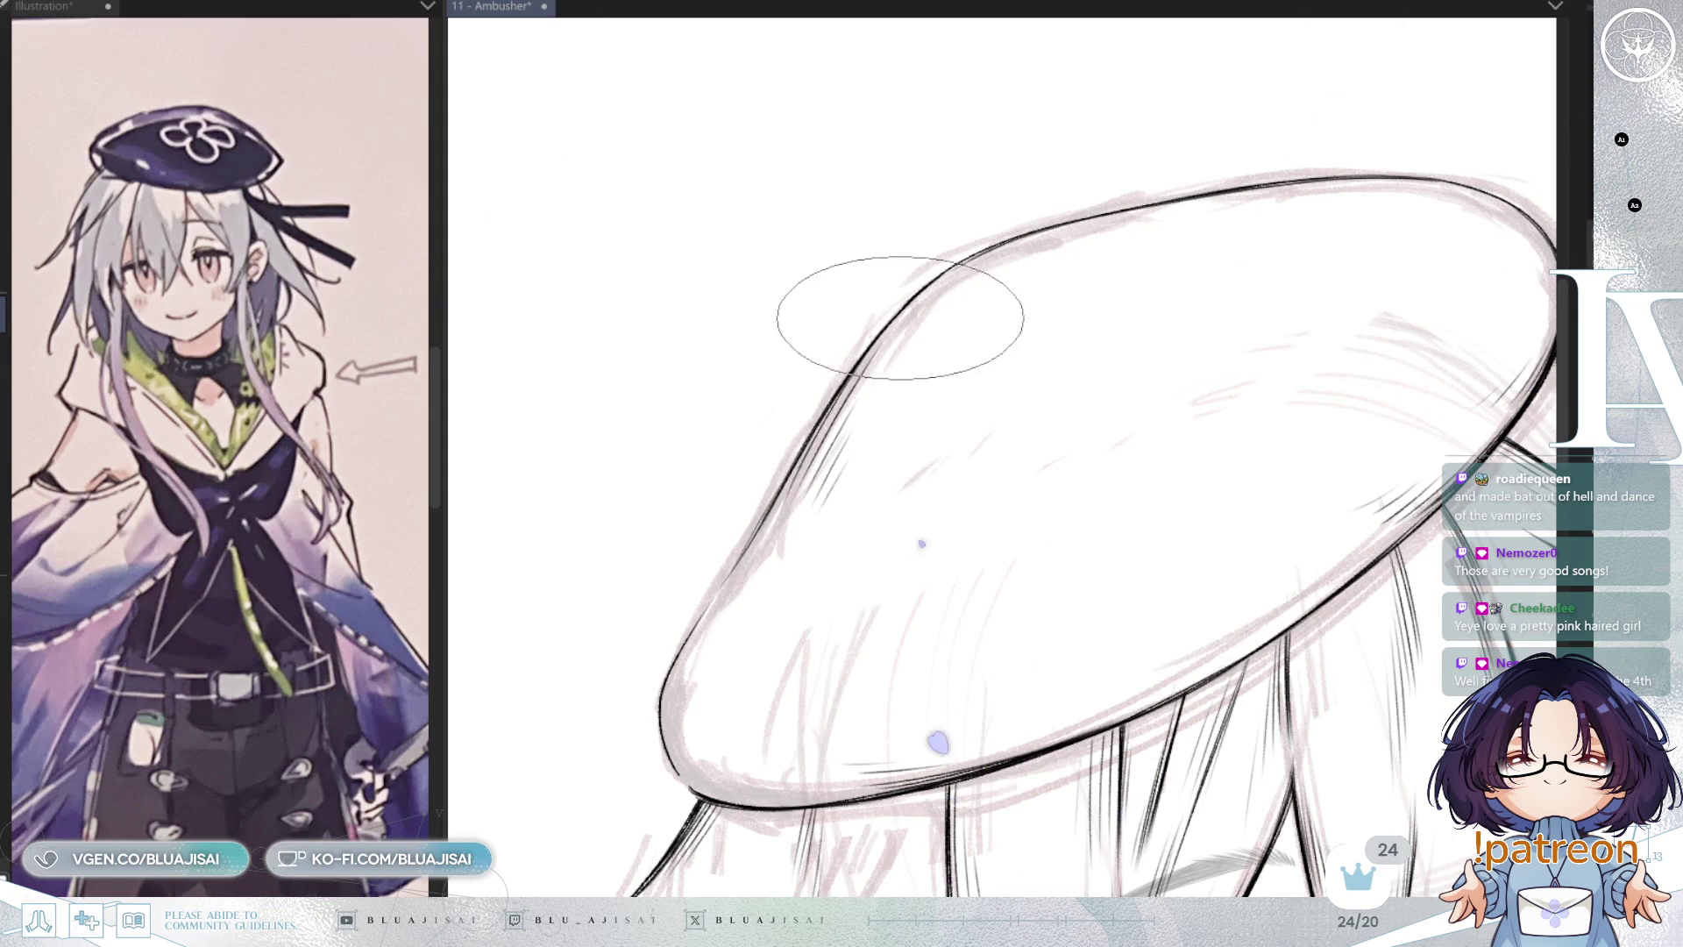
Step: Ink the beret's upper edge and left brim tip, then zoom out to view beret and face
mouse_move(1052, 235)
left_mouse_down()
mouse_move(958, 293)
mouse_move(816, 201)
left_mouse_up()
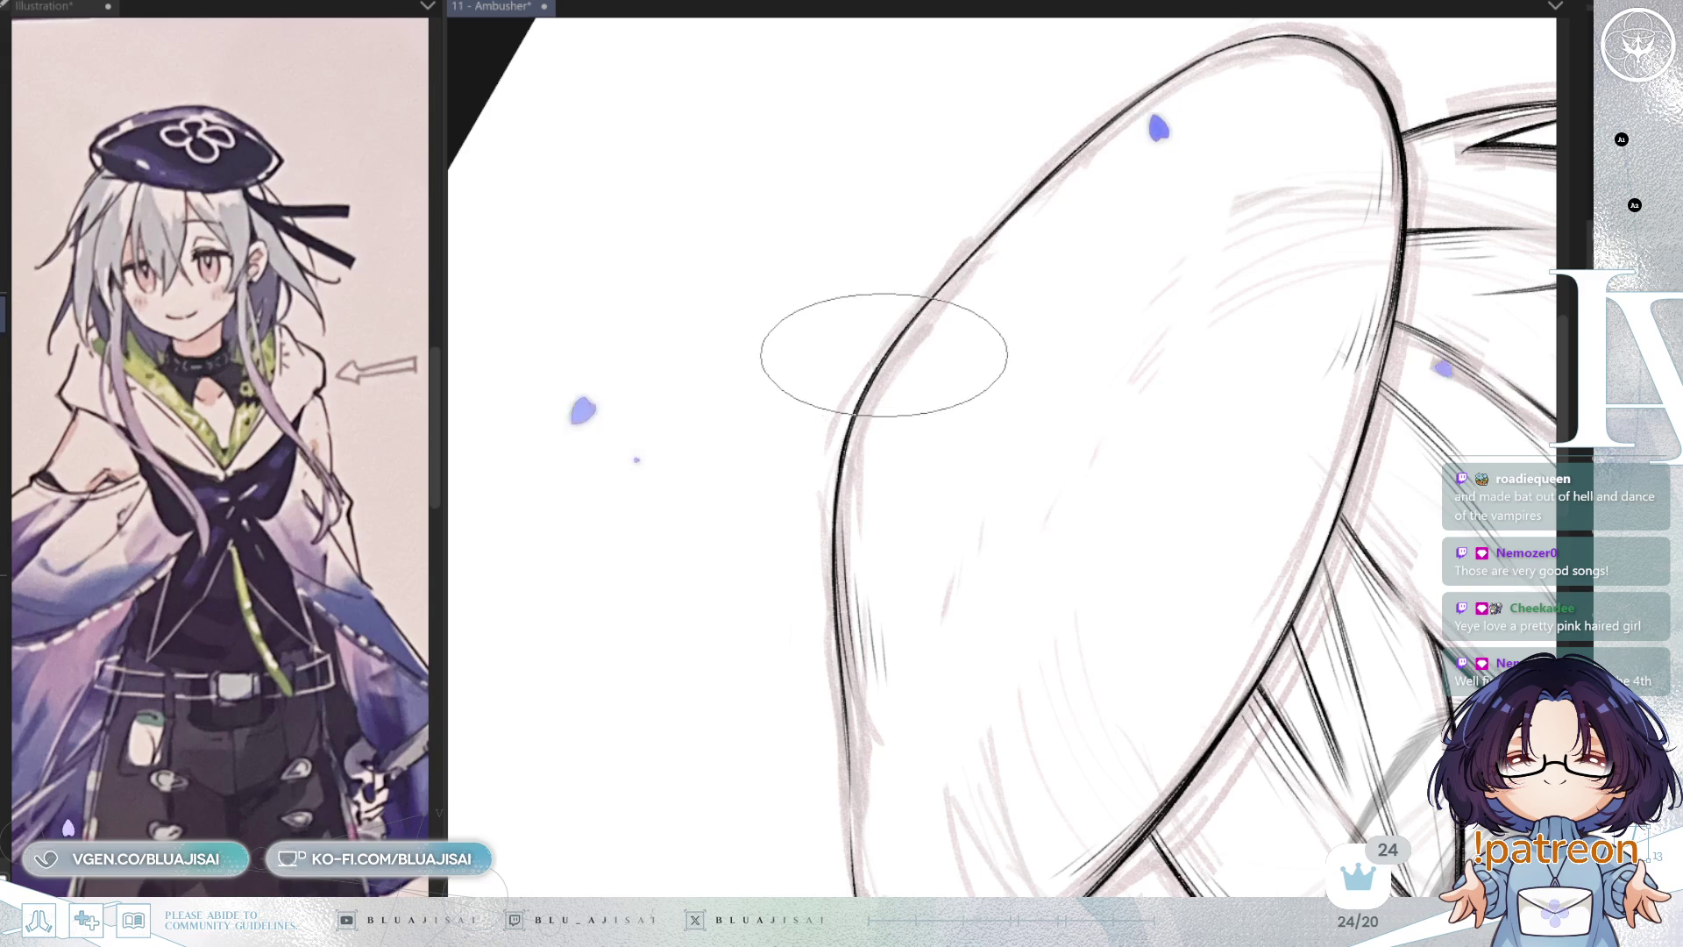
mouse_move(902, 319)
left_mouse_down()
mouse_move(1116, 121)
mouse_move(969, 271)
mouse_move(1103, 140)
left_mouse_up()
mouse_move(1034, 330)
left_mouse_down()
mouse_move(825, 549)
mouse_move(845, 391)
mouse_move(788, 518)
mouse_move(829, 450)
mouse_move(771, 582)
mouse_move(780, 616)
left_mouse_up()
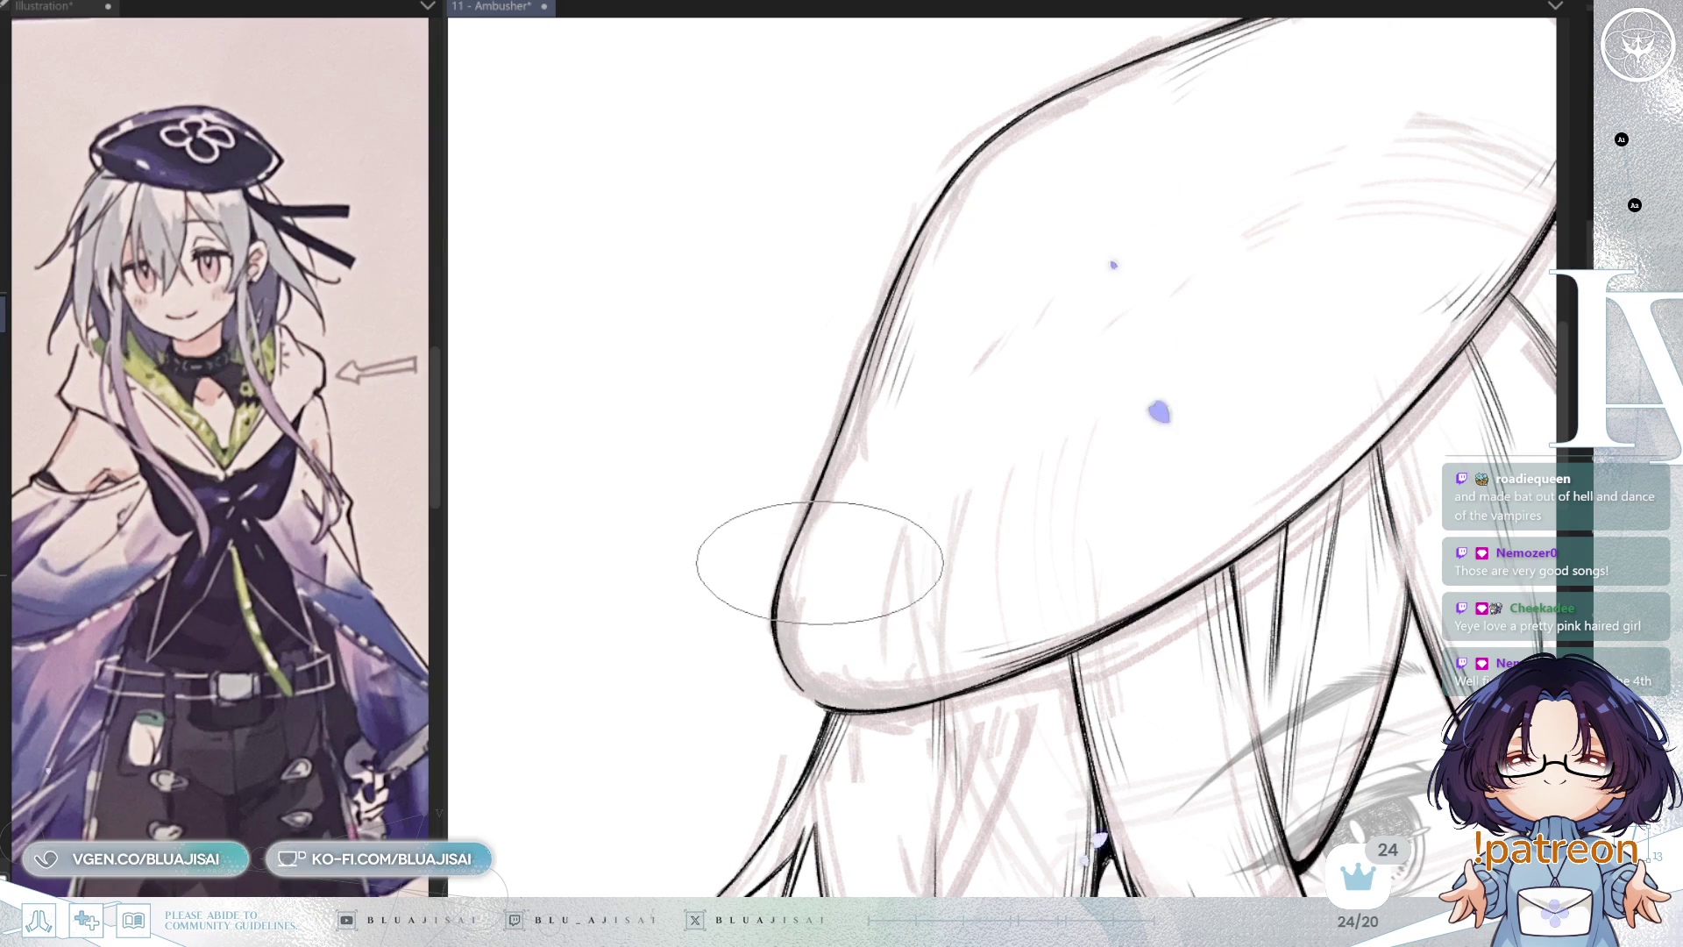
left_click_drag(820, 563, 813, 587)
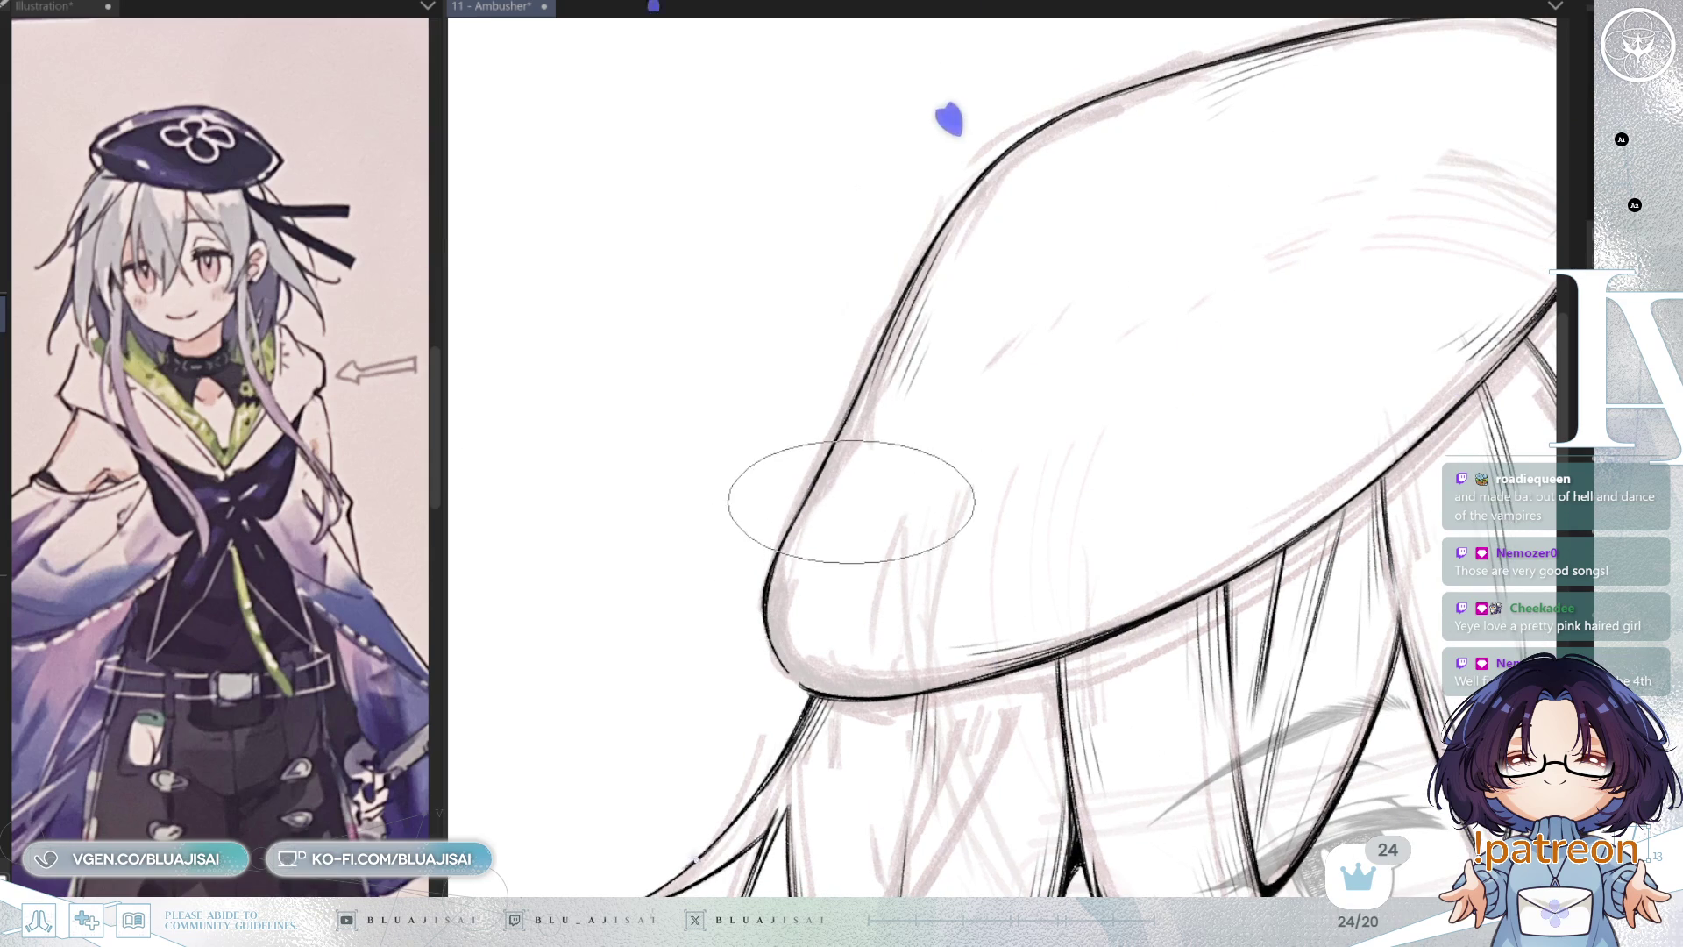
left_click_drag(833, 497, 826, 515)
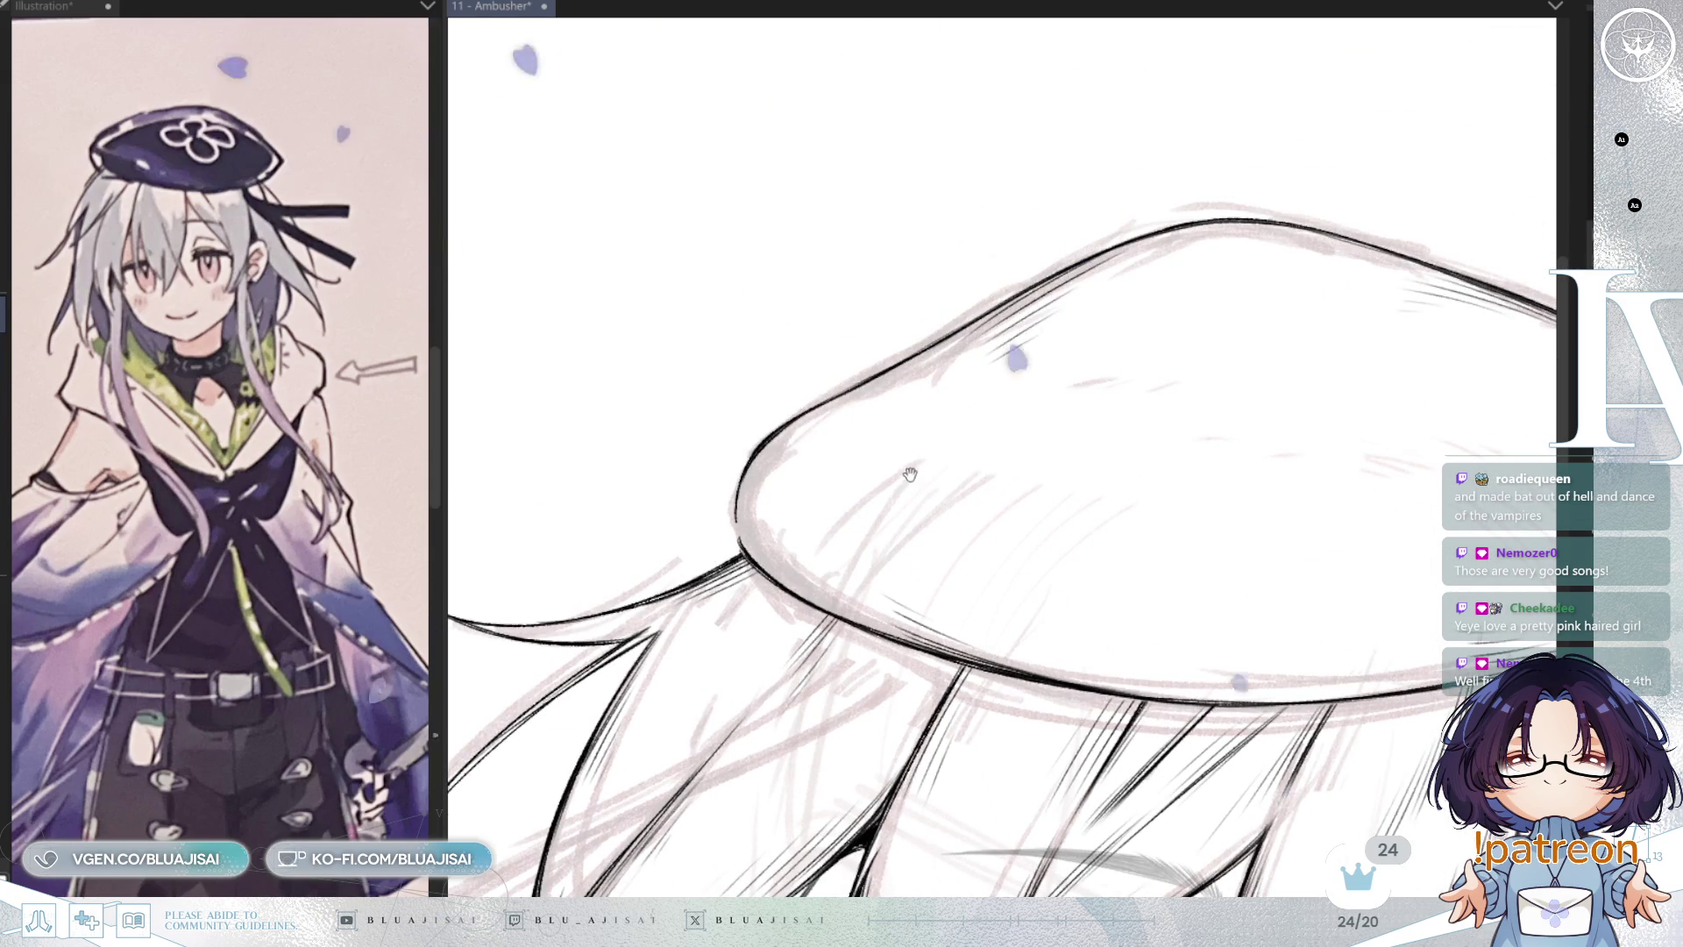
left_click_drag(835, 455, 820, 436)
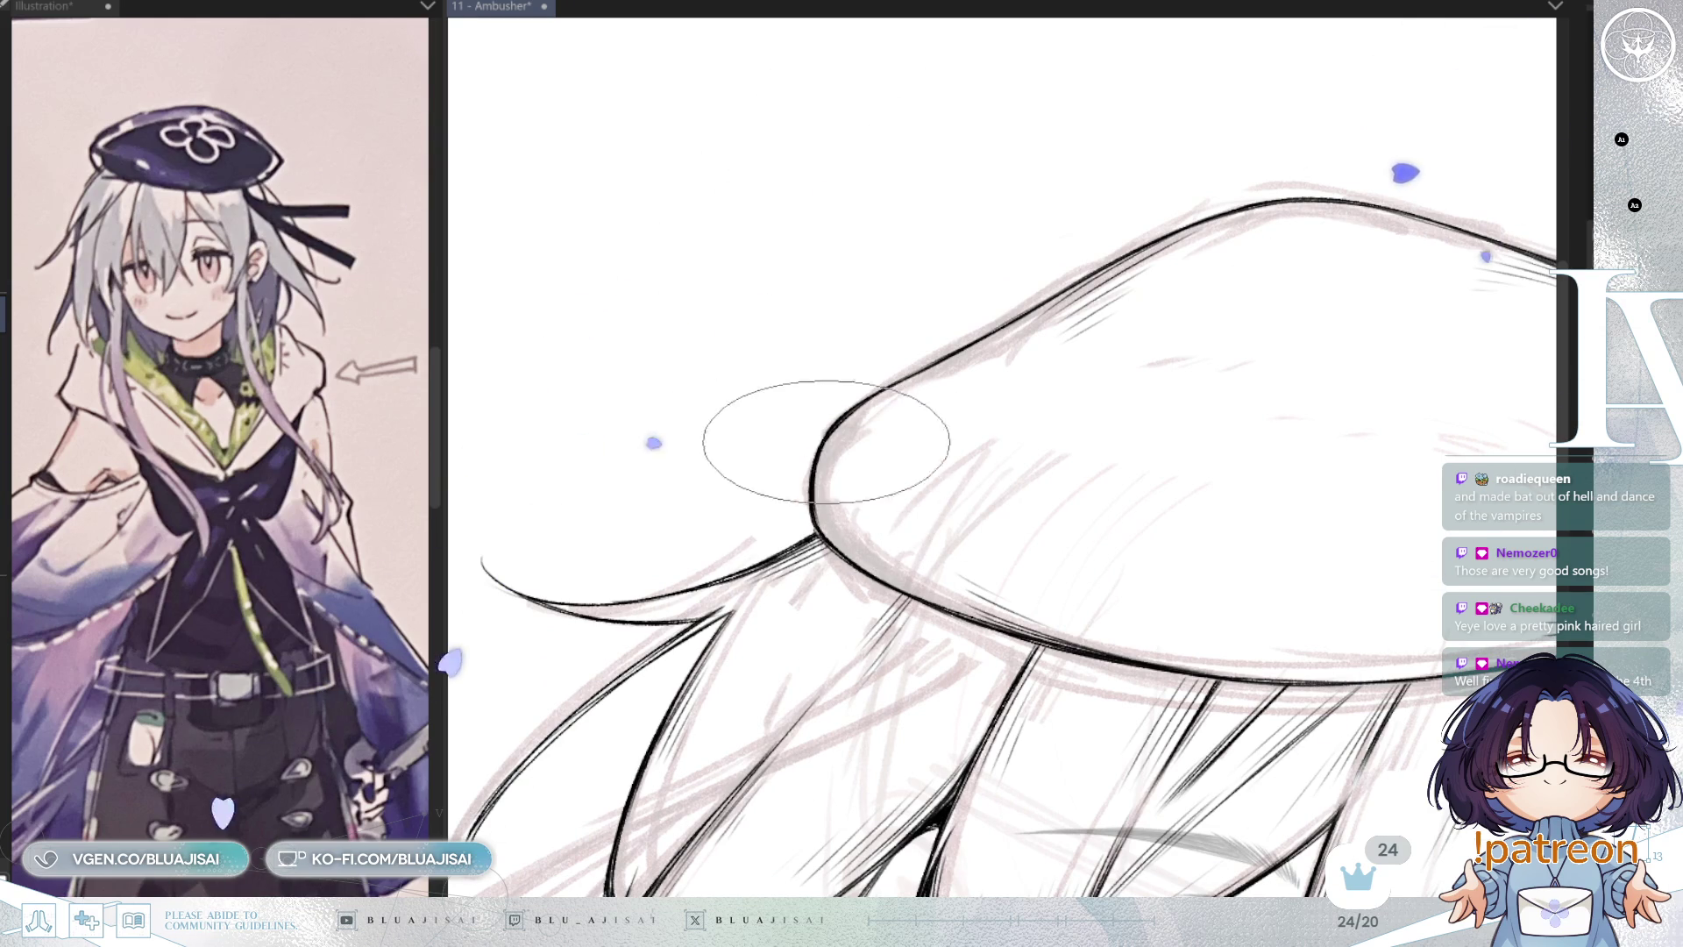
mouse_move(834, 501)
left_mouse_down()
mouse_move(1078, 379)
mouse_move(892, 424)
left_mouse_up()
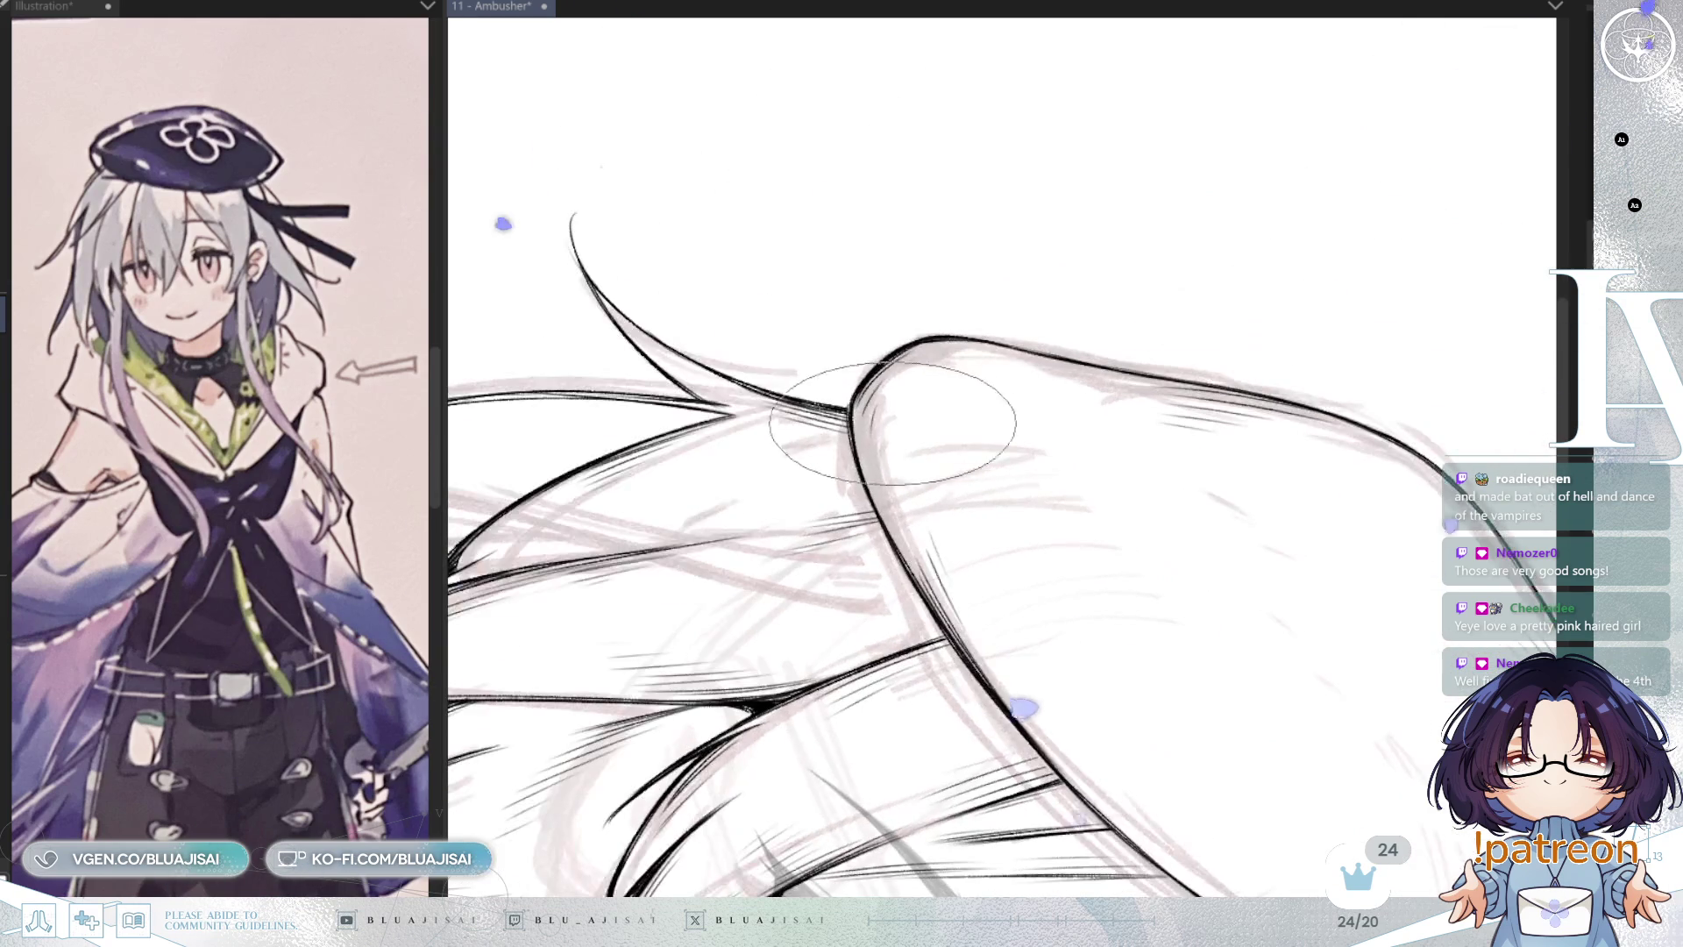
mouse_move(910, 536)
left_mouse_down()
mouse_move(894, 470)
mouse_move(1140, 438)
mouse_move(1338, 382)
mouse_move(1386, 329)
left_mouse_up()
mouse_move(1357, 437)
left_mouse_down()
mouse_move(1368, 376)
mouse_move(1337, 327)
left_mouse_up()
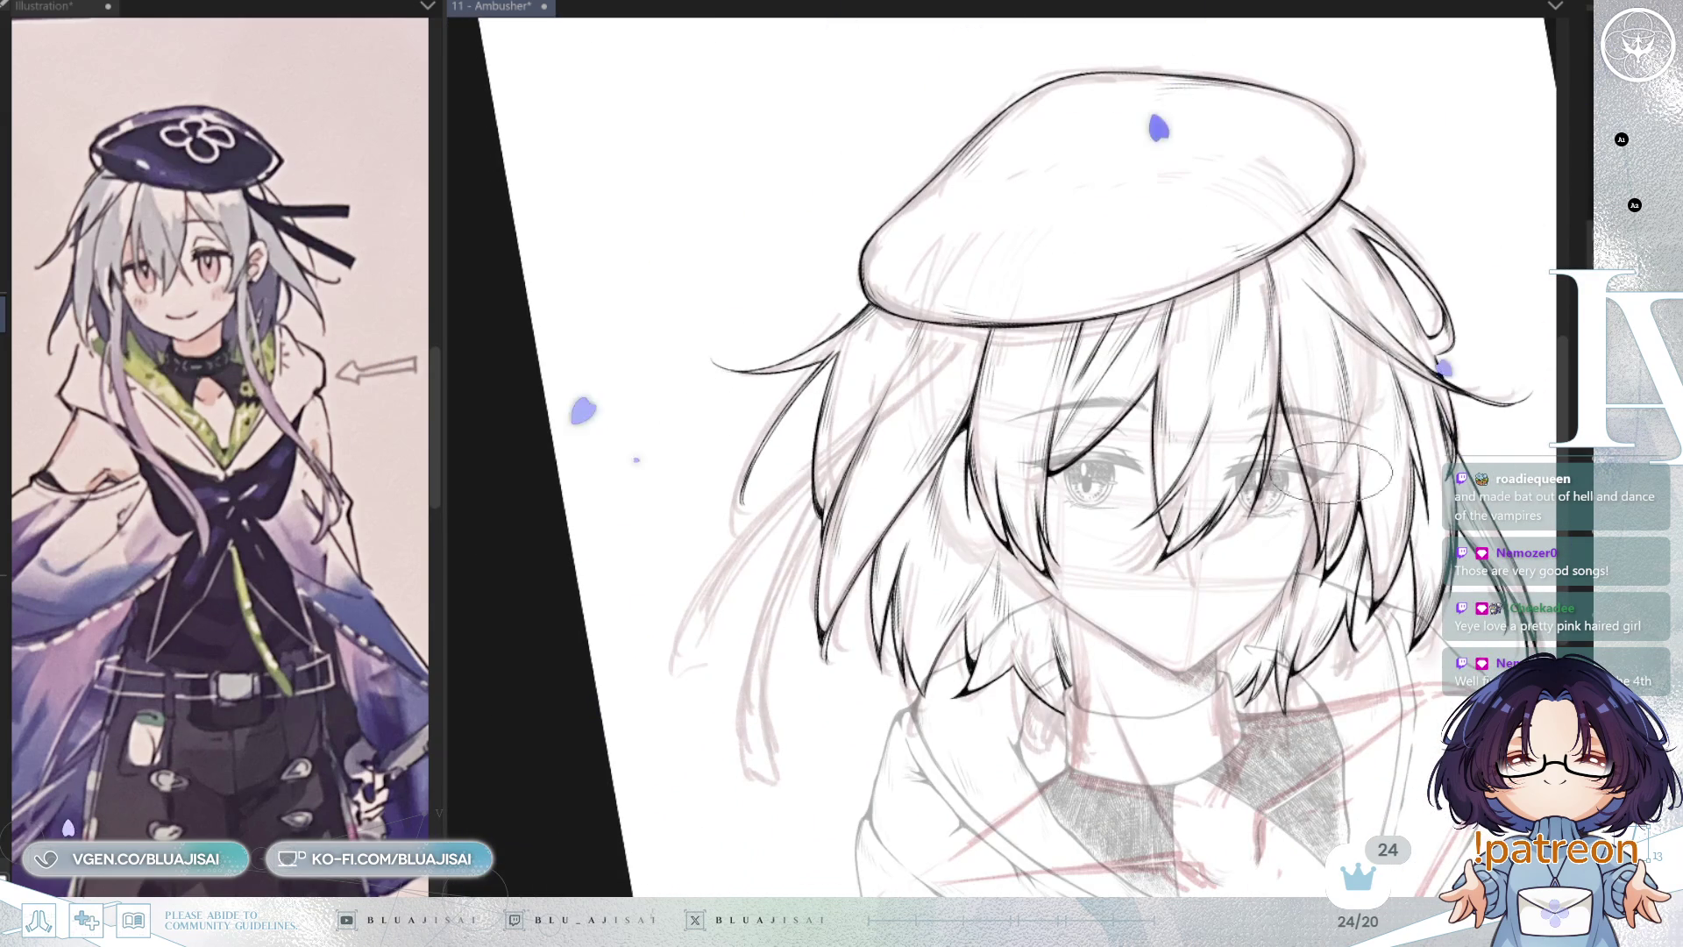
Step: Draw long thin strands from the beret brim down the left side hair
mouse_move(1270, 589)
left_mouse_down()
mouse_move(1298, 364)
mouse_move(1356, 706)
mouse_move(1175, 342)
left_mouse_up()
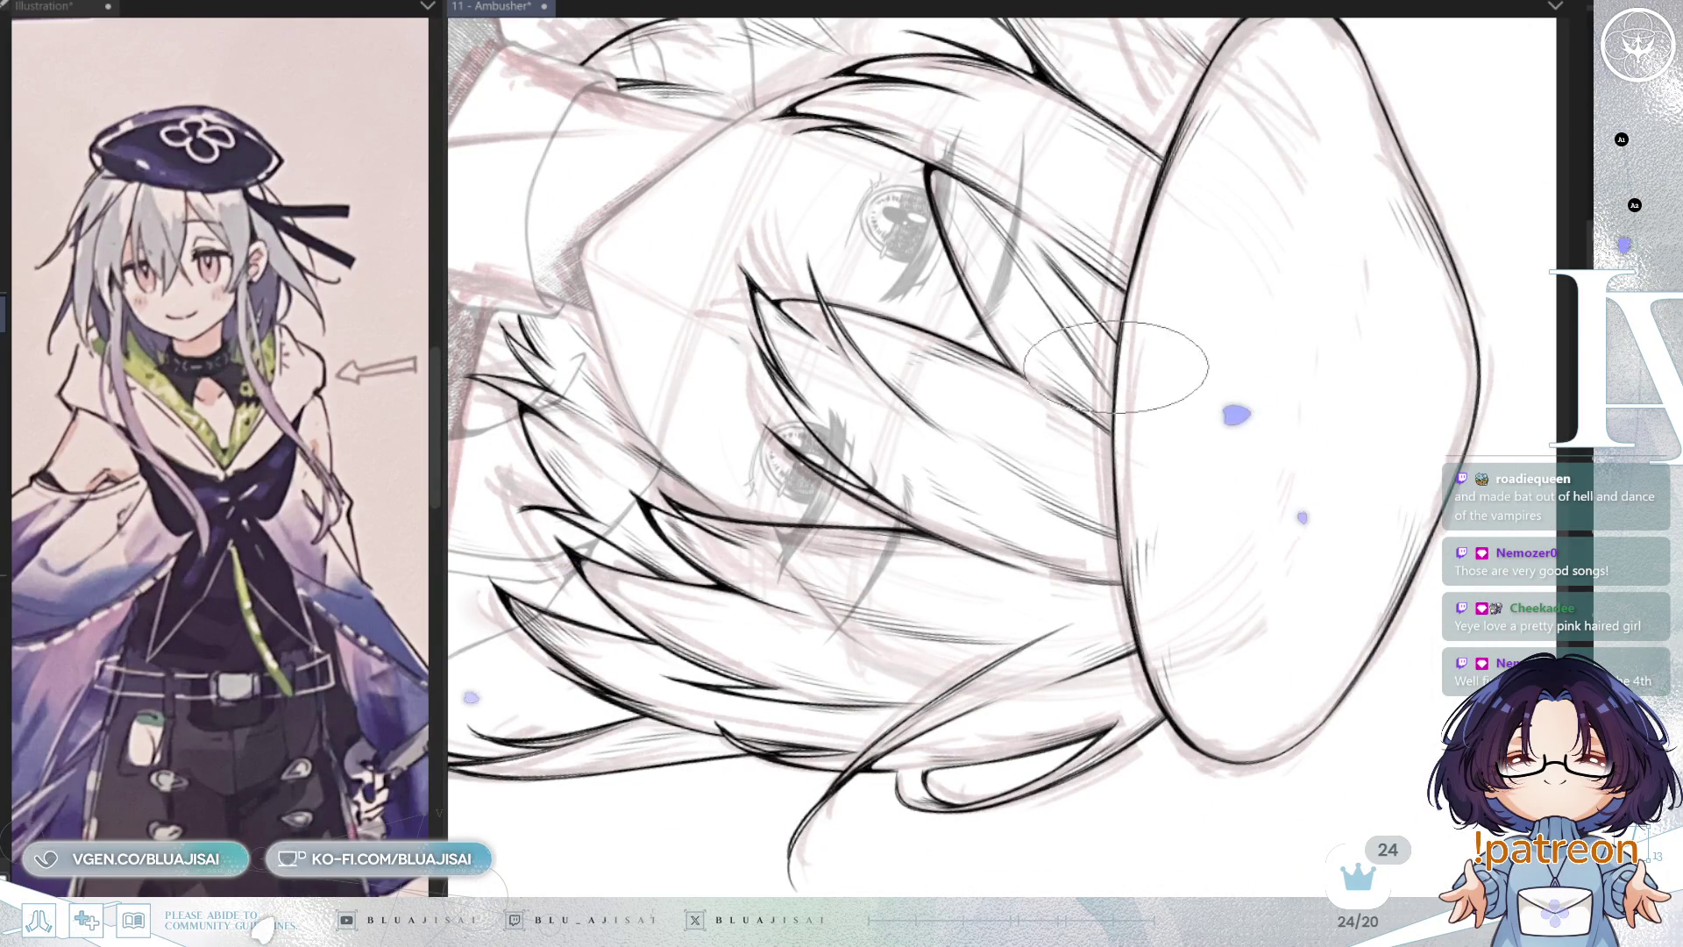
mouse_move(1154, 650)
left_mouse_down()
mouse_move(1288, 376)
mouse_move(1184, 568)
left_mouse_up()
scroll(1048, 456, "up", 5)
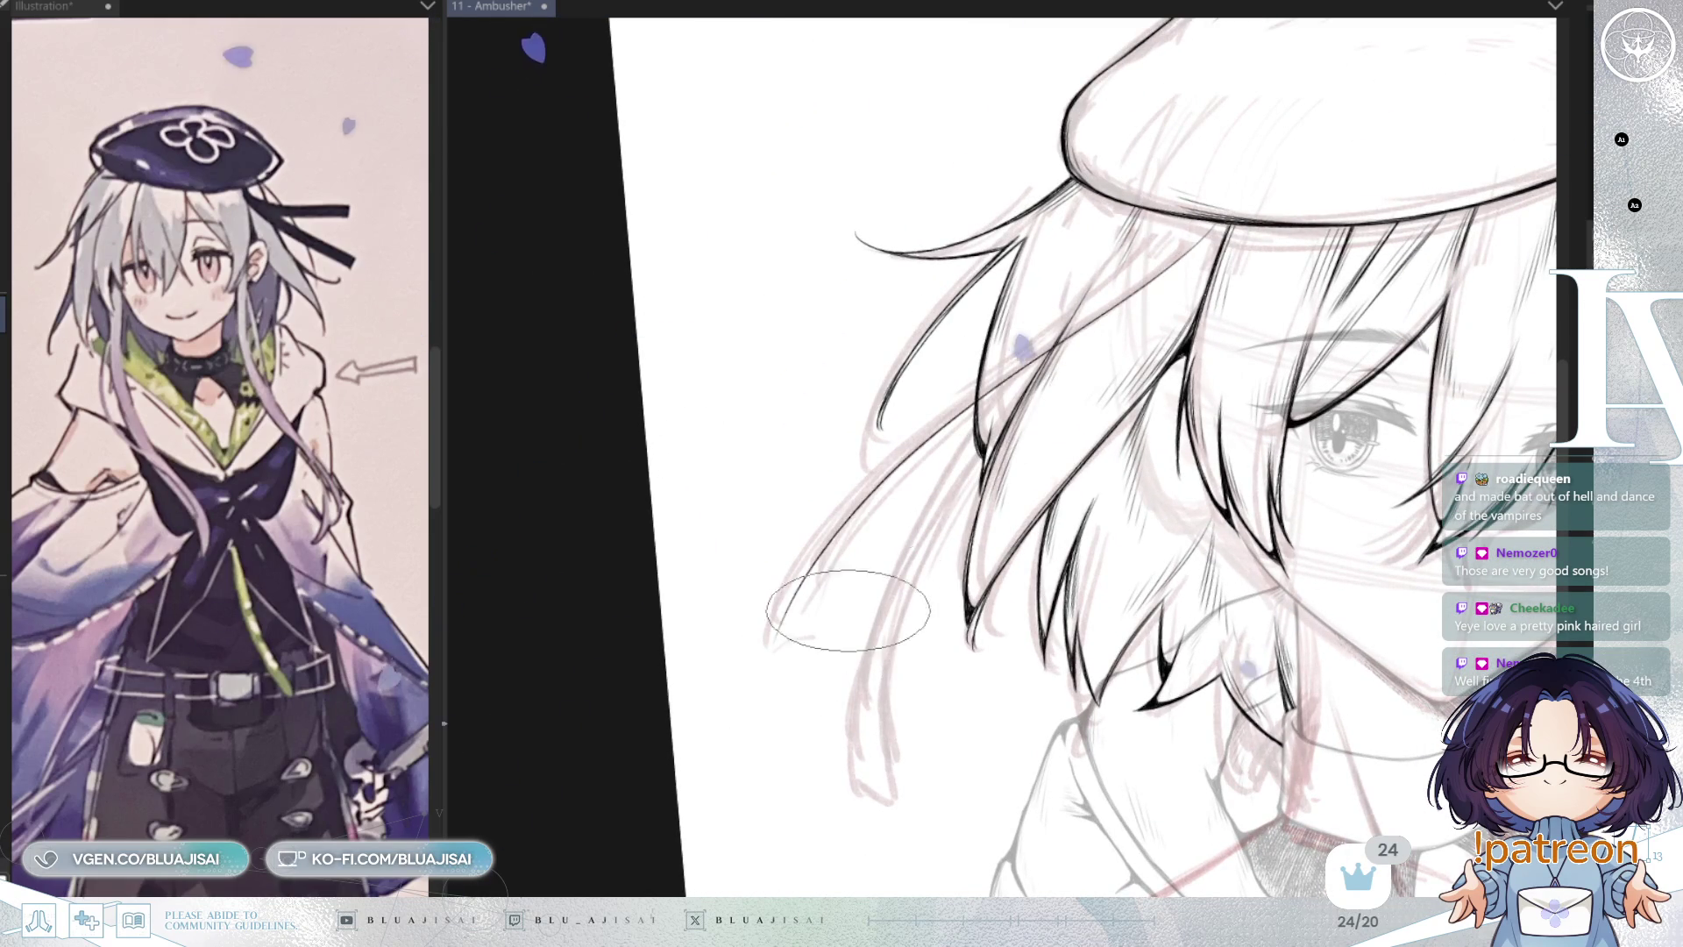
left_click_drag(1193, 258, 778, 631)
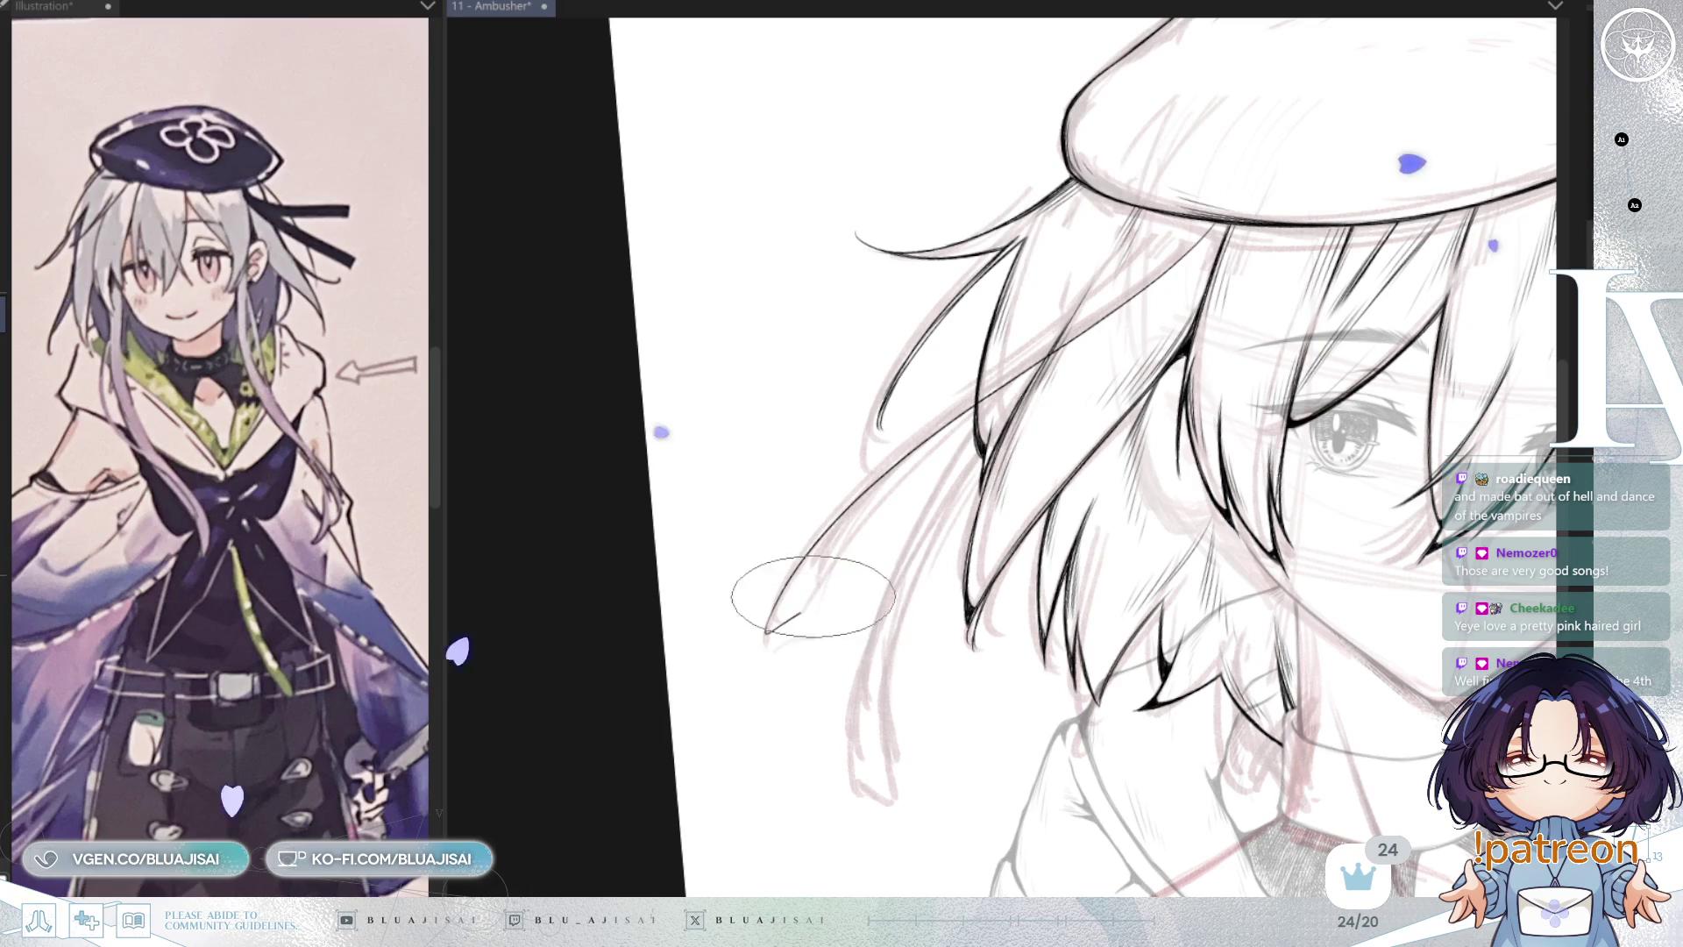
left_click_drag(802, 611, 885, 480)
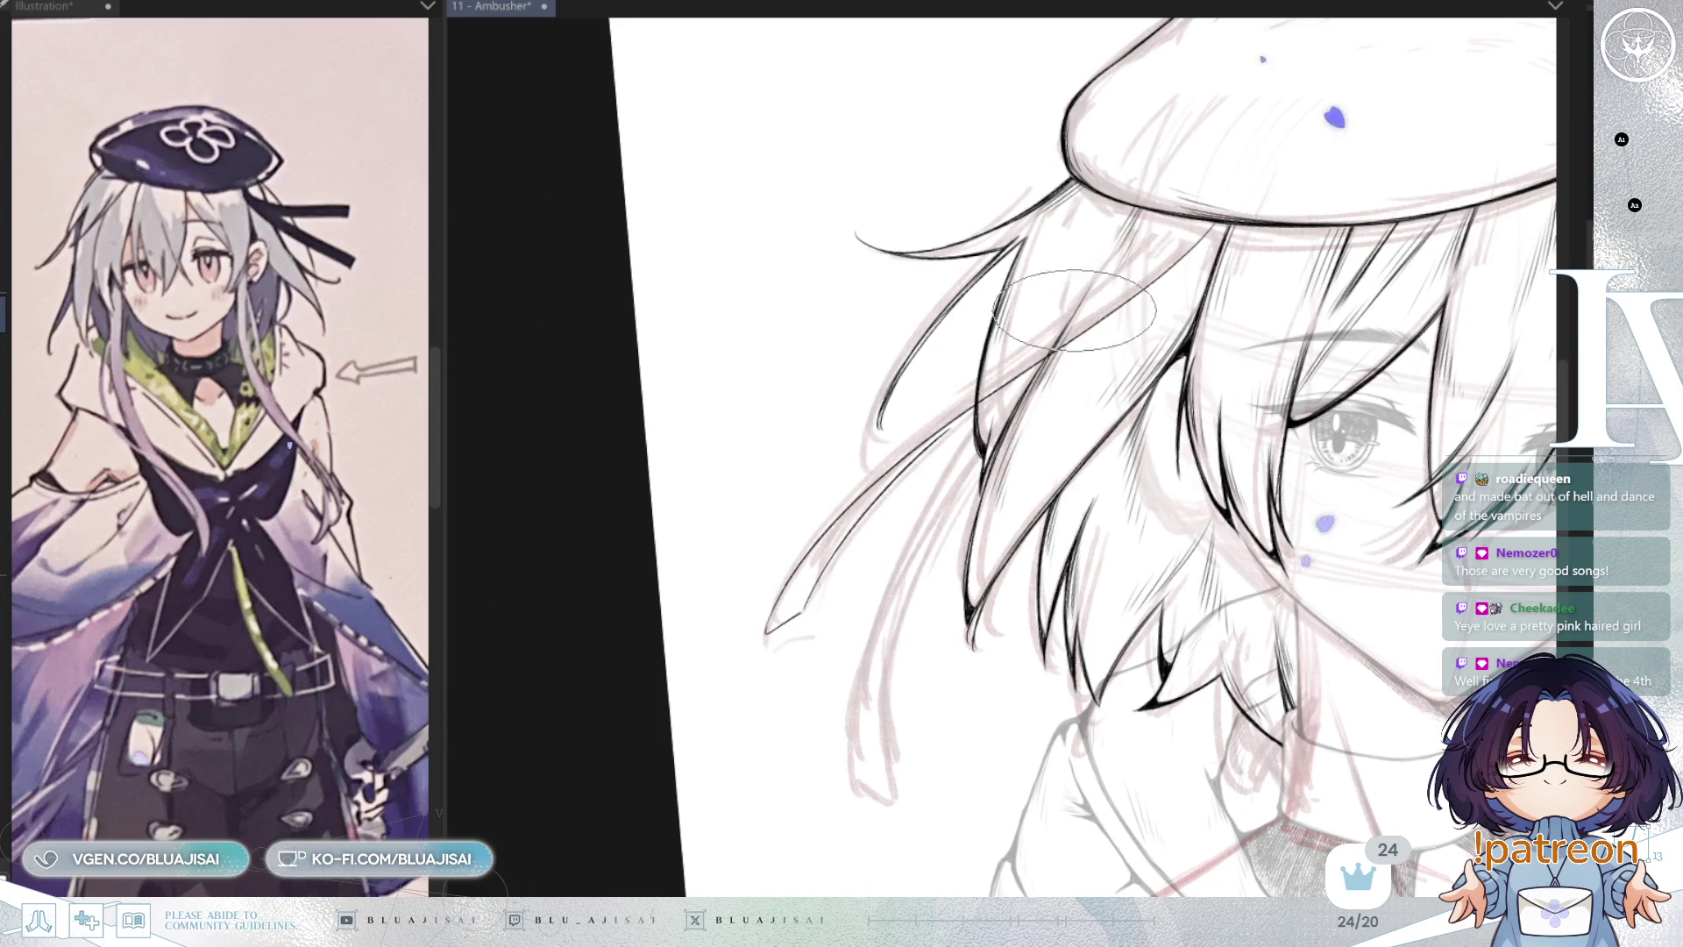
left_click_drag(1190, 199, 903, 445)
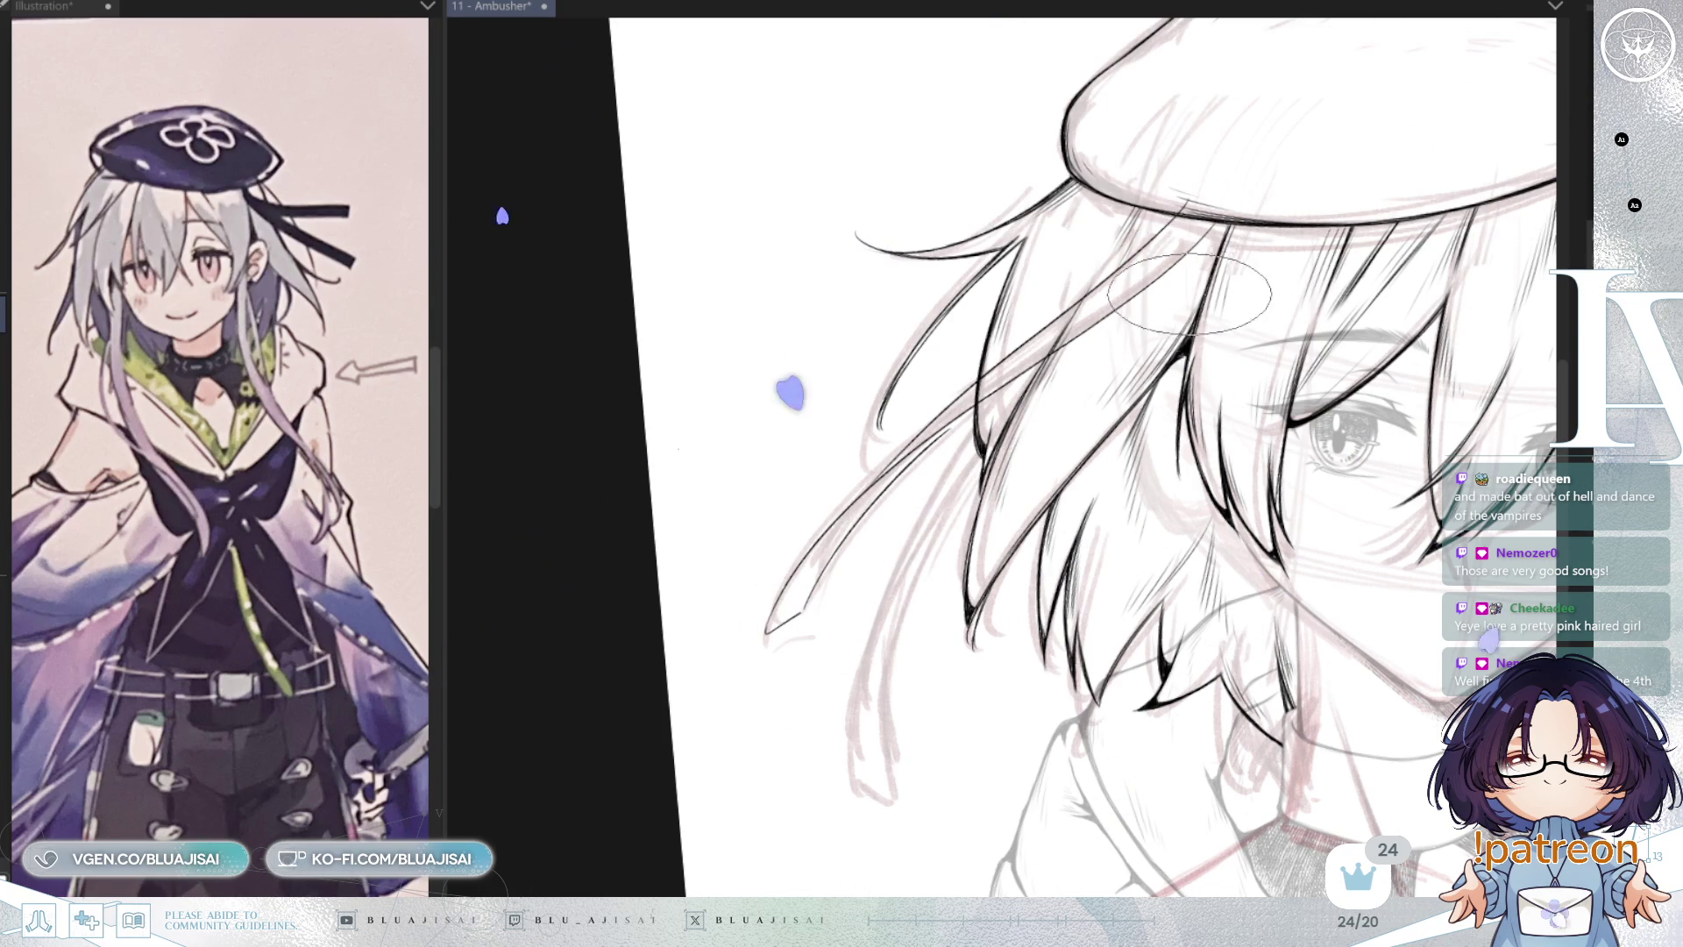
Step: Rotate and shift the view over the hair left of the face
left_click_drag(924, 448, 944, 410)
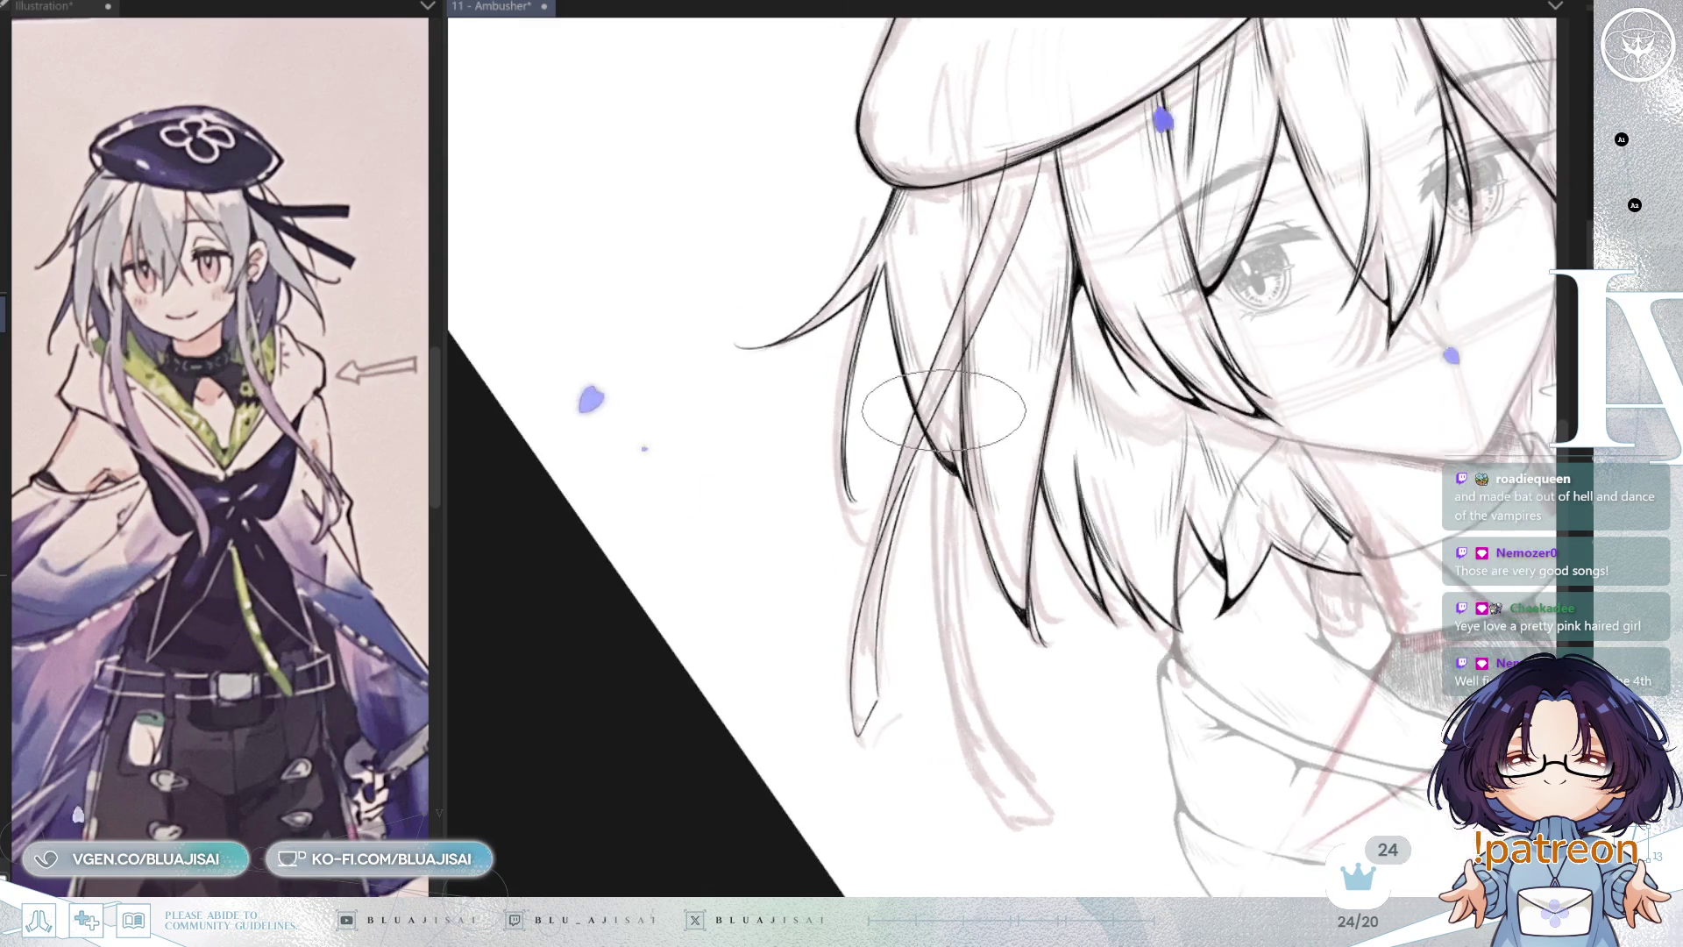
left_click_drag(922, 497, 952, 409)
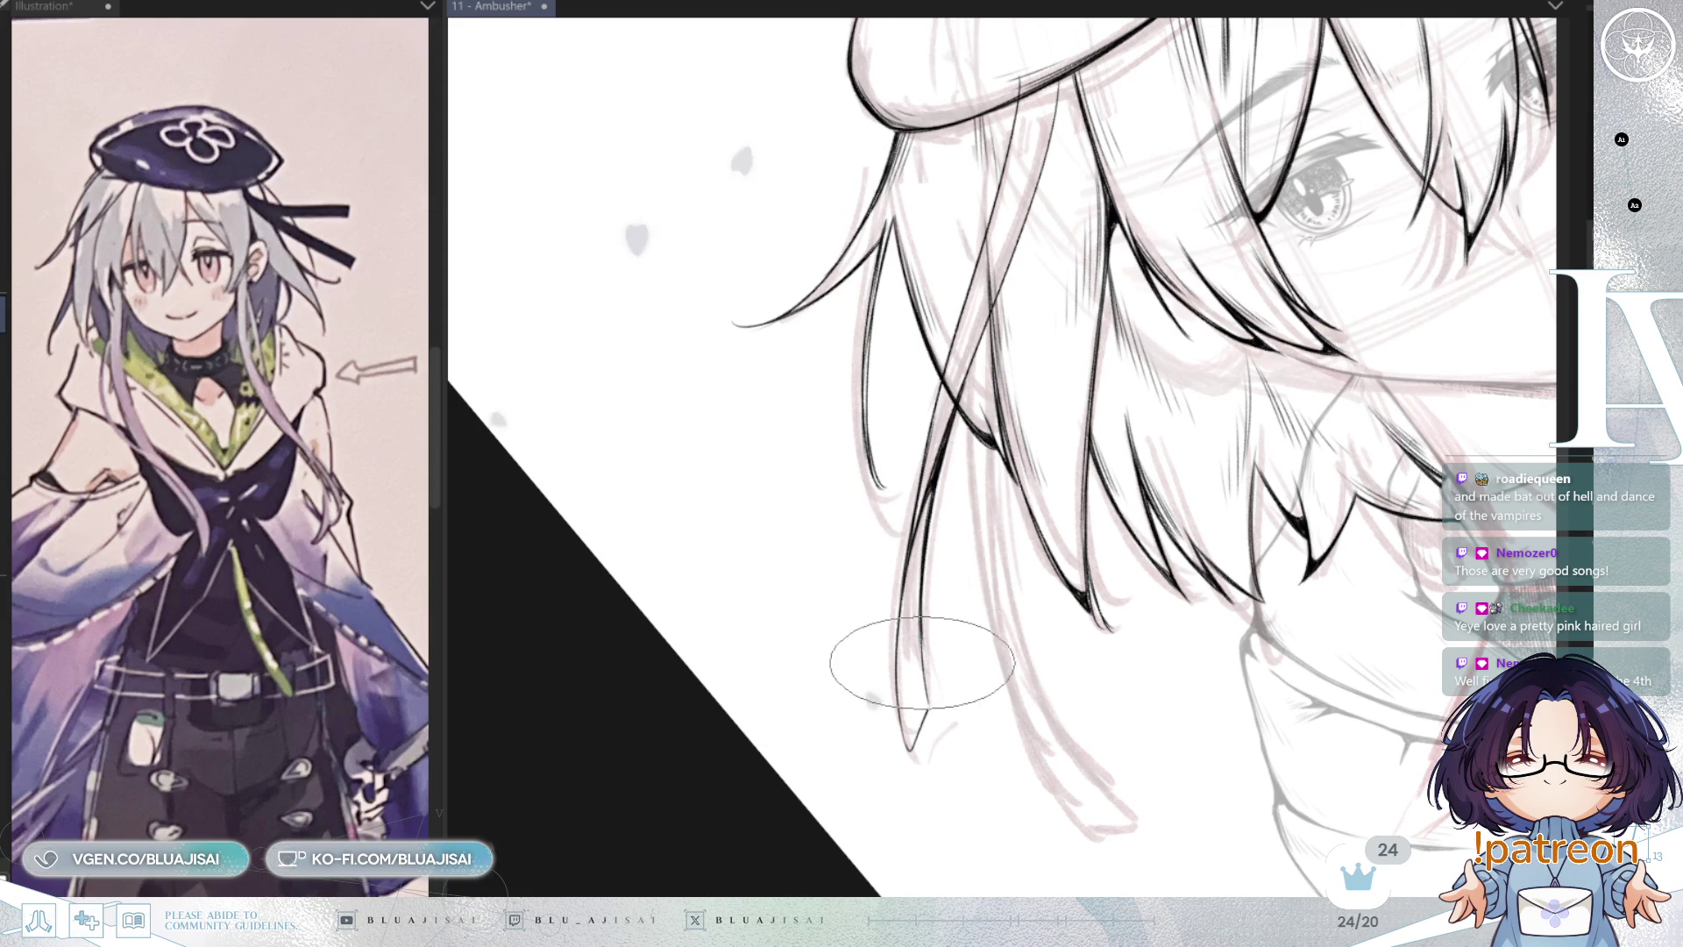
mouse_move(922, 662)
left_mouse_down()
mouse_move(1130, 410)
mouse_move(741, 642)
left_mouse_up()
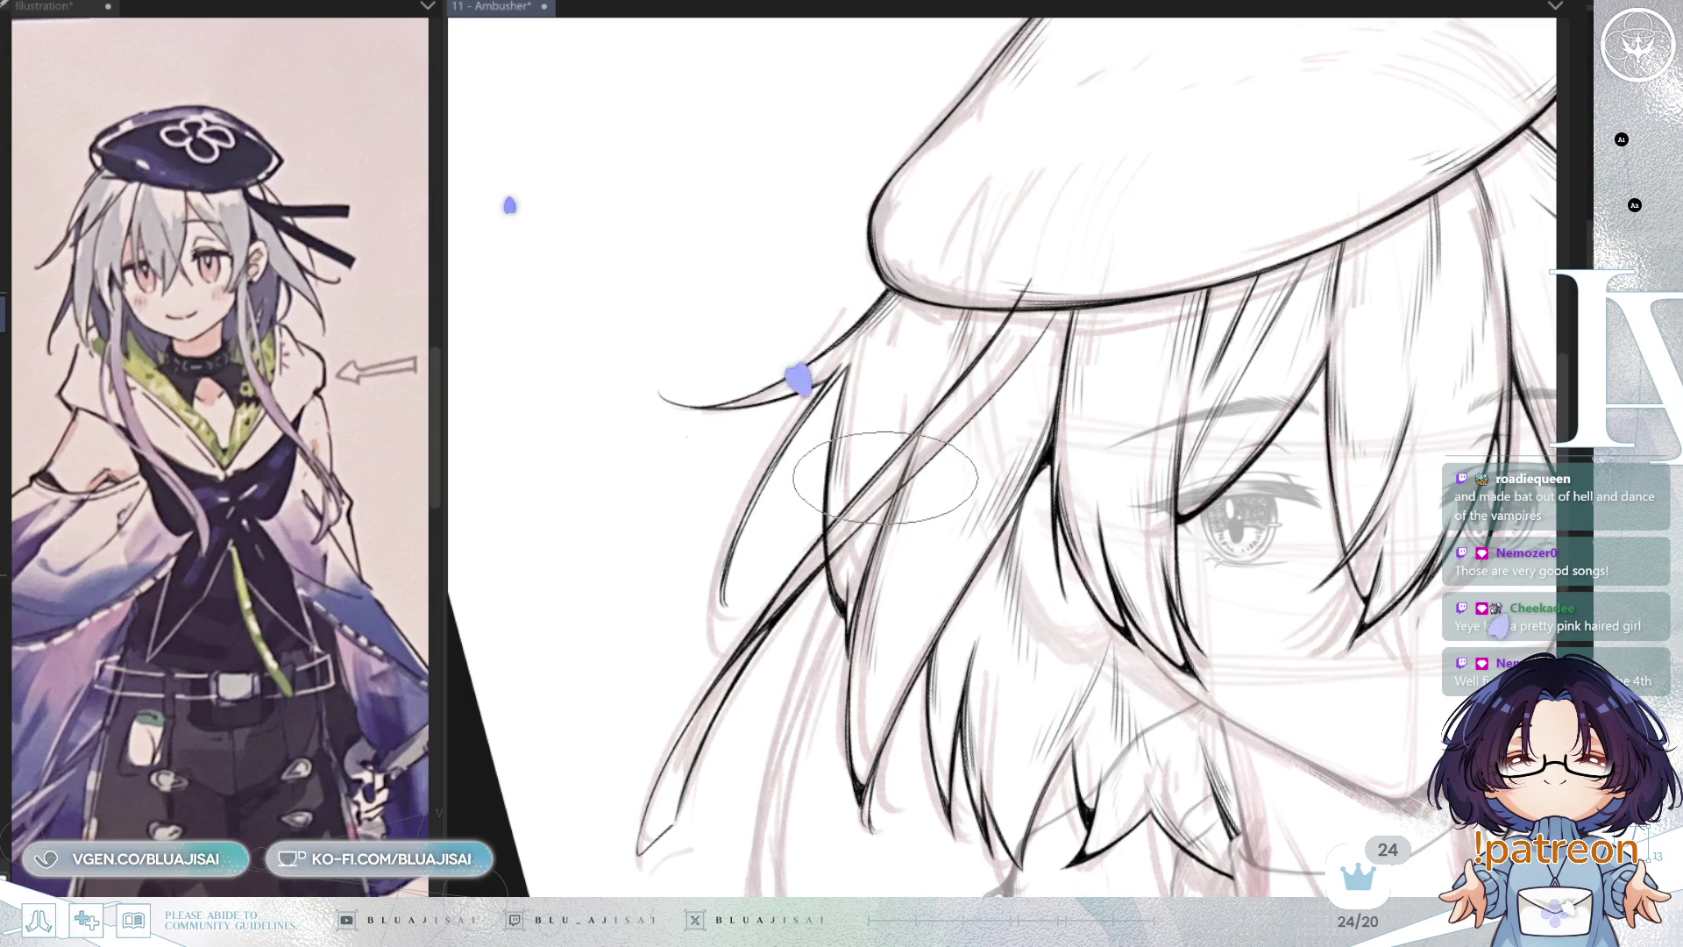
key("h")
key("minus")
key("minus")
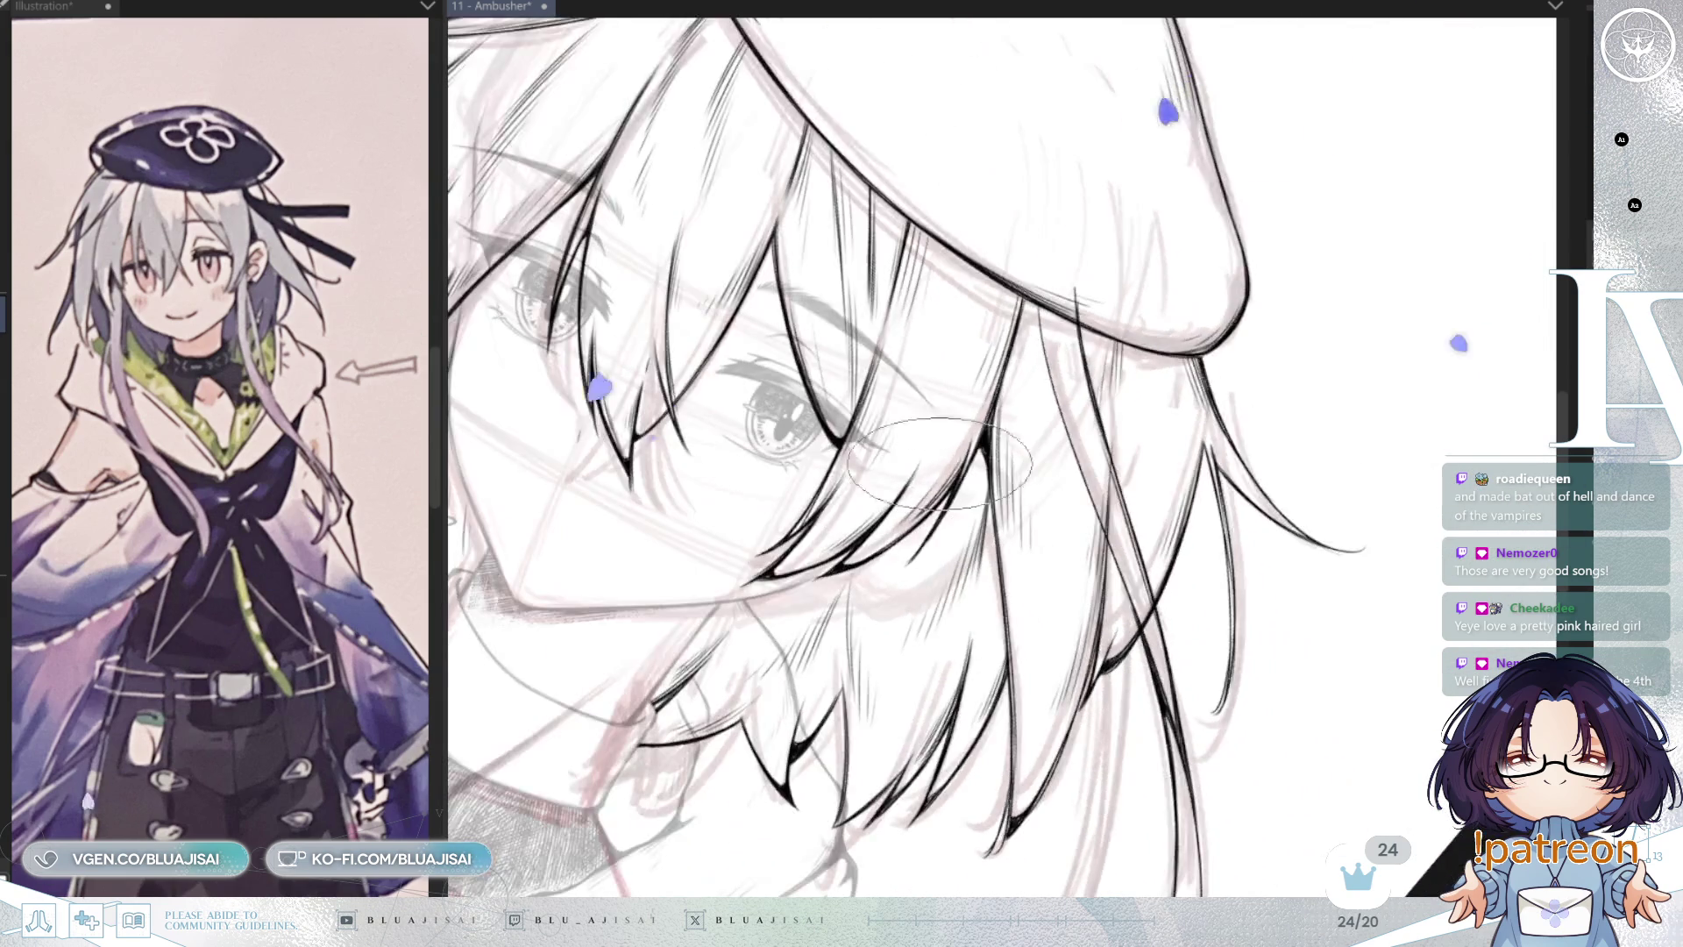
key("minus")
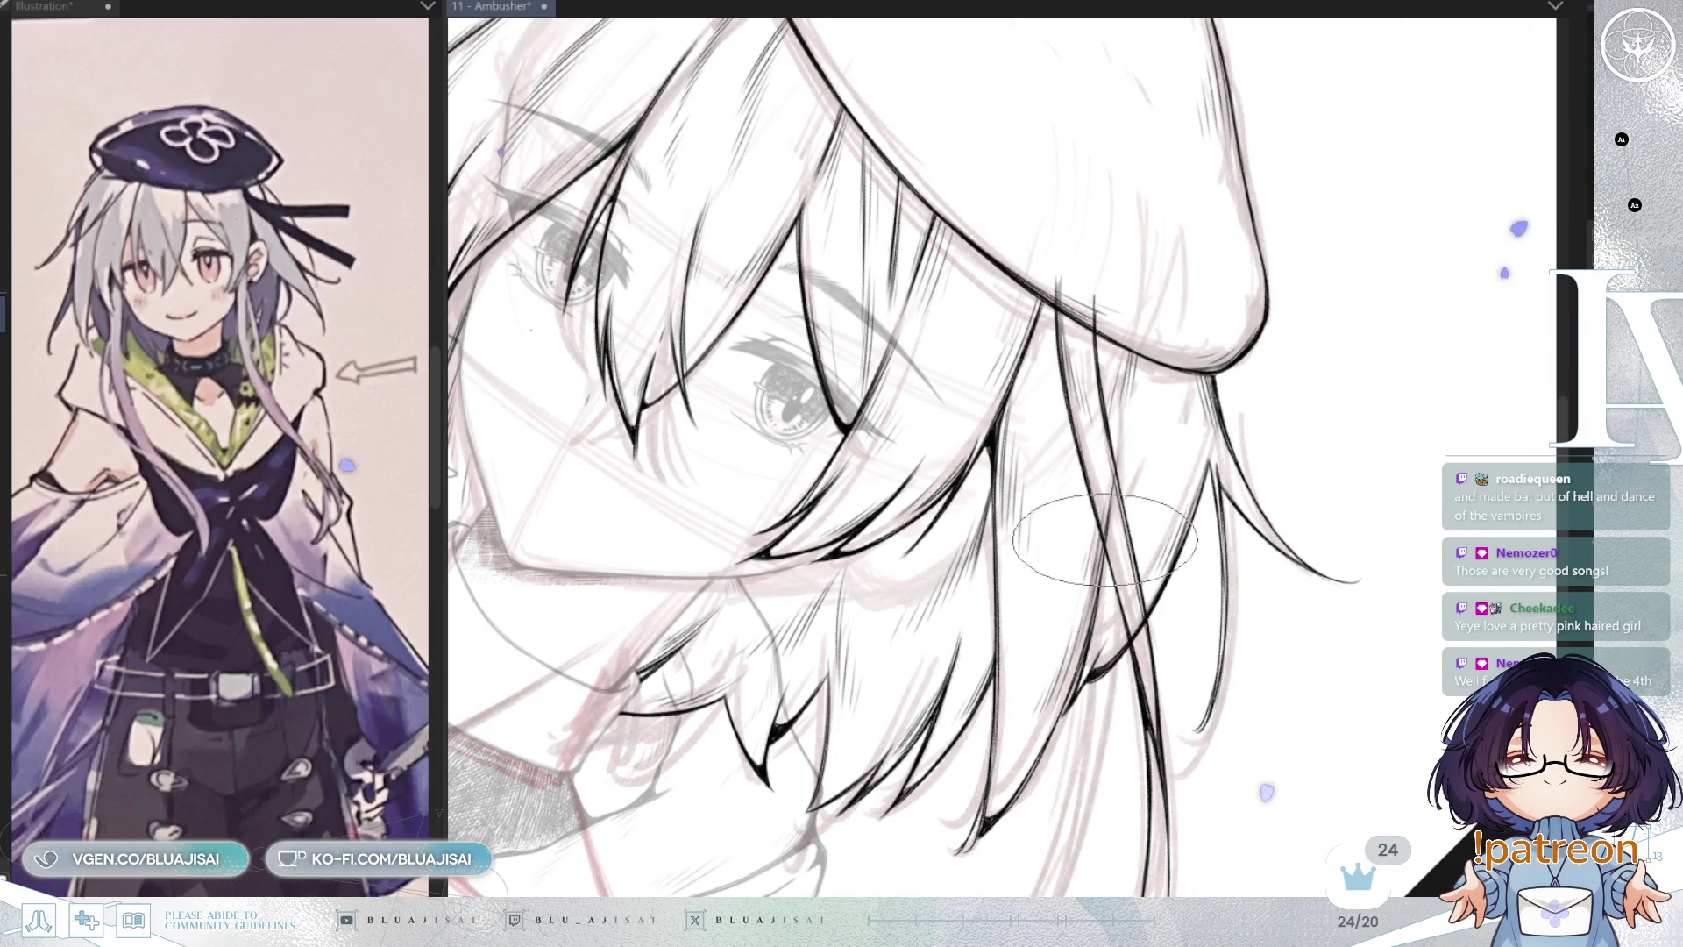
left_click_drag(1157, 655, 1138, 562)
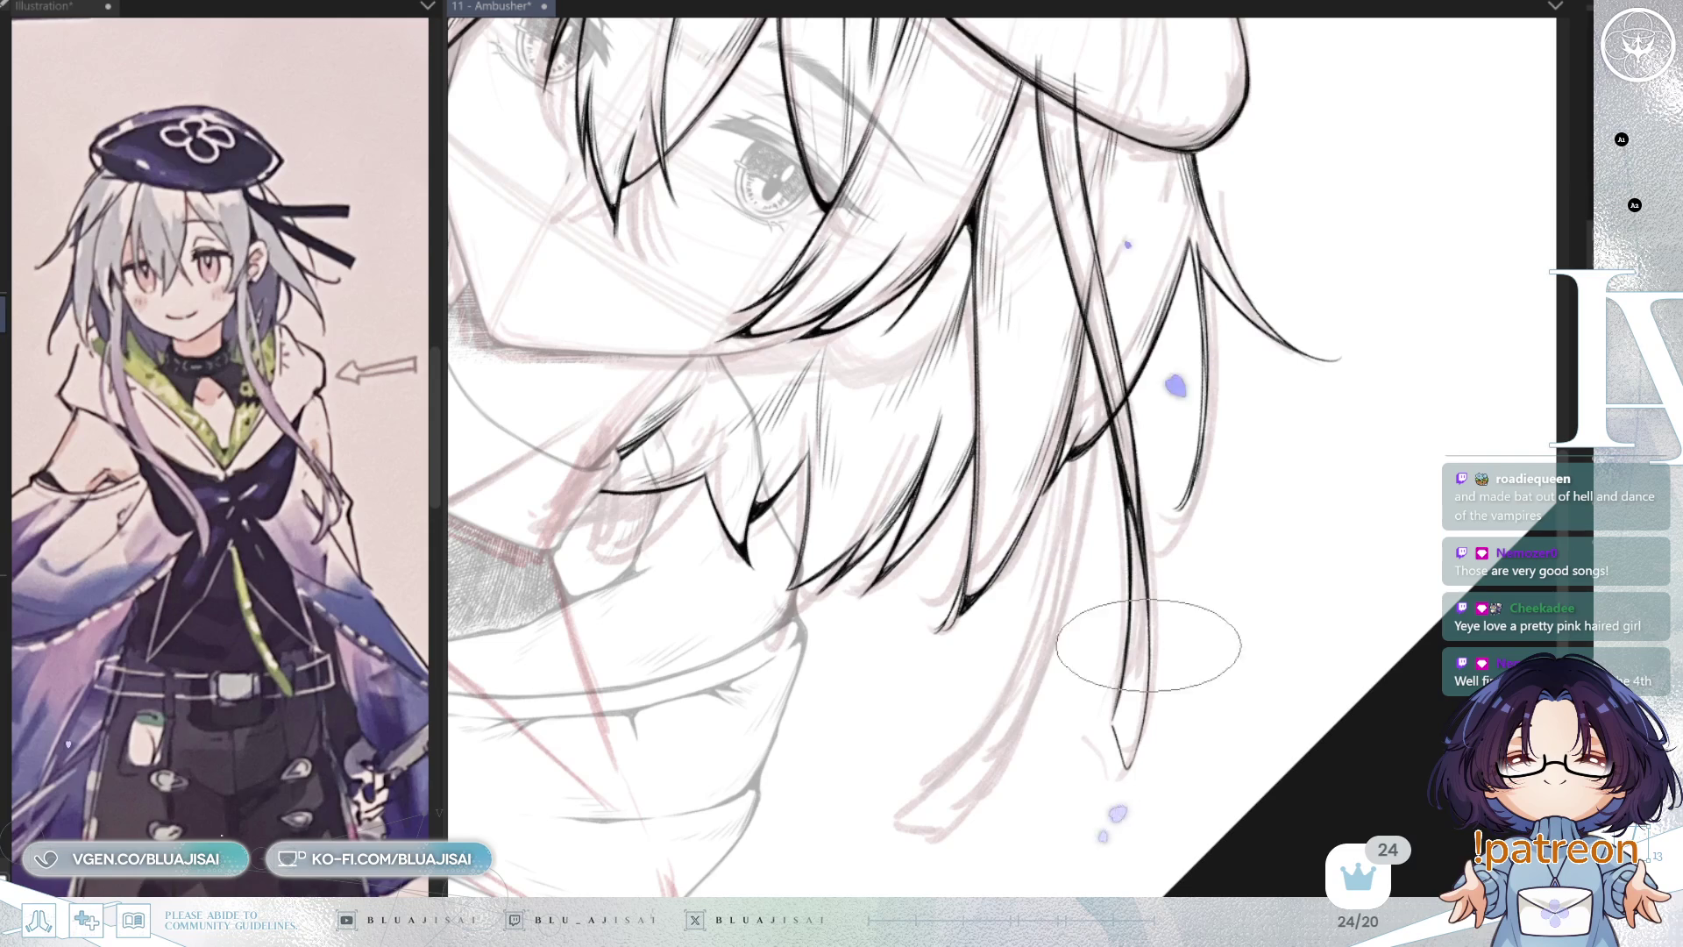
key("h")
left_click_drag(1089, 676, 958, 564)
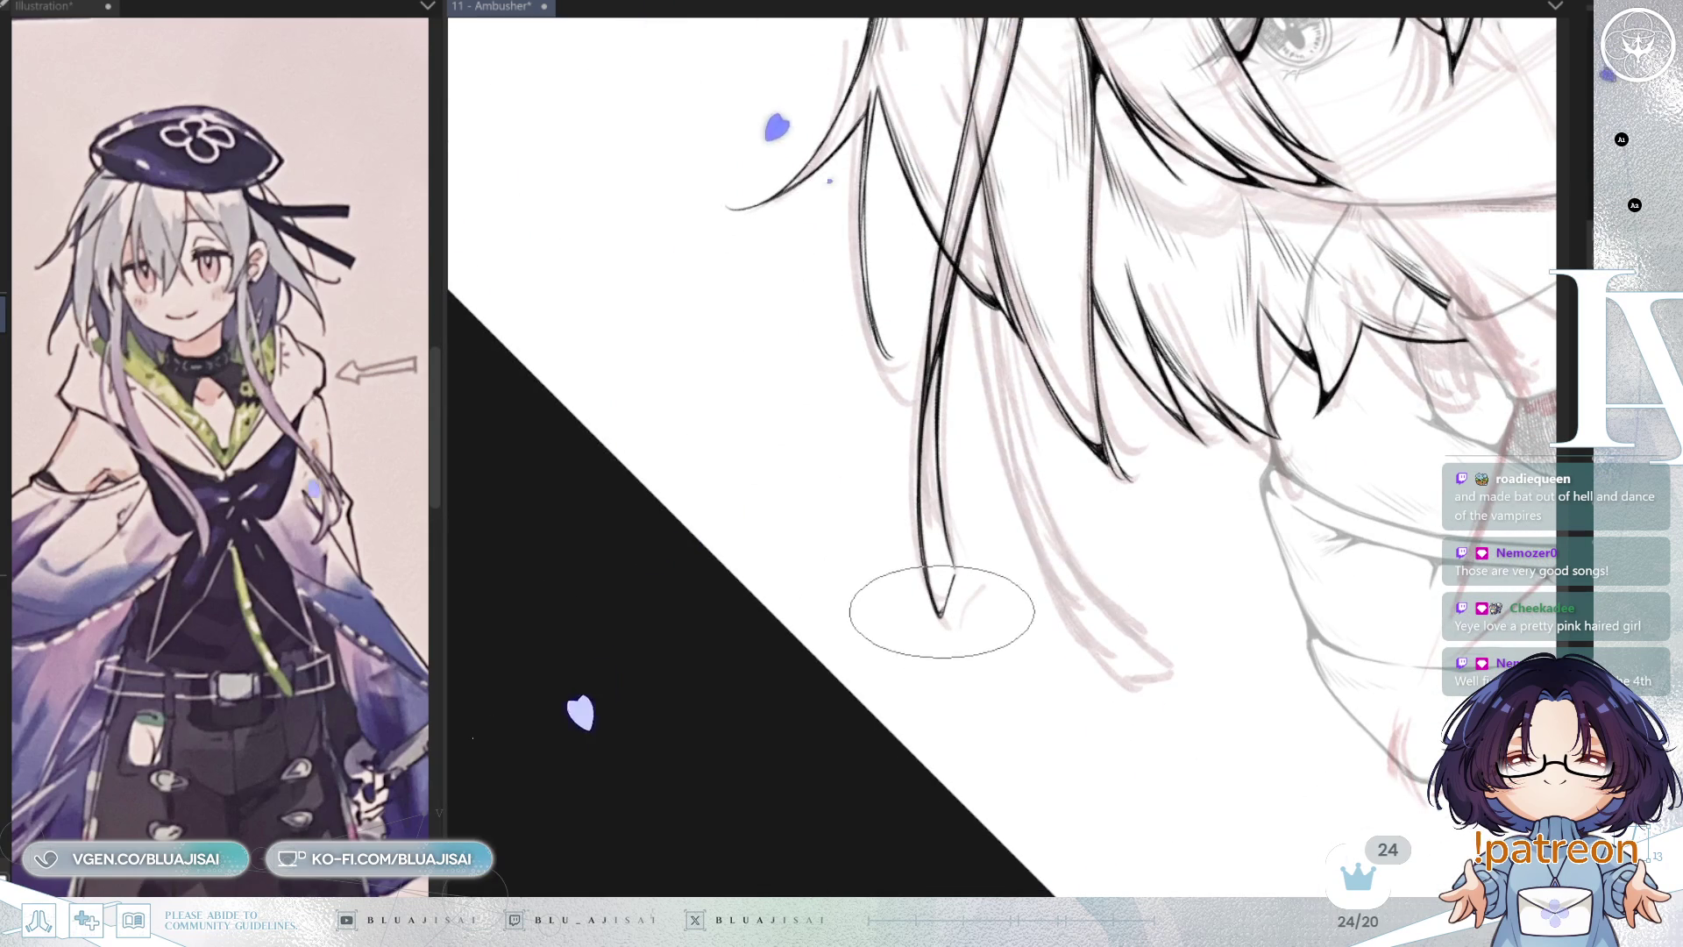
mouse_move(920, 571)
left_mouse_down()
mouse_move(966, 539)
mouse_move(920, 555)
left_mouse_up()
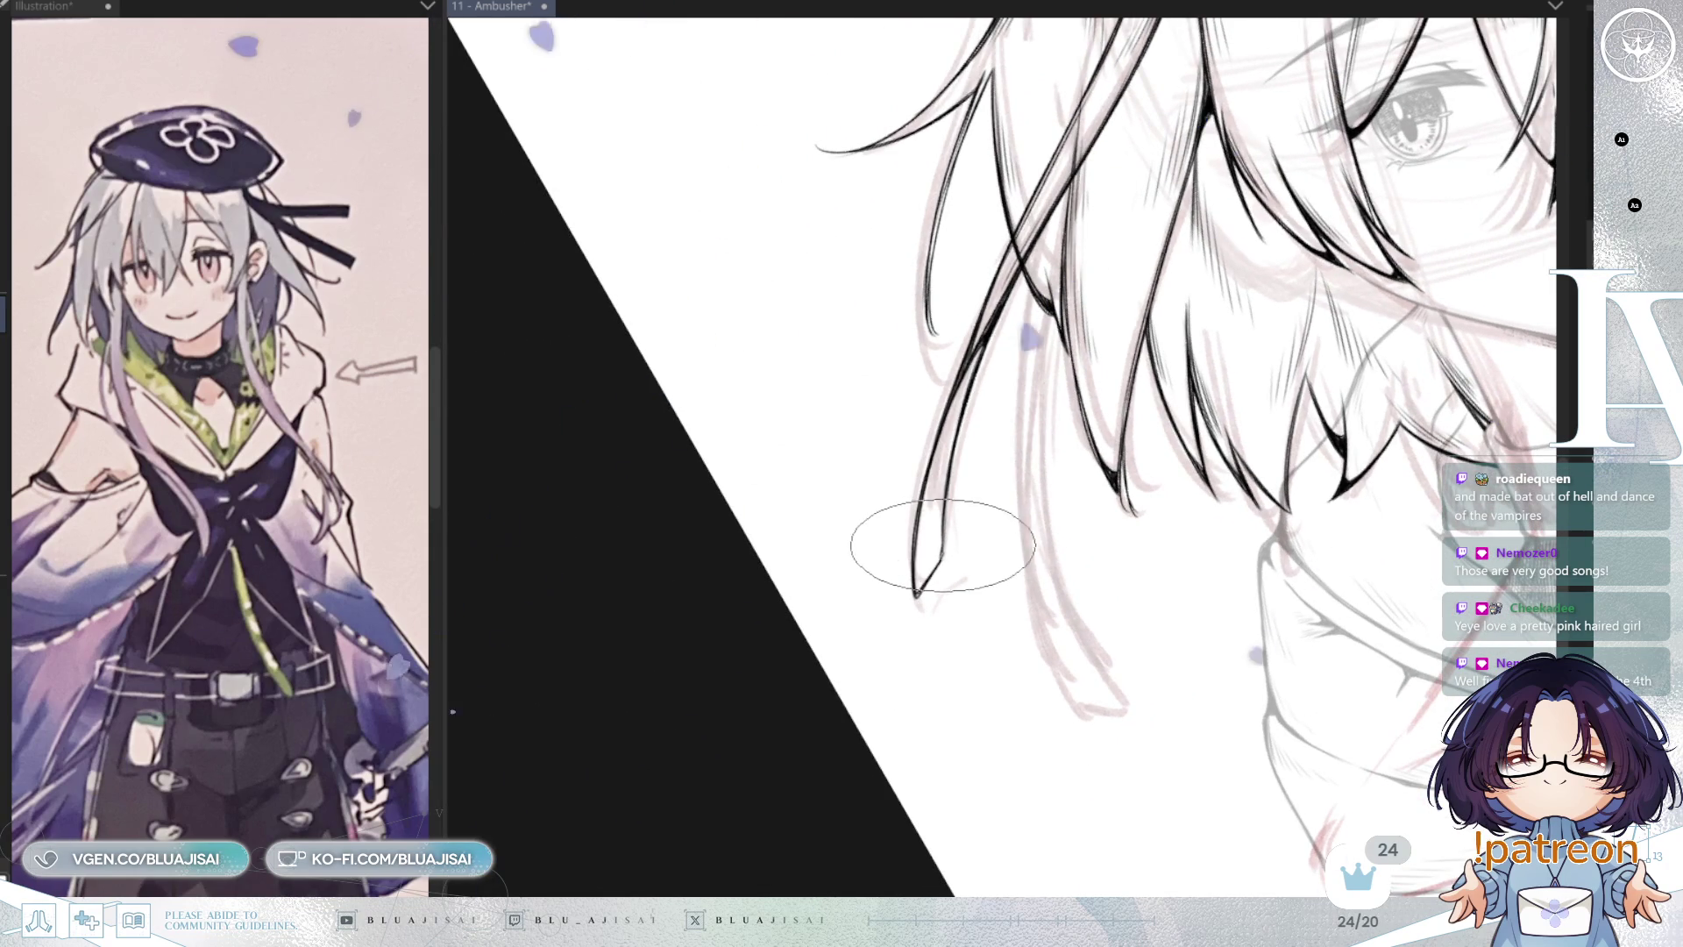
scroll(986, 351, "down", 4)
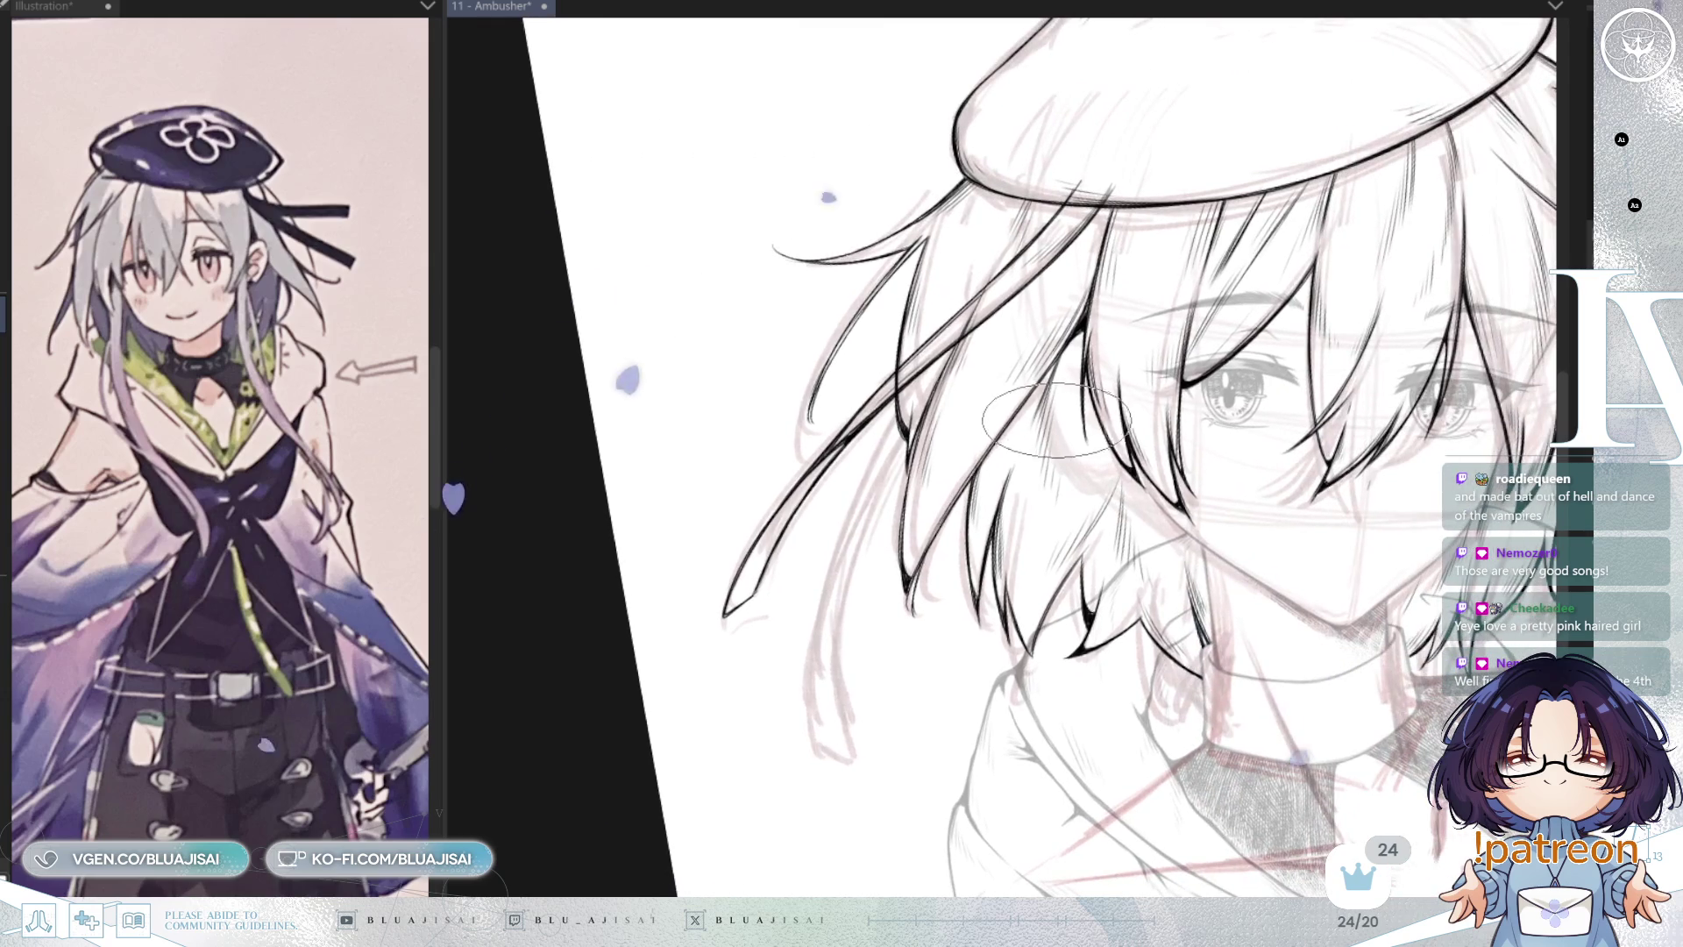
left_click_drag(1056, 420, 999, 504)
scroll(1006, 413, "up", 2)
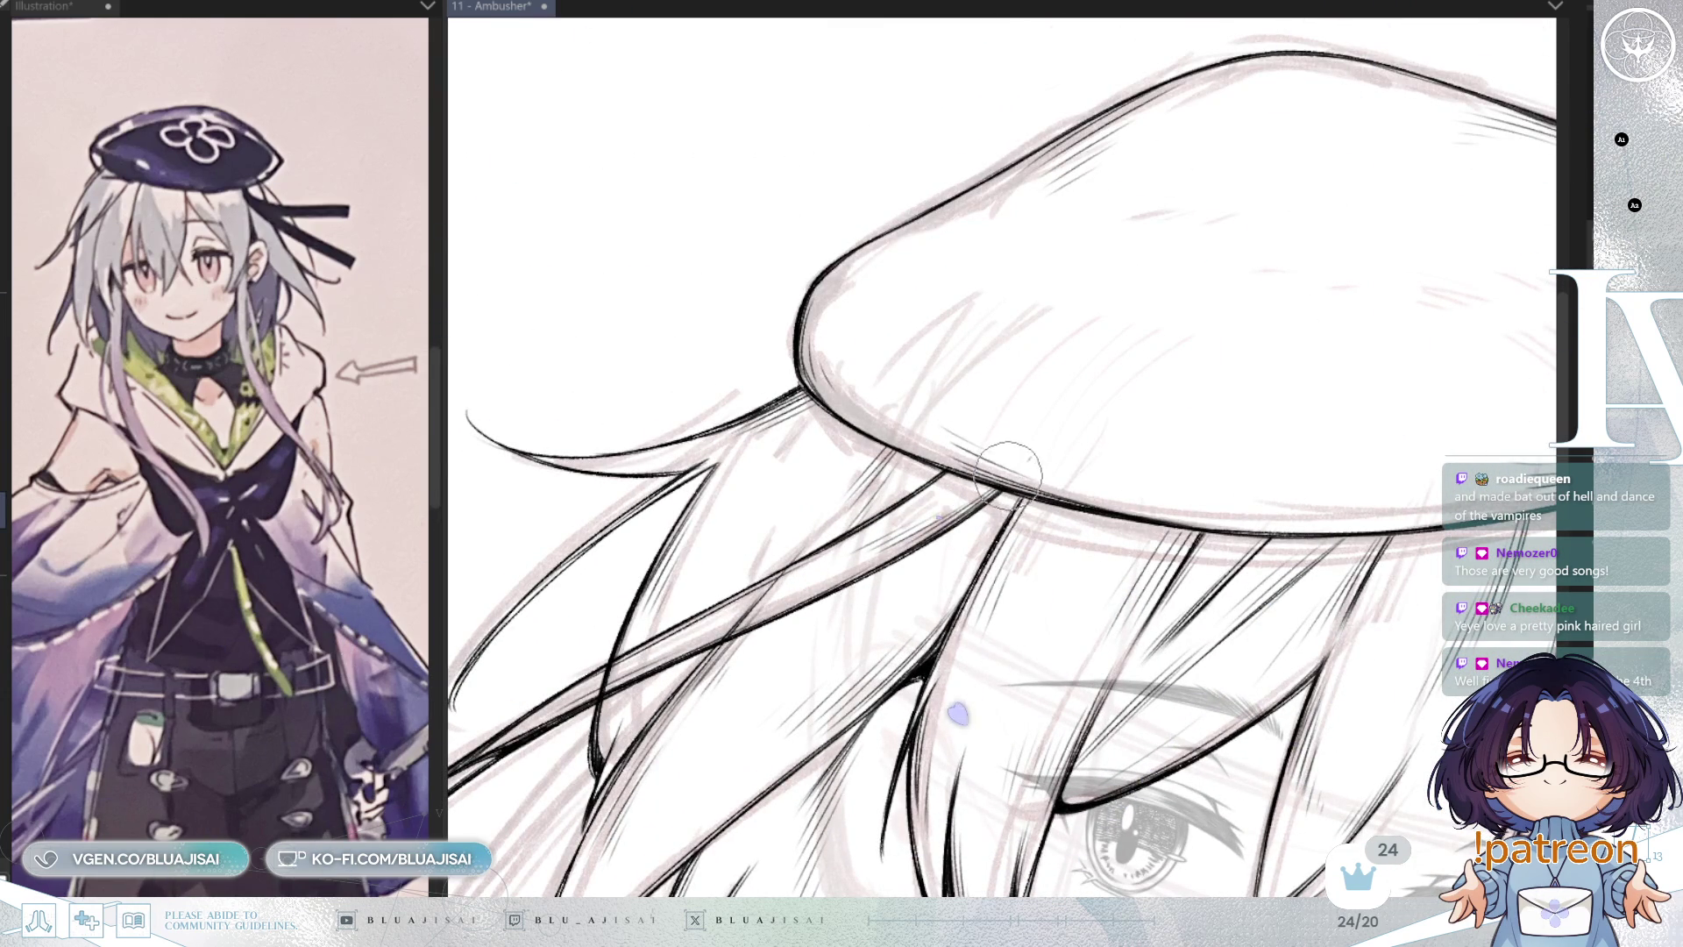
scroll(1034, 444, "down", 4)
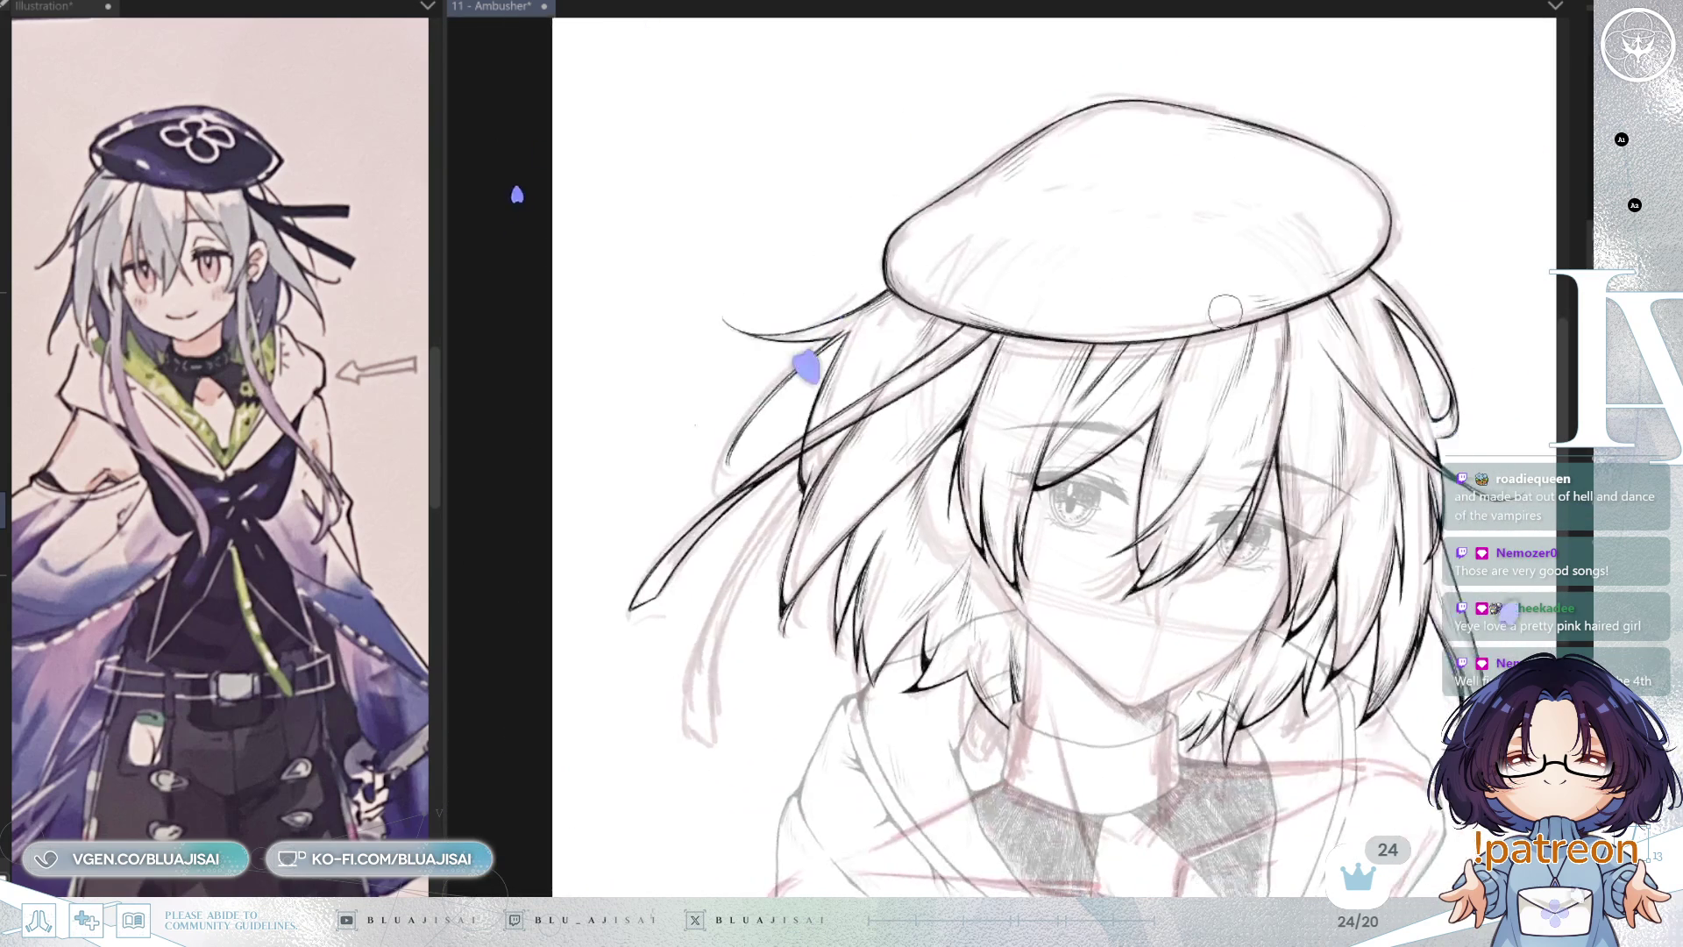
Step: Frame the left hair strands and ink a dark line down one strand
left_click_drag(1185, 358, 1227, 385)
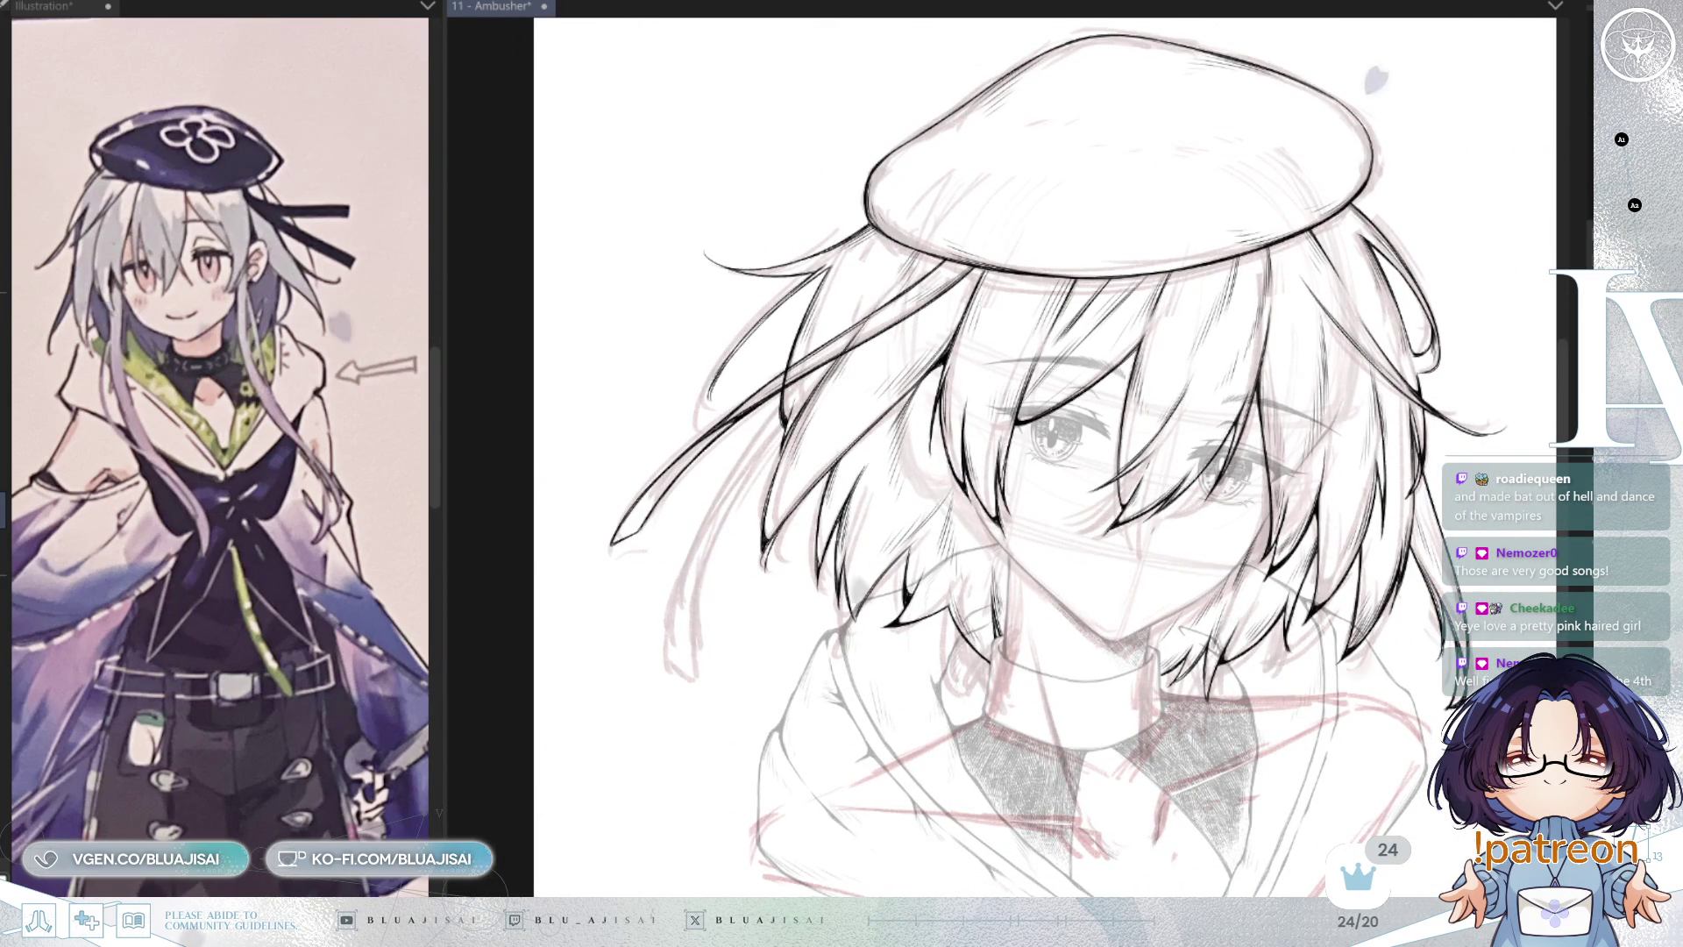
scroll(1100, 452, "up", 4)
left_click_drag(1078, 438, 1100, 452)
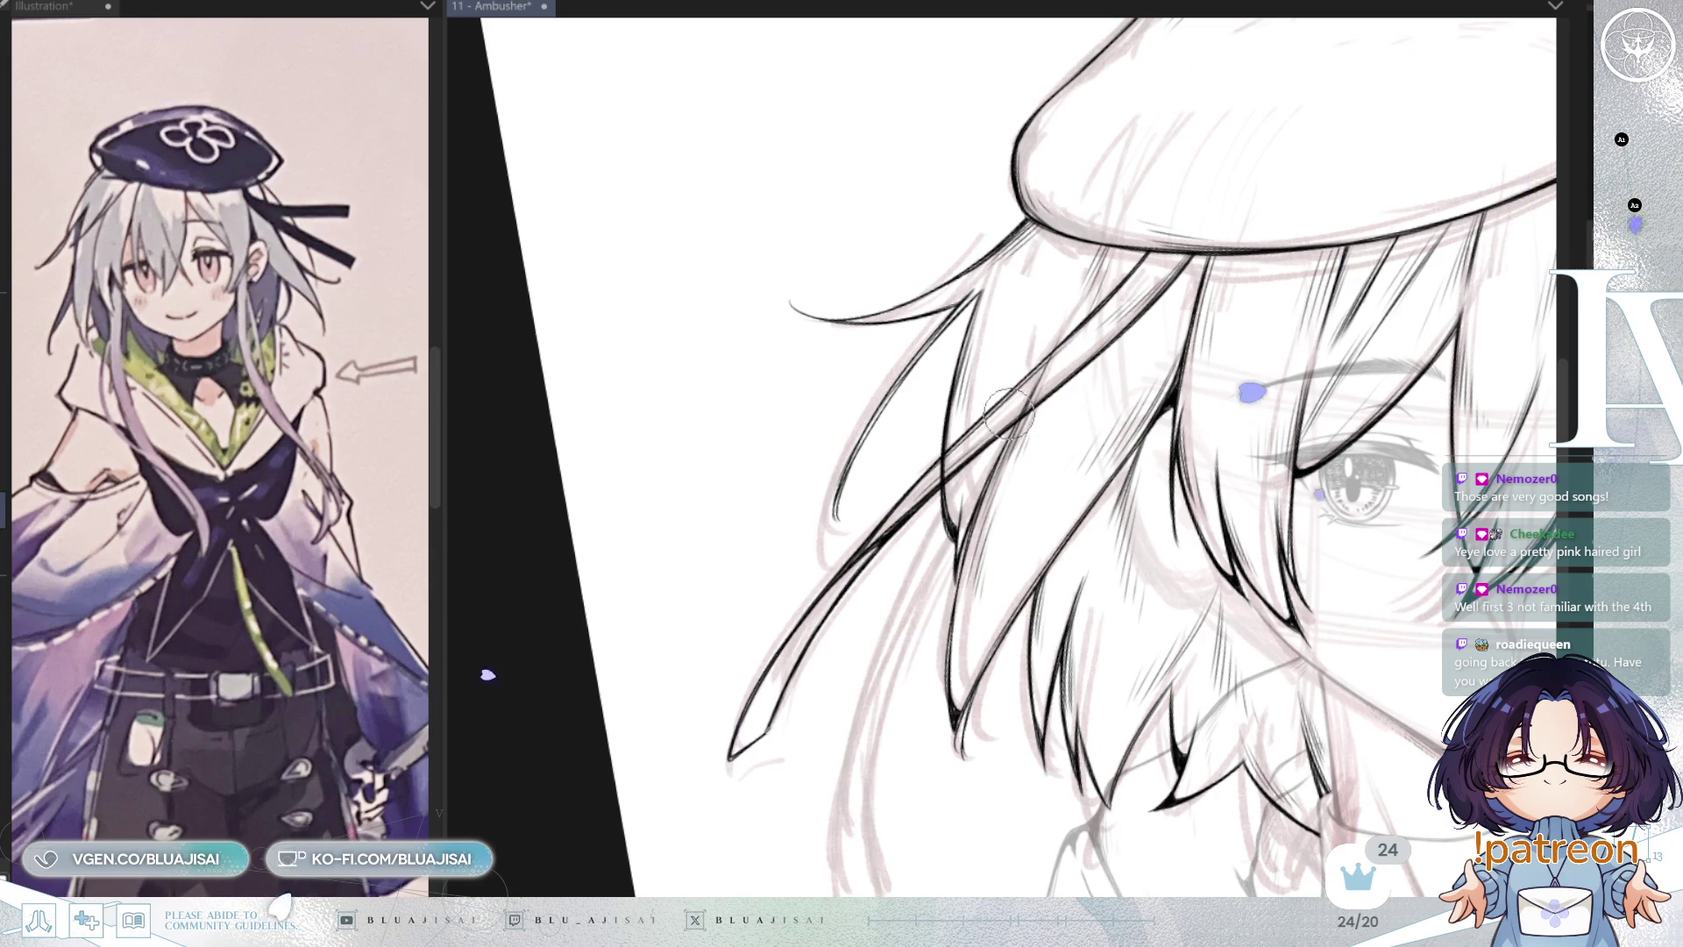
left_click_drag(1008, 412, 912, 499)
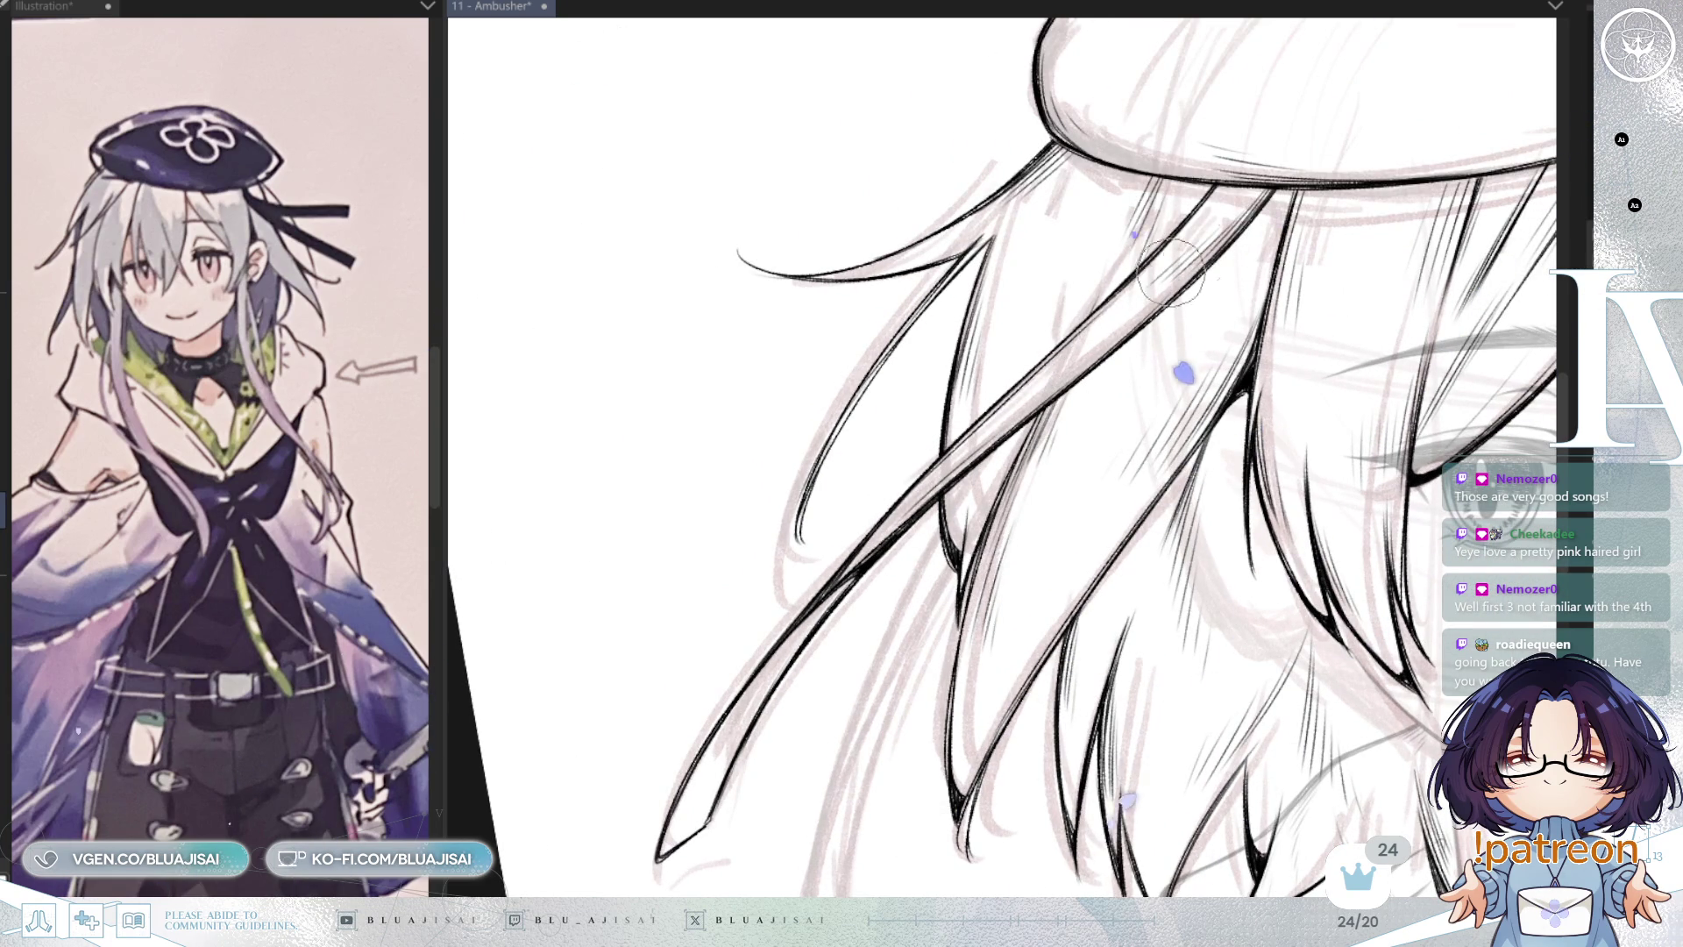
scroll(1041, 385, "down", 5)
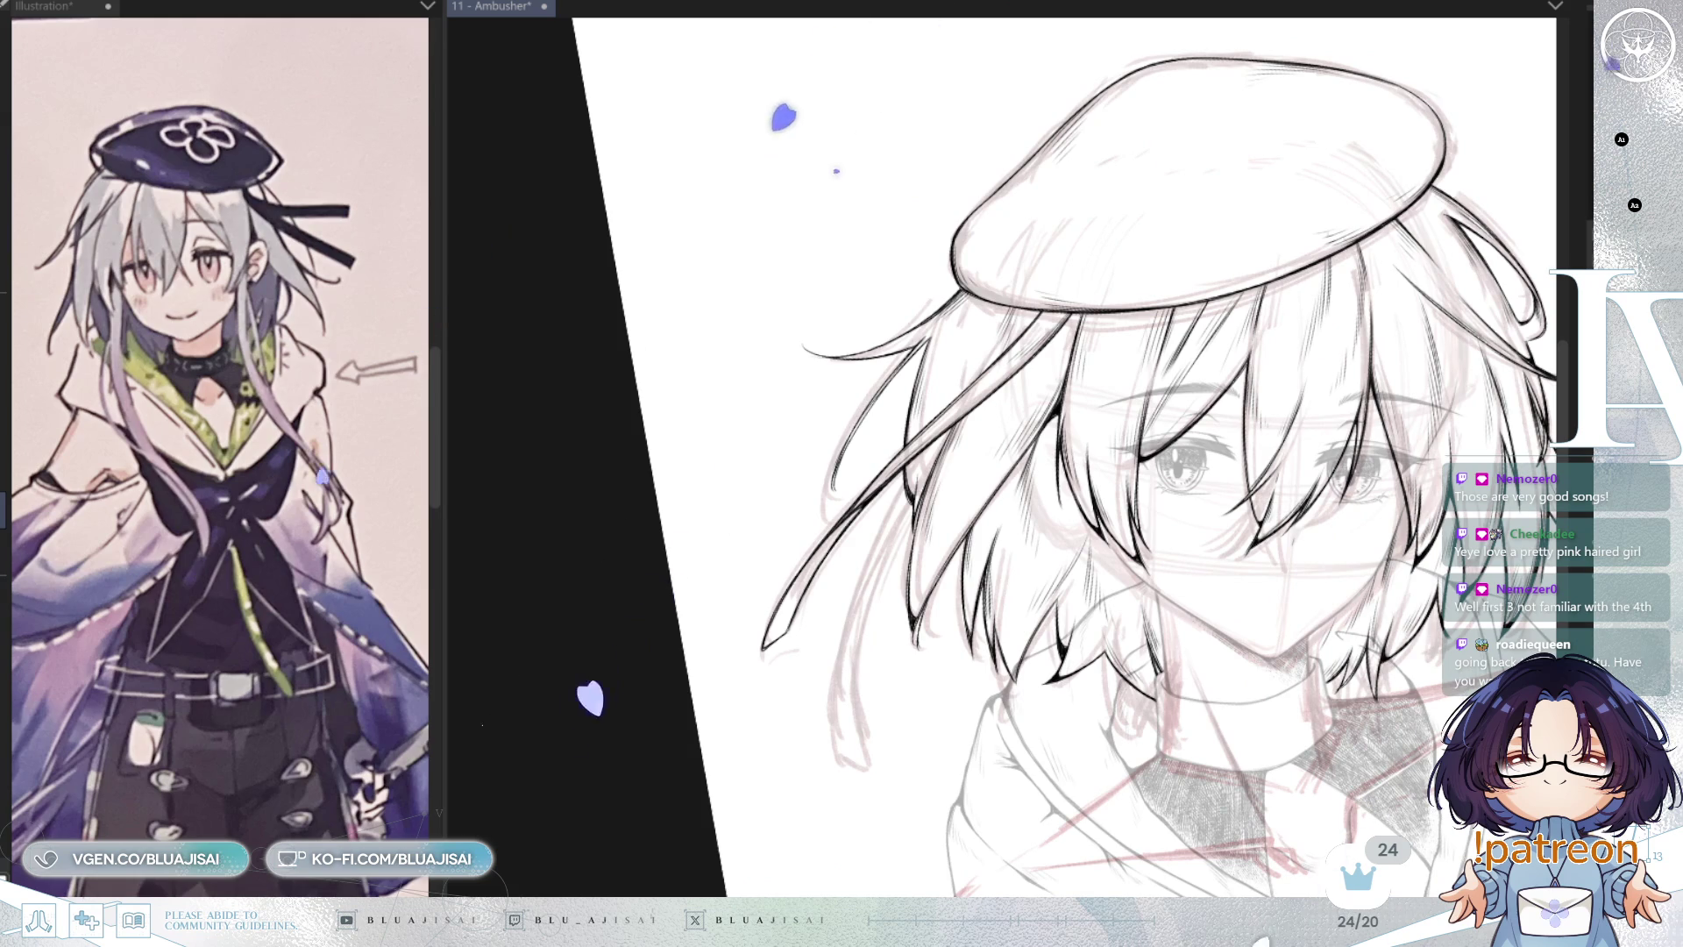
left_click_drag(1110, 207, 1012, 355)
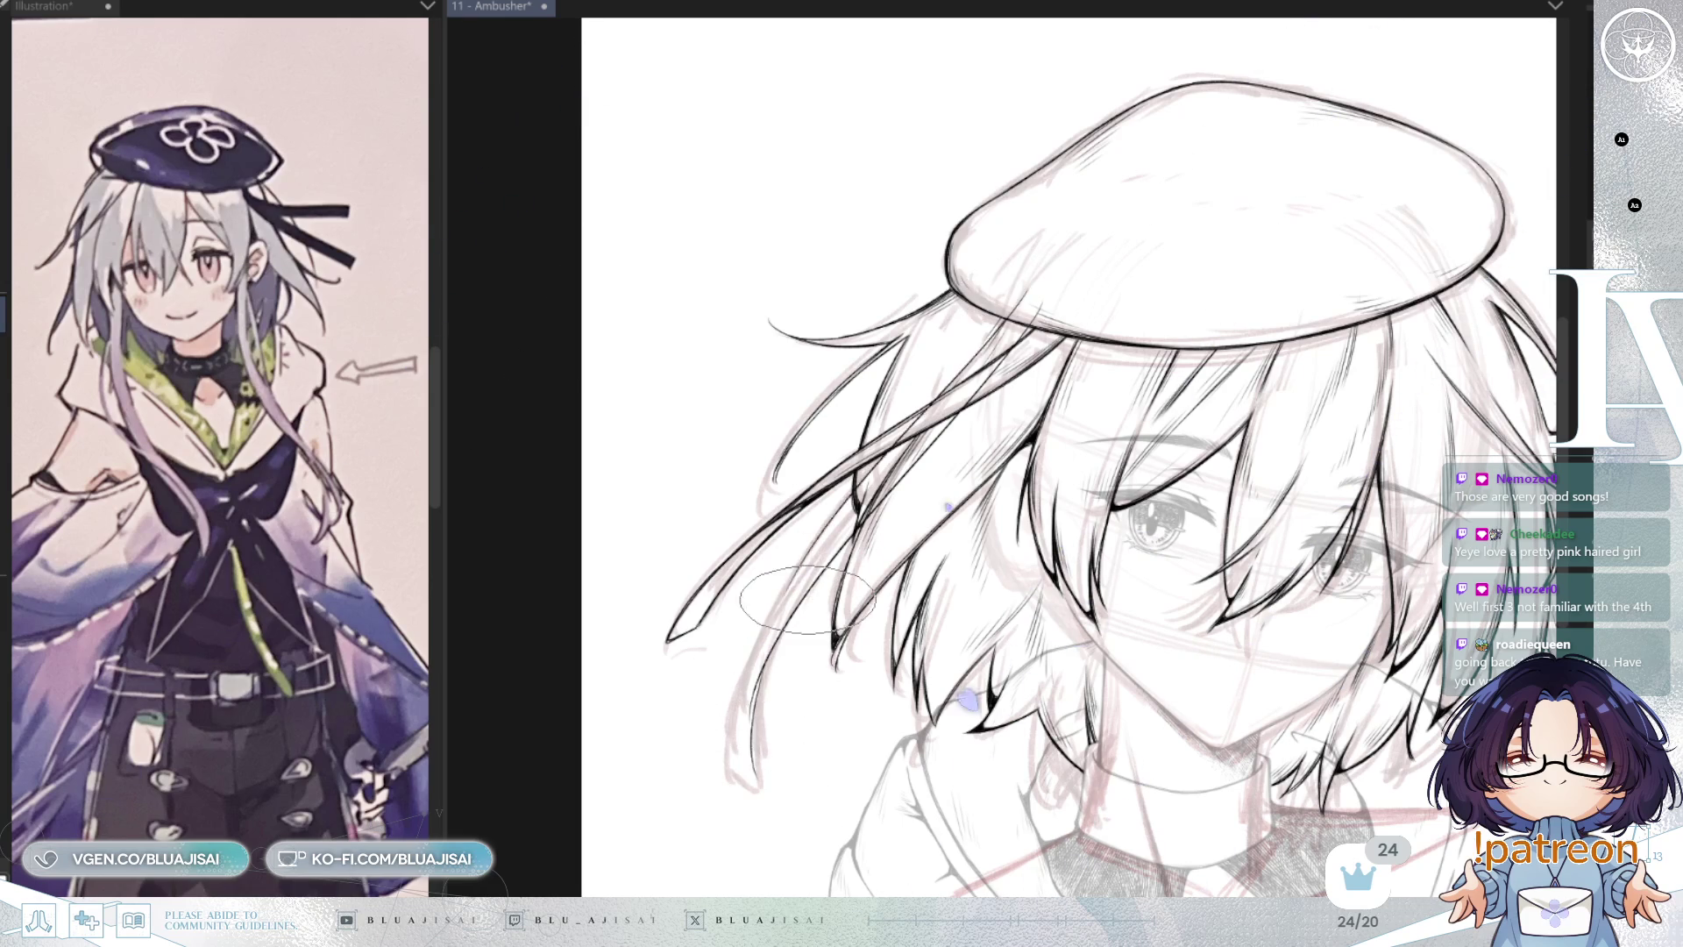
left_click_drag(977, 358, 741, 744)
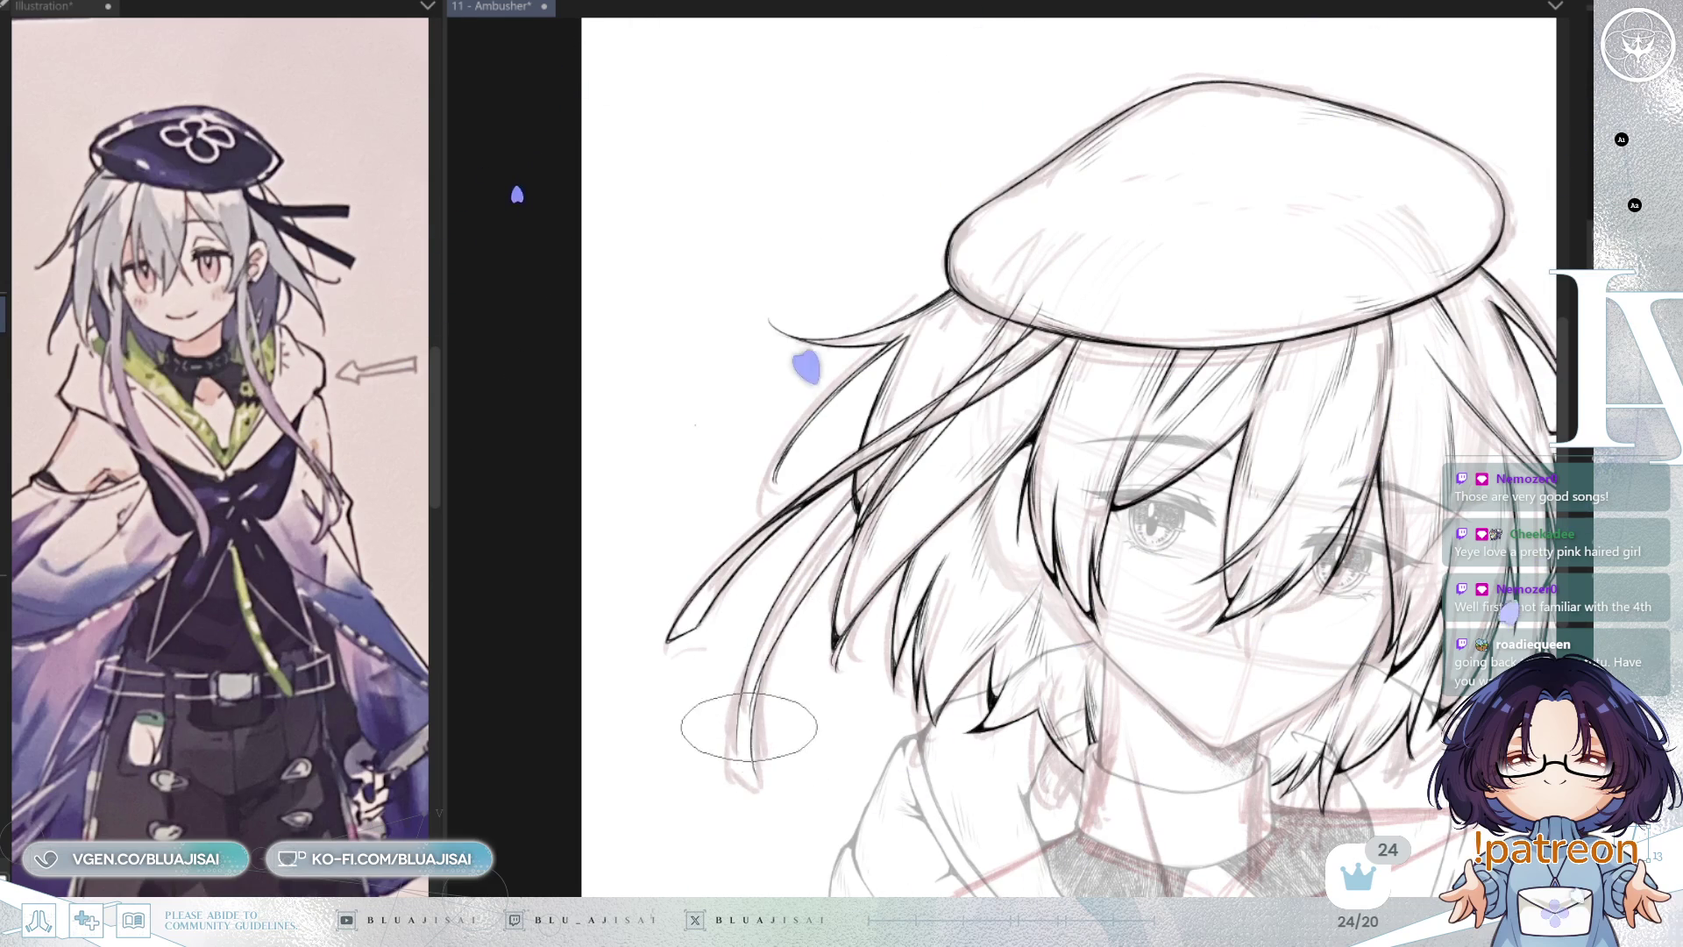
Step: Switch to a much larger brush and ink another dark stroke toward the hair tips
scroll(740, 745, "up", 2)
key("e")
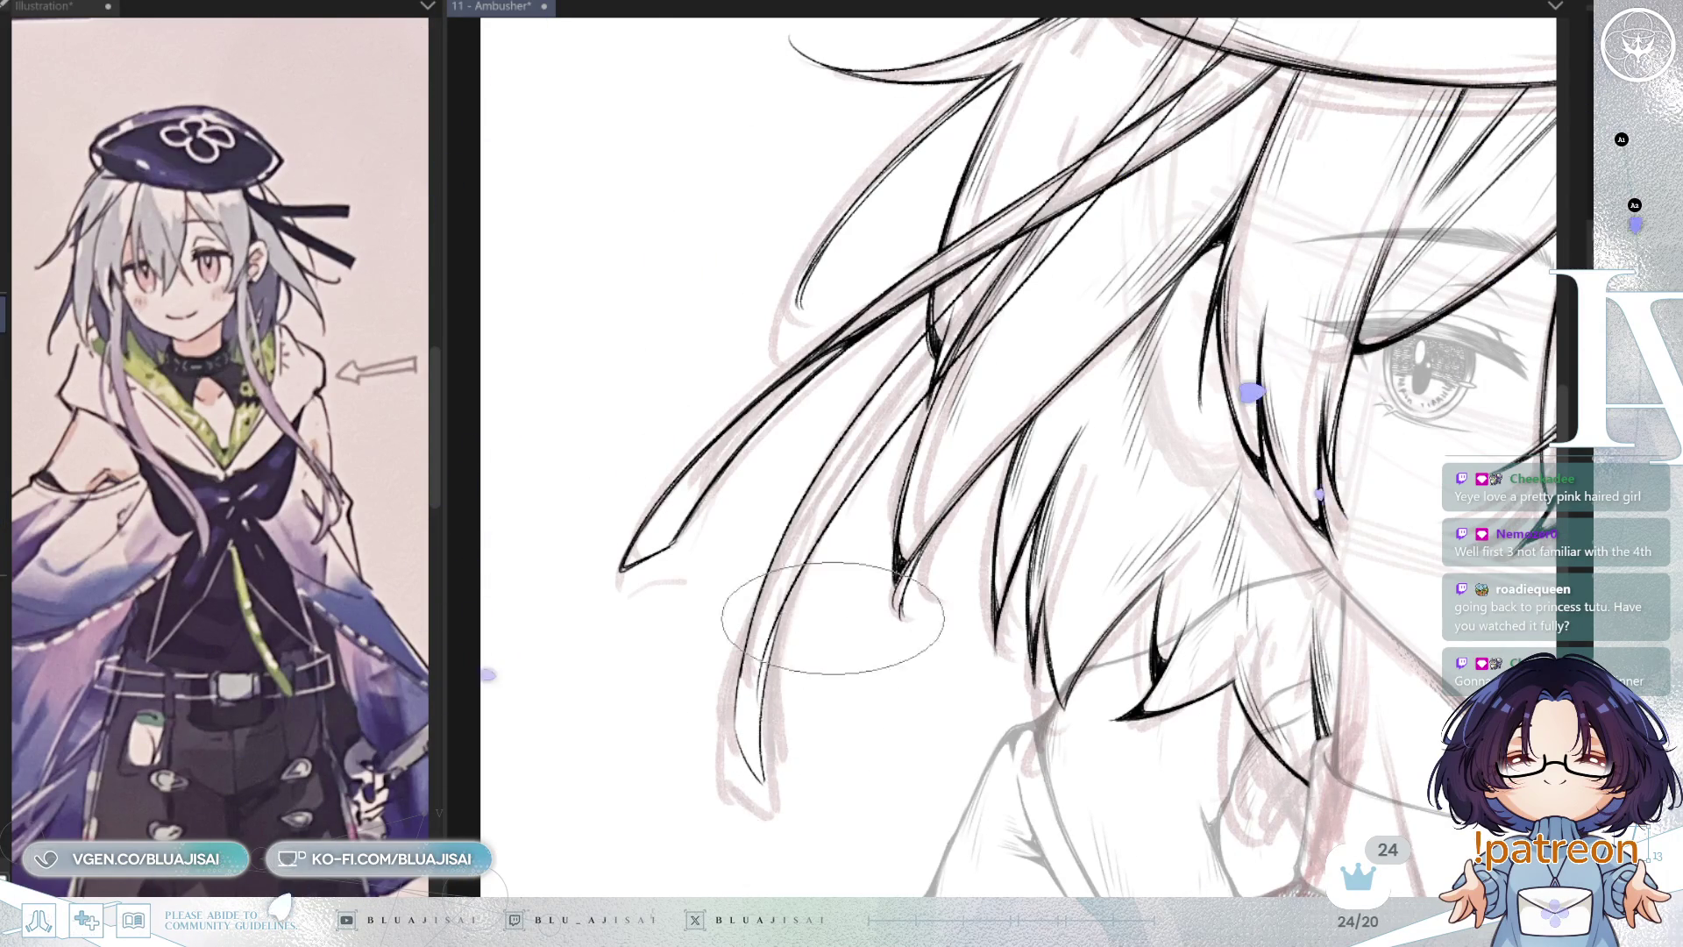
scroll(1189, 357, "down", 3)
left_click_drag(1189, 357, 1148, 452)
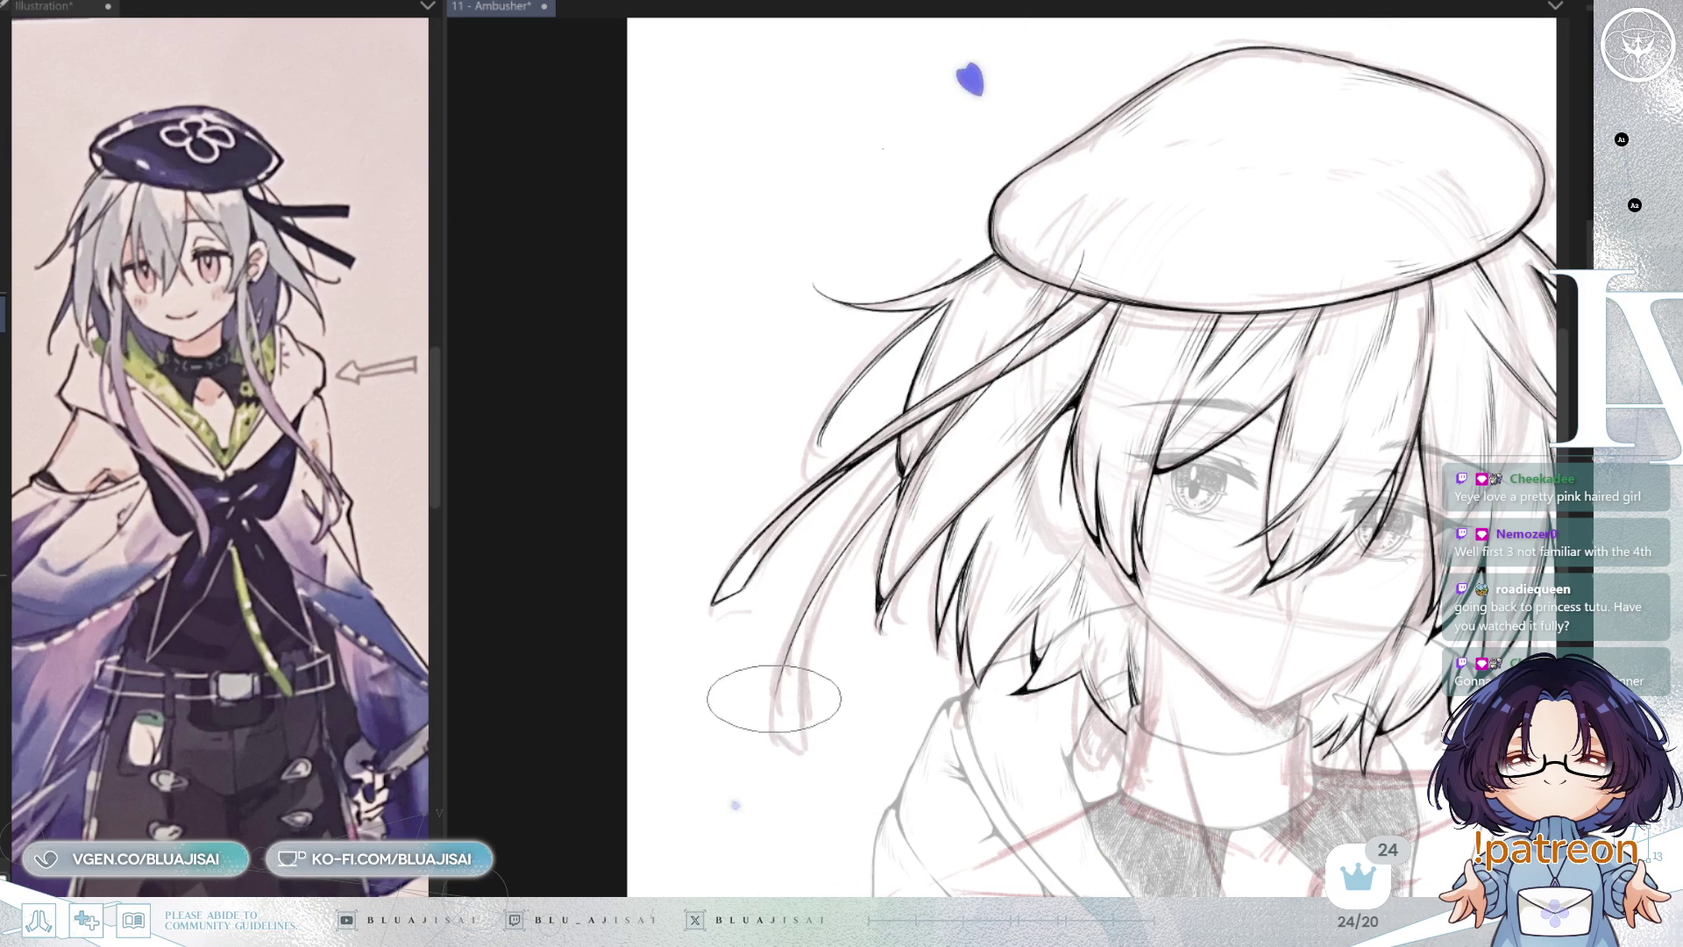
scroll(1039, 280, "up", 2)
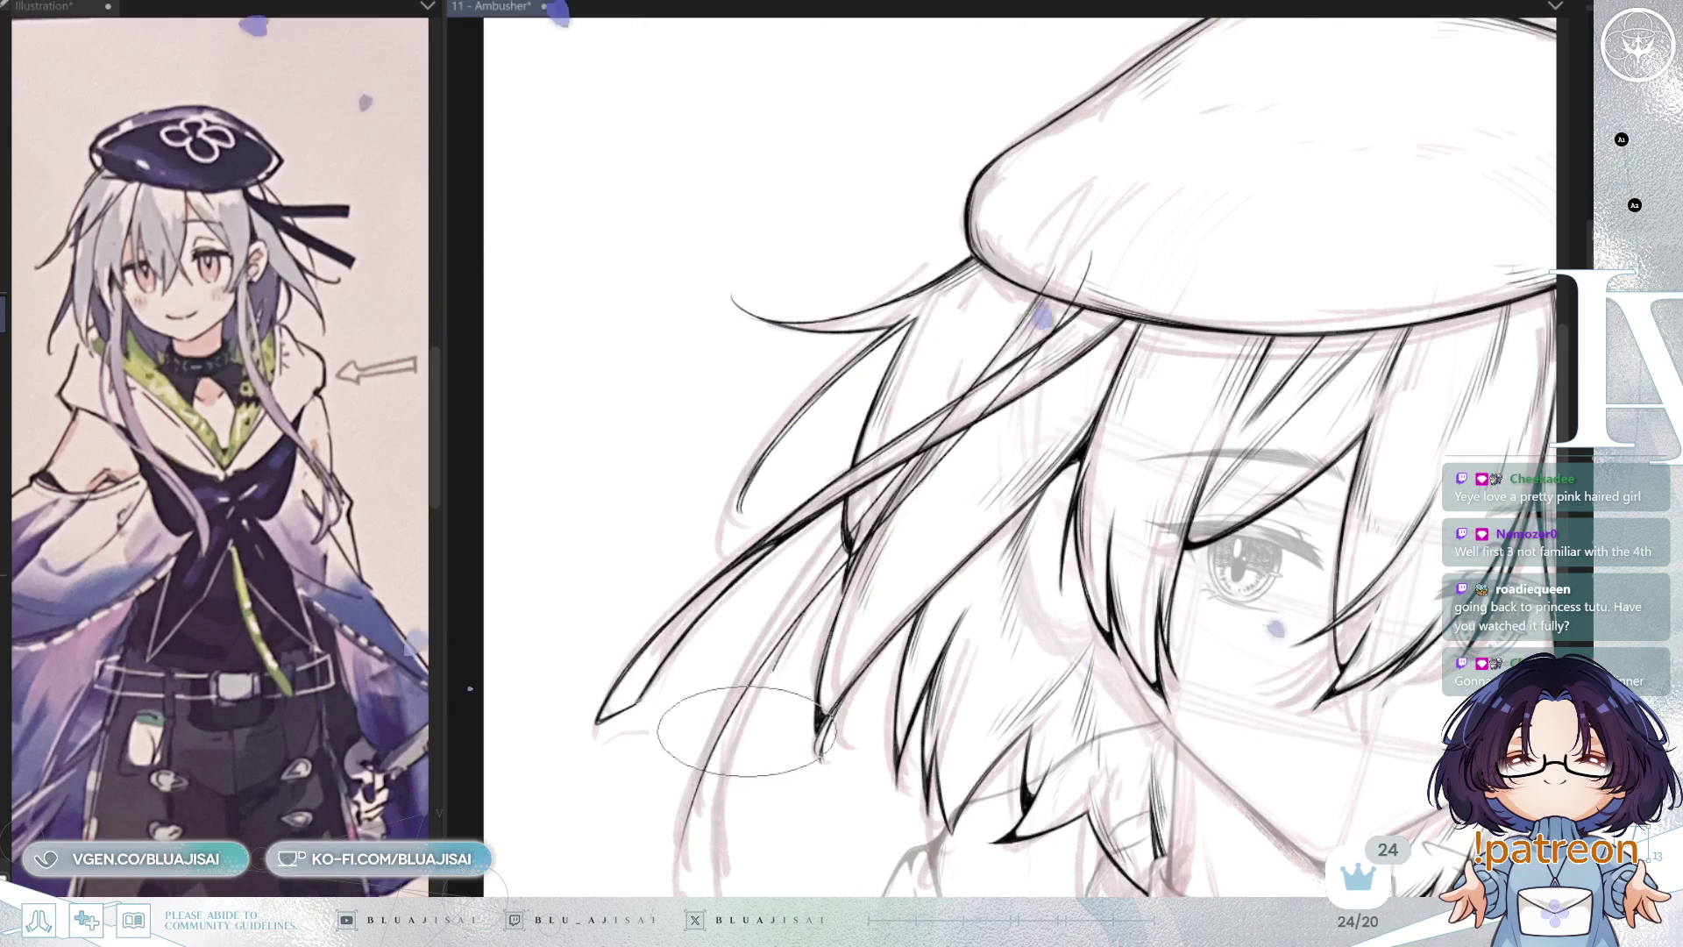
left_click_drag(796, 666, 850, 535)
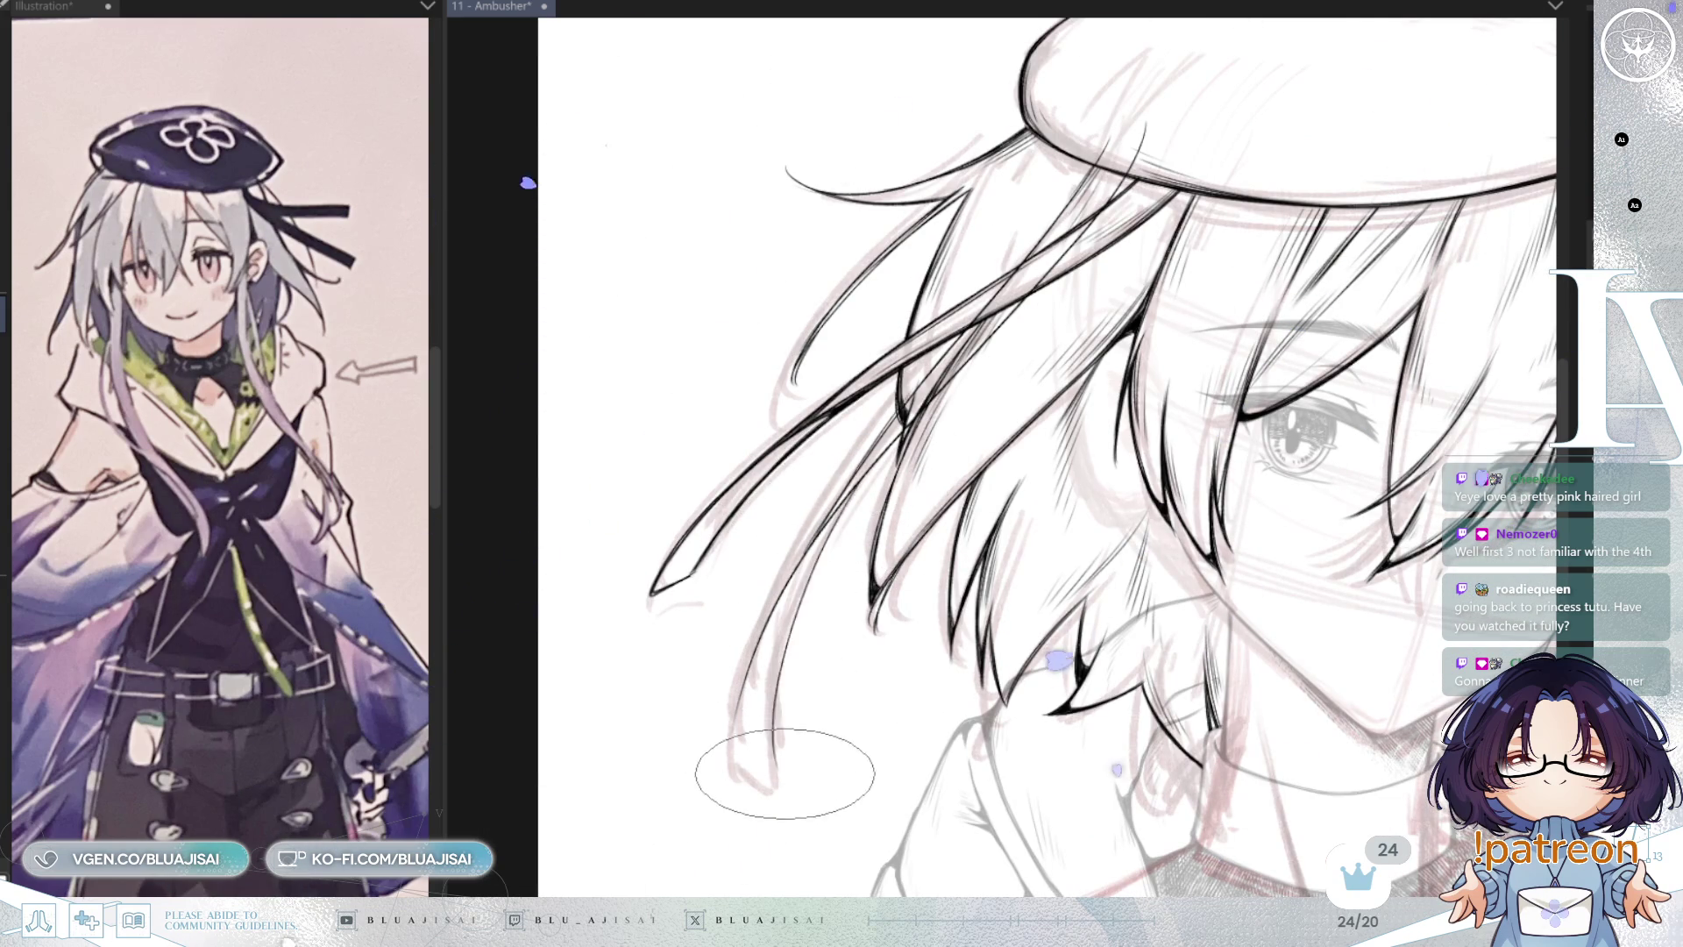
left_click_drag(820, 561, 775, 752)
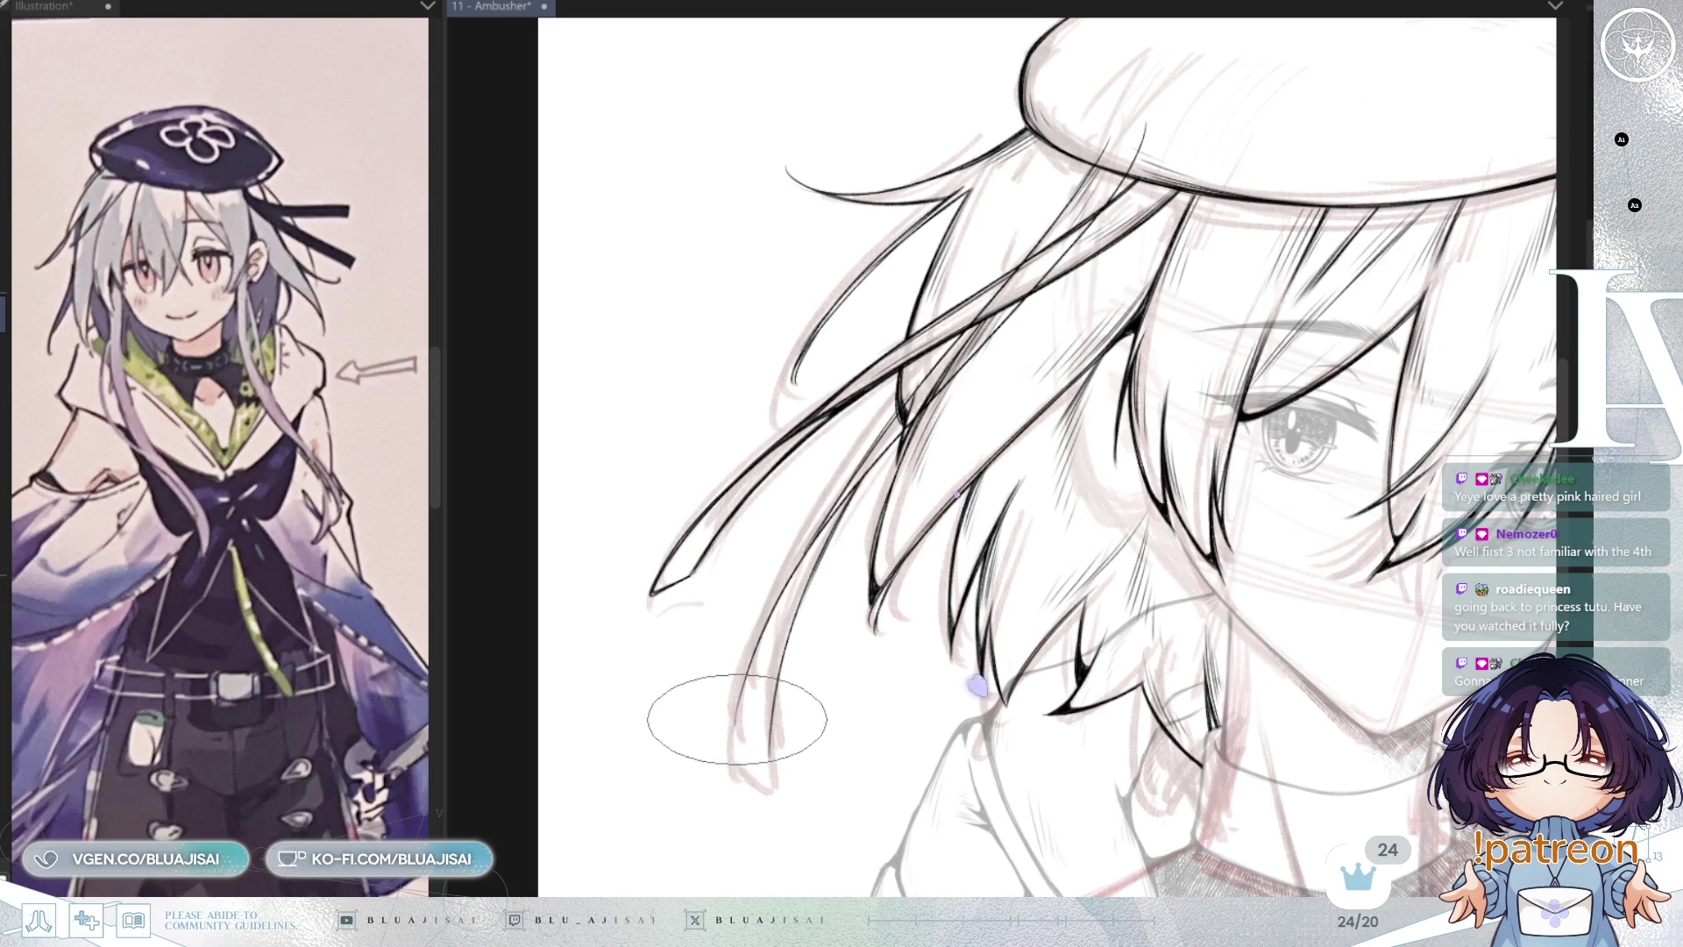
mouse_move(769, 753)
left_mouse_down()
mouse_move(1209, 476)
mouse_move(1220, 416)
mouse_move(1197, 445)
left_mouse_up()
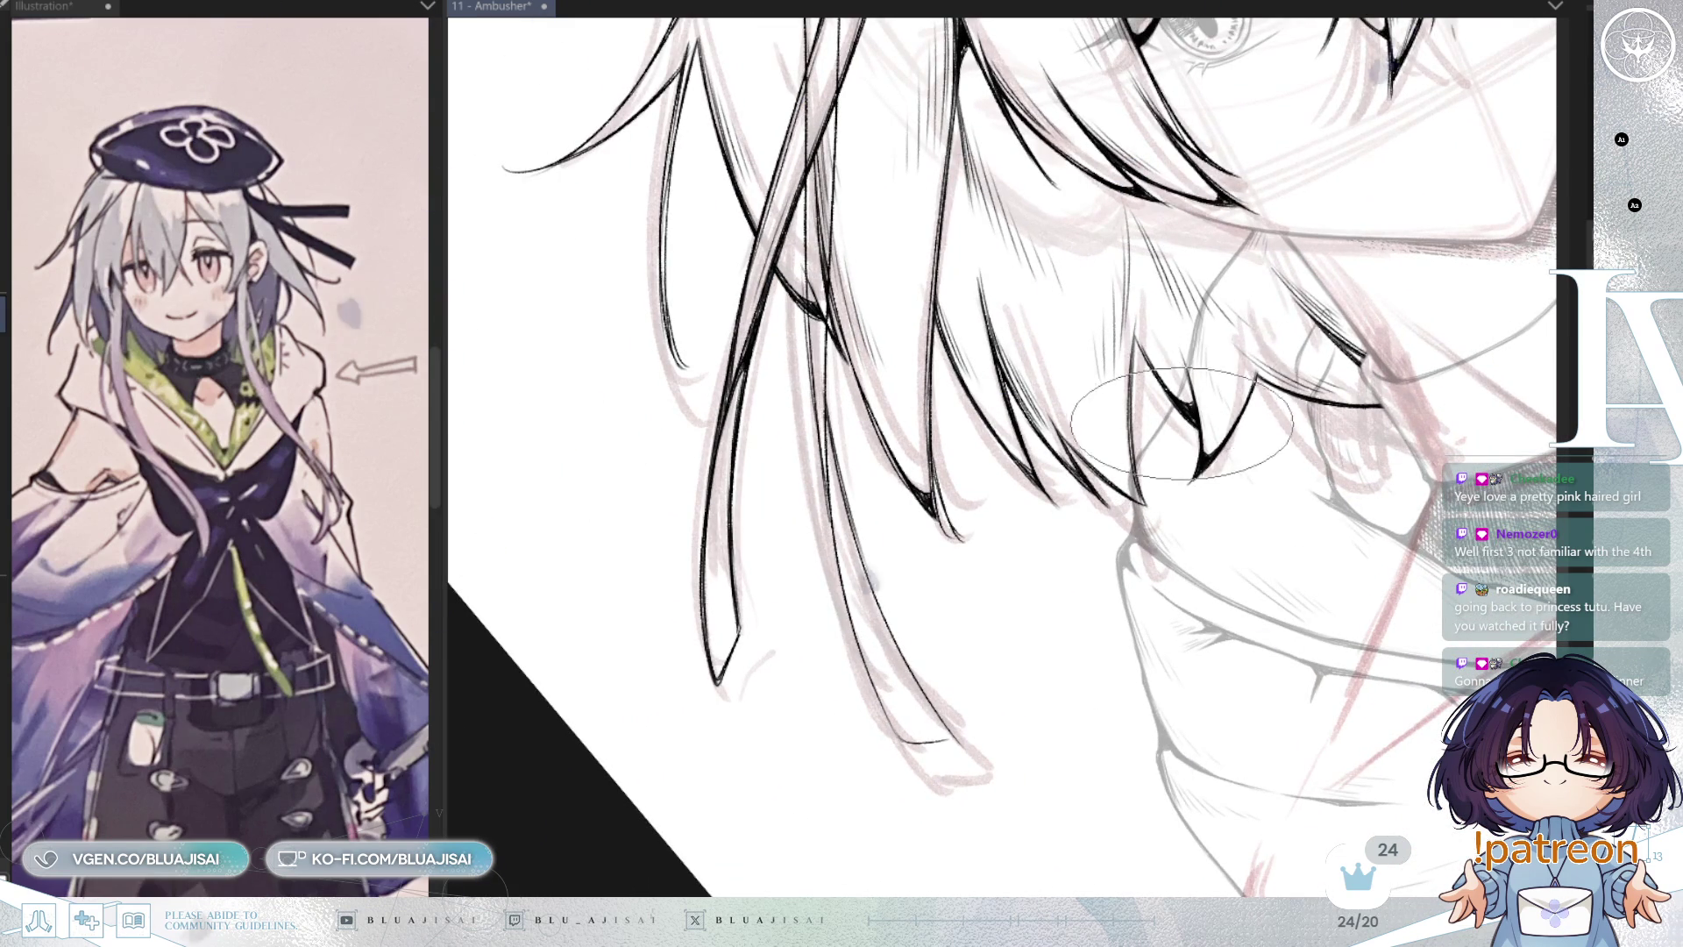
mouse_move(1192, 526)
left_mouse_down()
mouse_move(952, 732)
mouse_move(1029, 575)
mouse_move(1025, 592)
mouse_move(1006, 582)
left_mouse_up()
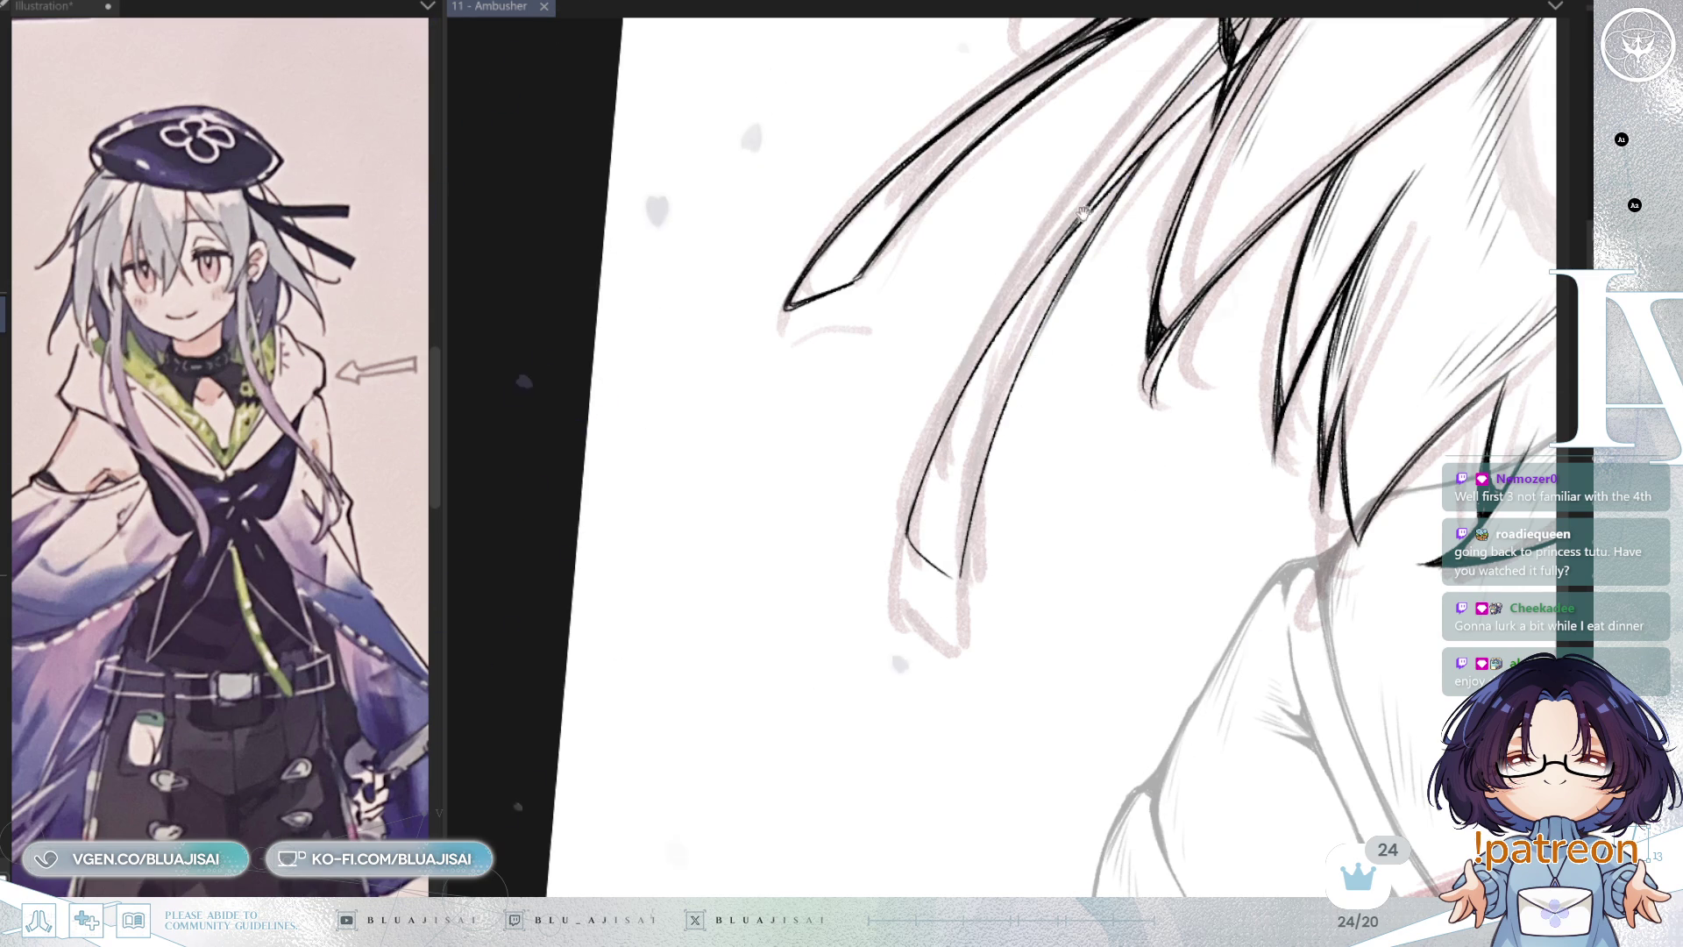
Step: Rotate the canvas clockwise and join the strand's two ink lines into a pointed tip
left_click_drag(1118, 184, 1034, 281)
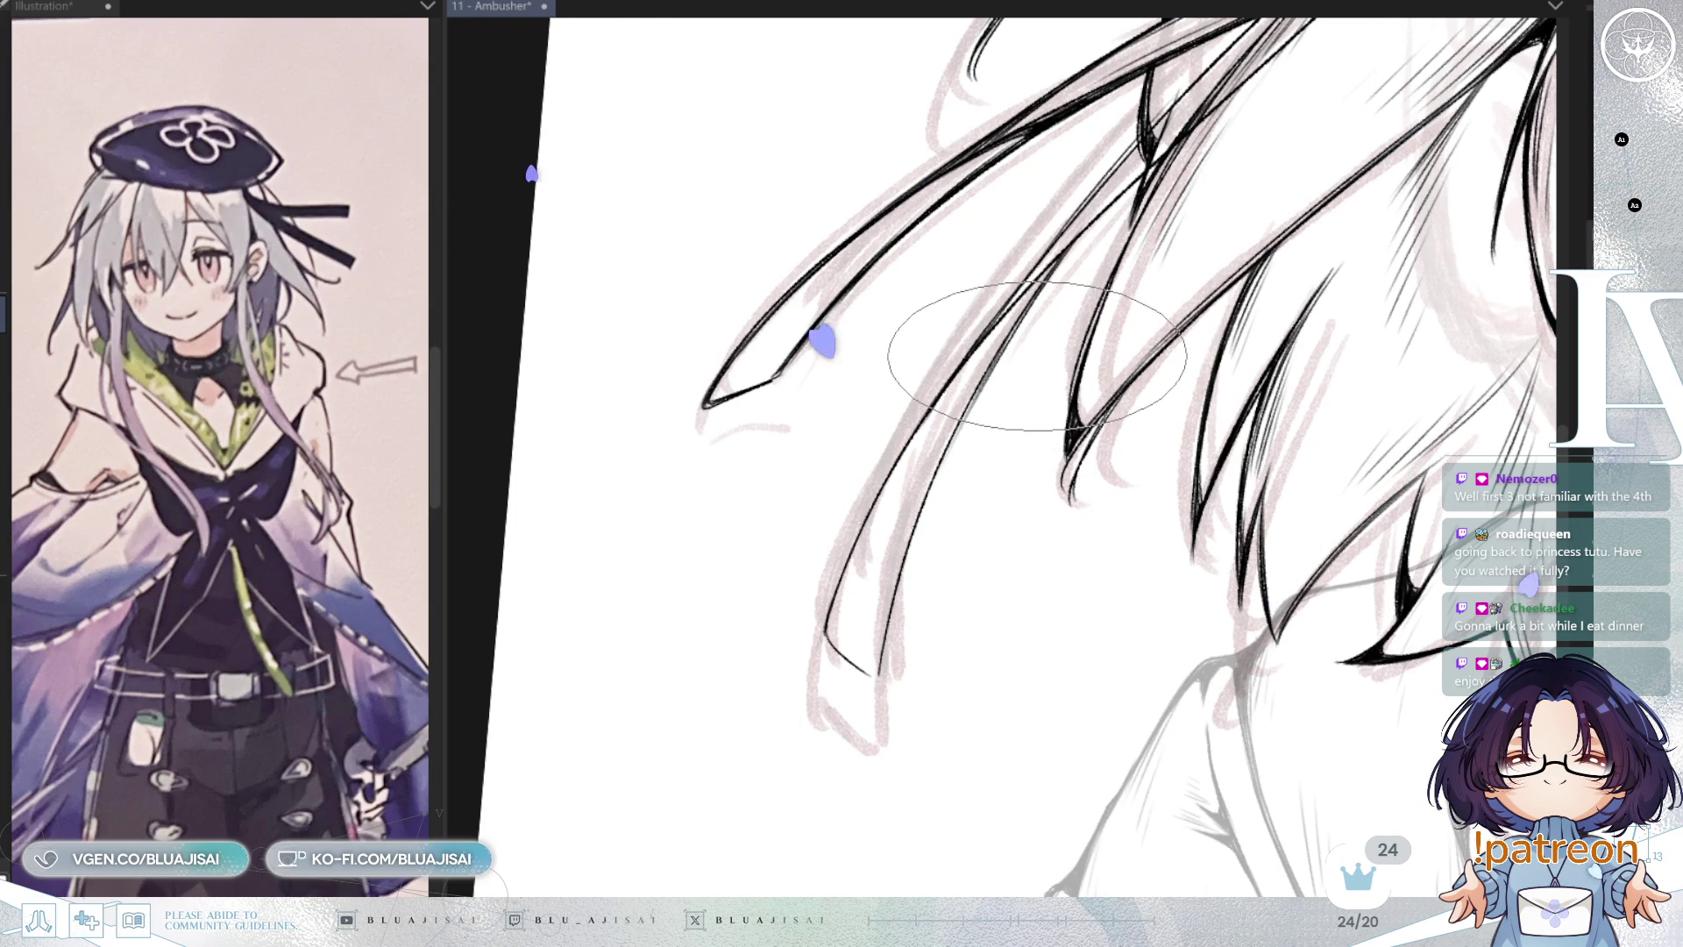
key("^")
key("^")
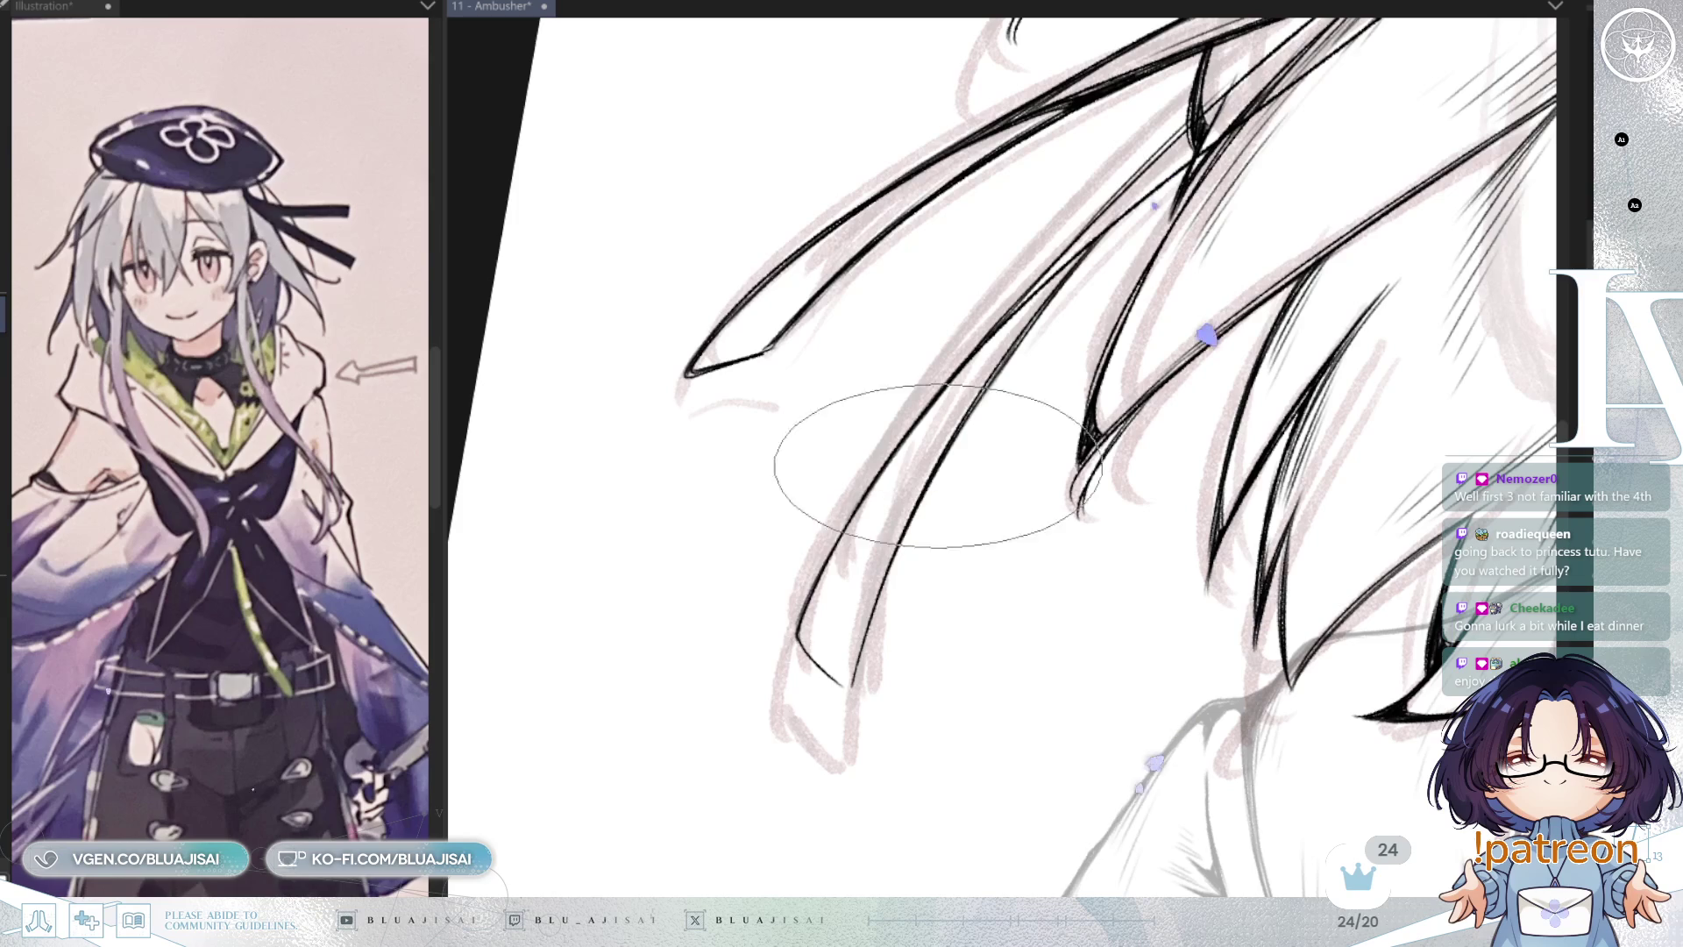
scroll(1116, 403, "right", 5)
scroll(1168, 466, "down", 3)
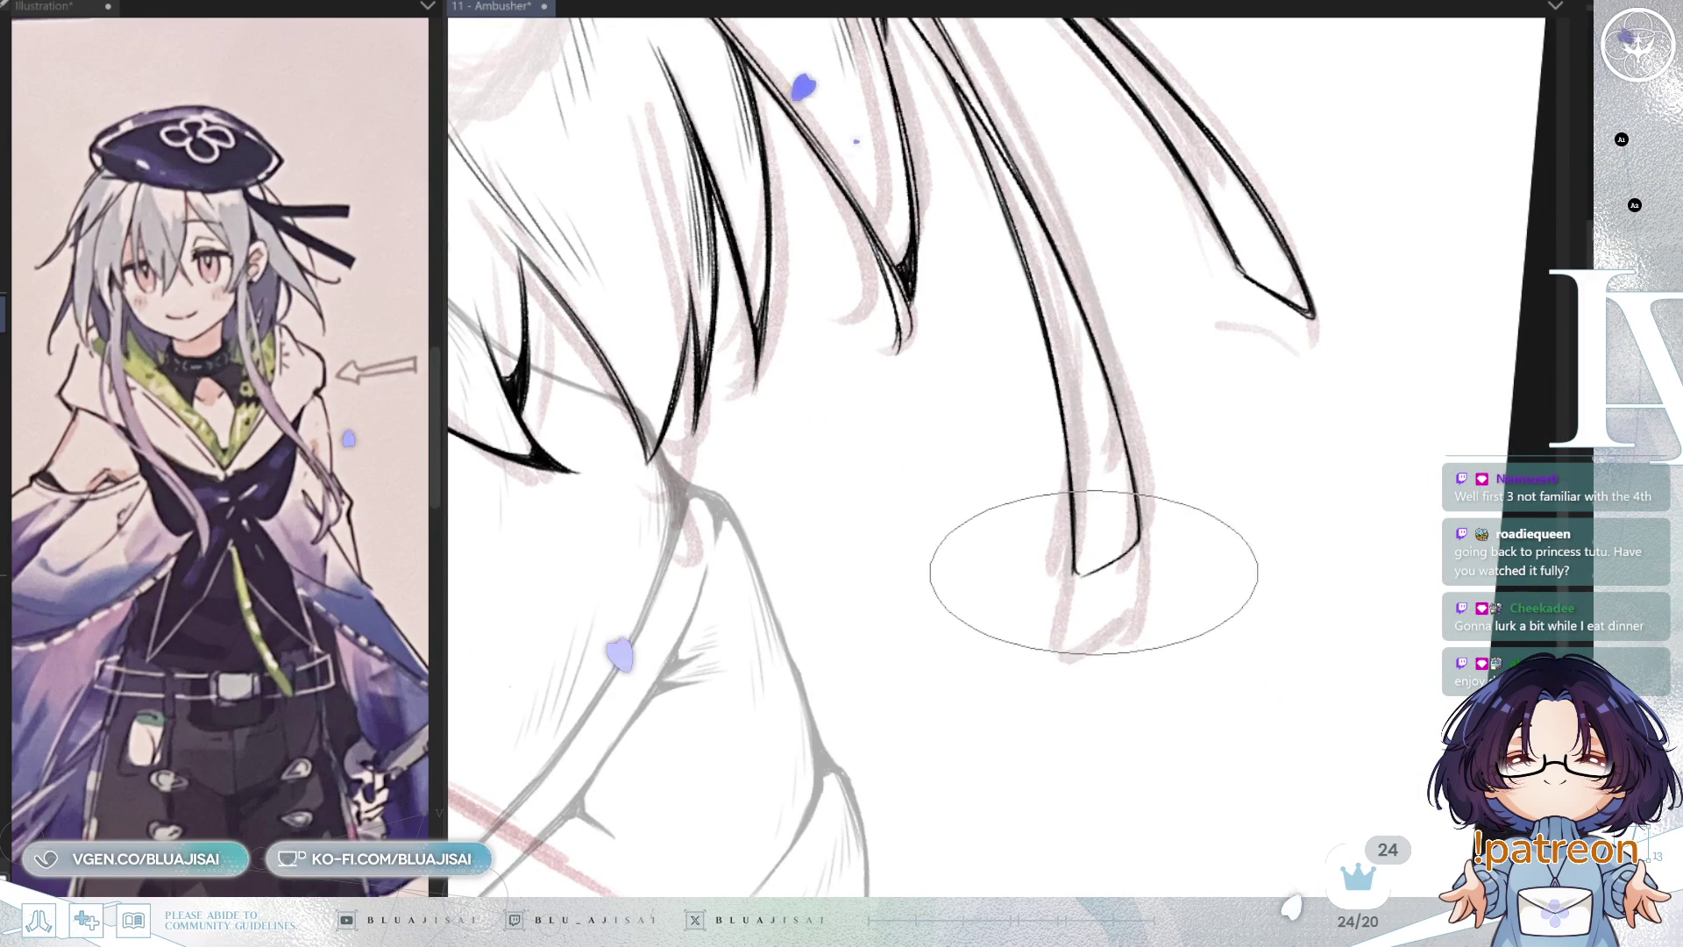
left_click_drag(1073, 569, 1083, 574)
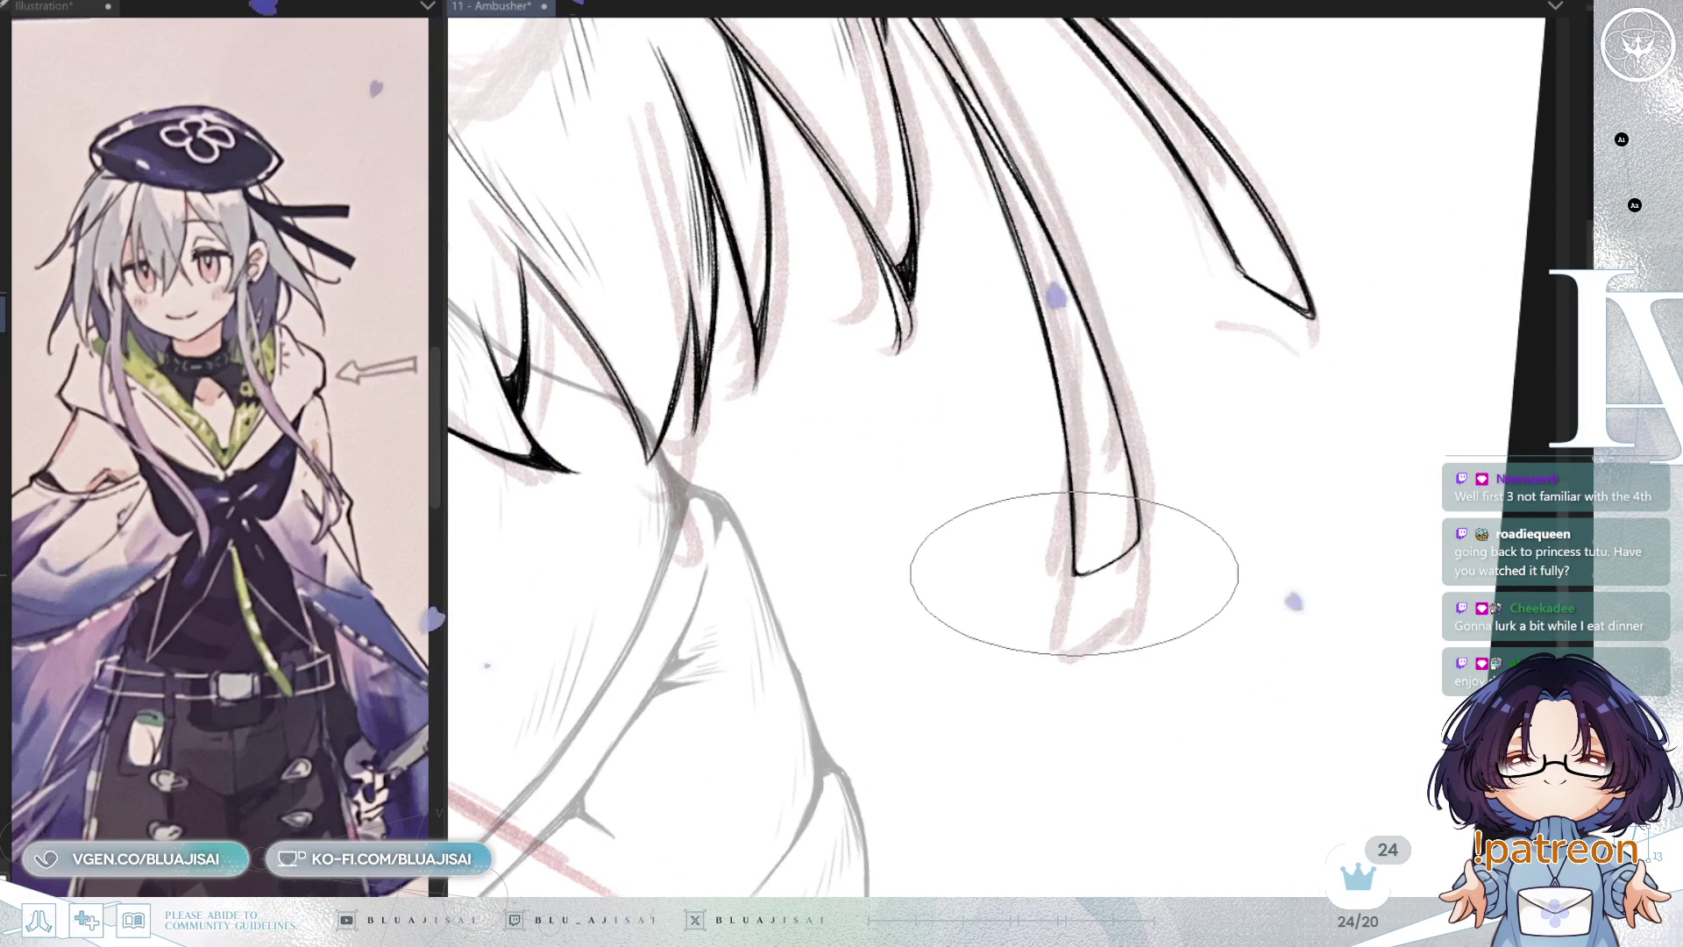
mouse_move(1135, 538)
left_mouse_down()
mouse_move(1127, 433)
mouse_move(996, 470)
mouse_move(1281, 353)
mouse_move(788, 386)
left_mouse_up()
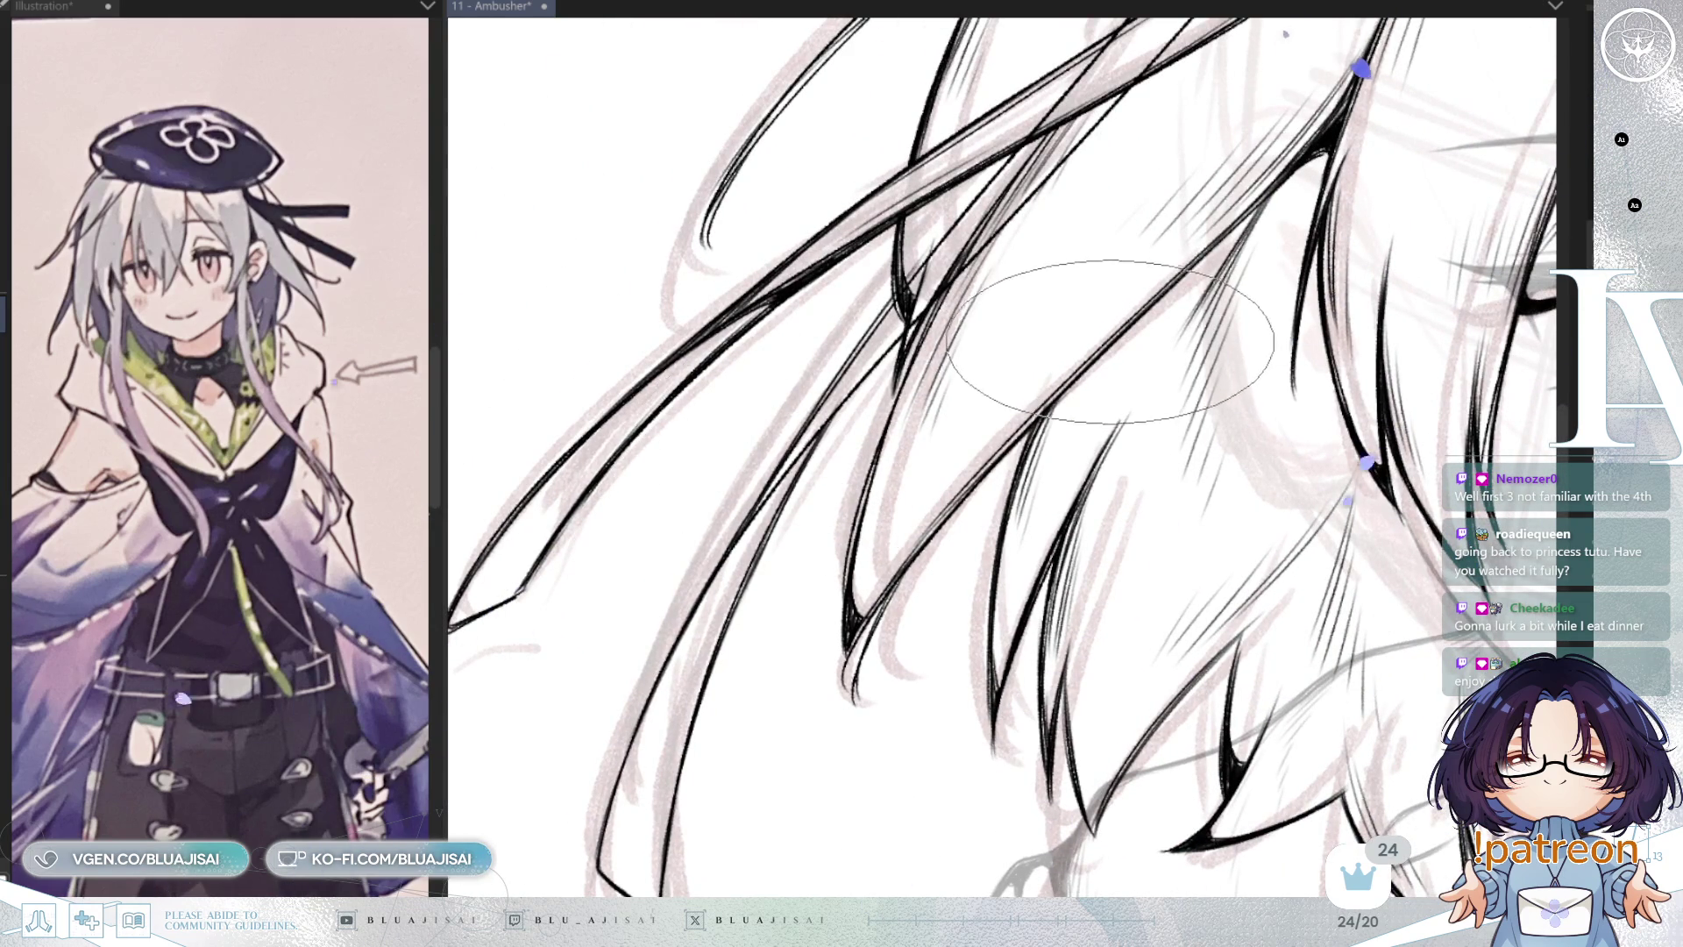
Step: Pan across the hair and ink thin crossing strands just below the beret brim
left_click_drag(1080, 302, 1087, 355)
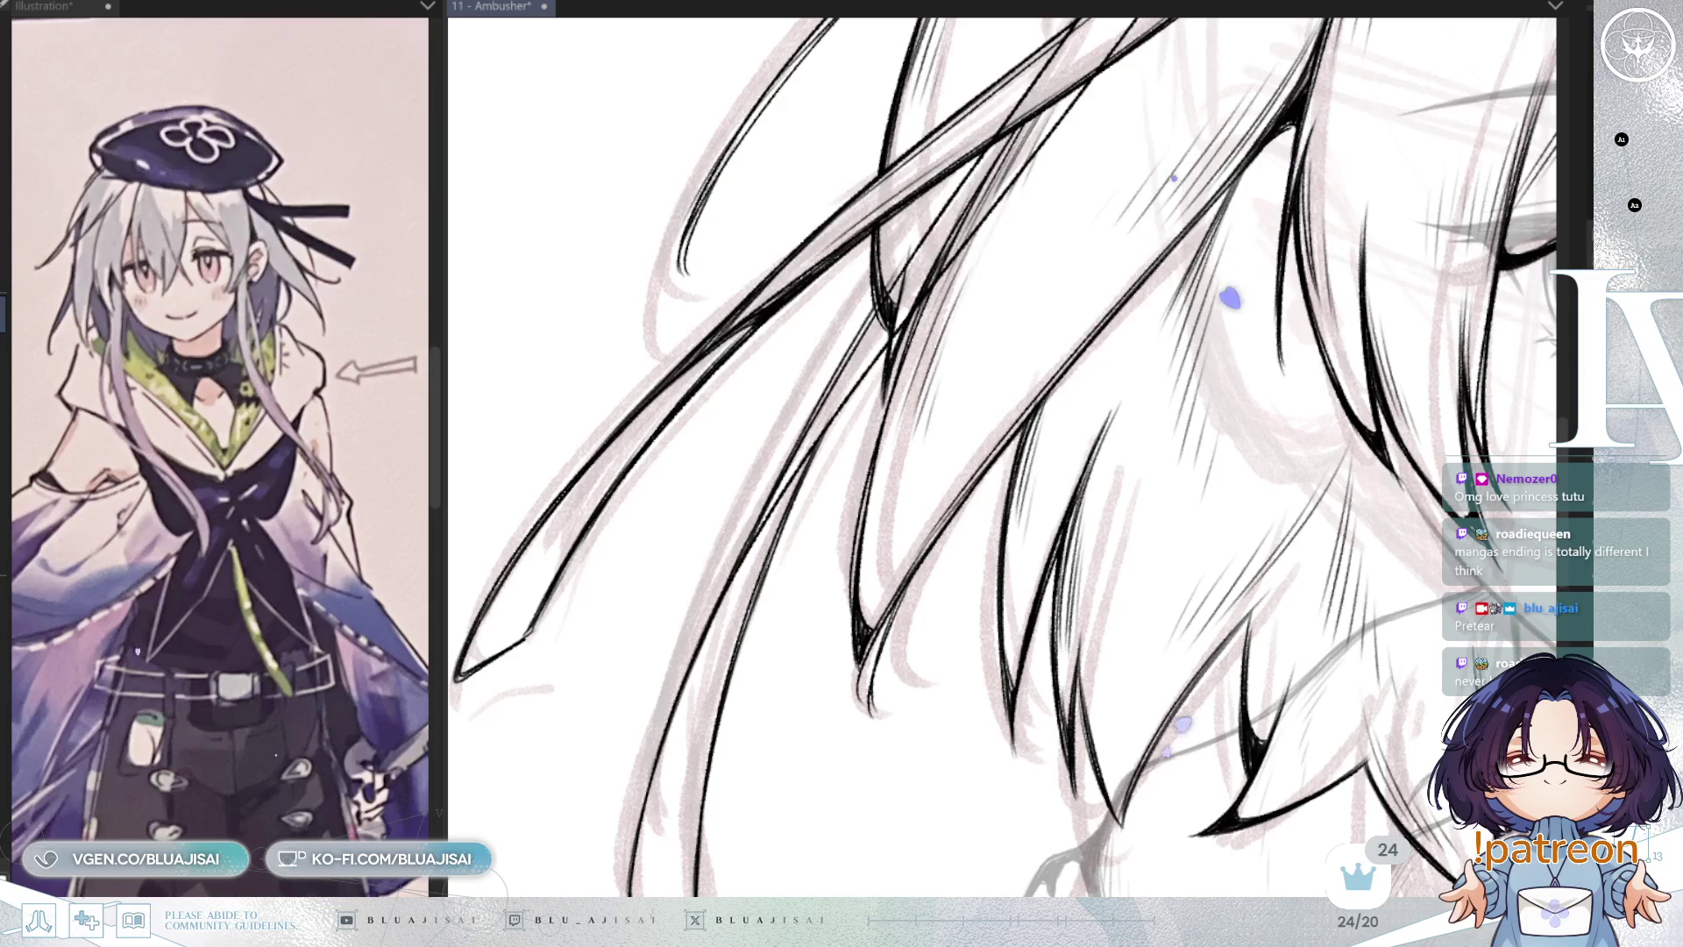
mouse_move(859, 359)
left_mouse_down()
mouse_move(777, 496)
mouse_move(908, 414)
left_mouse_up()
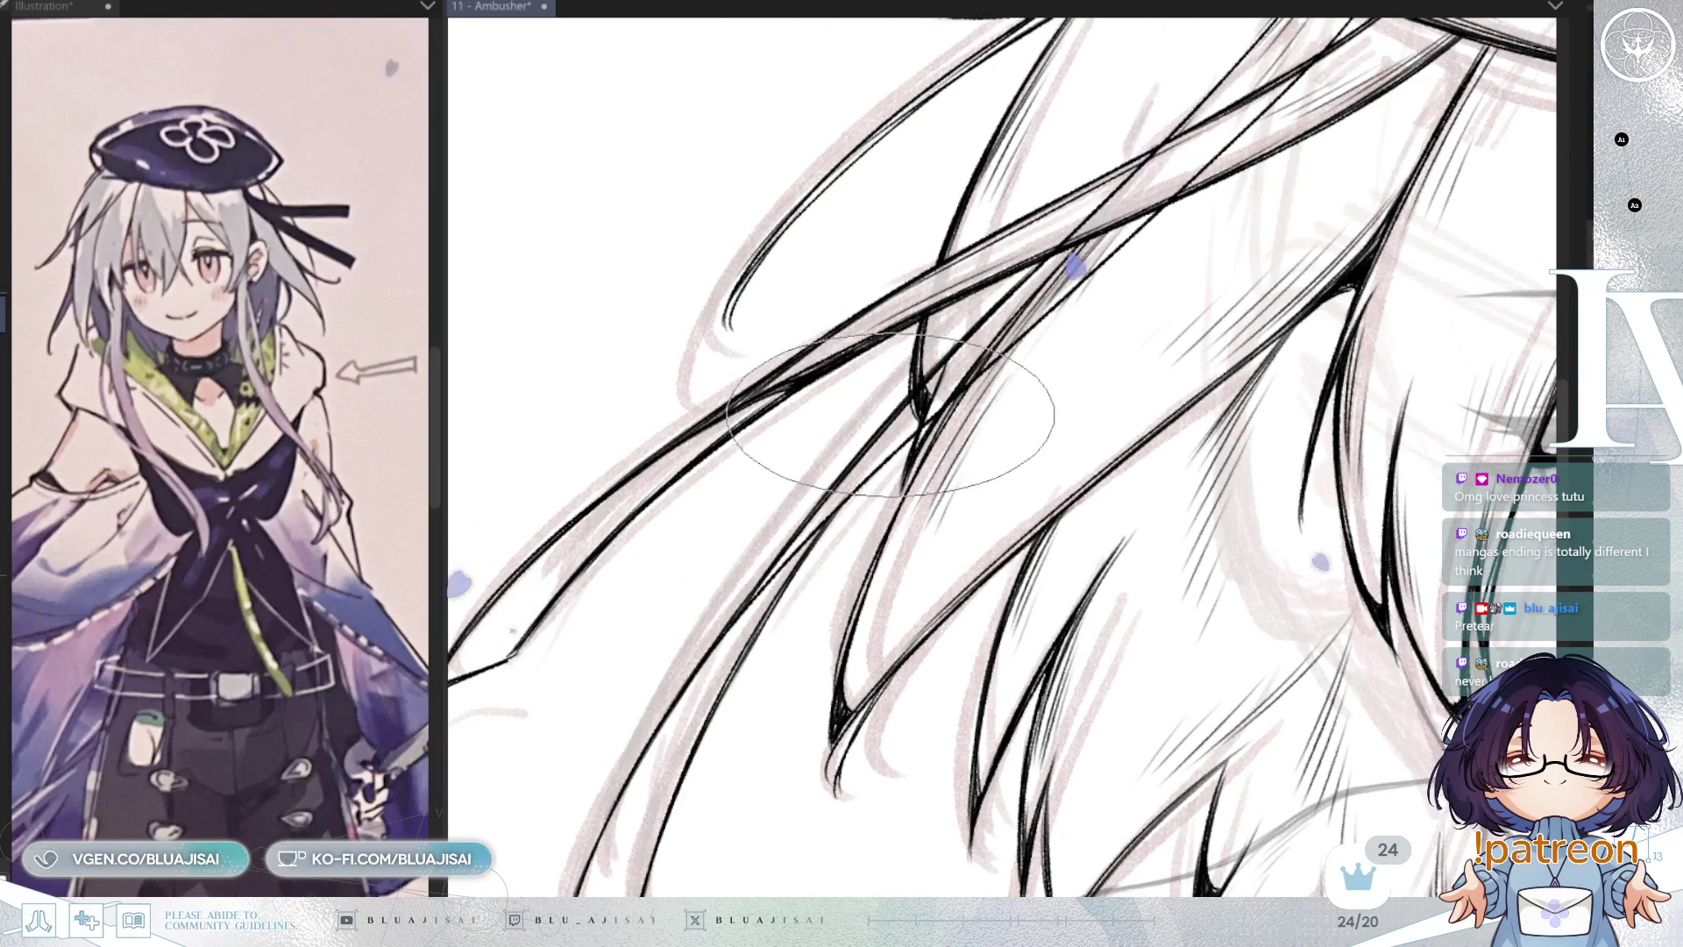
left_click_drag(1095, 210, 946, 376)
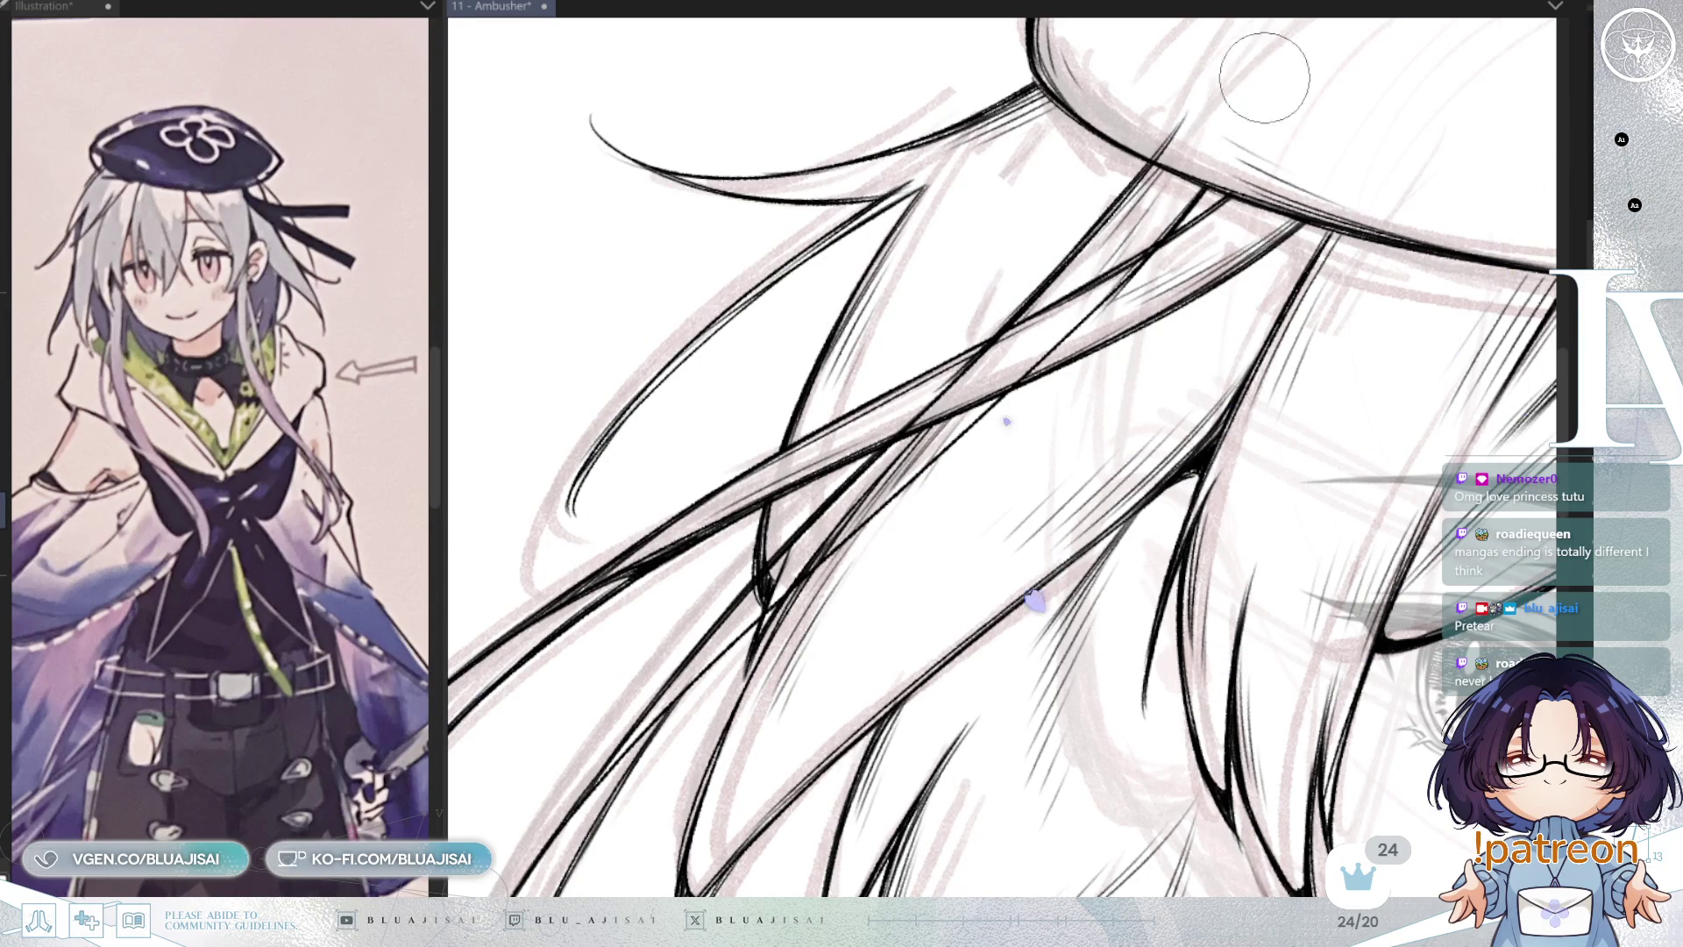
key("minus")
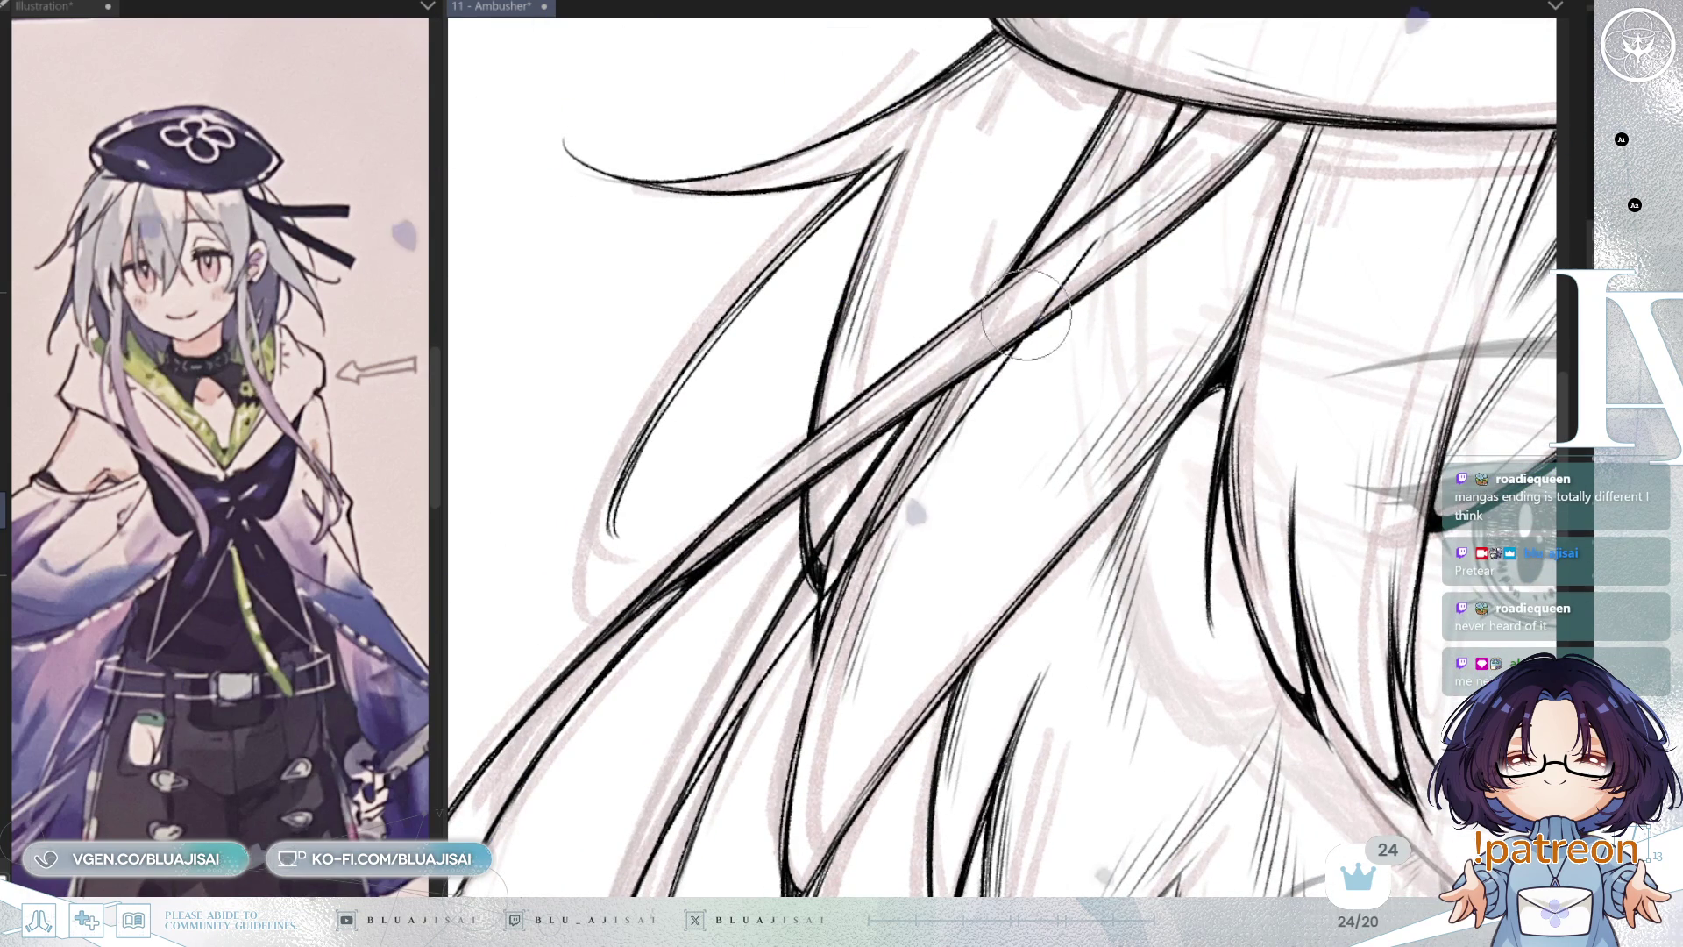
Step: Frame the beret and face, then redraw the long strand and toggle it against the sketch
key("asciicircum")
key("minus")
key("minus")
key("minus")
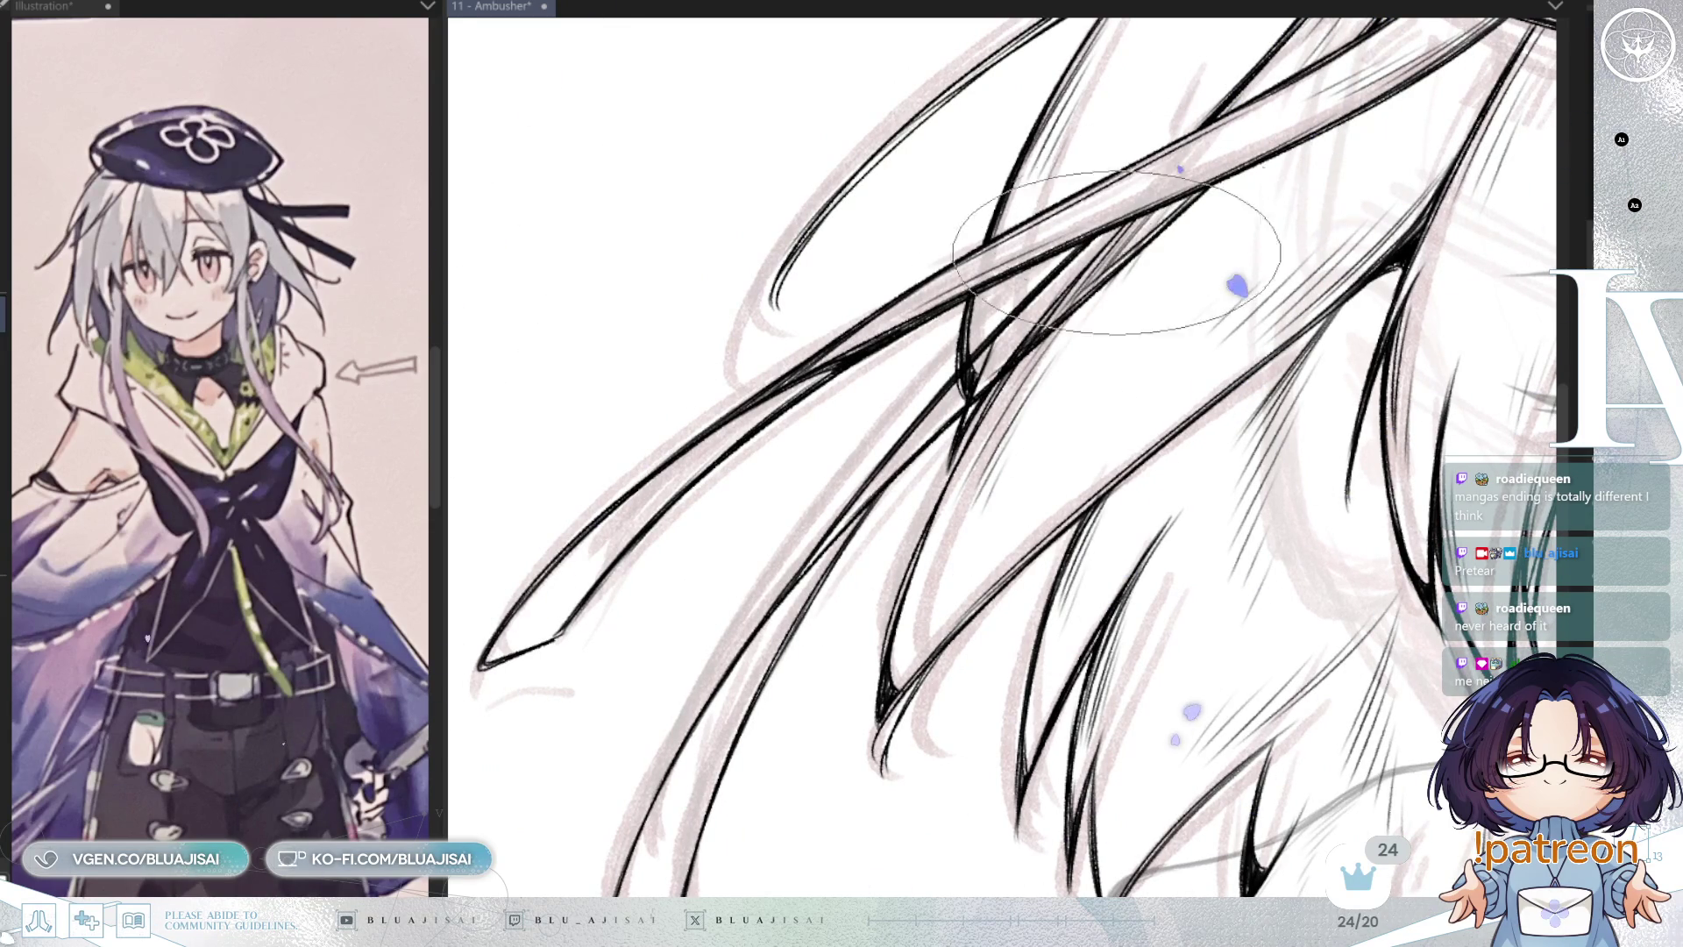
scroll(1183, 232, "down", 3)
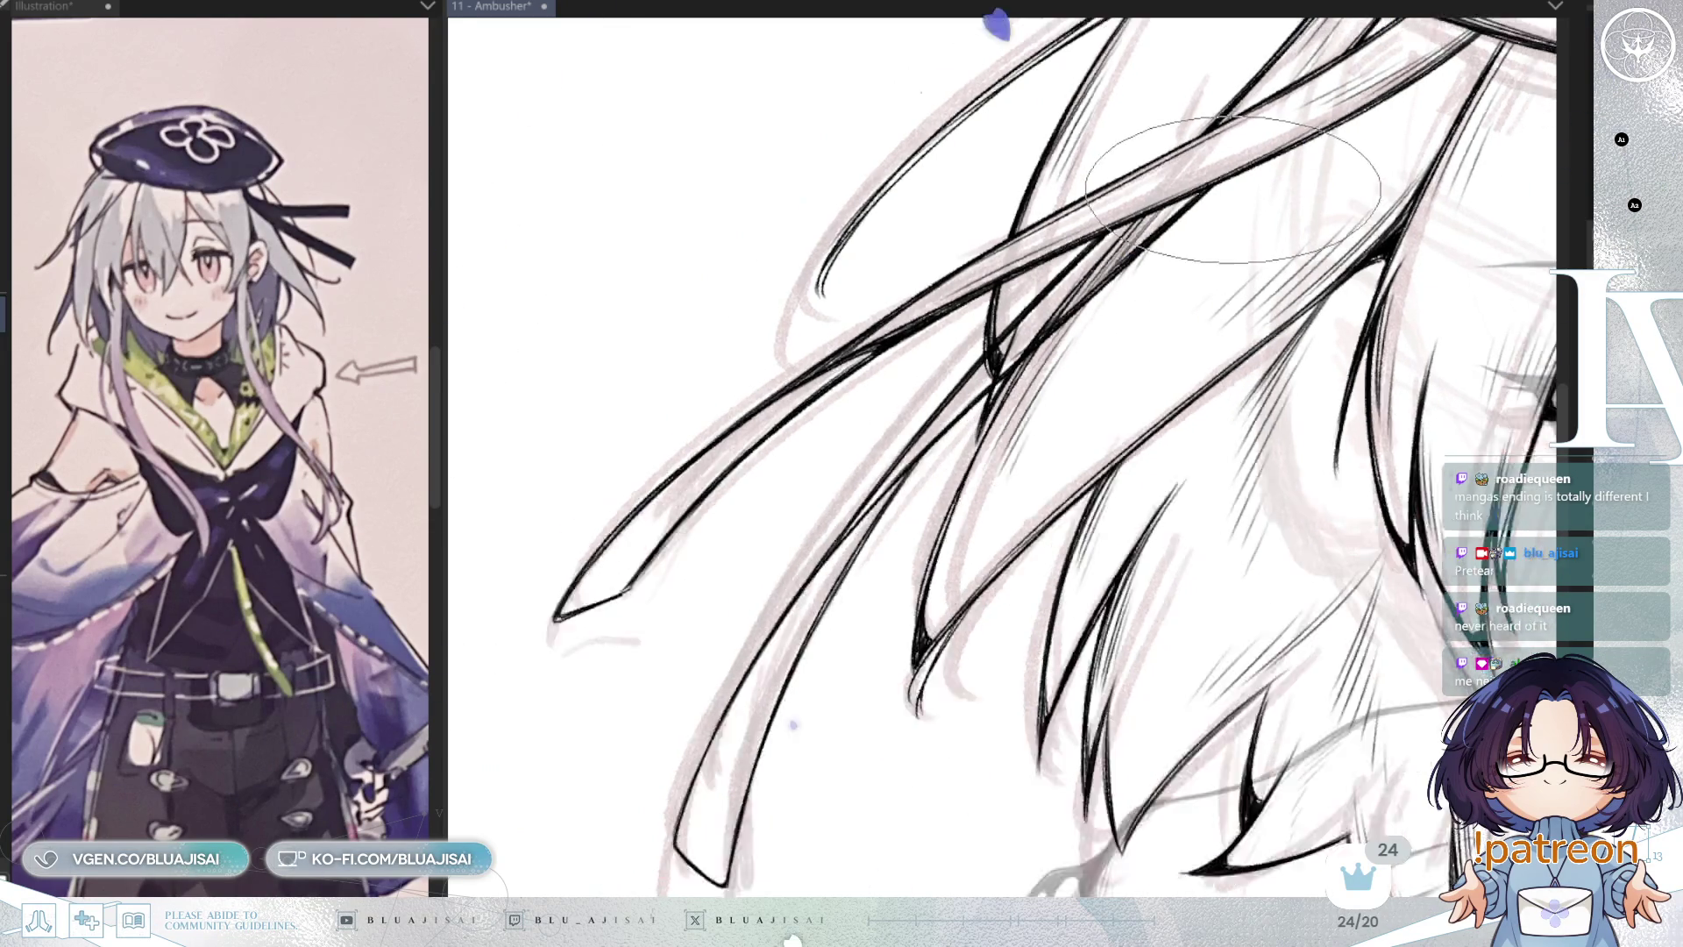
scroll(1012, 399, "up", 1)
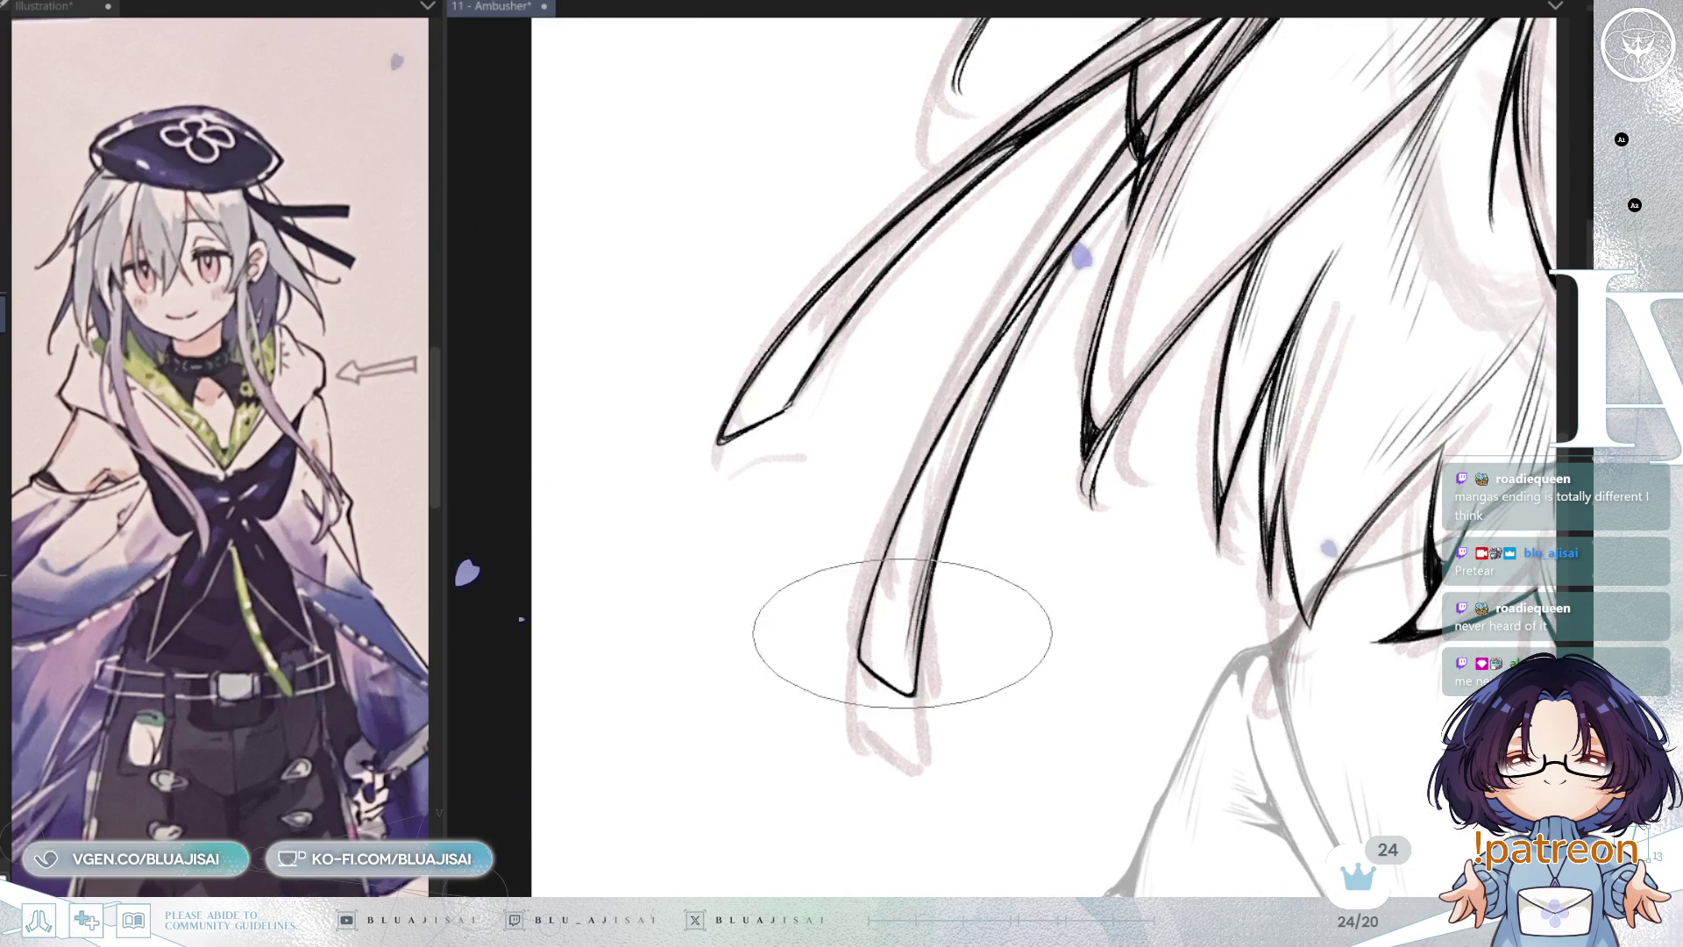
scroll(886, 570, "up", 1)
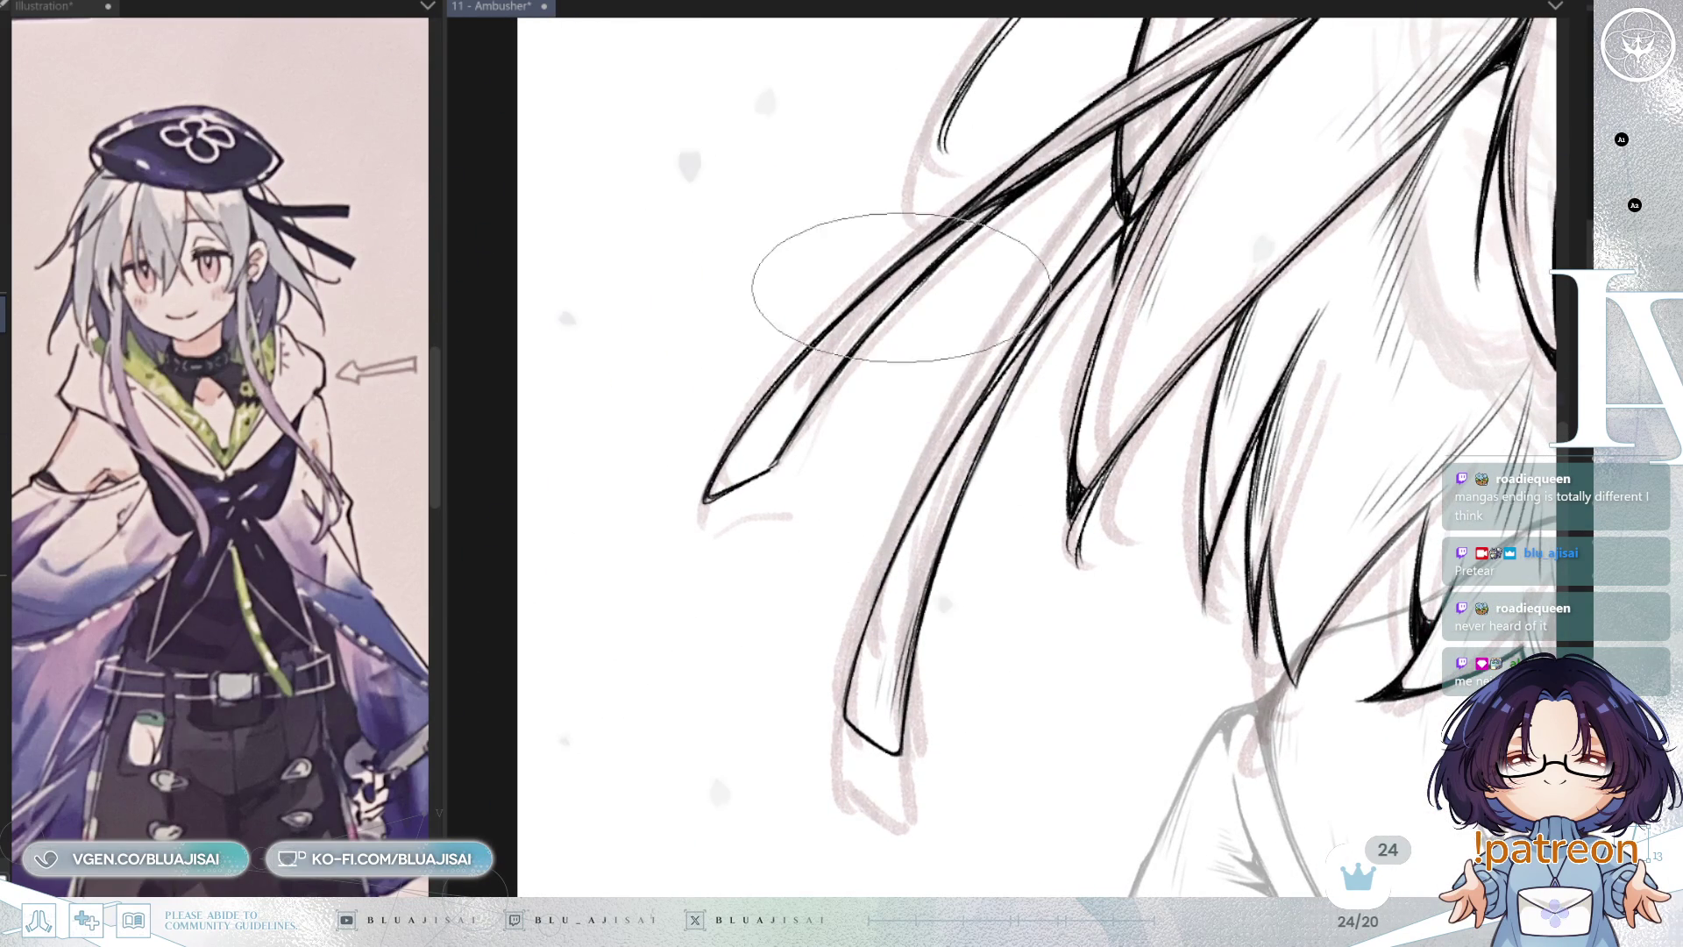
scroll(952, 362, "down", 2)
scroll(1139, 333, "down", 2)
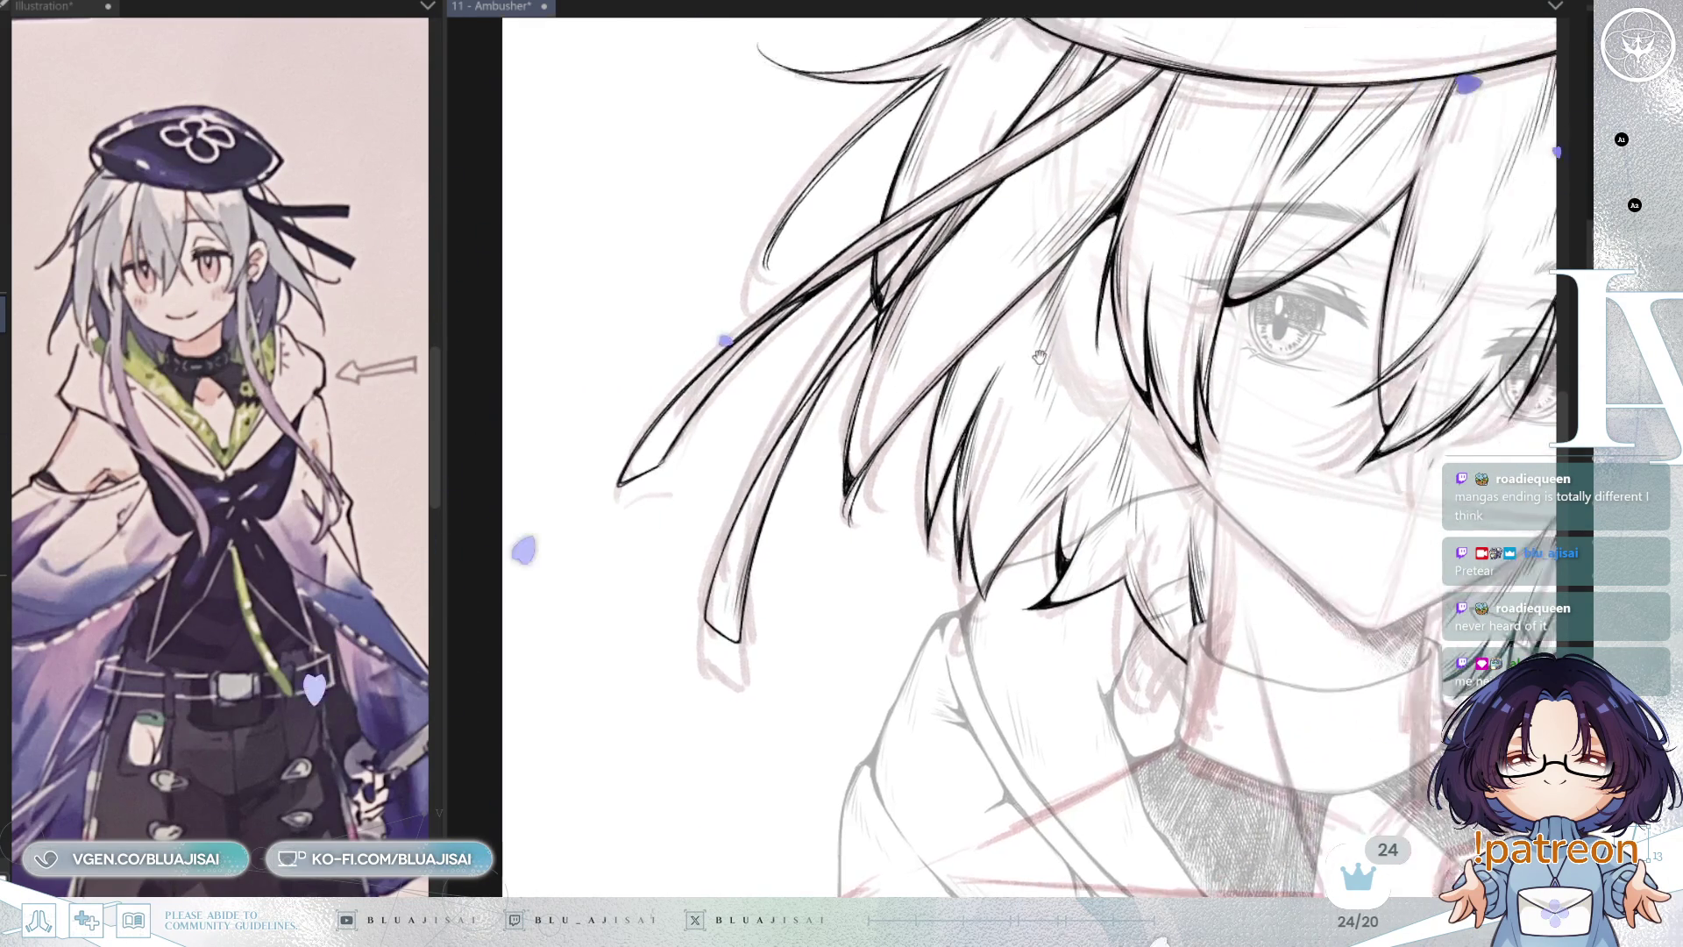
key("ctrl+minus")
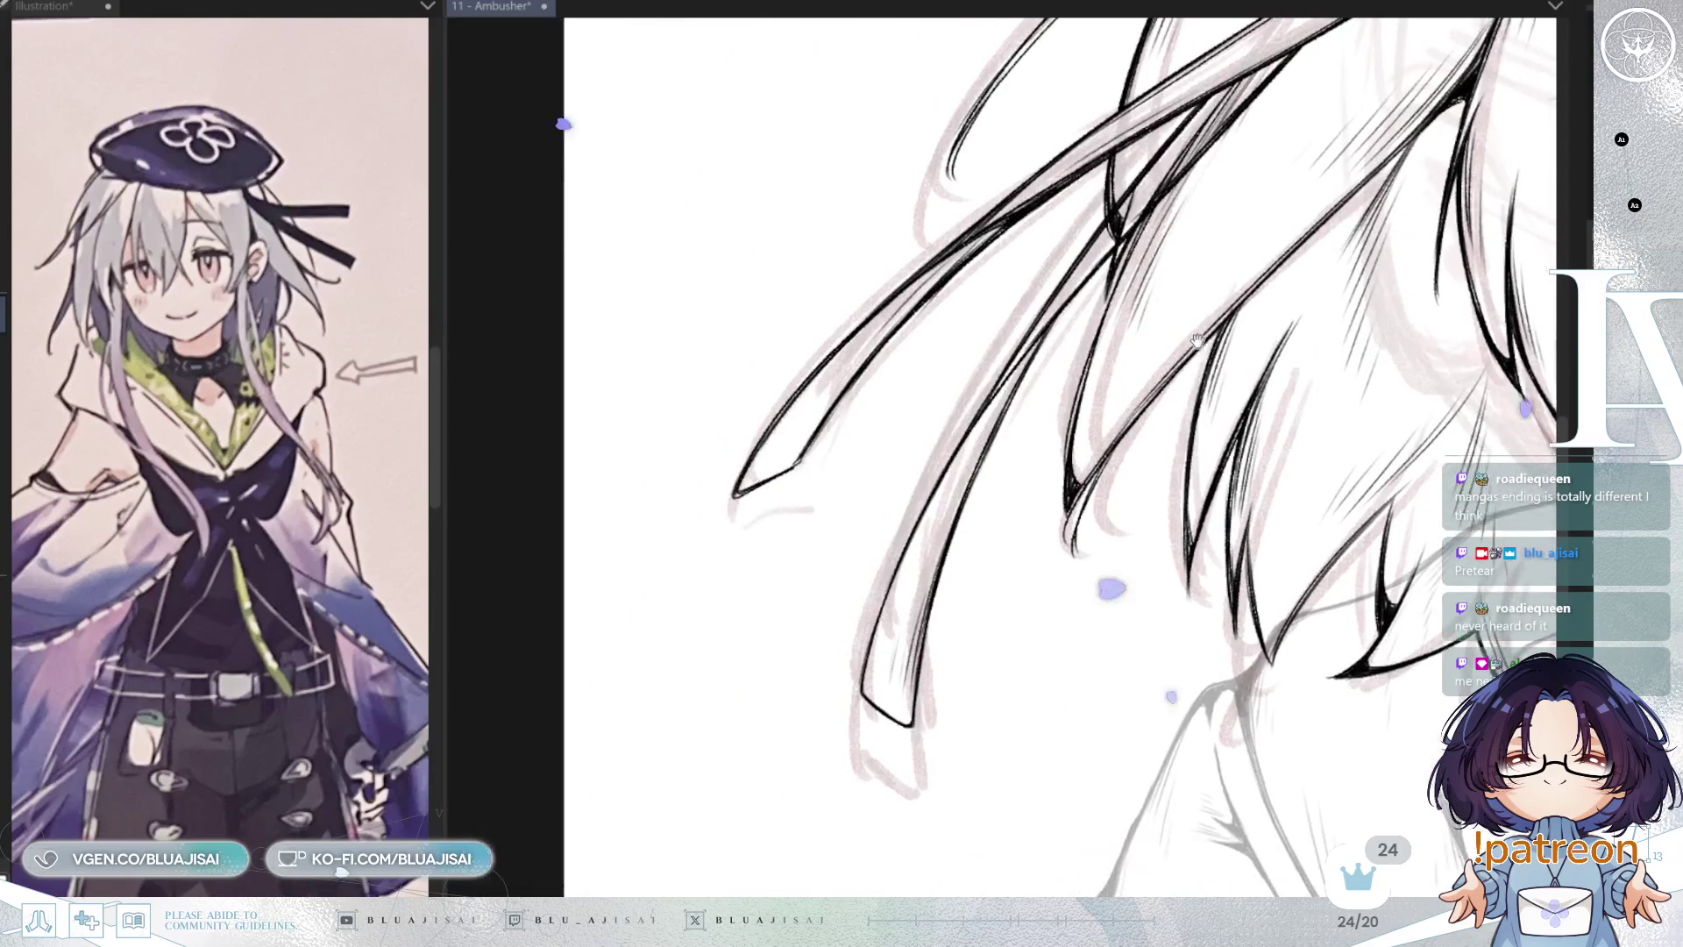
mouse_move(933, 308)
left_mouse_down()
mouse_move(1210, 225)
mouse_move(965, 439)
mouse_move(1003, 473)
left_mouse_up()
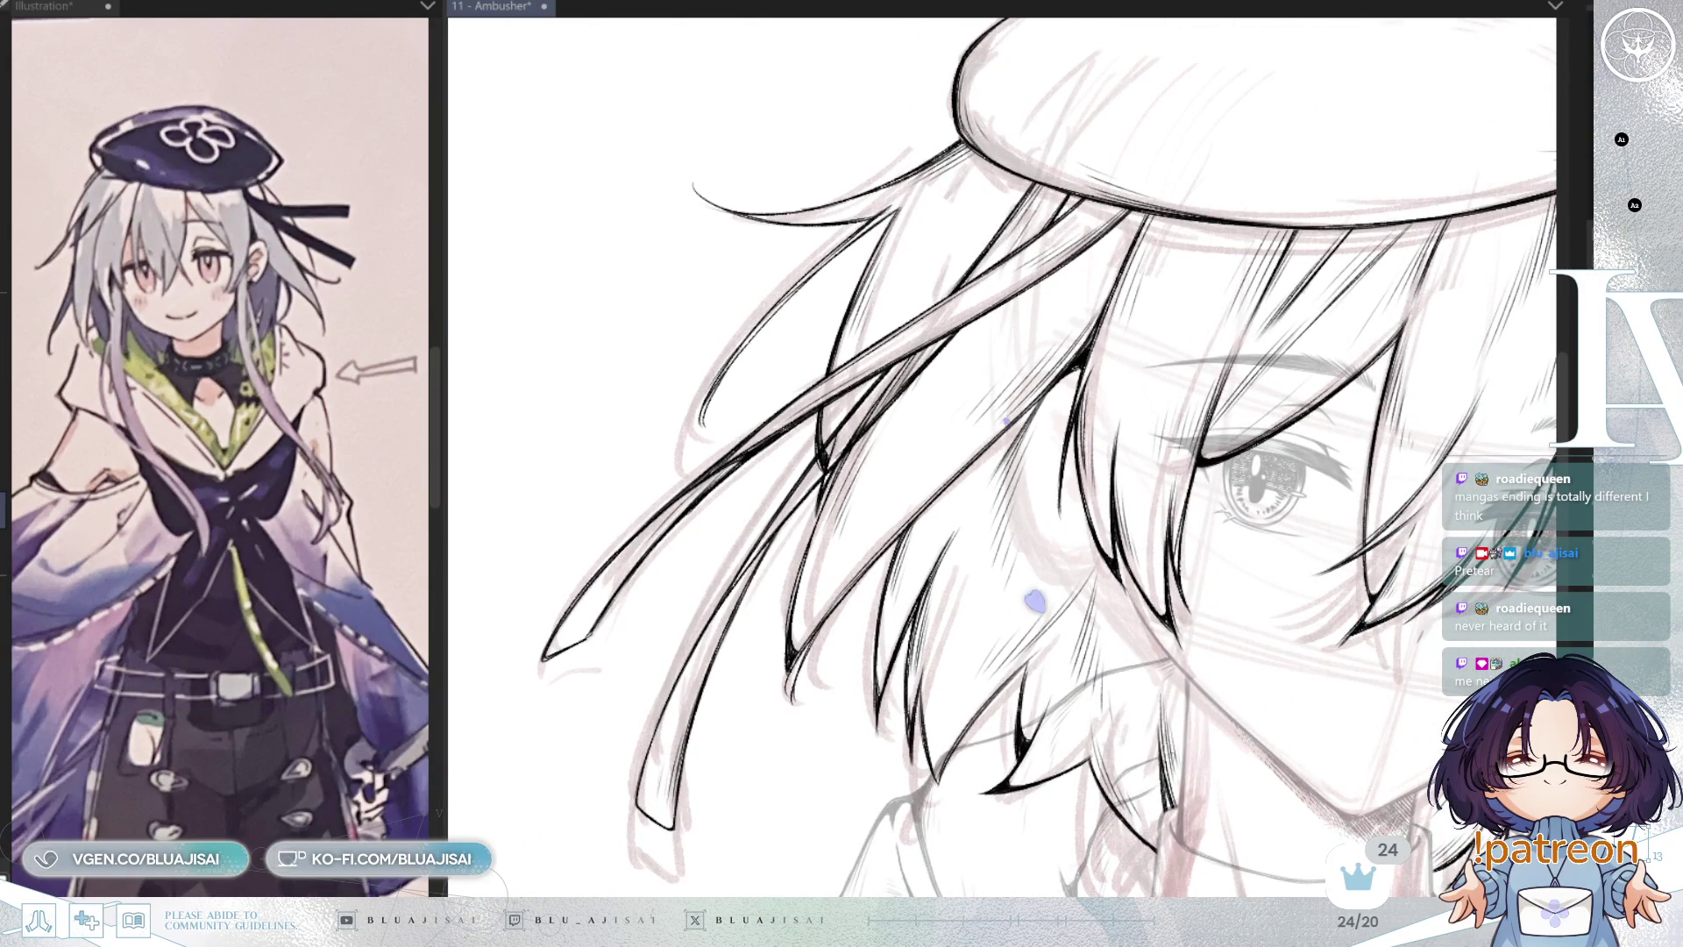
key("ctrl+z")
left_click_drag(1035, 186, 675, 828)
key("ctrl+z")
key("ctrl+y")
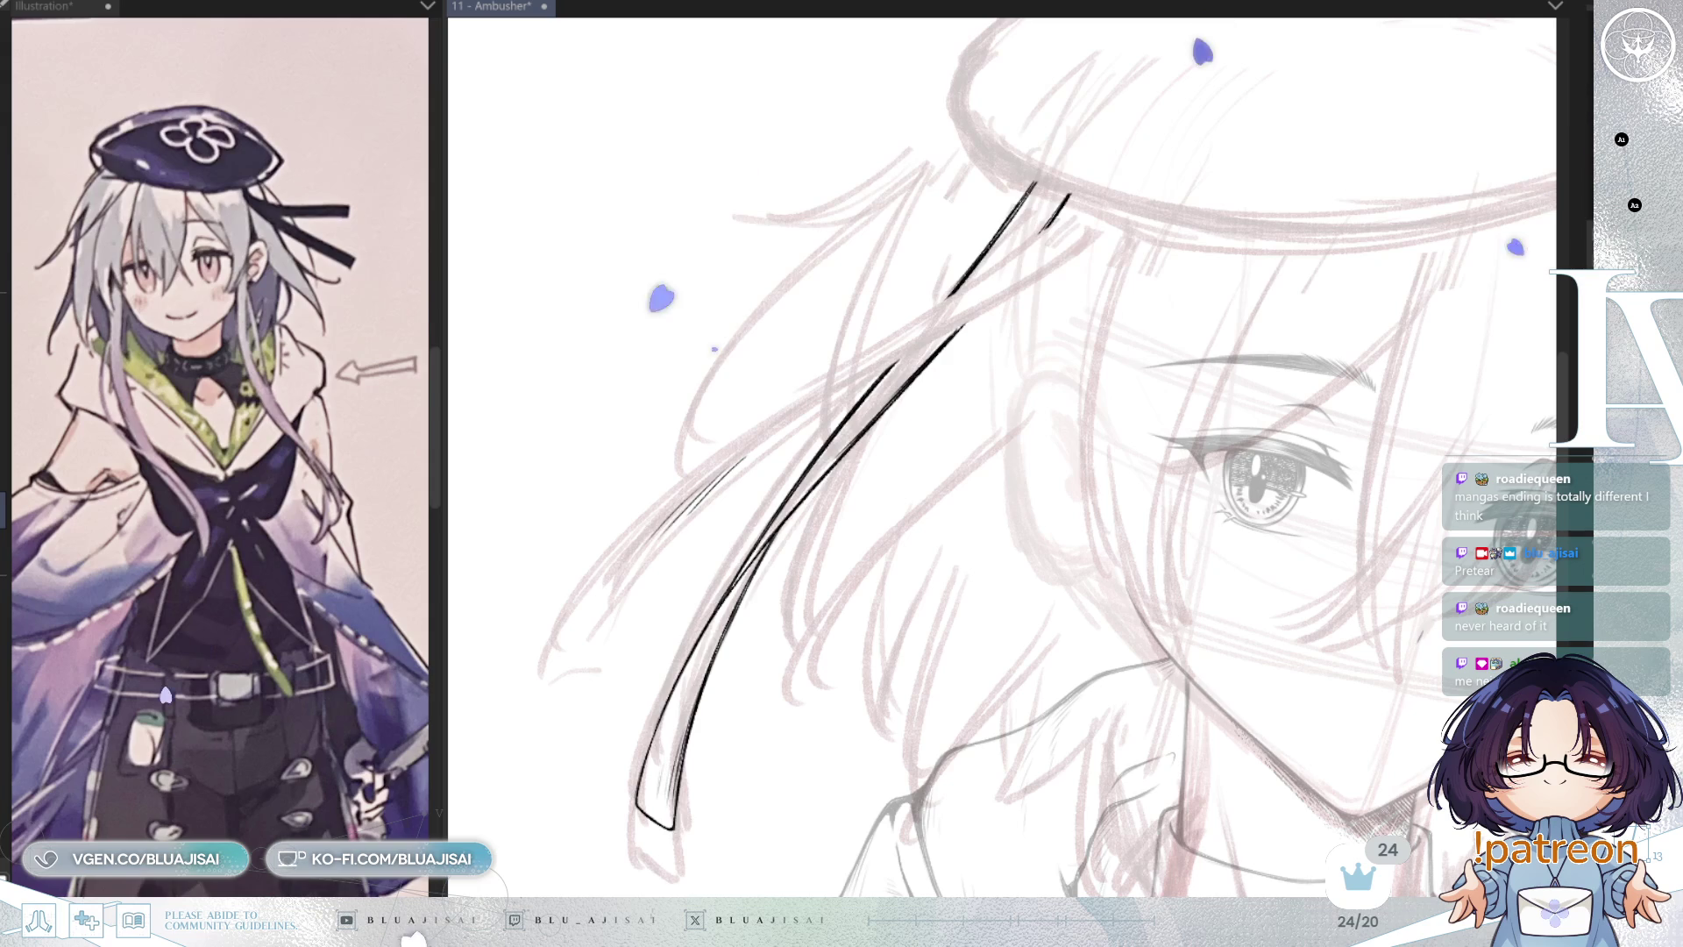
key("ctrl+z")
key("ctrl+y")
key("ctrl+y")
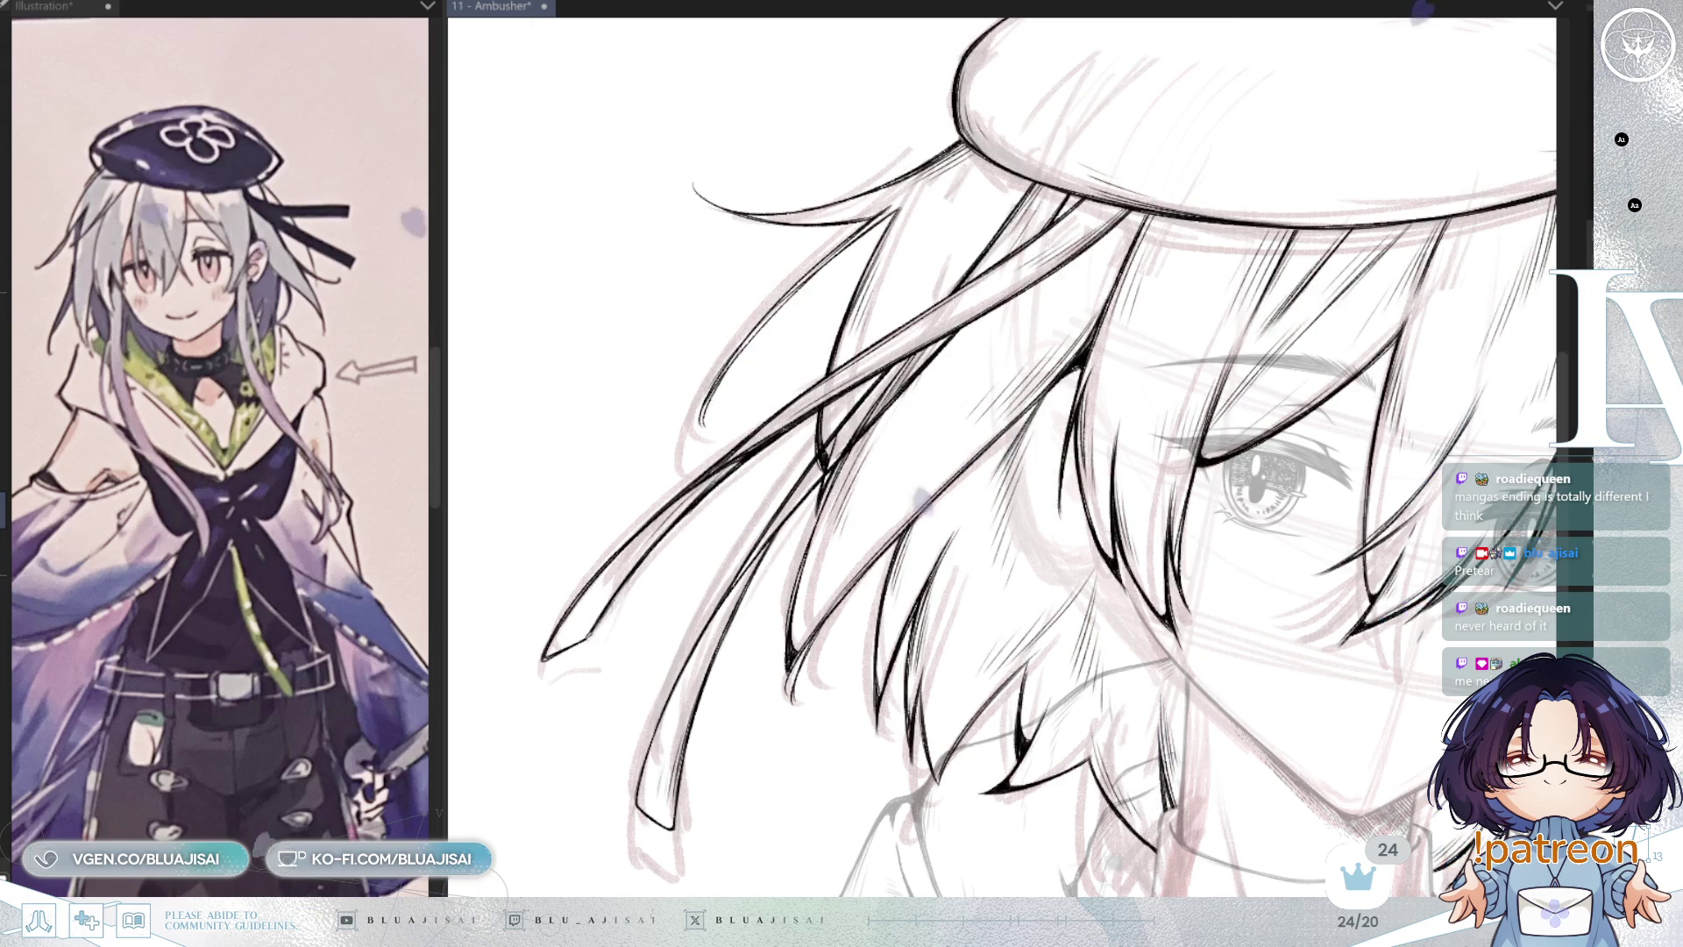
key("ctrl+z")
key("ctrl+y")
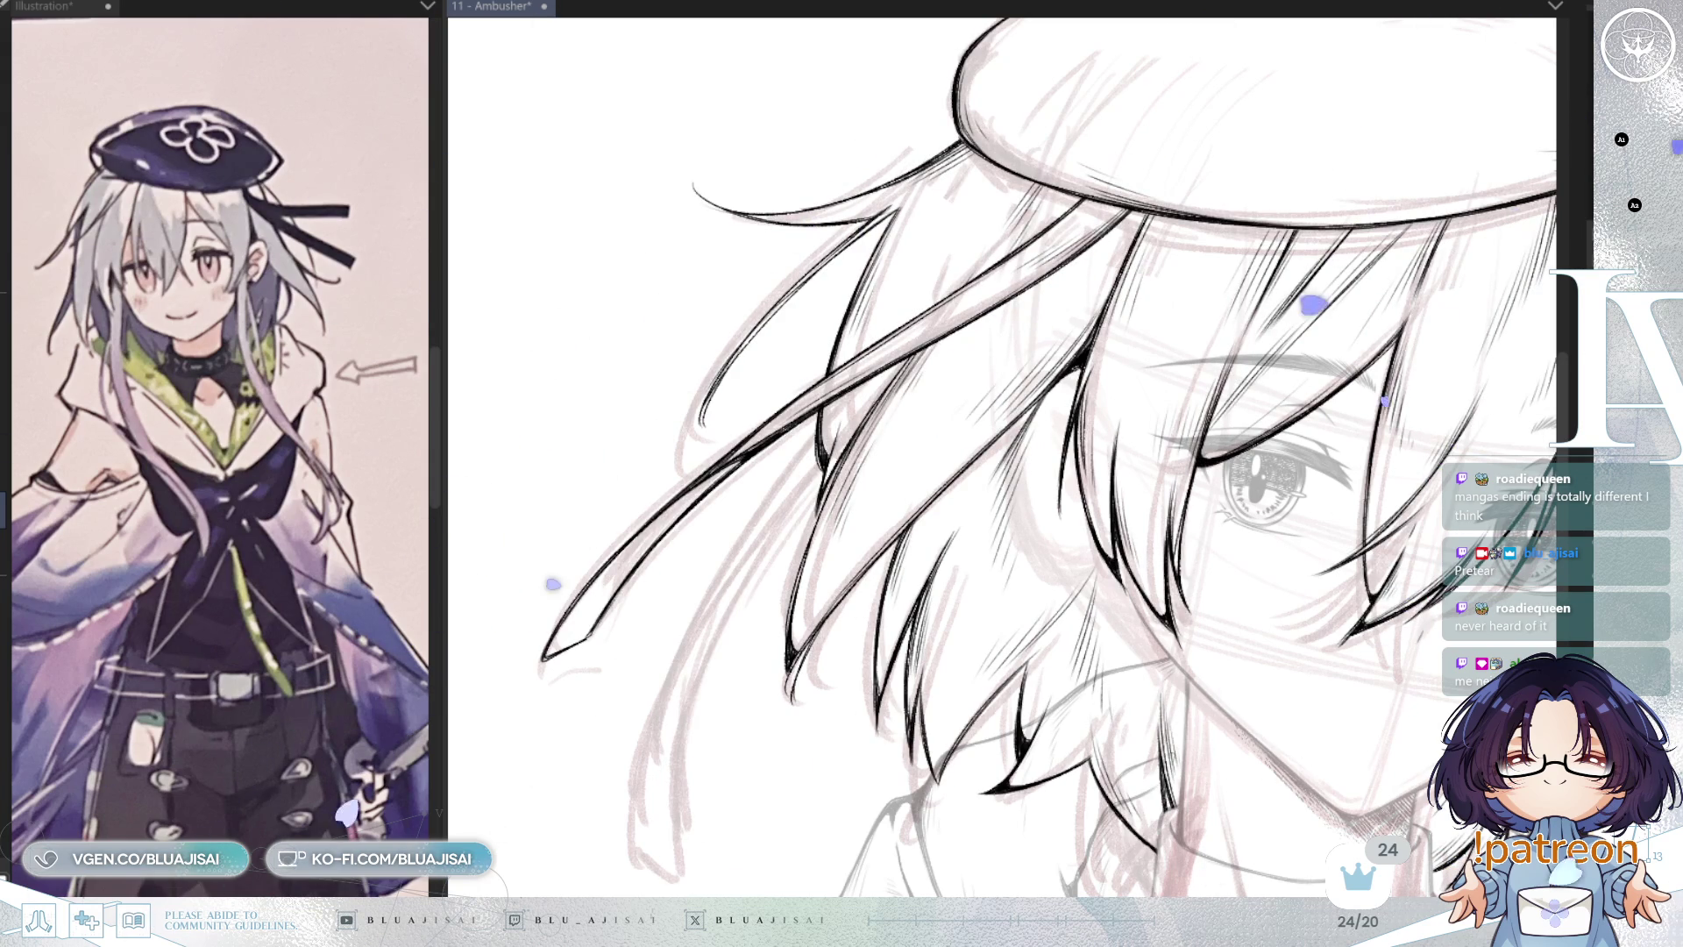
Step: Ink the long hair strand sweeping down-left across the face, then view the whole head
left_click_drag(960, 333, 649, 819)
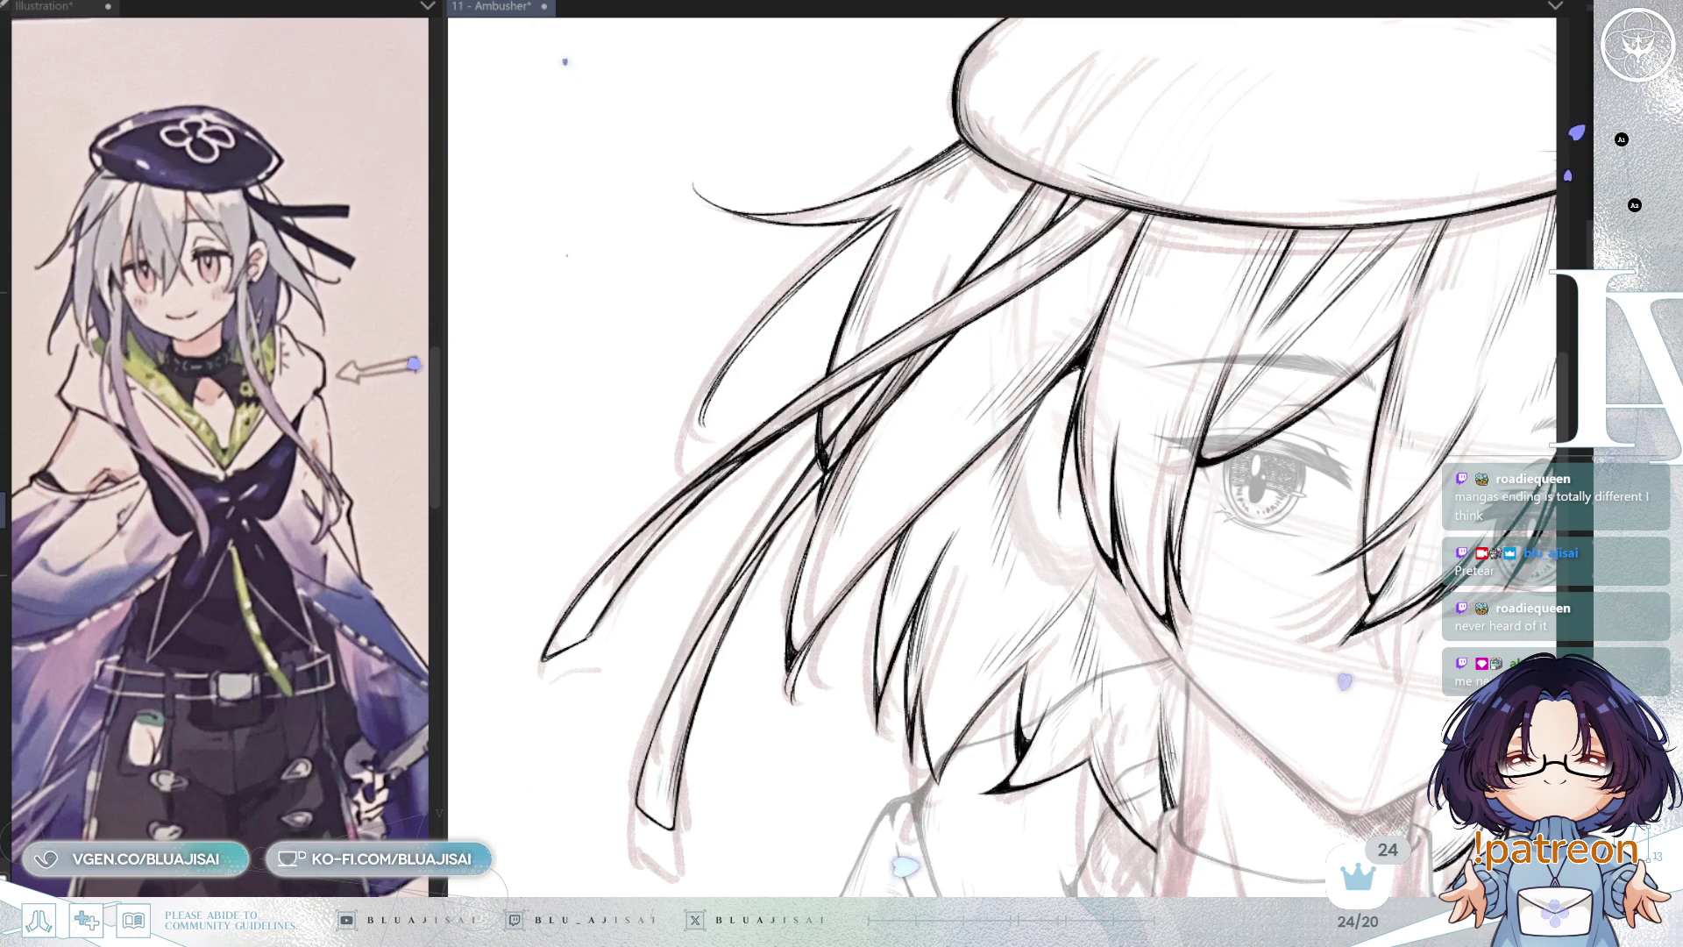
scroll(838, 443, "up", 2)
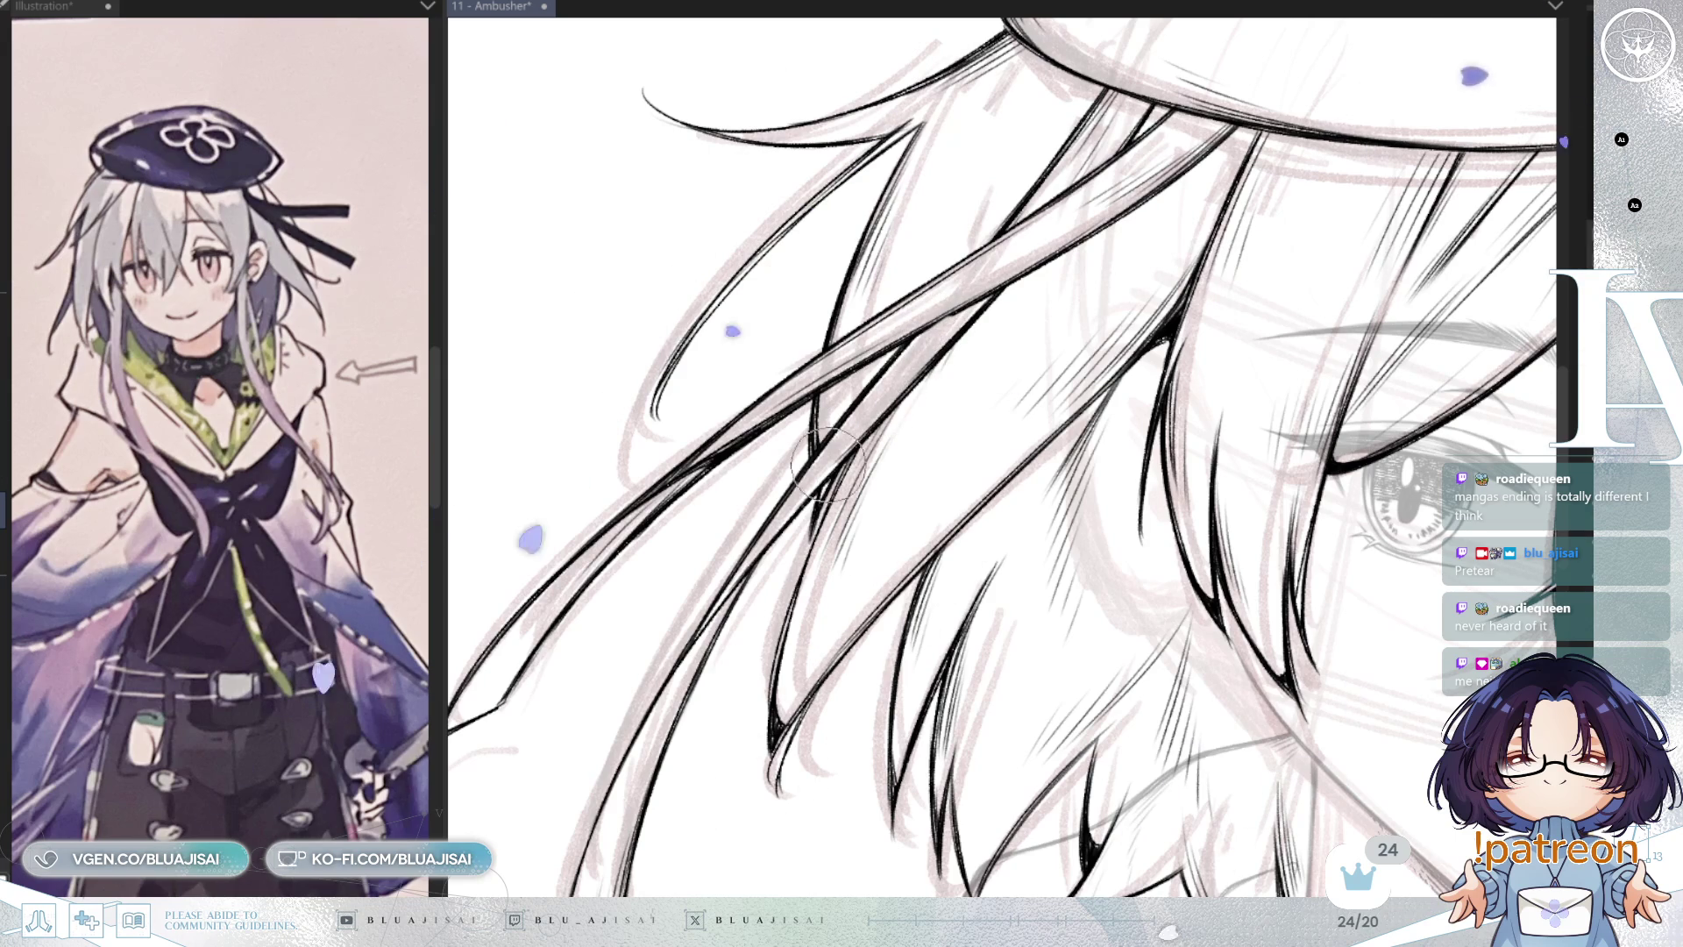
scroll(936, 341, "up", 1)
scroll(940, 326, "up", 1)
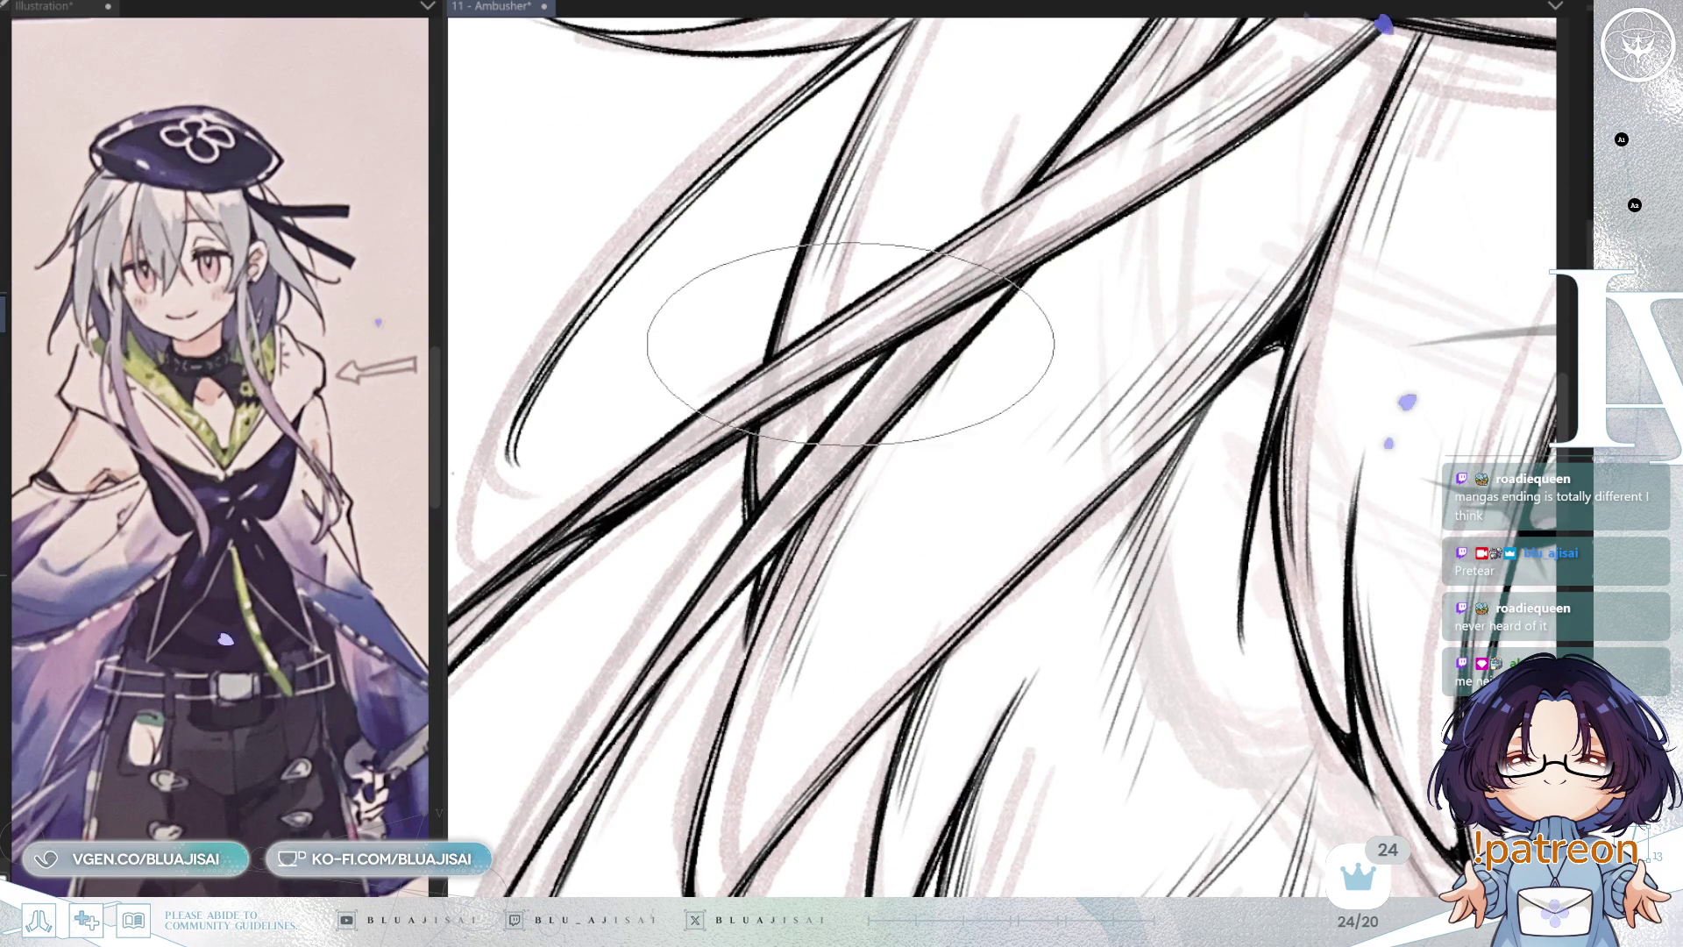
scroll(1047, 285, "down", 2)
scroll(1048, 285, "down", 5)
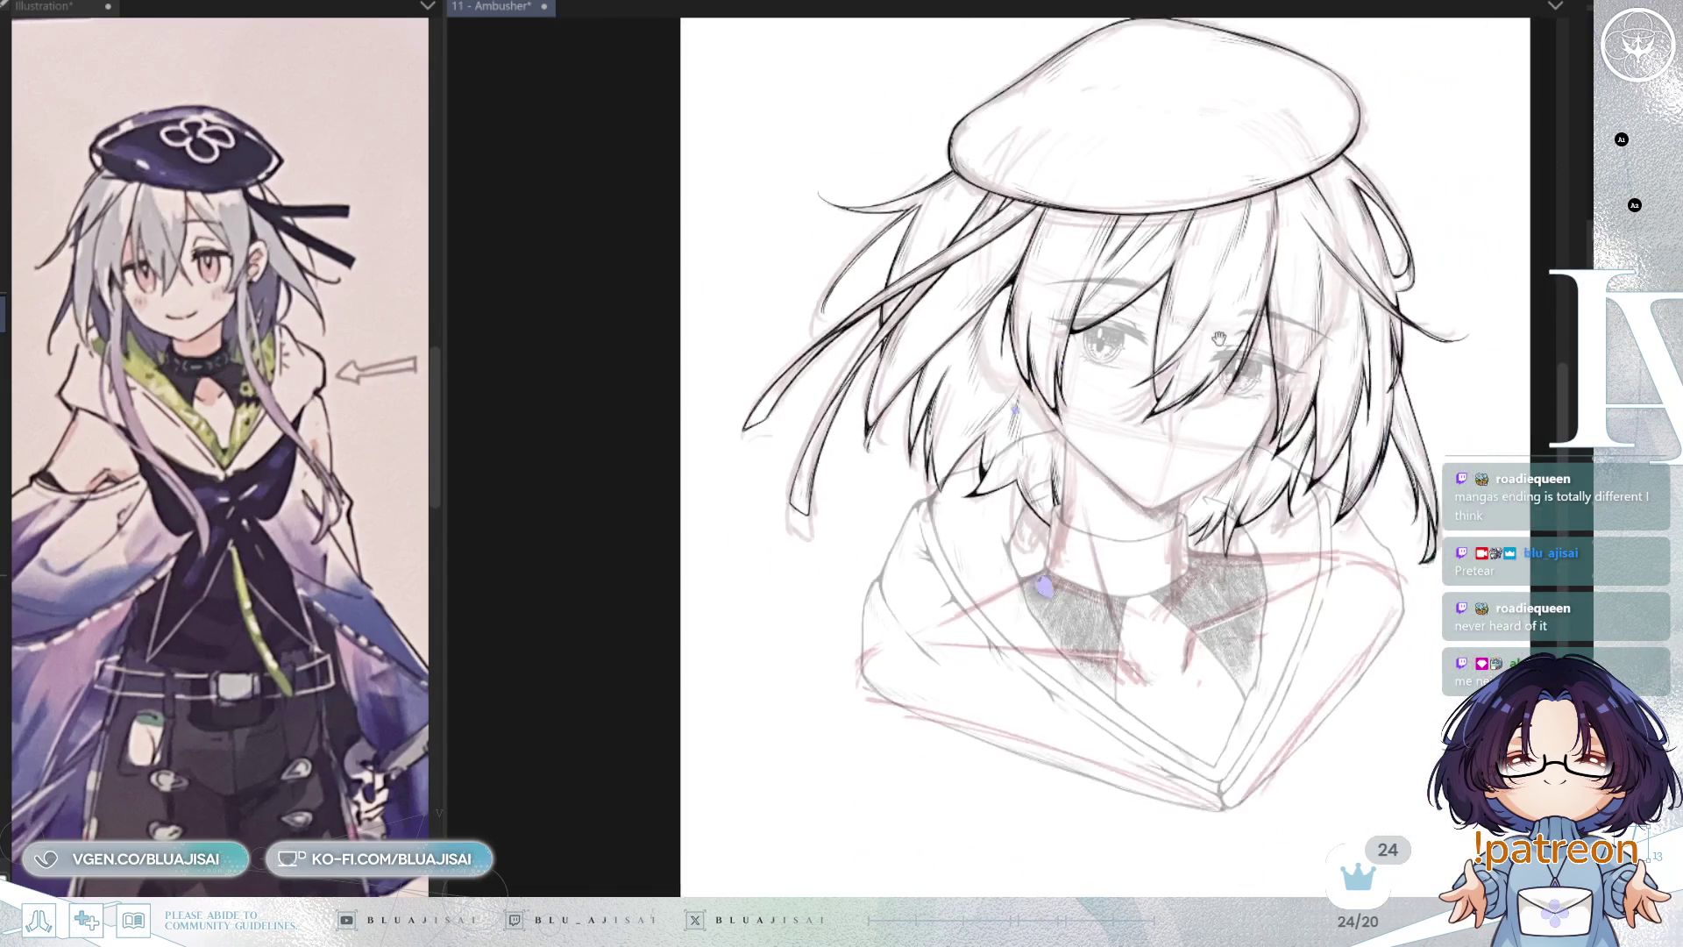
Step: Centre the head in the view and save the drawing
left_click_drag(1285, 371, 1235, 350)
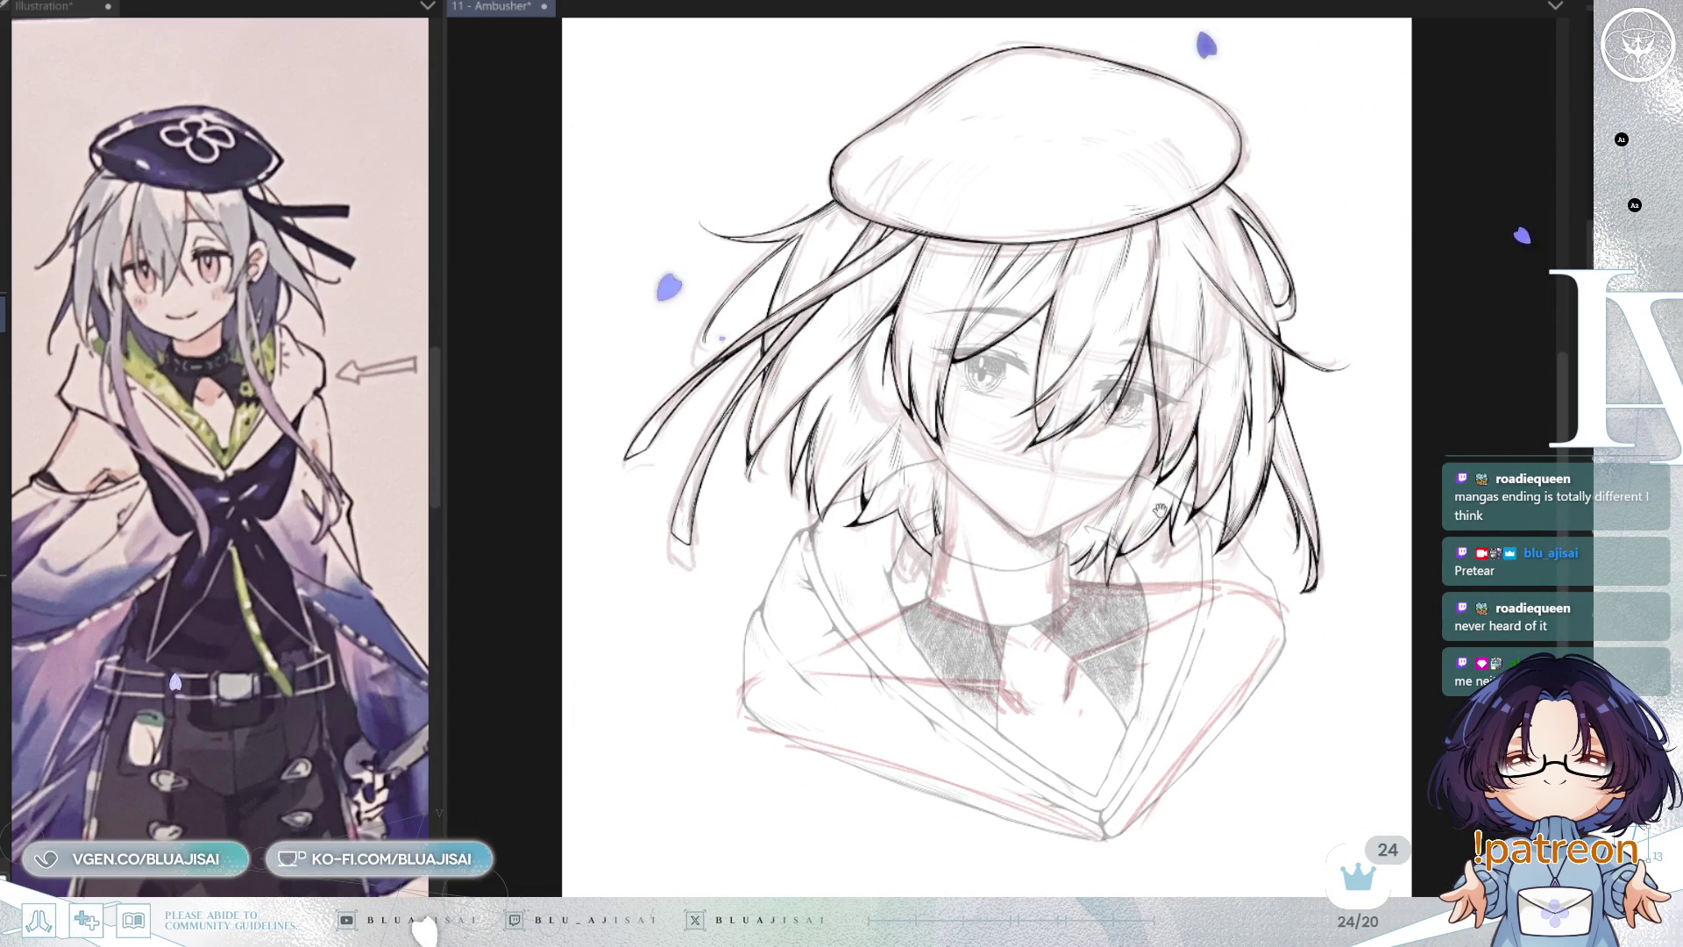
left_click_drag(1163, 473, 1154, 476)
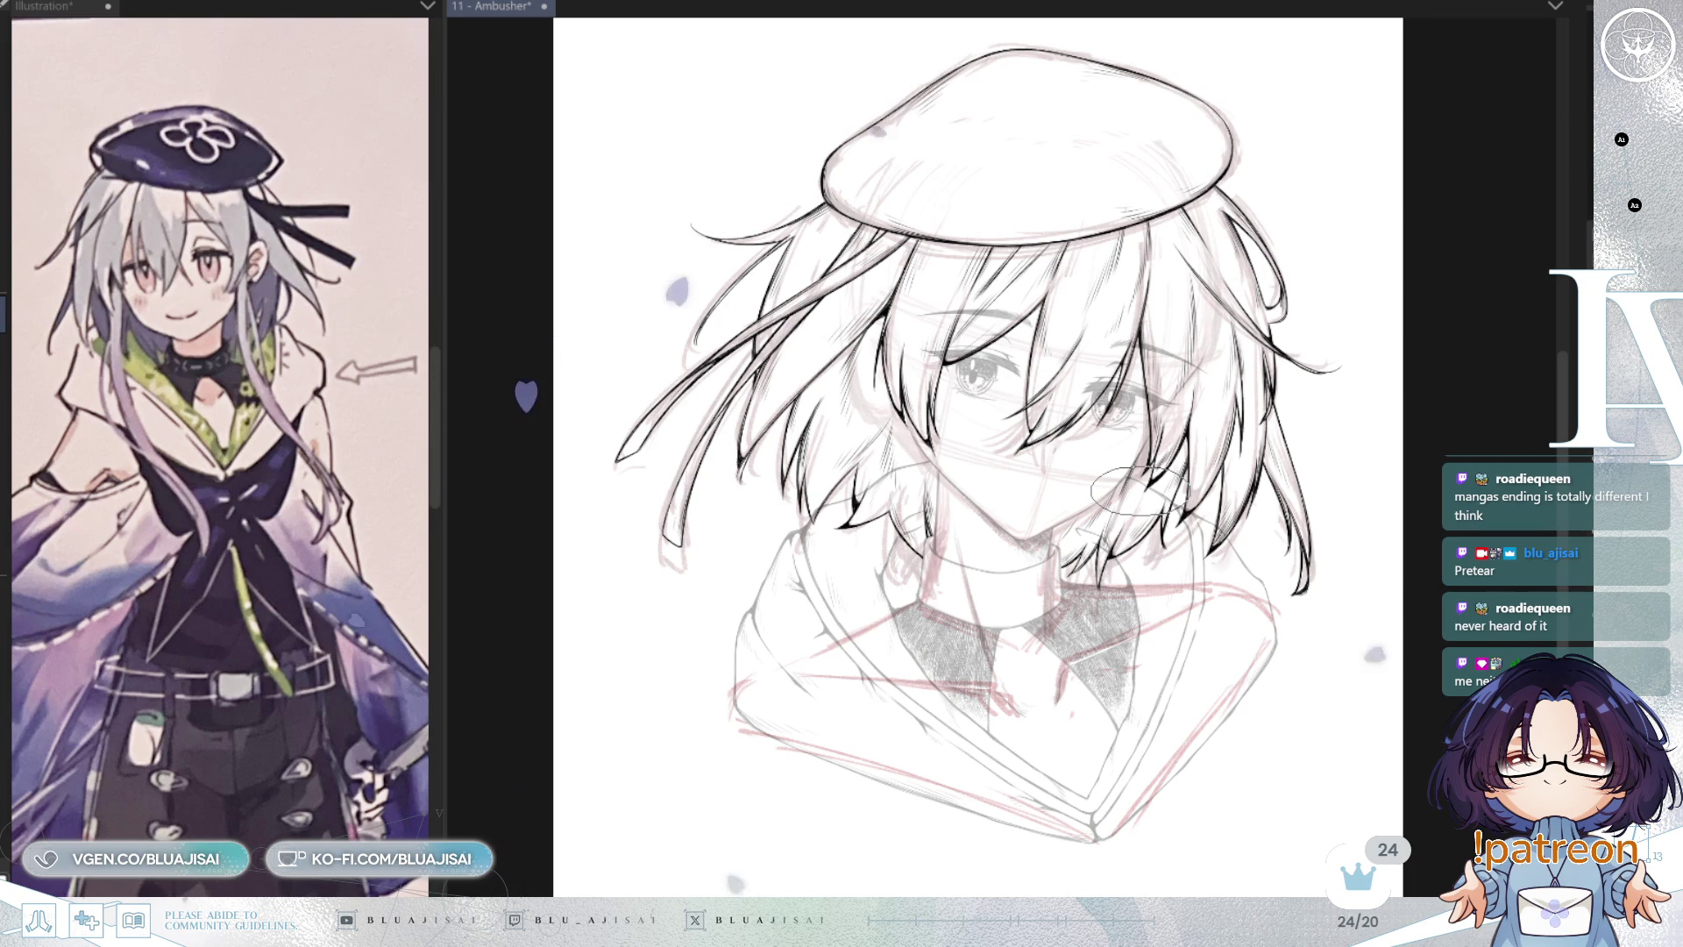
key("ctrl+s")
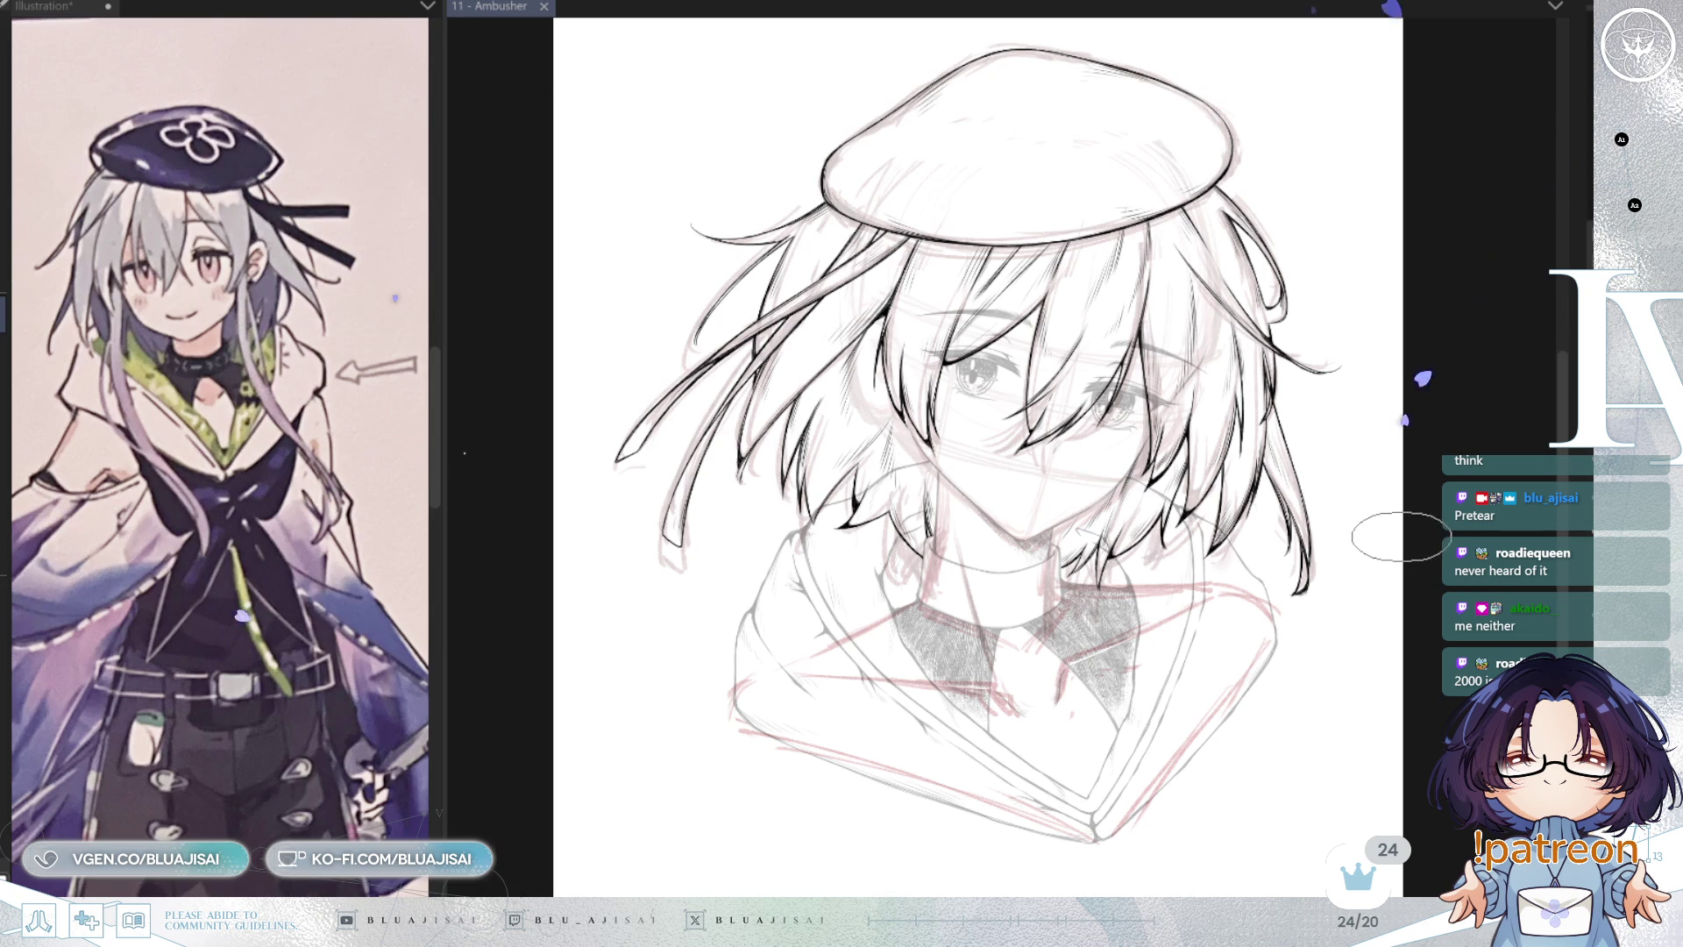
Step: Hide the inked hair lineart and the pink hair sketch so the face and eyes show
scroll(1140, 537, "up", 4)
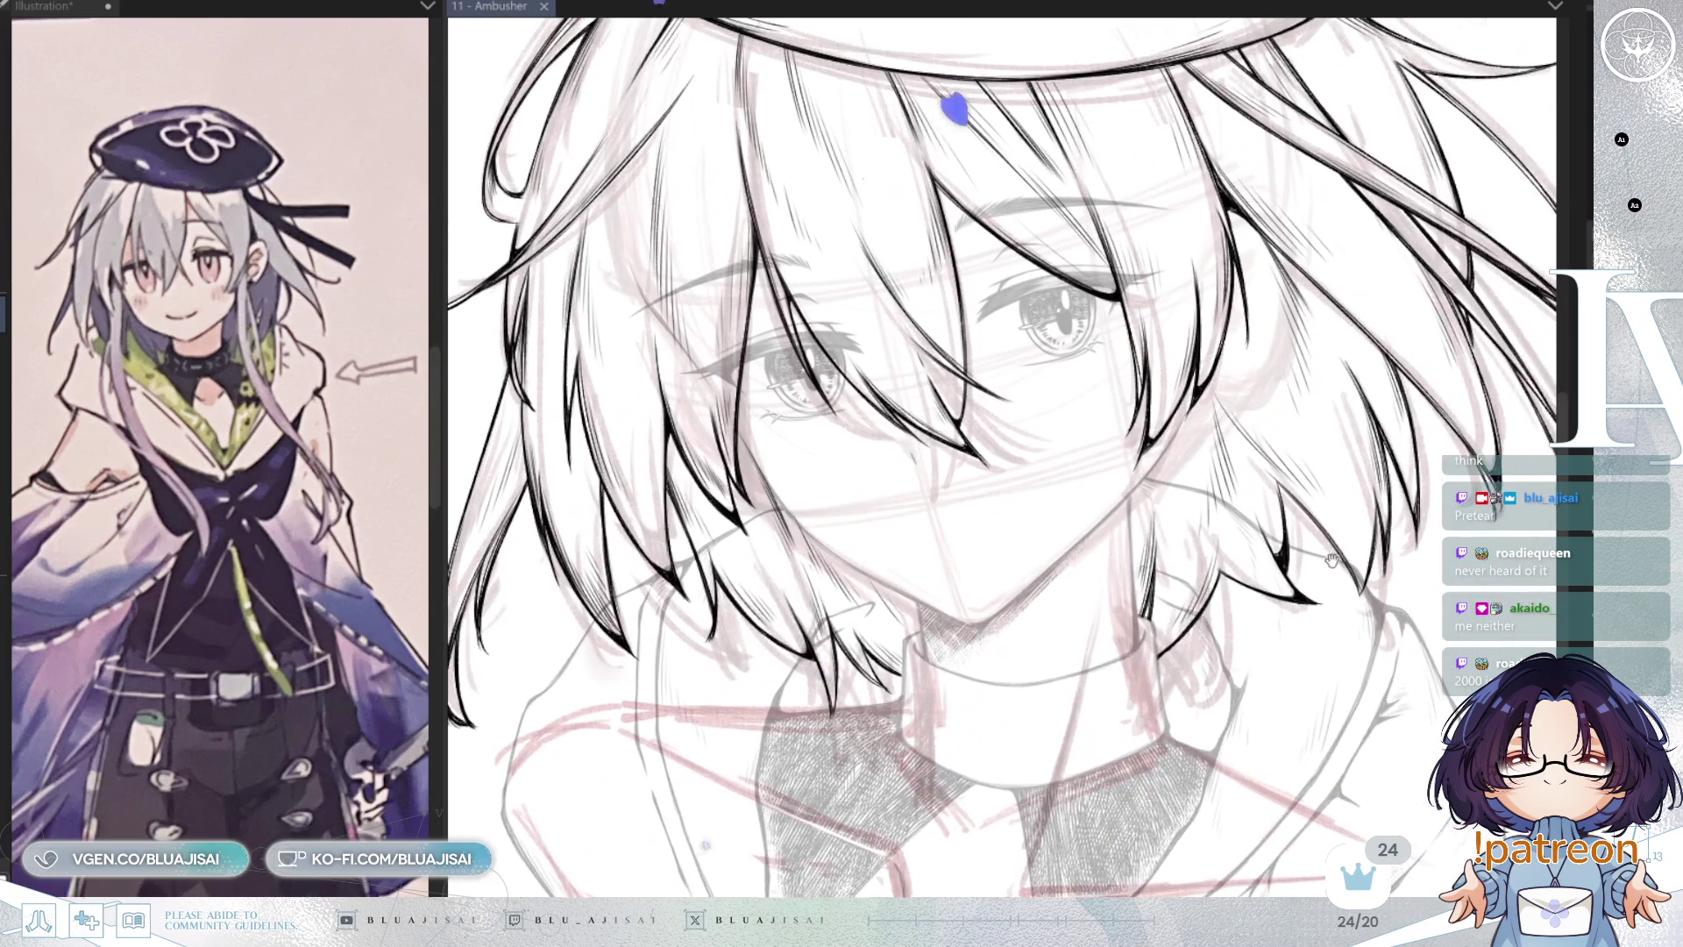
left_click_drag(1331, 561, 1317, 631)
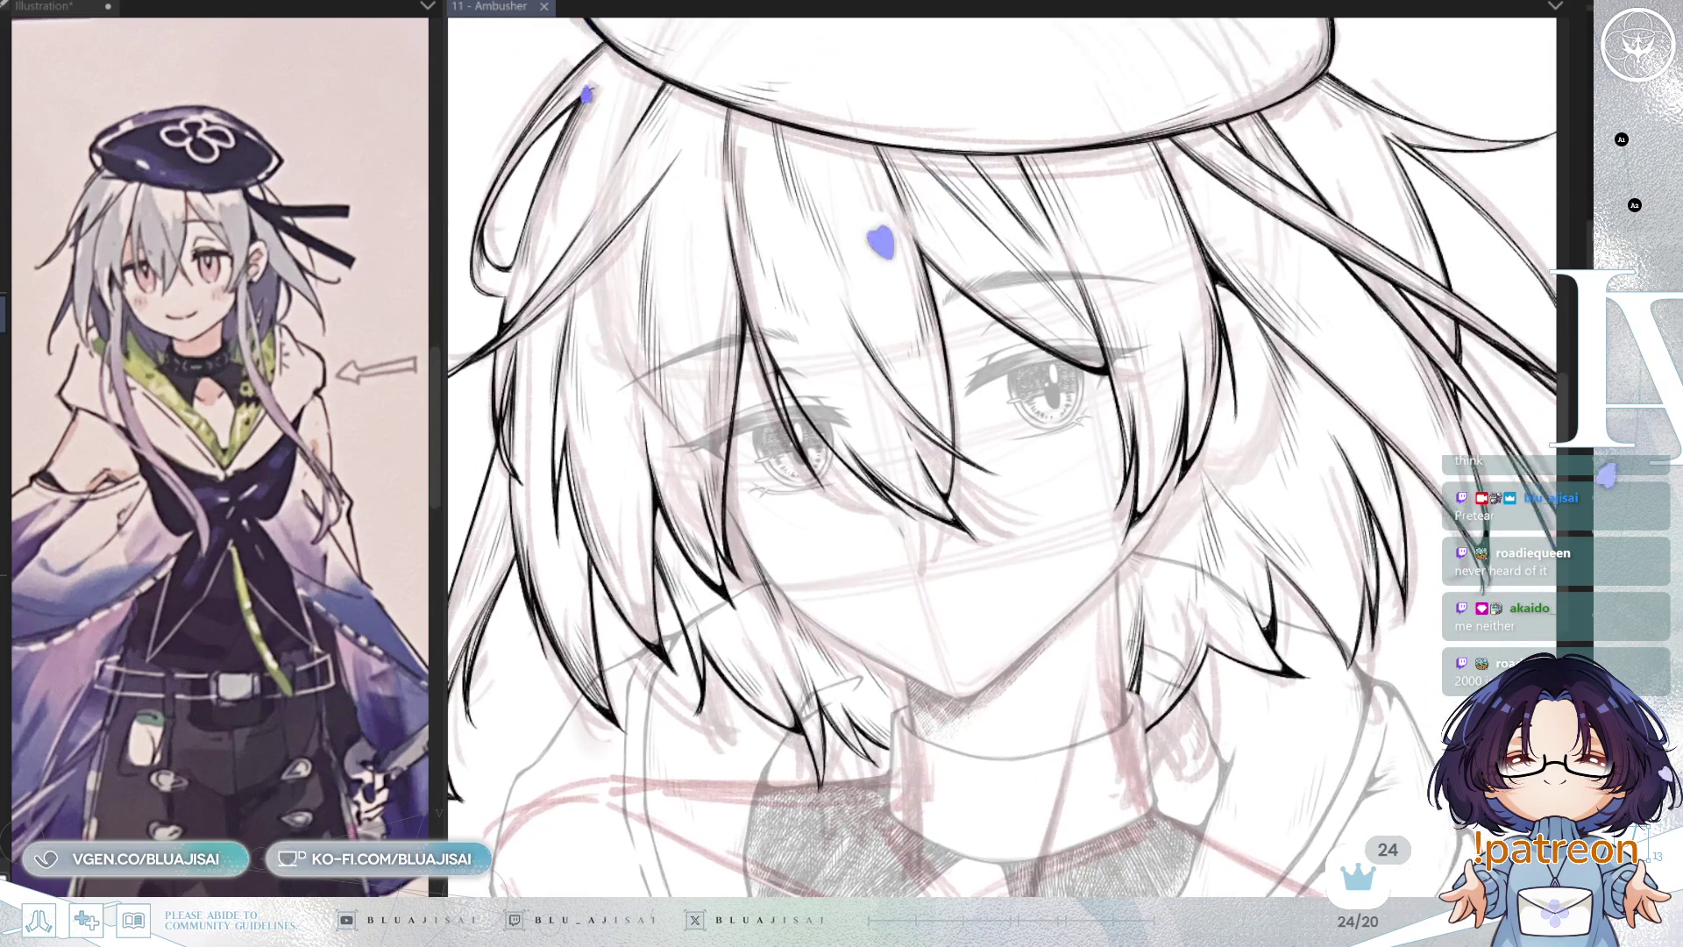
key("Delete")
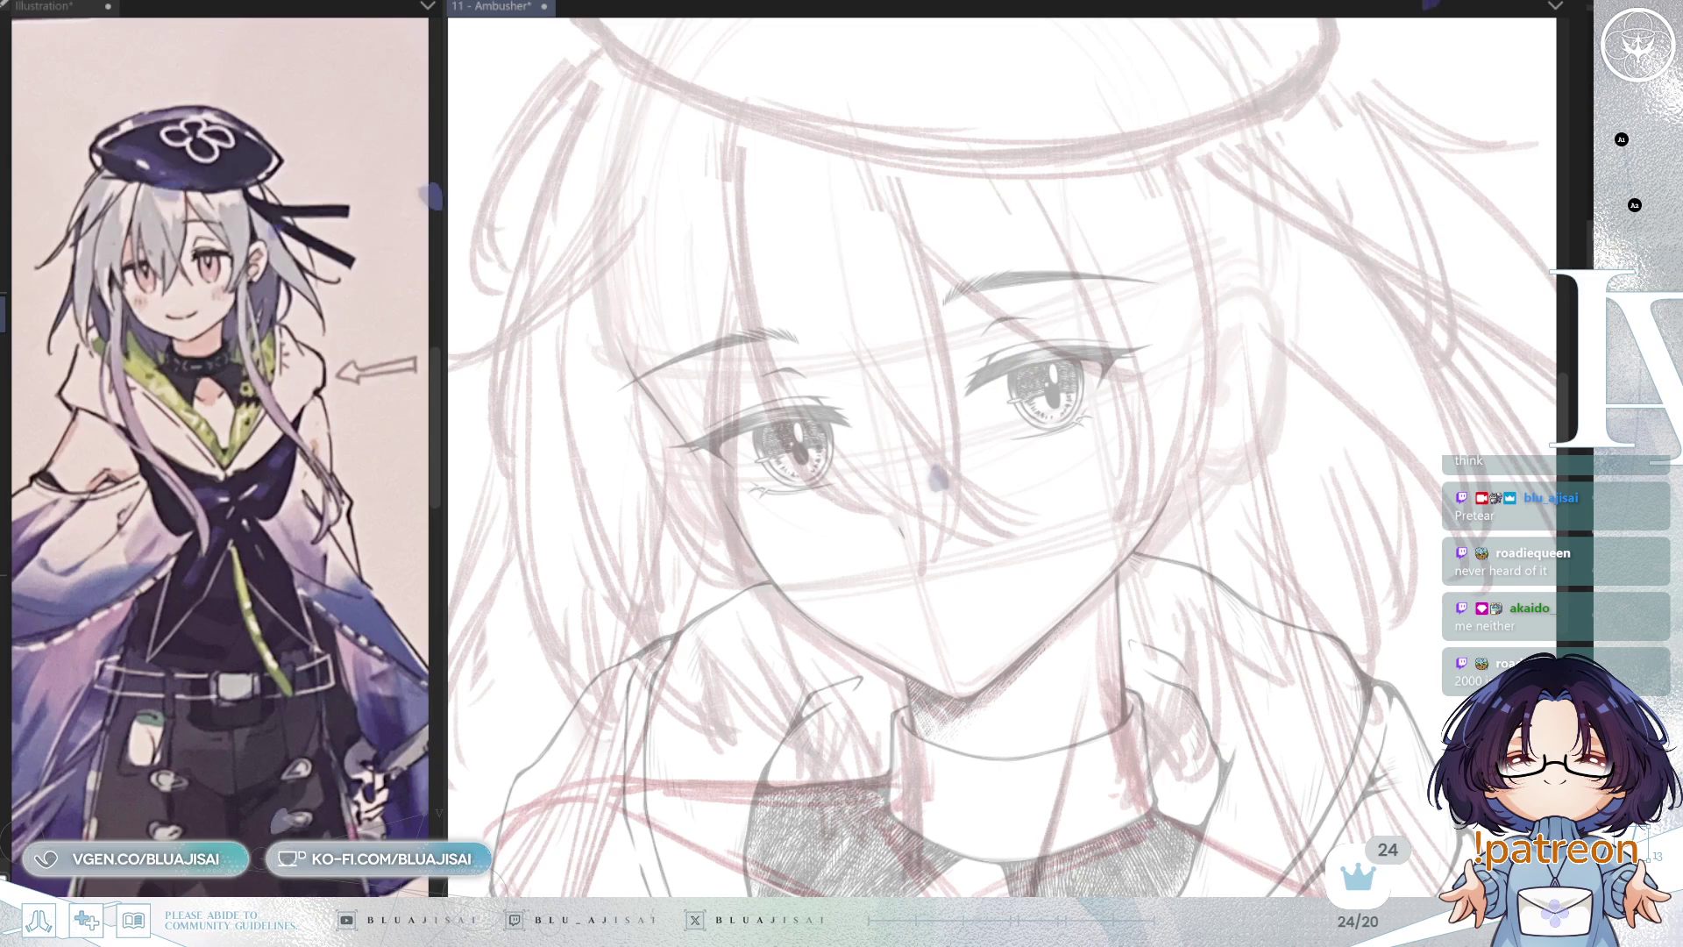
key("Delete")
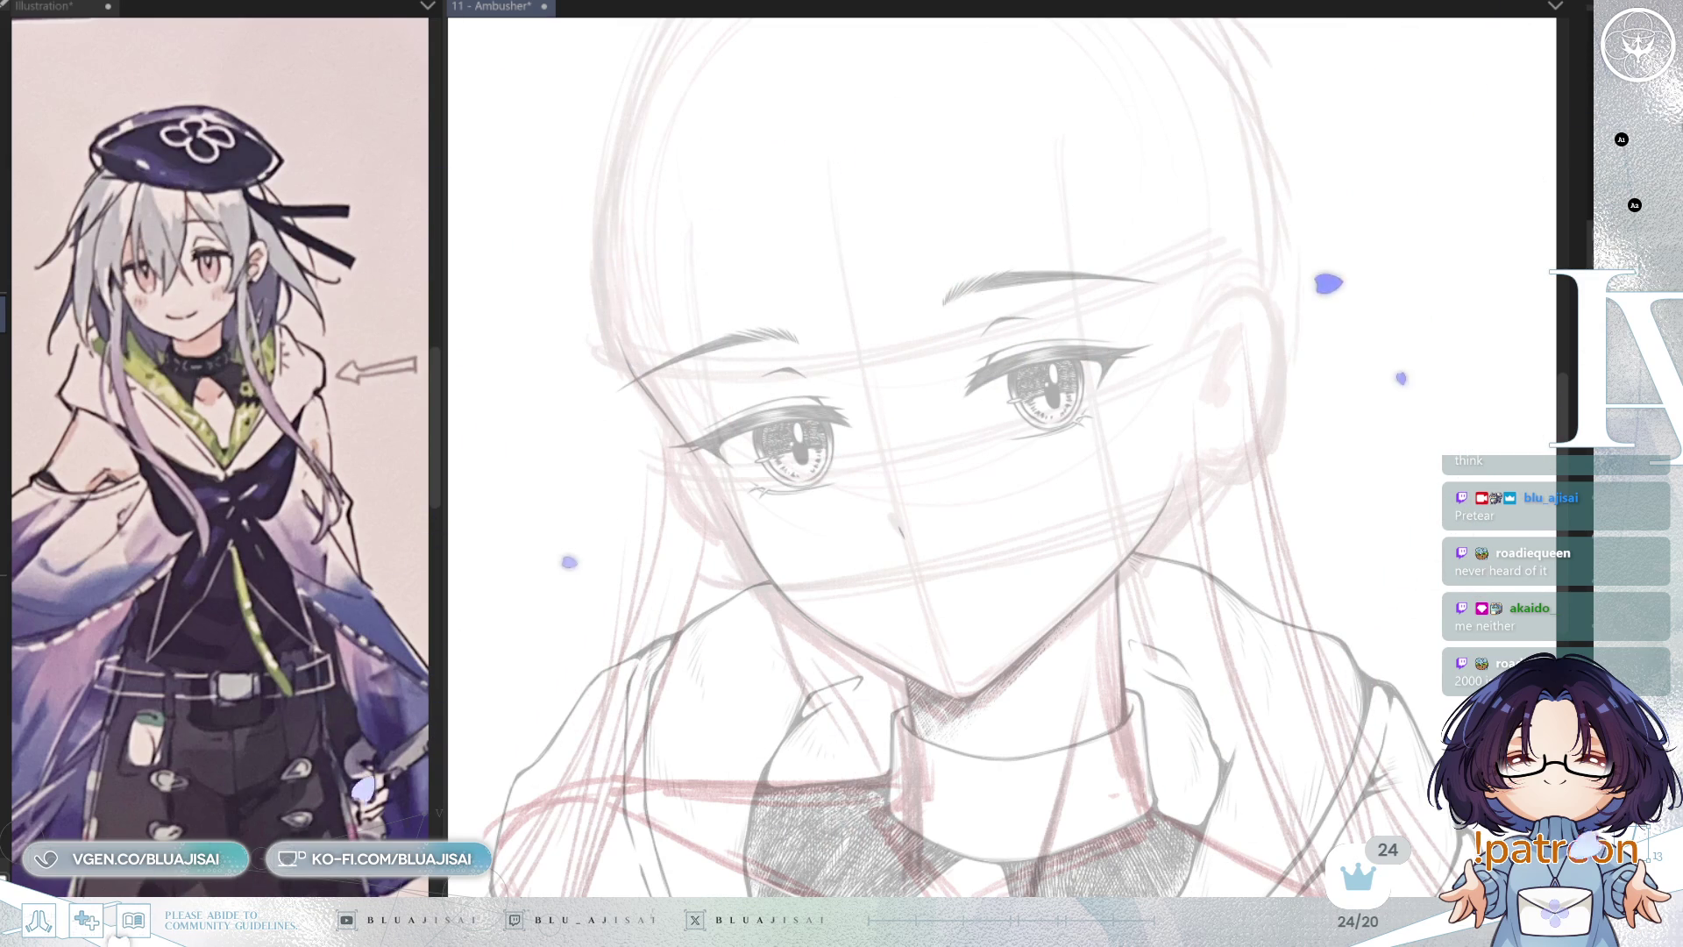
Step: Ink the ear outline from its top curve down the back edge to the earlobe
scroll(1206, 359, "up", 1)
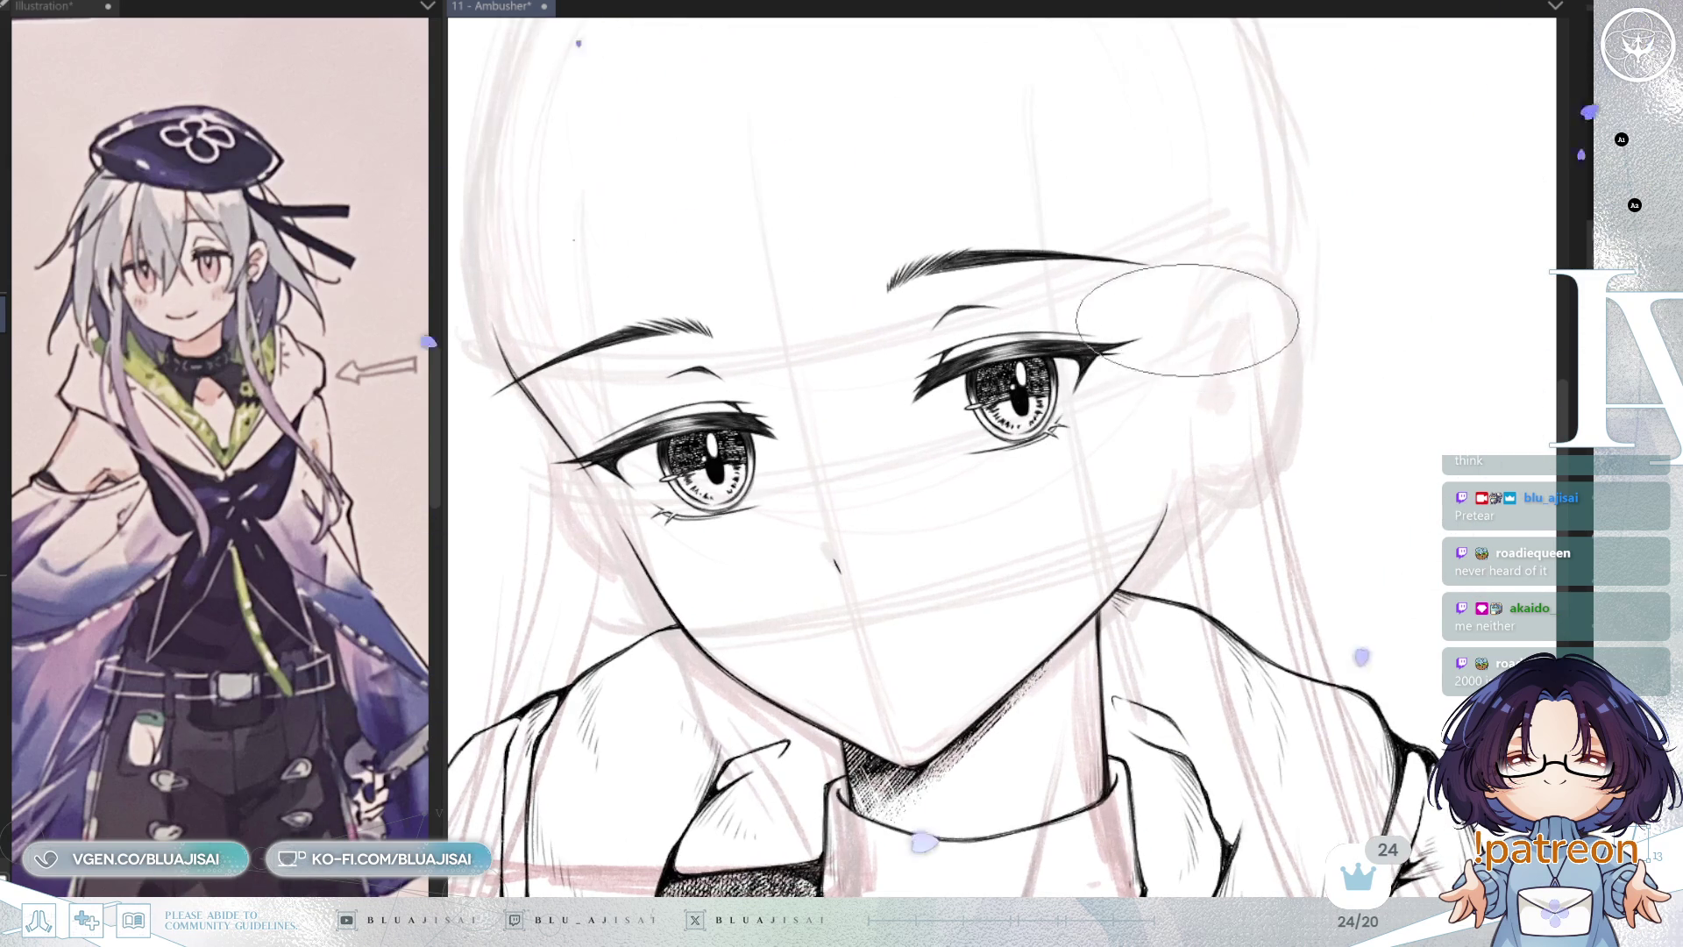
scroll(1192, 329, "up", 1)
left_click_drag(1185, 338, 1250, 285)
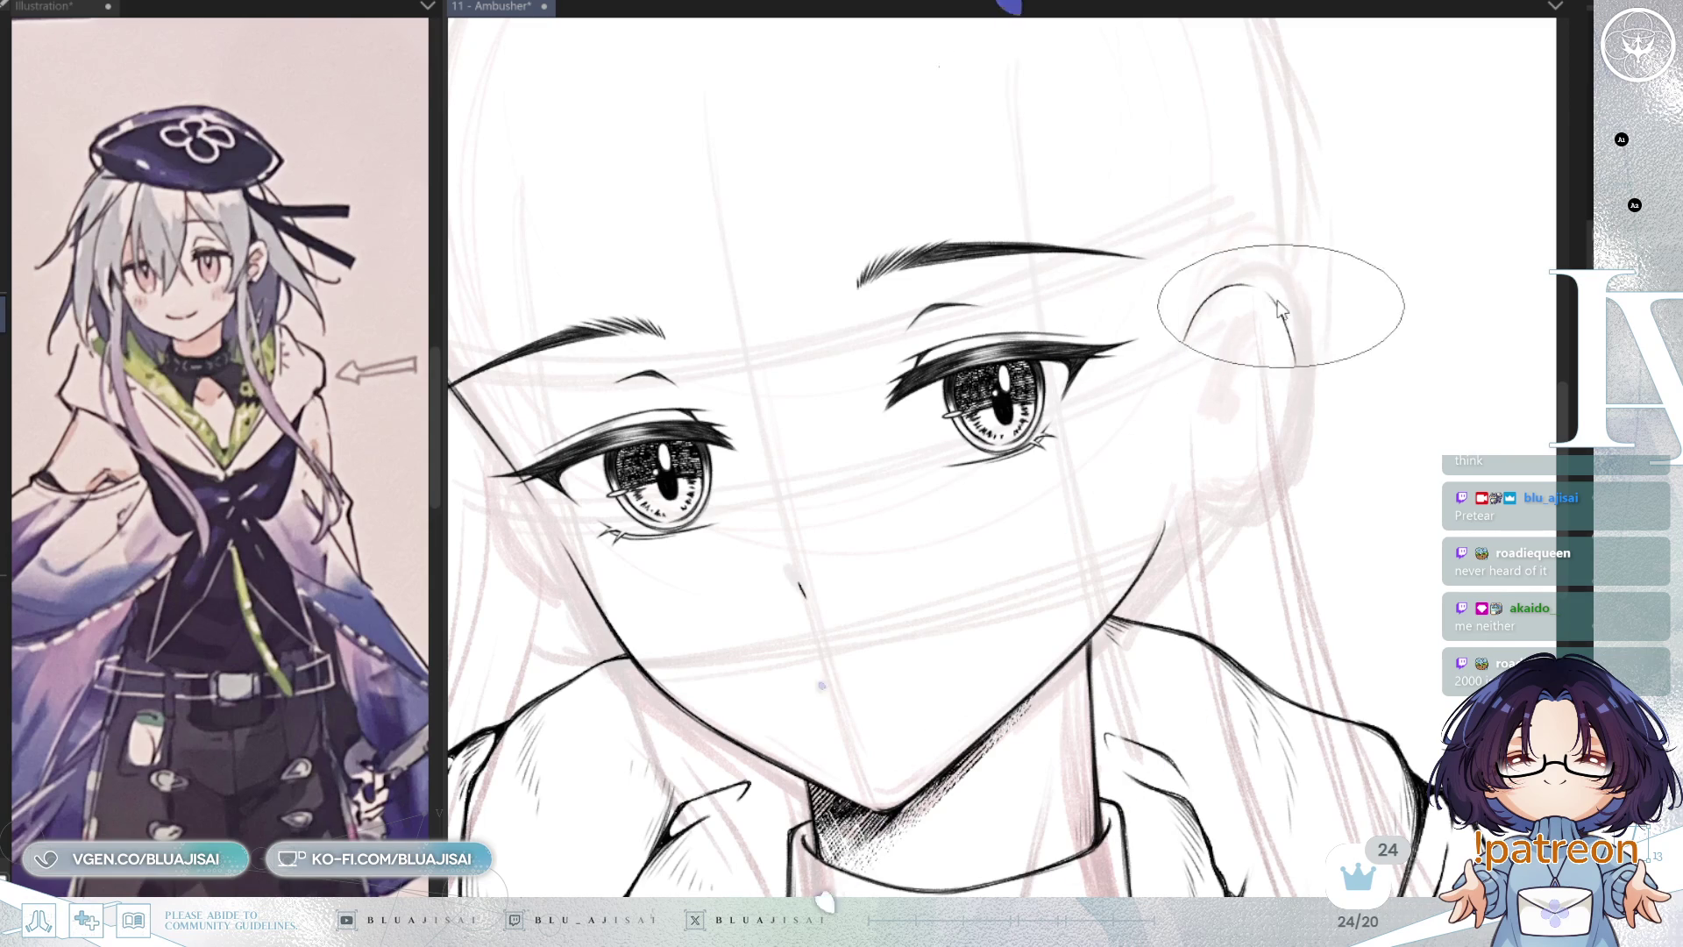
left_click_drag(1270, 297, 1298, 393)
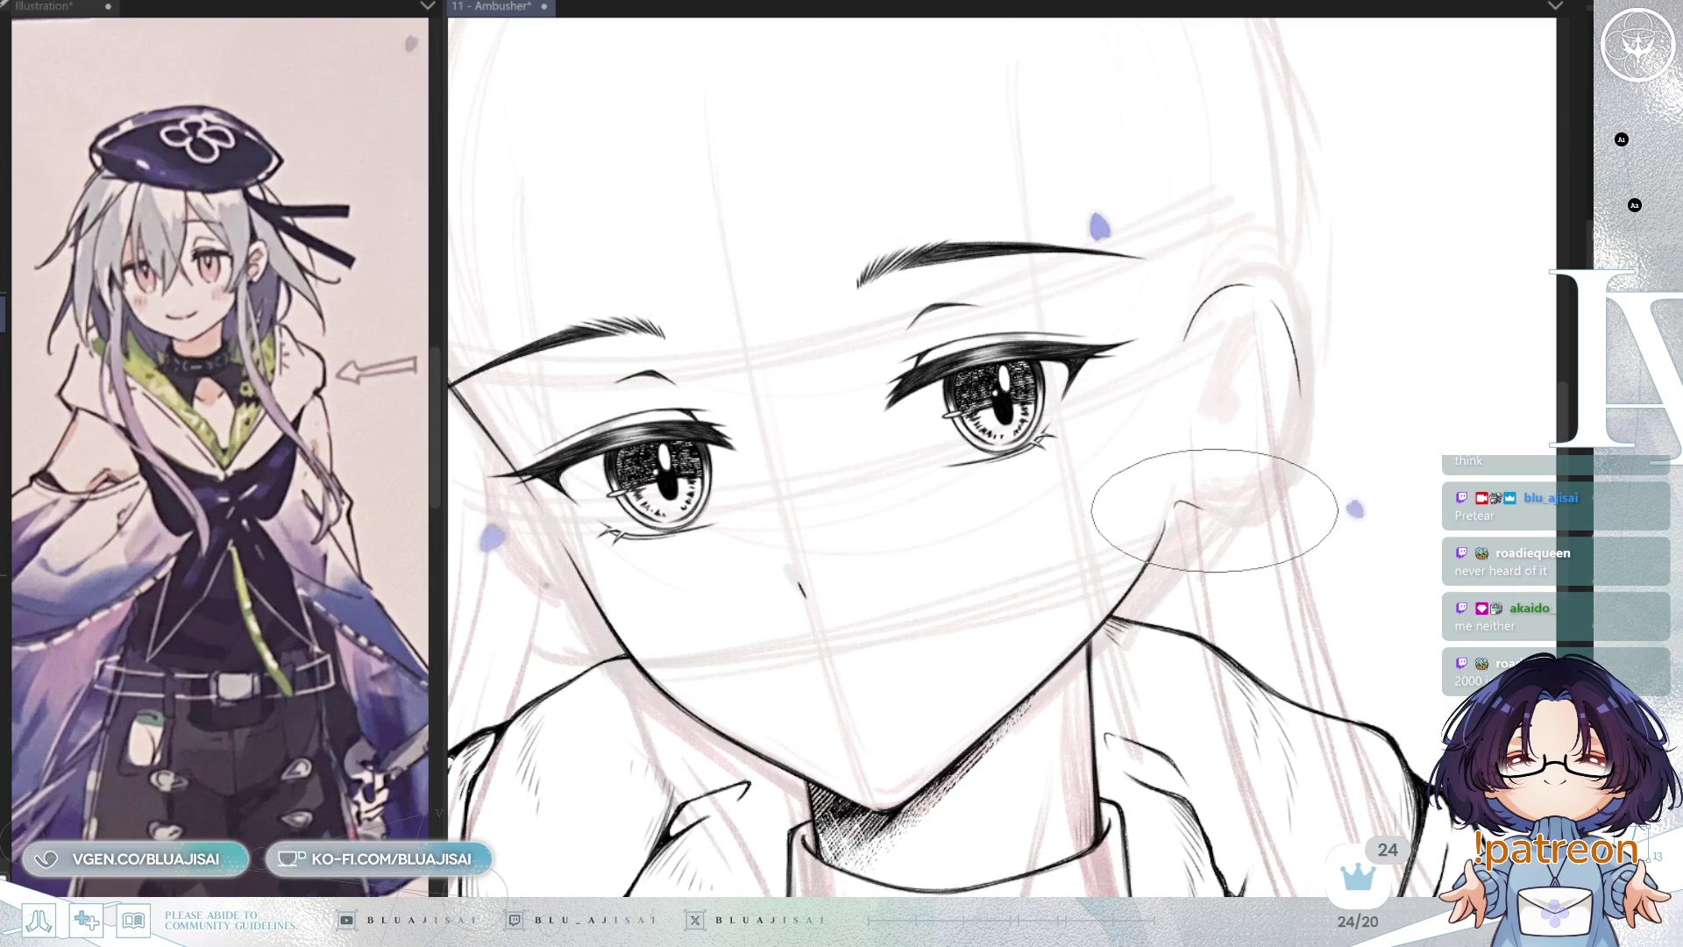
left_click_drag(1298, 406, 1227, 513)
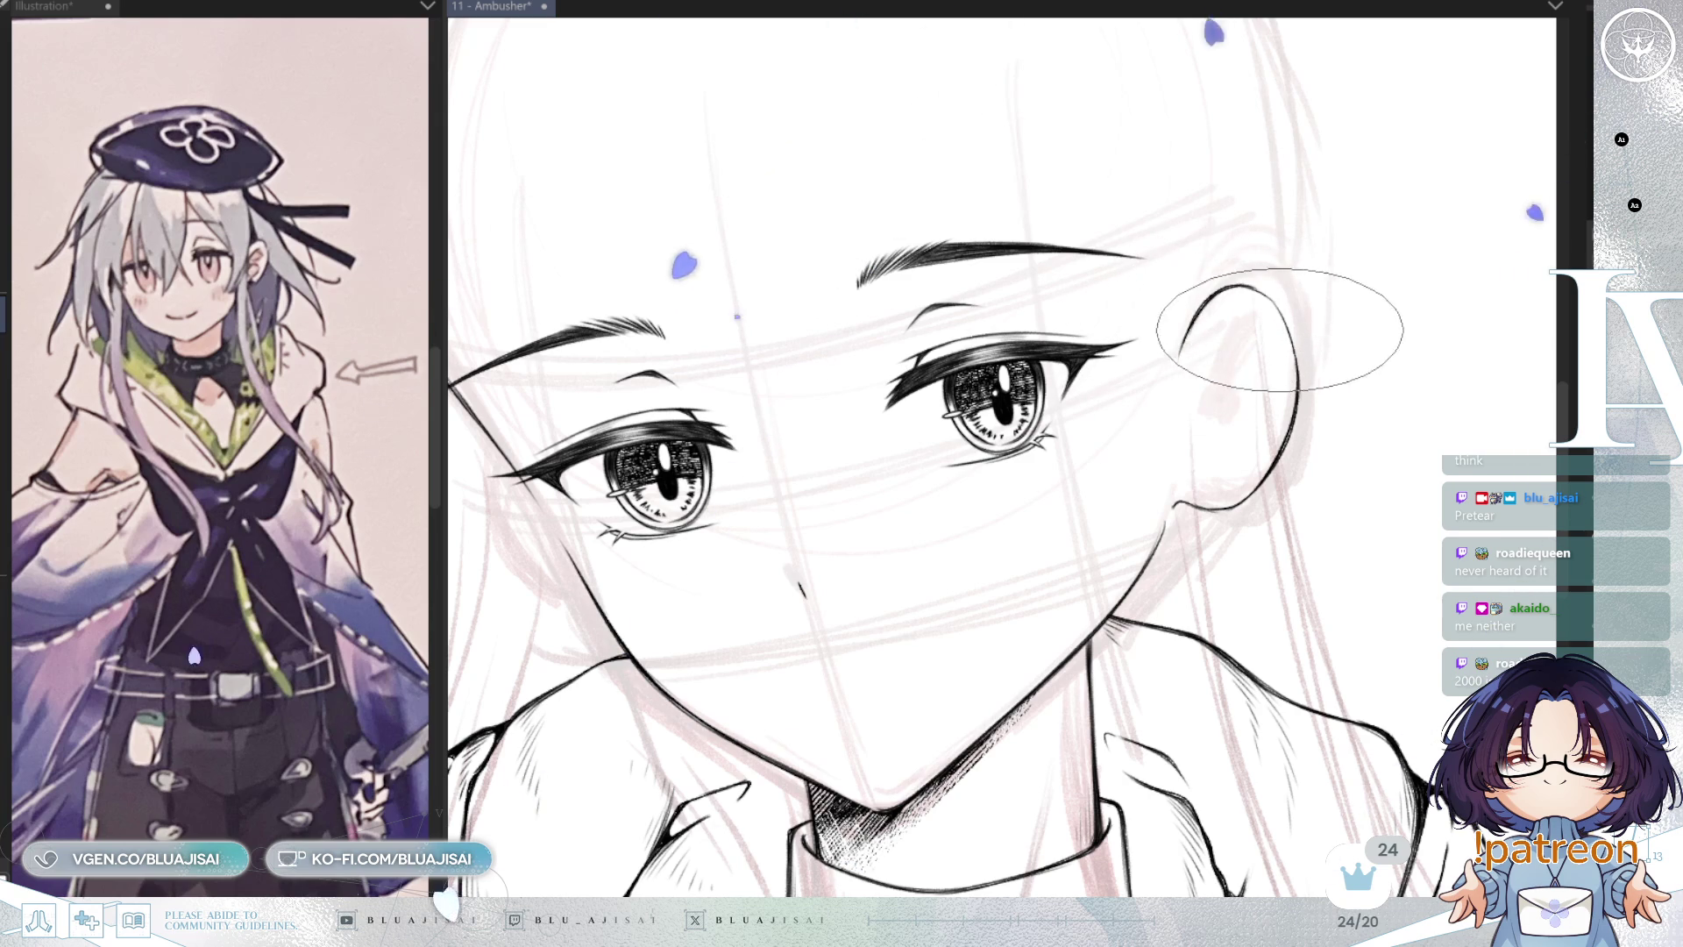
Step: Add the inner fold lines inside the ear and save the drawing
left_click_drag(1211, 381, 1261, 315)
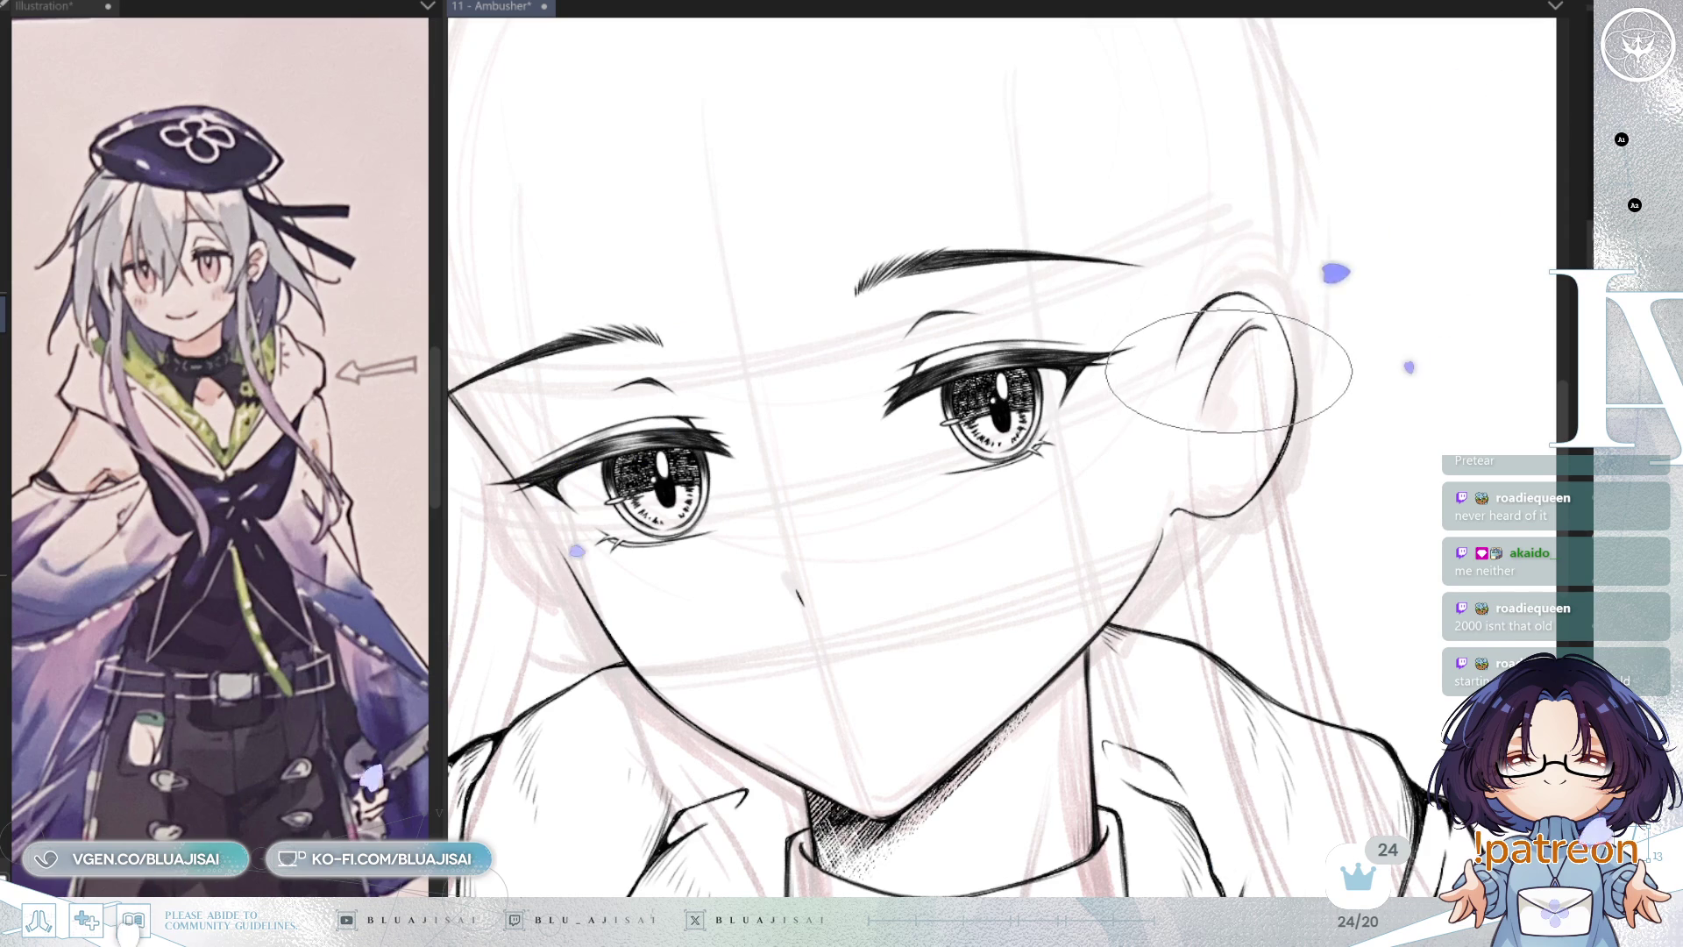
scroll(1228, 367, "up", 1)
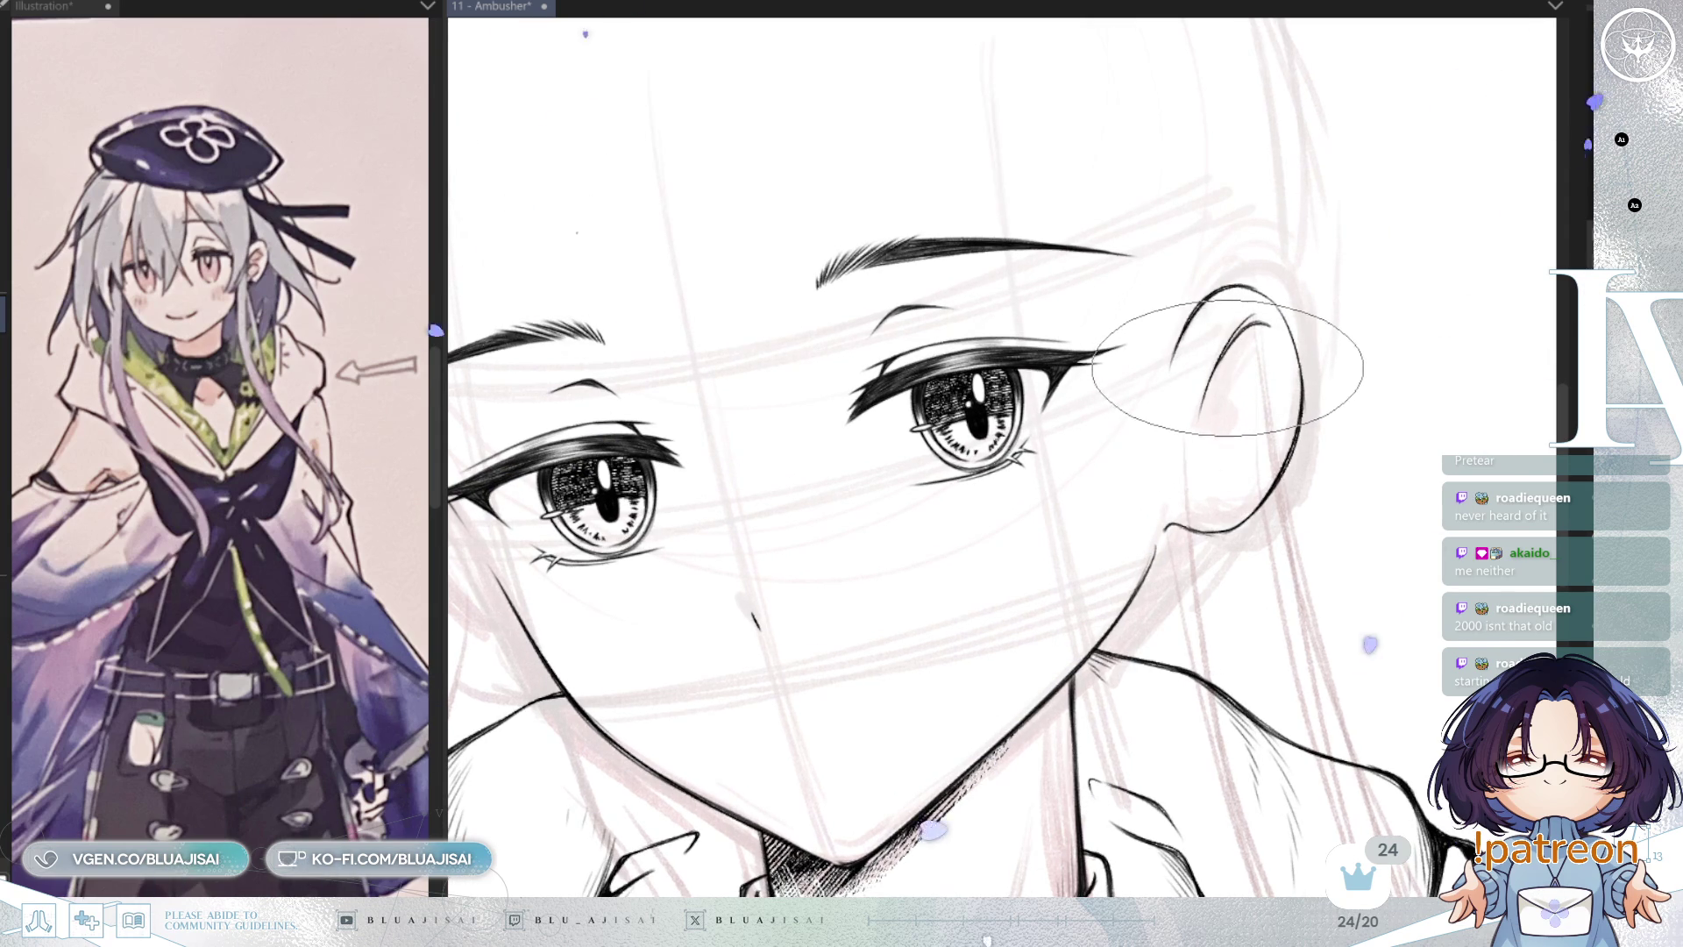
left_click_drag(1215, 422, 1215, 415)
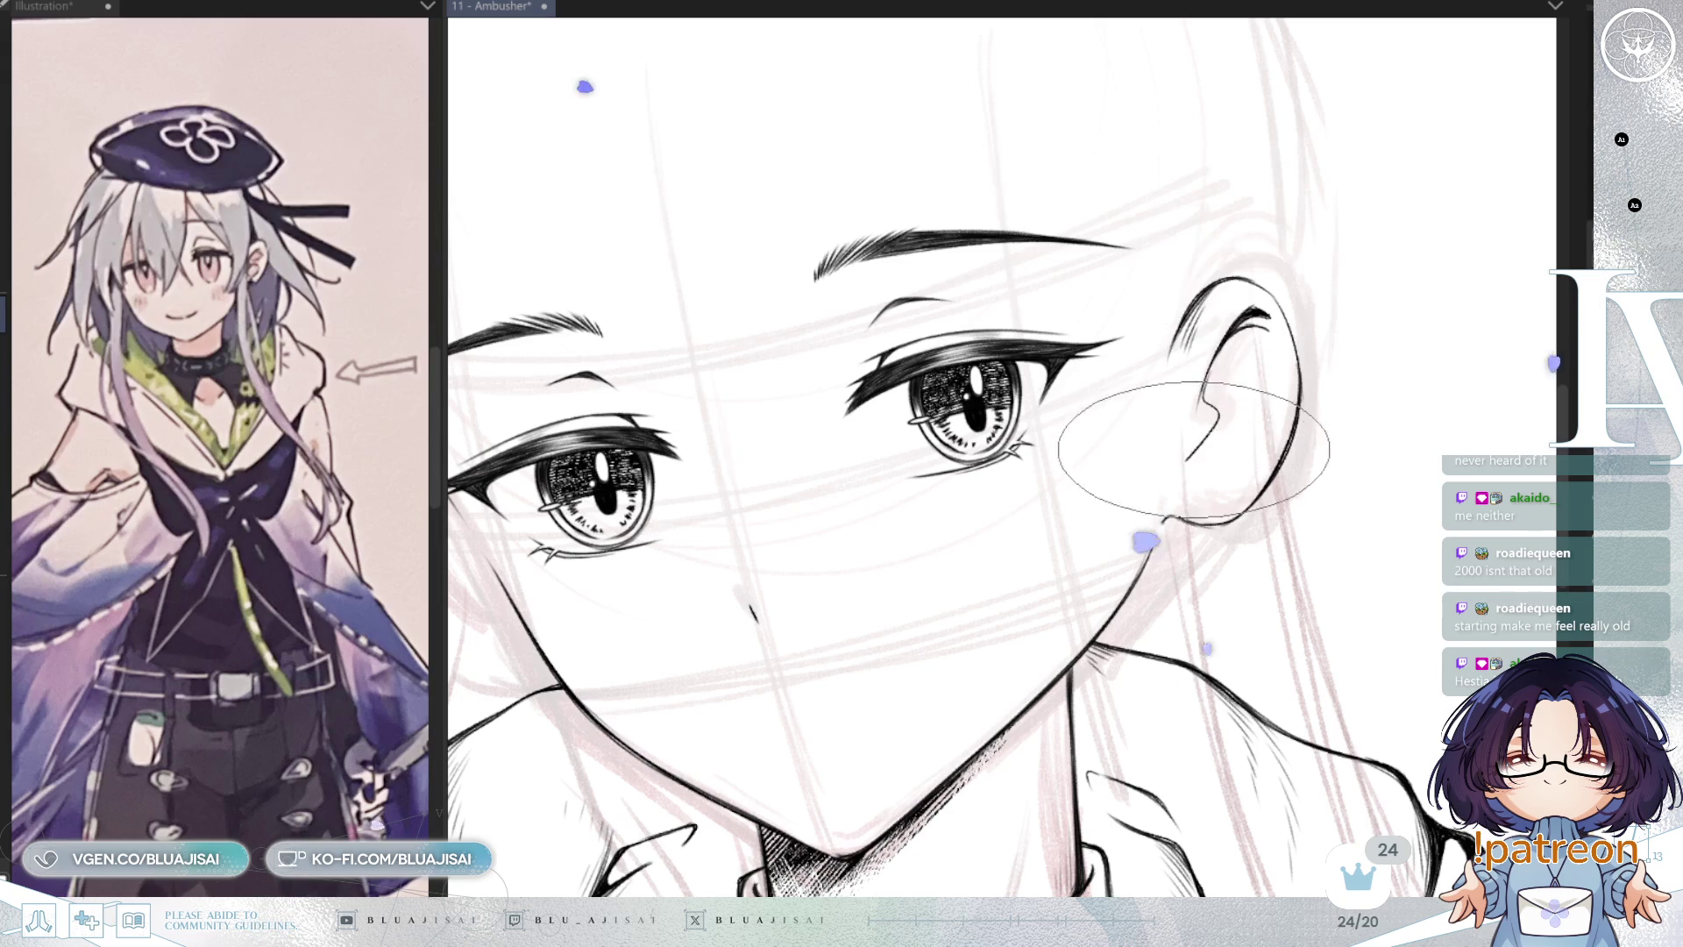
mouse_move(1214, 385)
left_mouse_down()
mouse_move(1195, 449)
mouse_move(1221, 480)
left_mouse_up()
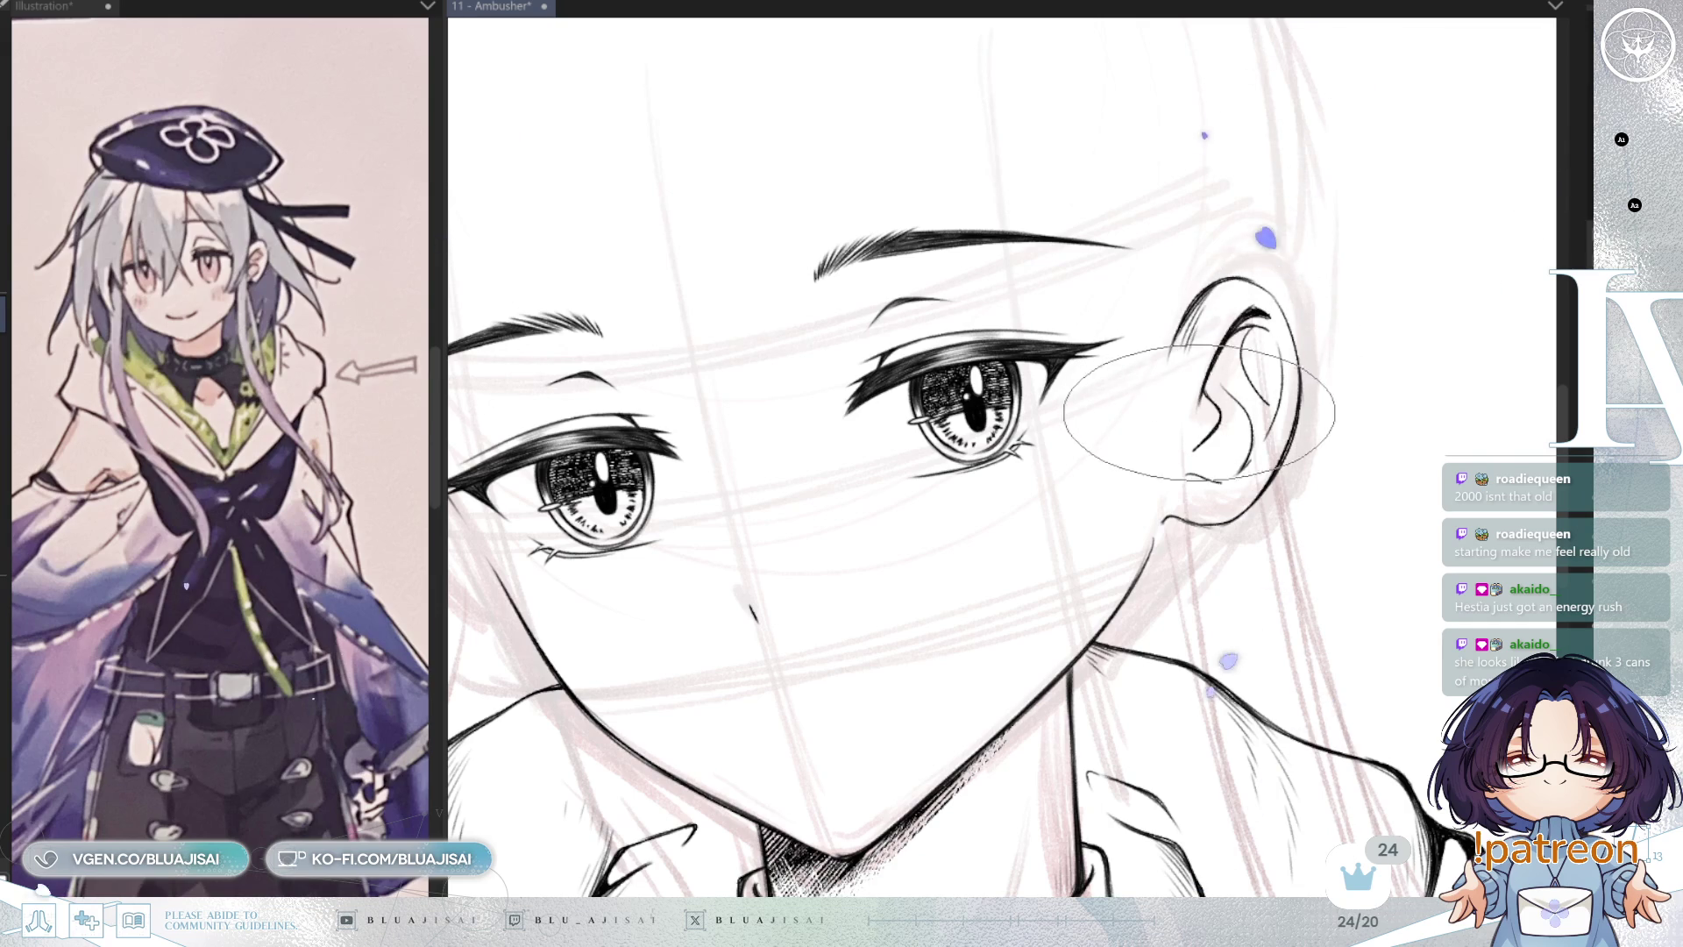
scroll(1245, 329, "up", 2)
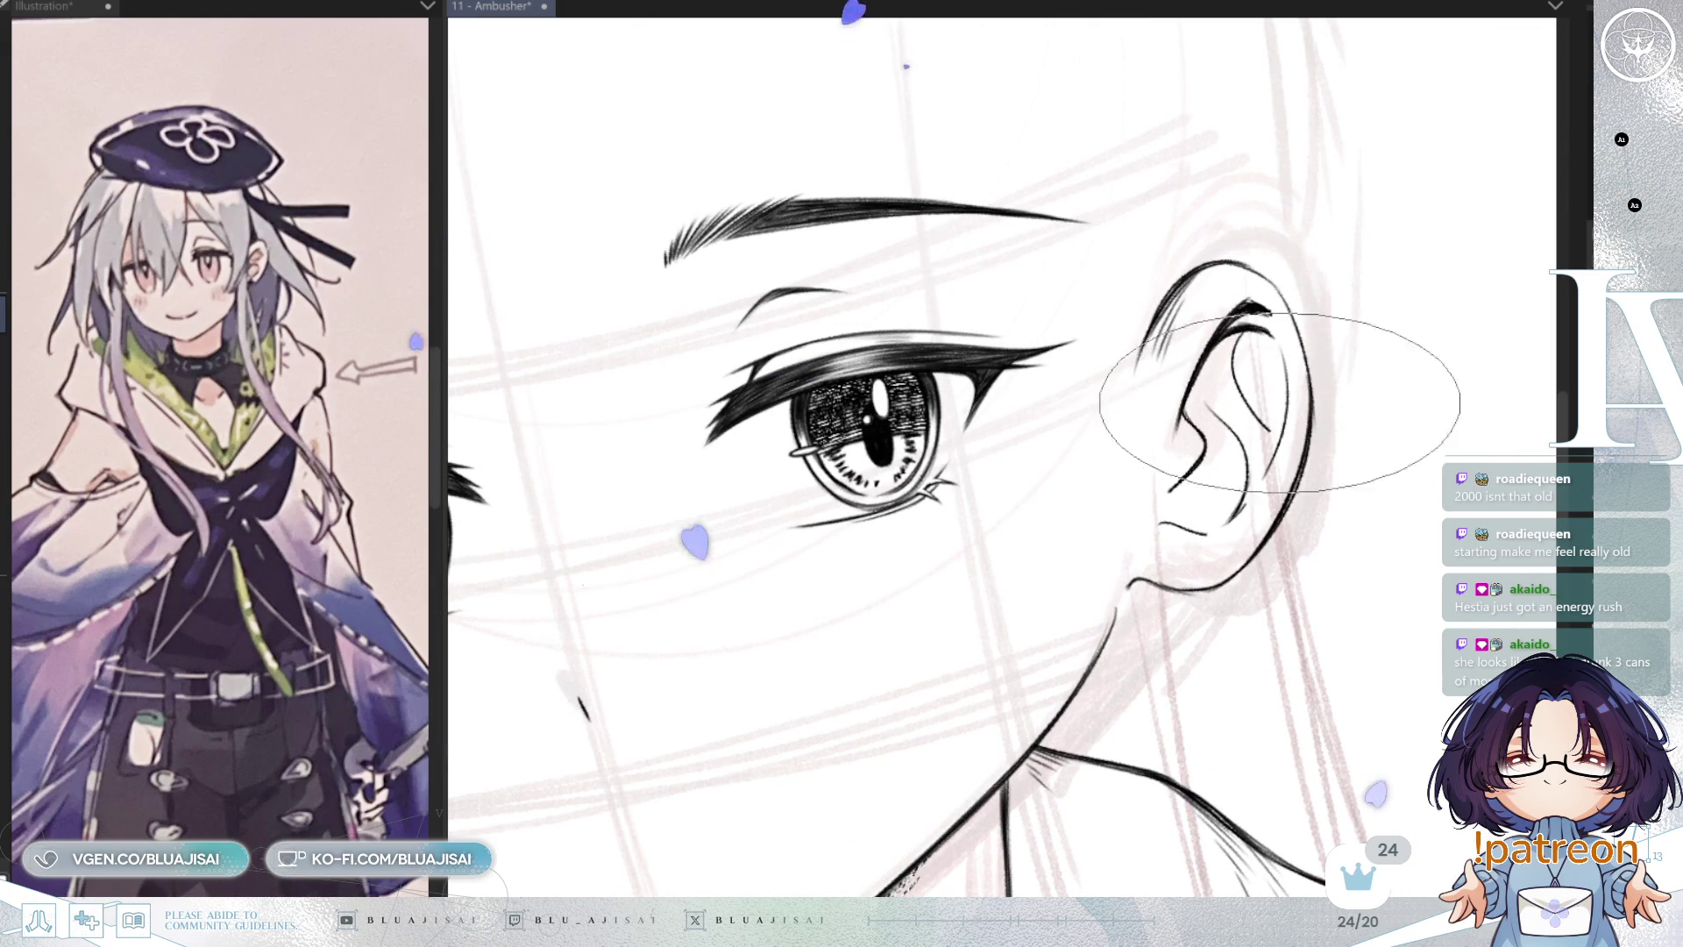
key("asciicircum")
scroll(1227, 381, "up", 1)
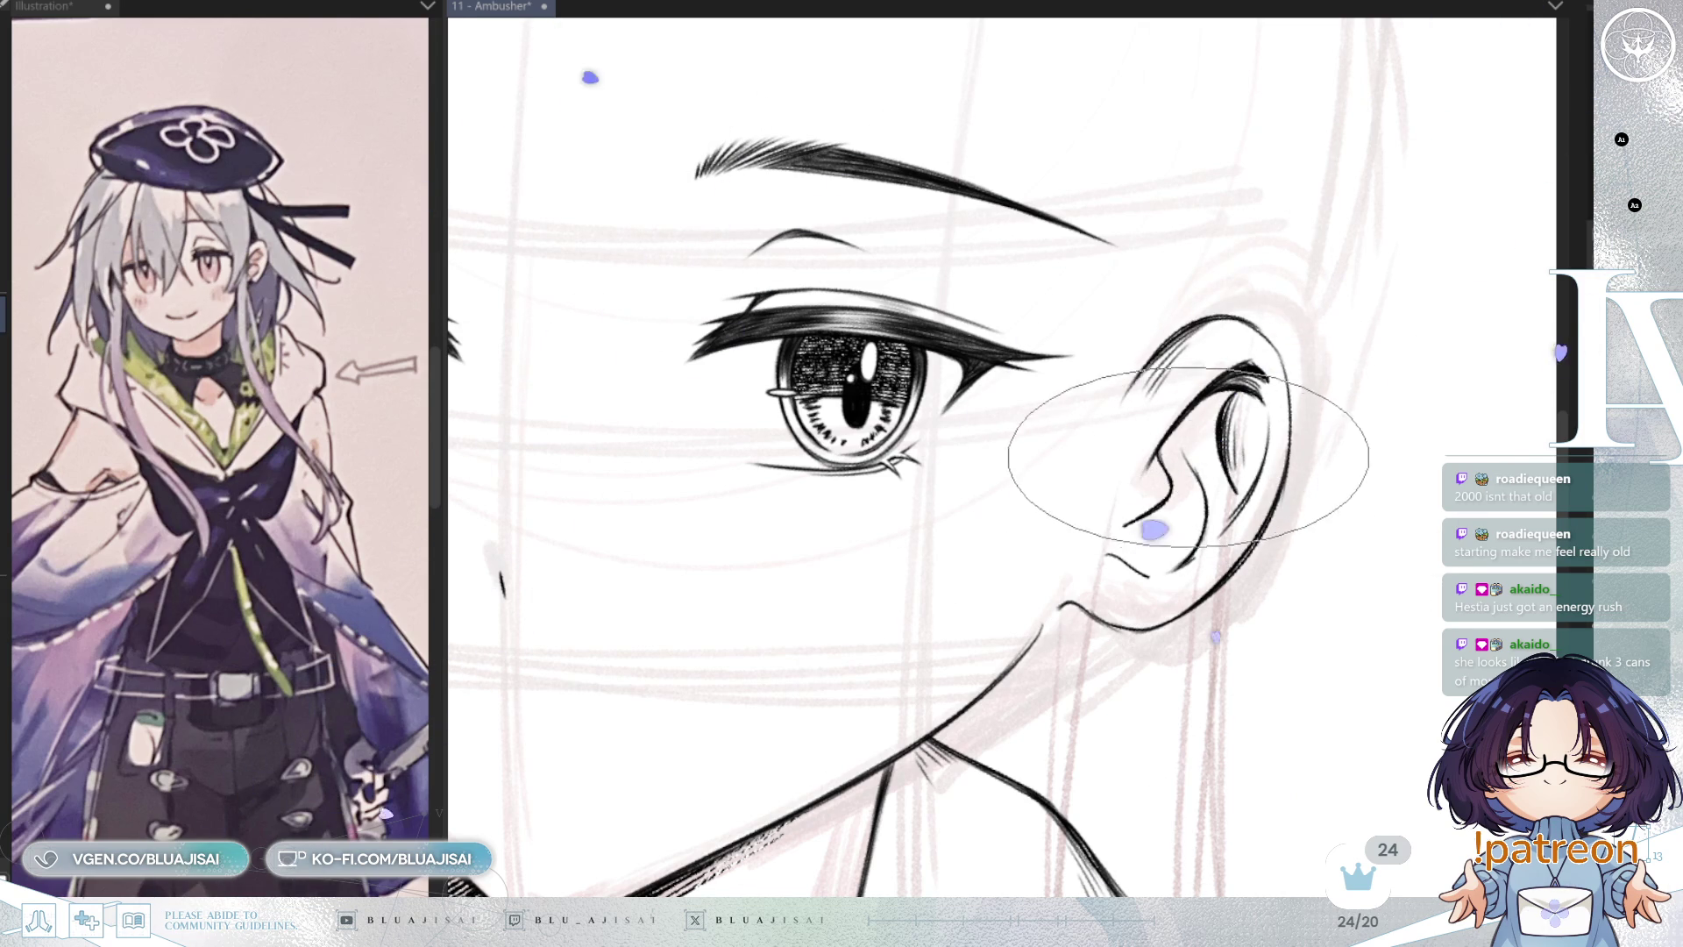
left_click_drag(1168, 545, 1164, 533)
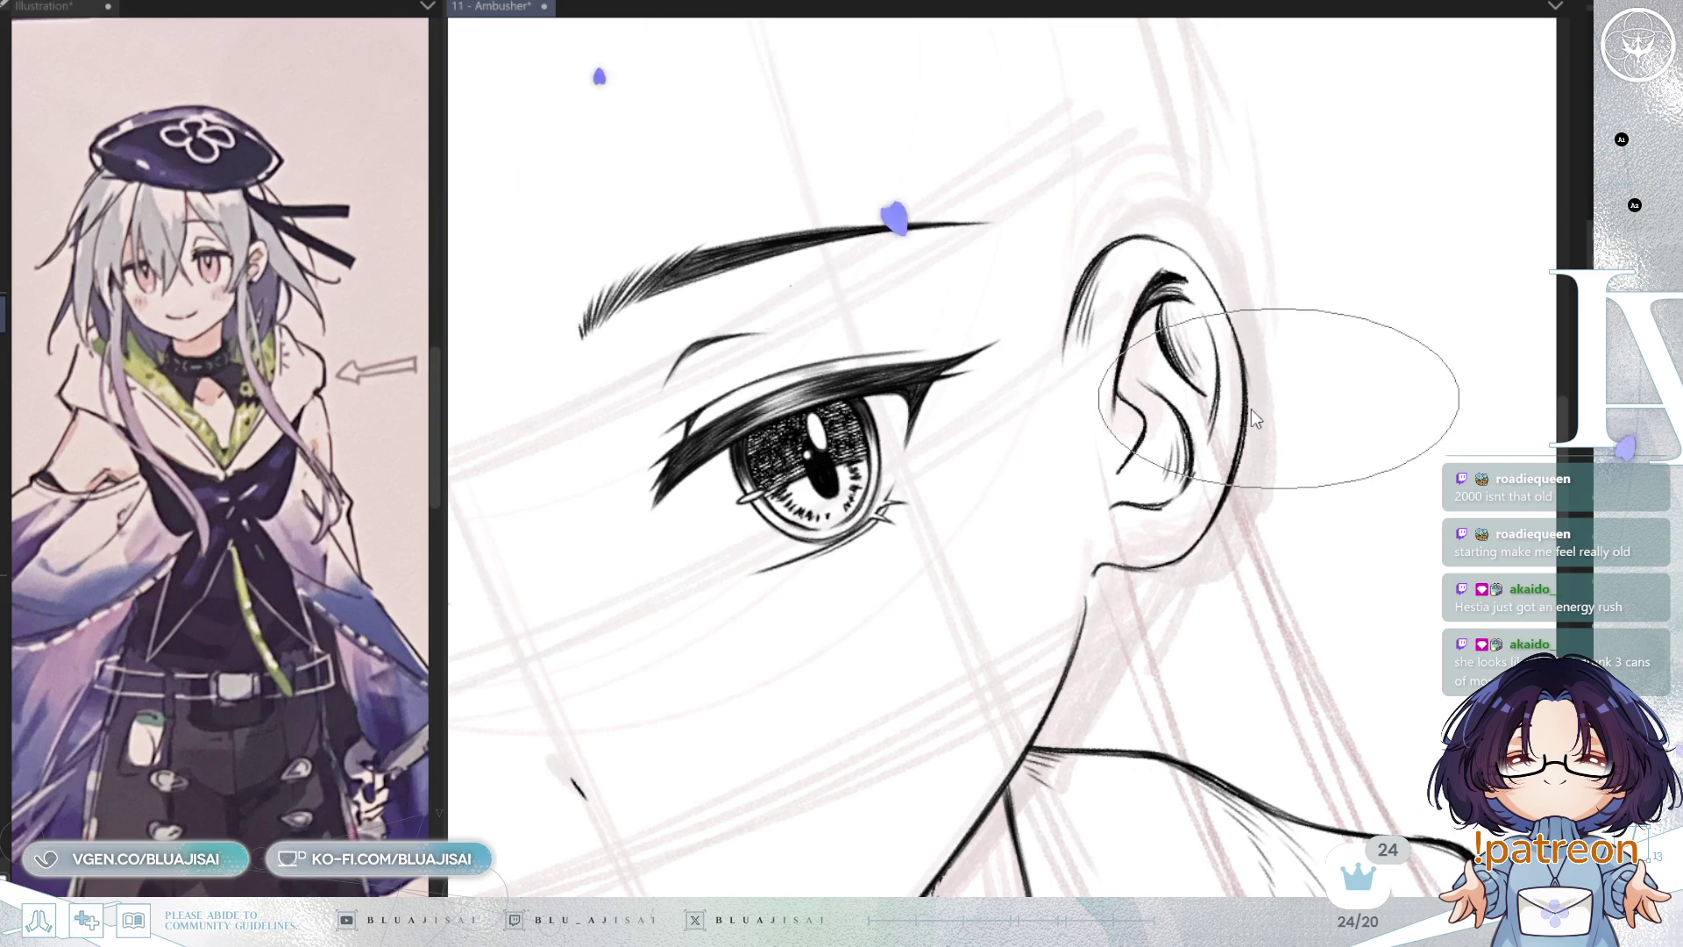
key("ctrl+s")
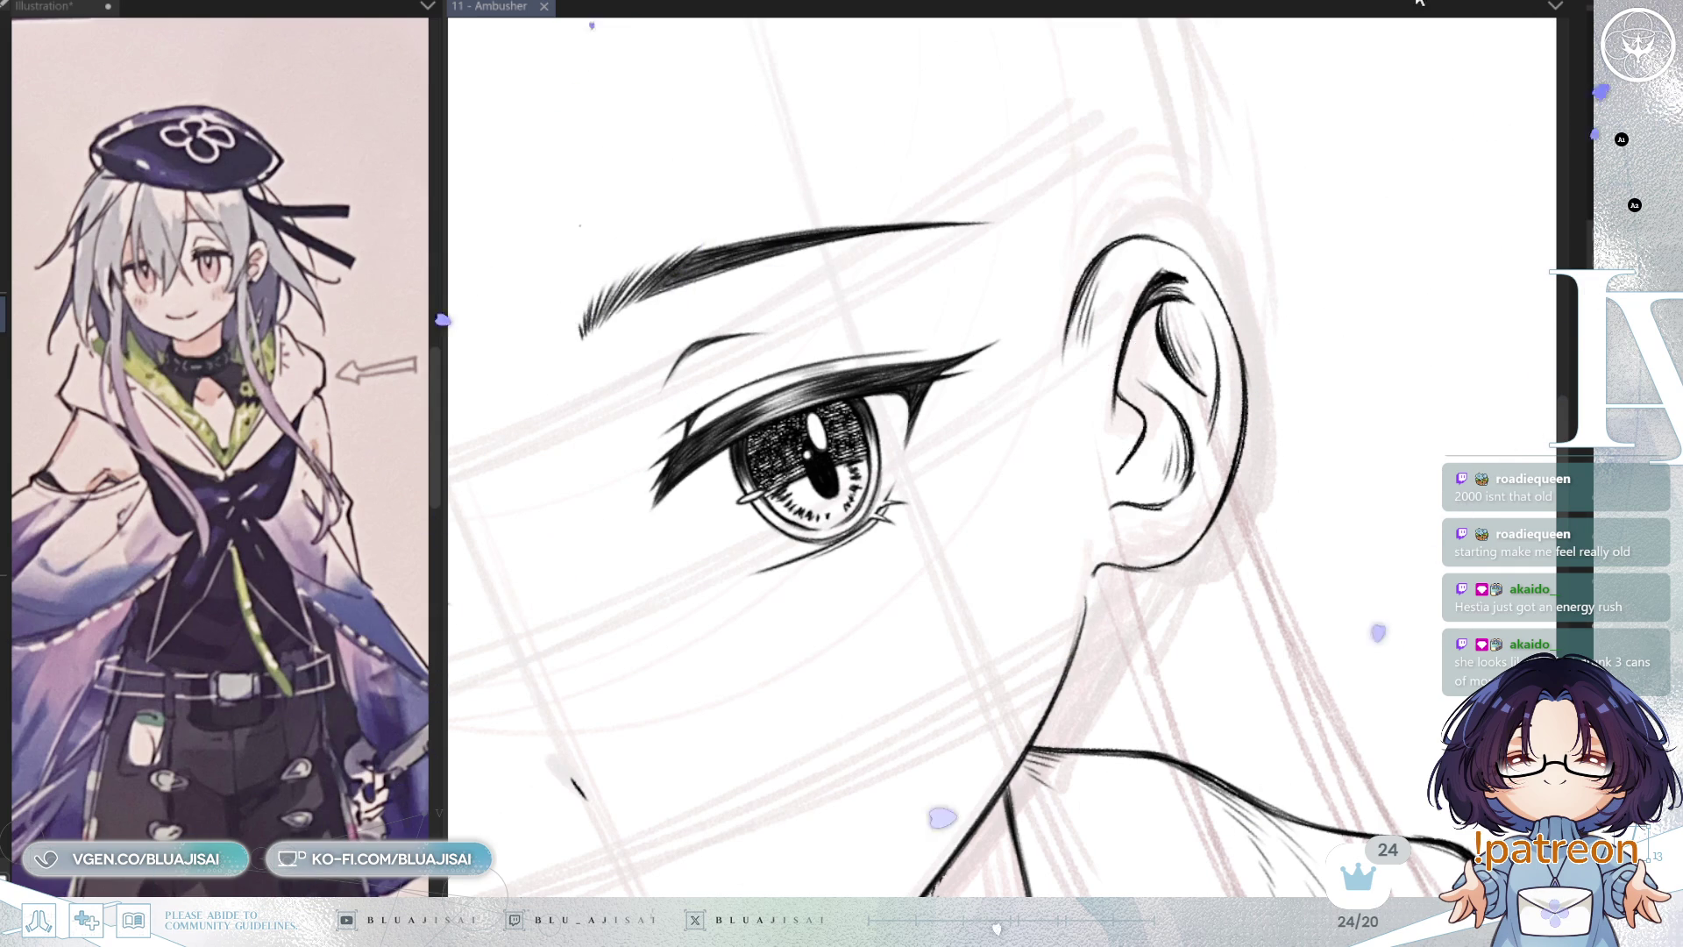
Step: Check the ear in a mirrored view and add a small curve near the earlobe
left_click_drag(1354, 377, 1403, 324)
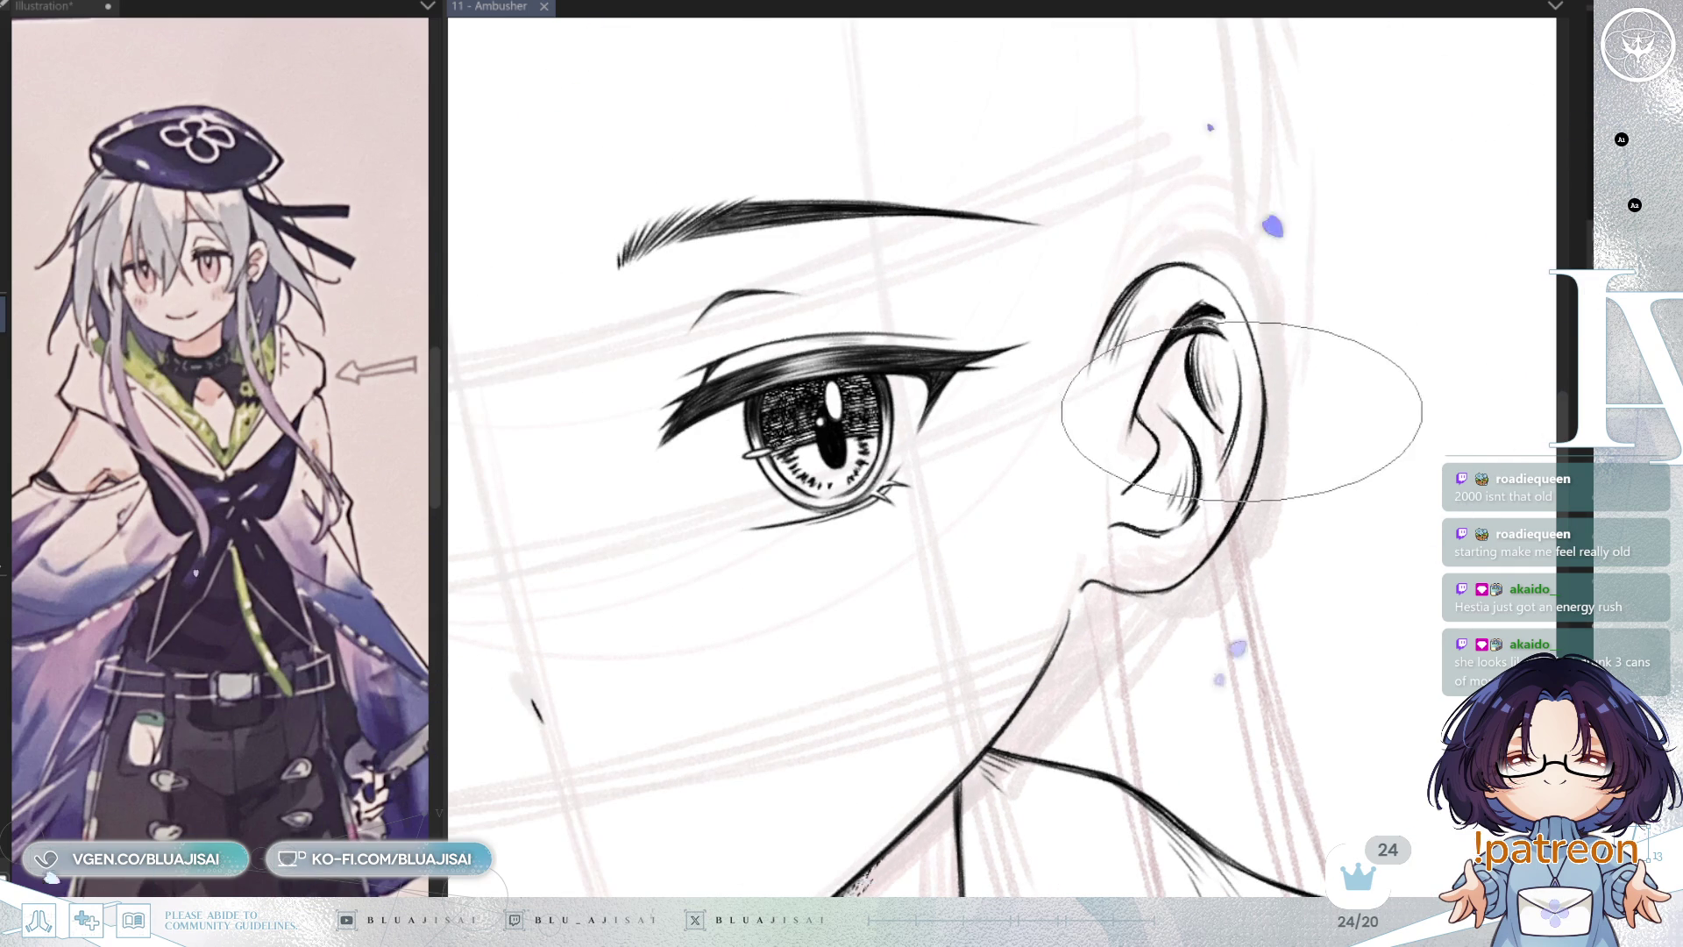
key("h")
mouse_move(958, 568)
left_mouse_down()
mouse_move(1055, 429)
mouse_move(1206, 485)
mouse_move(1041, 428)
mouse_move(1154, 417)
mouse_move(1198, 391)
mouse_move(1079, 349)
mouse_move(1246, 340)
mouse_move(1098, 473)
left_mouse_up()
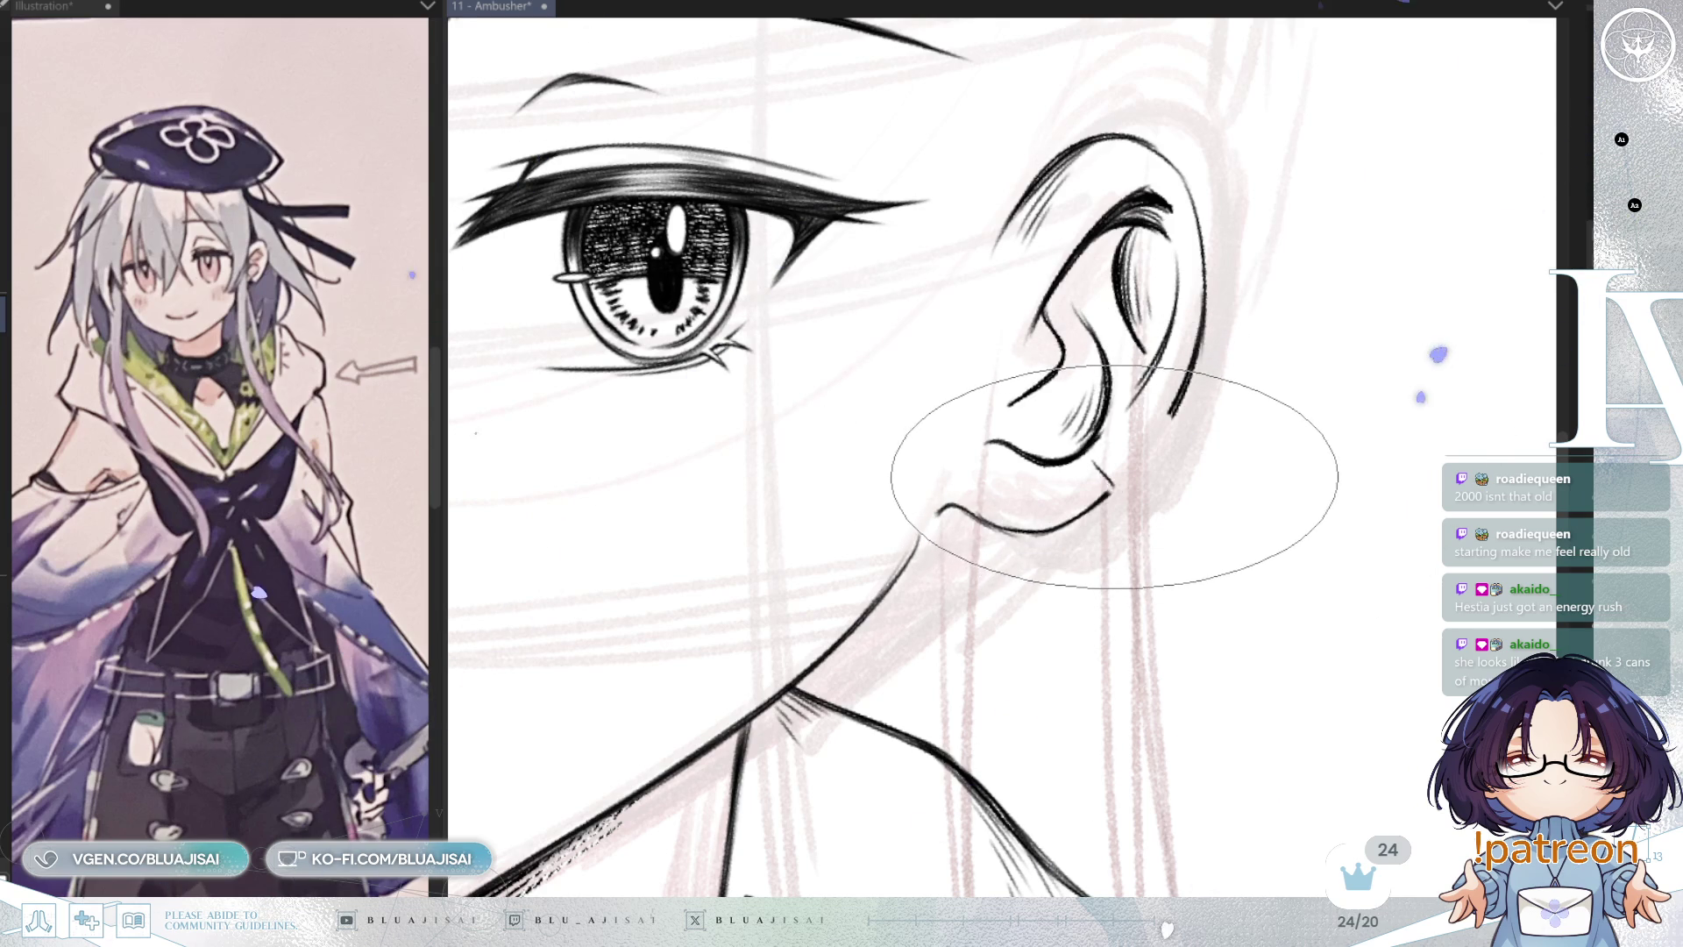
key("h")
left_click_drag(1136, 420, 1039, 440)
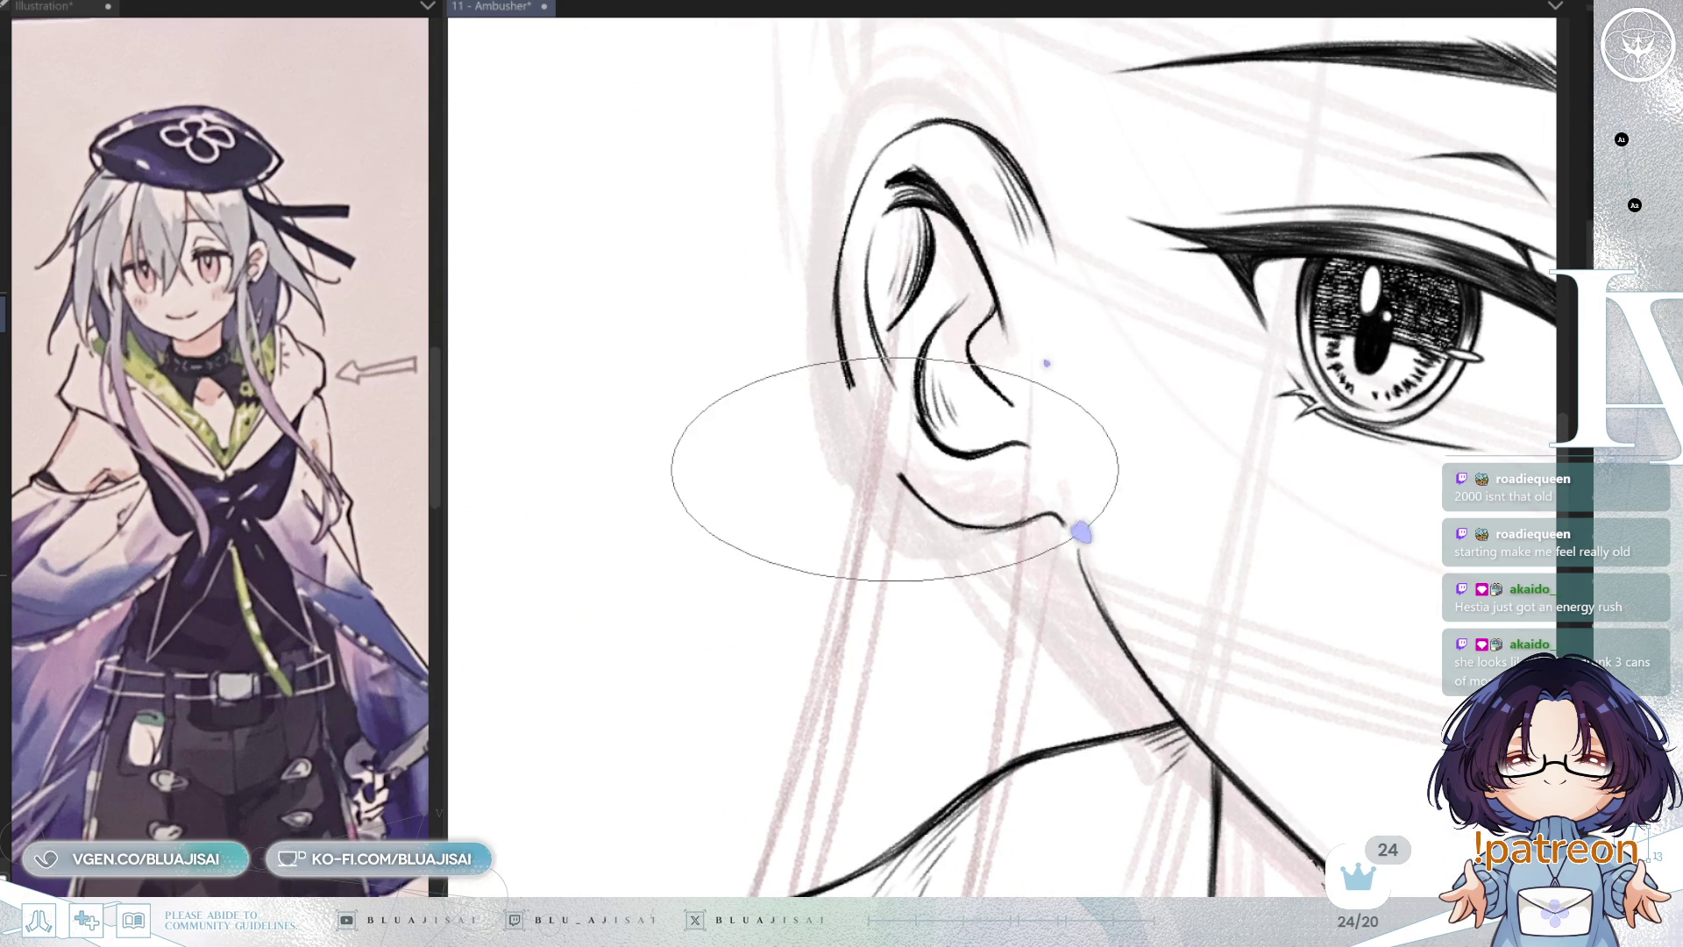
left_click_drag(859, 390, 870, 408)
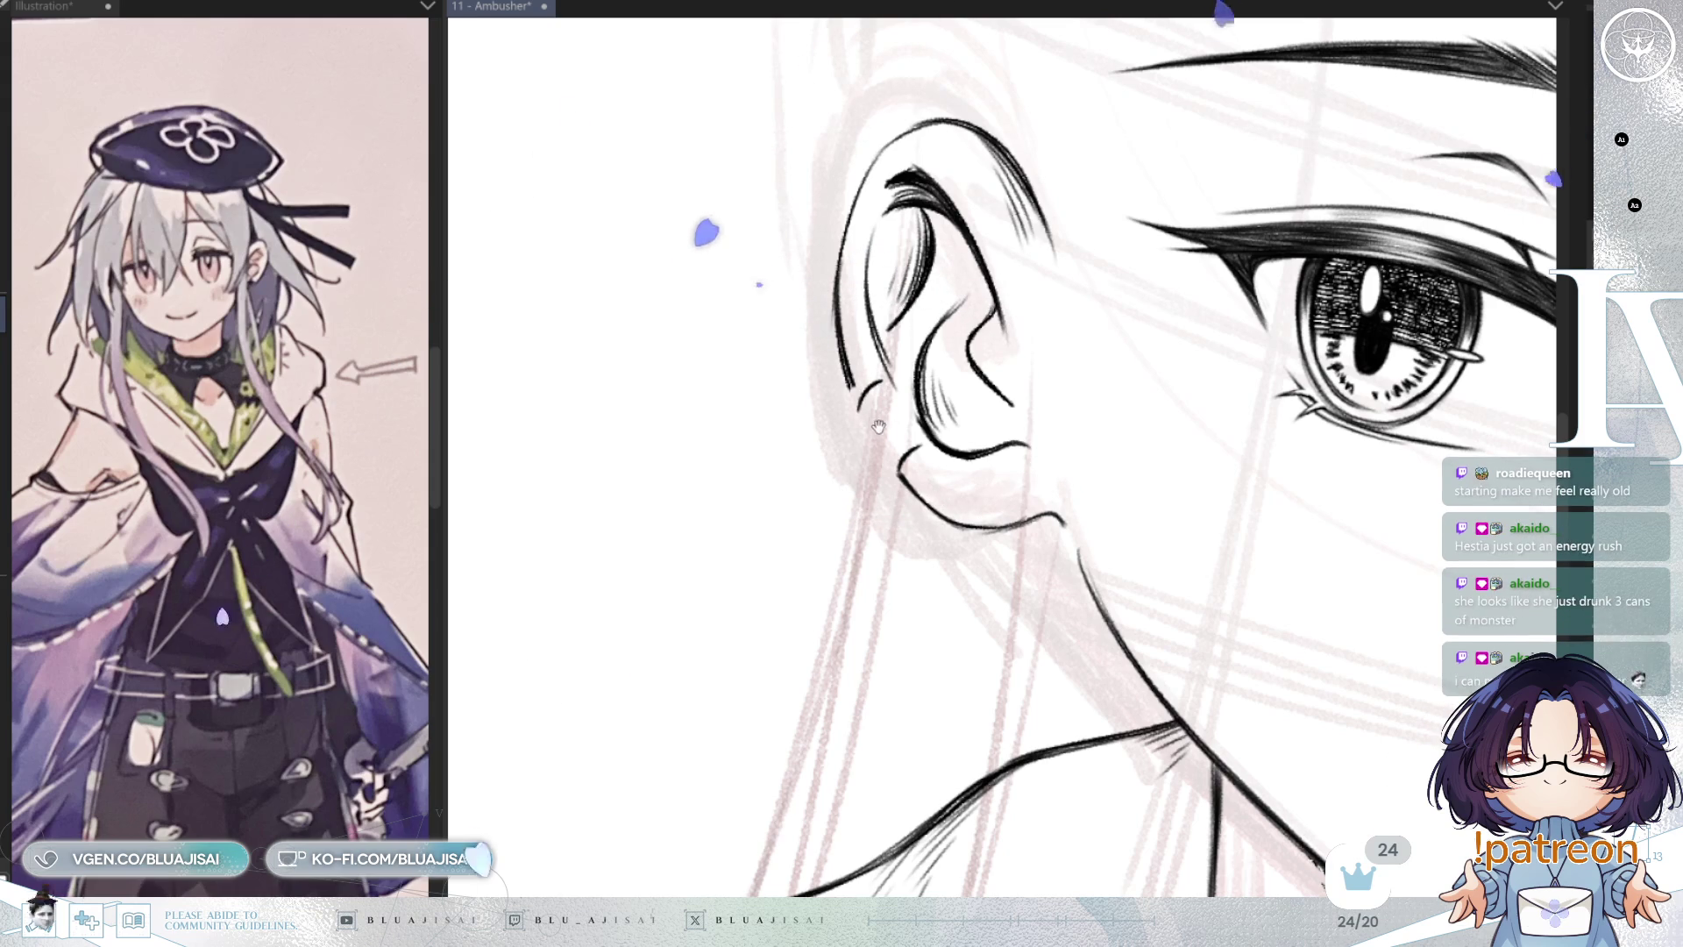
key("h")
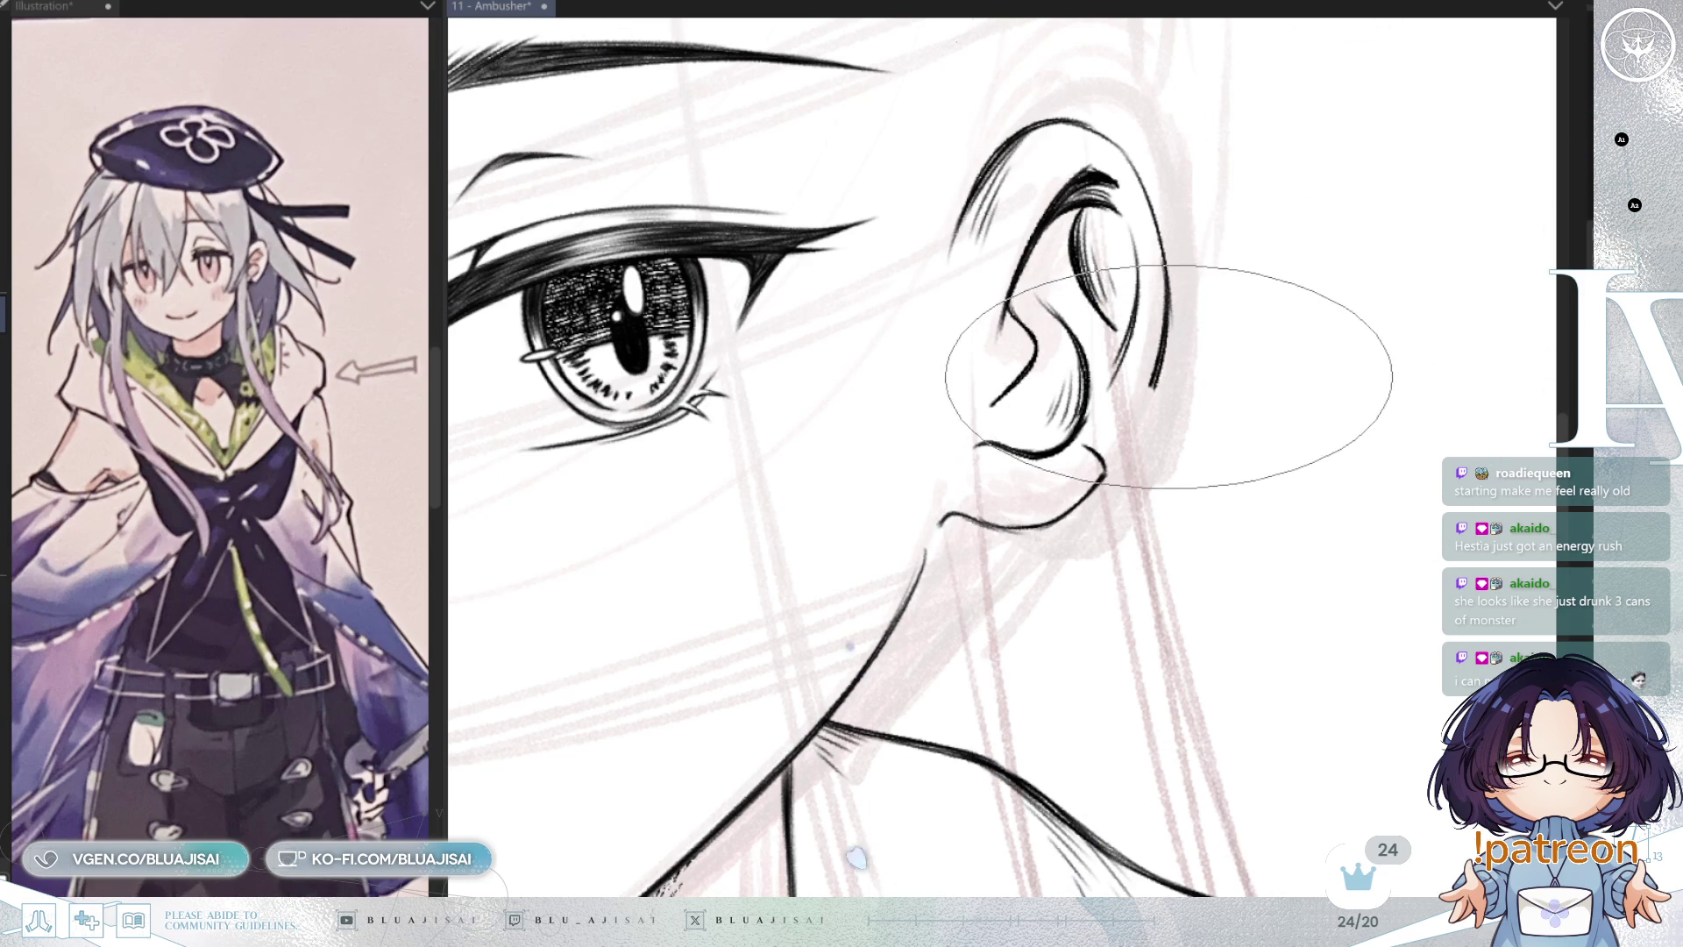
scroll(1165, 350, "down", 2)
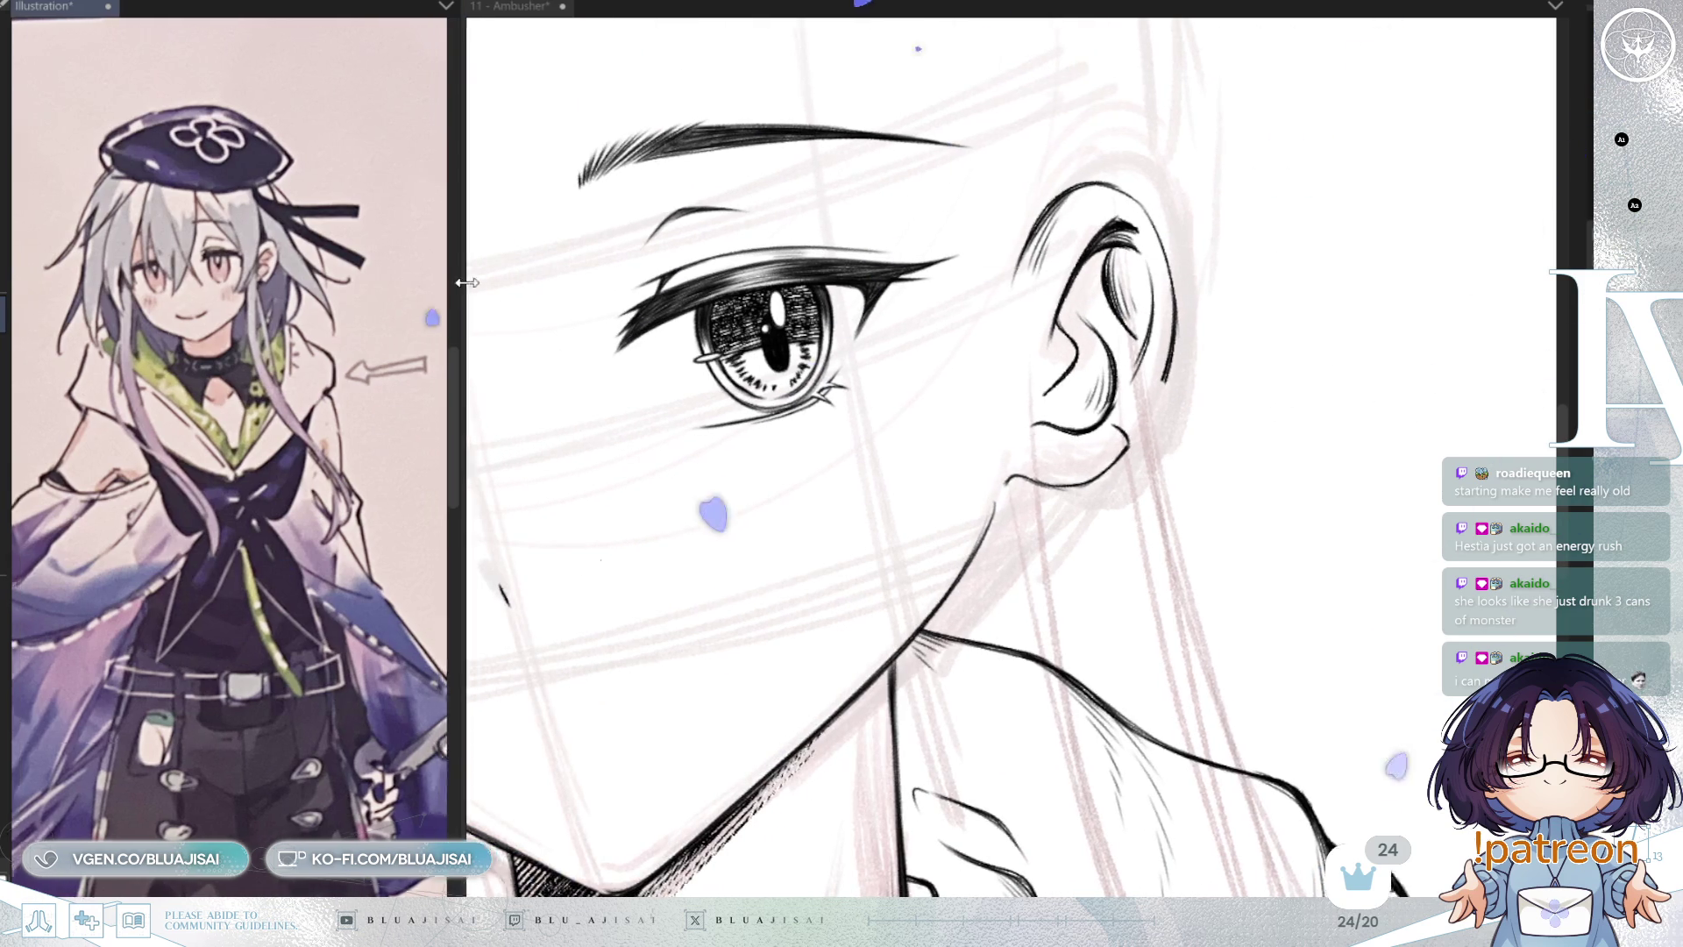
Step: Adjust the reference image view, then drag the splitter left to widen the canvas pane
left_click_drag(442, 292, 1139, 291)
left_click_drag(1139, 613, 813, 542)
scroll(813, 542, "down", 5)
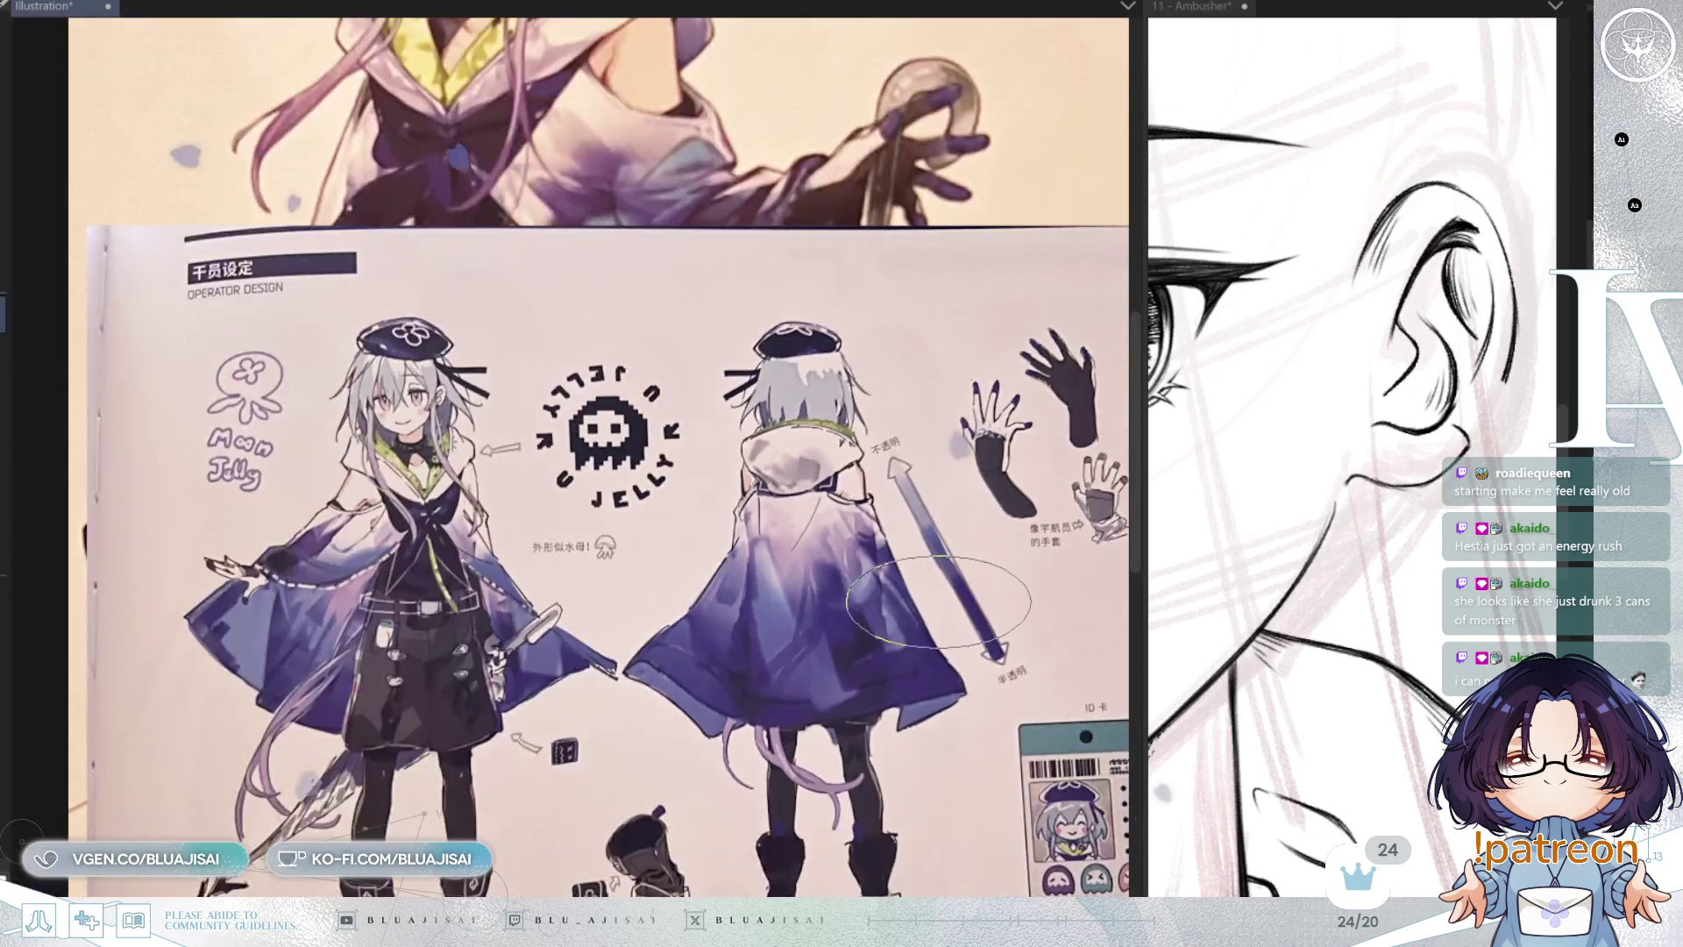
left_click_drag(938, 603, 876, 831)
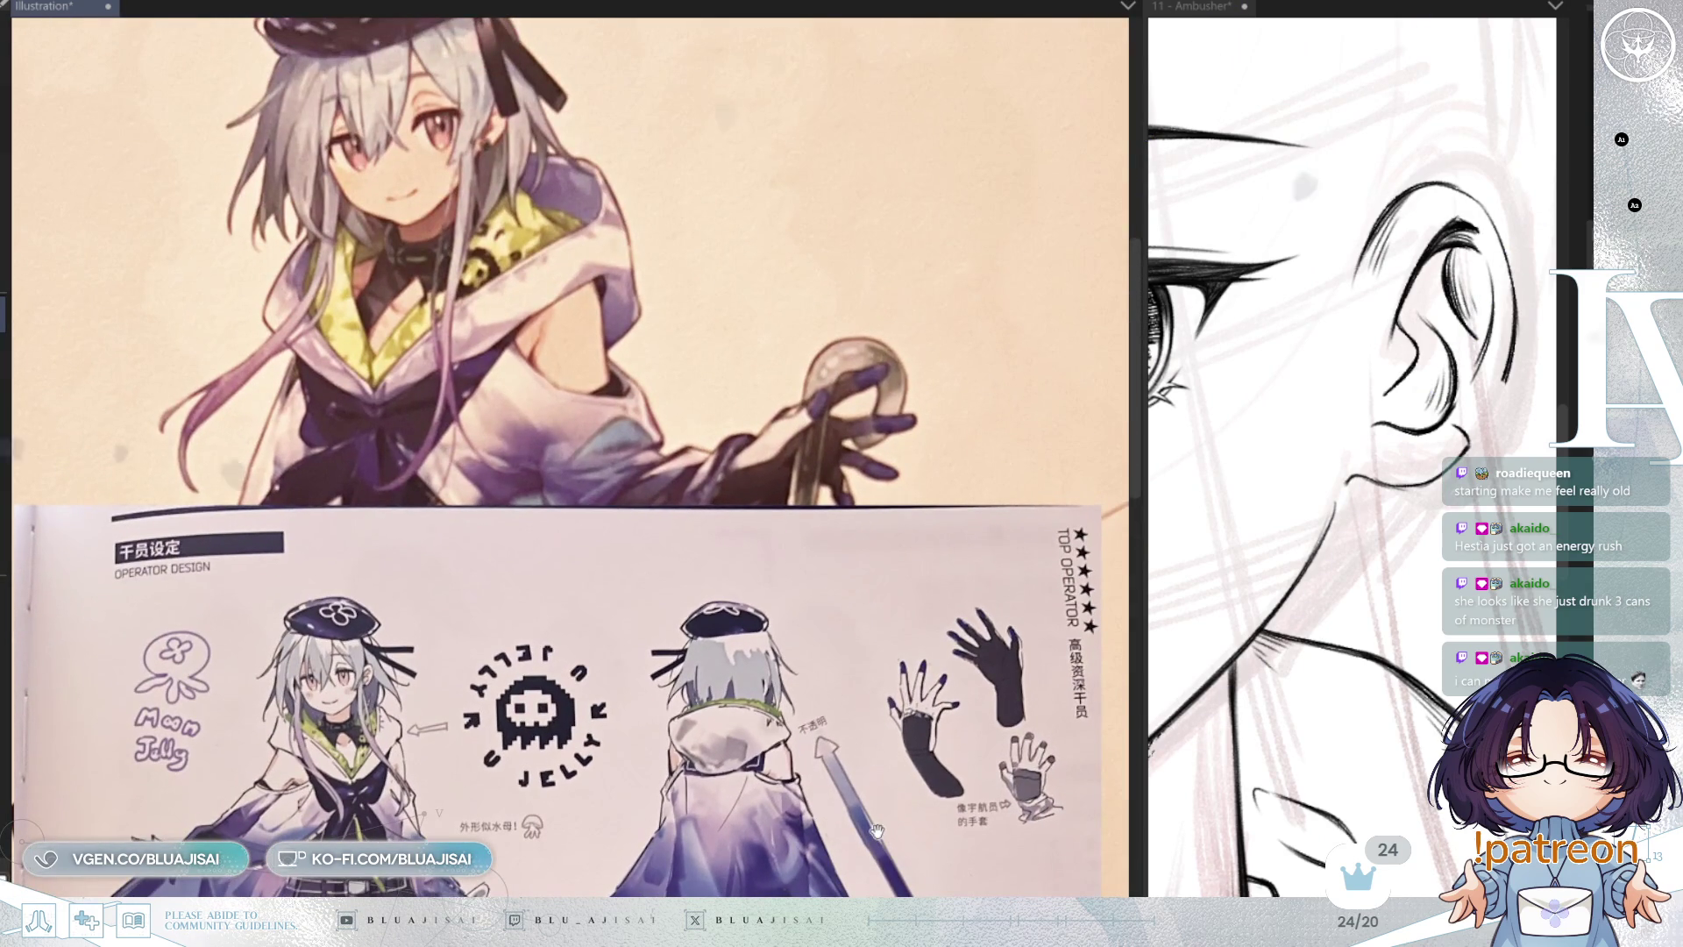
scroll(877, 831, "up", 6)
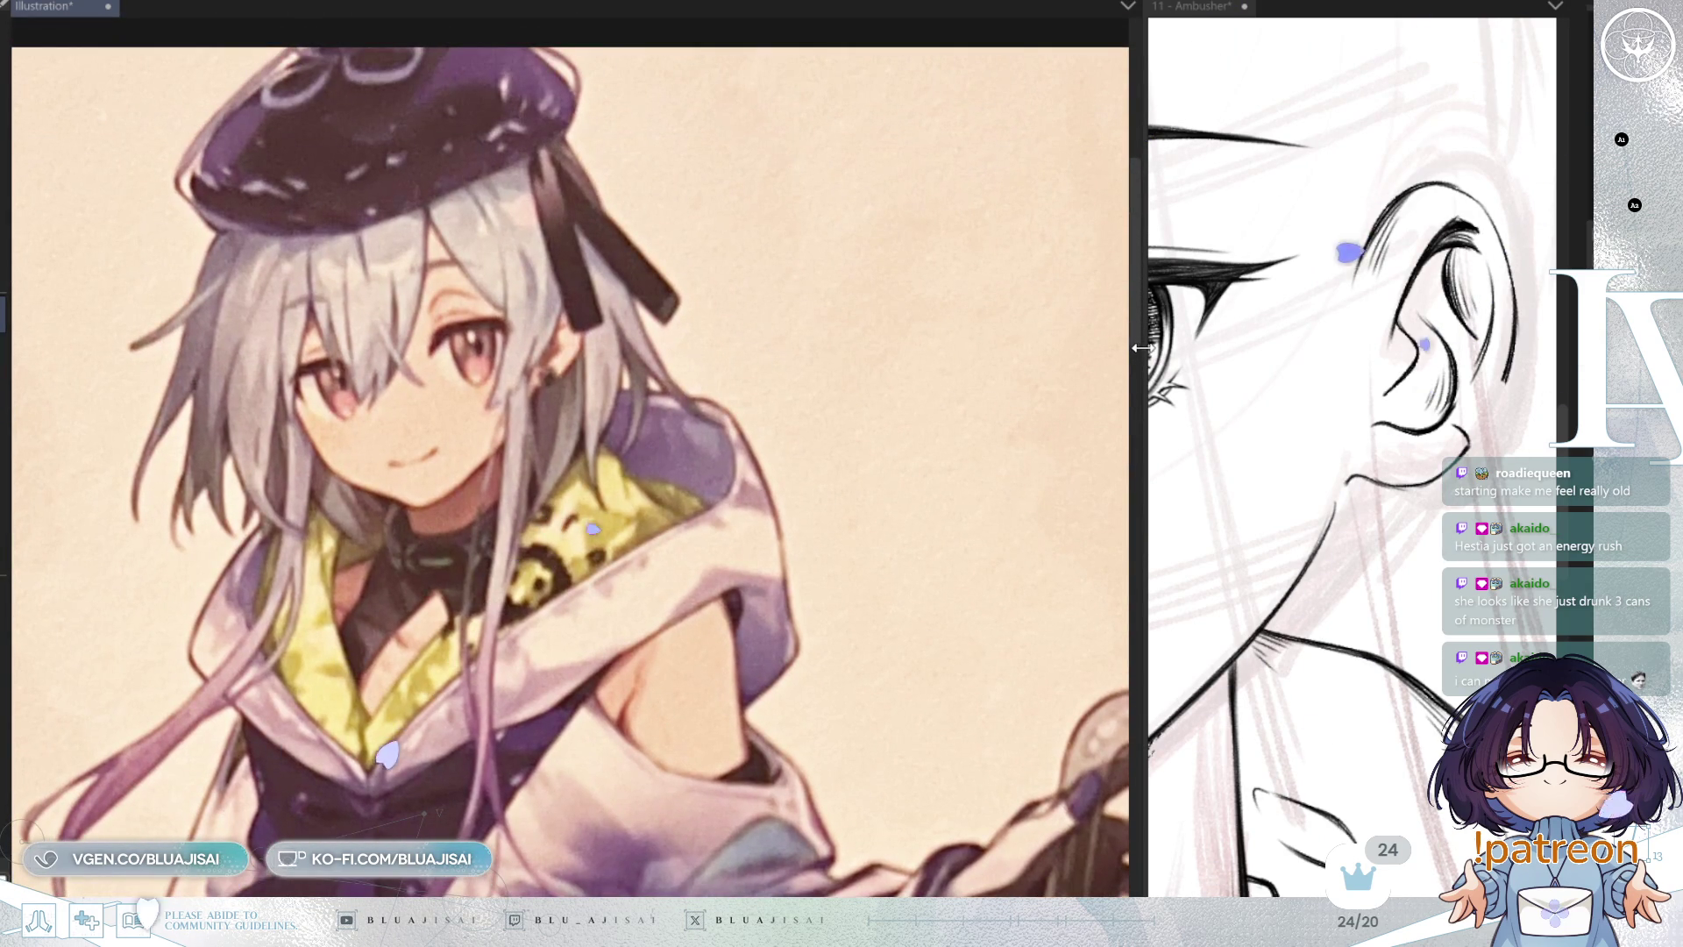
left_click_drag(1138, 359, 611, 360)
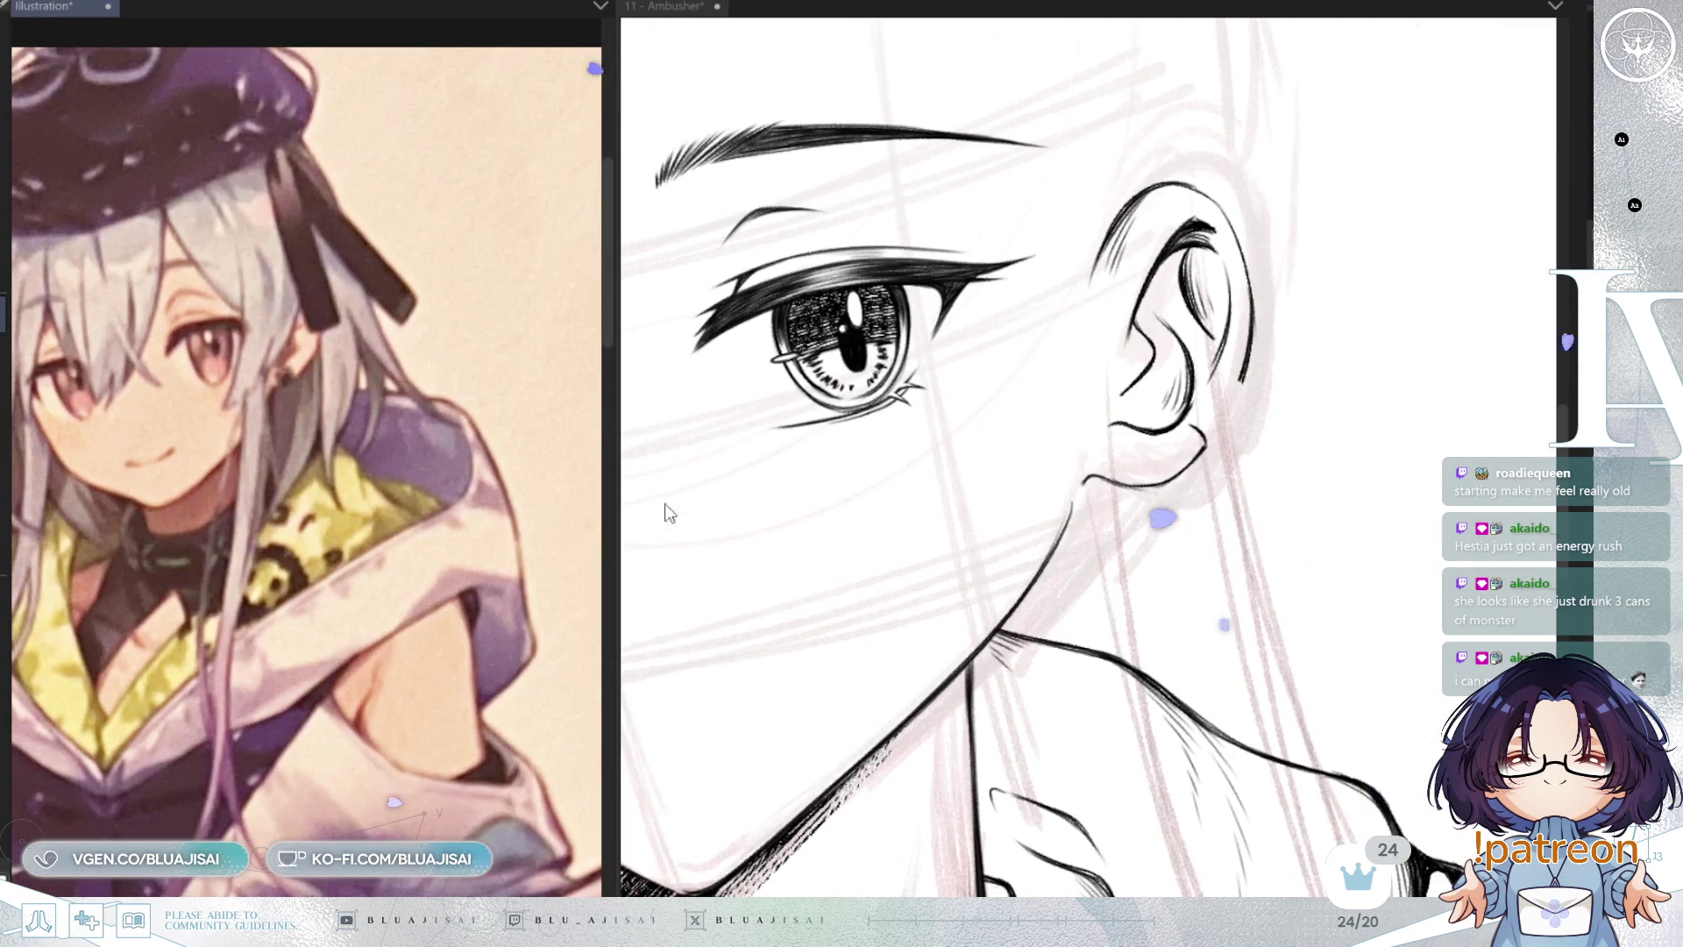
scroll(1249, 447, "up", 2)
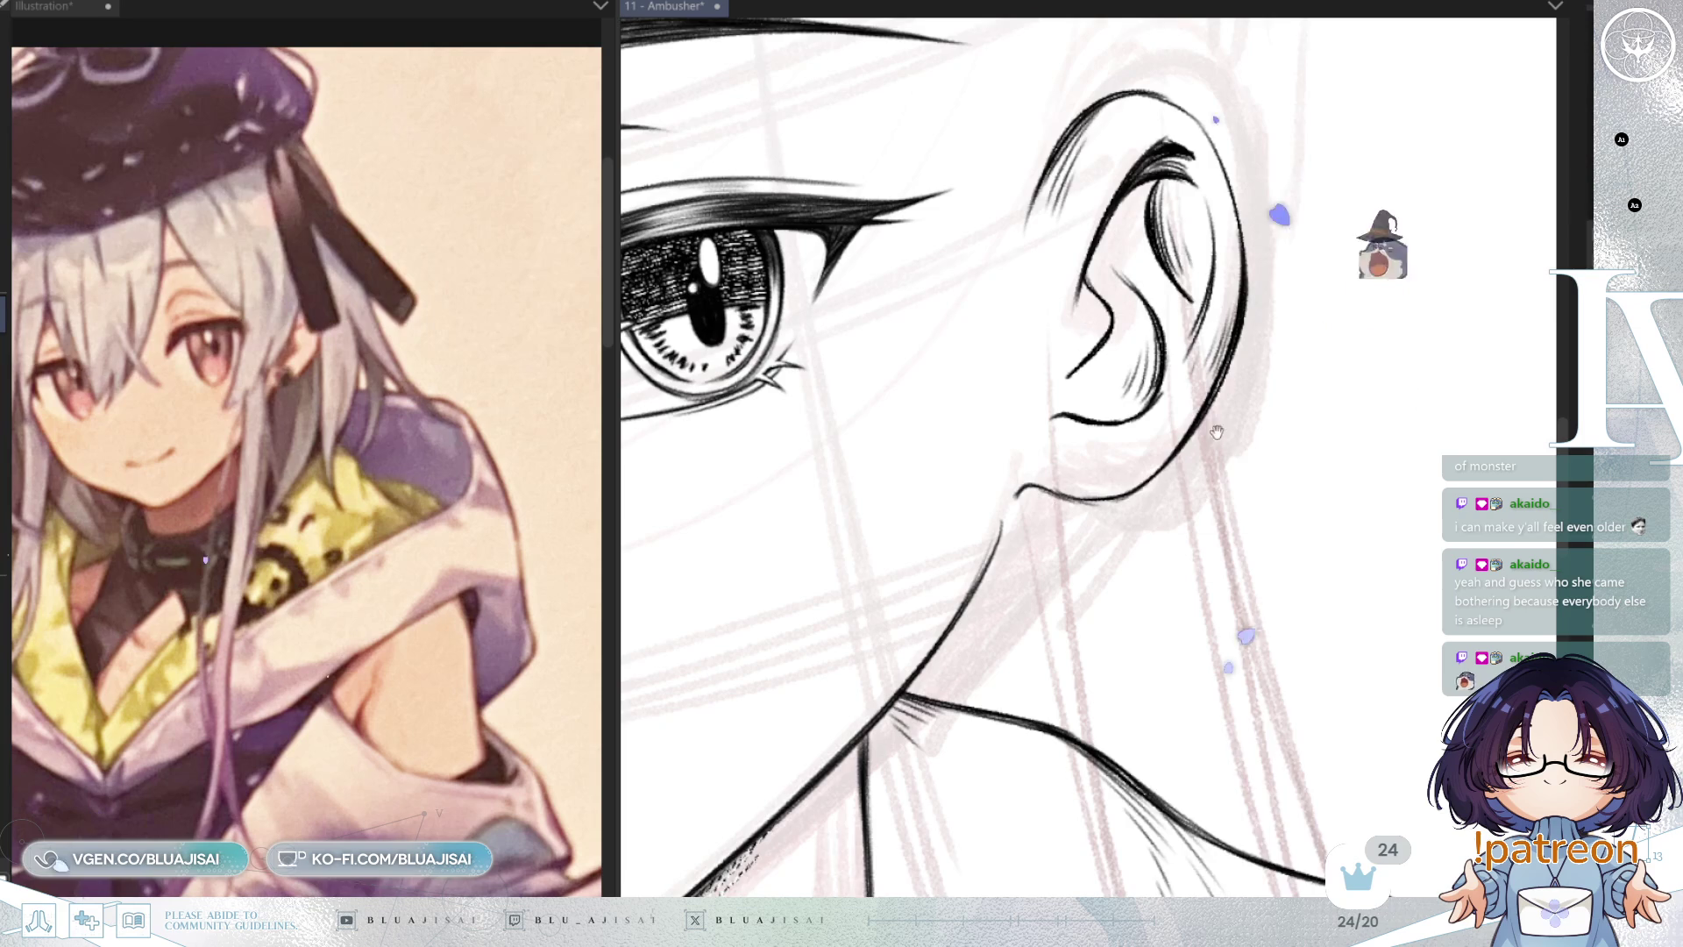
Step: Frame the ear, check it mirrored, and ink a short detail line inside it
left_click_drag(1217, 432, 1227, 406)
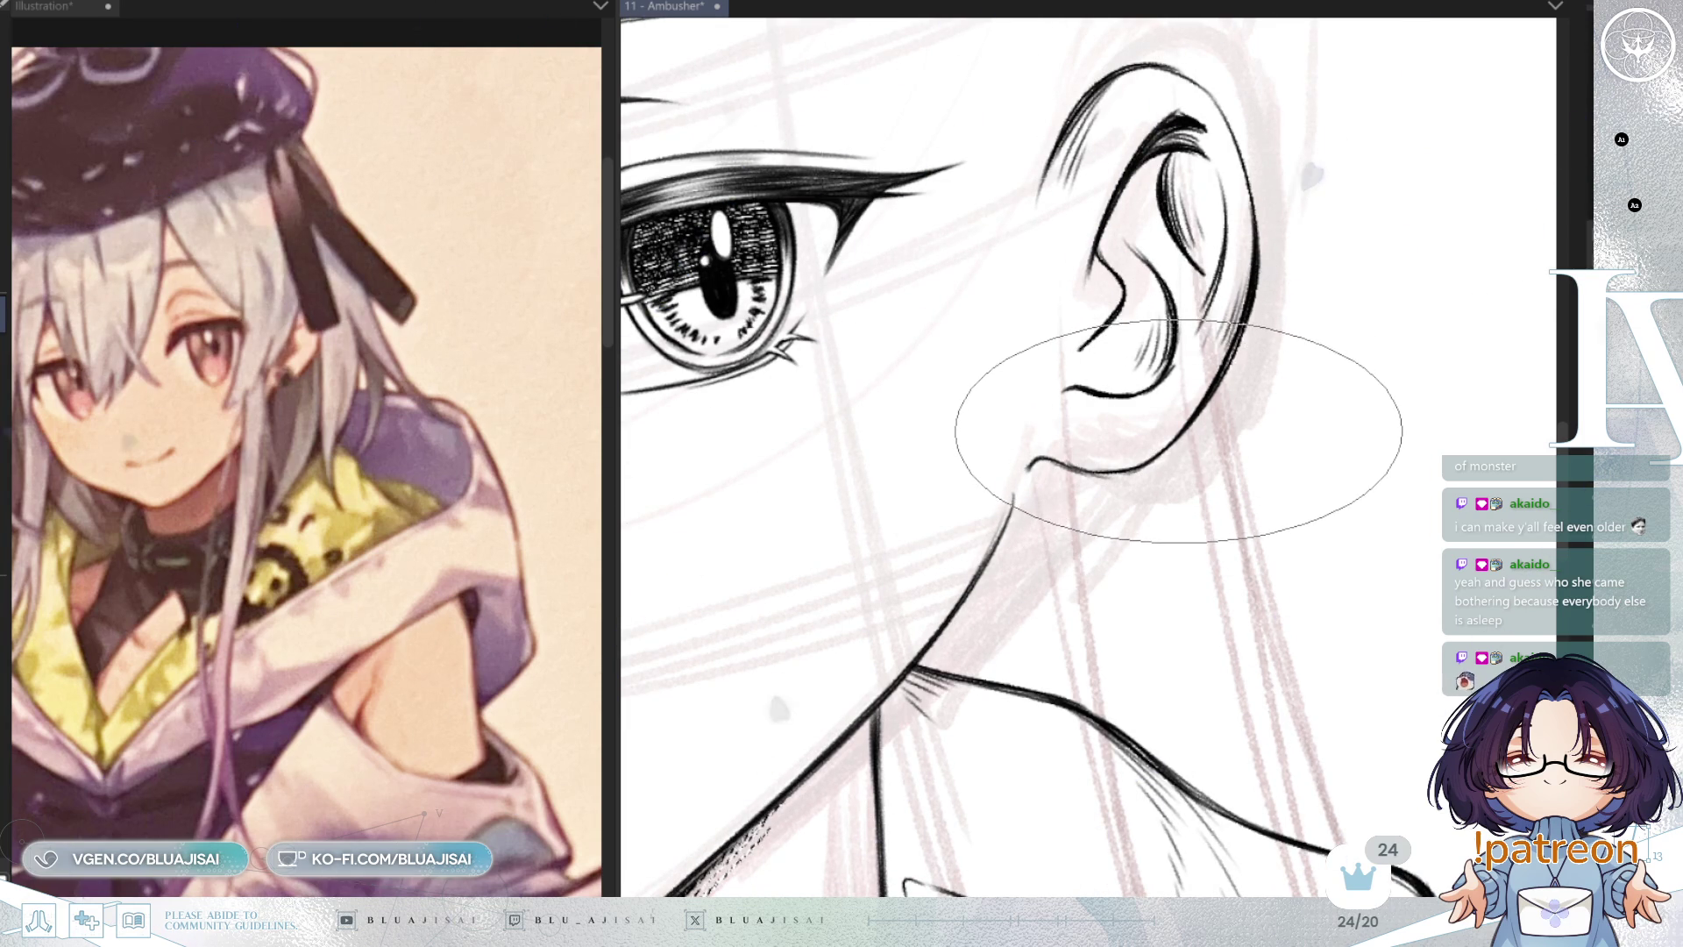
key("h")
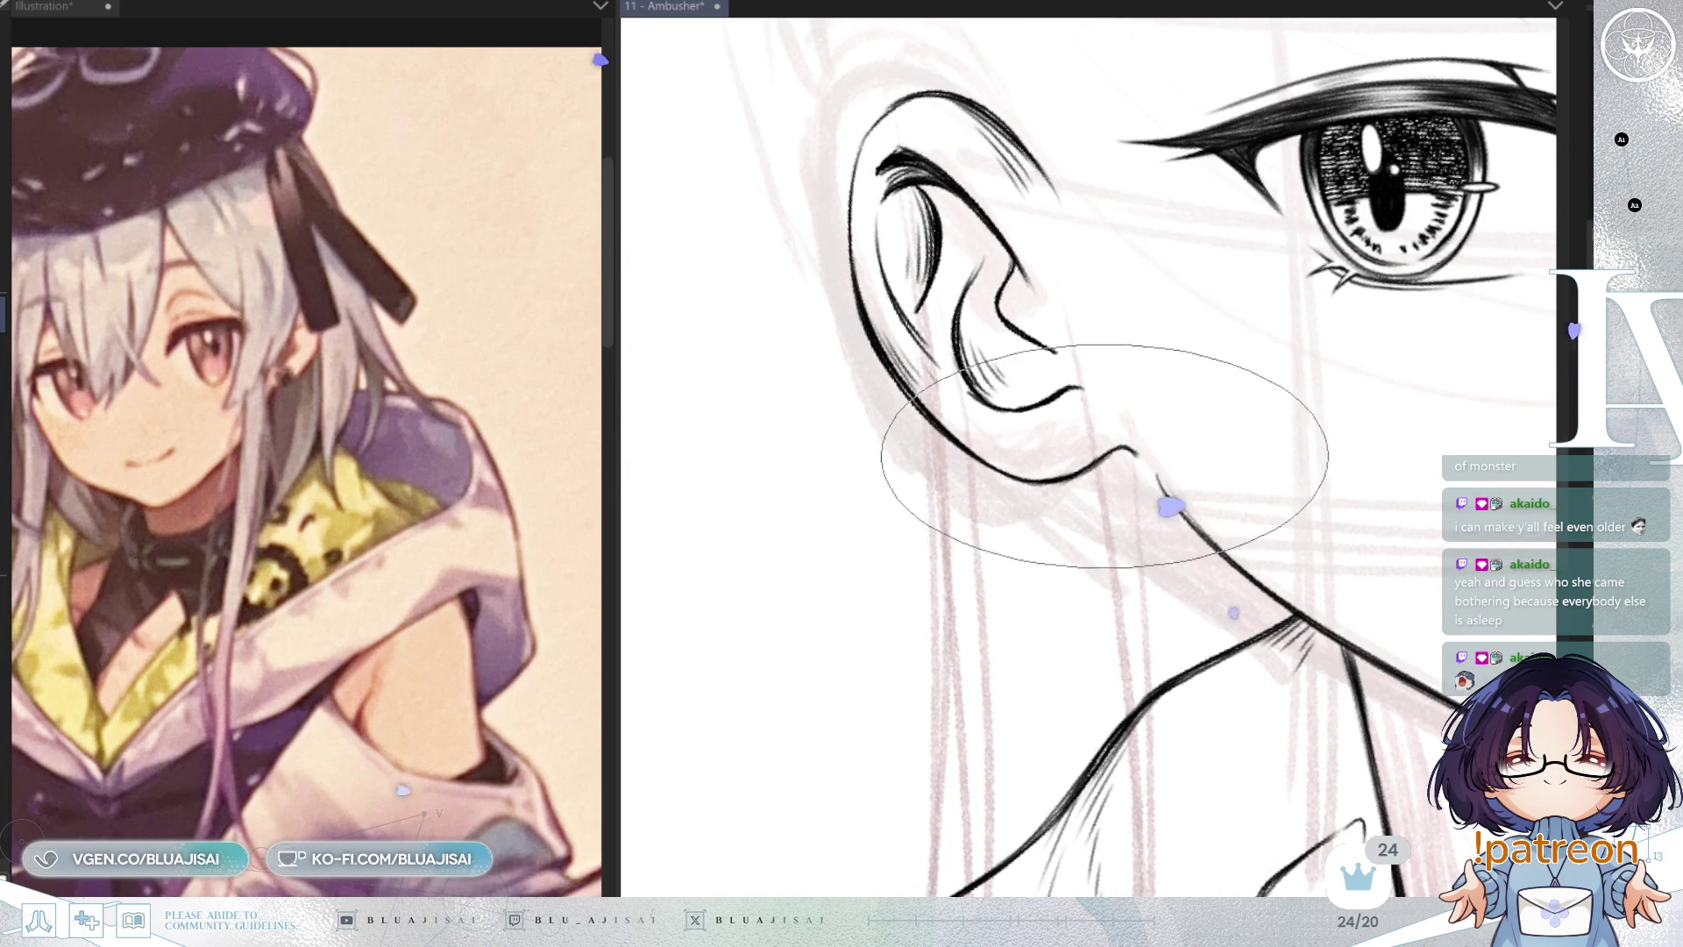
key("h")
left_click_drag(1118, 500, 1180, 429)
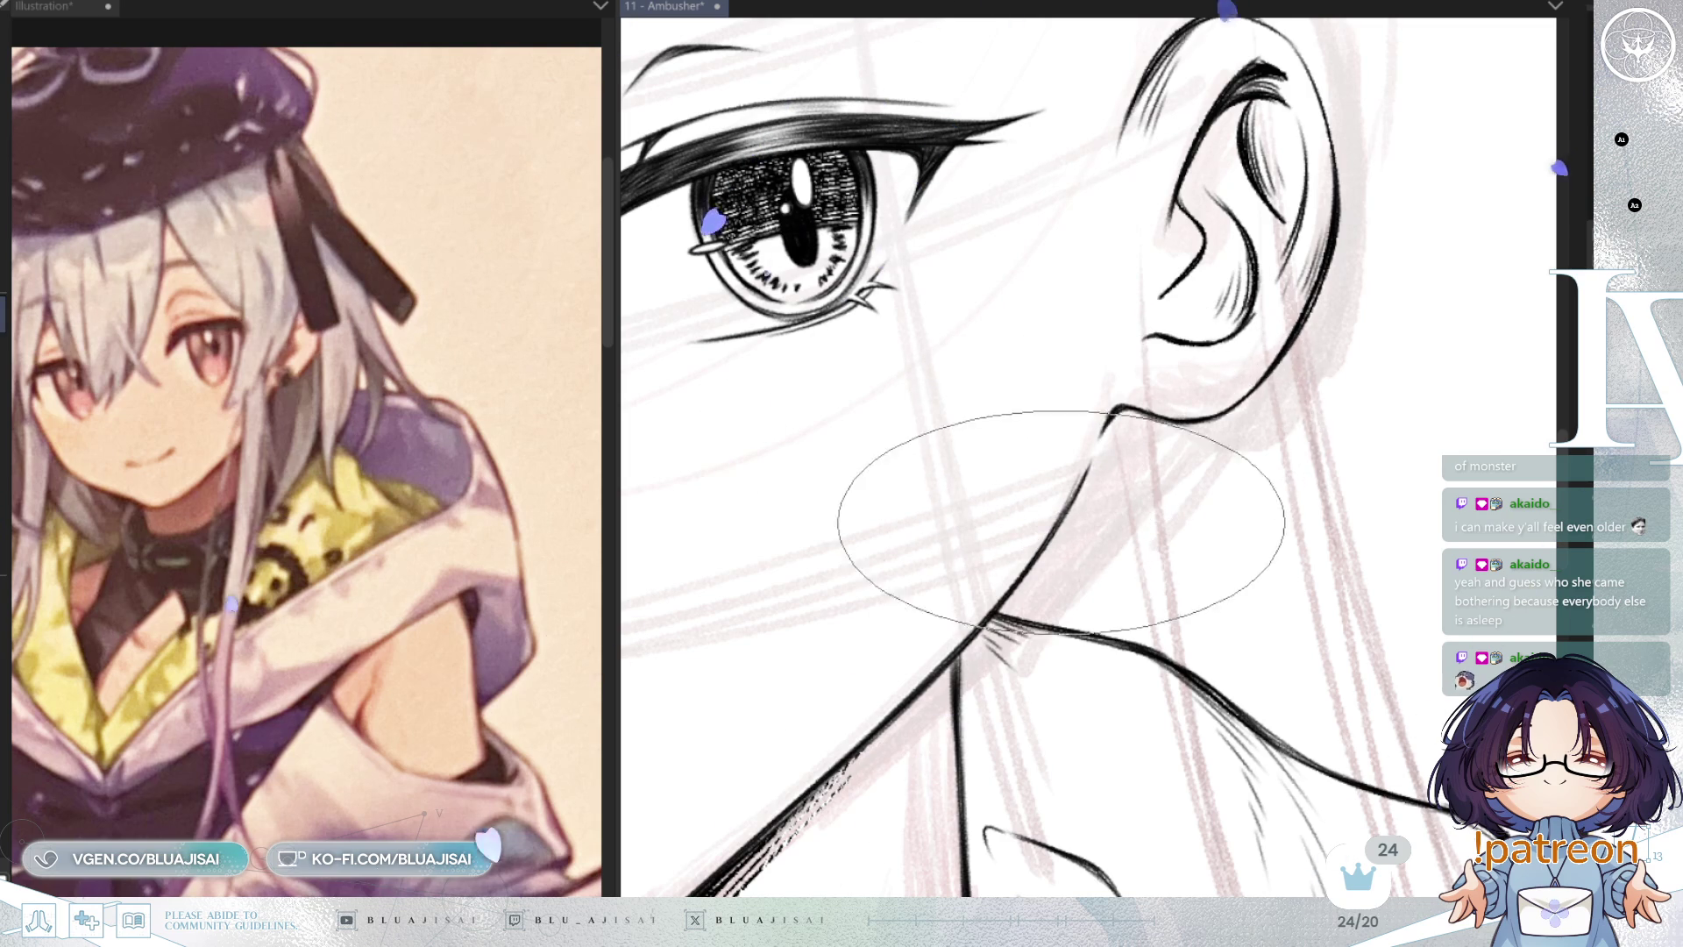
left_click_drag(1270, 376, 1265, 392)
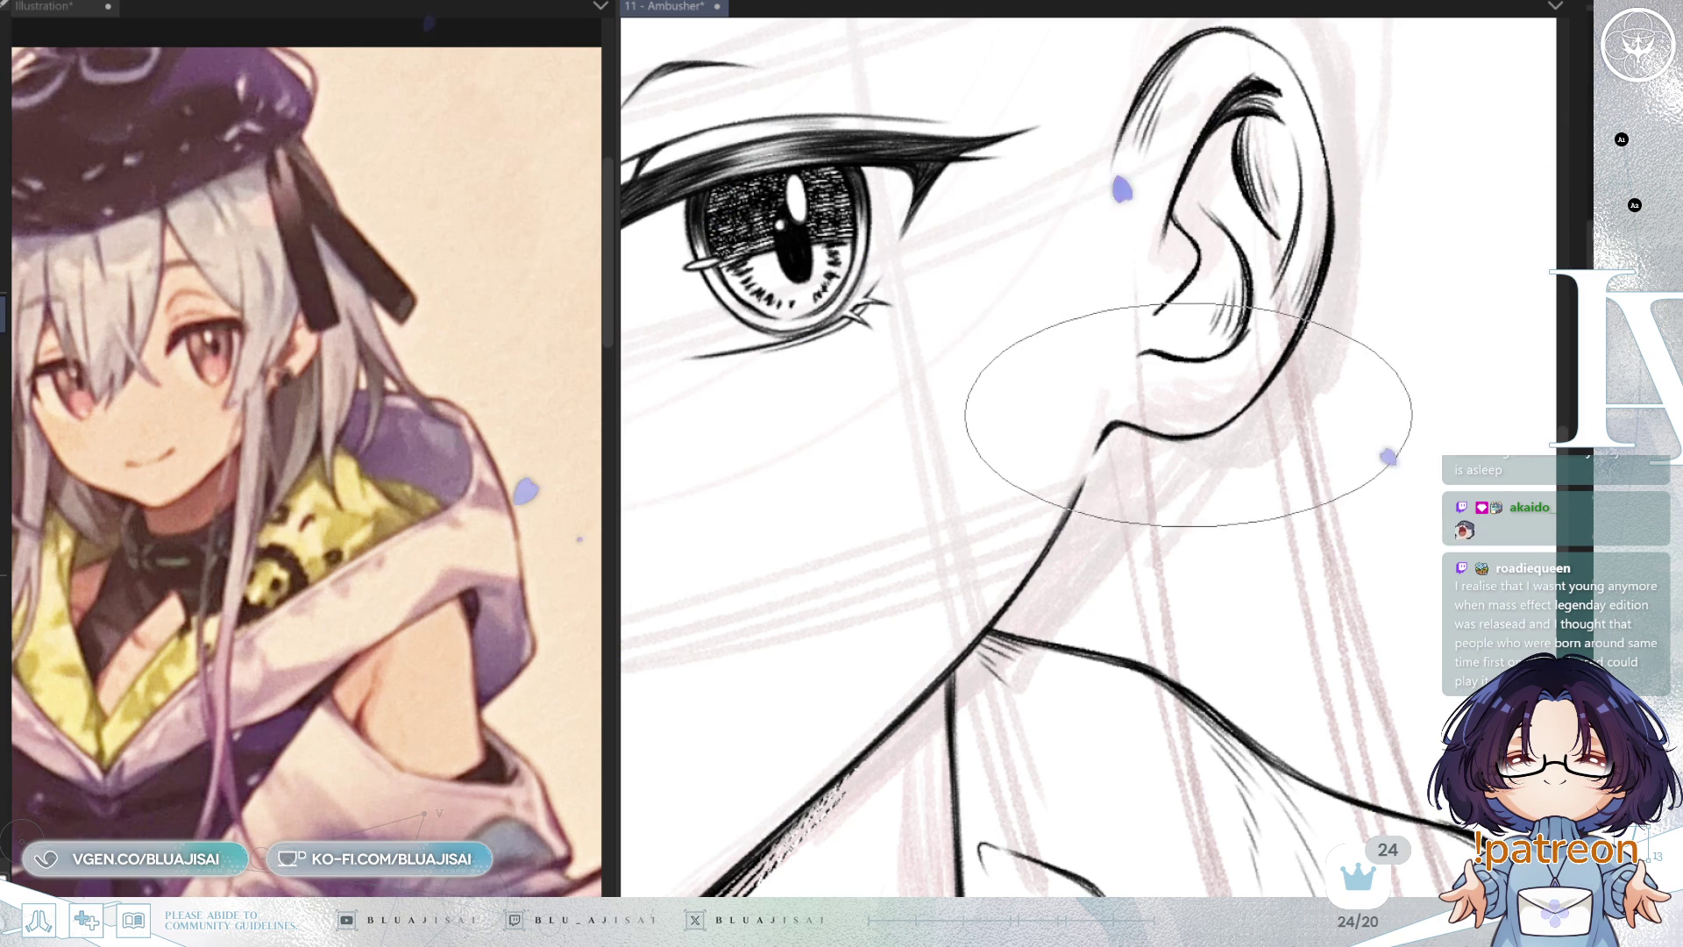
left_click_drag(1185, 393, 1229, 380)
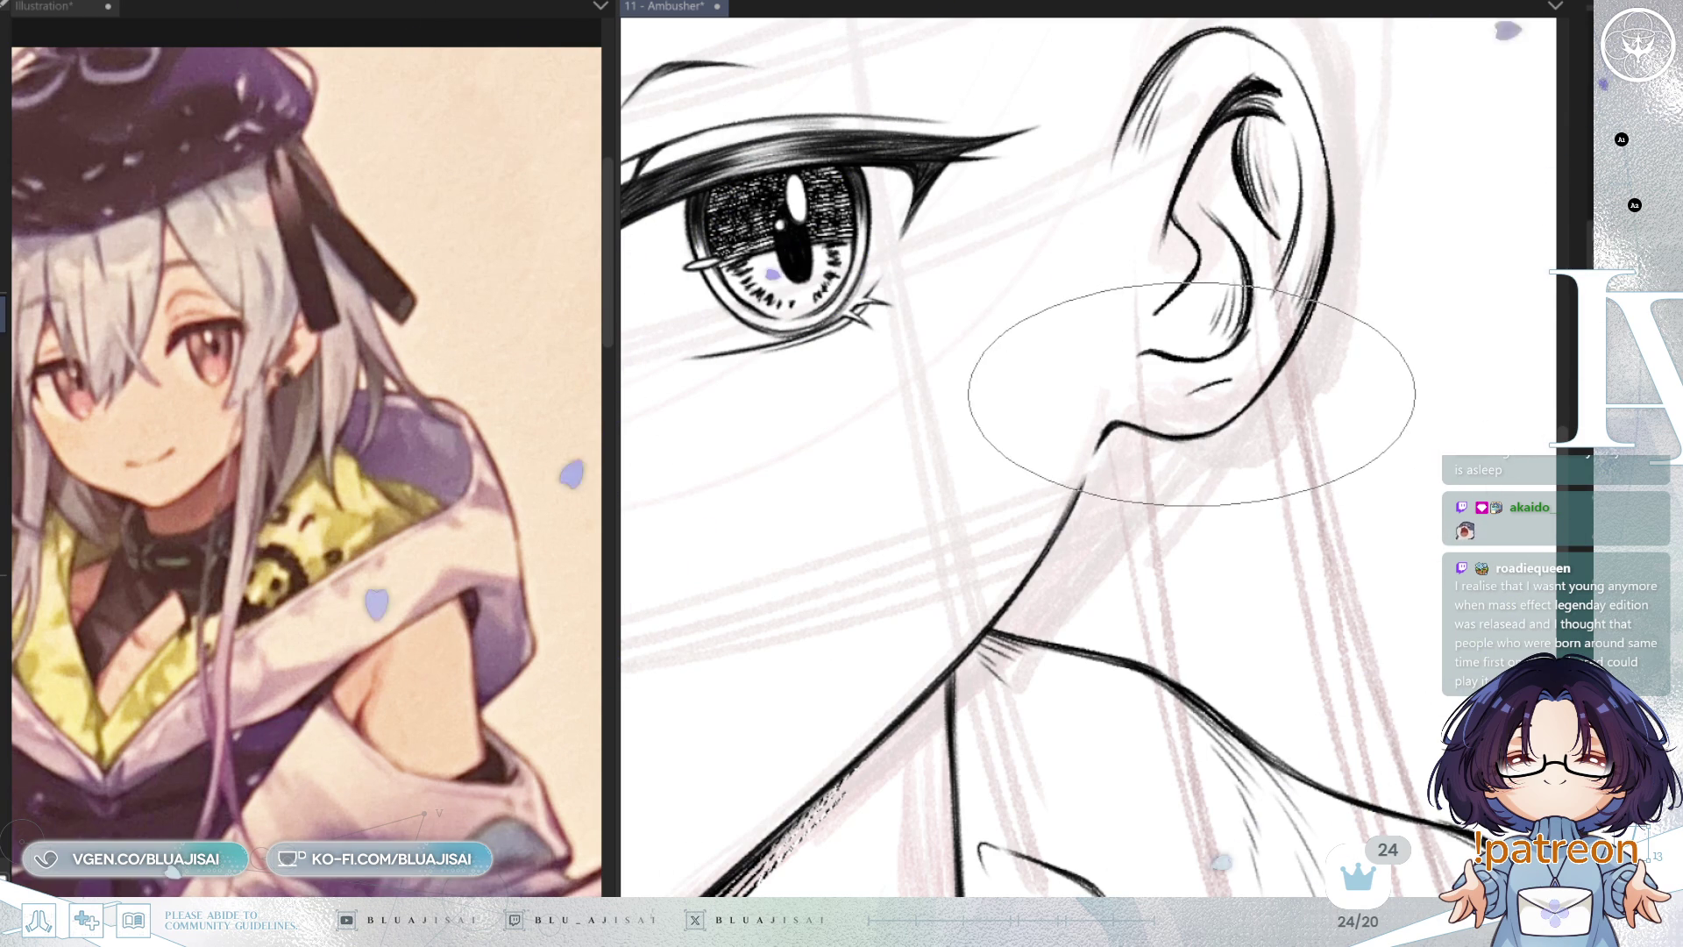
Step: Draw the earring strokes at the earlobe, undoing and redrawing its left side
key("h")
mouse_move(939, 386)
left_mouse_down()
mouse_move(932, 425)
mouse_move(963, 460)
left_mouse_up()
key("ctrl+z")
key("ctrl+z")
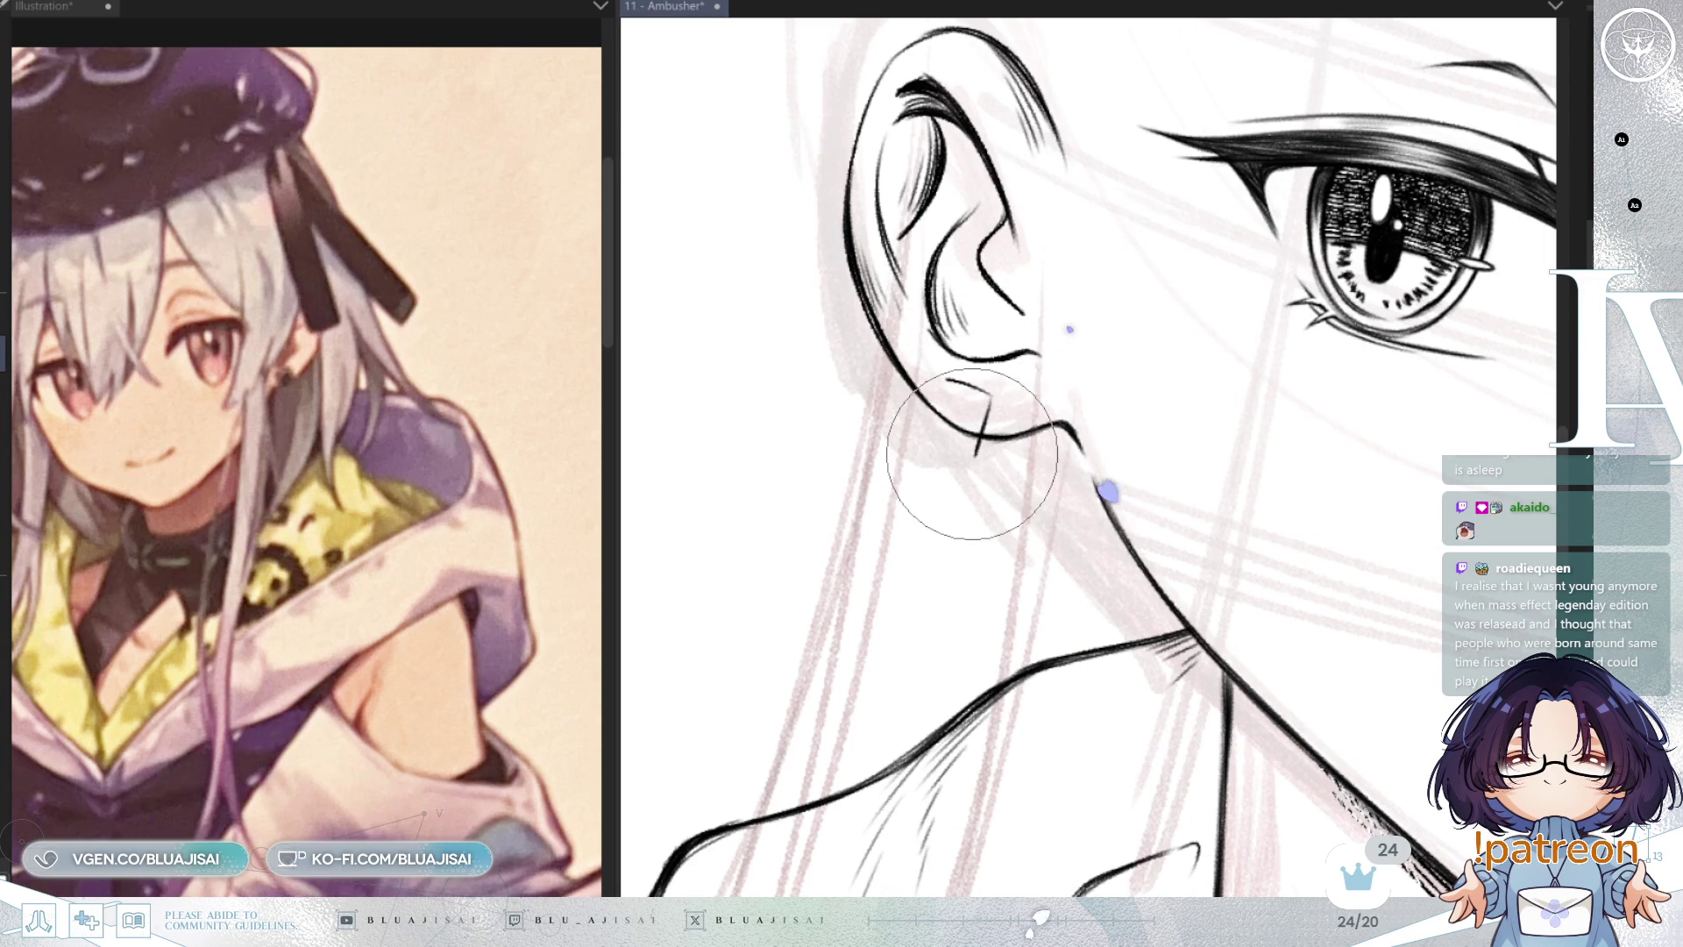
mouse_move(935, 388)
left_mouse_down()
mouse_move(931, 440)
mouse_move(971, 457)
left_mouse_up()
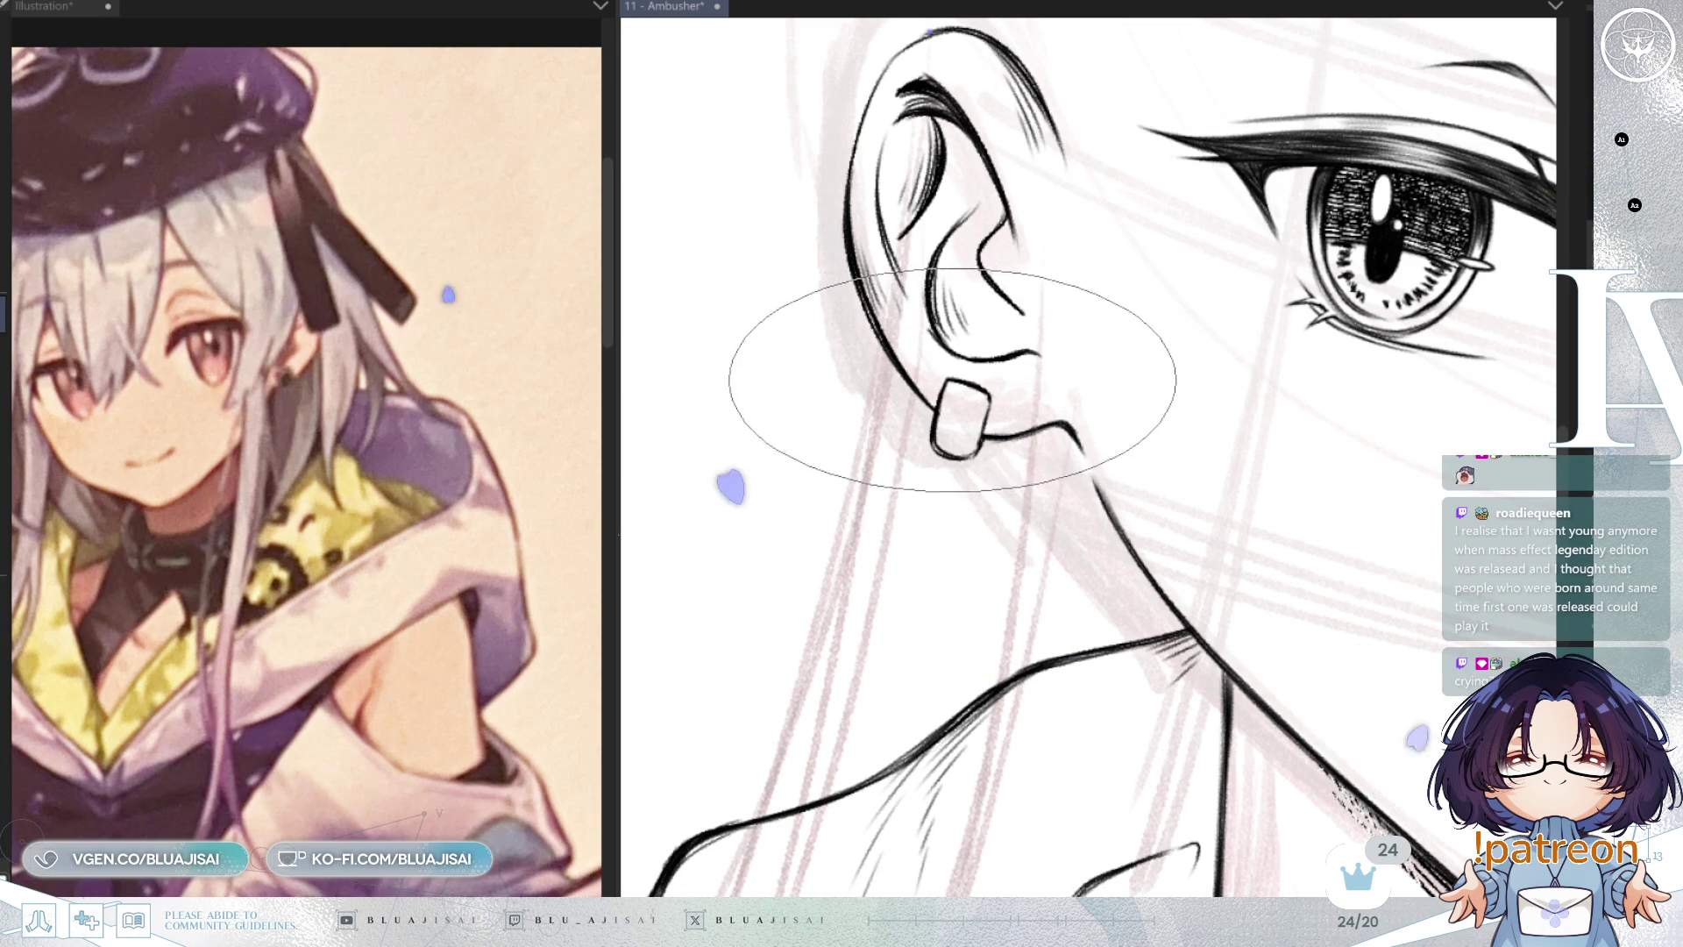
Step: Mirror and rotate the view to check the square earring, then pan to show the face
key("h")
scroll(1184, 311, "down", 1)
scroll(1262, 351, "up", 3)
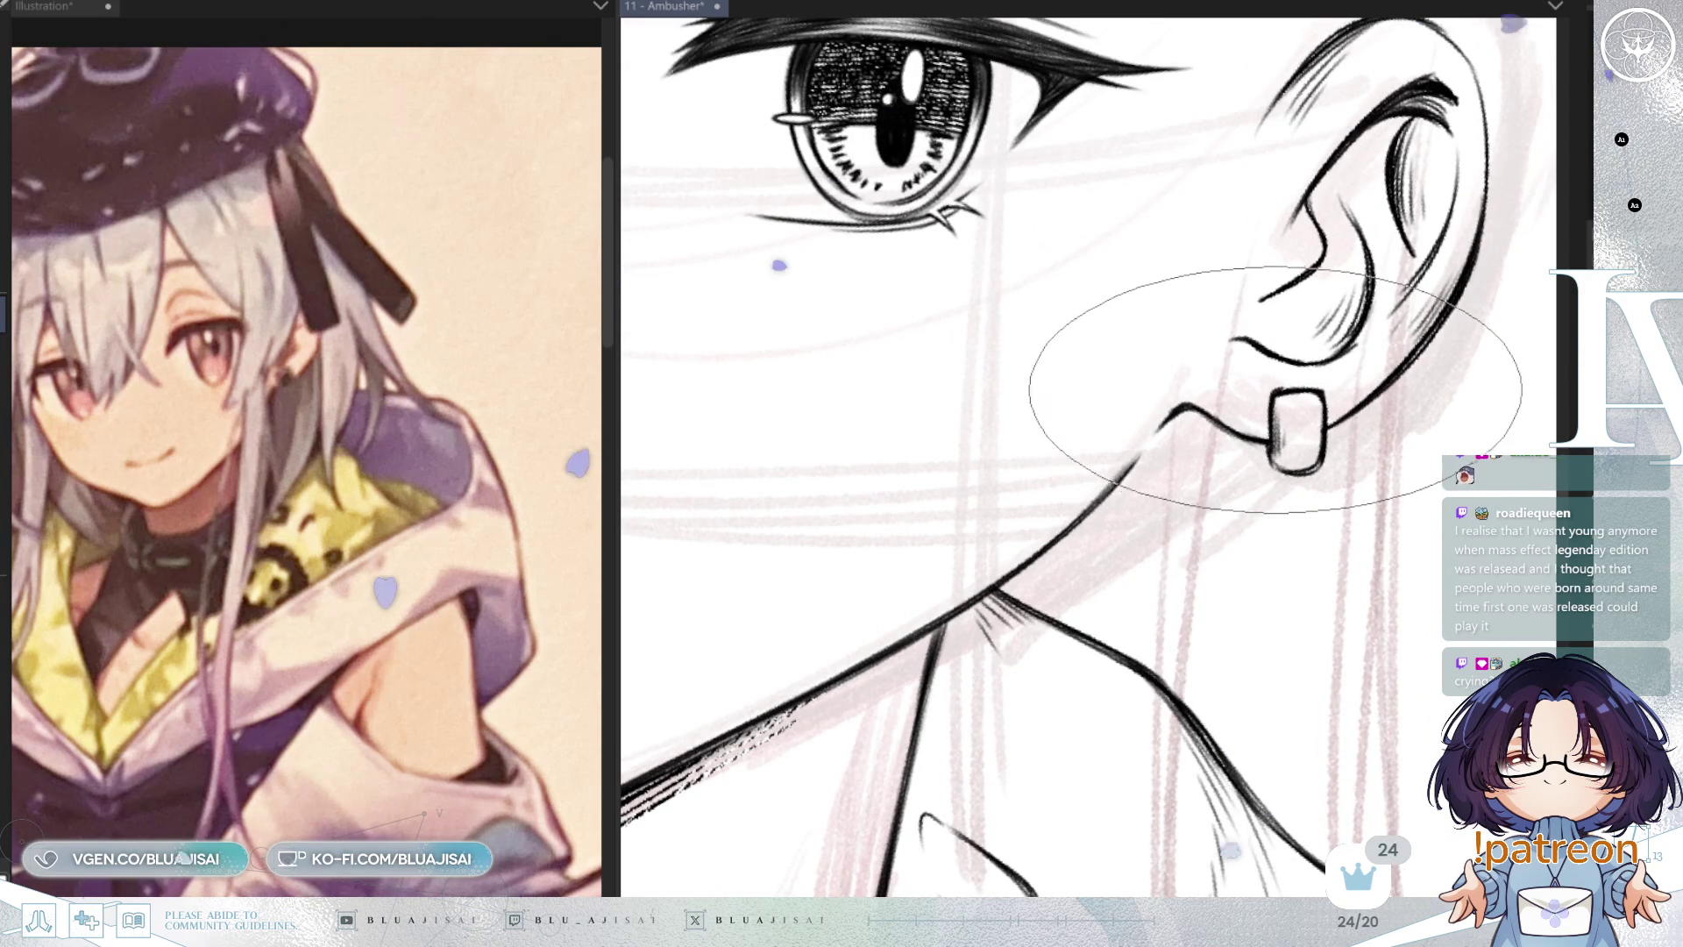
key("minus")
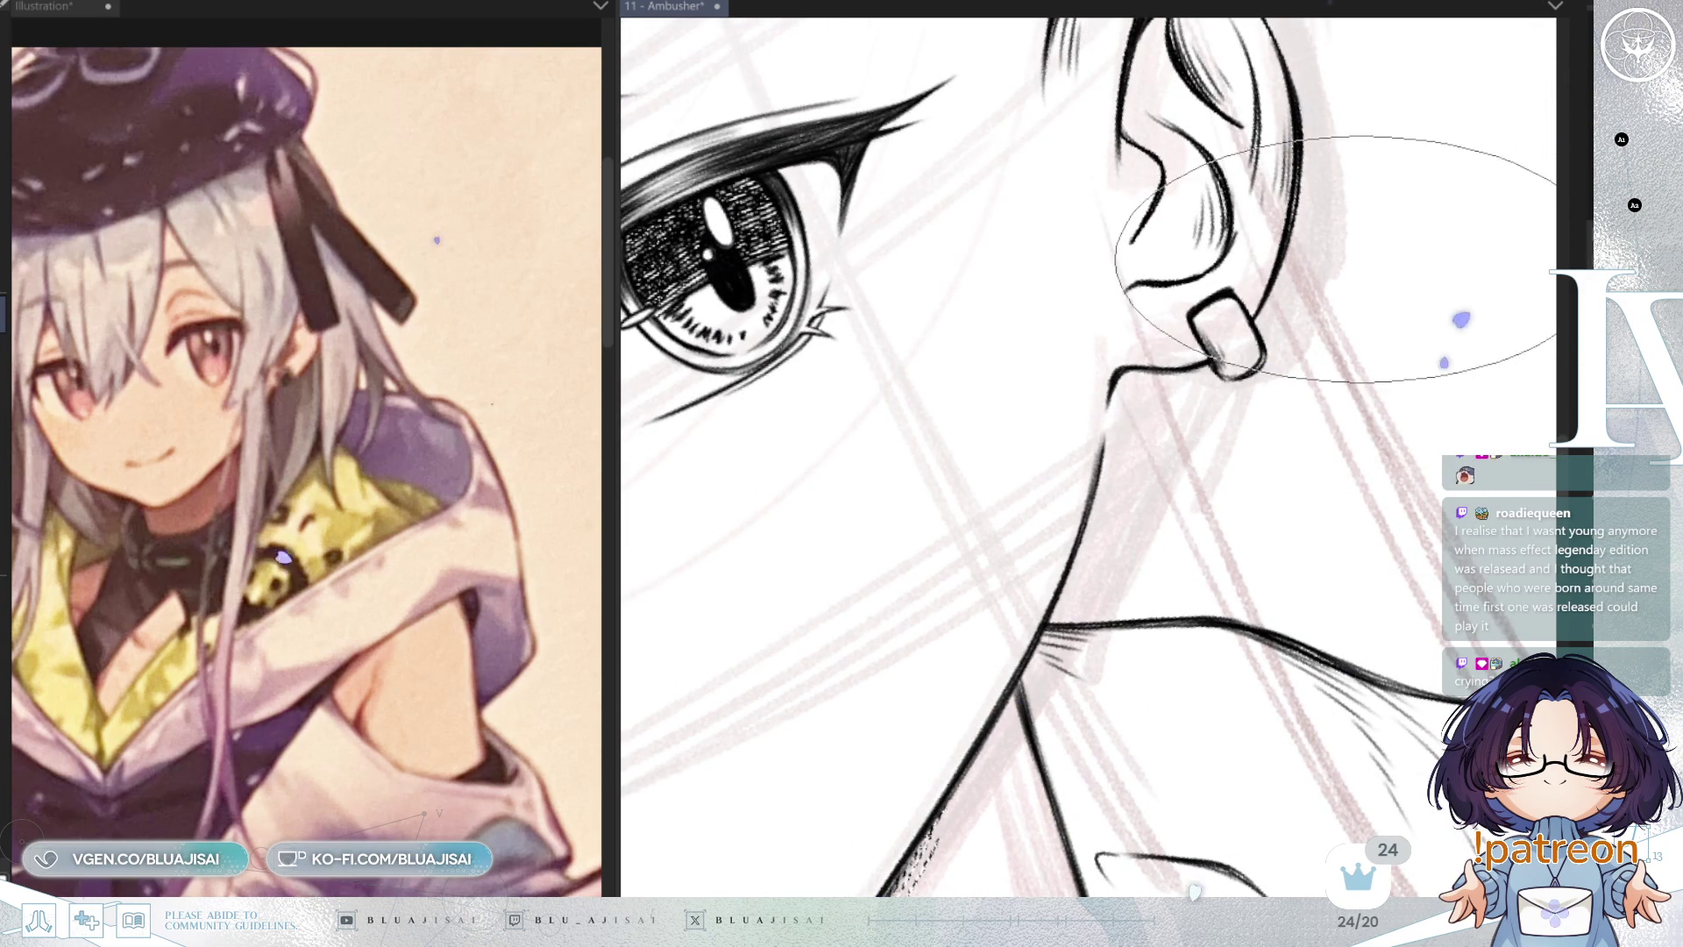
scroll(1394, 237, "down", 5)
key("asciicircum")
left_click_drag(1391, 505, 1270, 482)
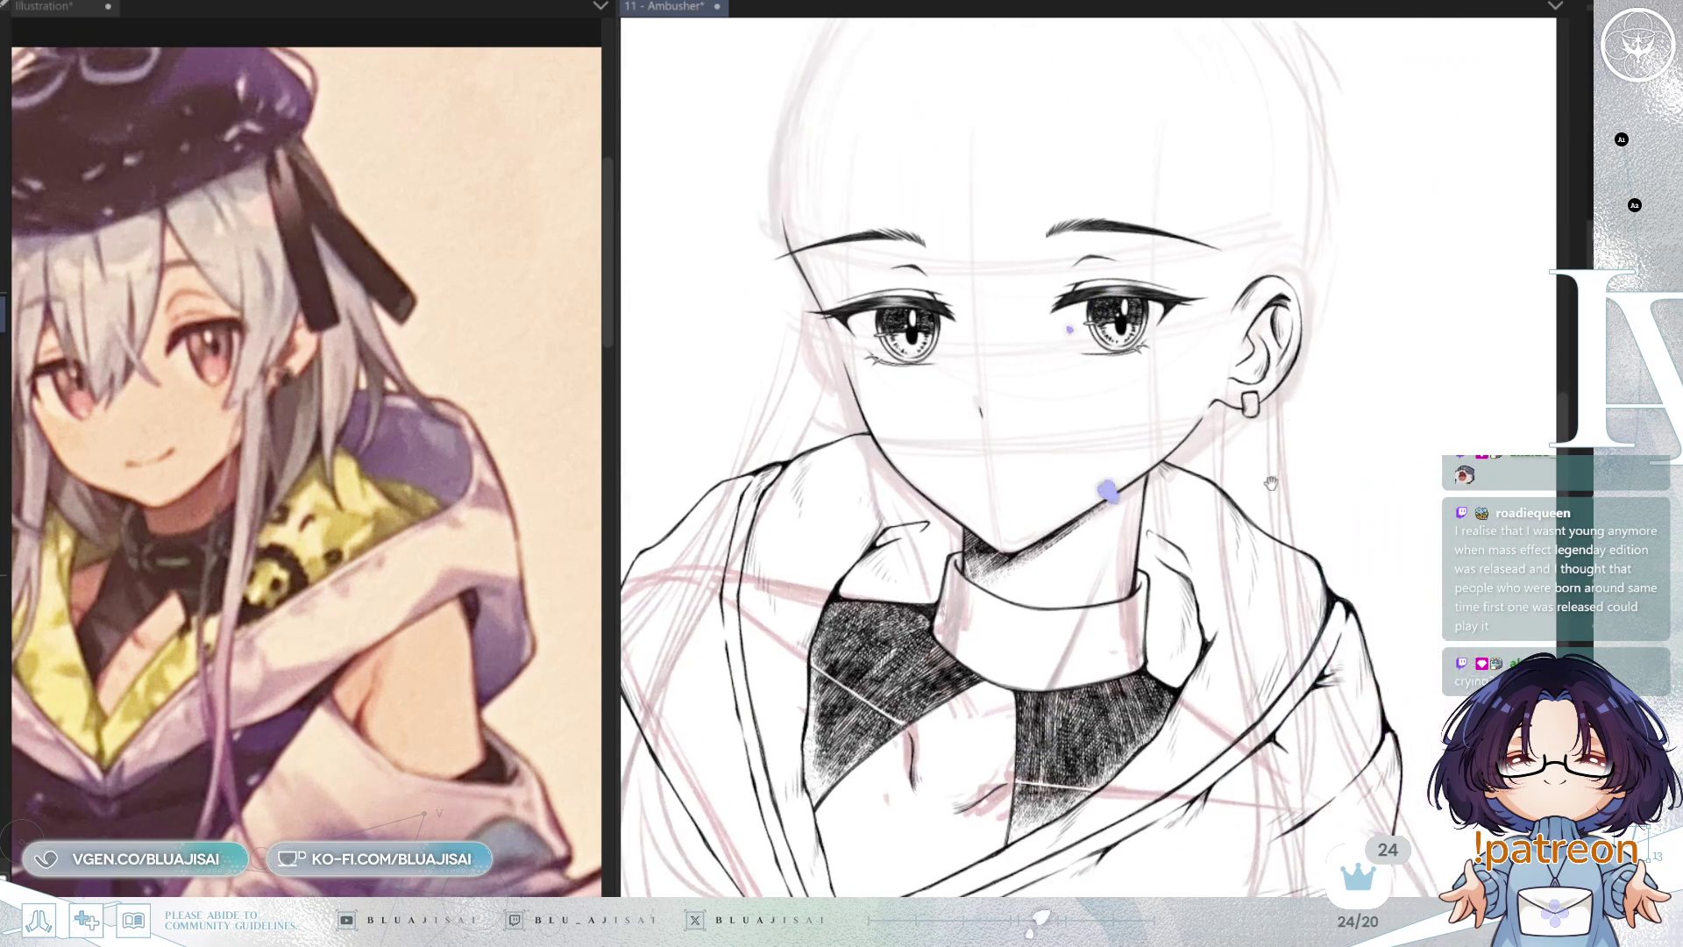
Step: Flip the view, toggle the hair lineart on and off, tilt the face, and save
key("h")
key("h")
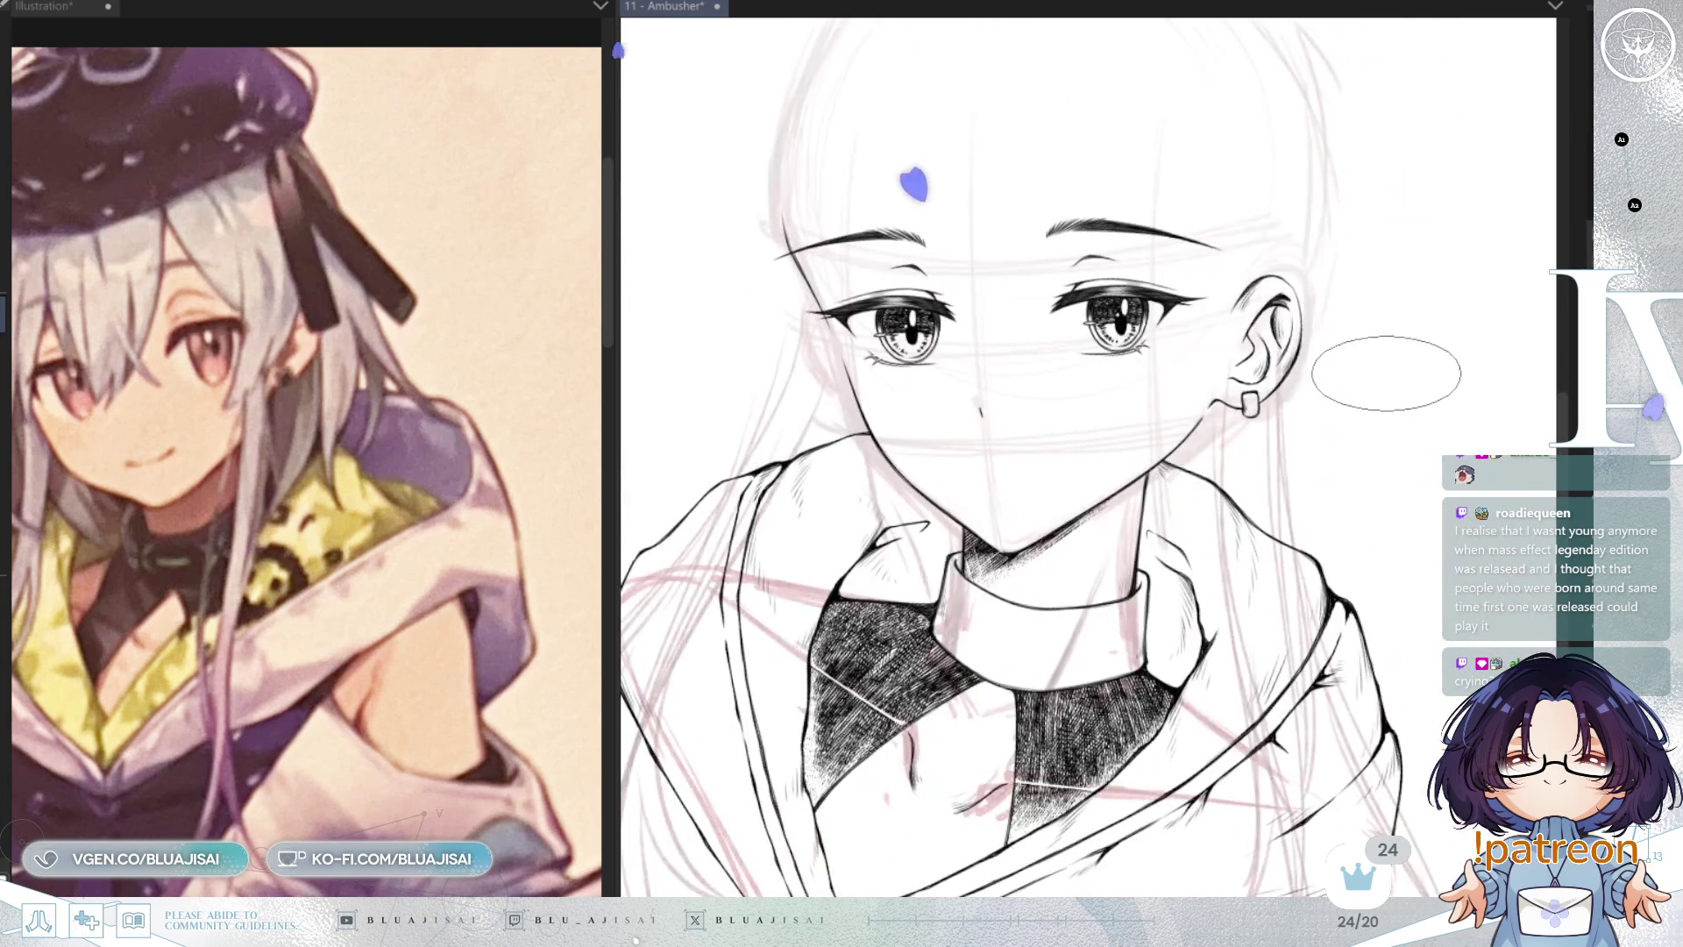
key("h")
key("ctrl+equal")
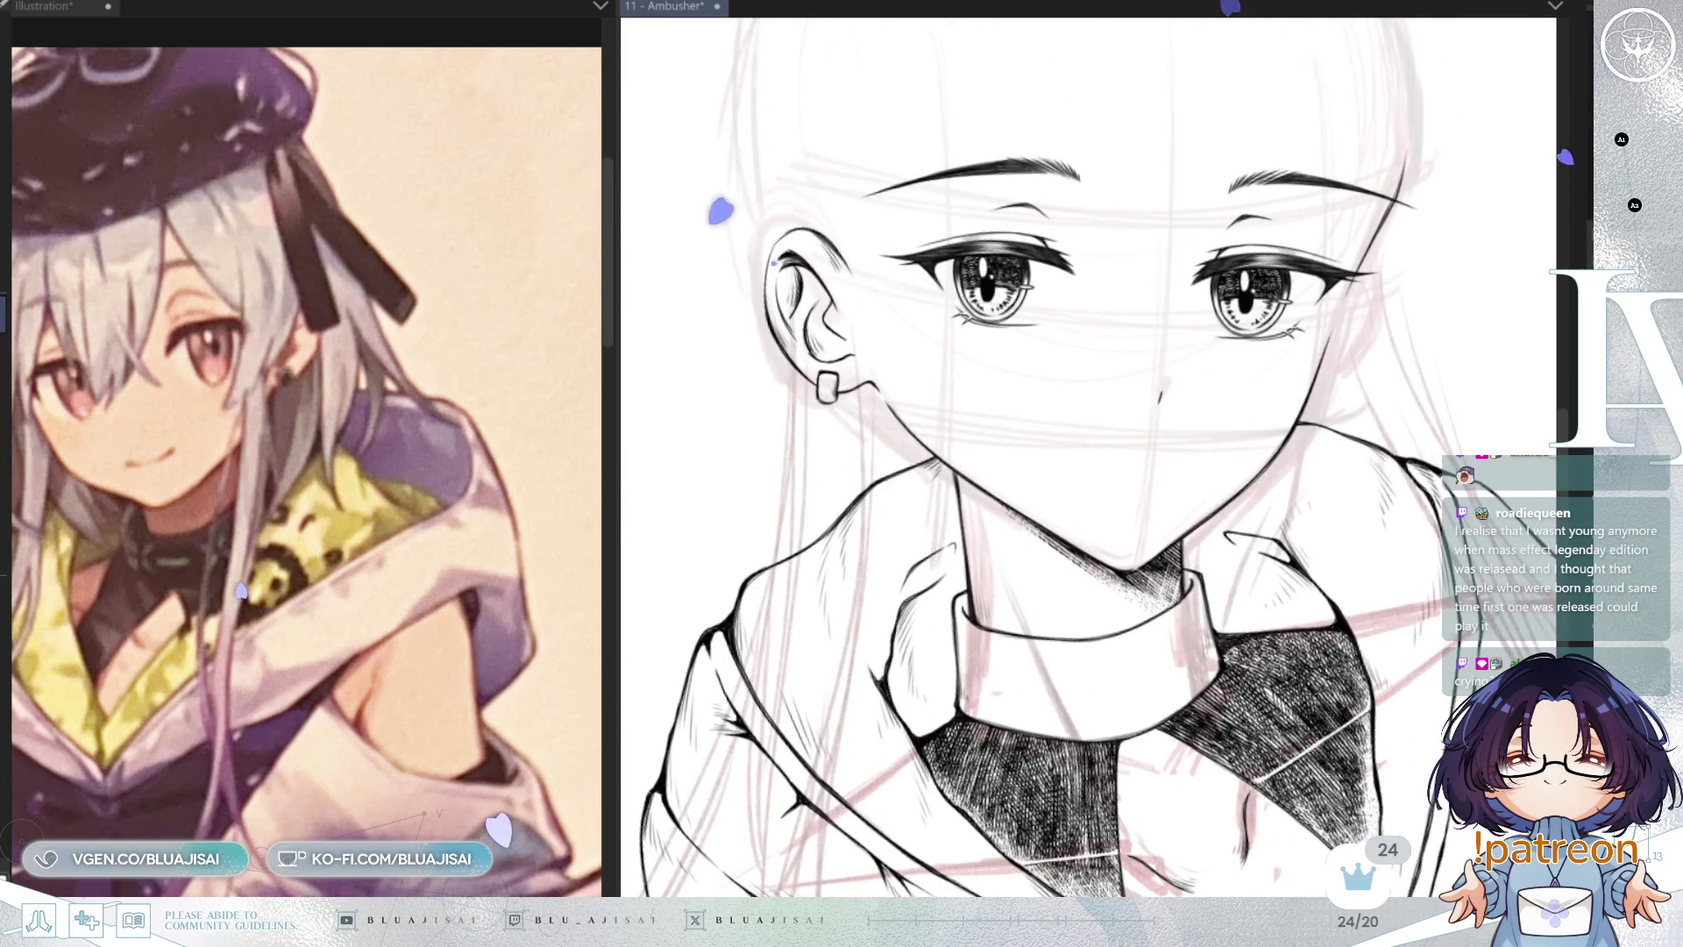
key("ctrl+z")
key("ctrl+y")
key("ctrl+equal")
key("ctrl+equal")
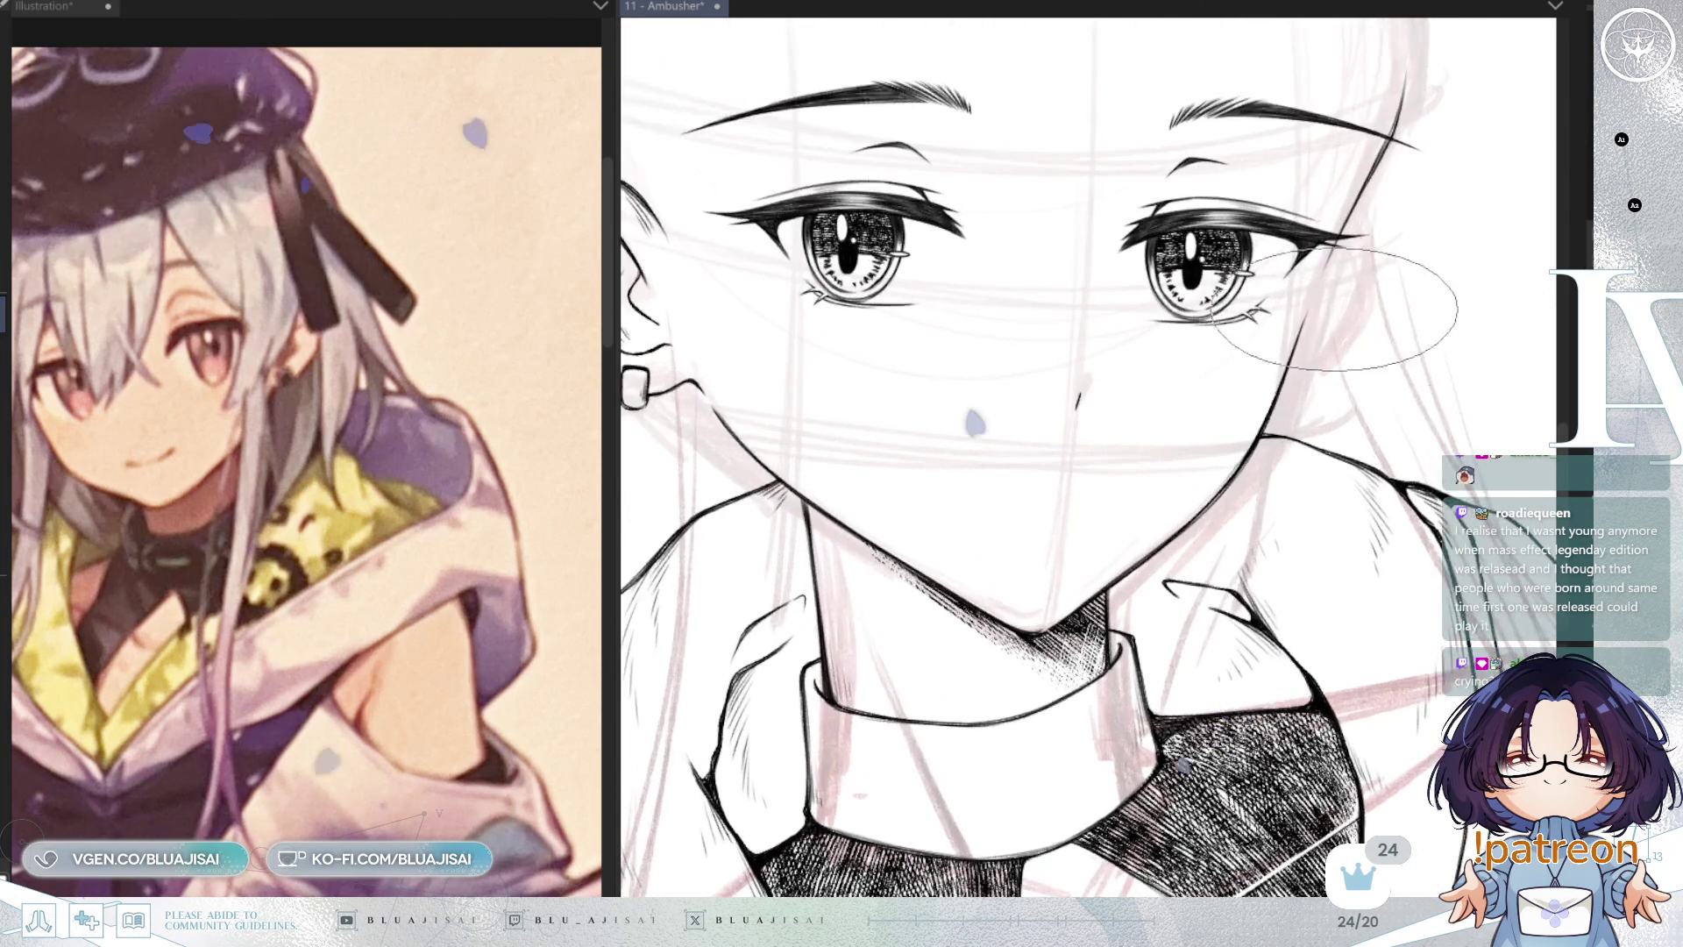
left_click_drag(1350, 289, 903, 381)
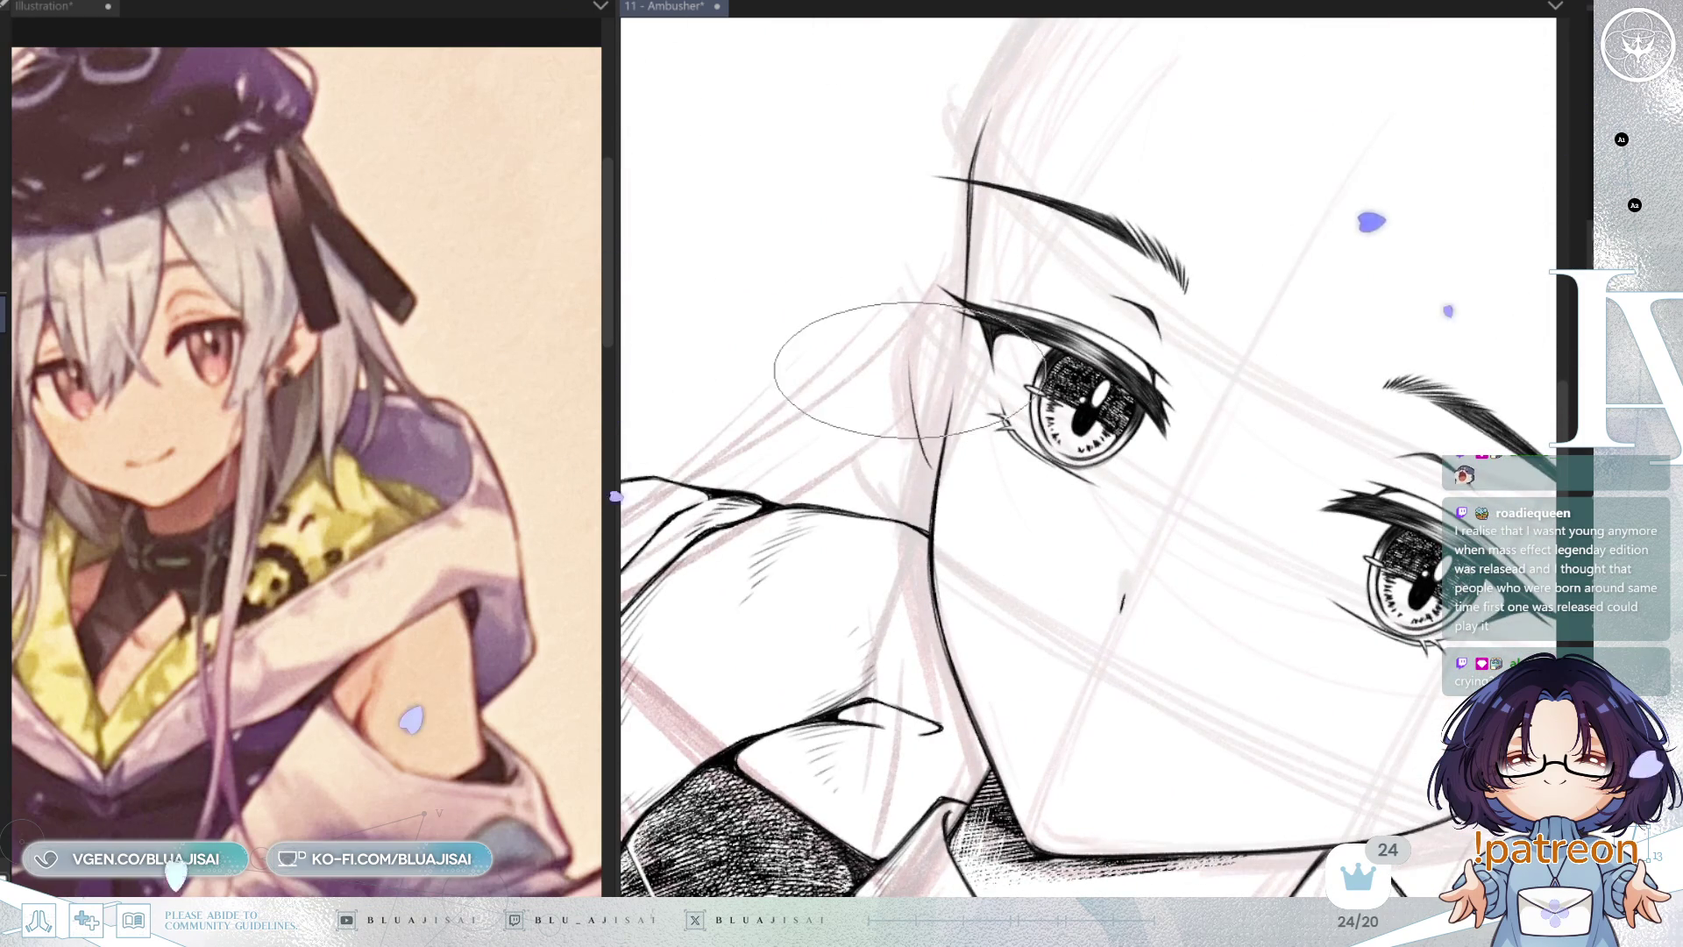
scroll(915, 449, "up", 1)
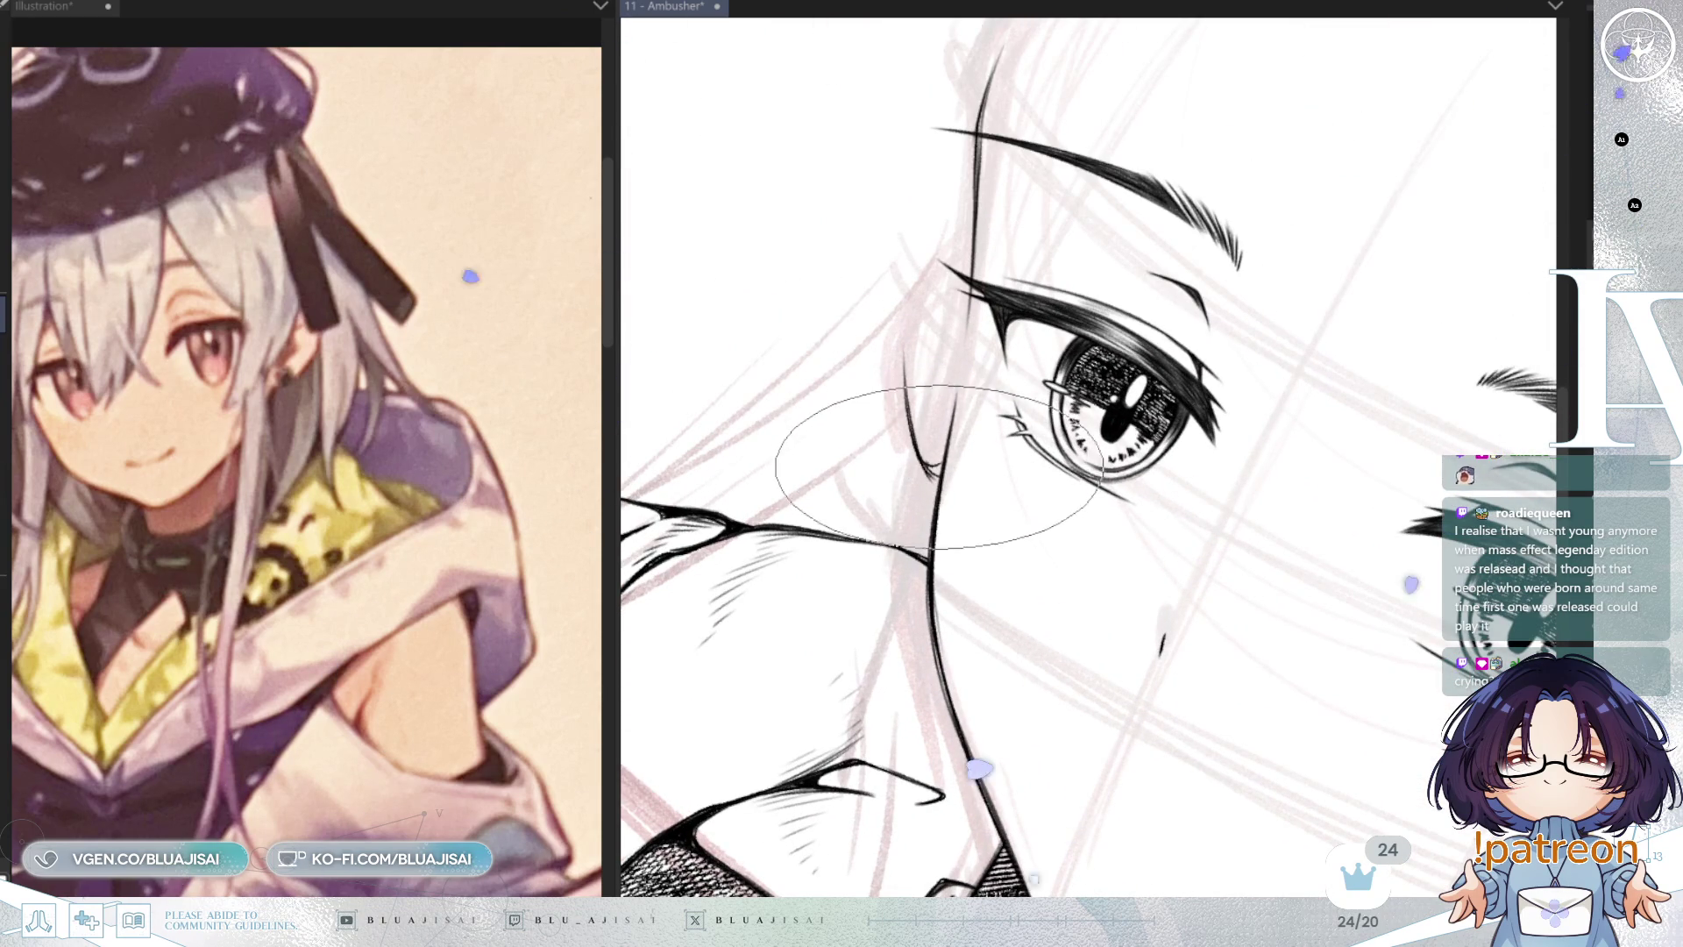
key("F12")
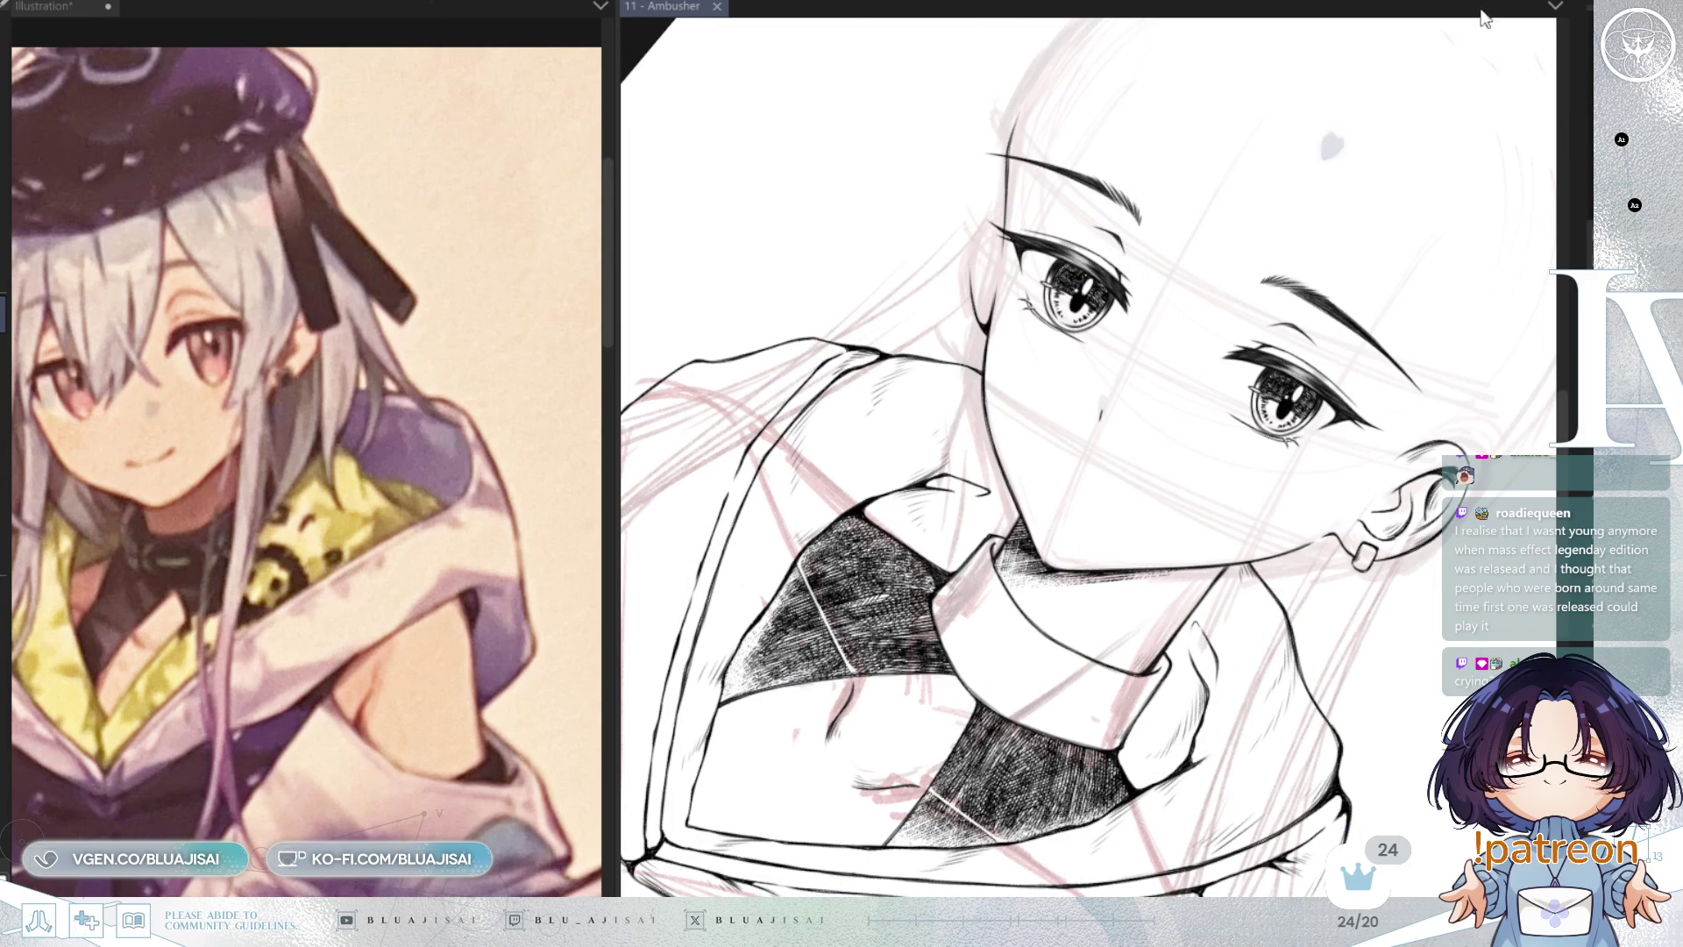
Step: Rotate and zoom onto the nose and ink a short nose stroke
key("minus")
key("minus")
scroll(1070, 488, "up", 2)
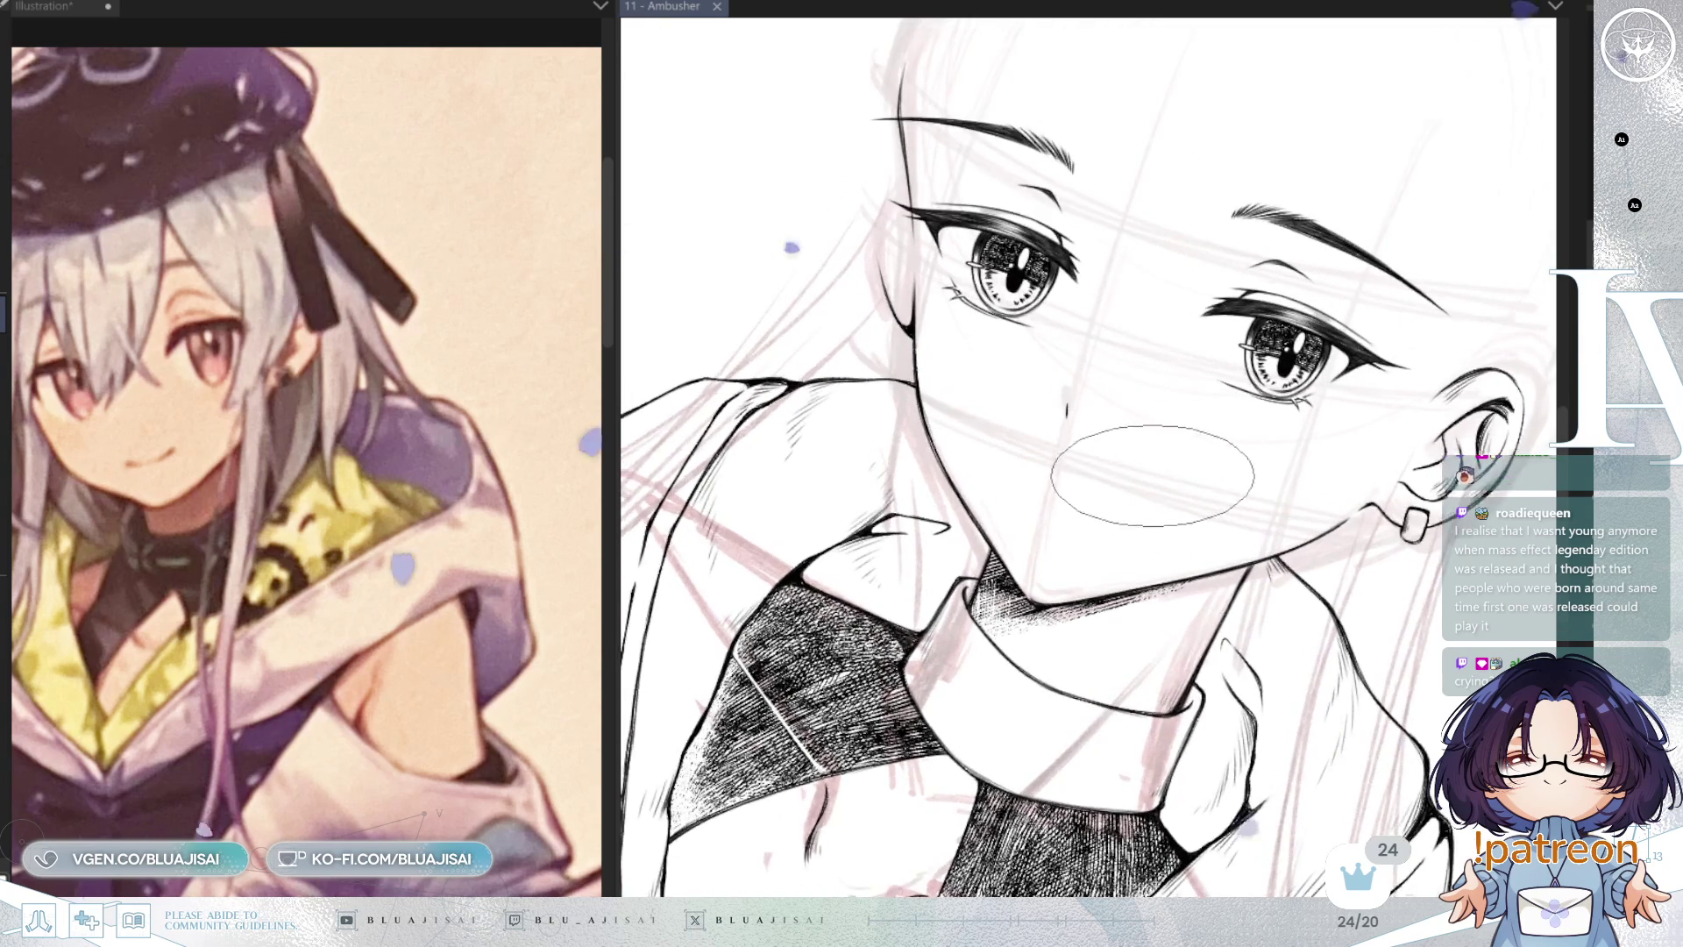
key("minus")
scroll(1106, 514, "up", 2)
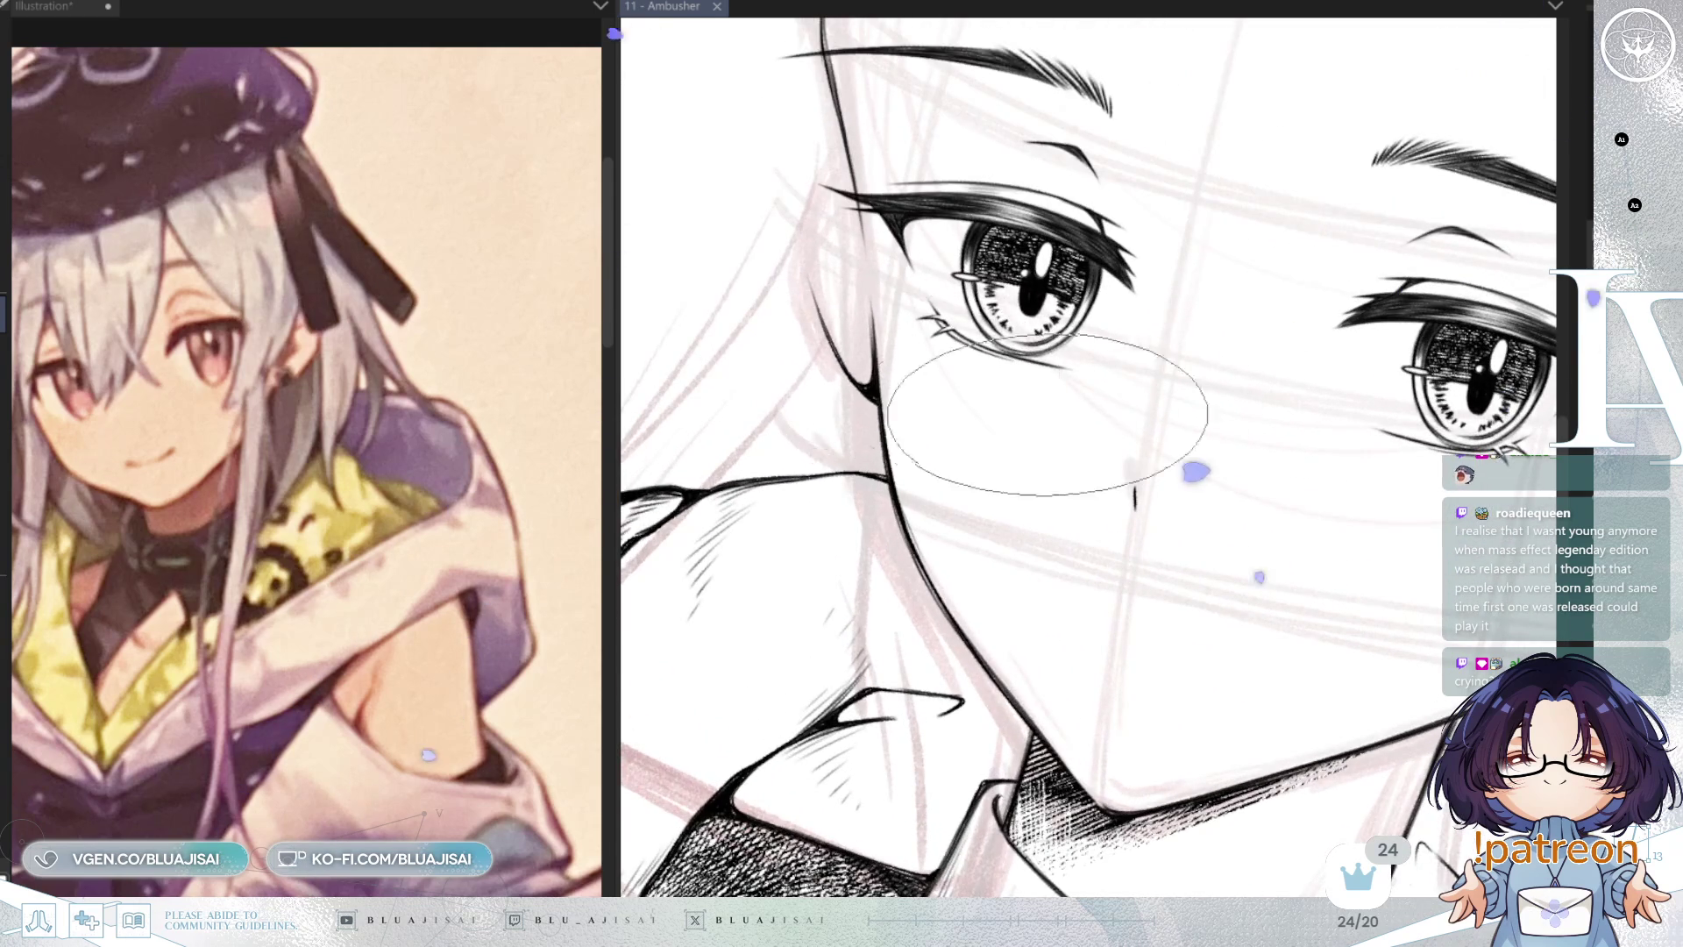
key("minus")
key("equal")
scroll(1200, 421, "up", 2)
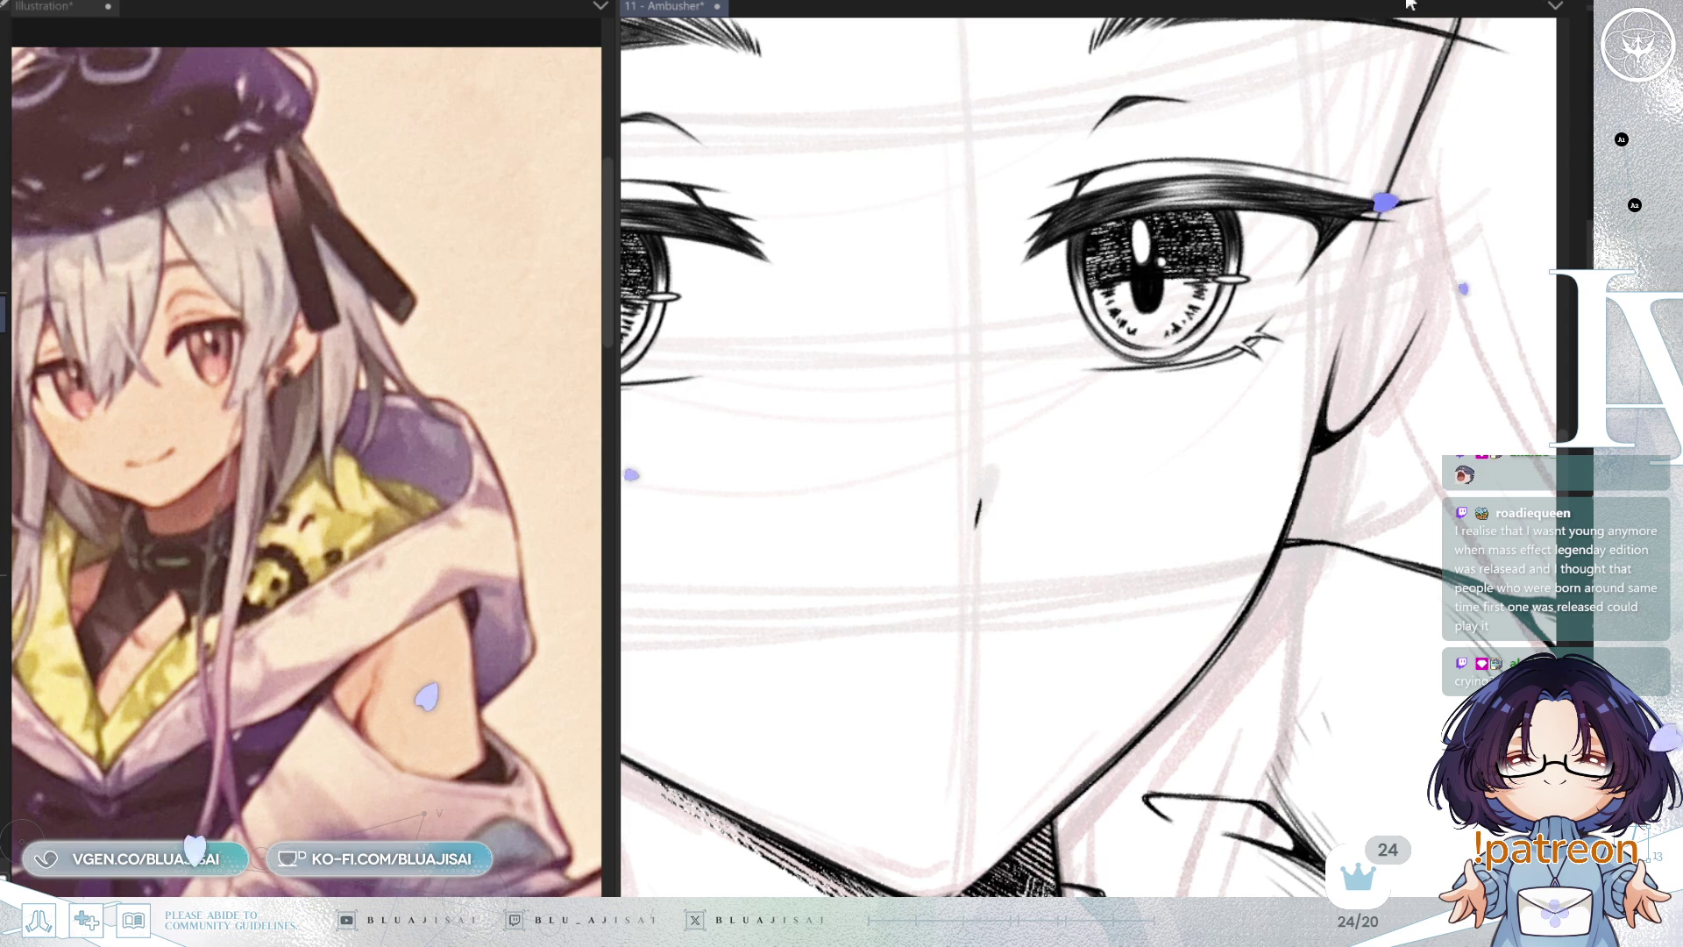
key("ctrl+minus")
key("ctrl+minus")
key("ctrl+minus")
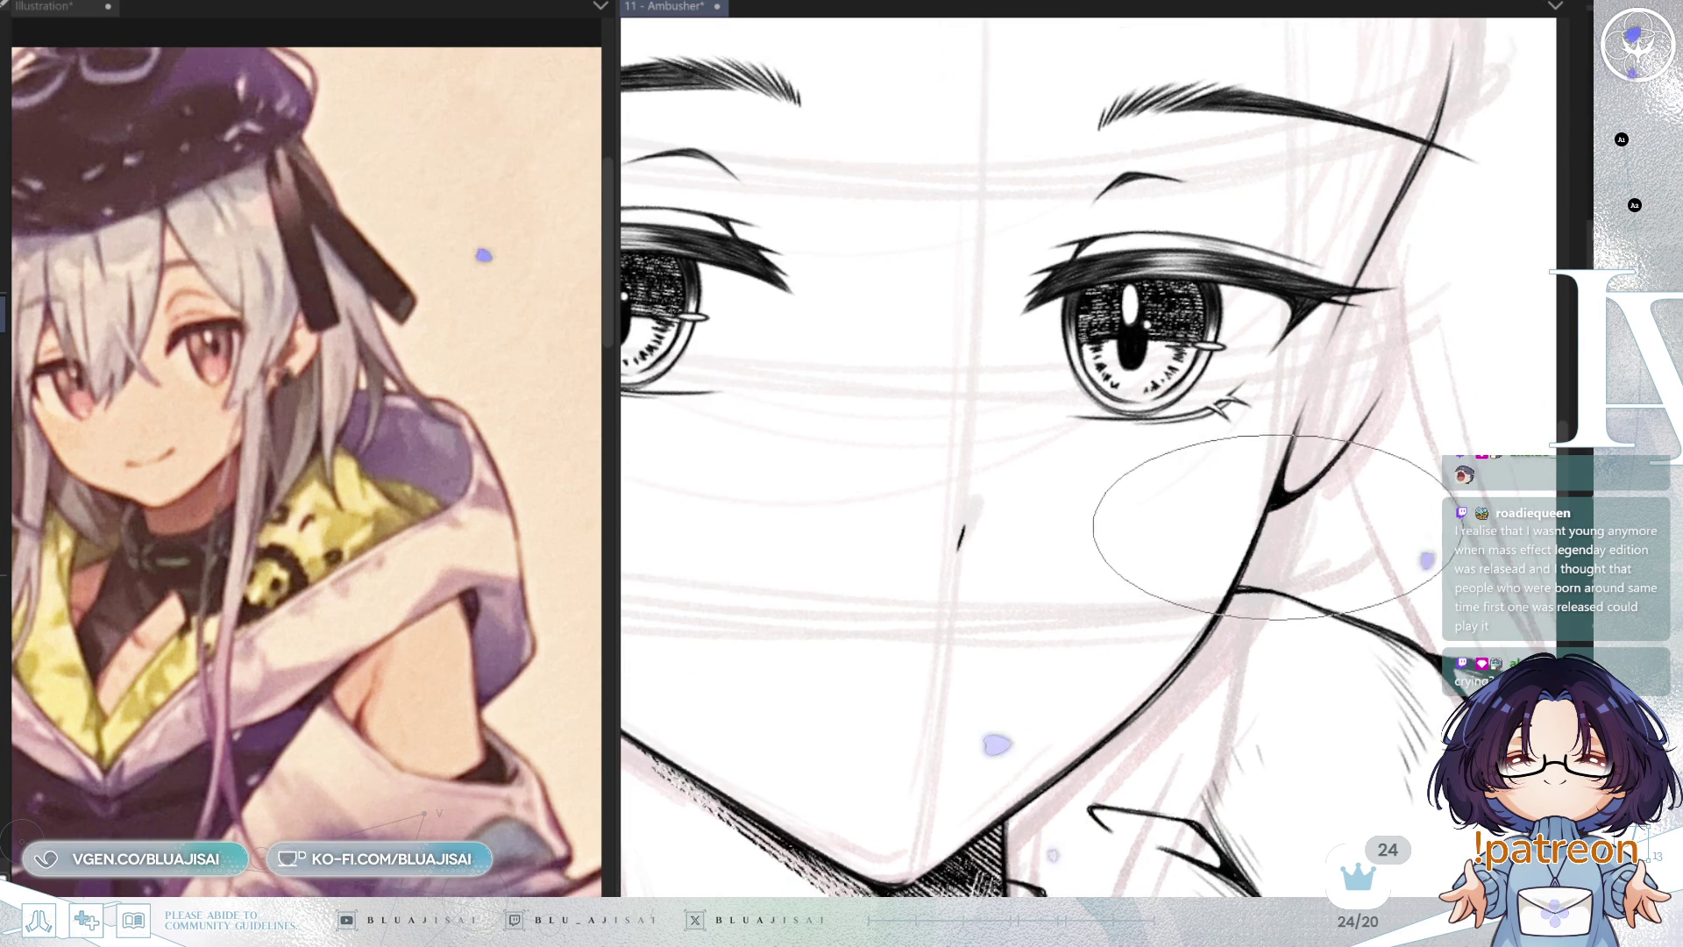
key("ctrl+minus")
key("ctrl+minus")
key("ctrl+minus")
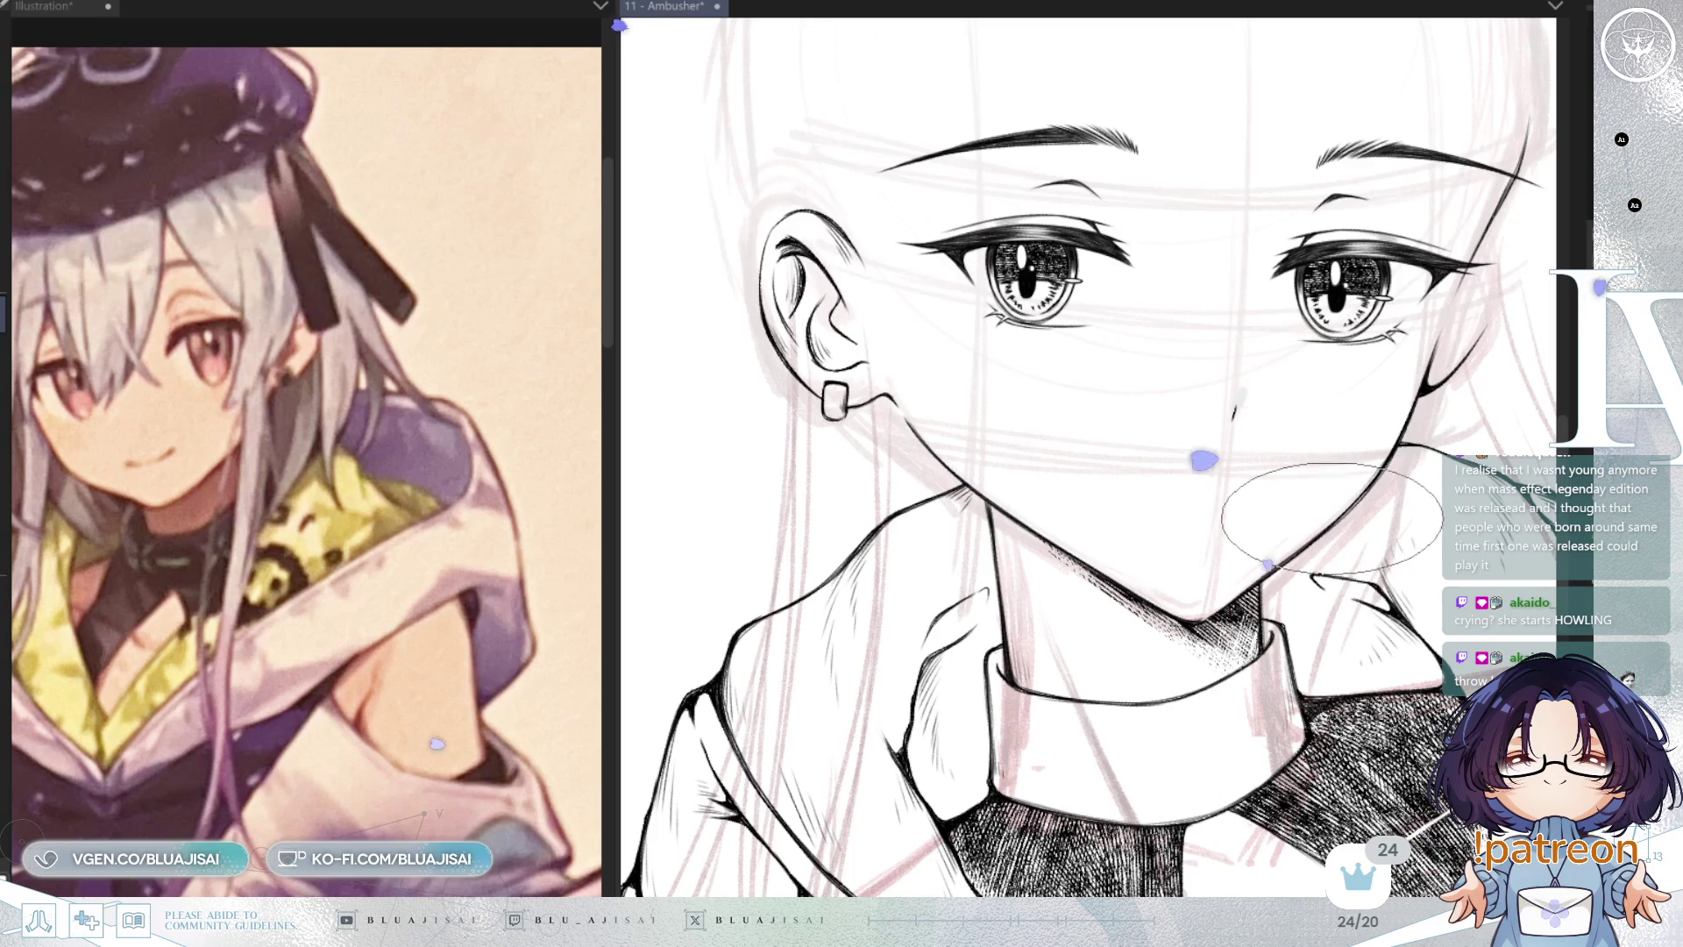
scroll(1332, 517, "down", 1)
left_click_drag(1396, 505, 1357, 516)
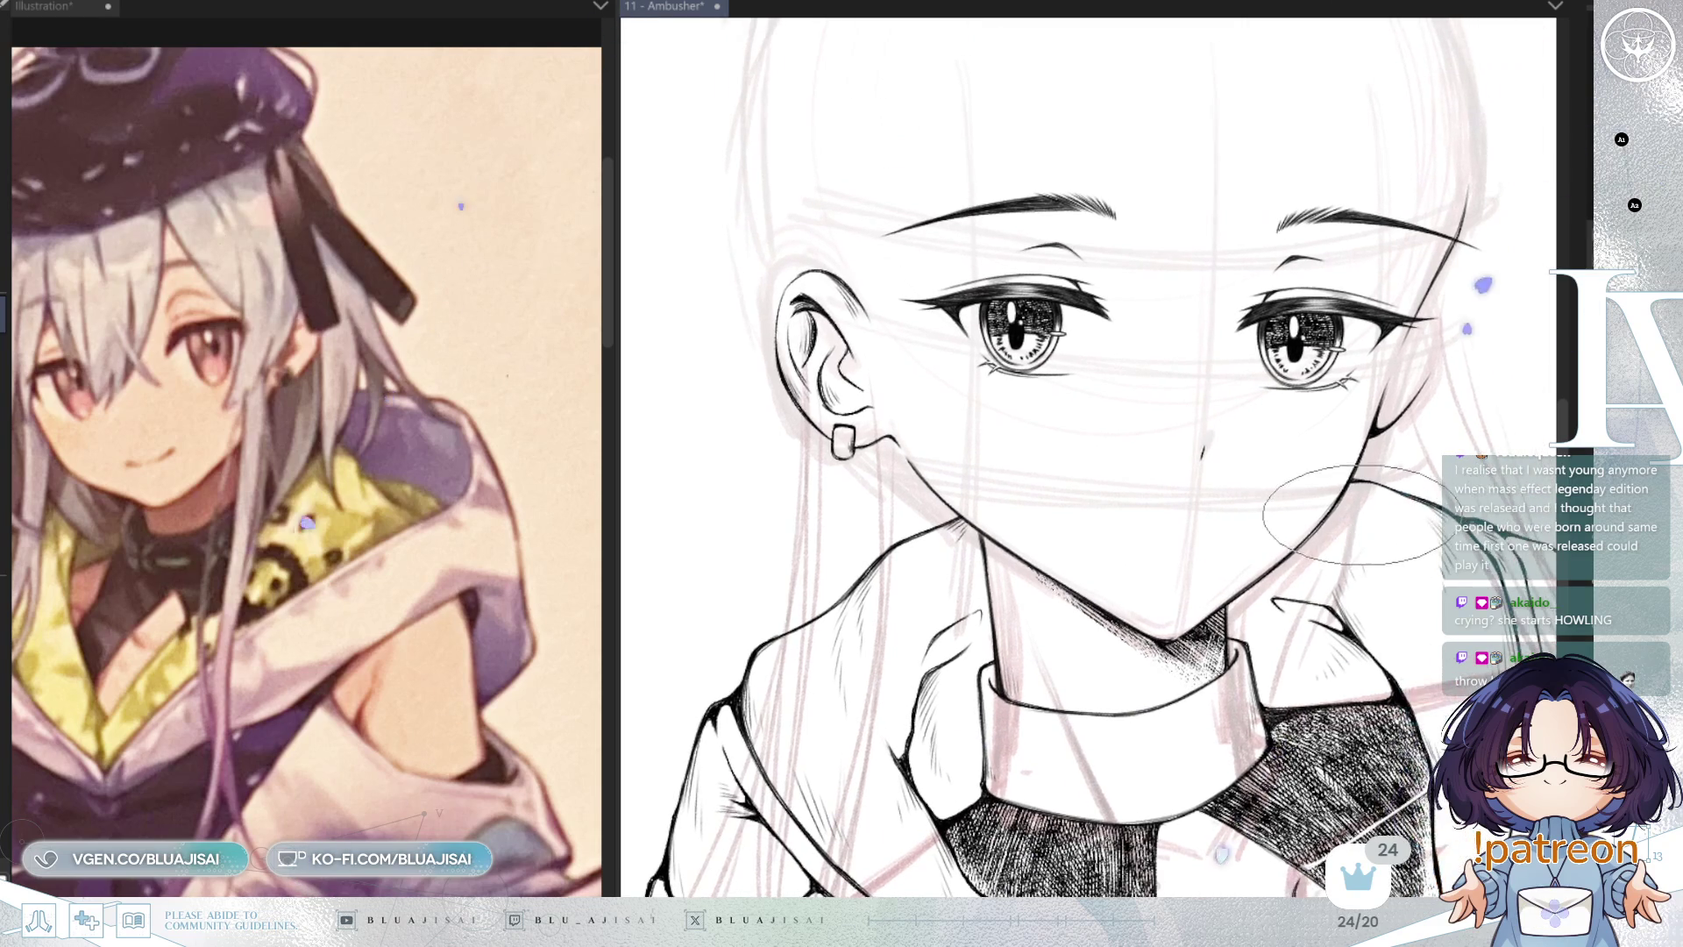
scroll(1218, 447, "up", 1)
scroll(1205, 466, "up", 1)
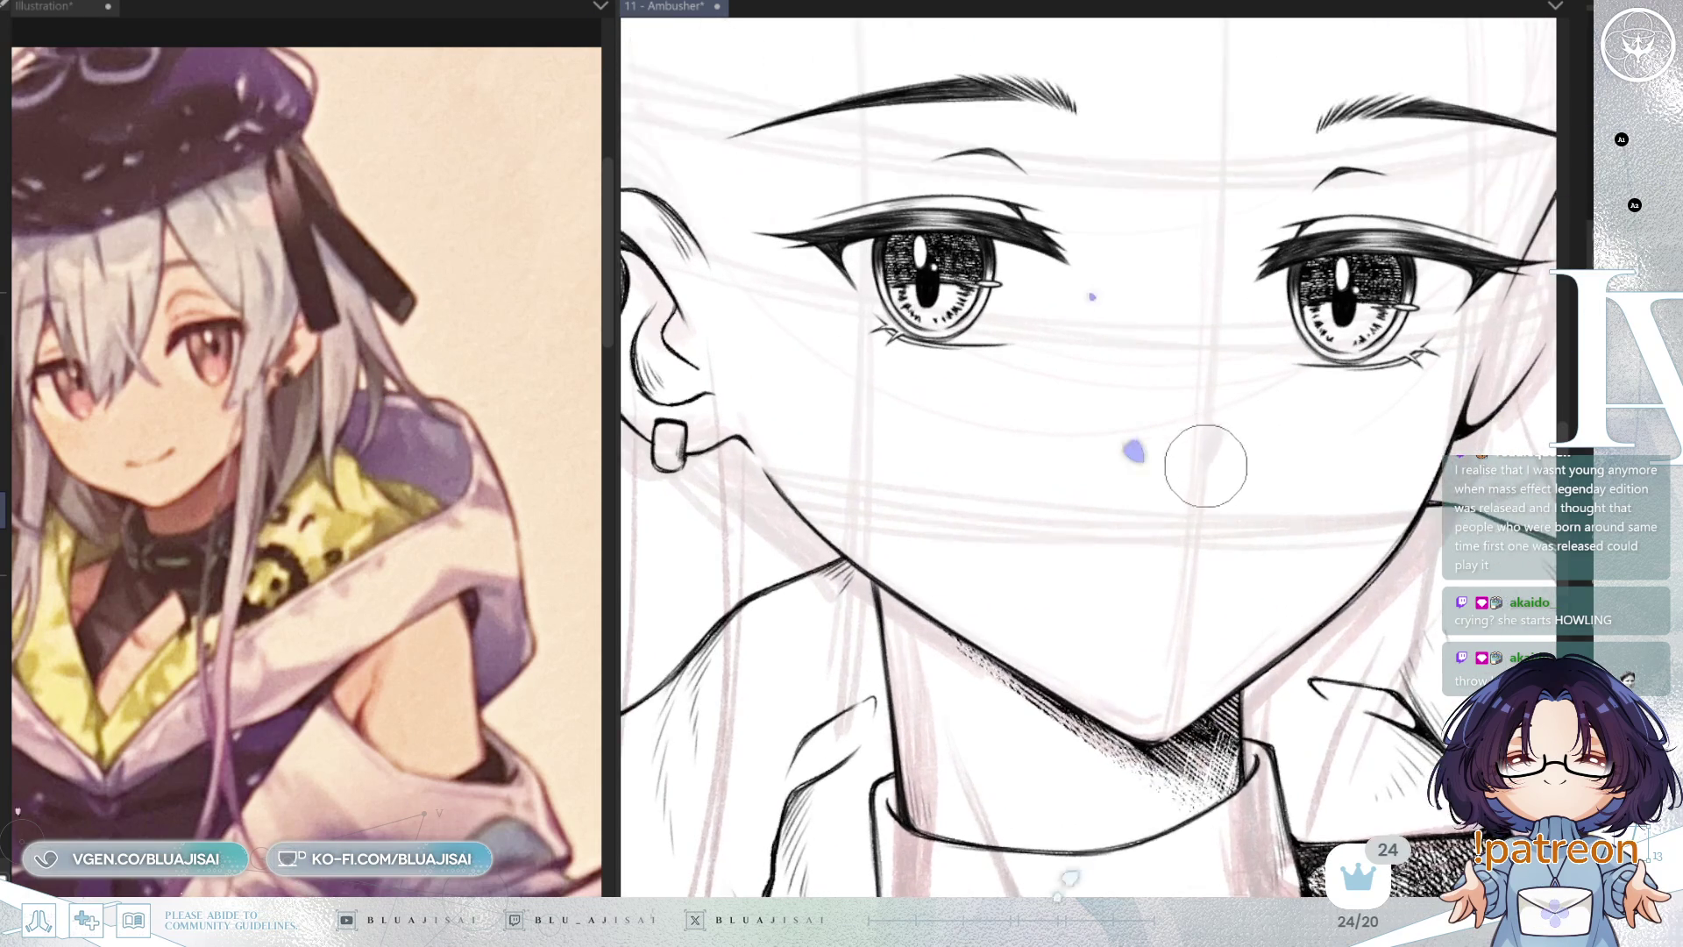
left_click_drag(1210, 449, 1207, 458)
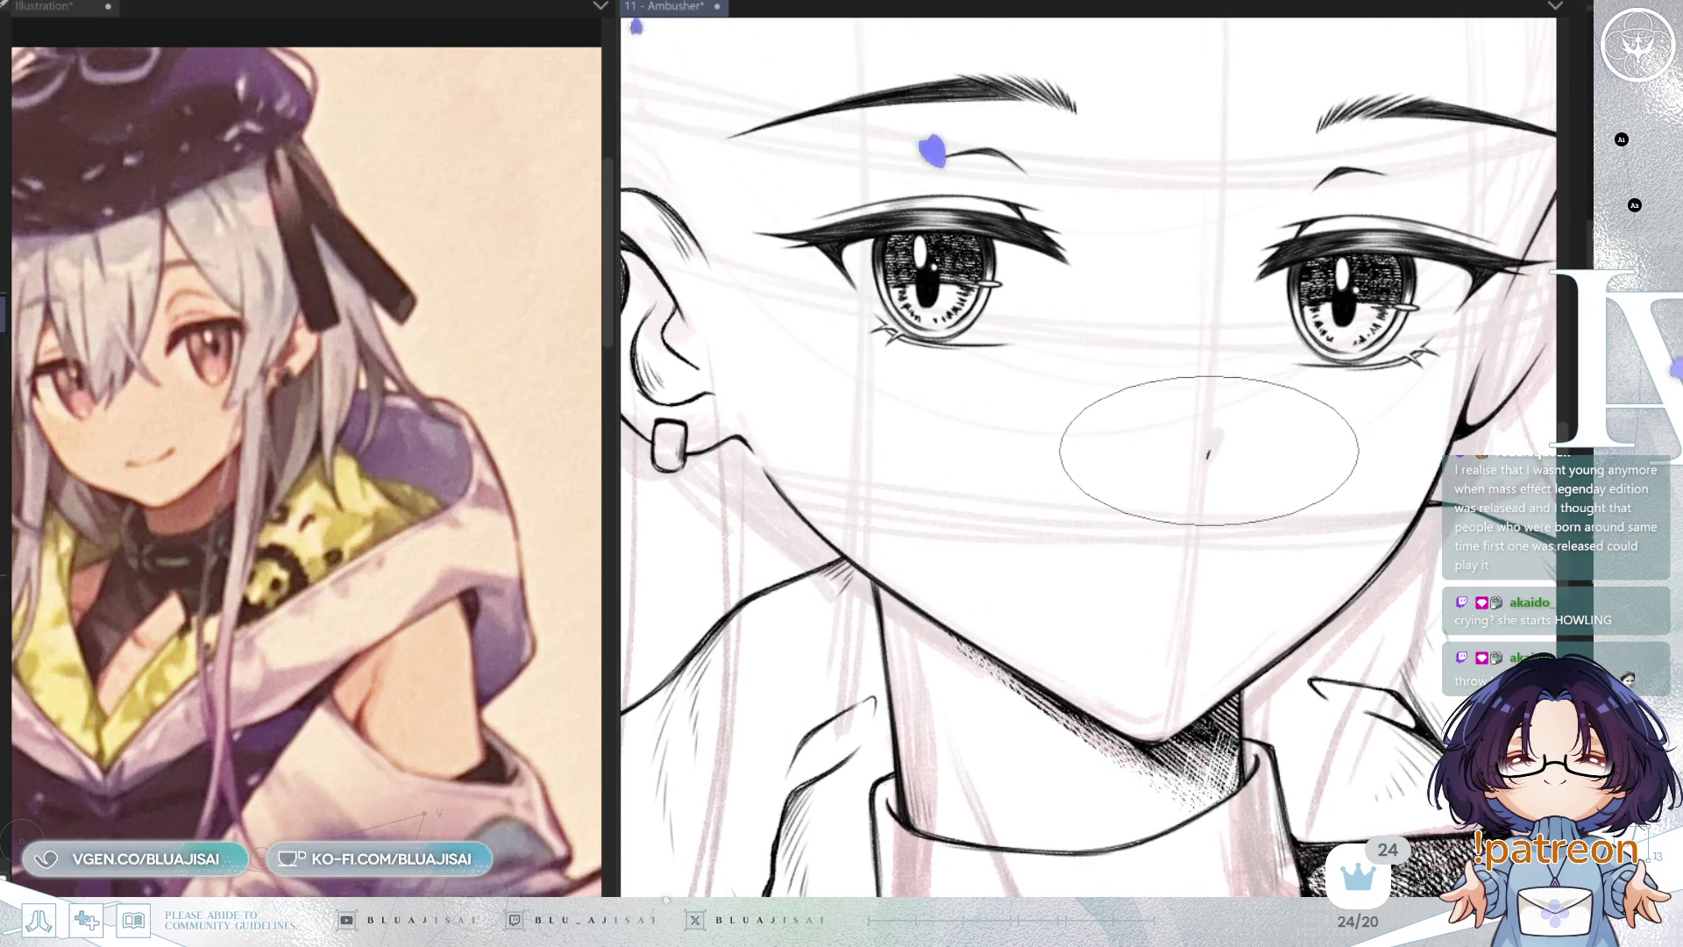
Step: Zoom out, recentre the face, and bring back the beret and hair lineart
scroll(1341, 491, "down", 1)
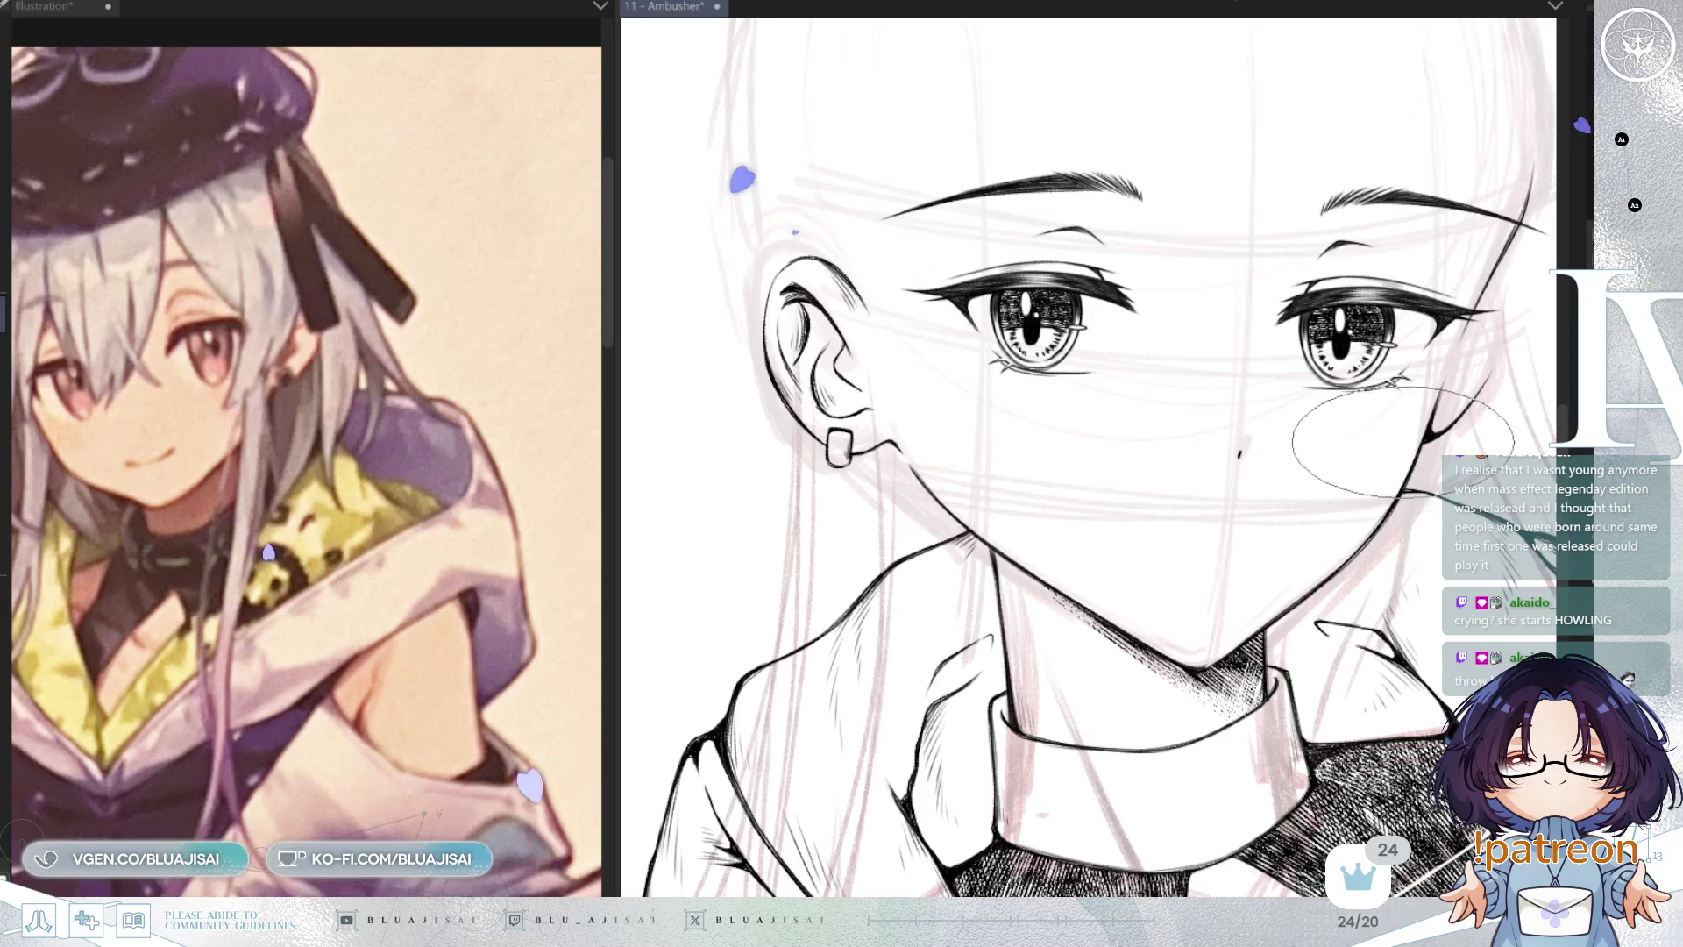
scroll(1412, 435, "down", 1)
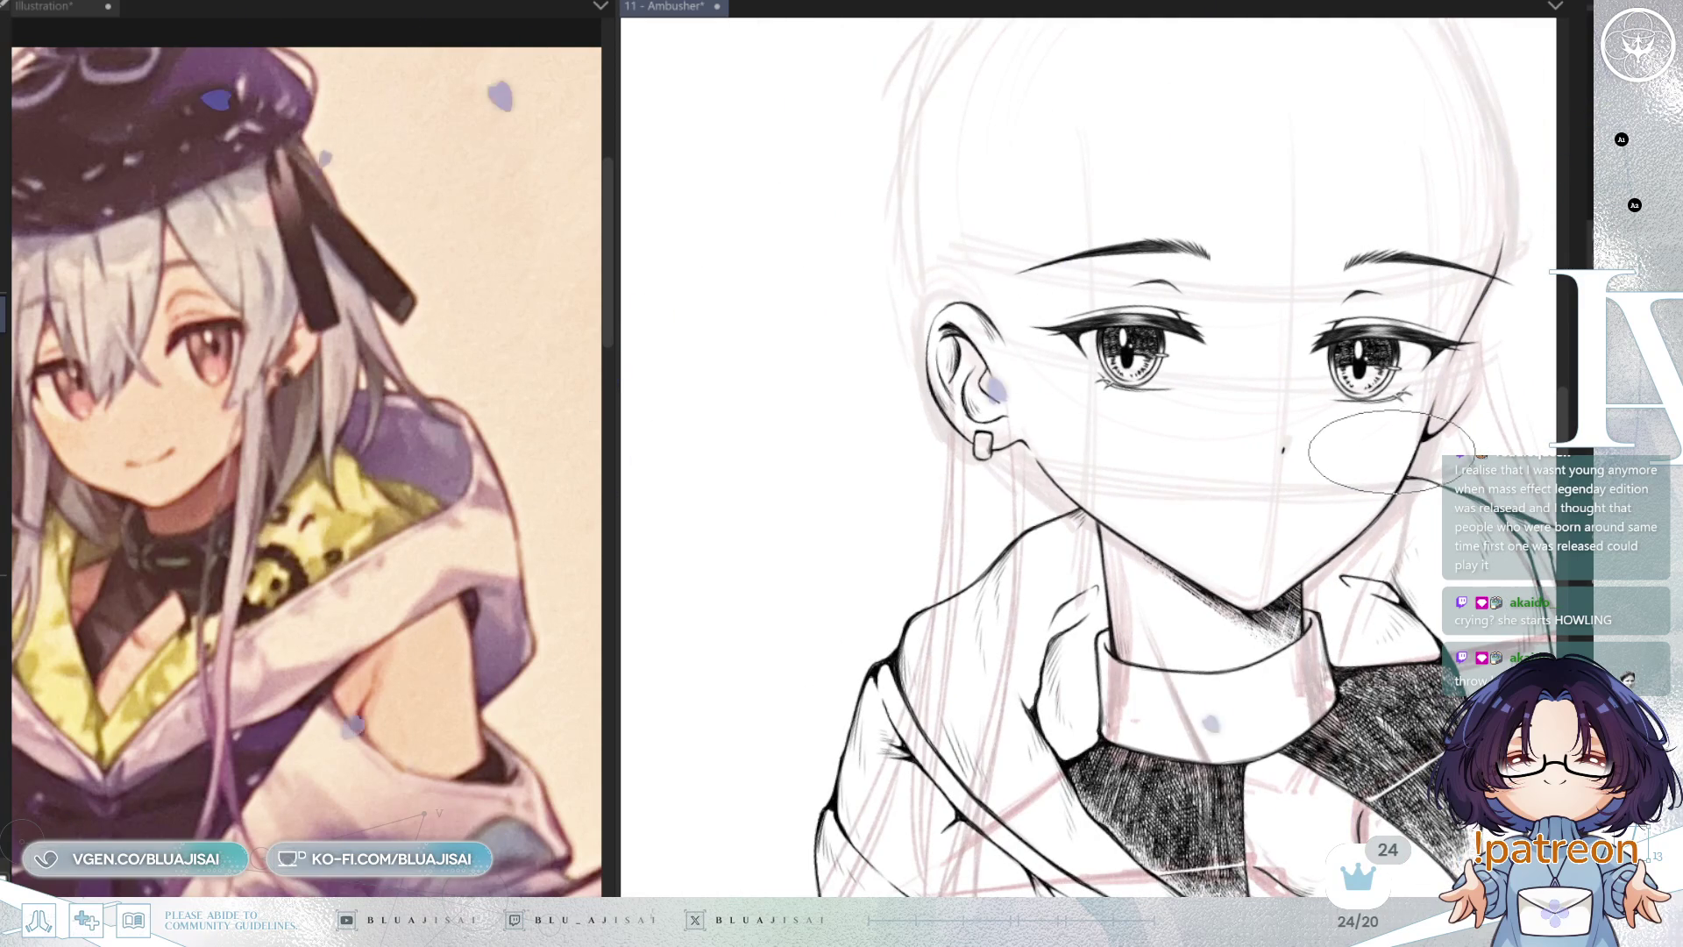
left_click_drag(1385, 460, 1289, 481)
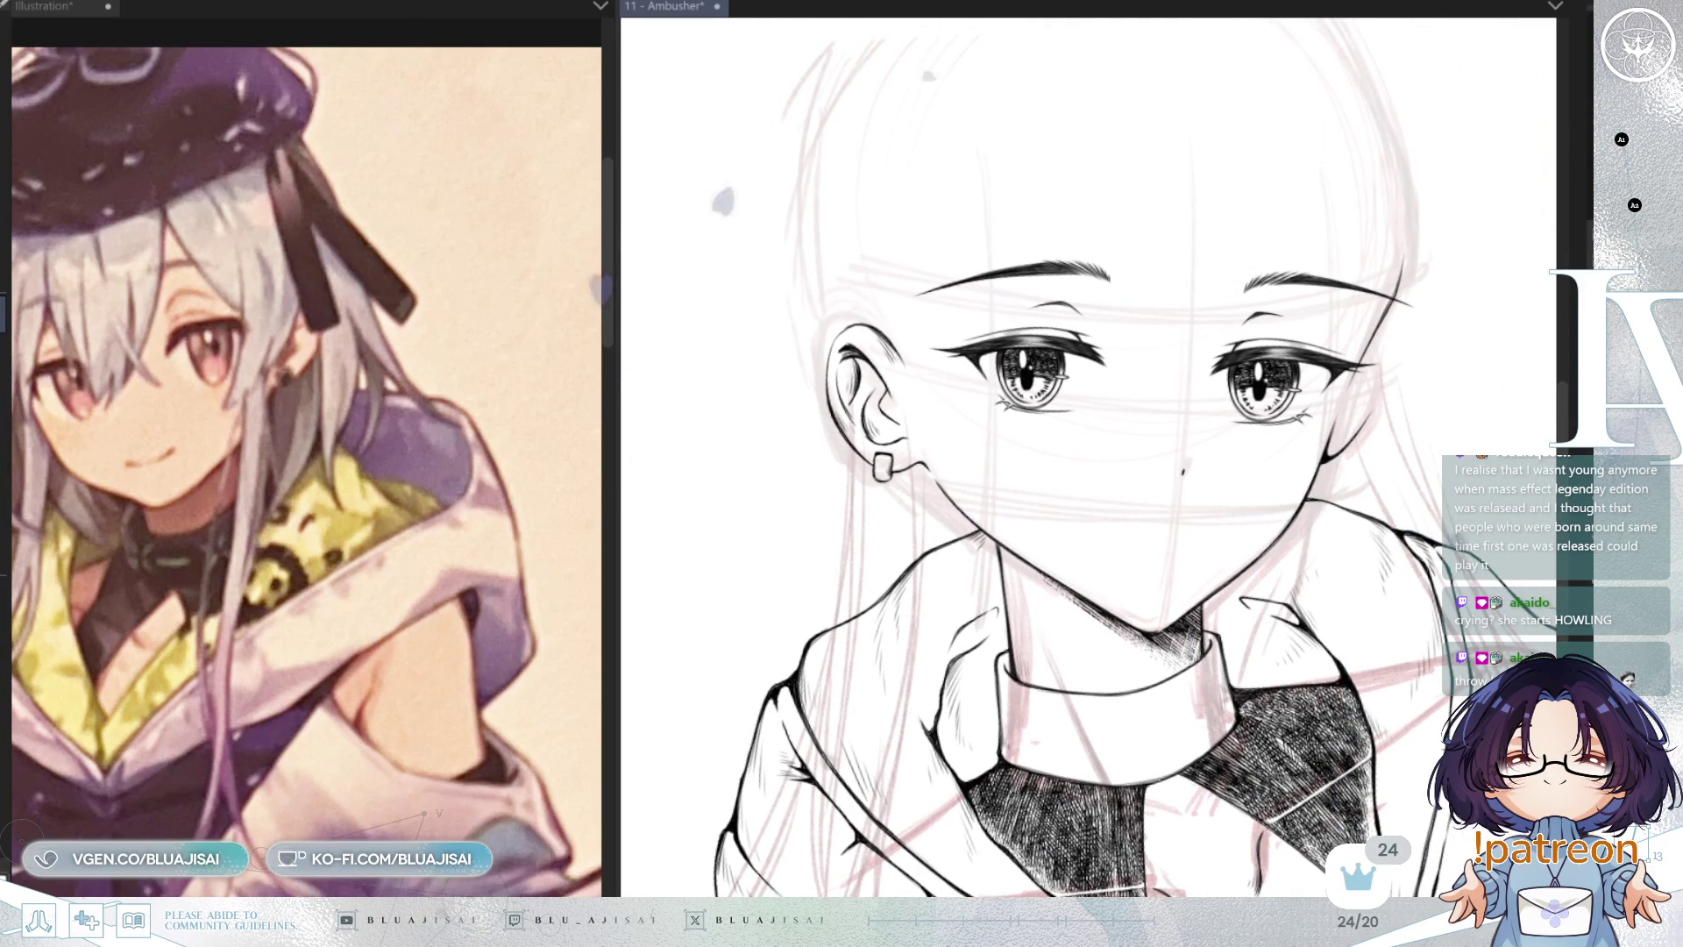
key("ctrl+z")
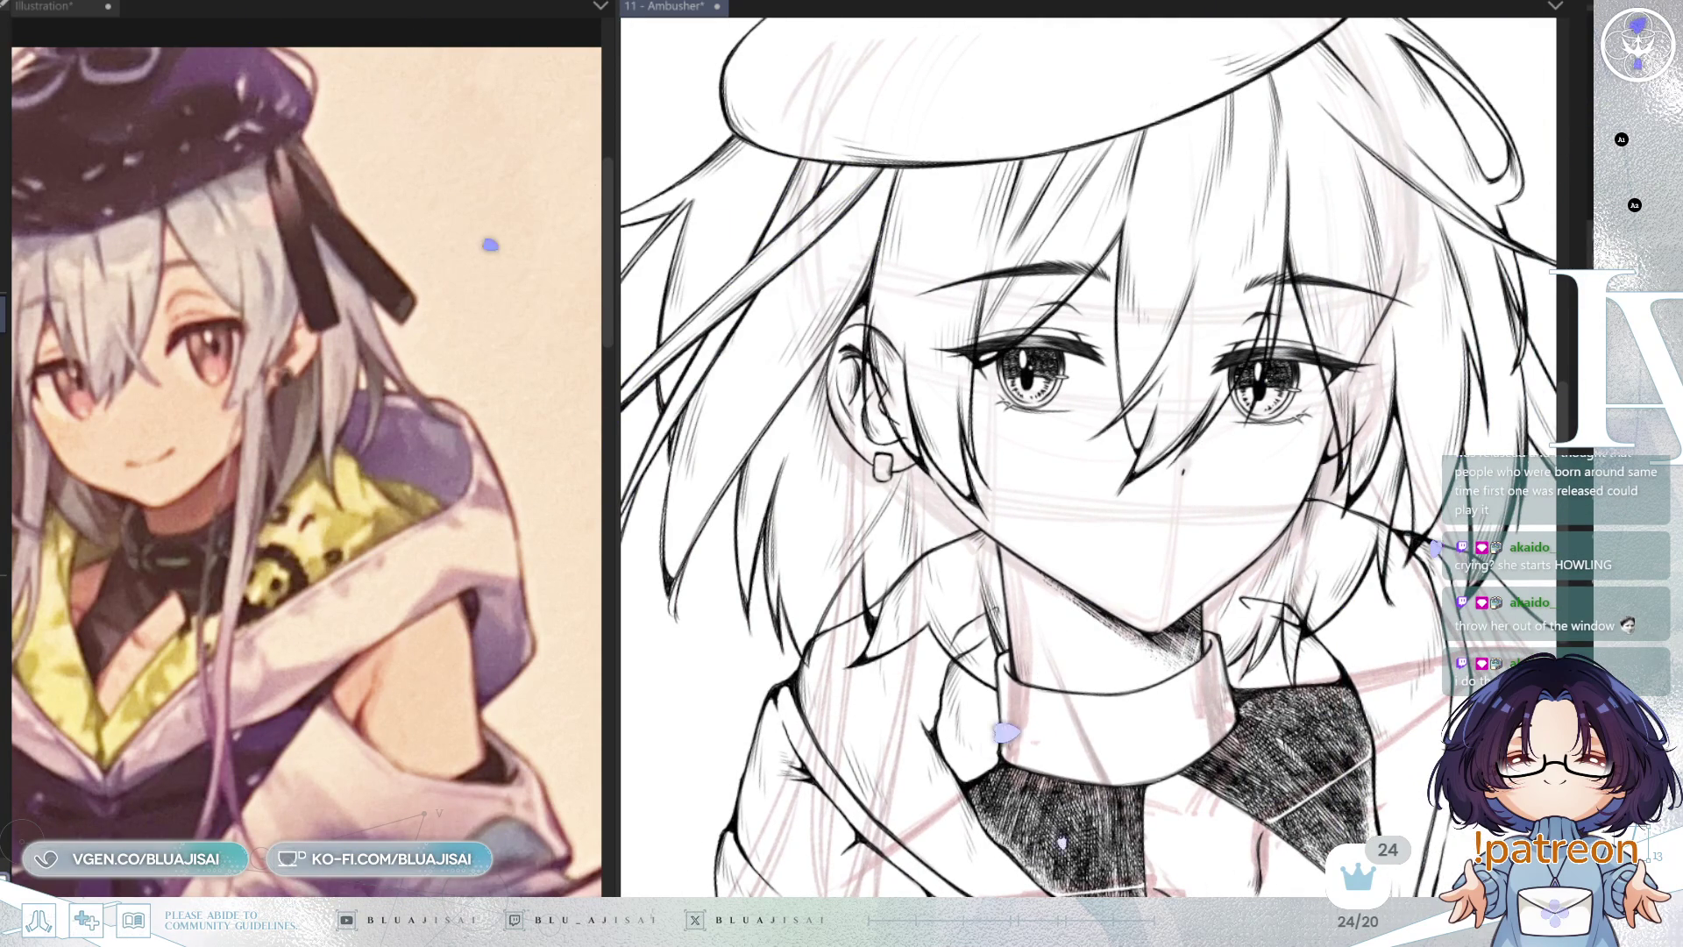
Step: Mirror, tilt and pan the view to inspect the eyes, ear, lower face and collar
key("h")
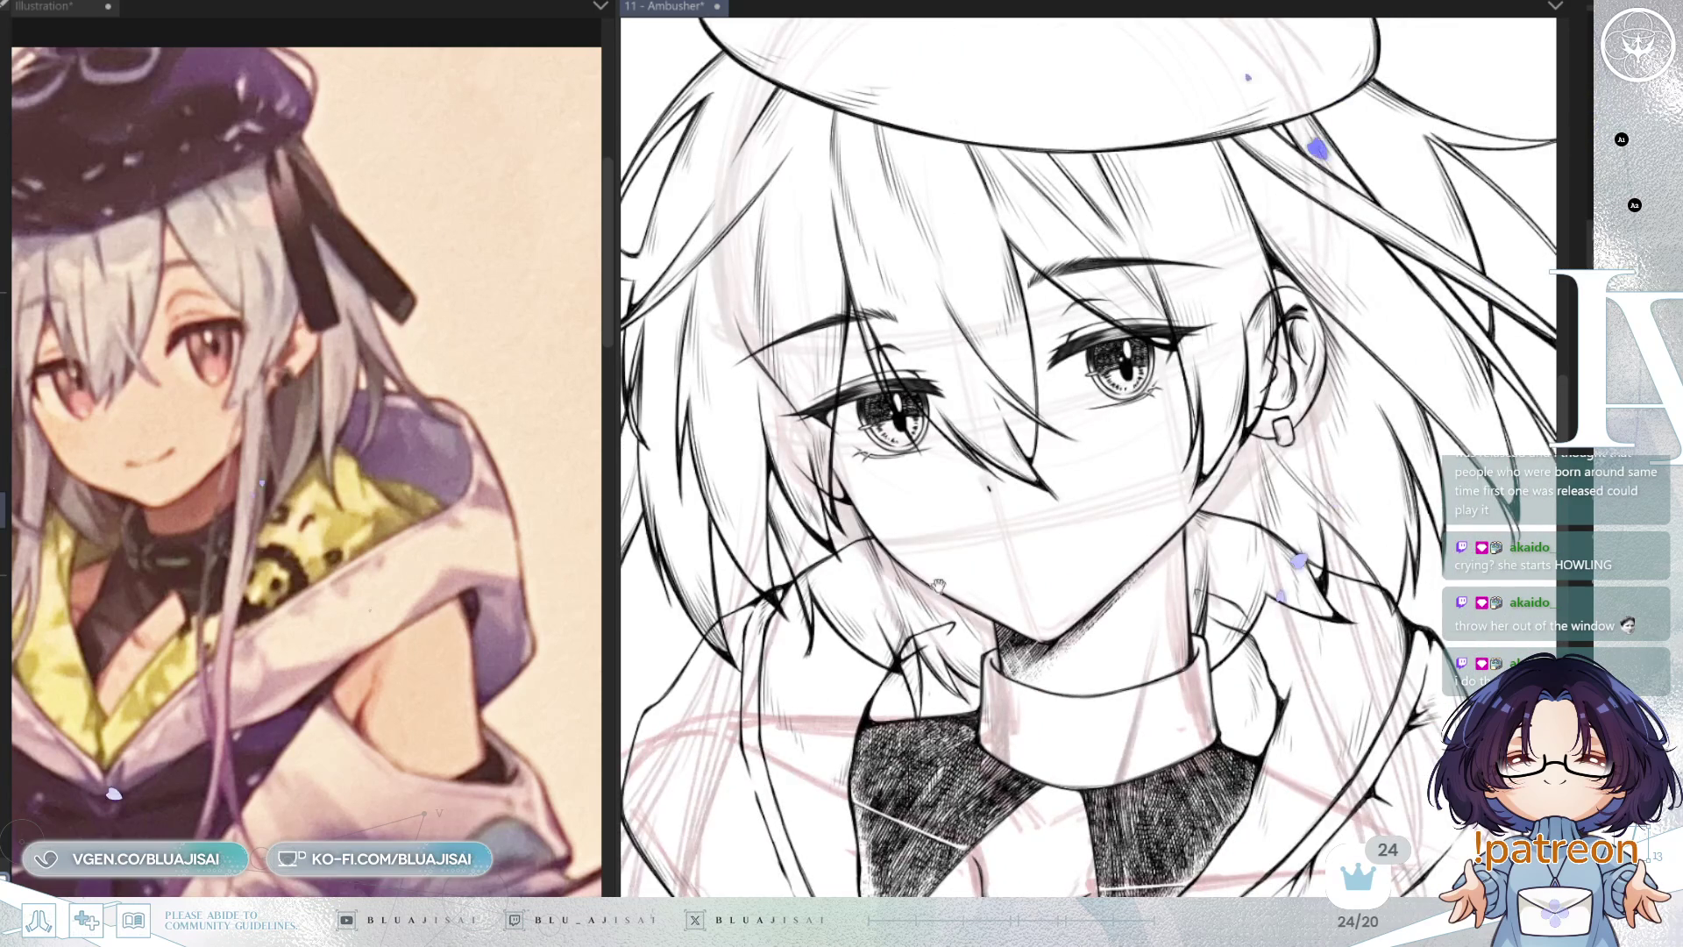
left_click_drag(939, 587, 1197, 649)
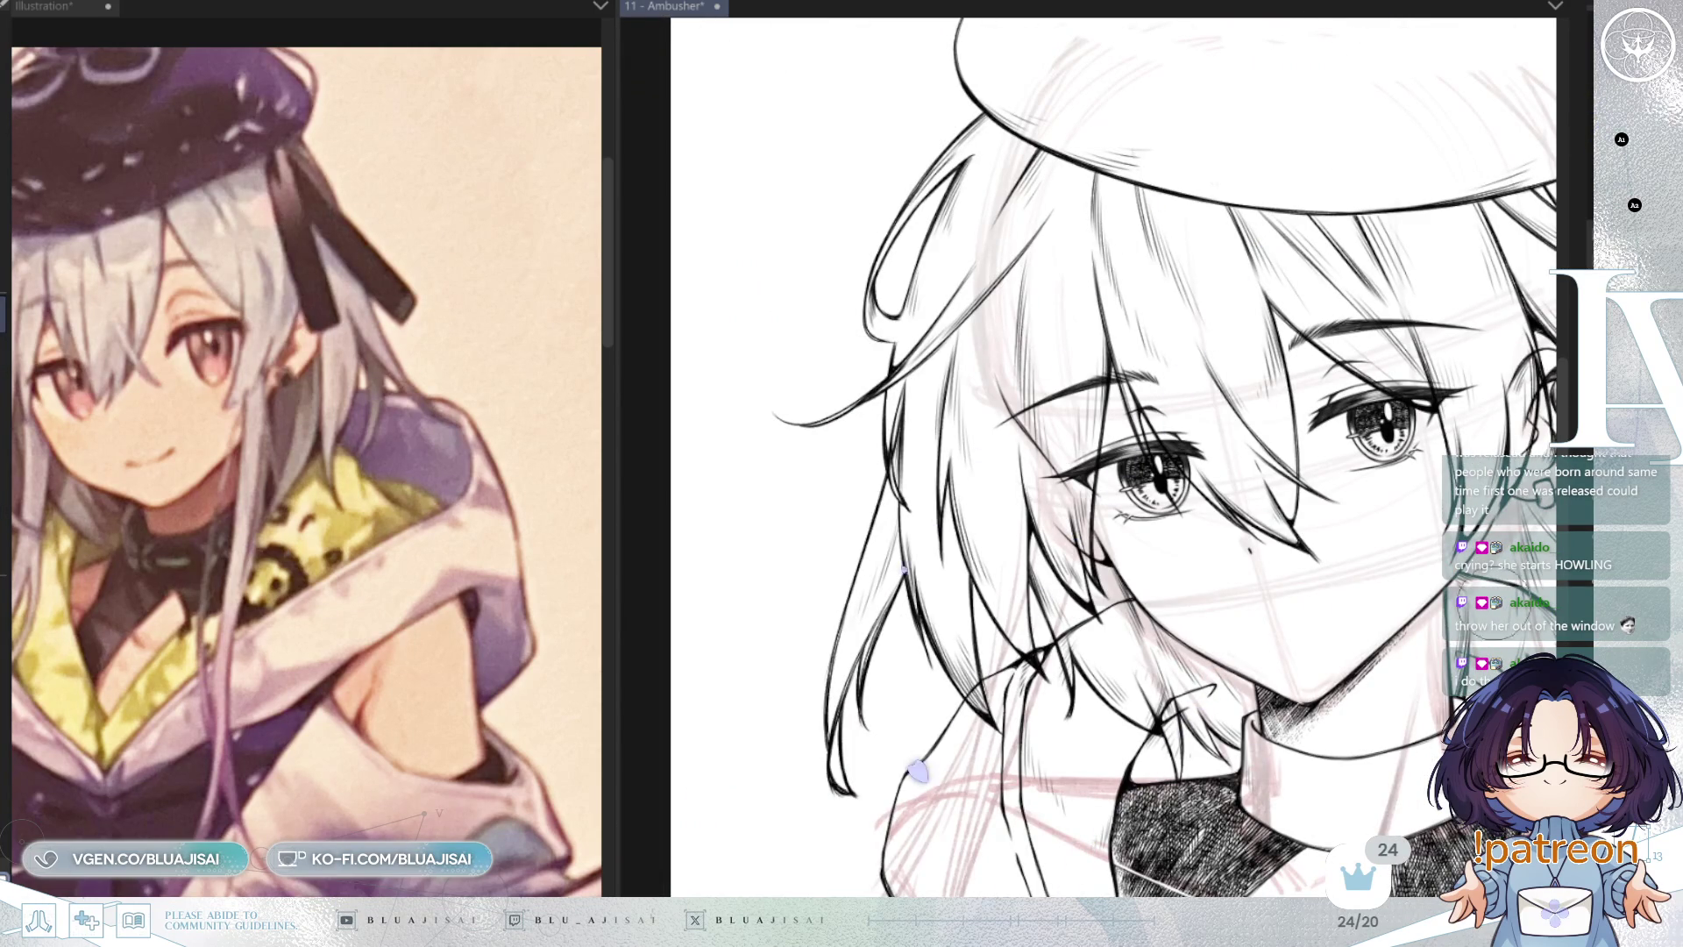
left_click_drag(917, 772, 1014, 396)
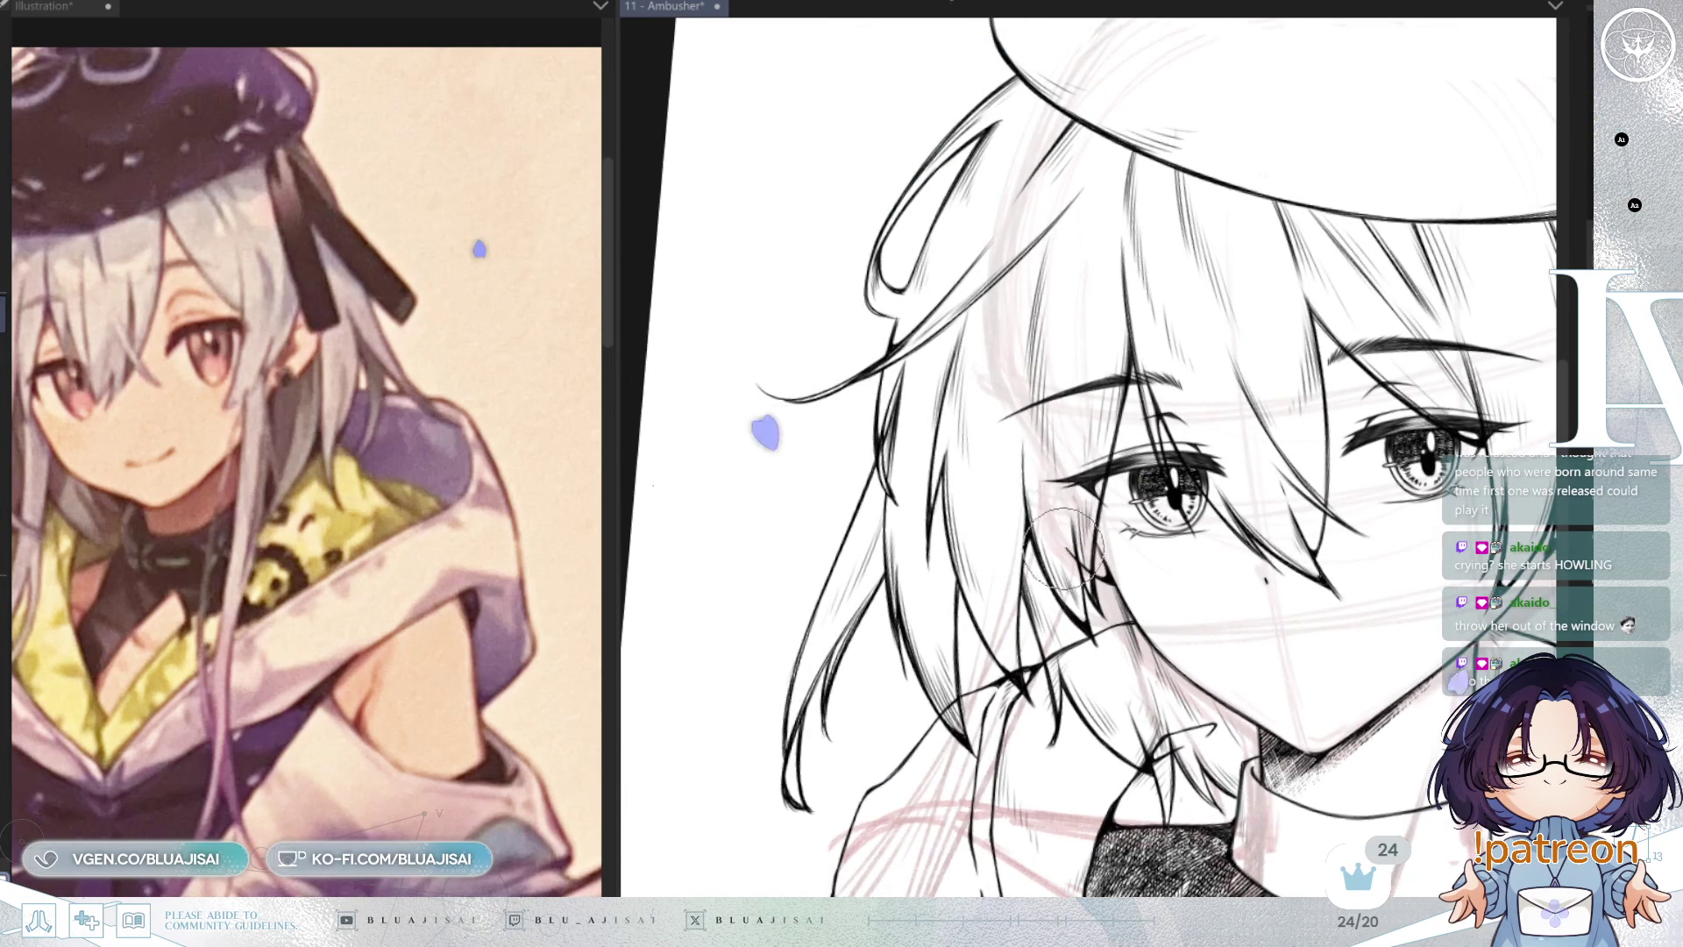
scroll(1035, 536, "up", 2)
left_click_drag(1083, 613, 1096, 523)
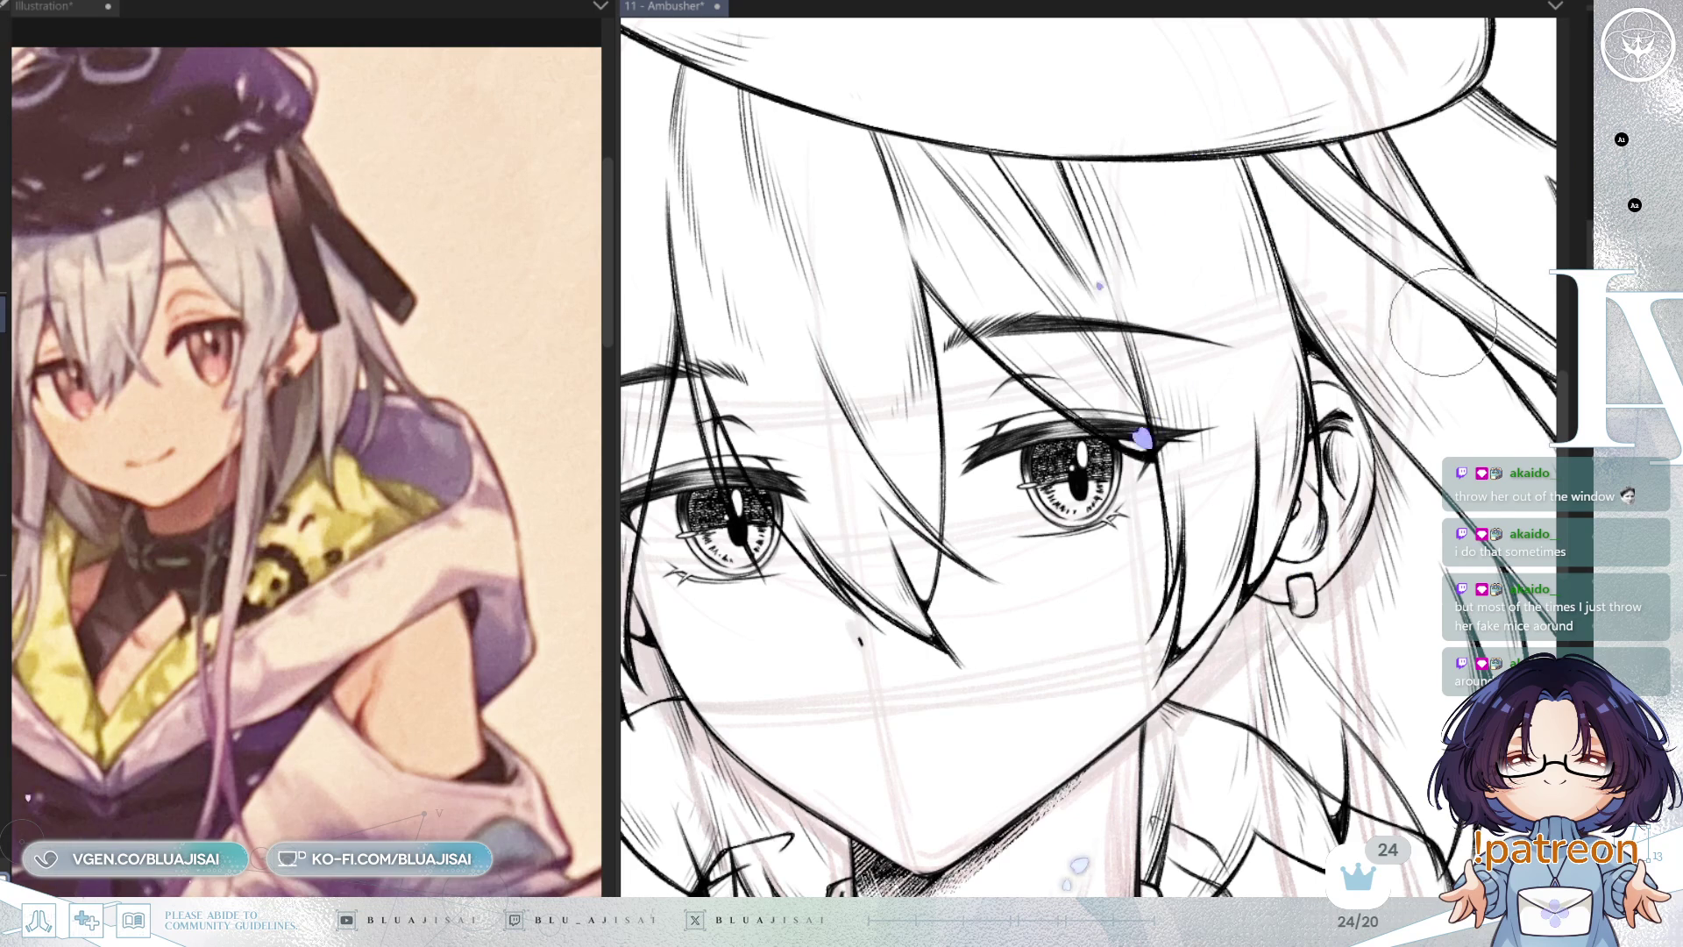
scroll(1432, 348, "down", 2)
scroll(1432, 348, "up", 1)
key("h")
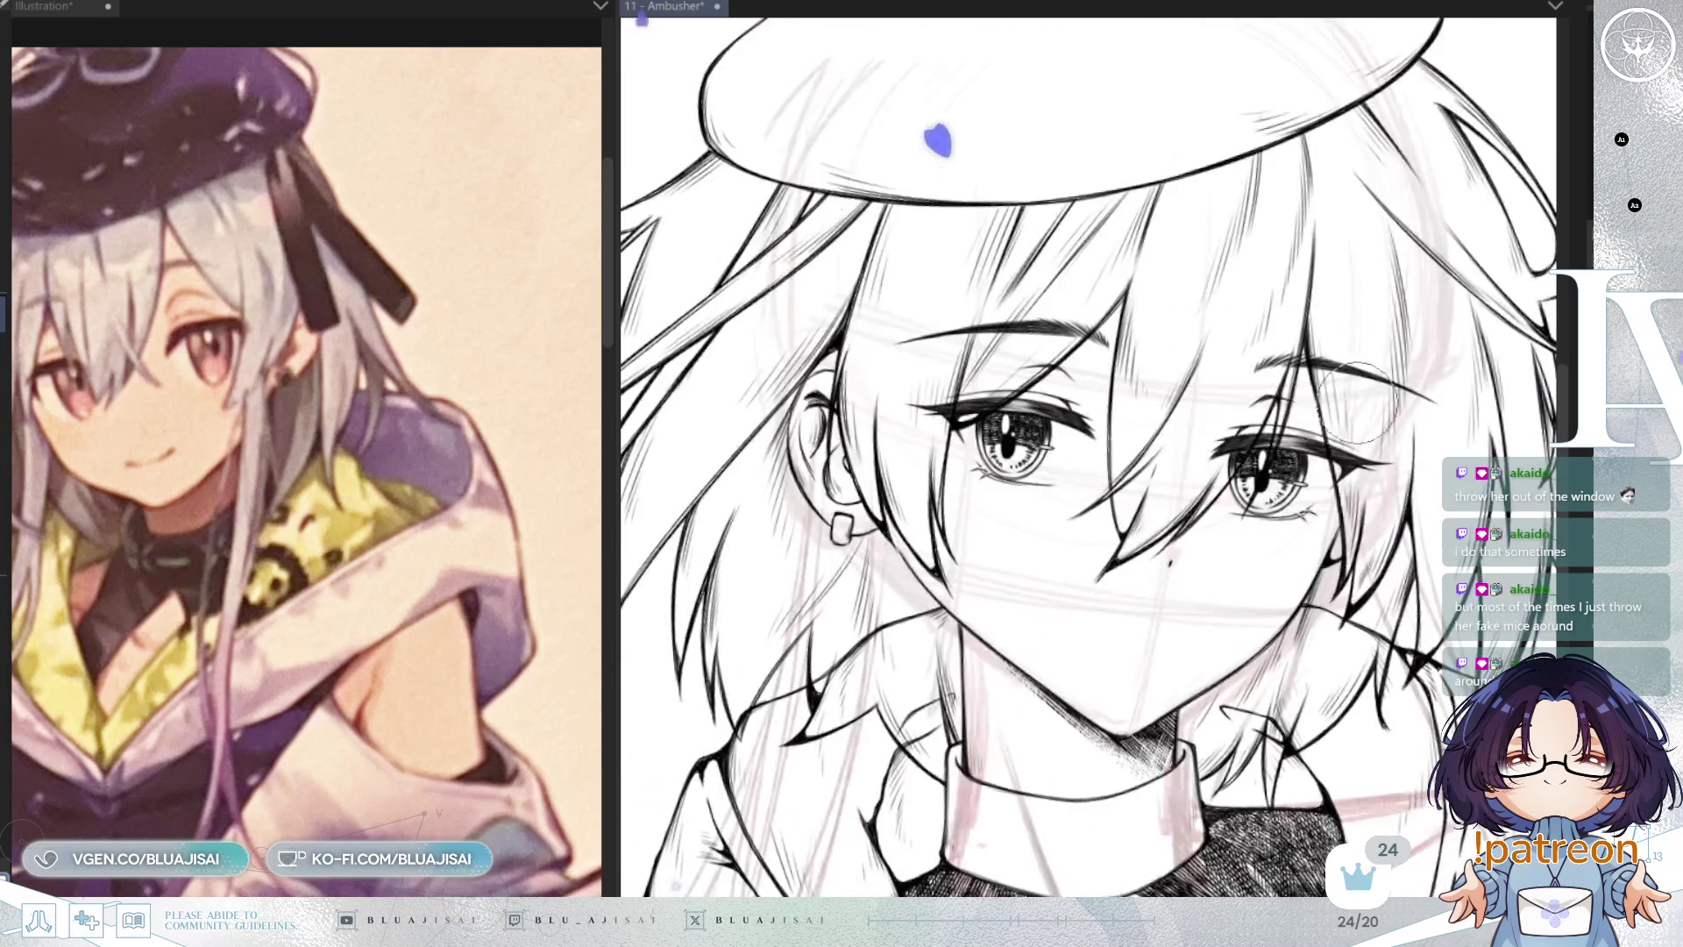
scroll(1084, 428, "up", 2)
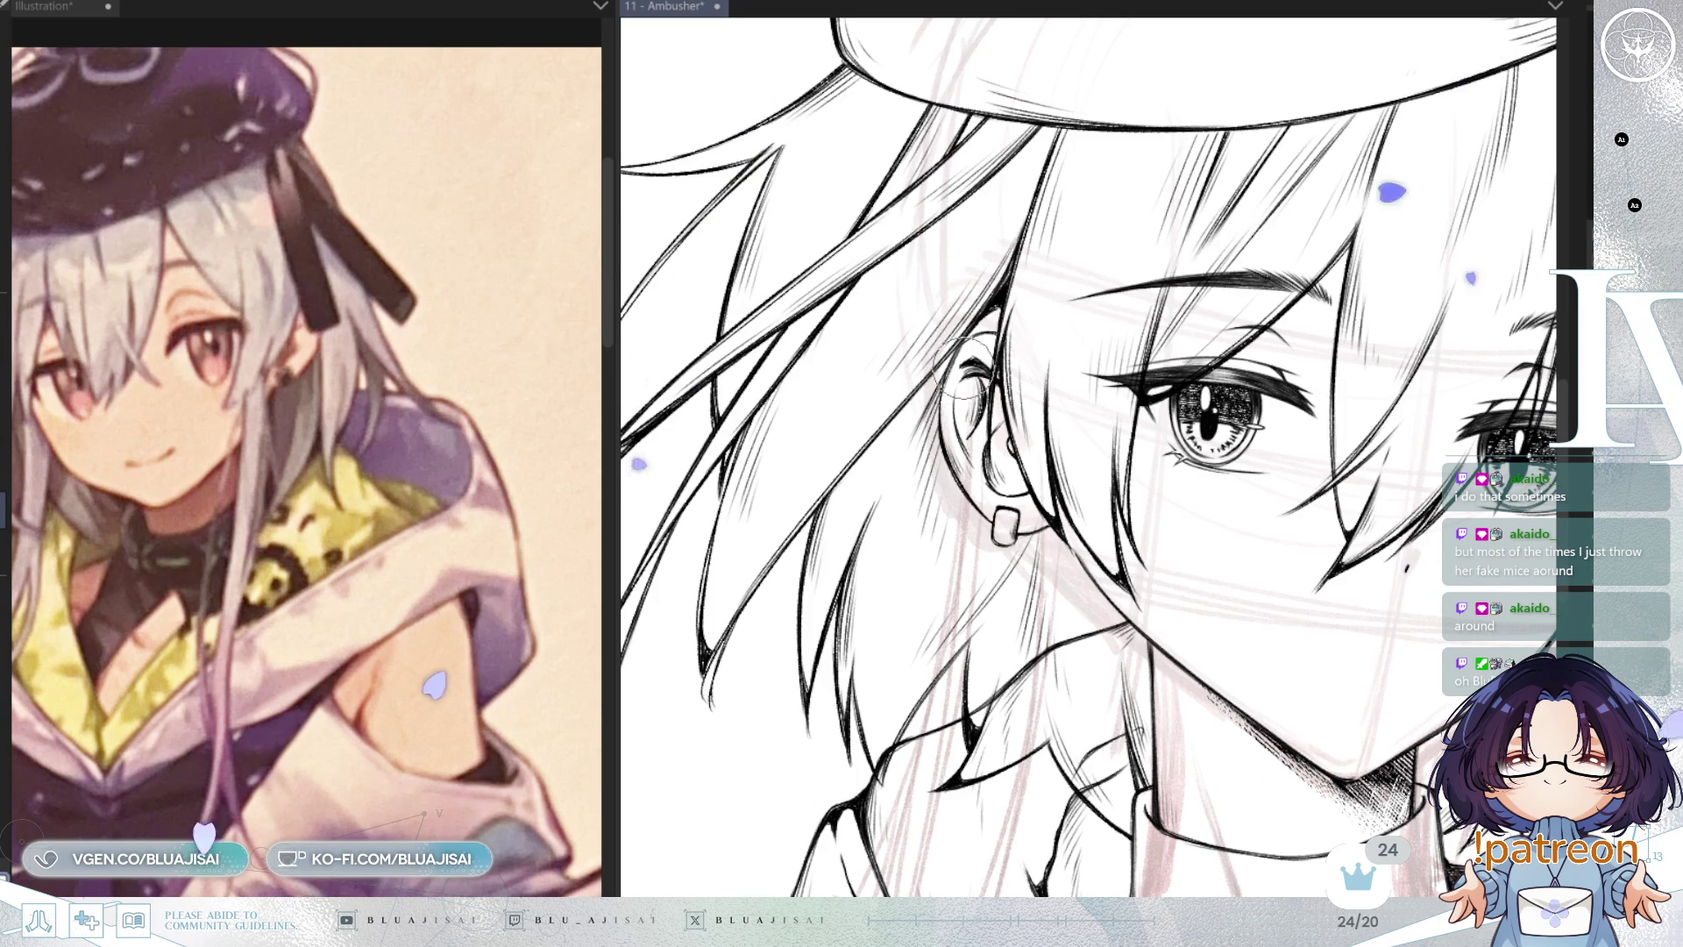
scroll(1045, 512, "down", 1)
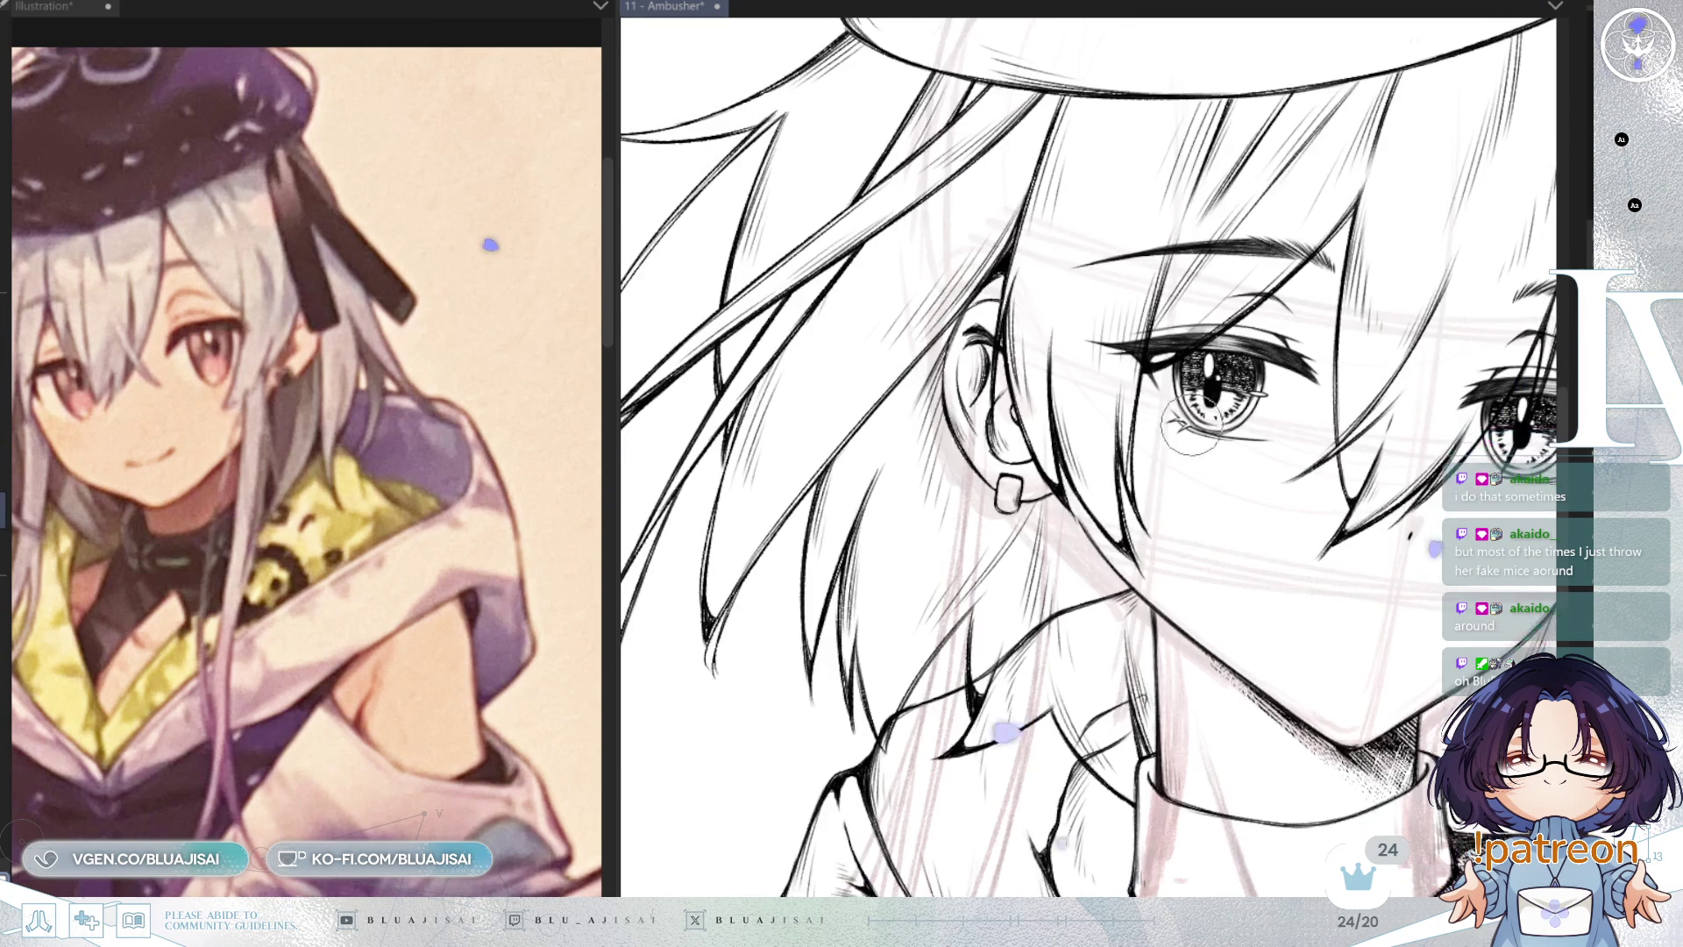
scroll(1350, 399, "down", 1)
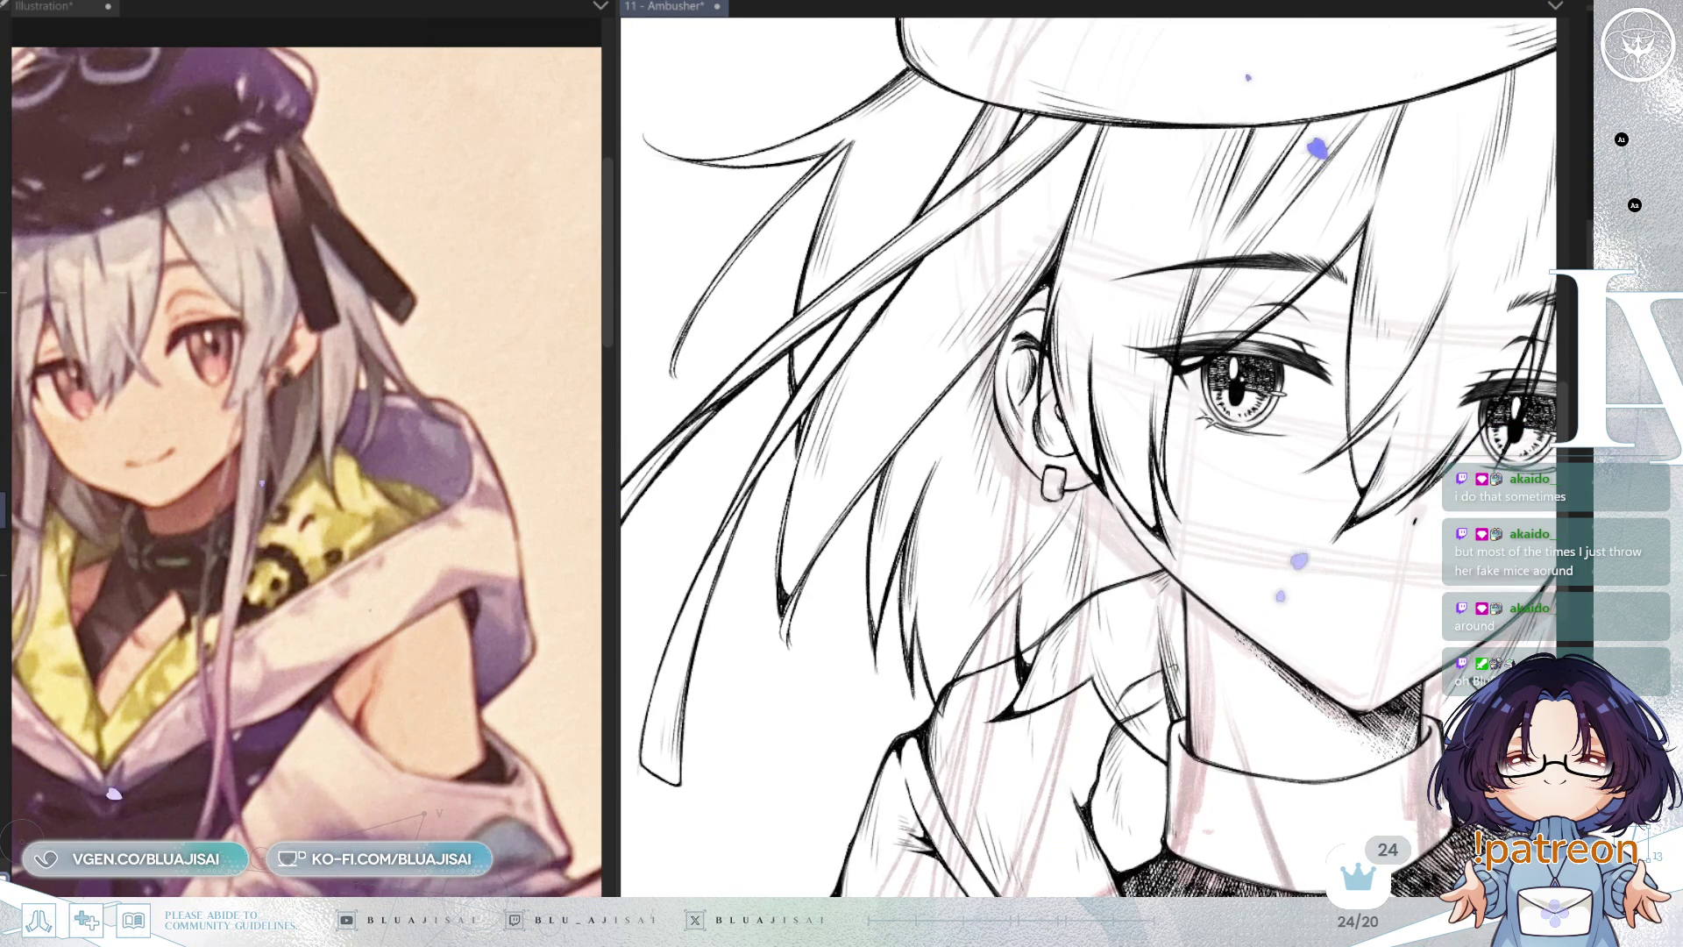
left_click_drag(1099, 505, 1206, 542)
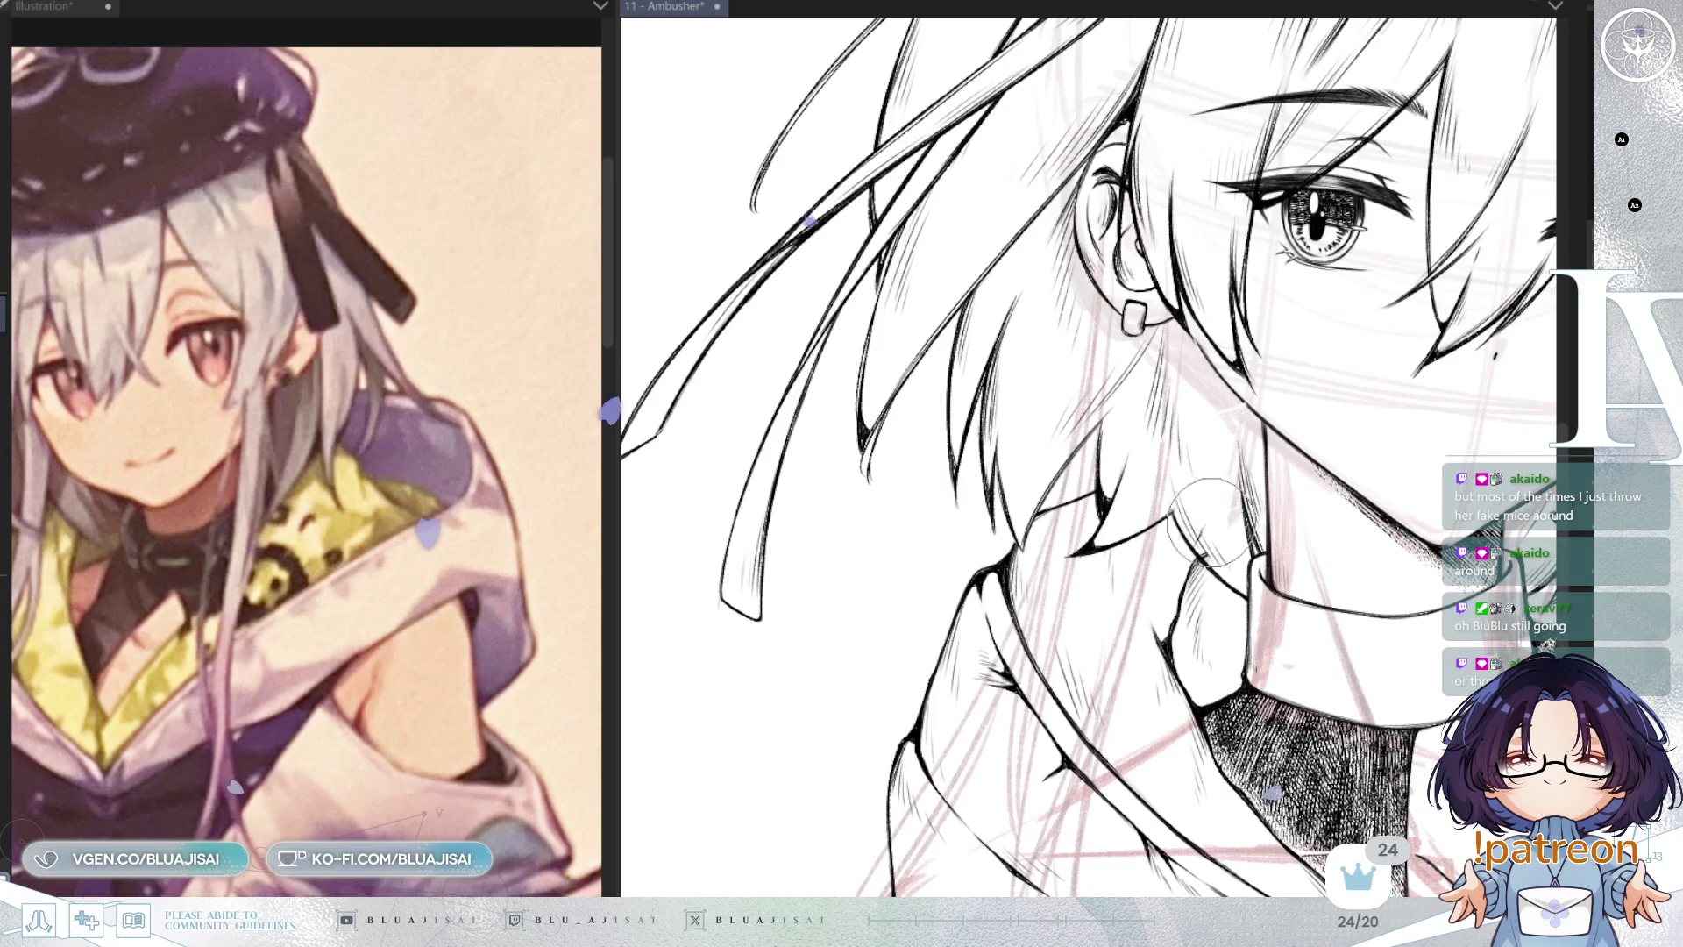
left_click_drag(1350, 368, 947, 373)
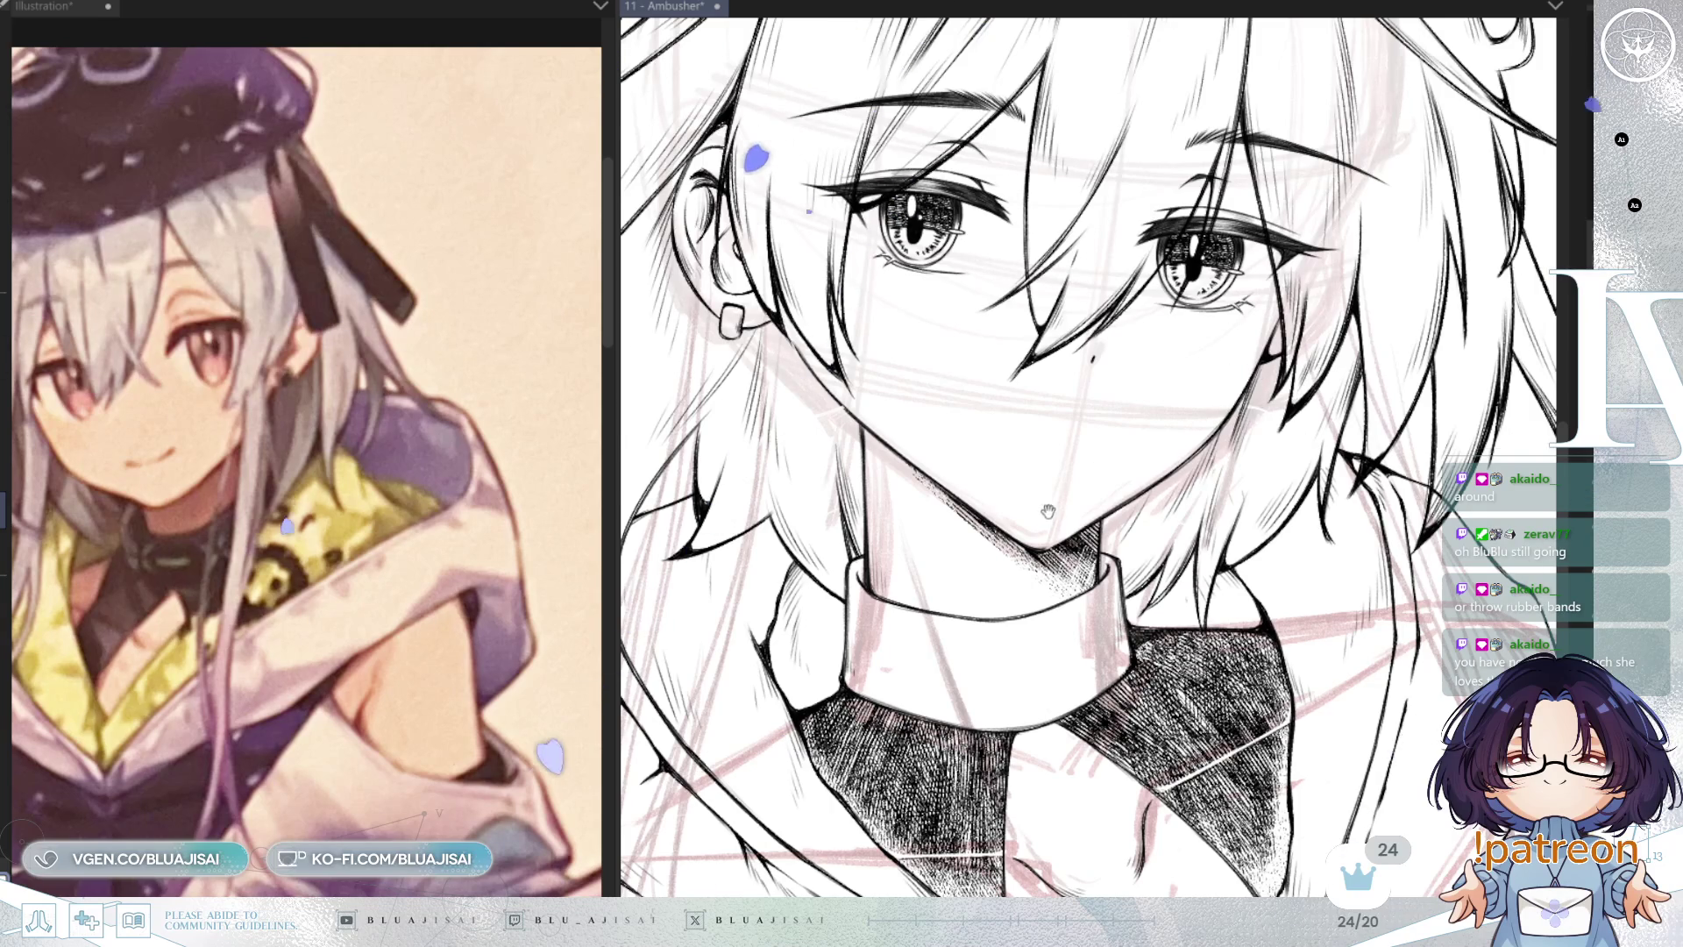
left_click_drag(836, 403, 959, 445)
Step: Flip the view back, save the drawing, and reset the canvas rotation upright
key("ctrl+minus")
key("h")
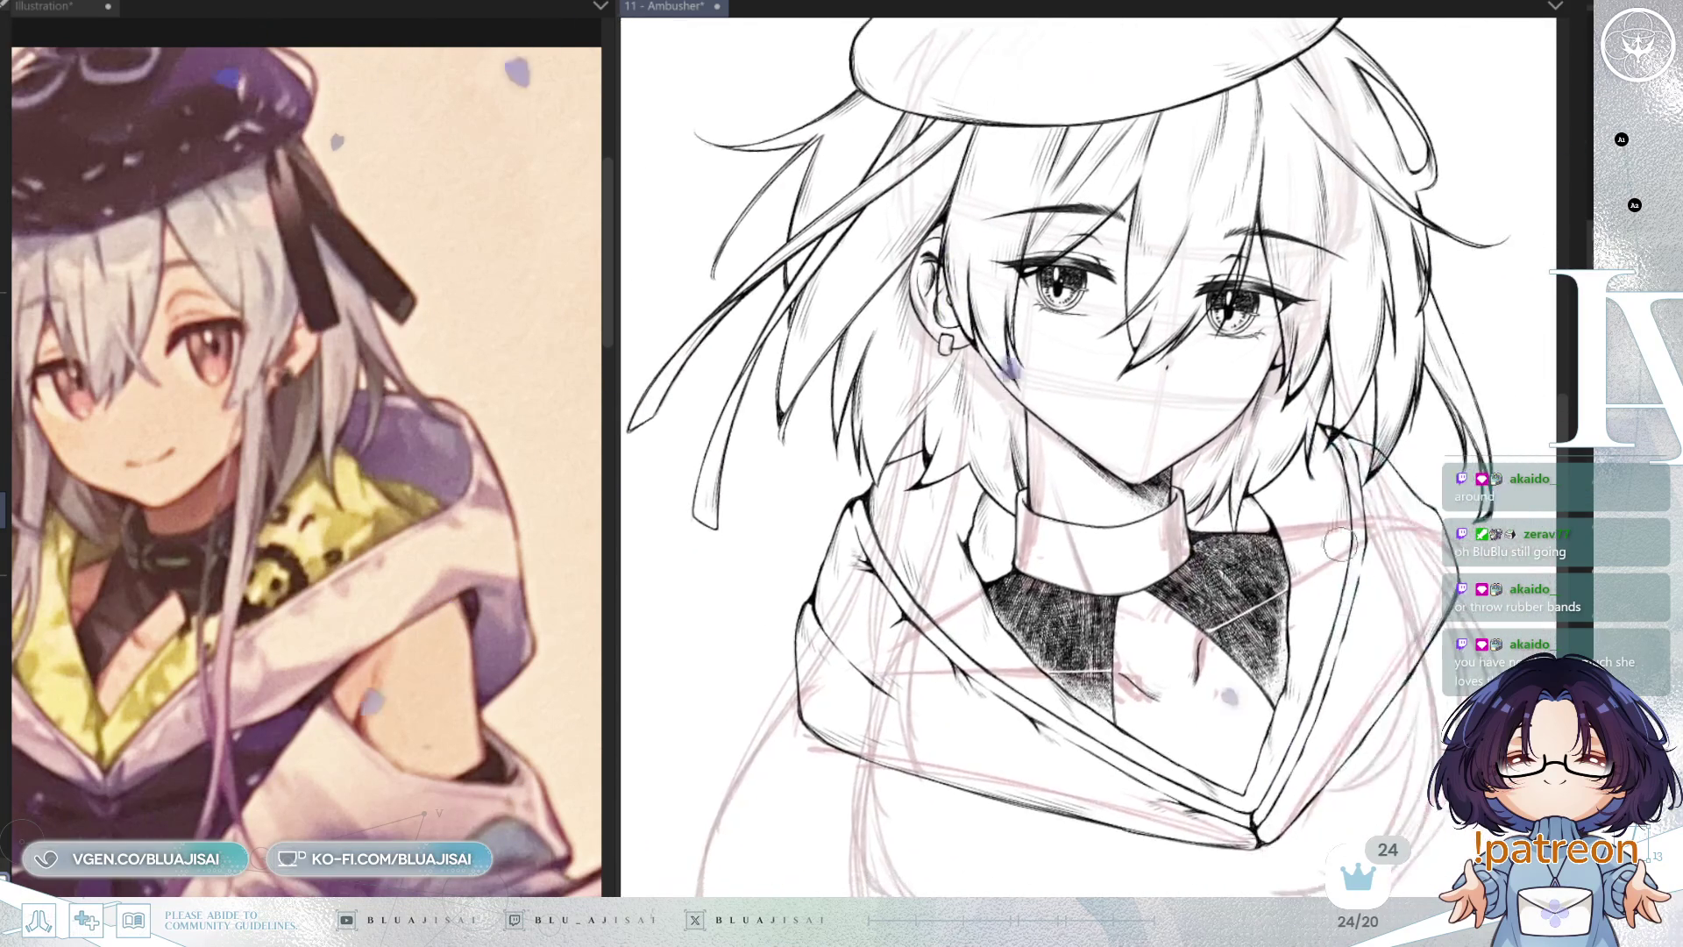
mouse_move(1413, 506)
left_mouse_down()
mouse_move(1475, 517)
mouse_move(1407, 579)
left_mouse_up()
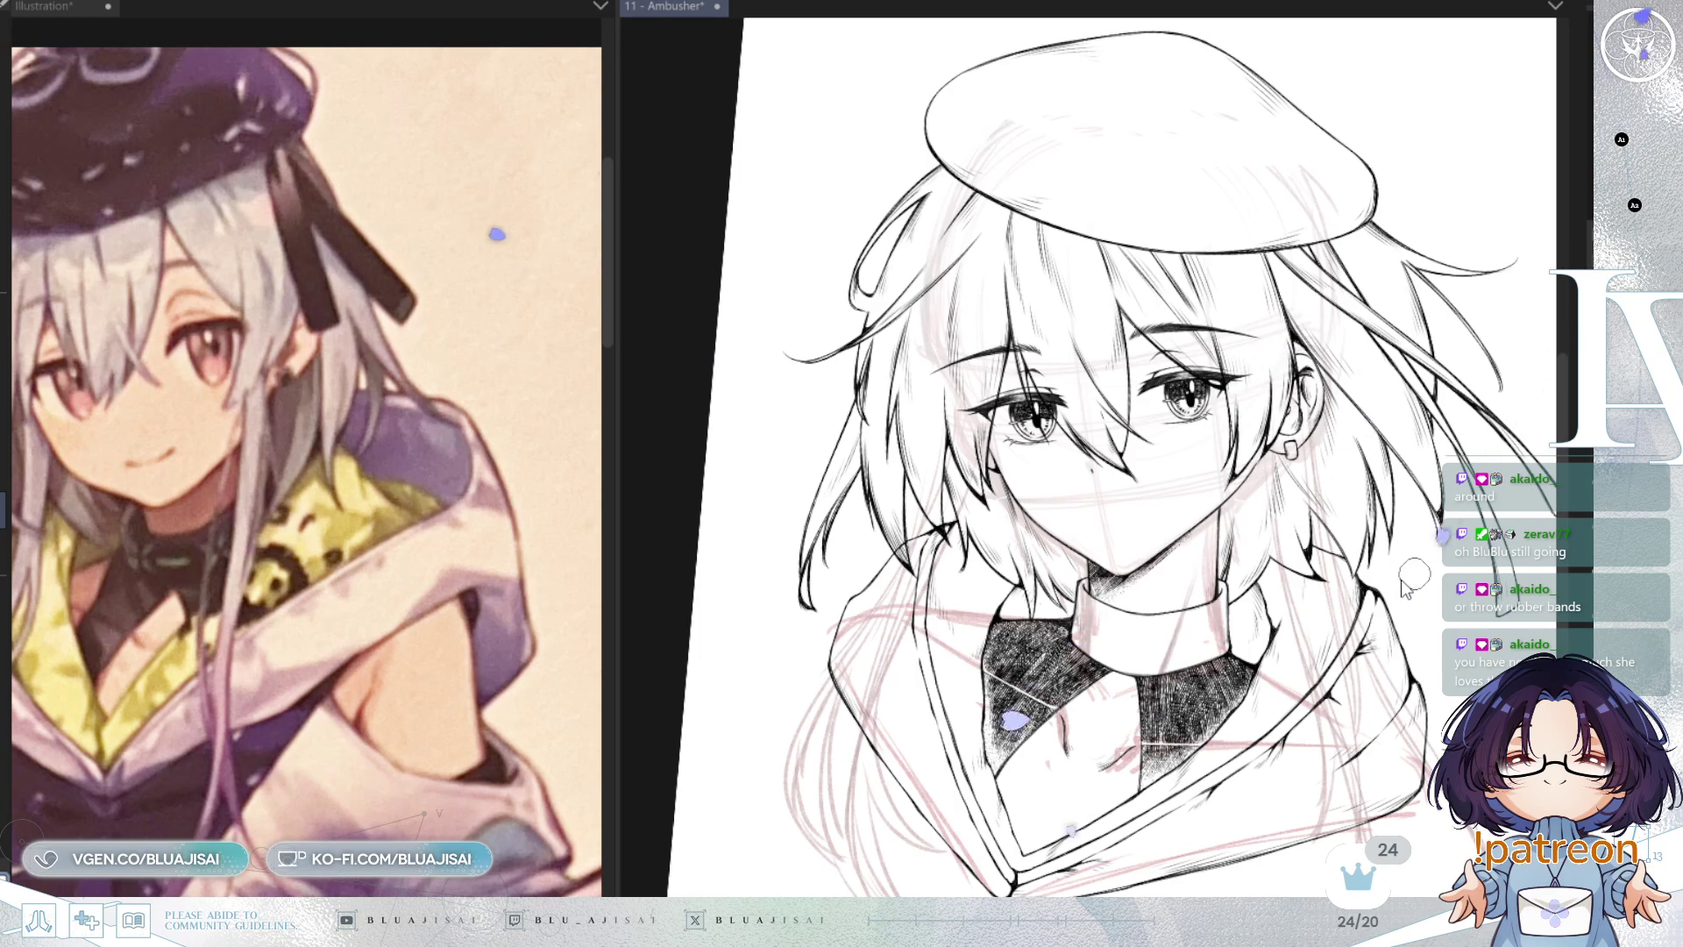
key("ctrl+s")
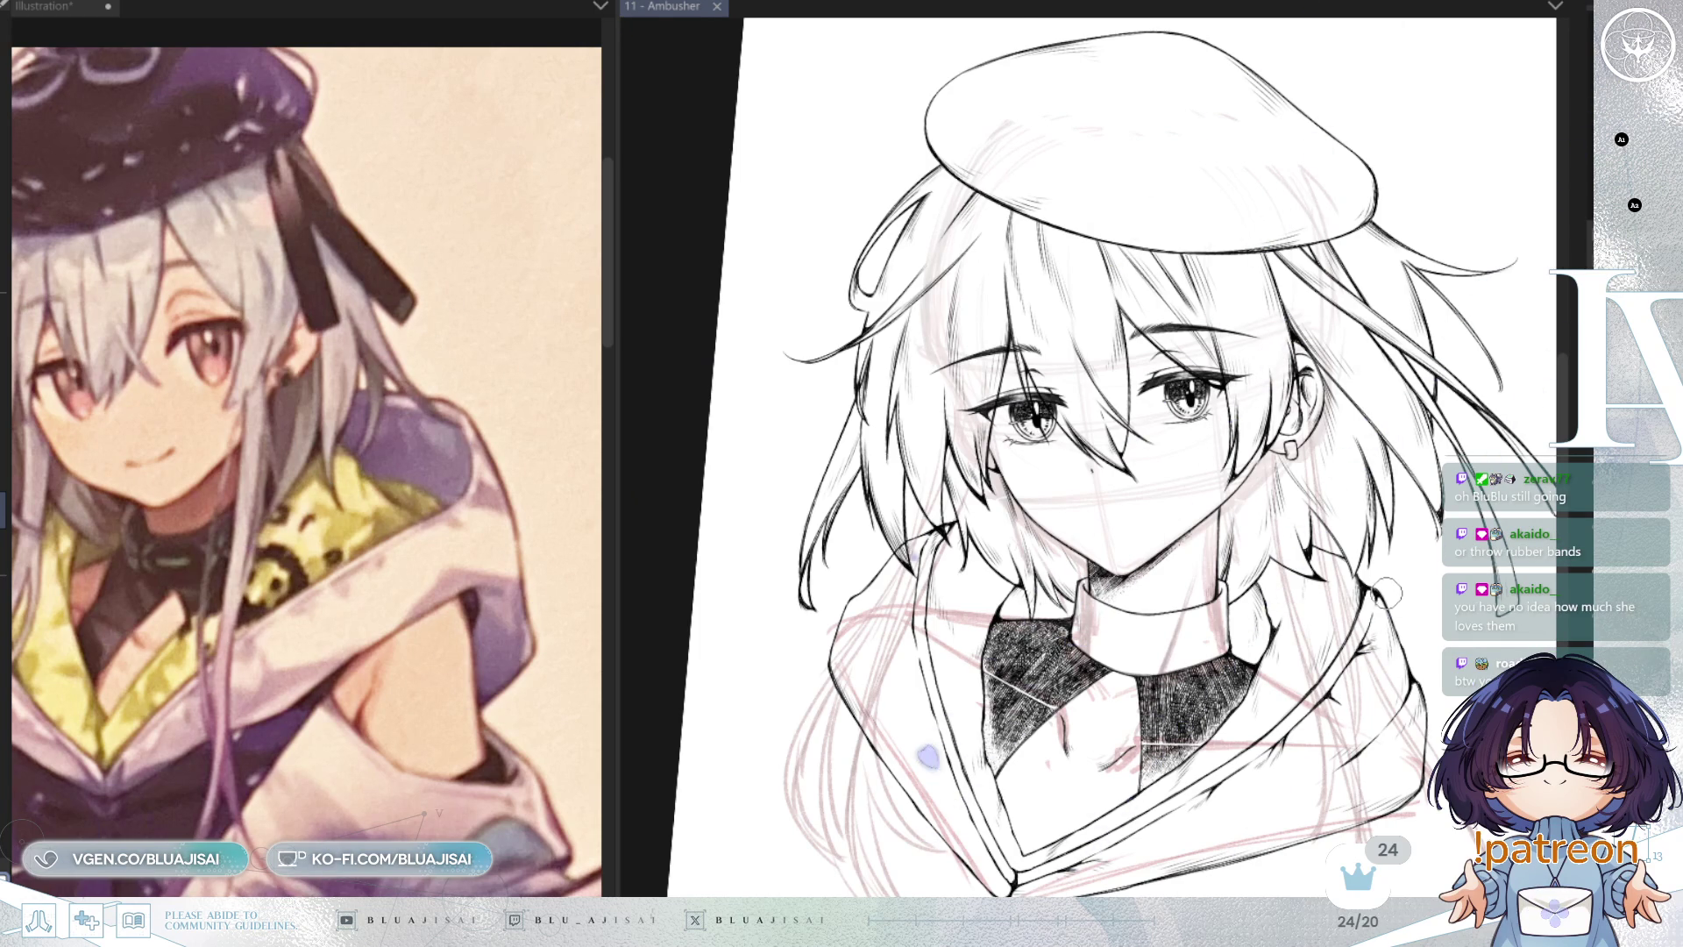
left_click_drag(1396, 567, 1403, 550)
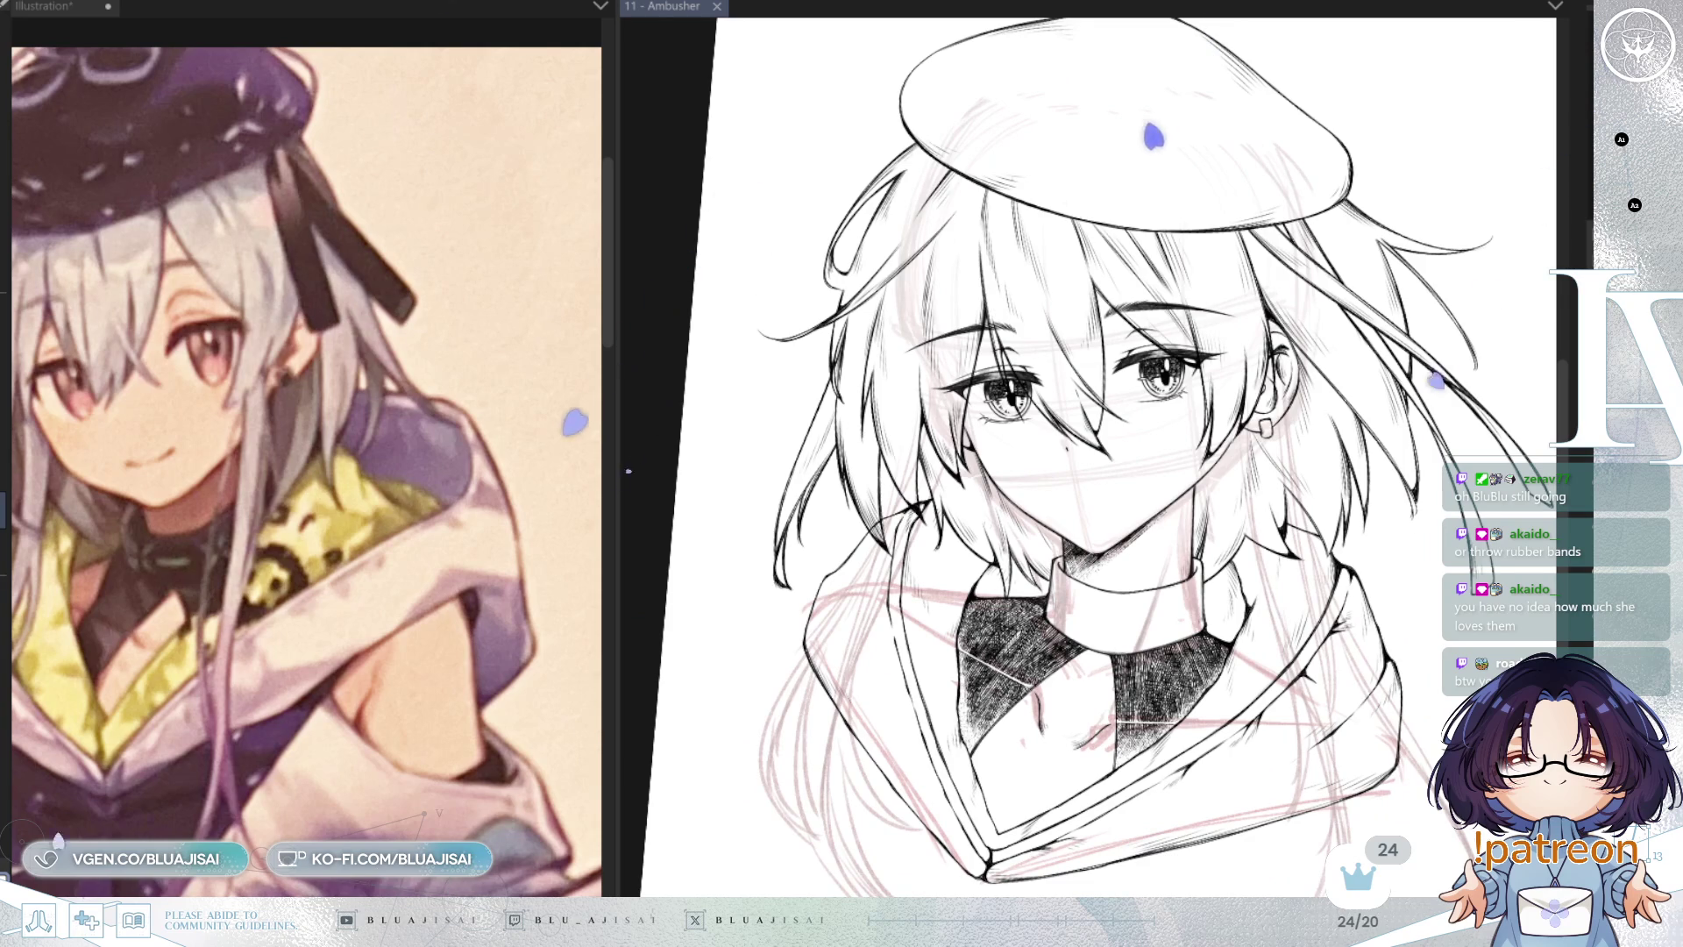
key("ctrl+@")
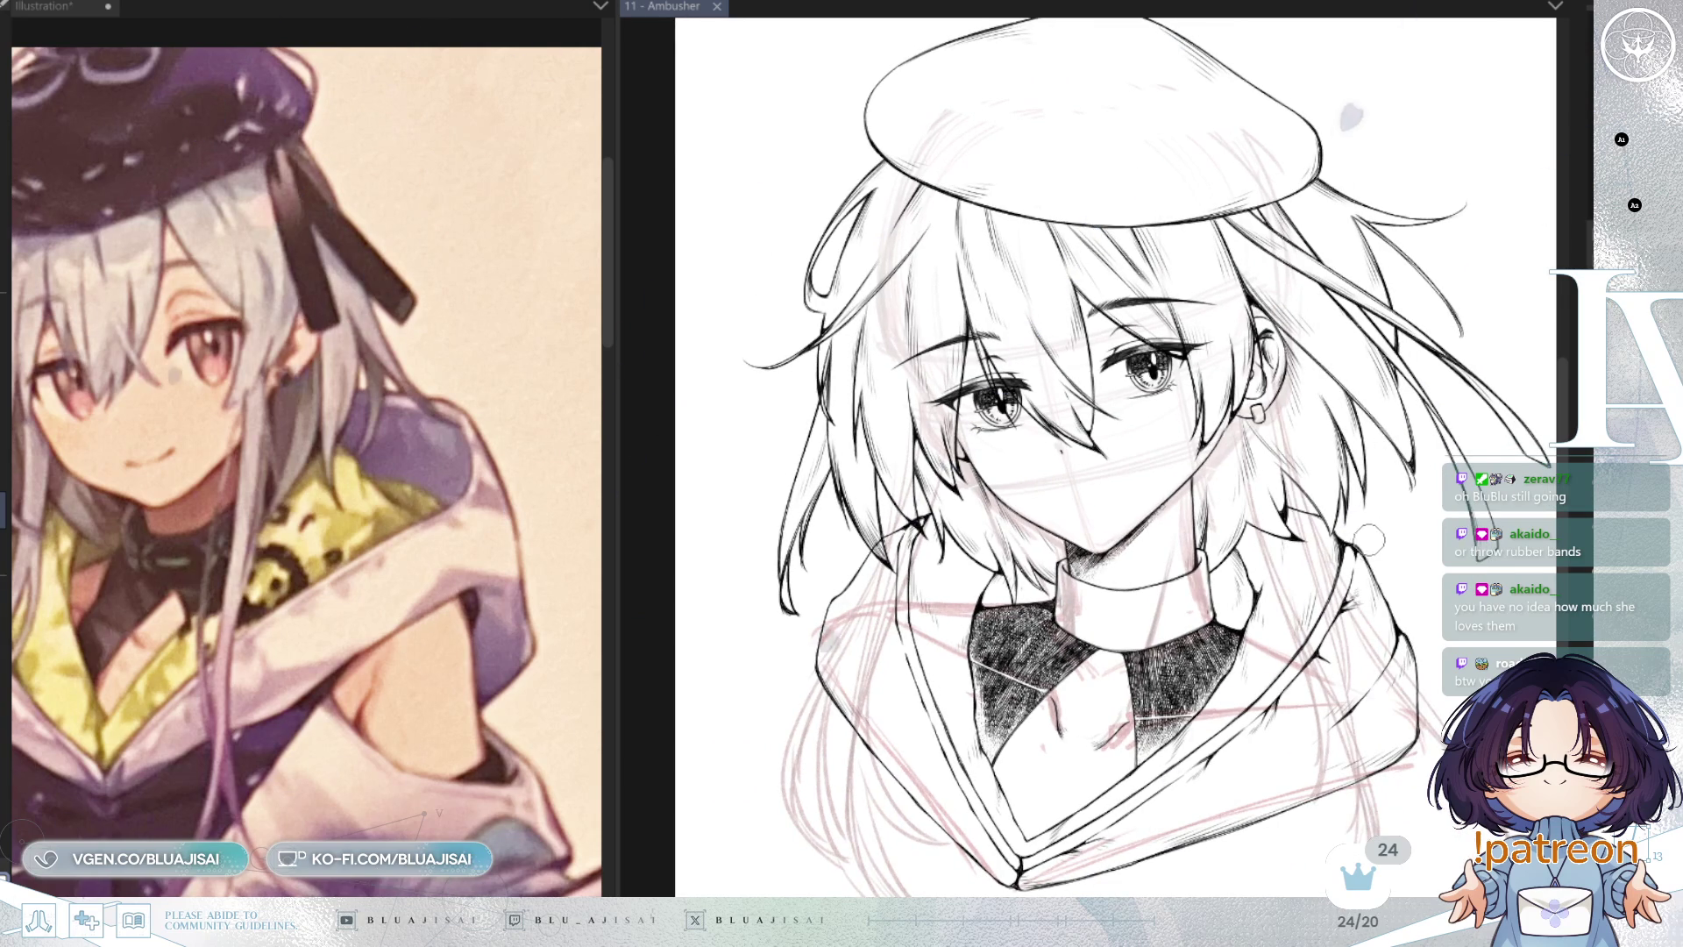
left_click_drag(1341, 469, 1306, 465)
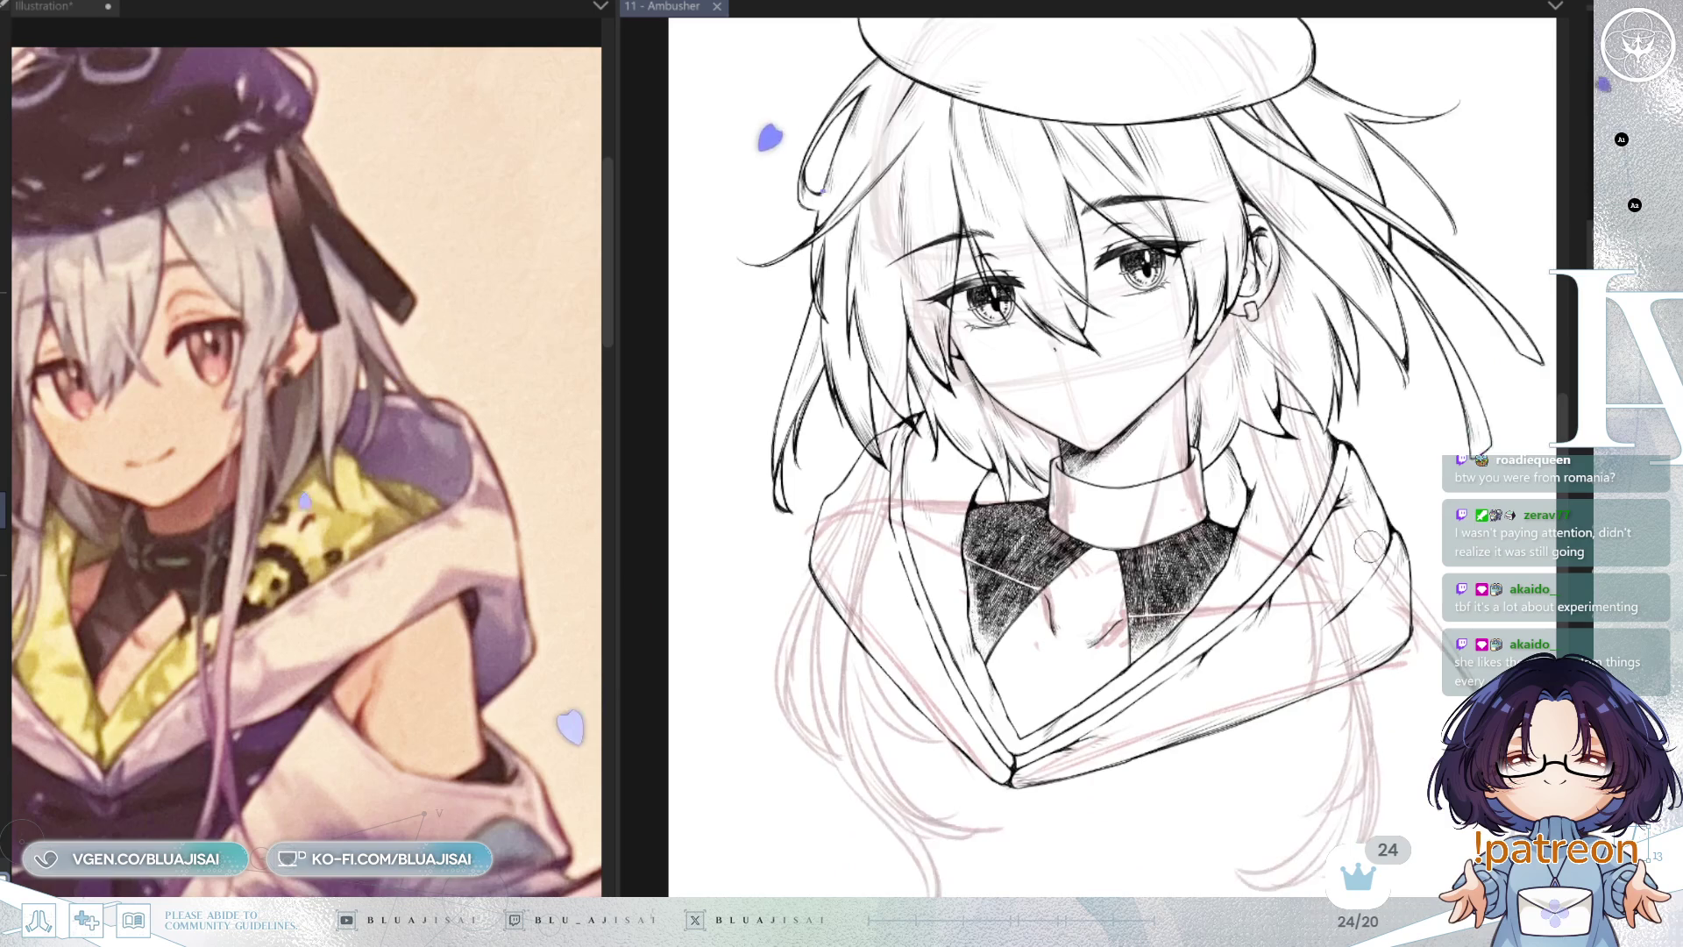
Step: Zoom out to the whole page, then draw and undo a test hair stroke
key("ctrl+minus")
key("ctrl+minus")
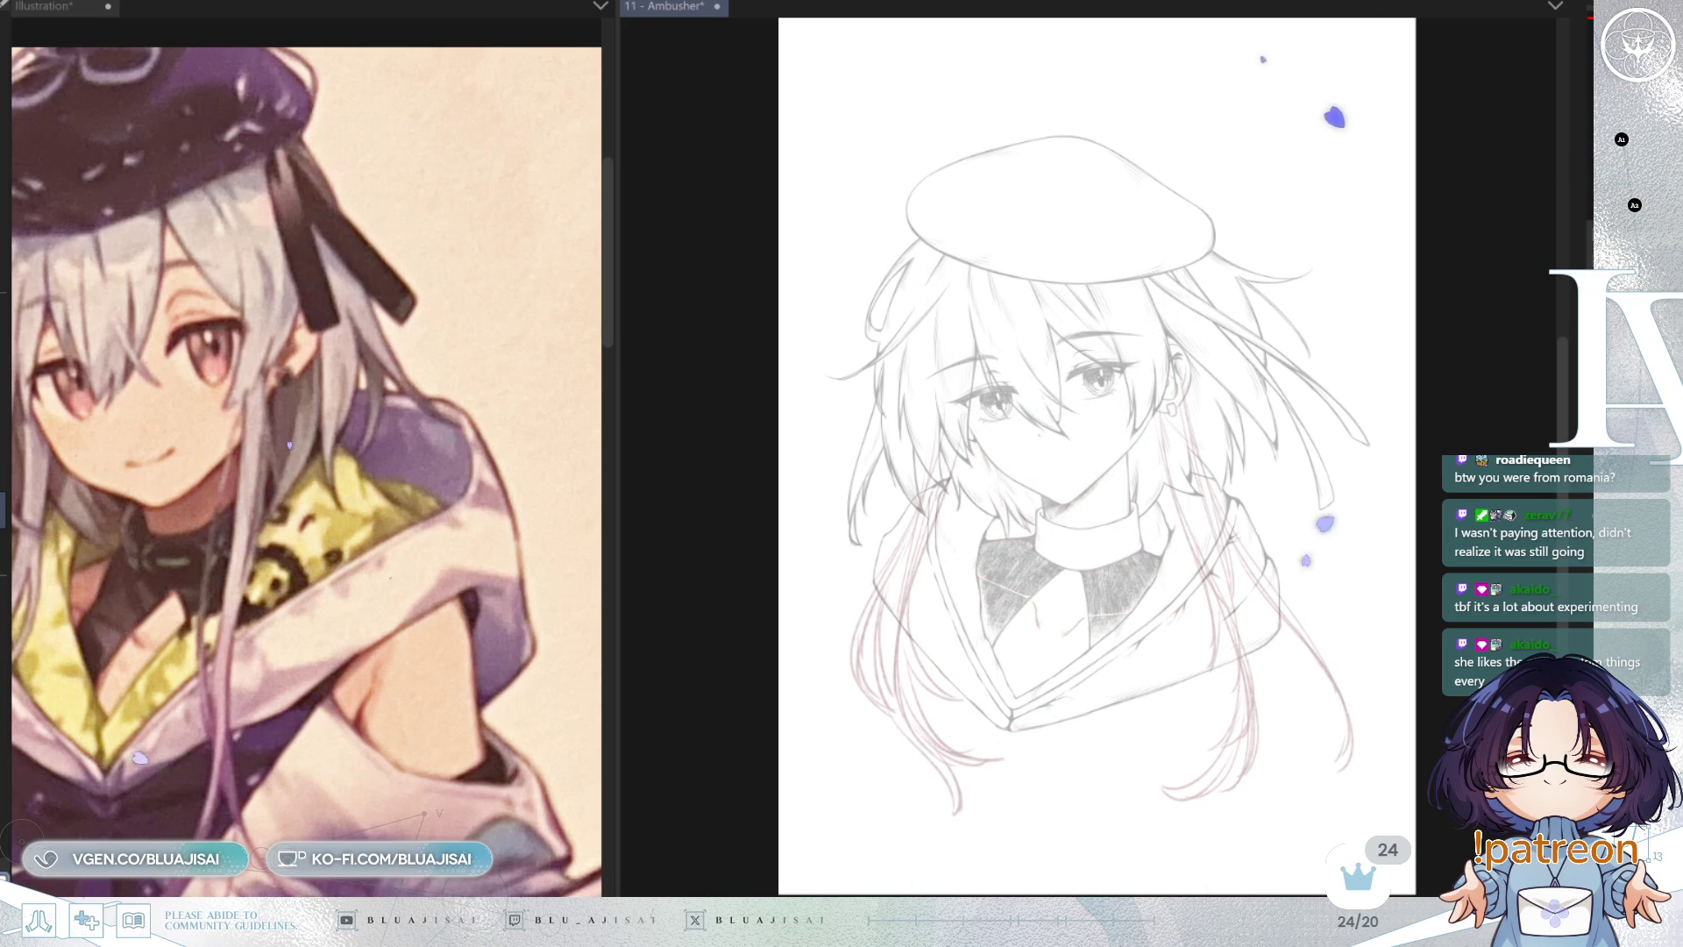
scroll(1337, 628, "up", 2)
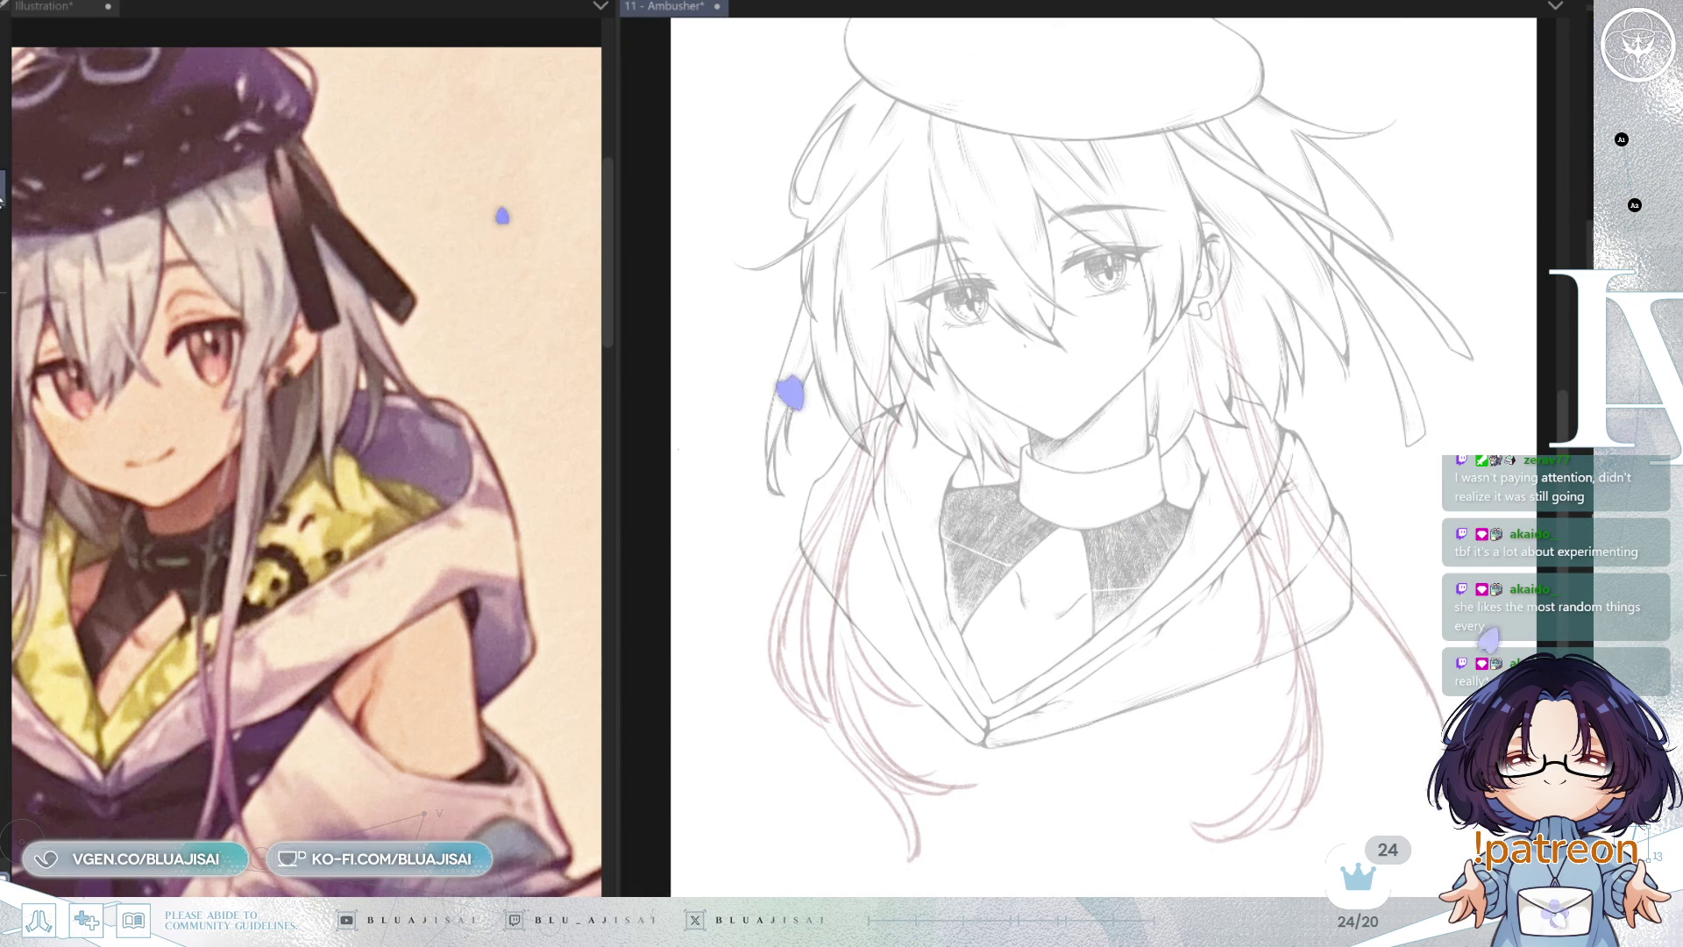
left_click_drag(947, 305, 974, 340)
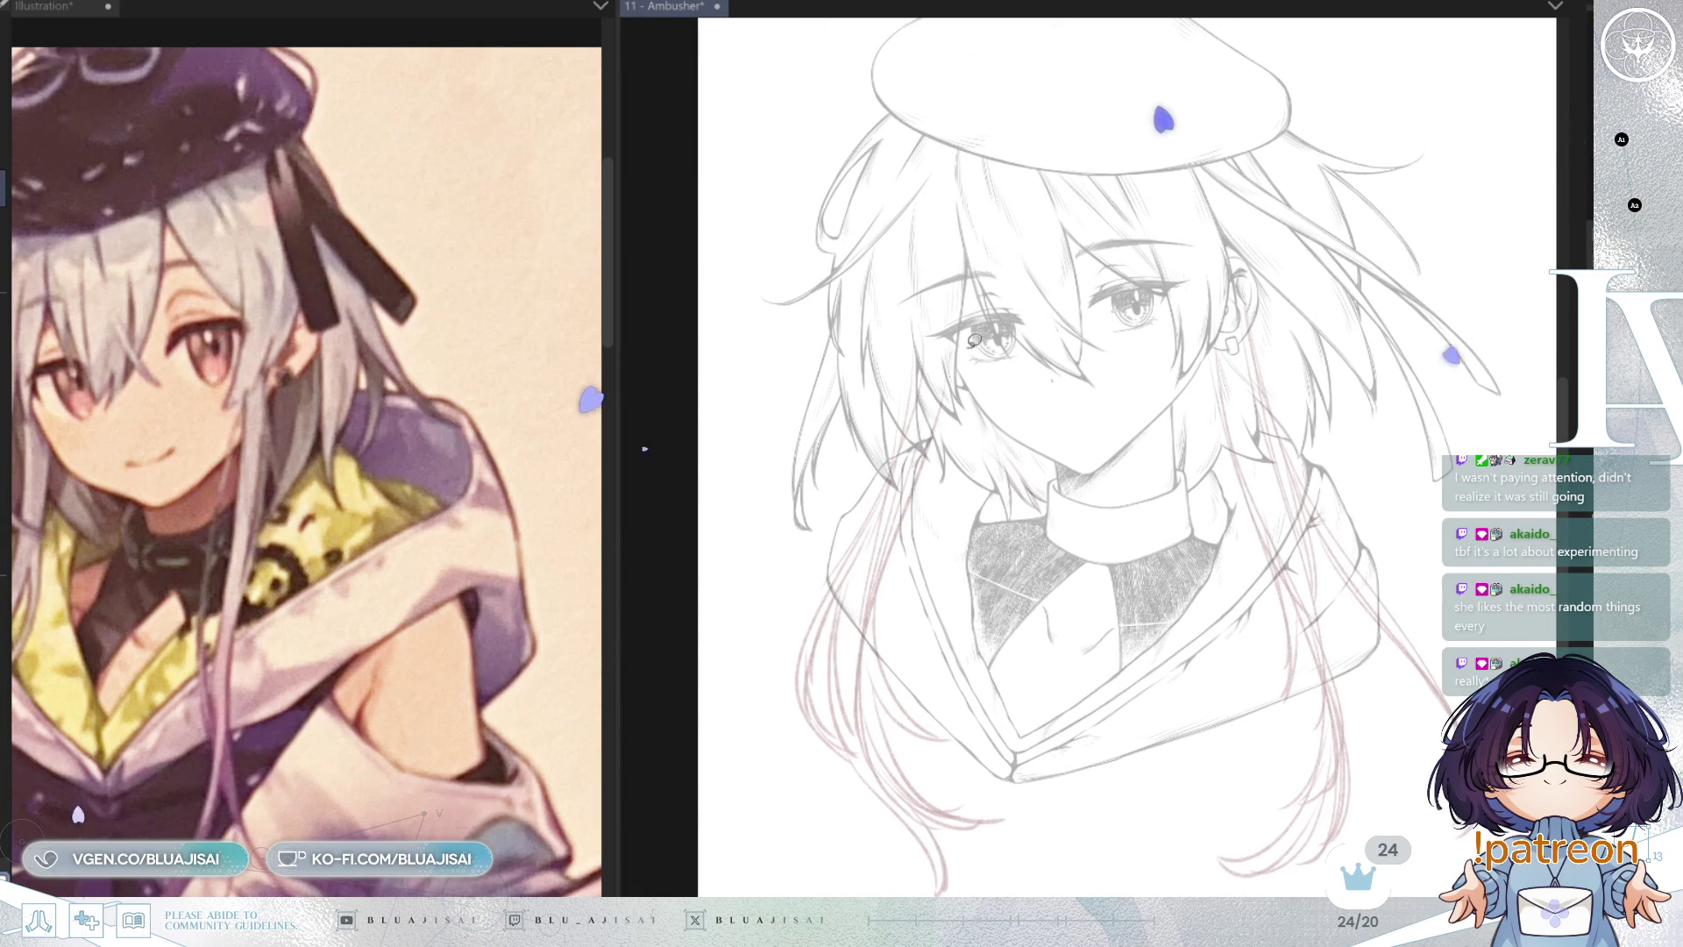
mouse_move(969, 212)
left_mouse_down()
mouse_move(881, 298)
mouse_move(759, 763)
mouse_move(815, 894)
left_mouse_up()
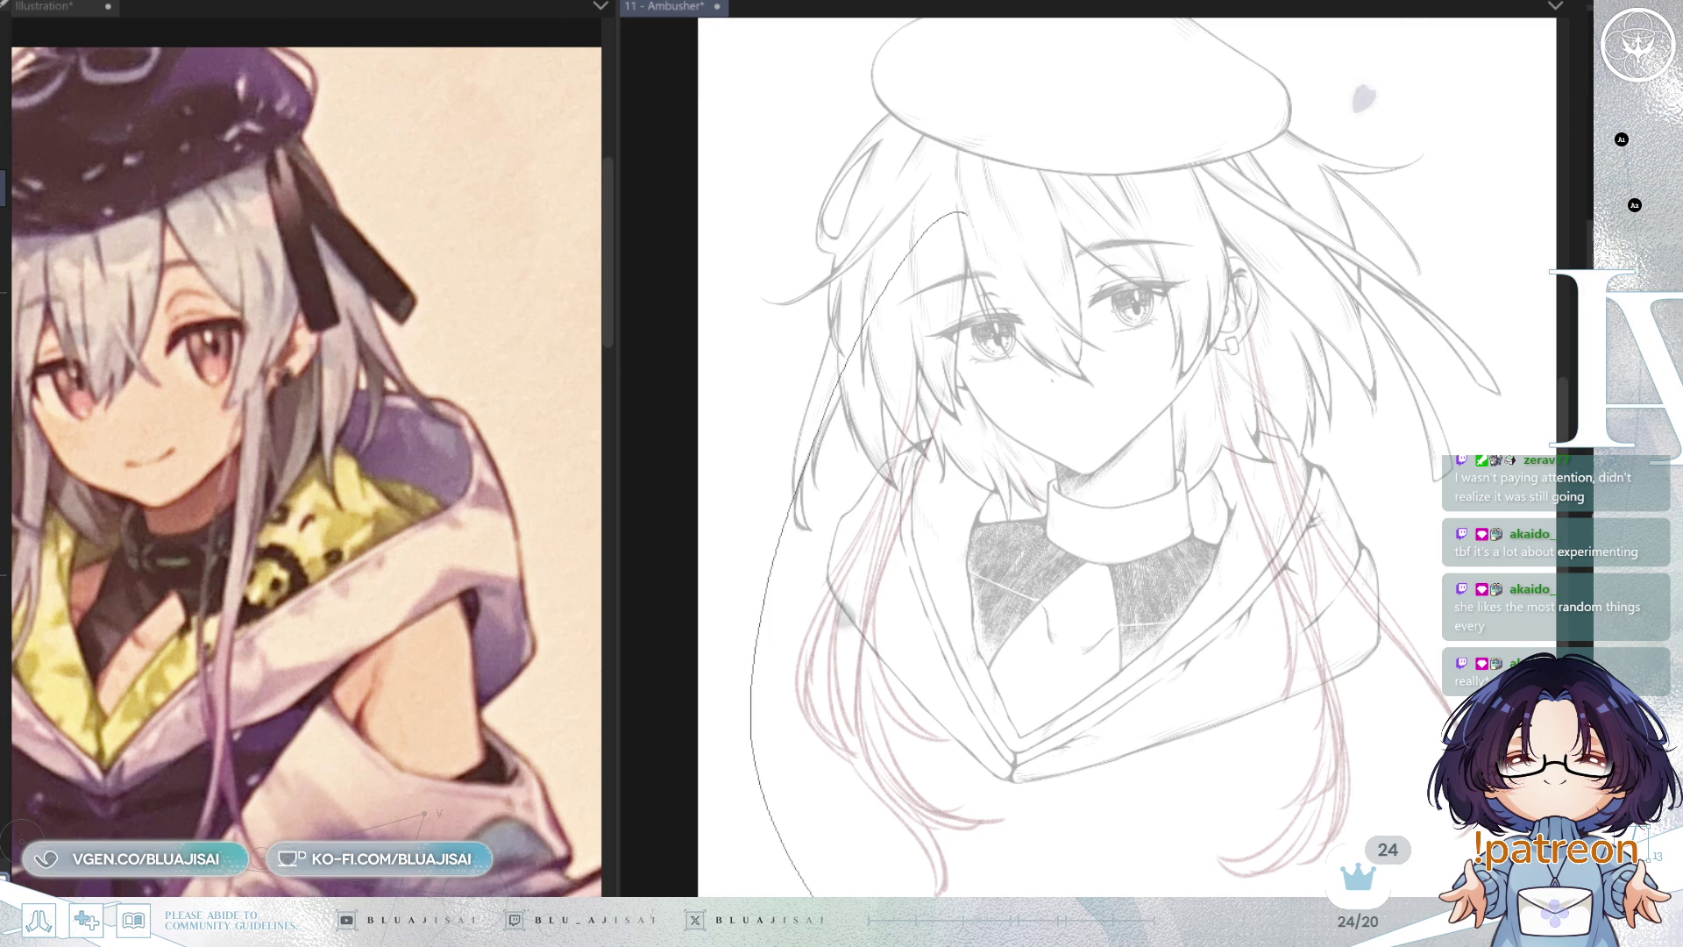
key("ctrl+z")
key("ctrl+z")
Step: Zoom in on the reference picture to frame the girl's face larger
left_click(513, 628)
scroll(513, 628, "up", 2)
left_click_drag(513, 629, 578, 640)
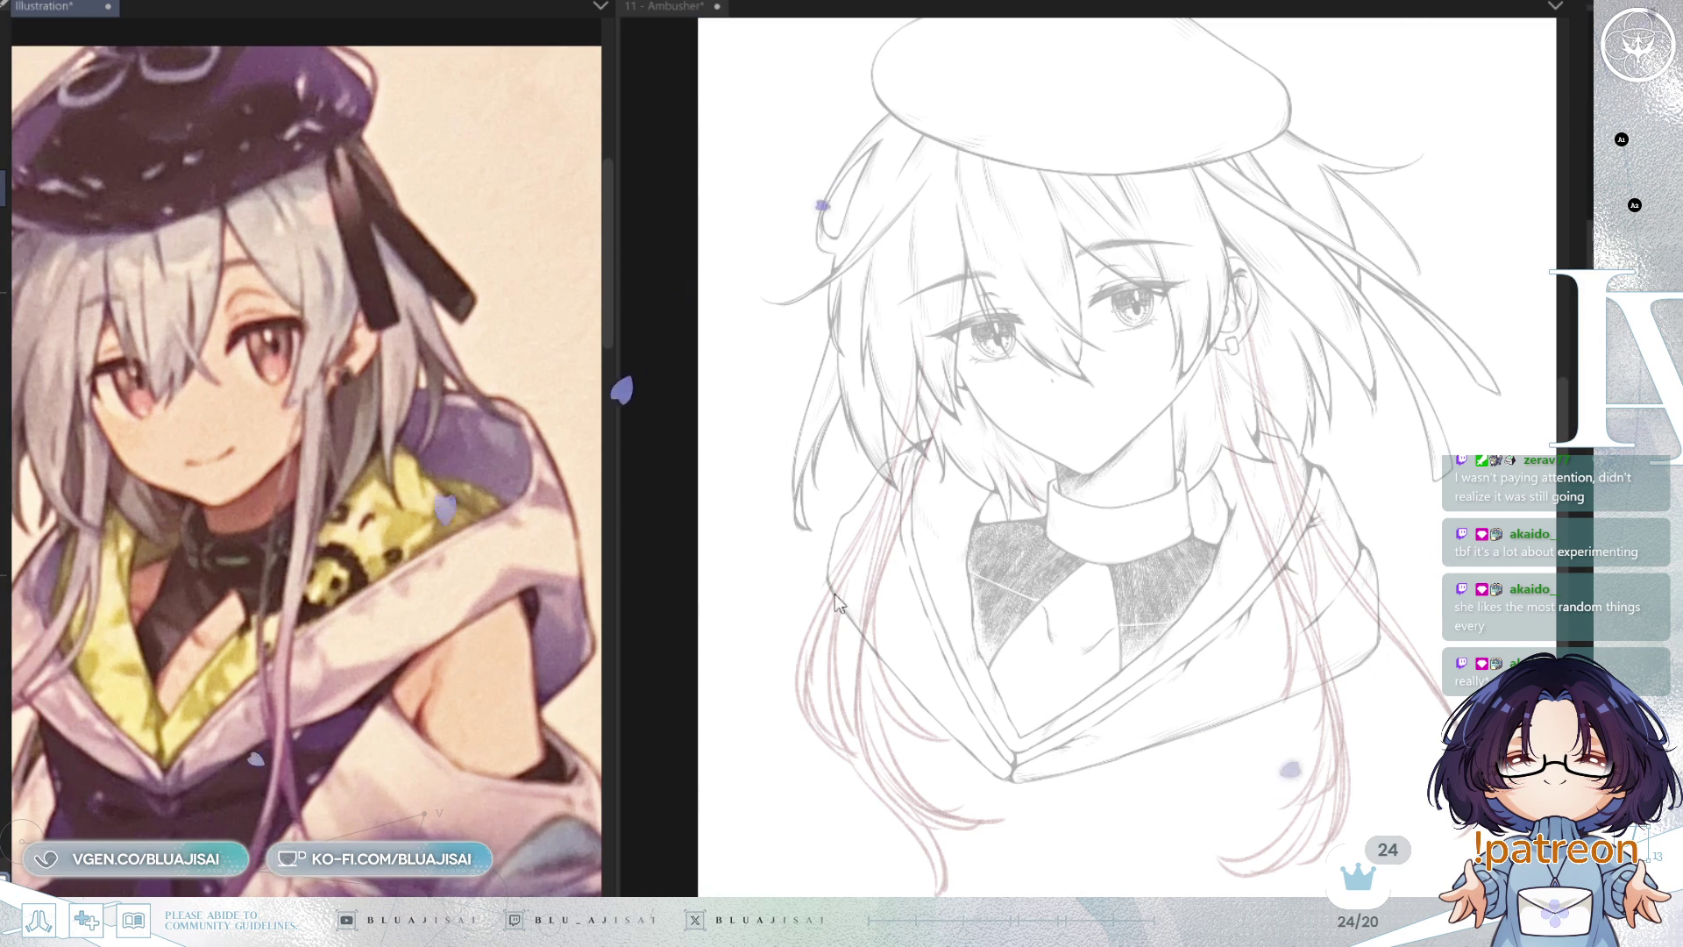
Step: Rotate the selected left hair strands clockwise and shift them slightly right
left_click(999, 586)
key("ctrl+t")
mouse_move(1088, 663)
left_mouse_down()
mouse_move(1016, 697)
mouse_move(1055, 702)
left_mouse_up()
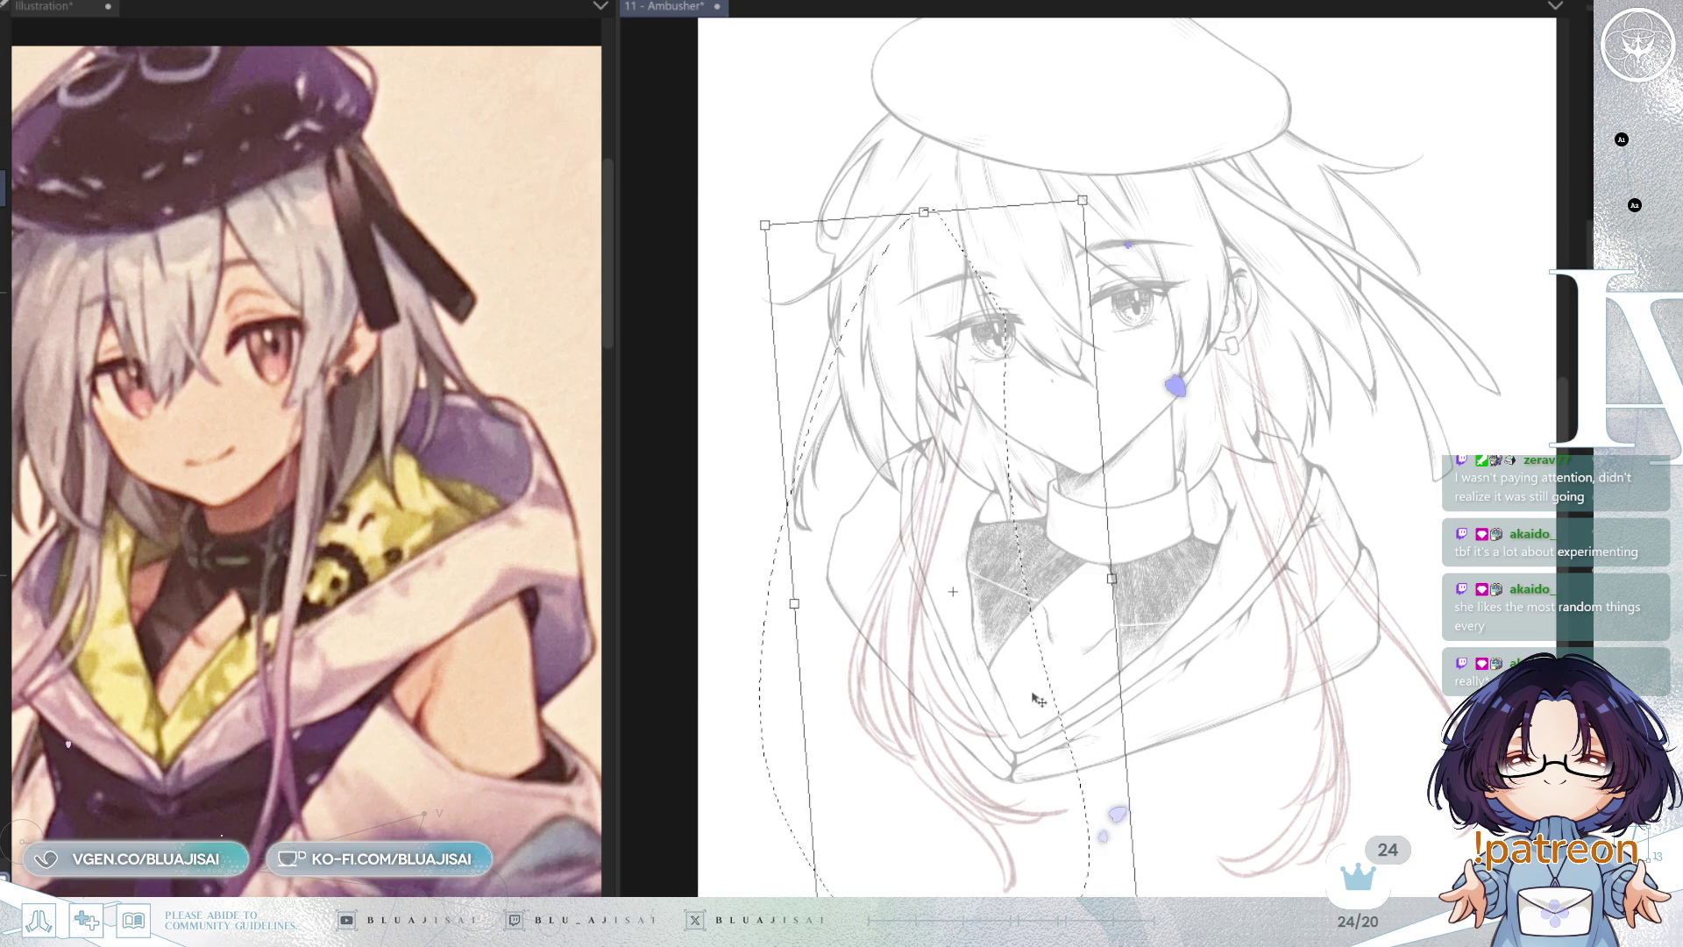
left_click_drag(1183, 561, 1183, 592)
left_click_drag(1034, 714, 1020, 716)
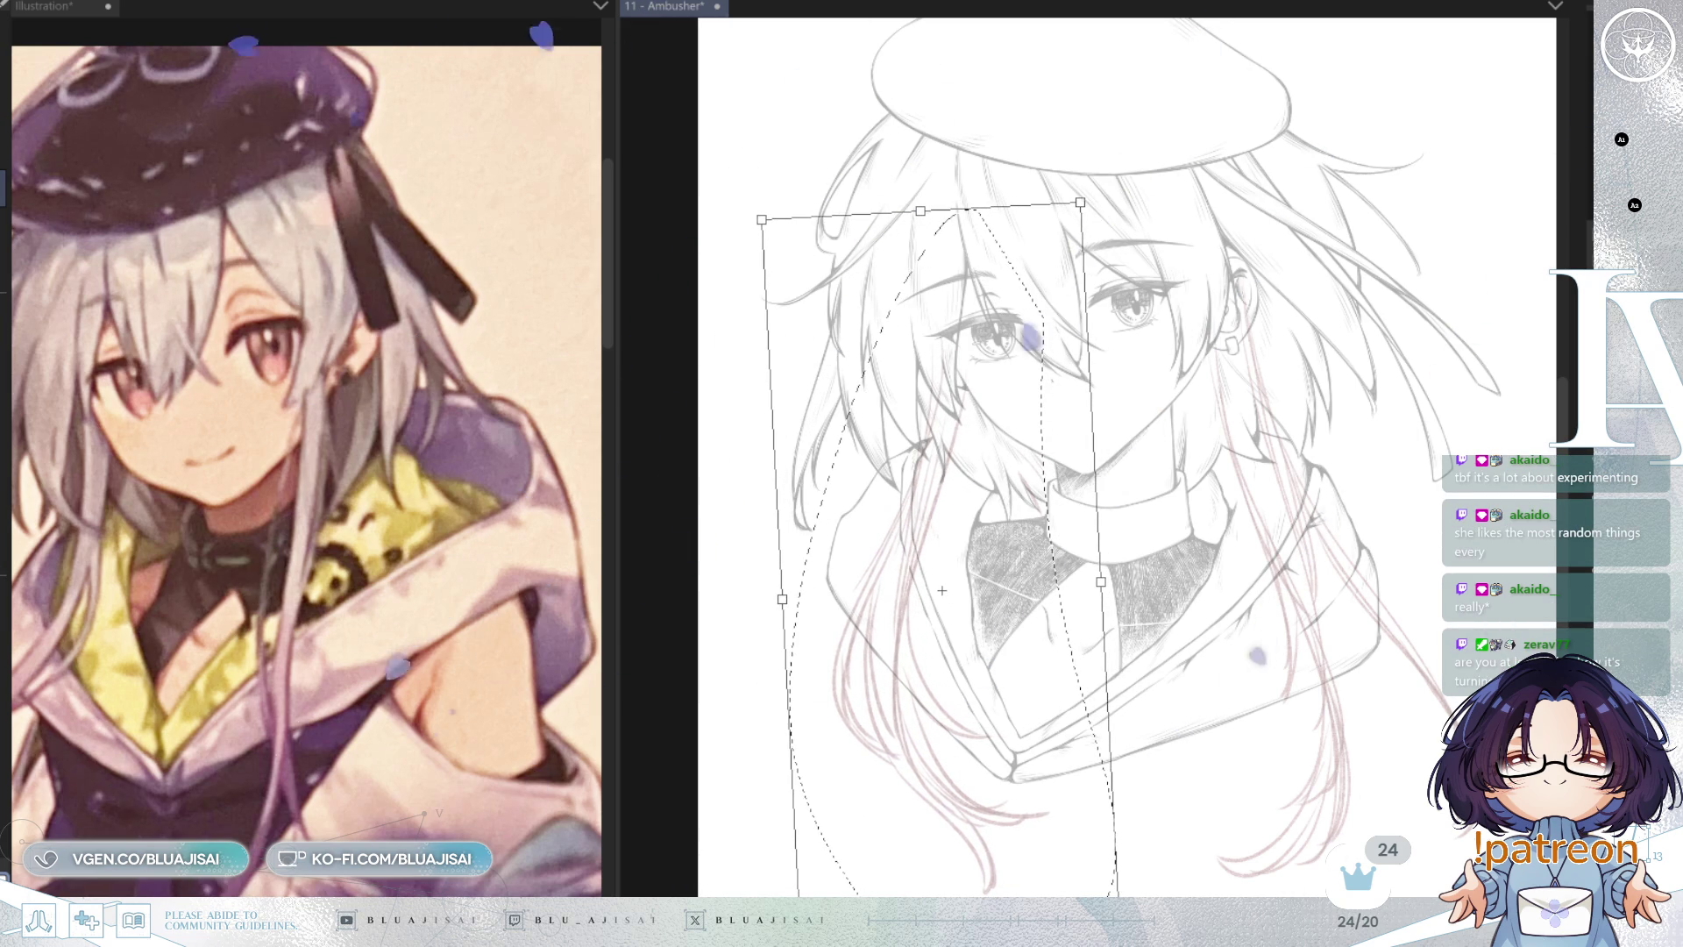
key("Return")
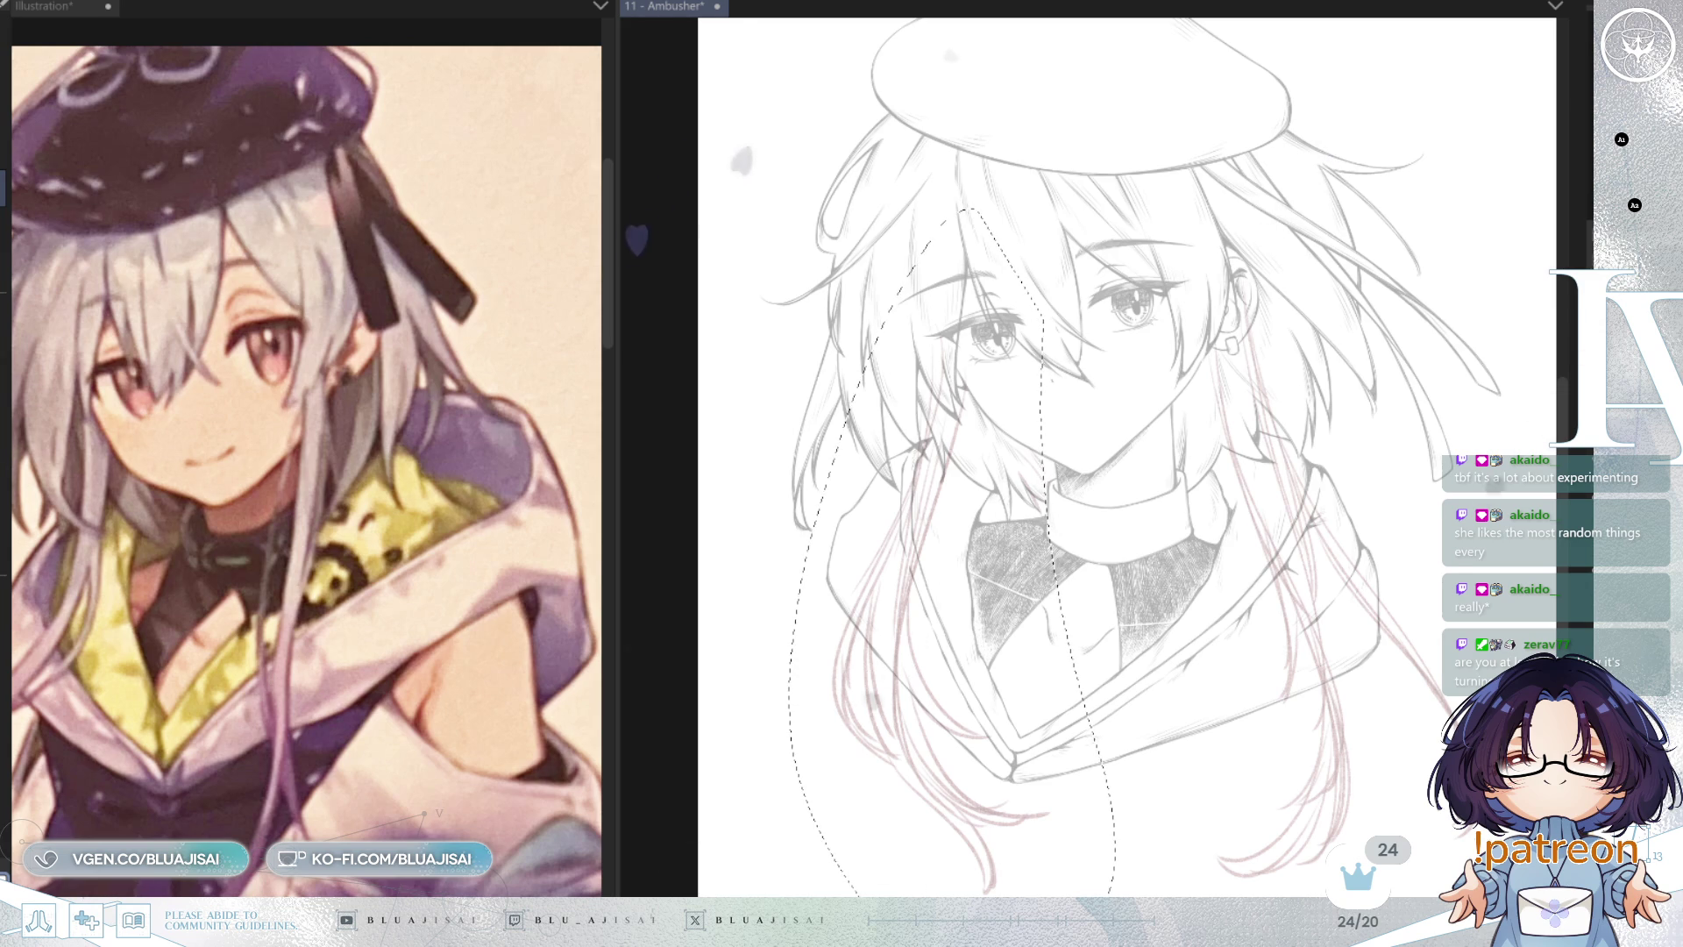
Step: Lasso the right-side hair and body and move them slightly left and down
mouse_move(1273, 210)
left_mouse_down()
mouse_move(1179, 552)
mouse_move(1170, 892)
left_mouse_up()
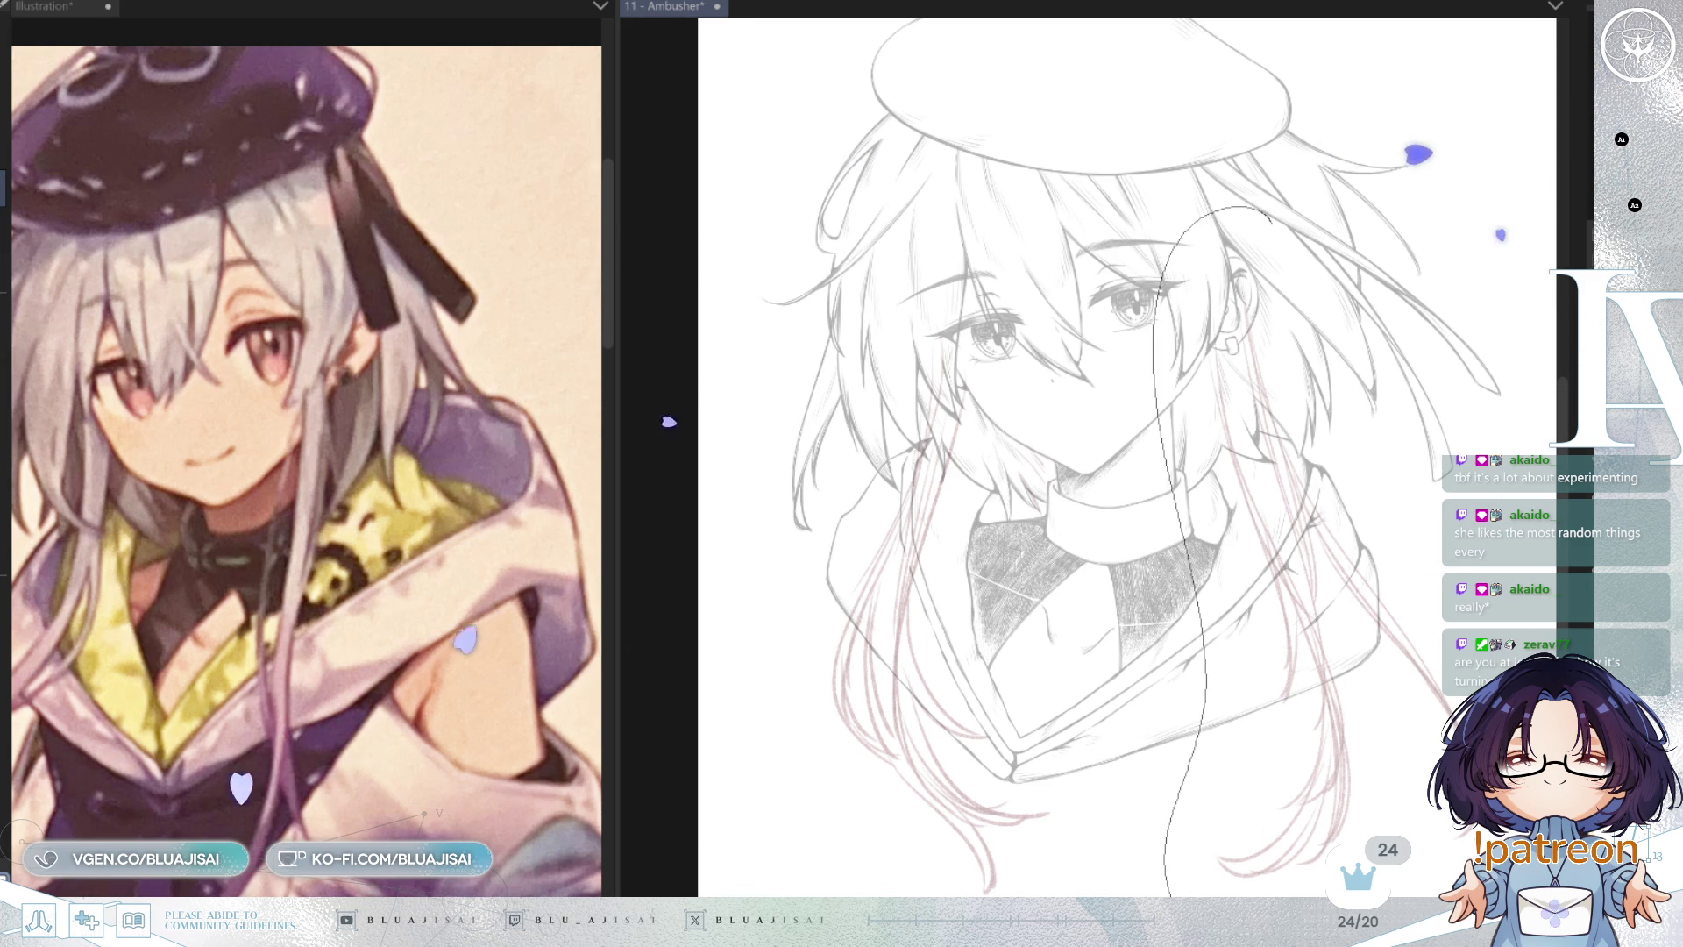
left_click_drag(1322, 262, 1139, 894)
key("ctrl+t")
mouse_move(1403, 695)
left_mouse_down()
mouse_move(1381, 706)
mouse_move(1406, 721)
mouse_move(1363, 739)
left_mouse_up()
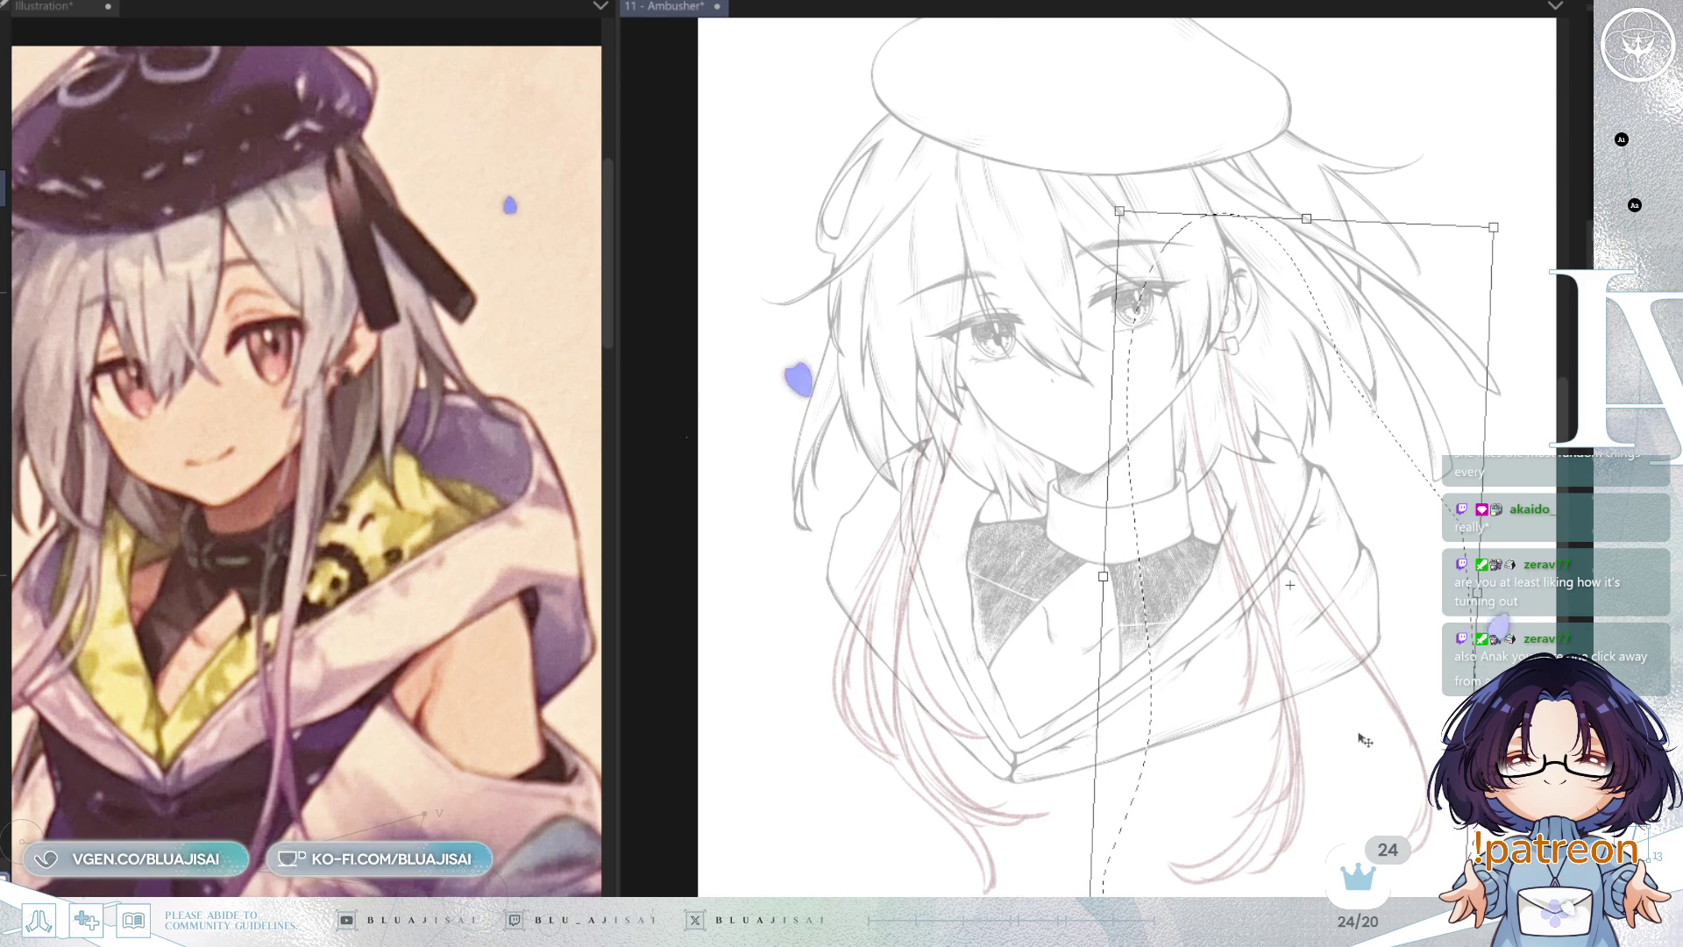
left_click_drag(1365, 738, 1365, 727)
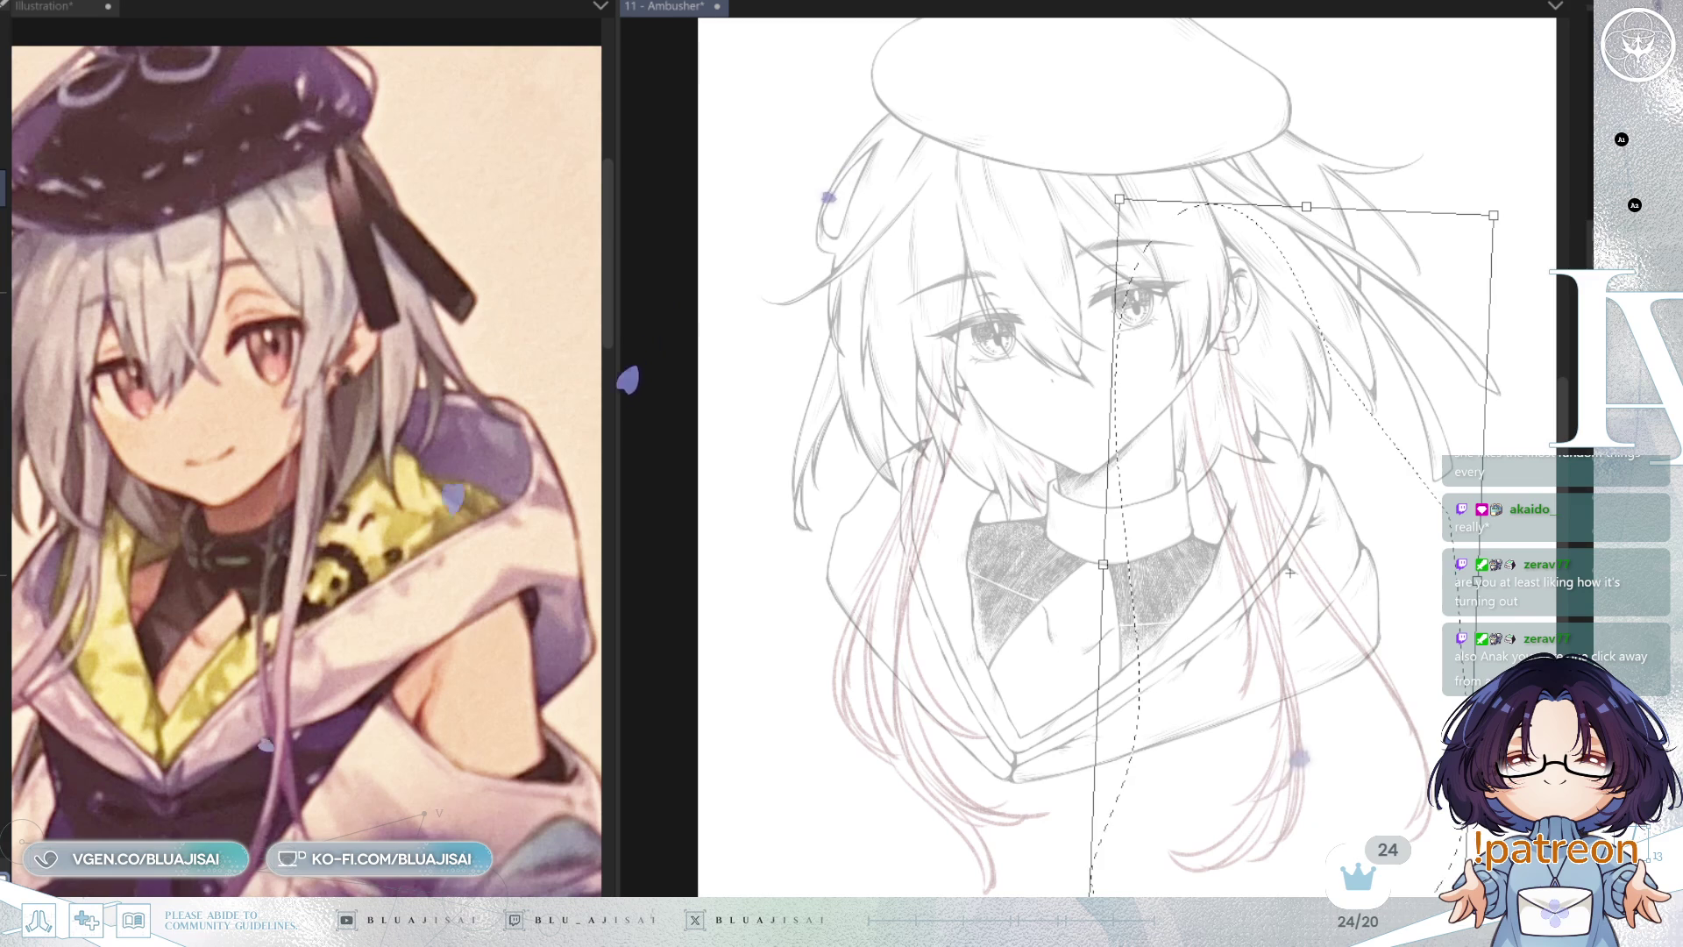
key("Return")
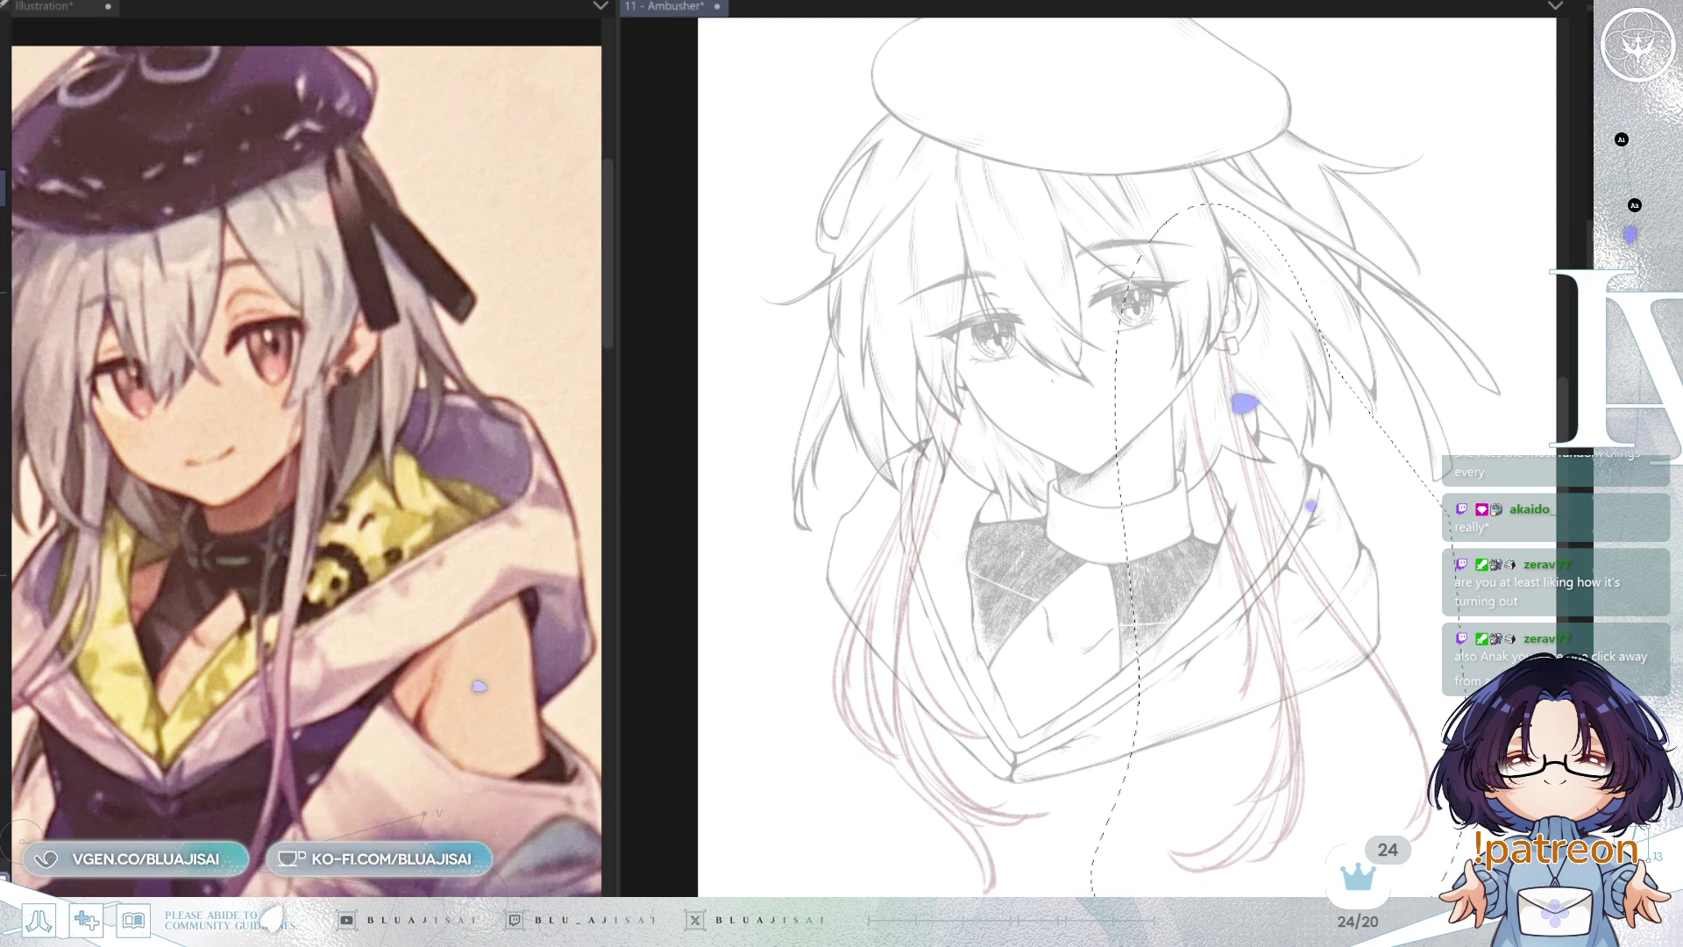
Step: Deselect, flip the canvas view horizontally, and save the file
key("ctrl+d")
key("h")
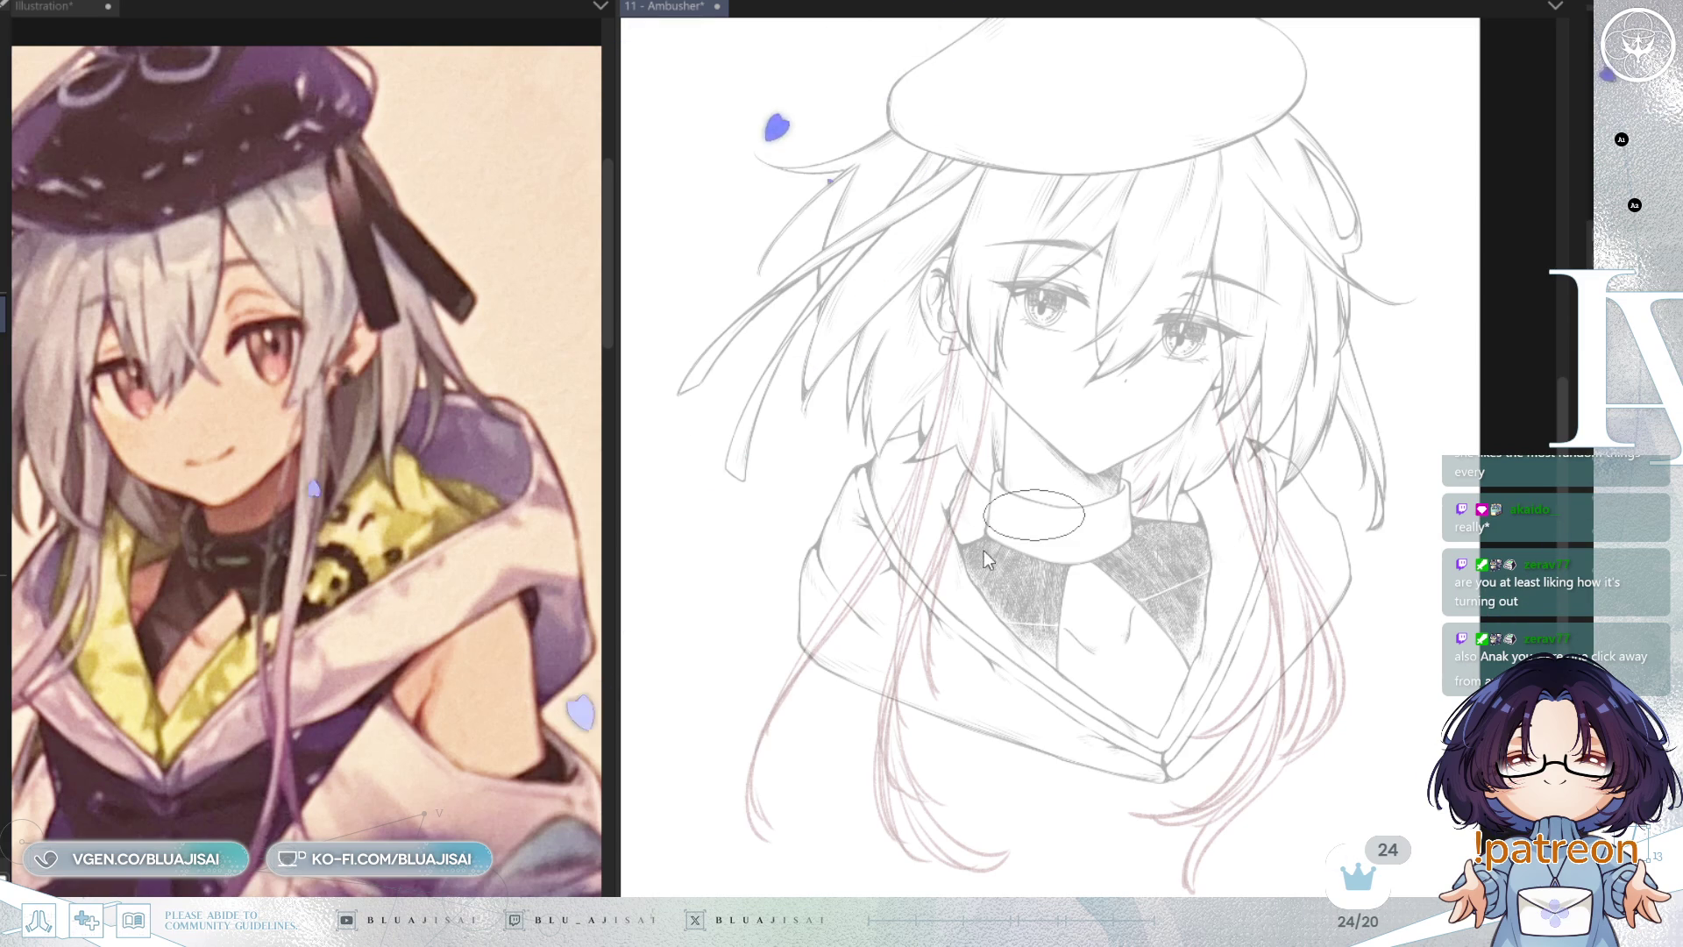
key("ctrl+s")
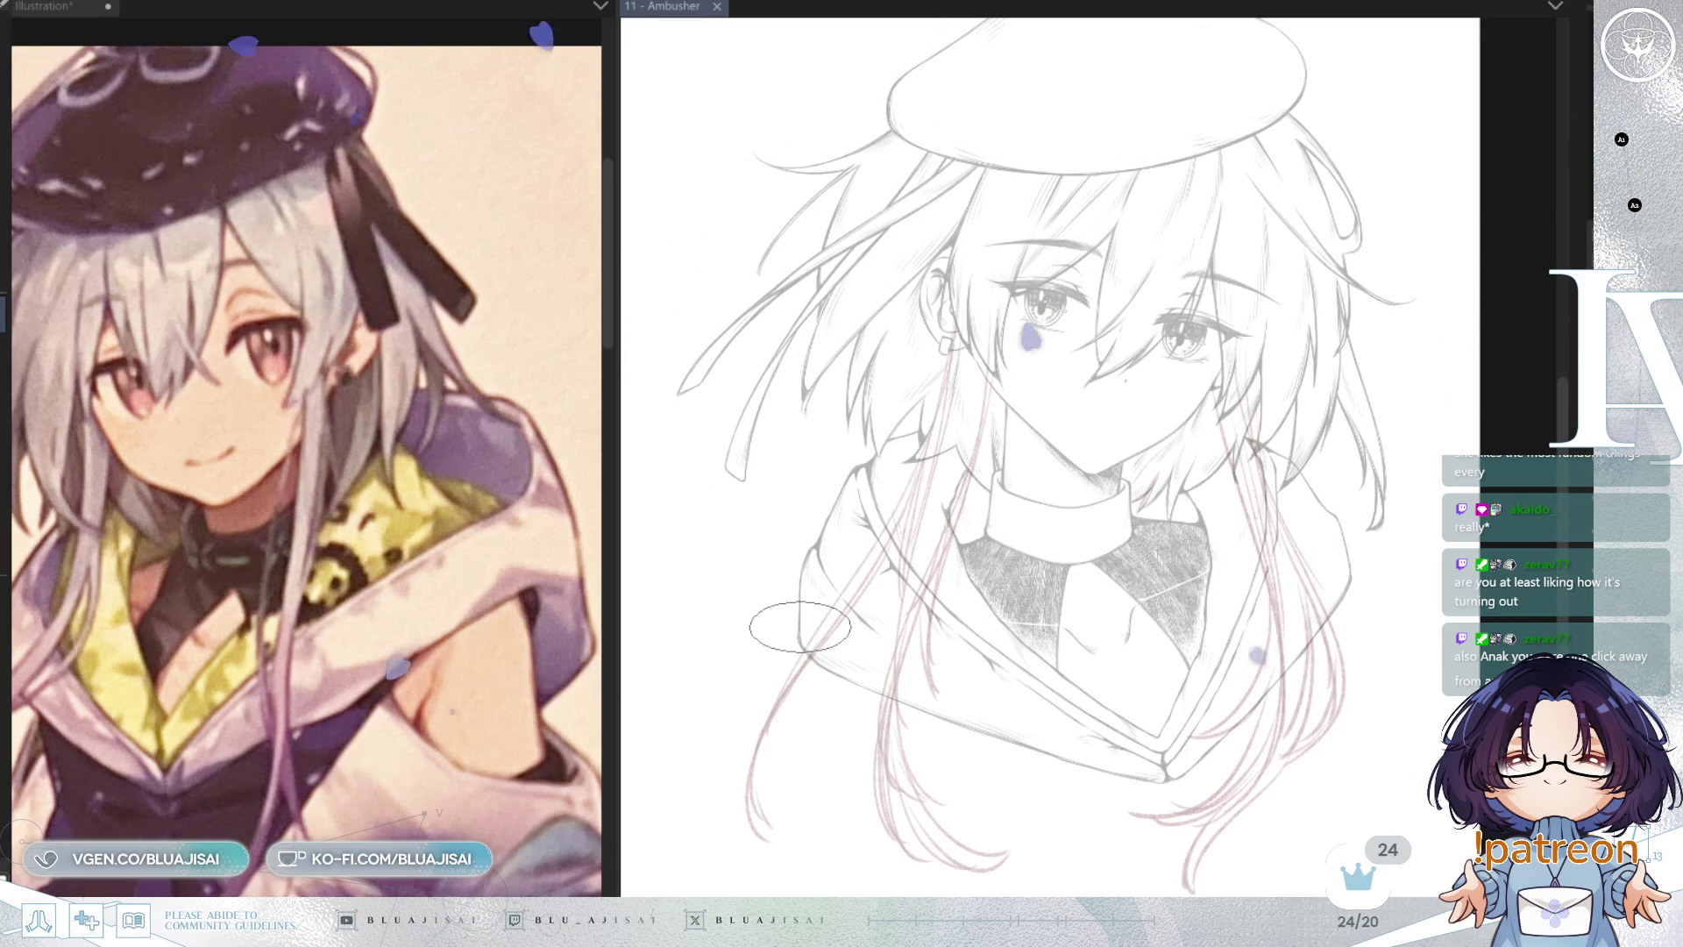
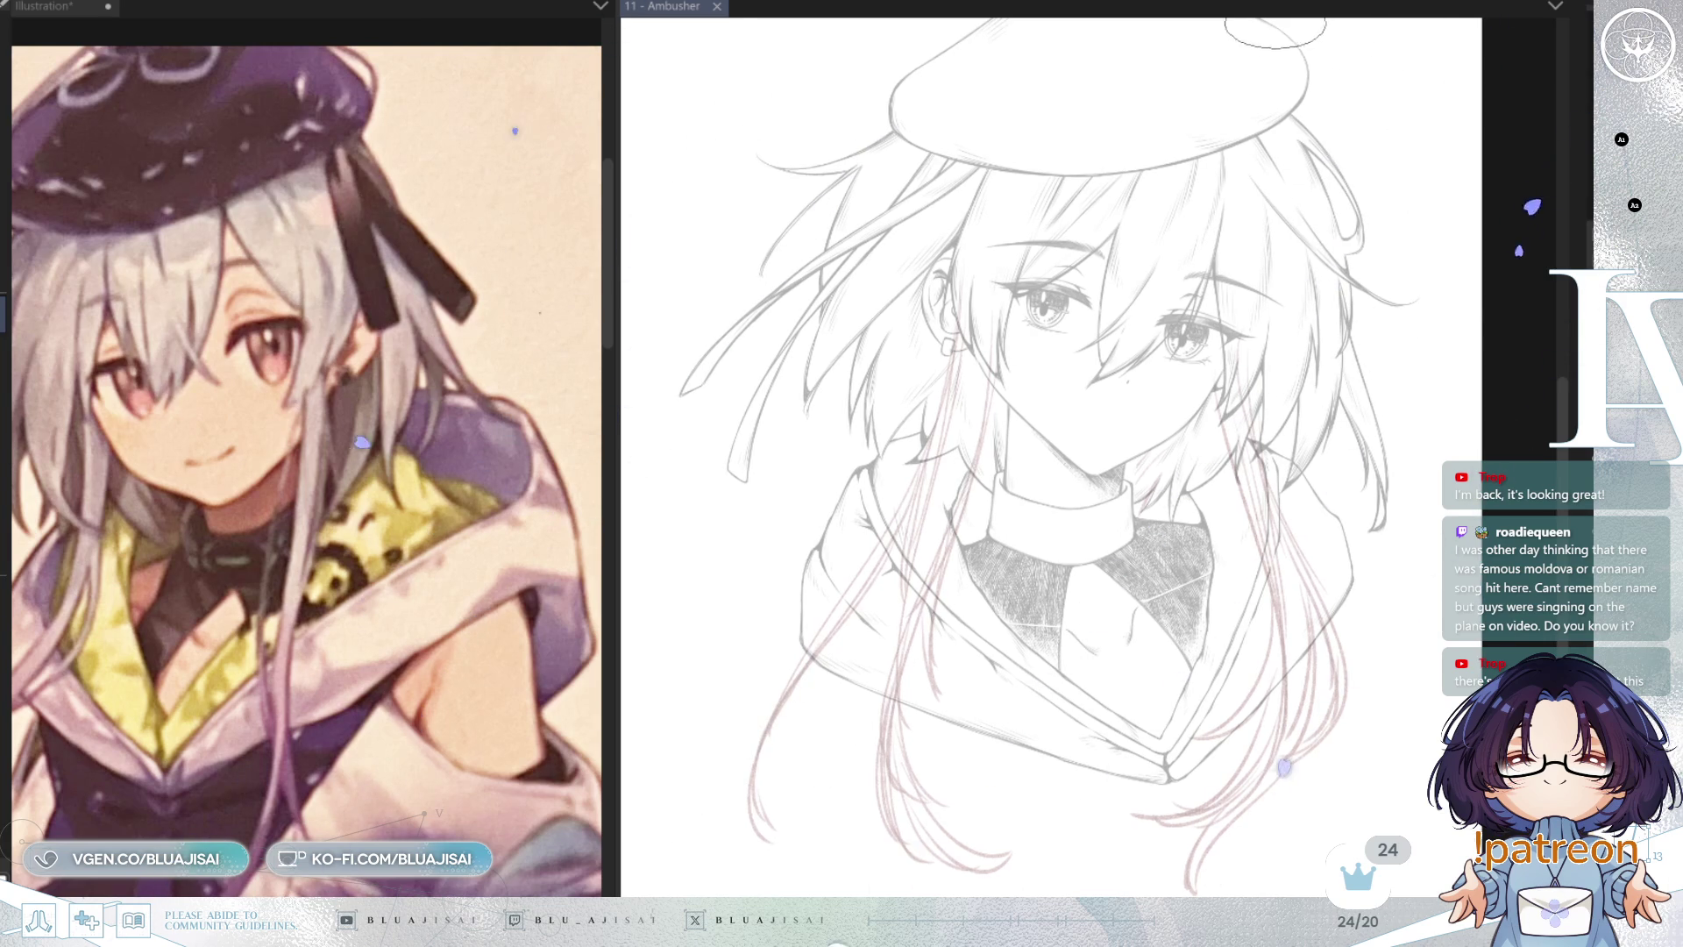
Step: Ink a long dark hair strand from beside the face down past the collar
left_click_drag(1257, 211, 1270, 196)
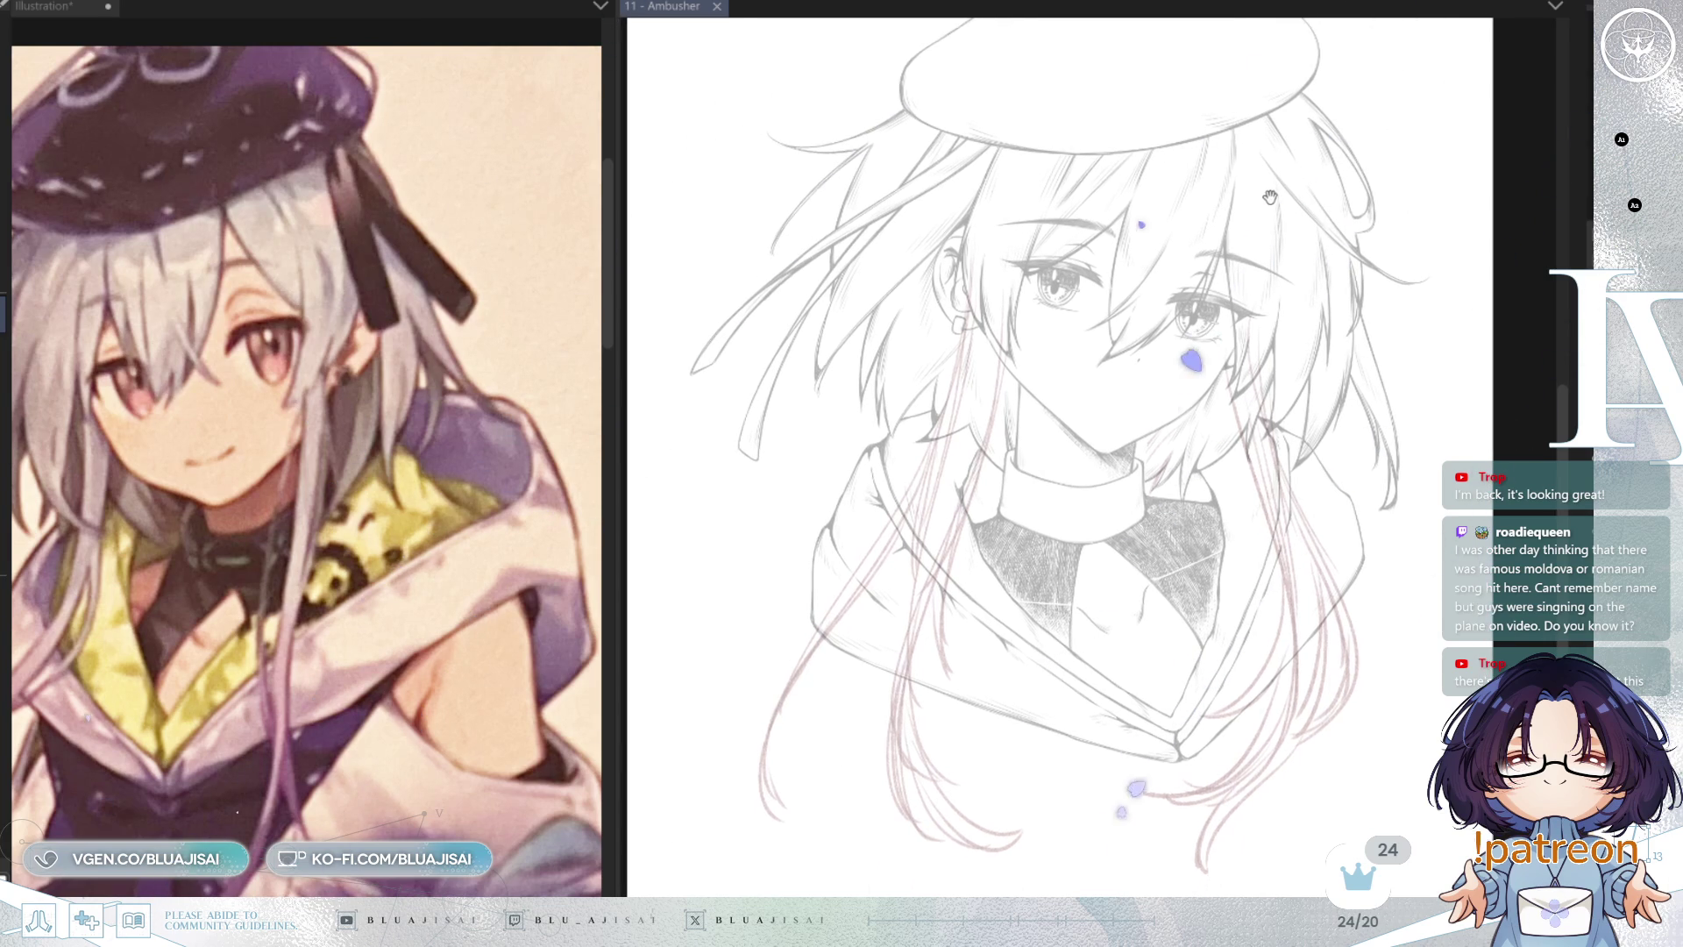
scroll(988, 324, "up", 2)
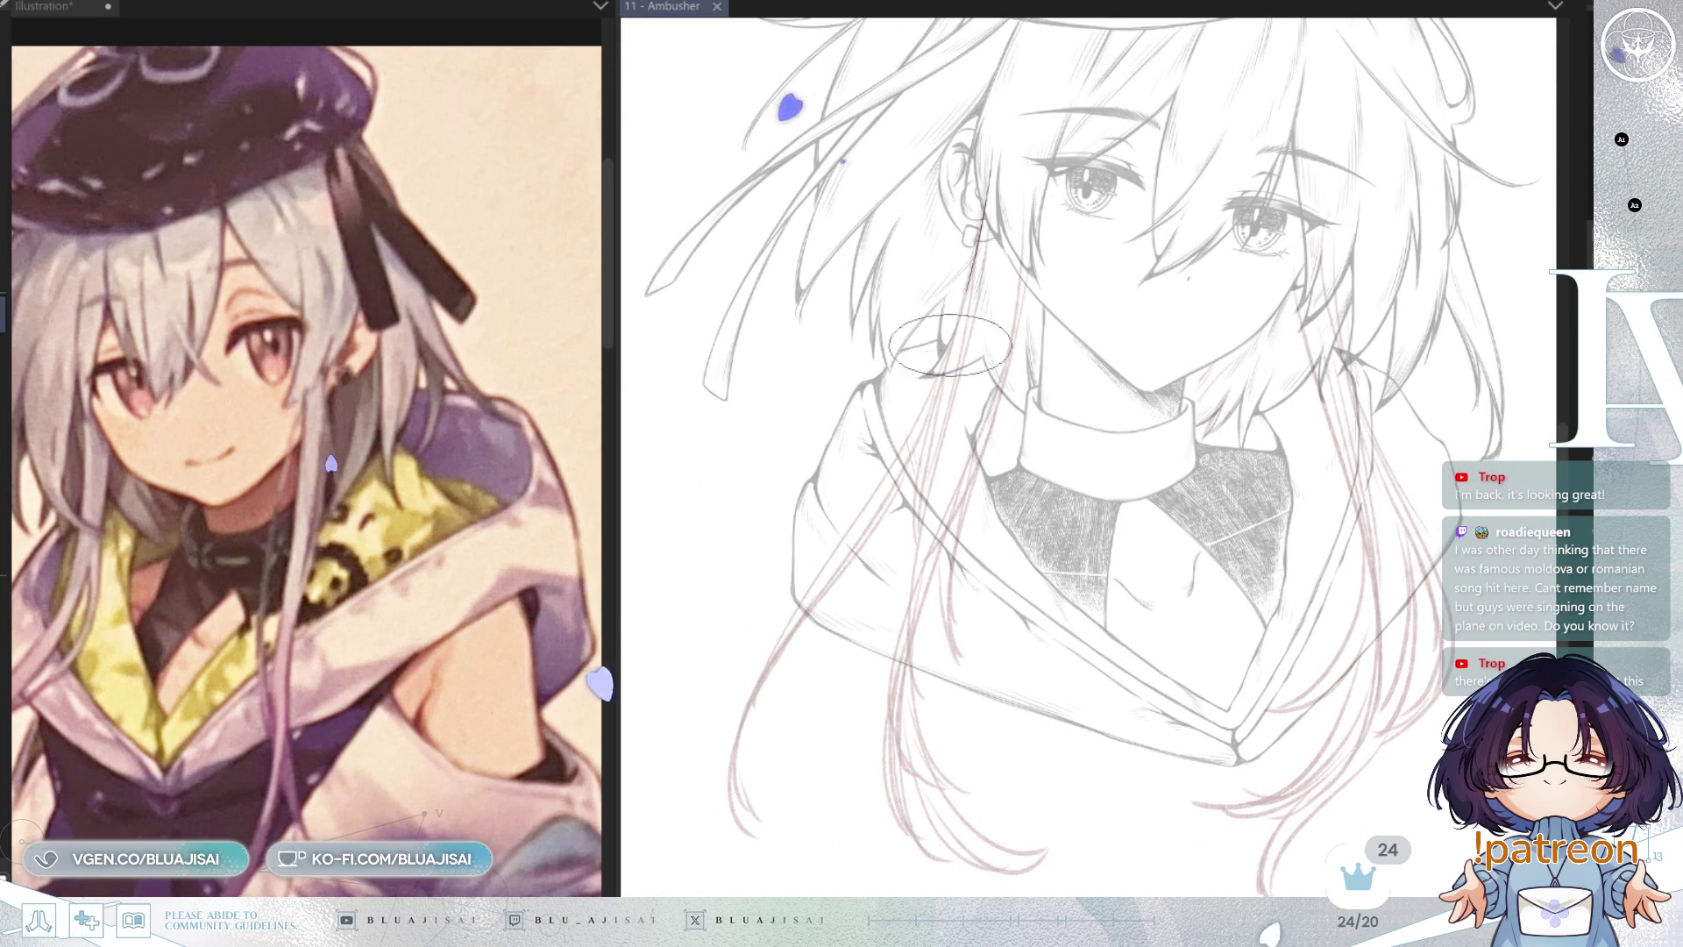
scroll(982, 350, "down", 1)
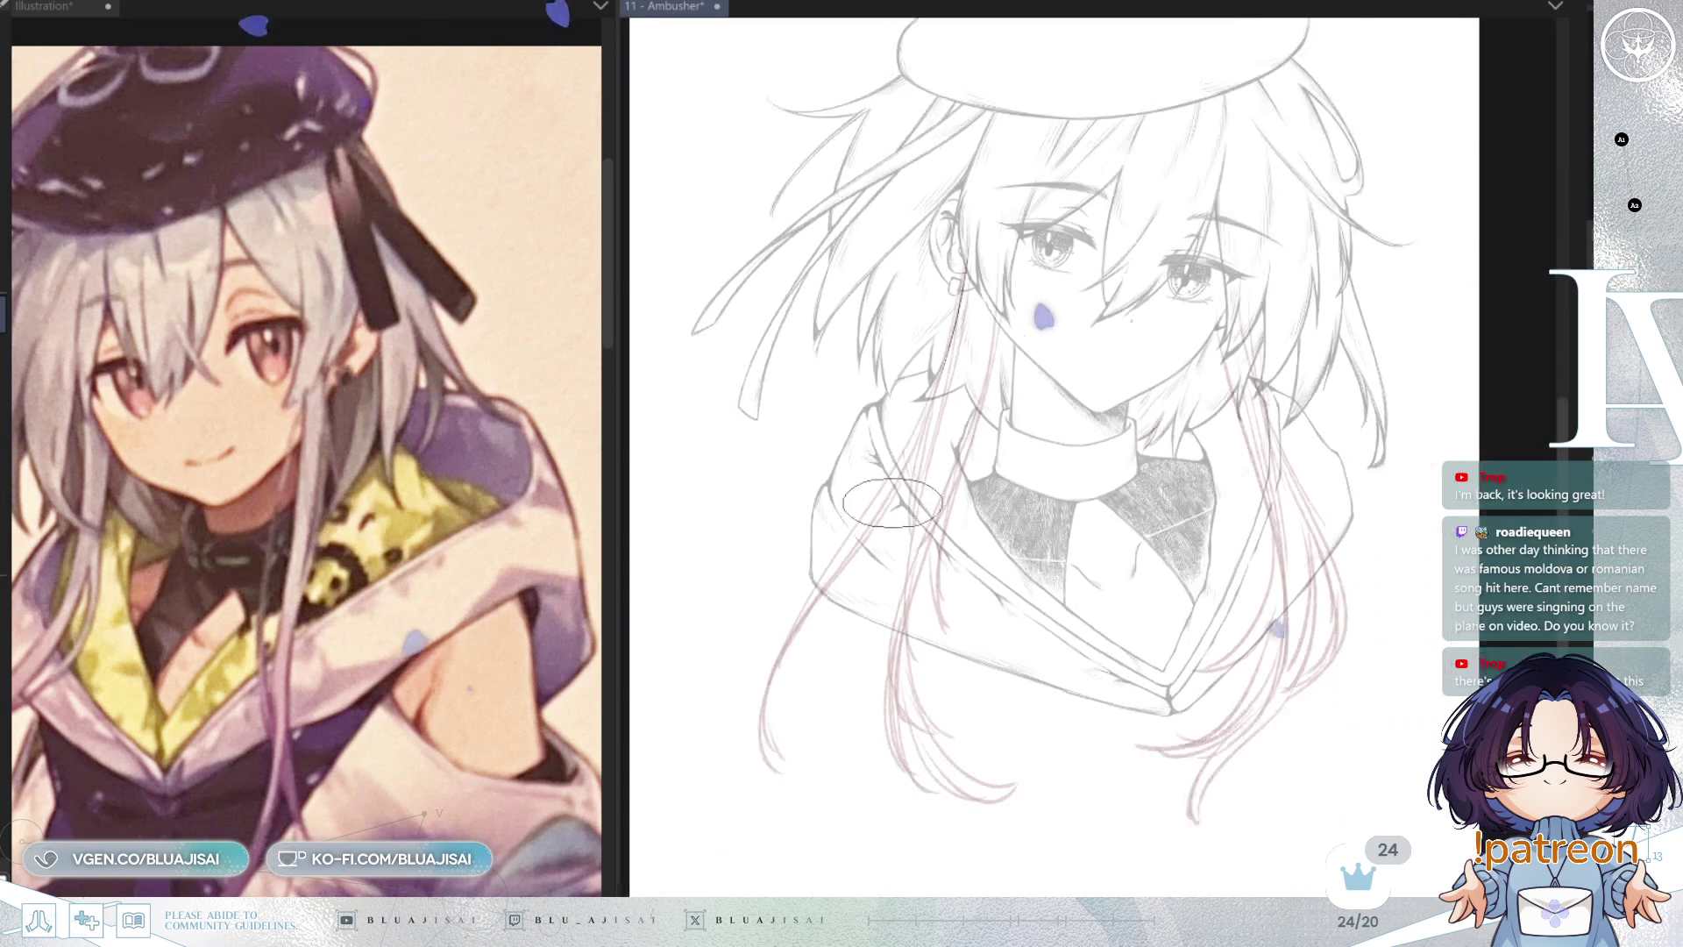
scroll(979, 413, "up", 2)
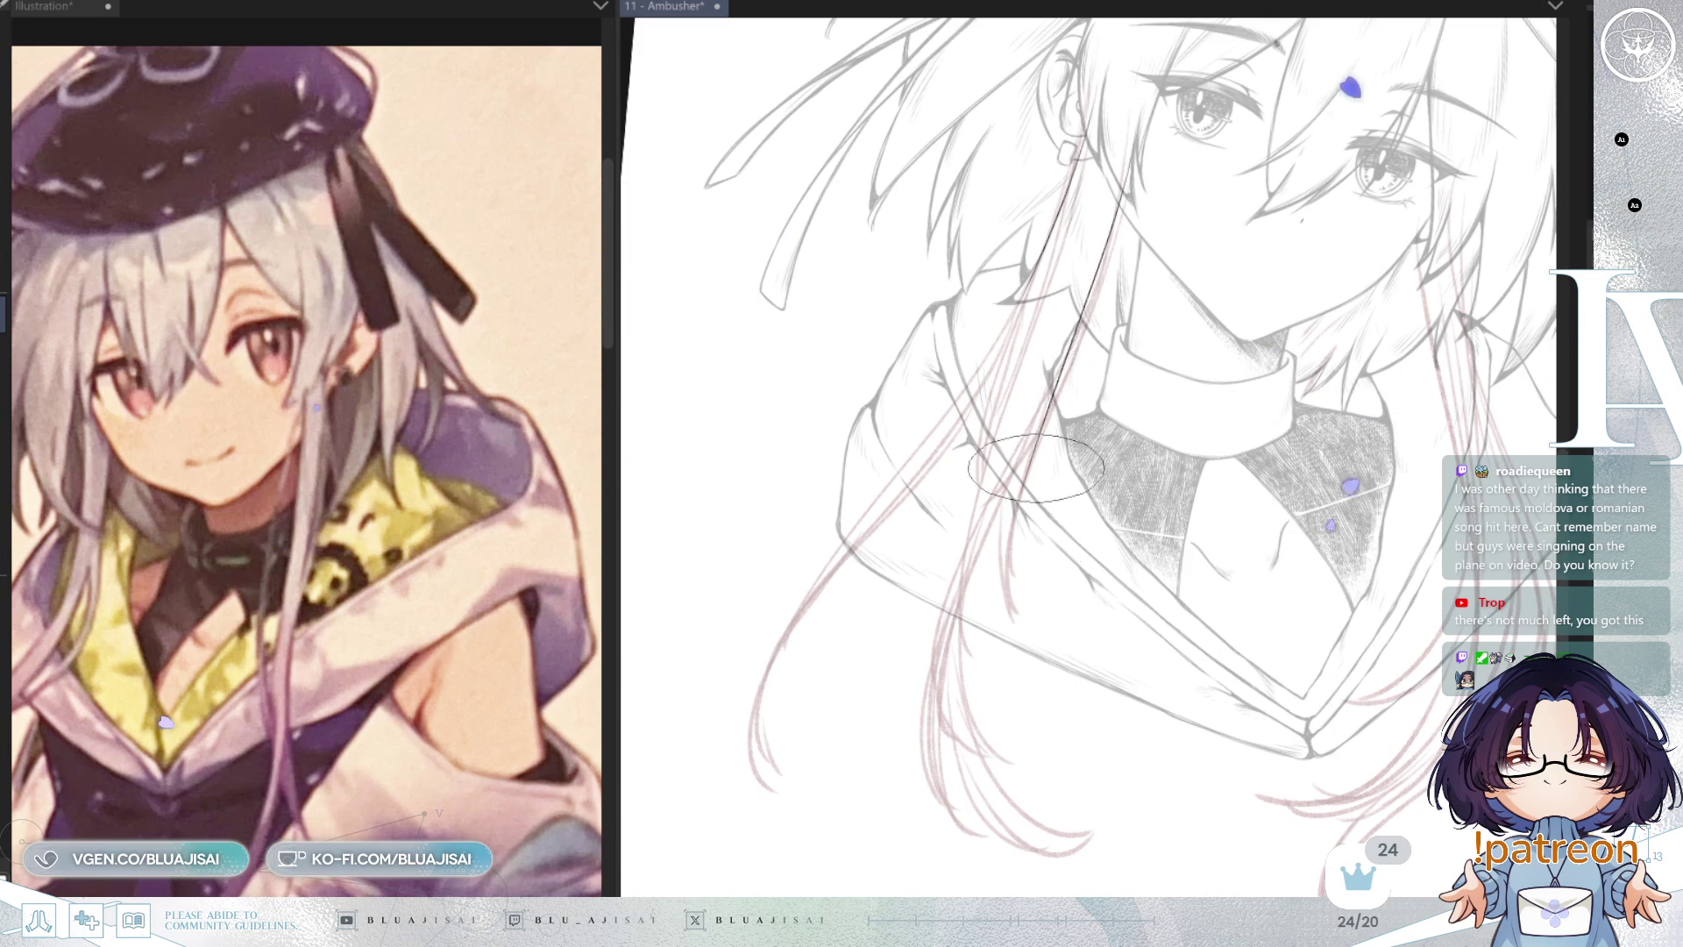
scroll(1087, 275, "up", 2)
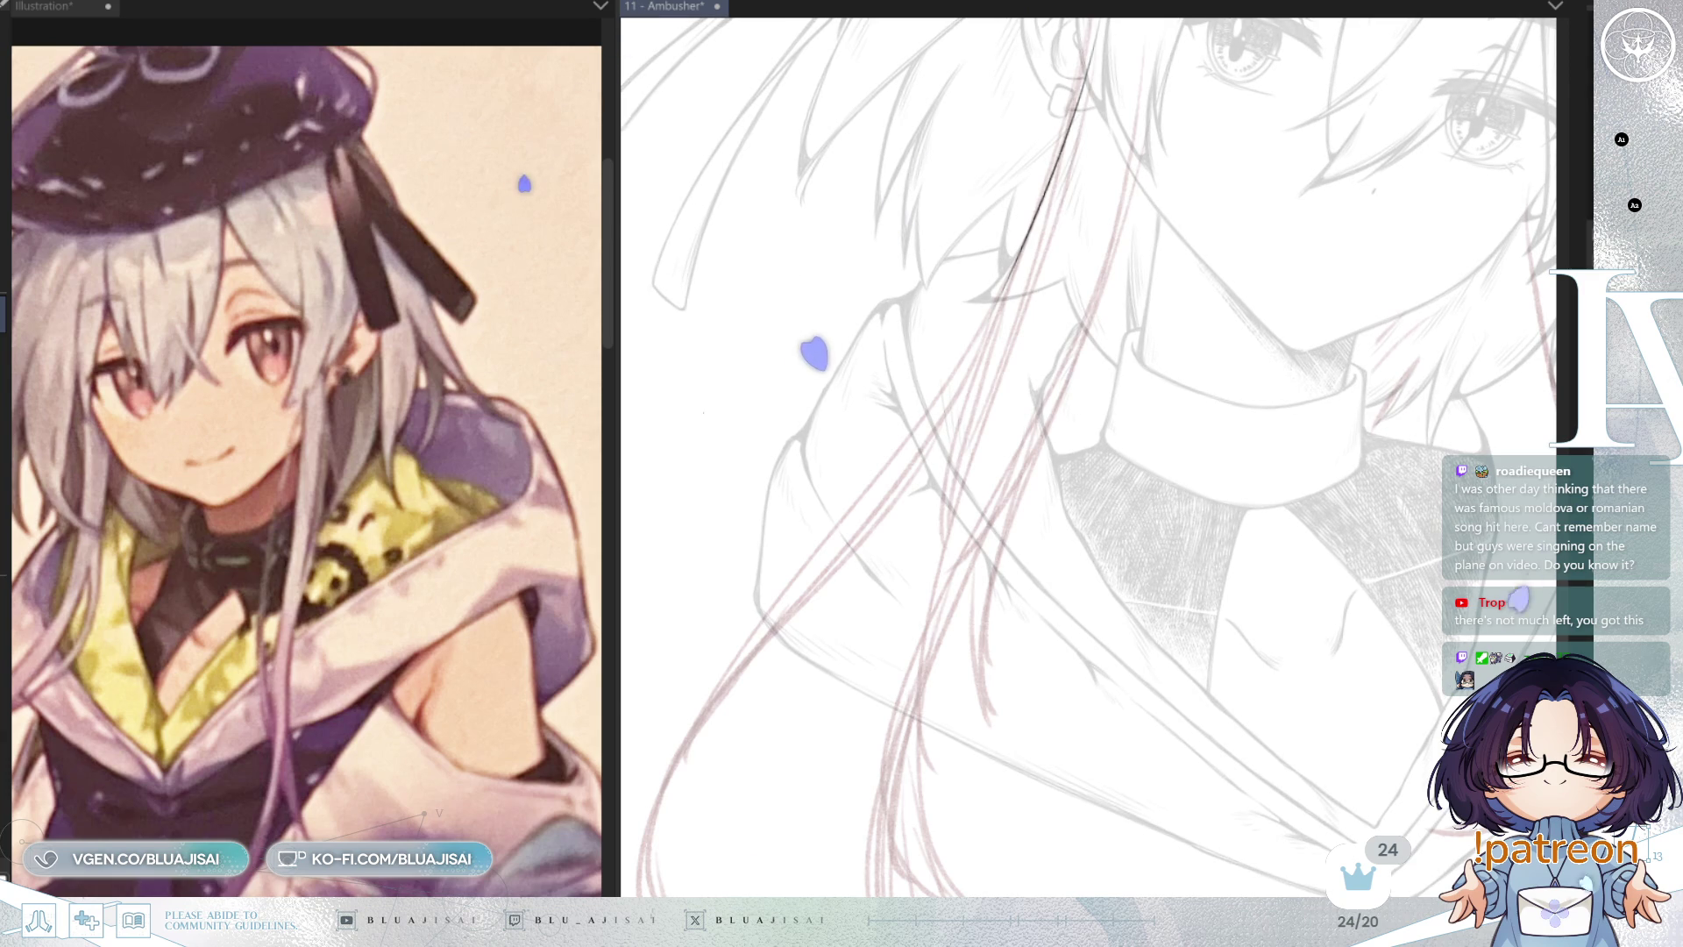
key("ctrl+z")
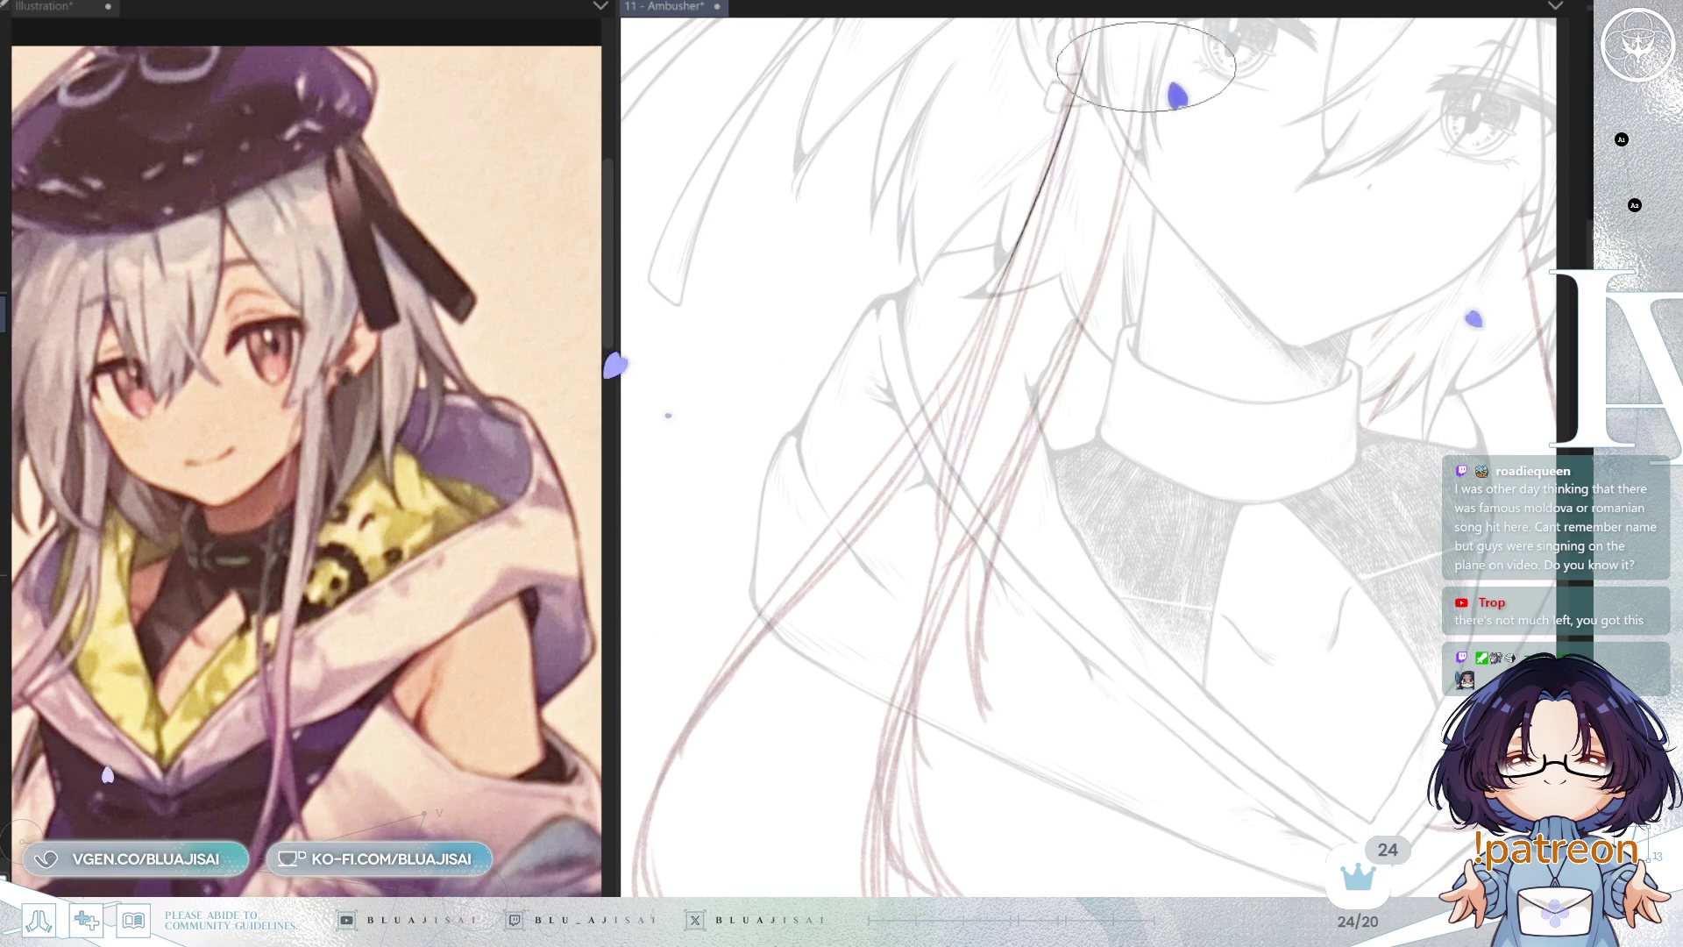
left_click_drag(1144, 105, 986, 714)
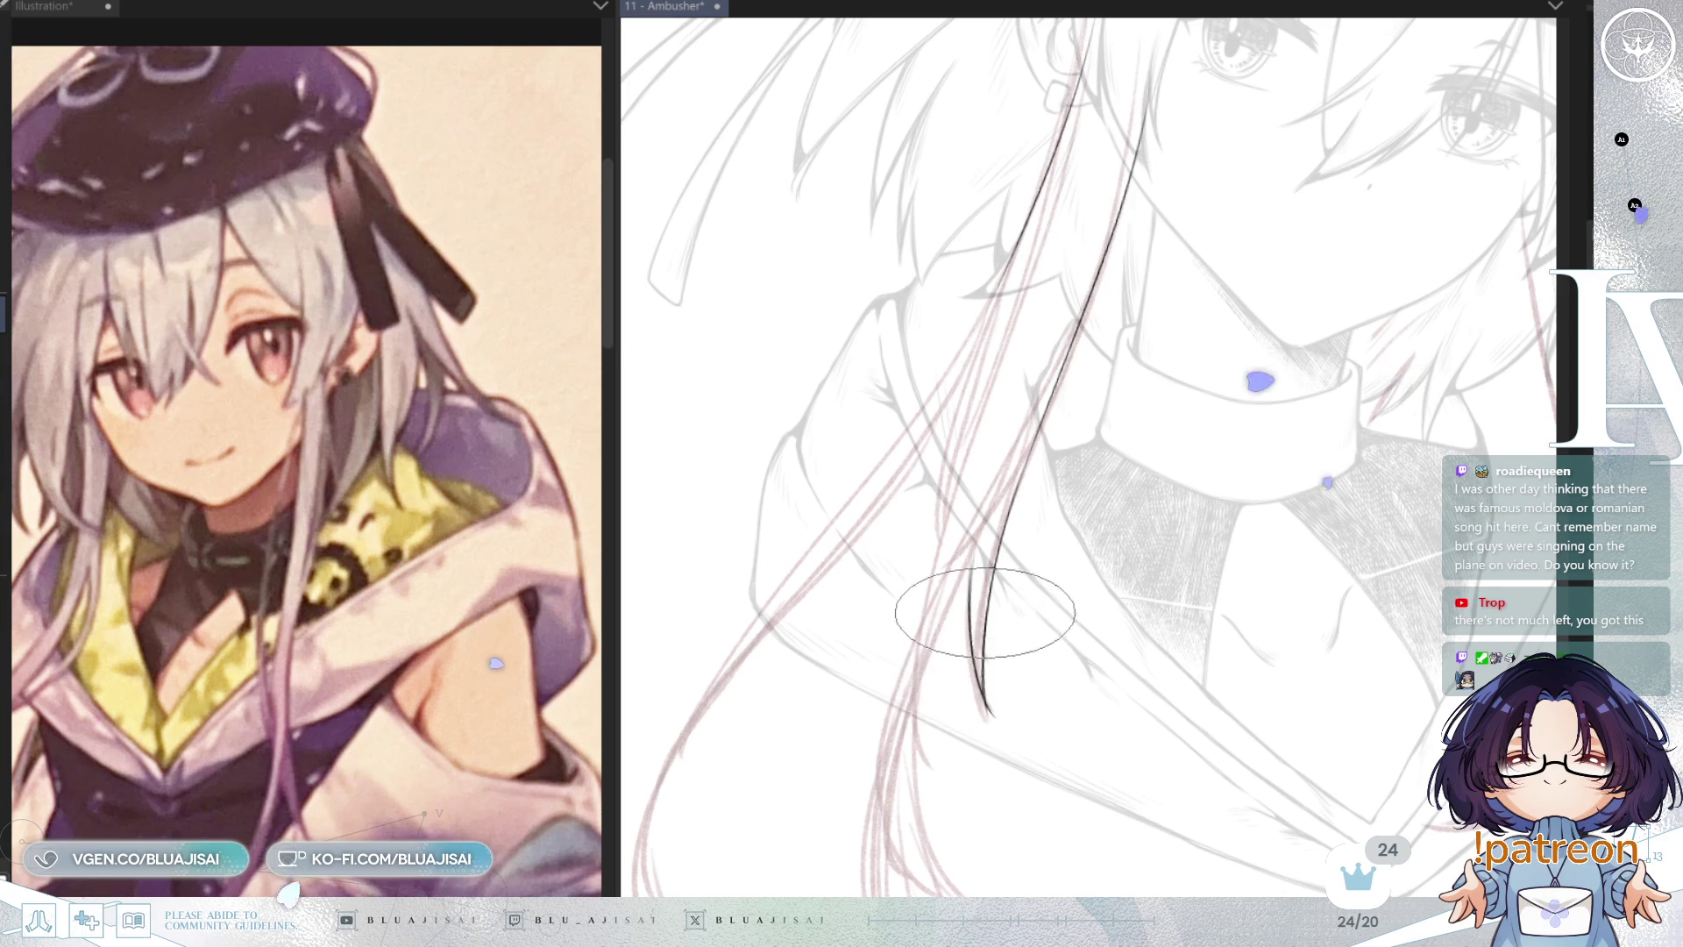
left_click_drag(1096, 437, 1067, 444)
Step: Draw several long hair strands sweeping down-left over the shoulder, plus a short strand beside the collar
left_click_drag(1052, 228, 811, 583)
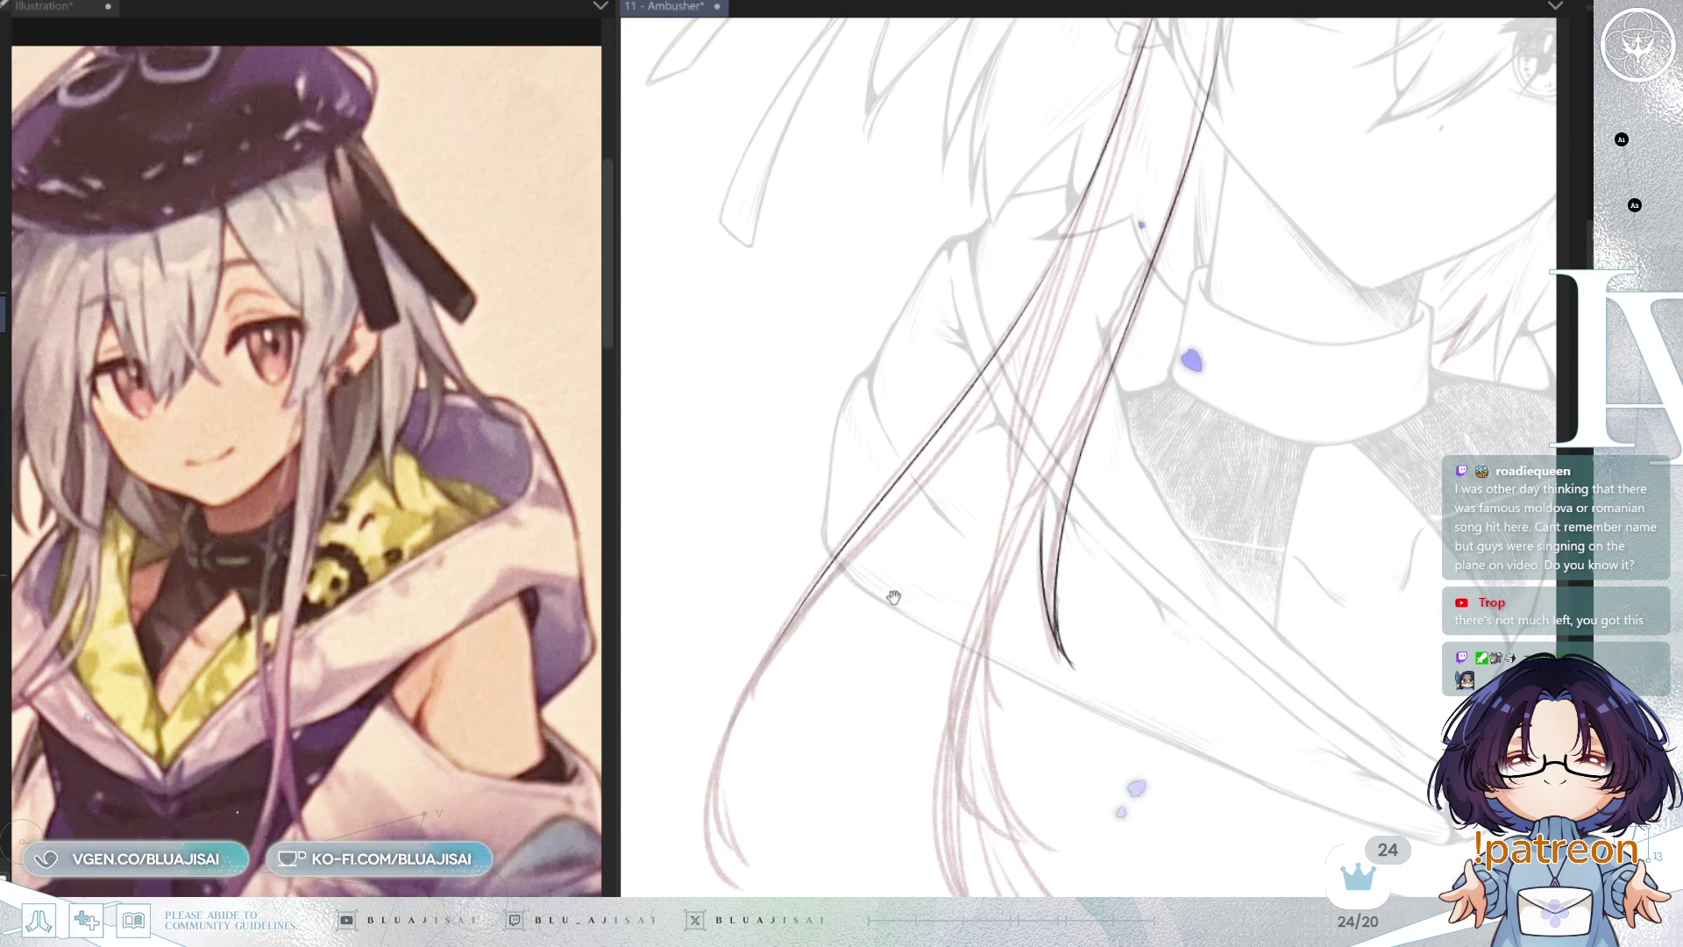
left_click_drag(986, 384, 1043, 326)
mouse_move(956, 493)
left_mouse_down()
mouse_move(756, 770)
mouse_move(789, 772)
left_mouse_up()
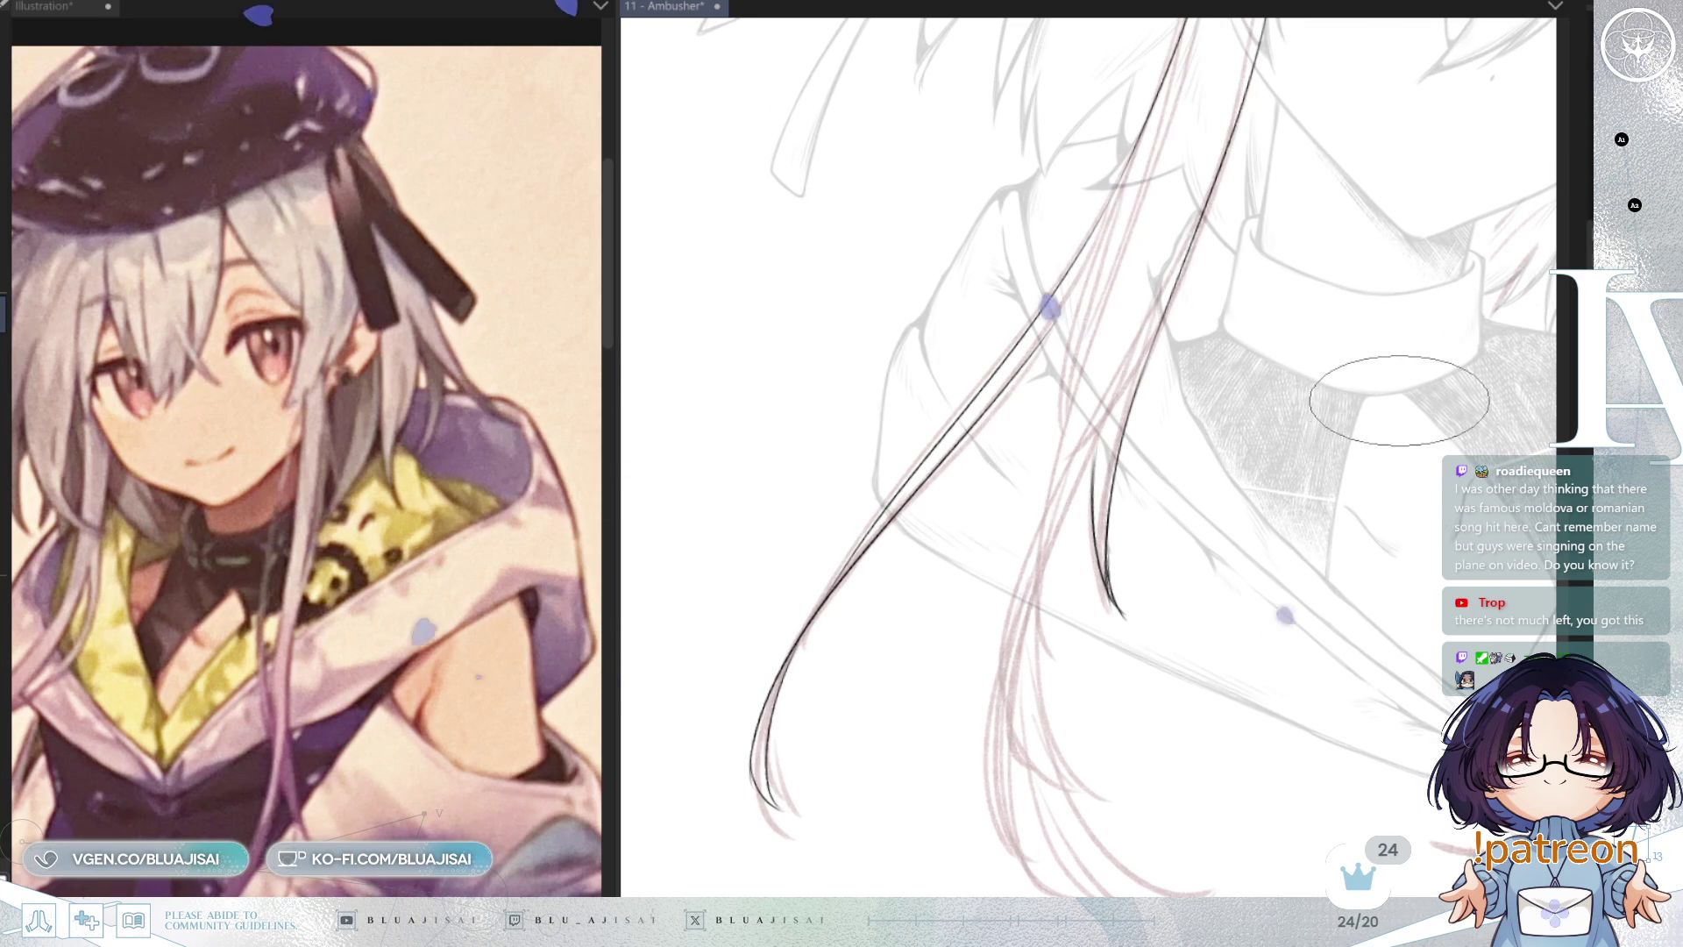
left_click_drag(1307, 441, 1262, 447)
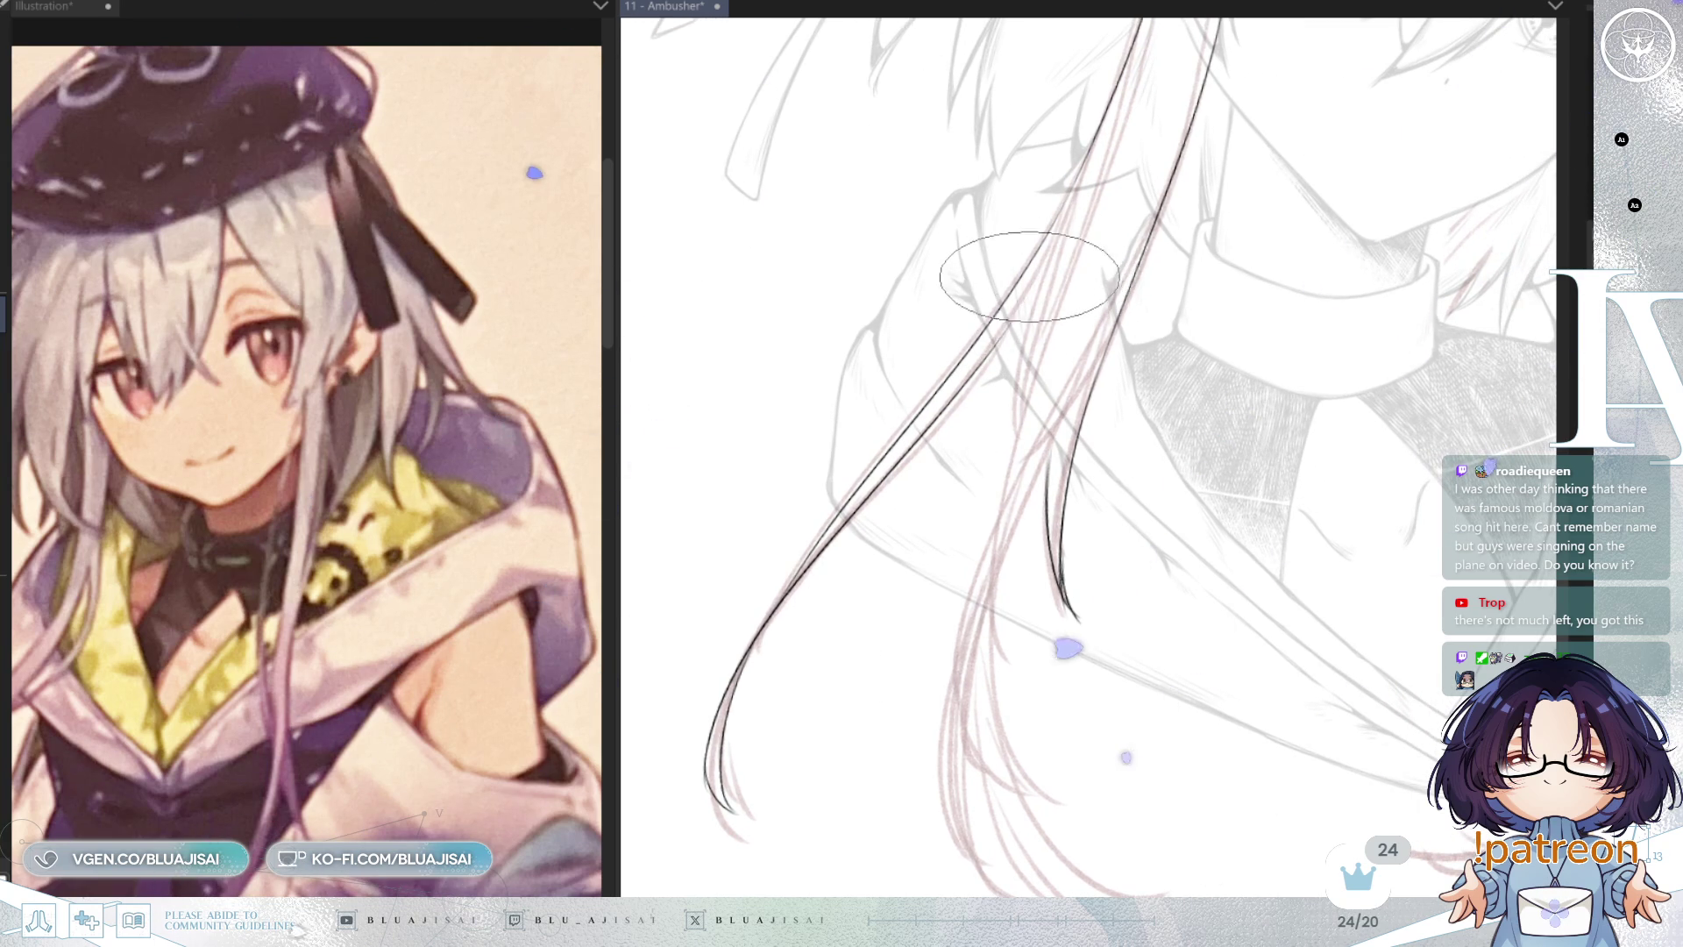
left_click_drag(1040, 282, 1006, 443)
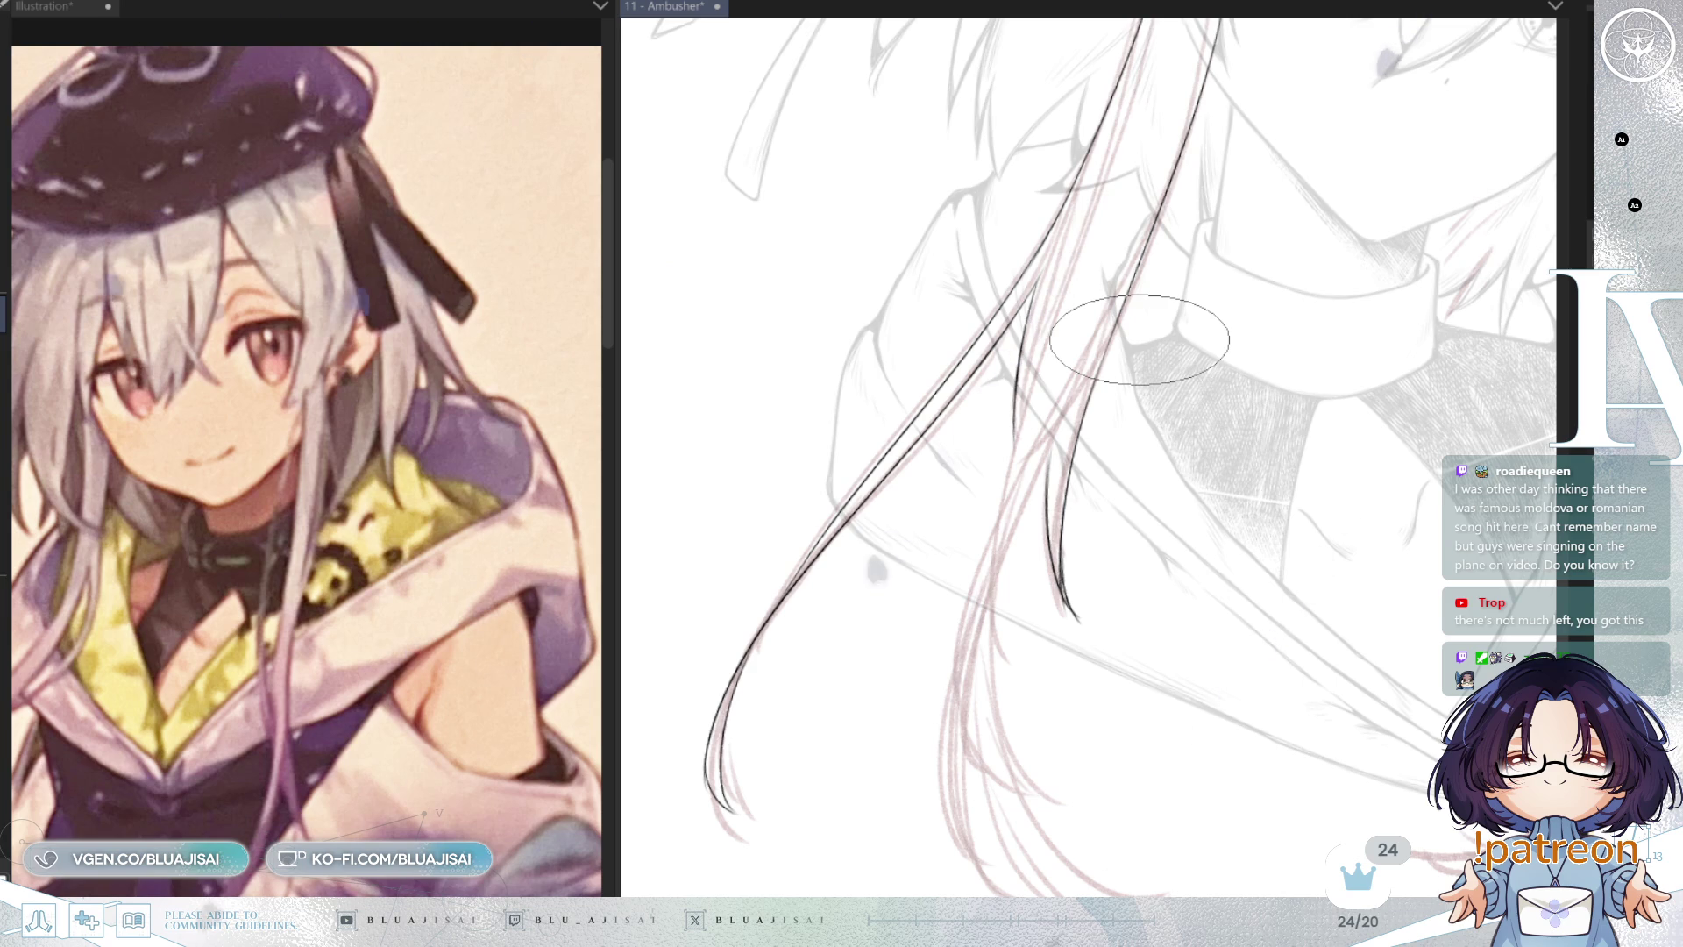
mouse_move(1094, 252)
left_mouse_down()
mouse_move(1144, 208)
mouse_move(1092, 261)
left_mouse_up()
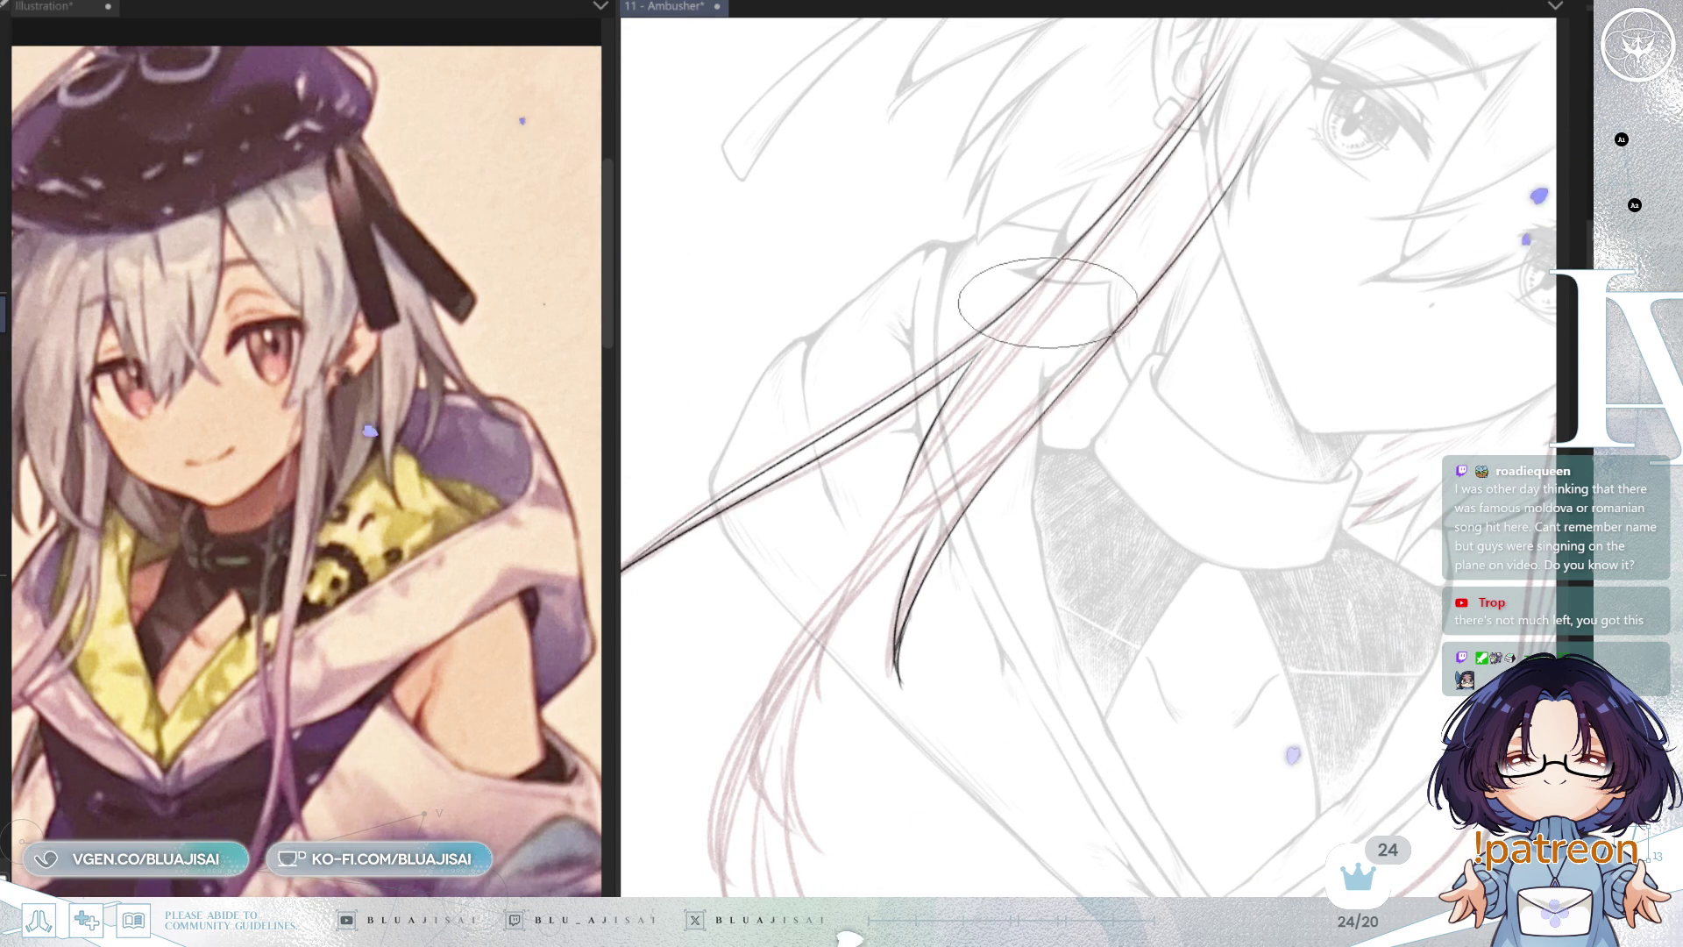
mouse_move(1081, 320)
left_mouse_down()
mouse_move(1178, 198)
mouse_move(999, 368)
mouse_move(881, 548)
left_mouse_up()
mouse_move(1060, 382)
left_mouse_down()
mouse_move(1145, 271)
mouse_move(1014, 255)
mouse_move(964, 313)
left_mouse_up()
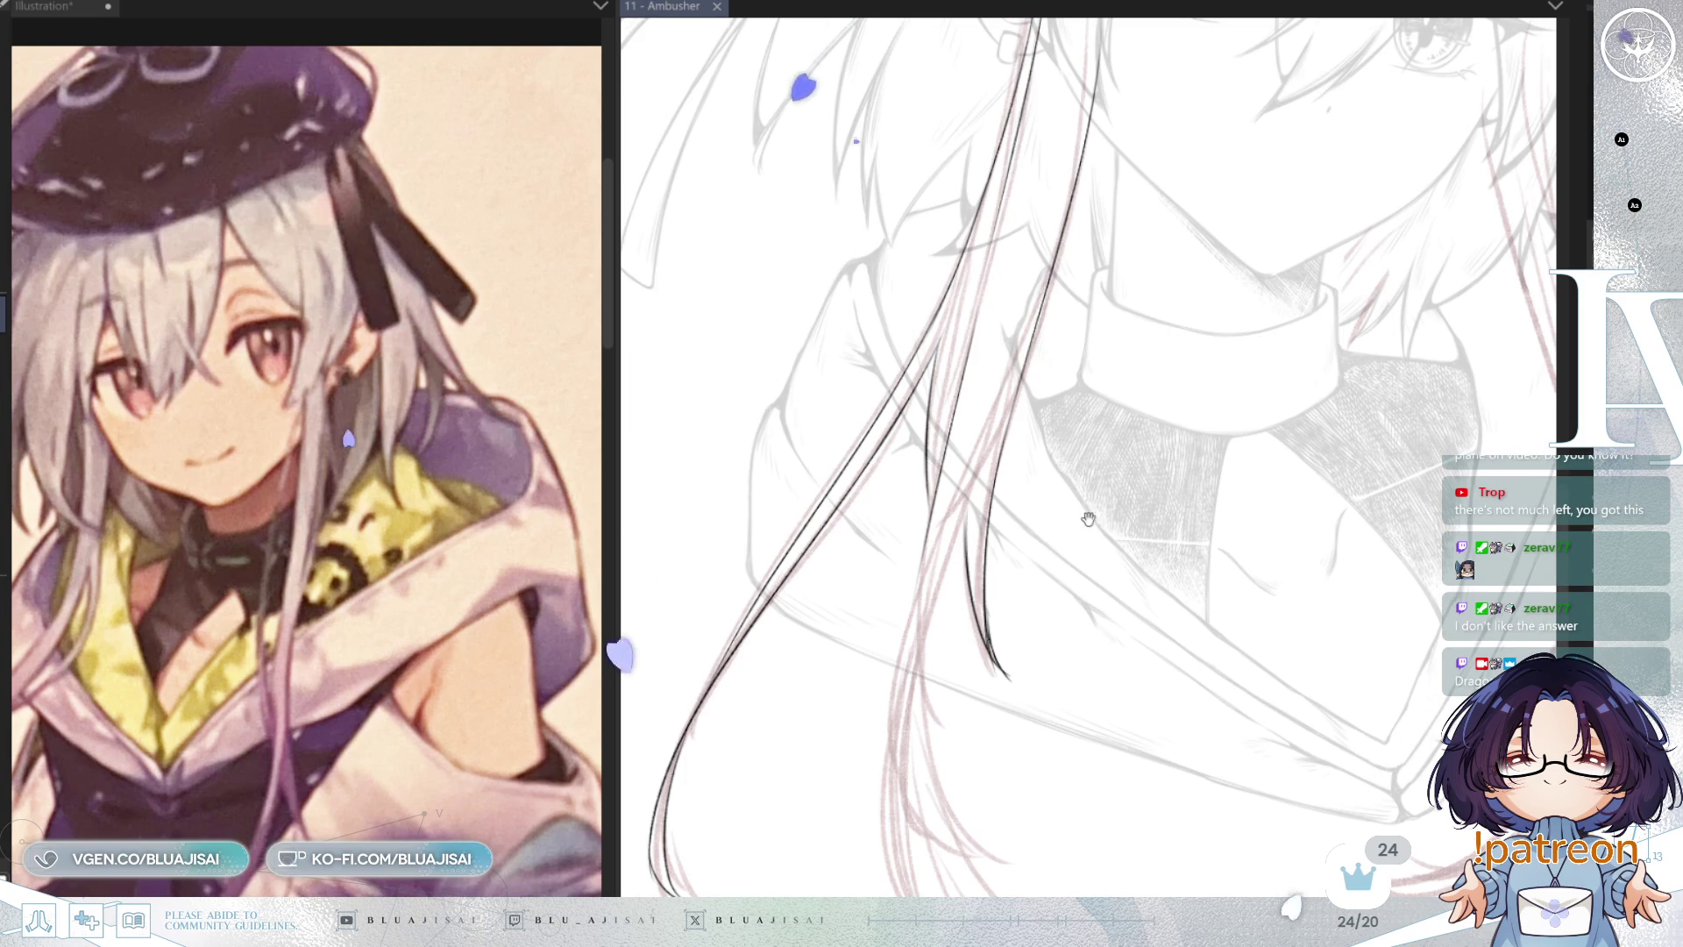
Step: Ink long hair strand lines running down past the shoulder to the hair tips
scroll(1099, 292, "left", 2)
scroll(1099, 293, "left", 2)
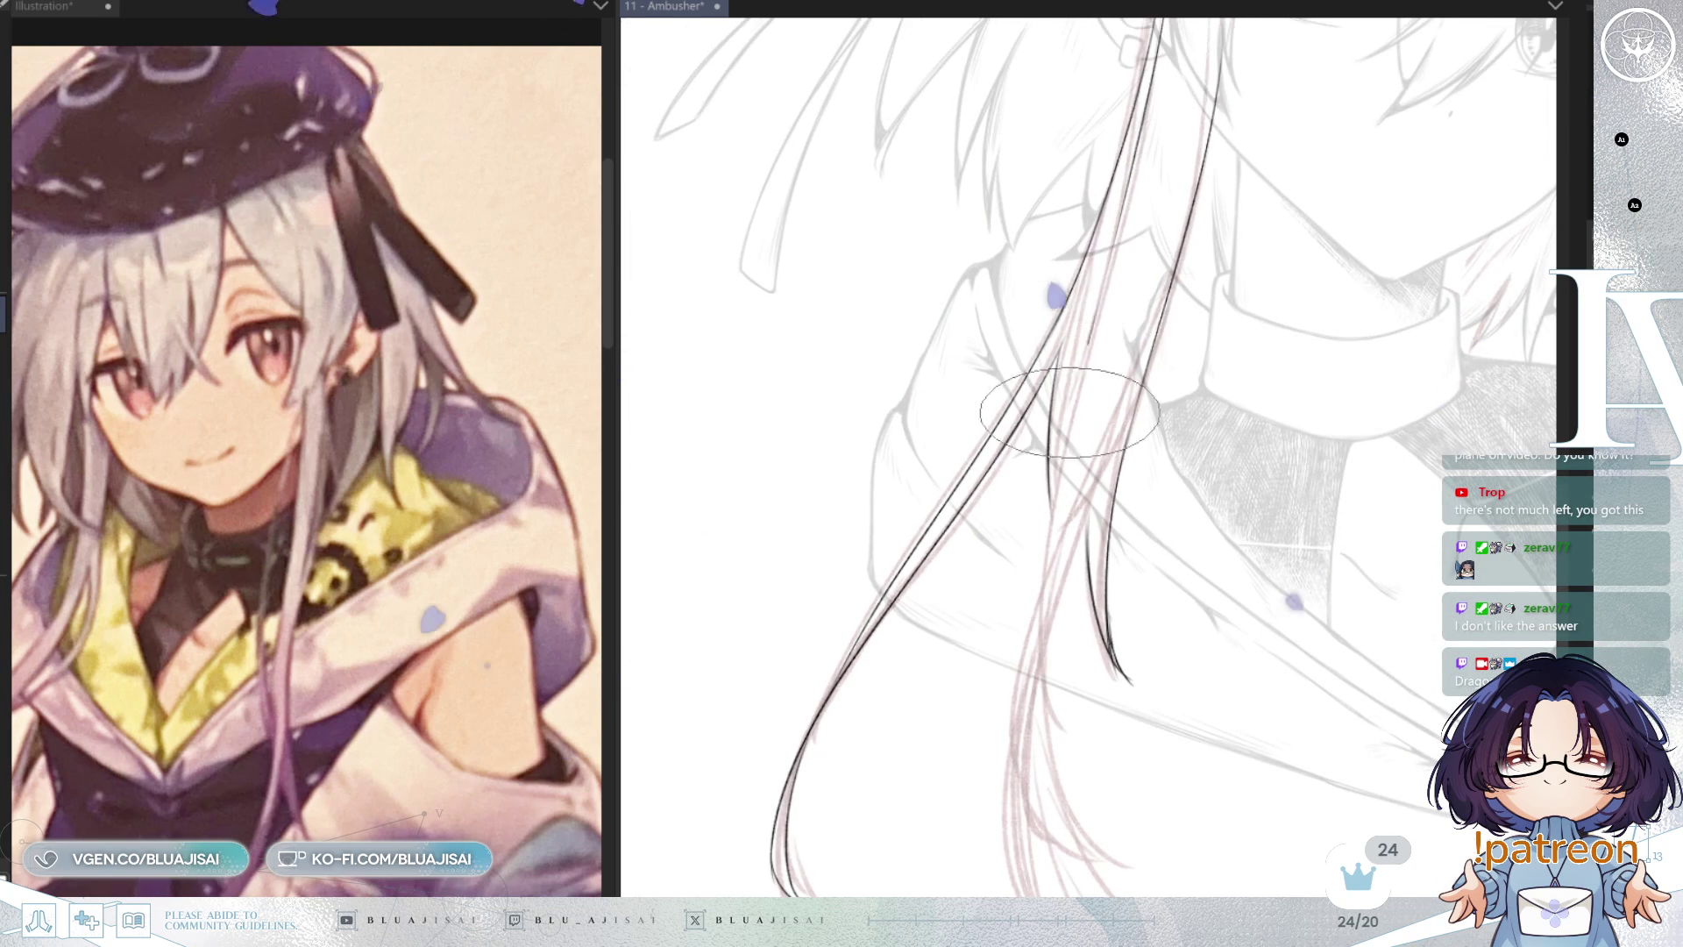
left_click_drag(1087, 347, 1045, 568)
scroll(1041, 620, "down", 5)
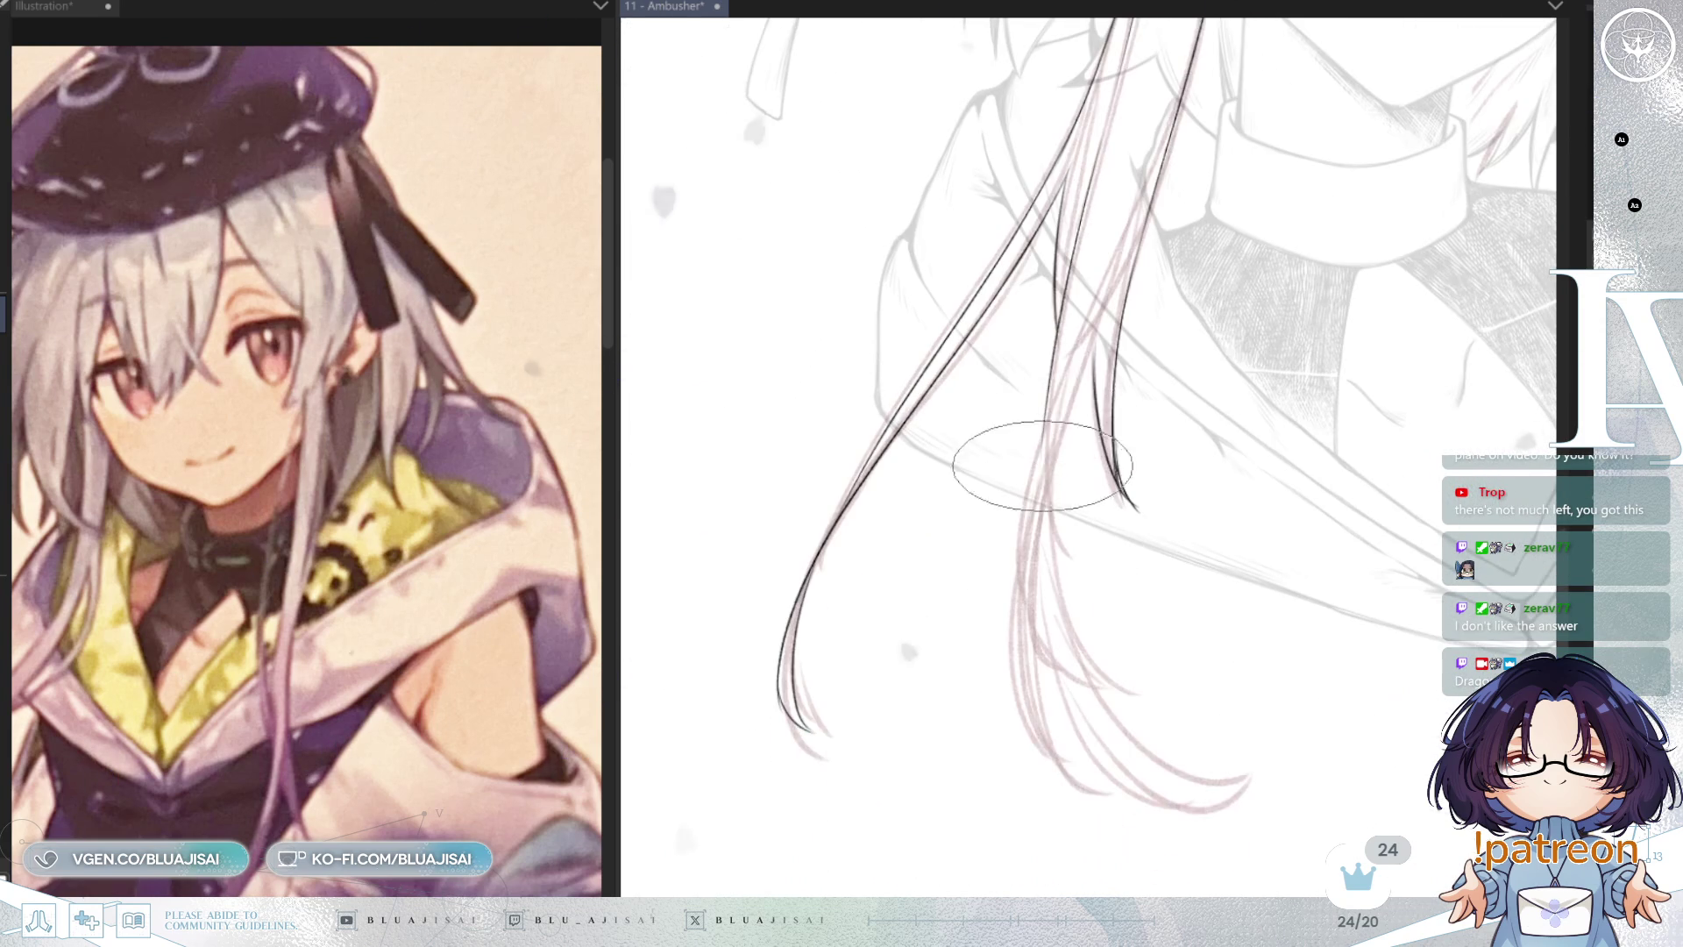
left_click_drag(1043, 439, 1106, 594)
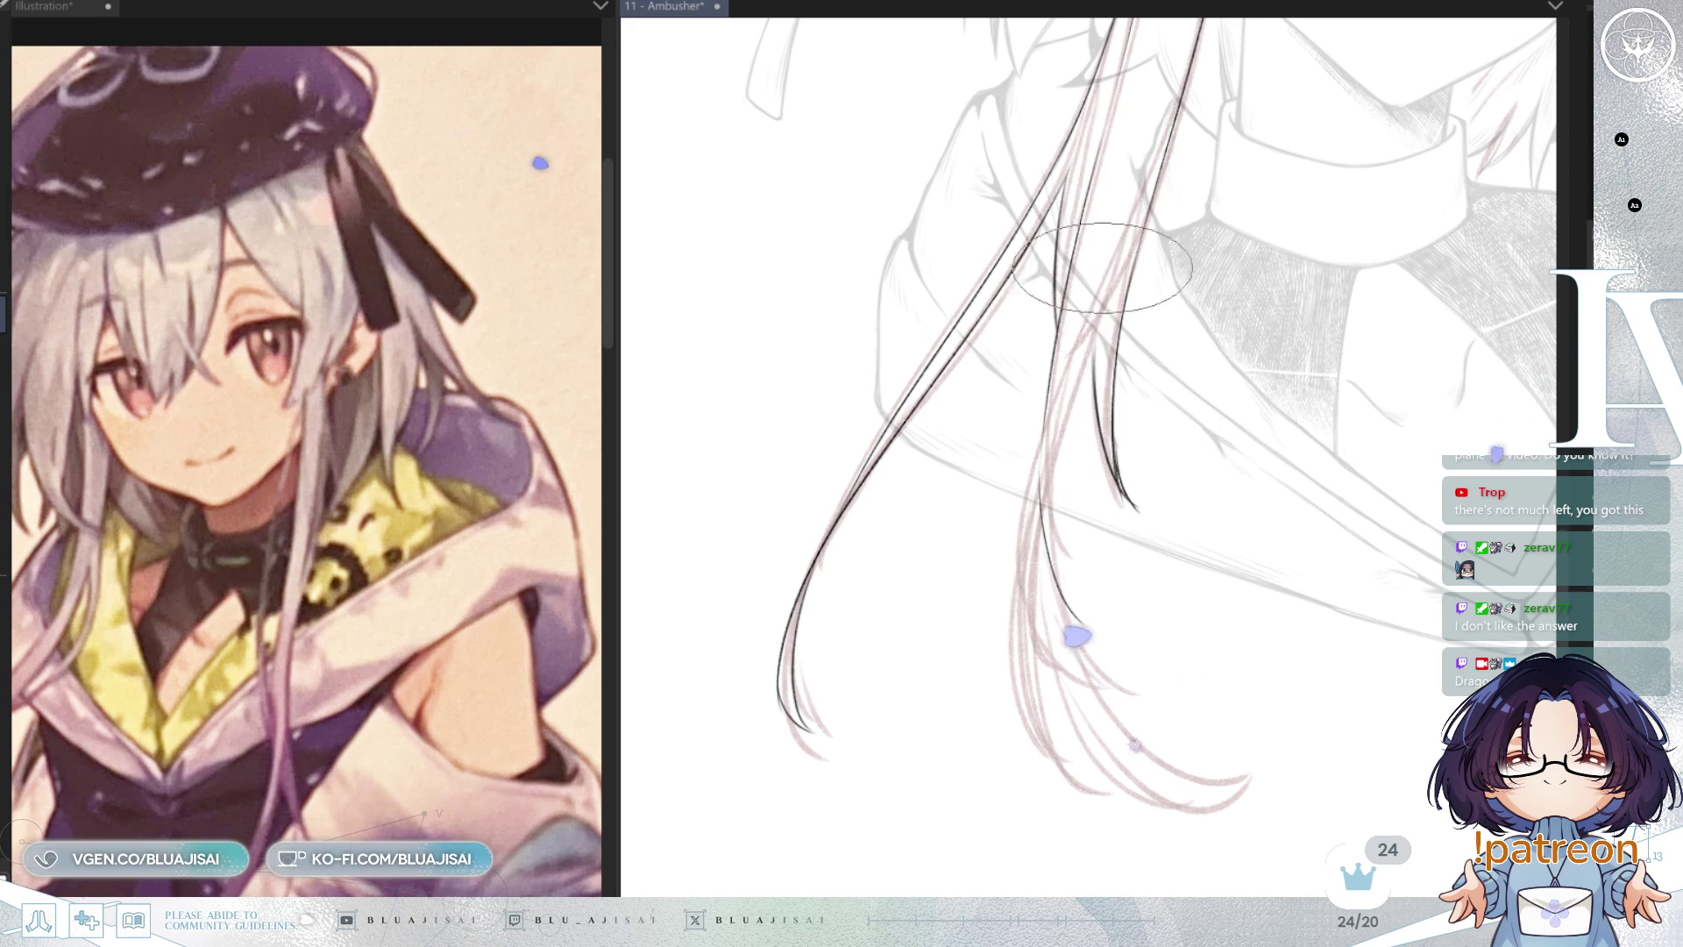
left_click_drag(1125, 263, 1049, 532)
left_click_drag(1069, 330, 1089, 625)
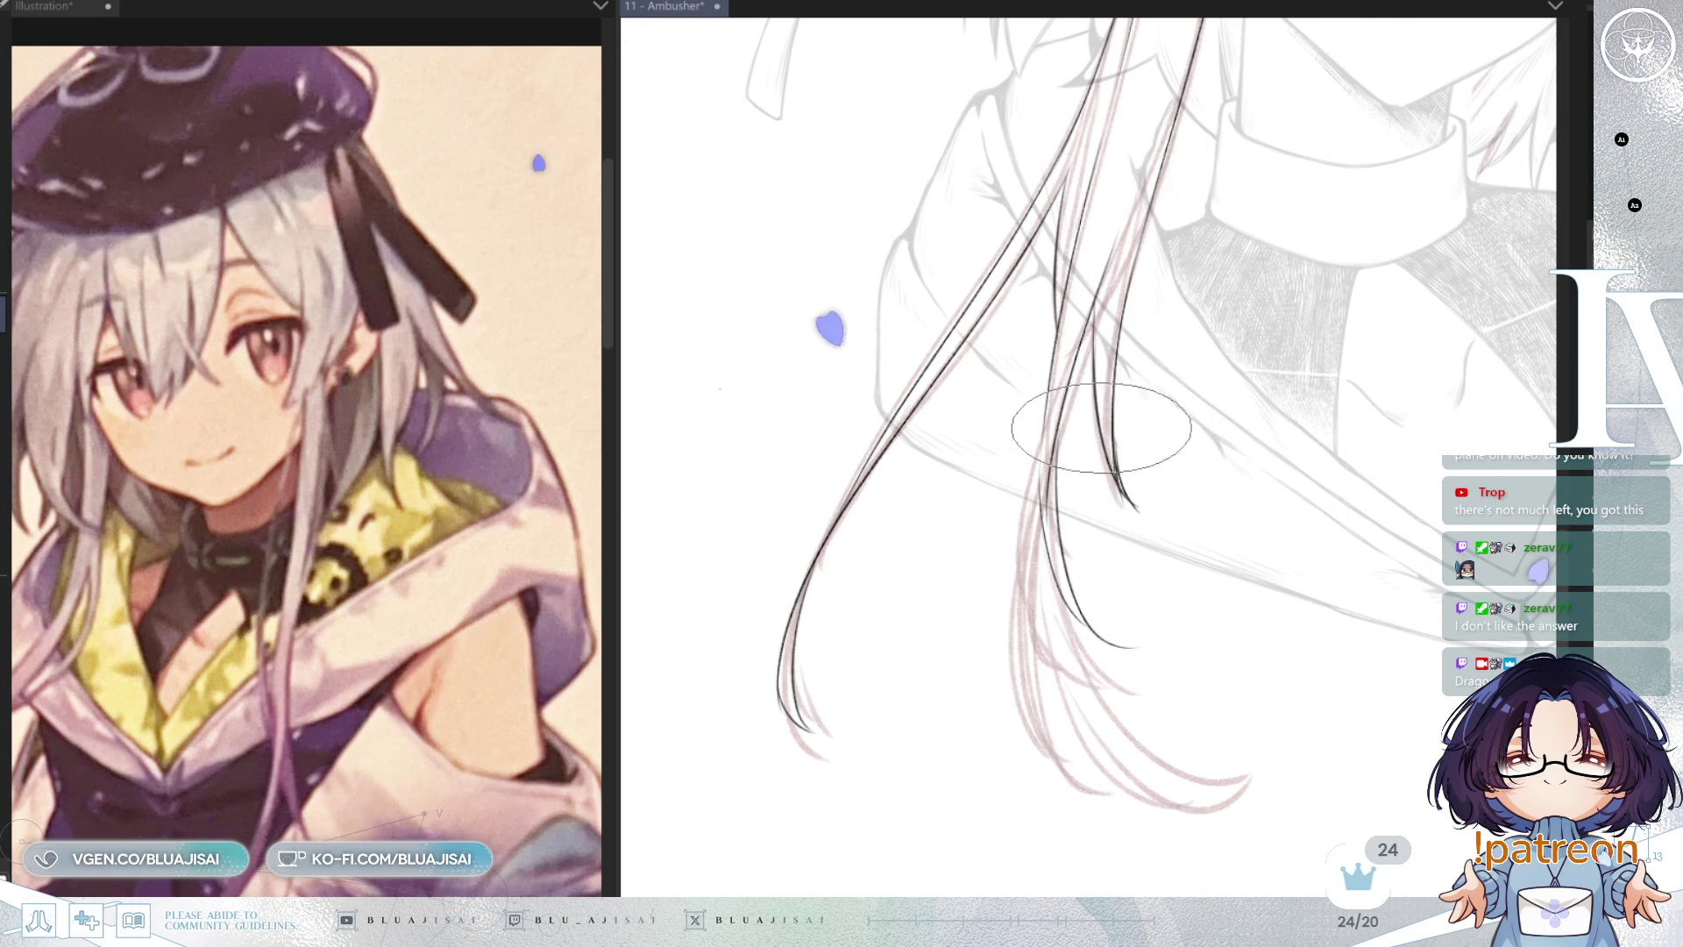
scroll(1037, 339, "down", 3)
left_click_drag(1049, 302, 1056, 677)
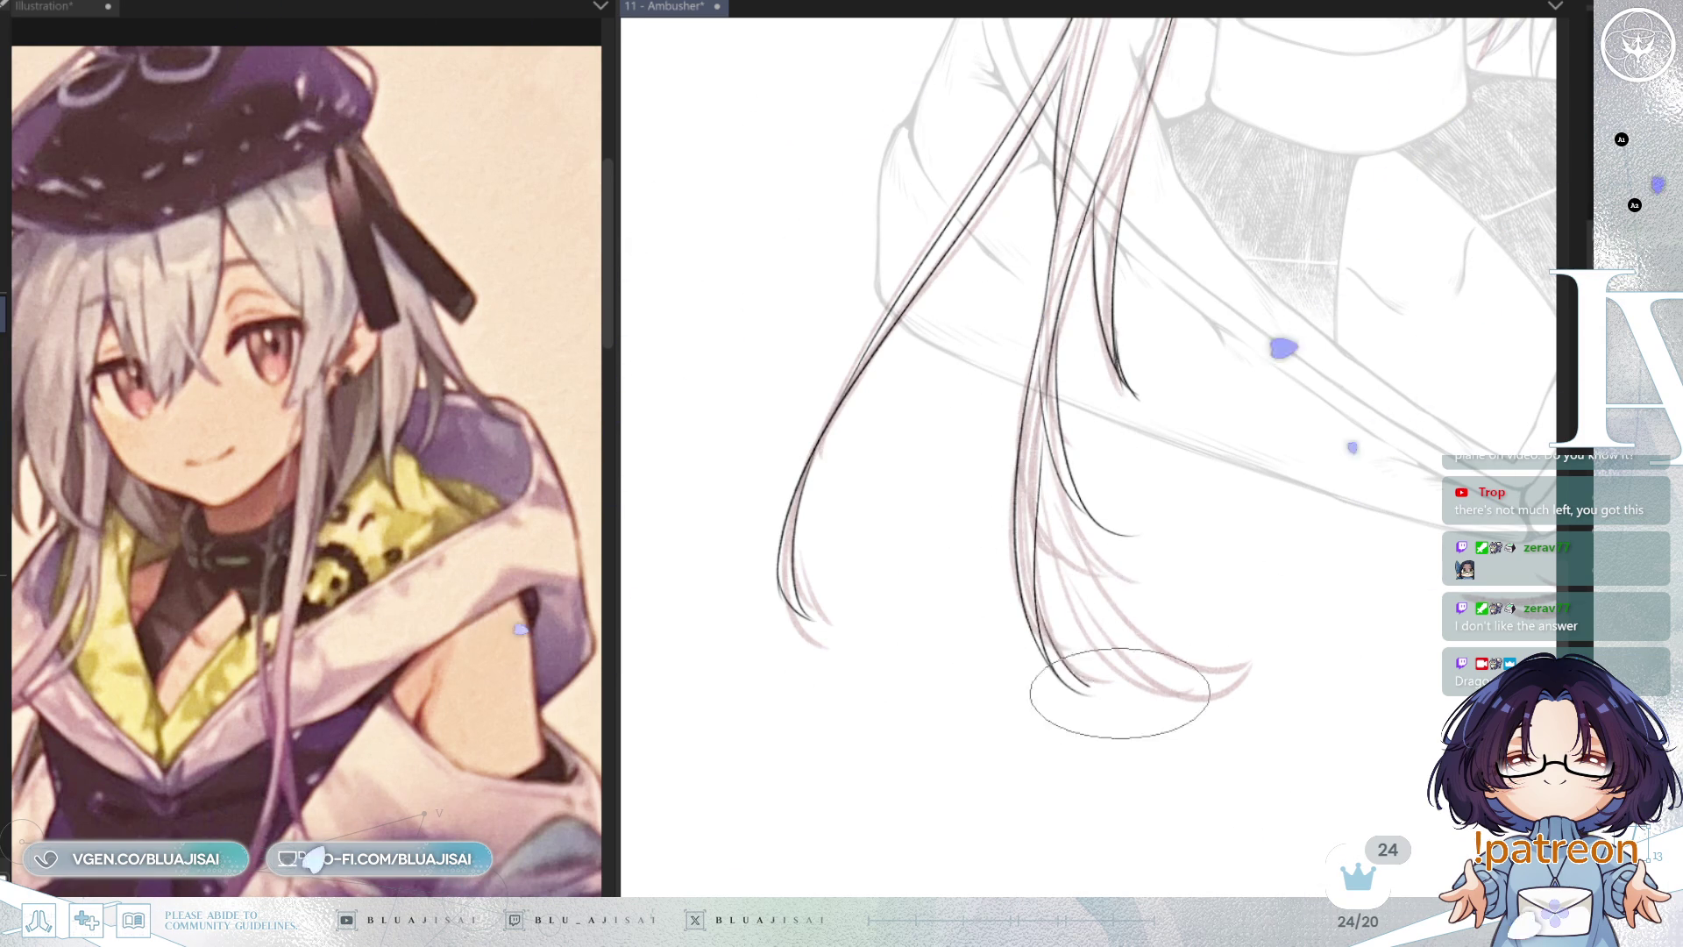
left_click_drag(1030, 491, 1083, 692)
Step: Pan back up to the collar and face, then flip the canvas view horizontally to check proportions
scroll(1277, 406, "up", 5)
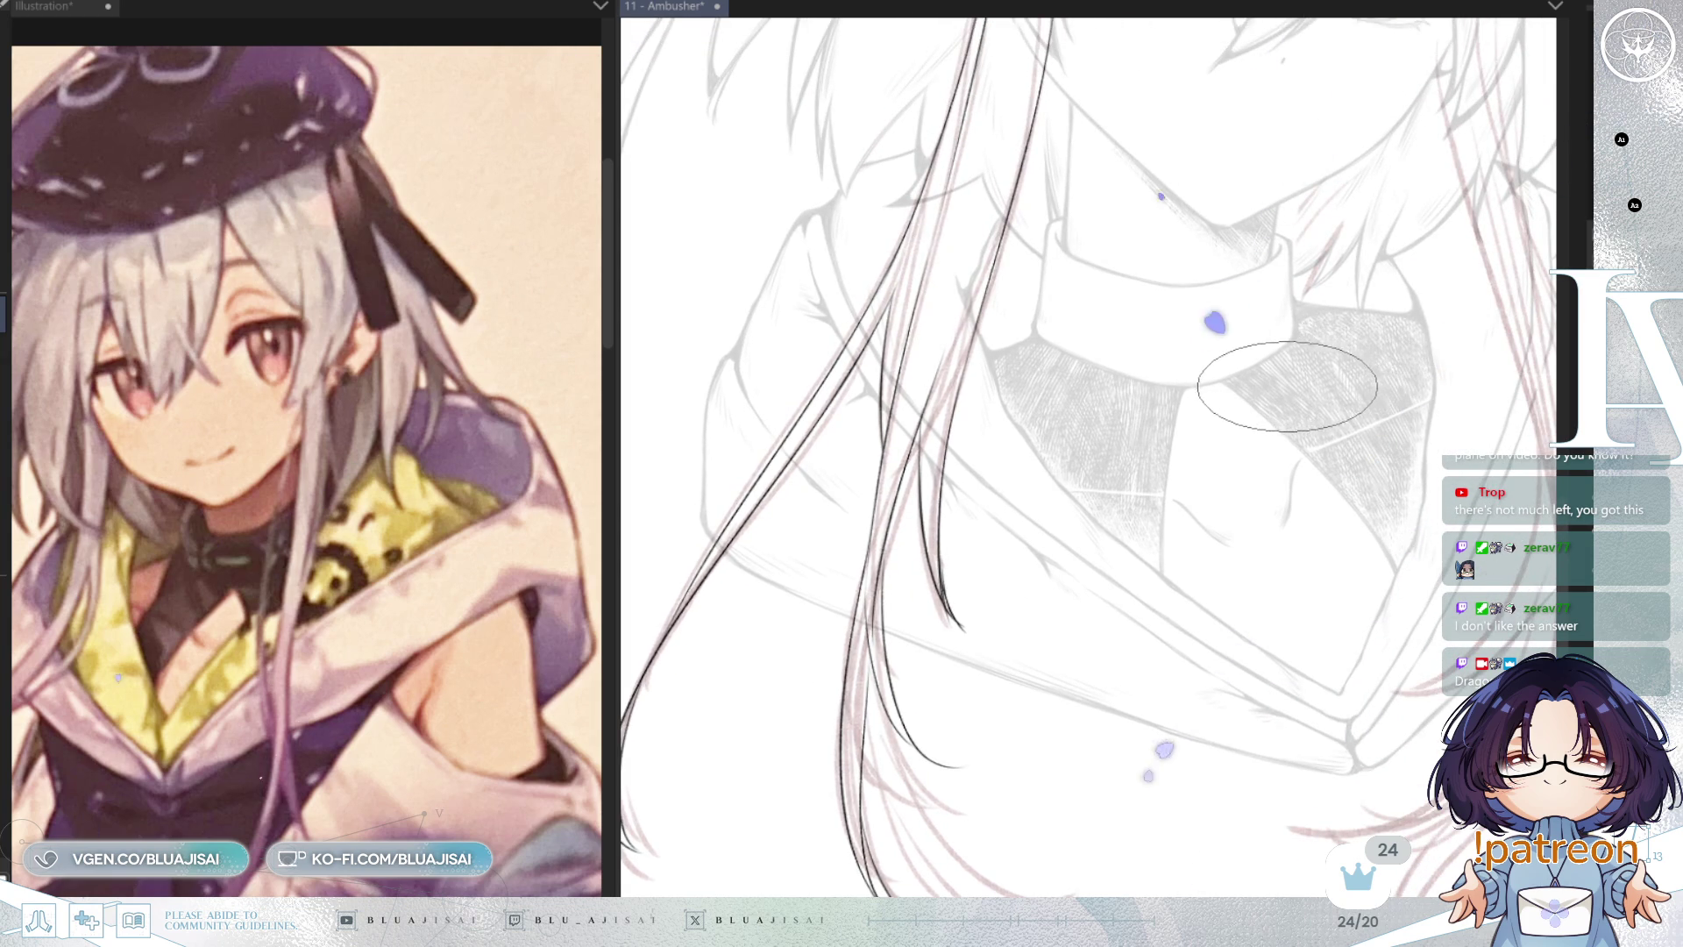
left_click_drag(1286, 385, 1306, 454)
mouse_move(1162, 519)
left_mouse_down()
mouse_move(1218, 496)
mouse_move(1201, 842)
mouse_move(1188, 738)
left_mouse_up()
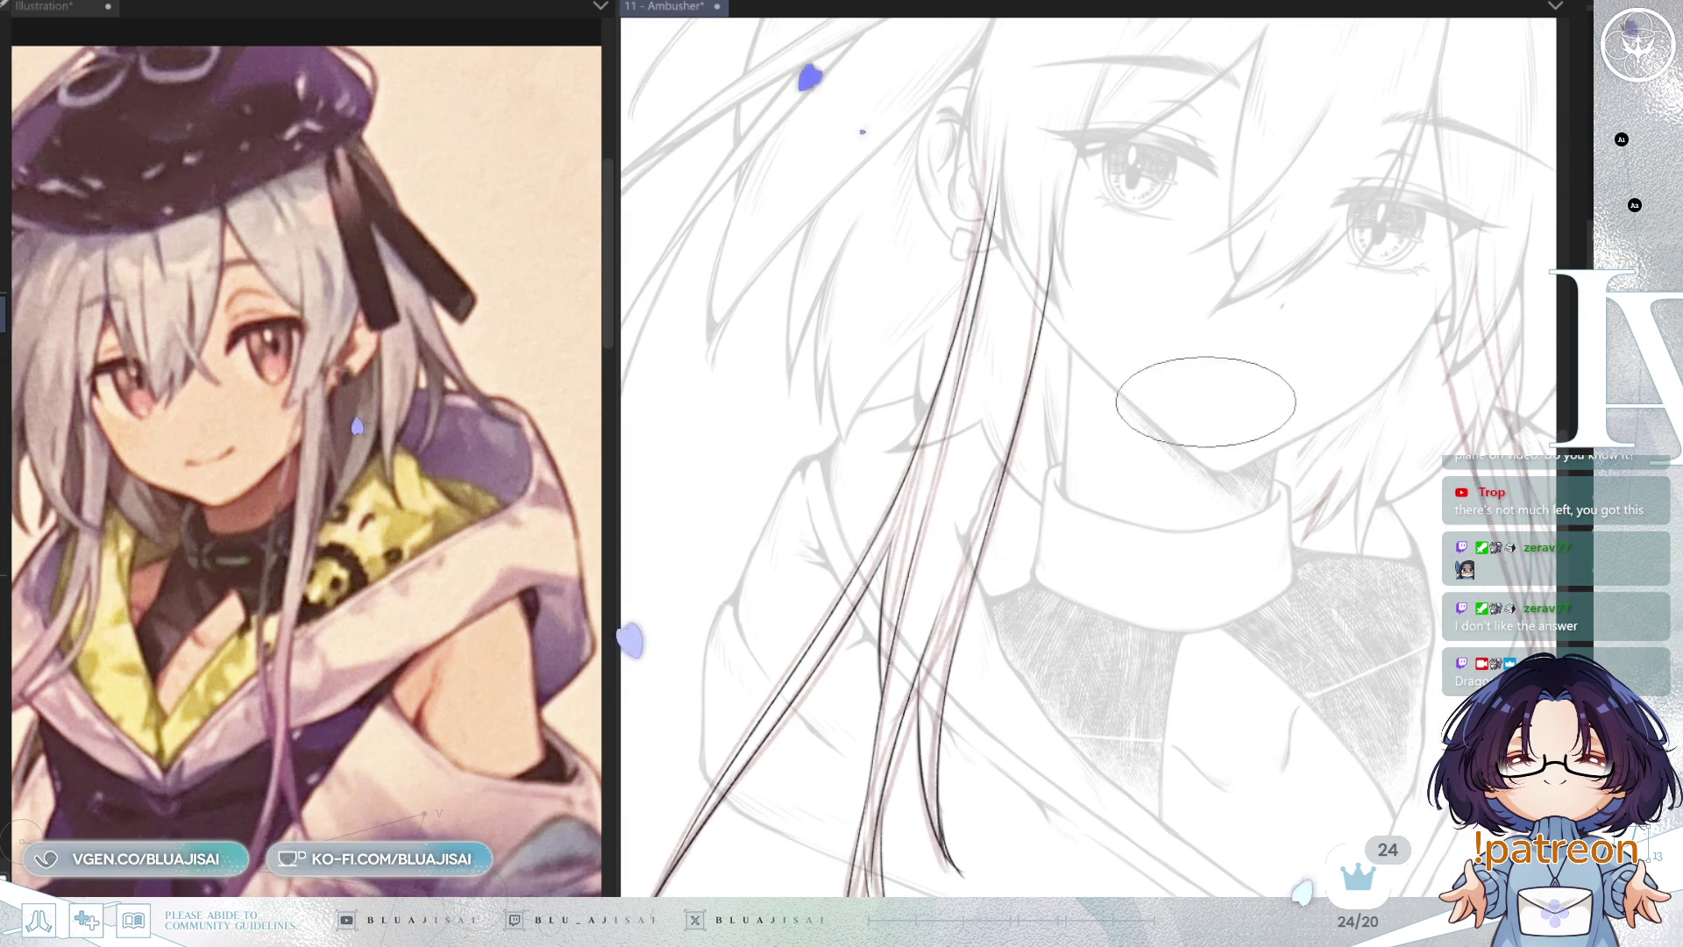
key("h")
left_click_drag(955, 594, 1101, 499)
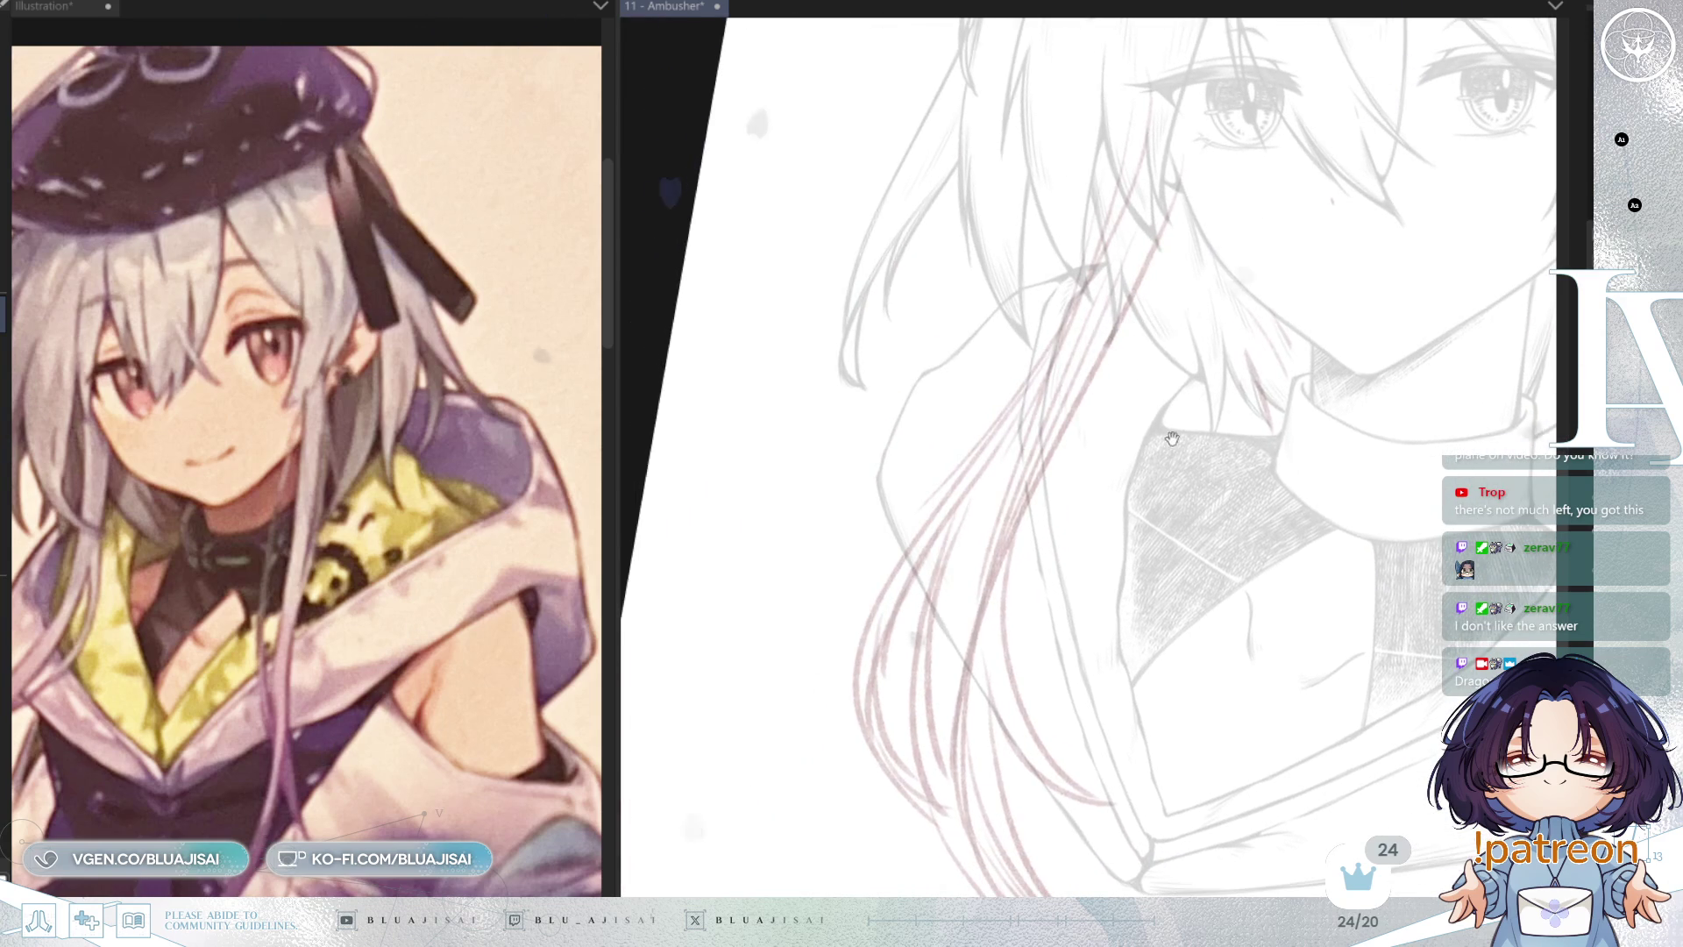
Step: Ink a curved hair strand down from the face, redrawing it until it fits
left_click_drag(1171, 438, 1169, 454)
left_click_drag(1139, 158, 963, 479)
key("ctrl+z")
left_click_drag(1131, 158, 902, 444)
key("ctrl+z")
left_click_drag(1131, 158, 999, 443)
key("ctrl+z")
left_click_drag(1132, 157, 1047, 372)
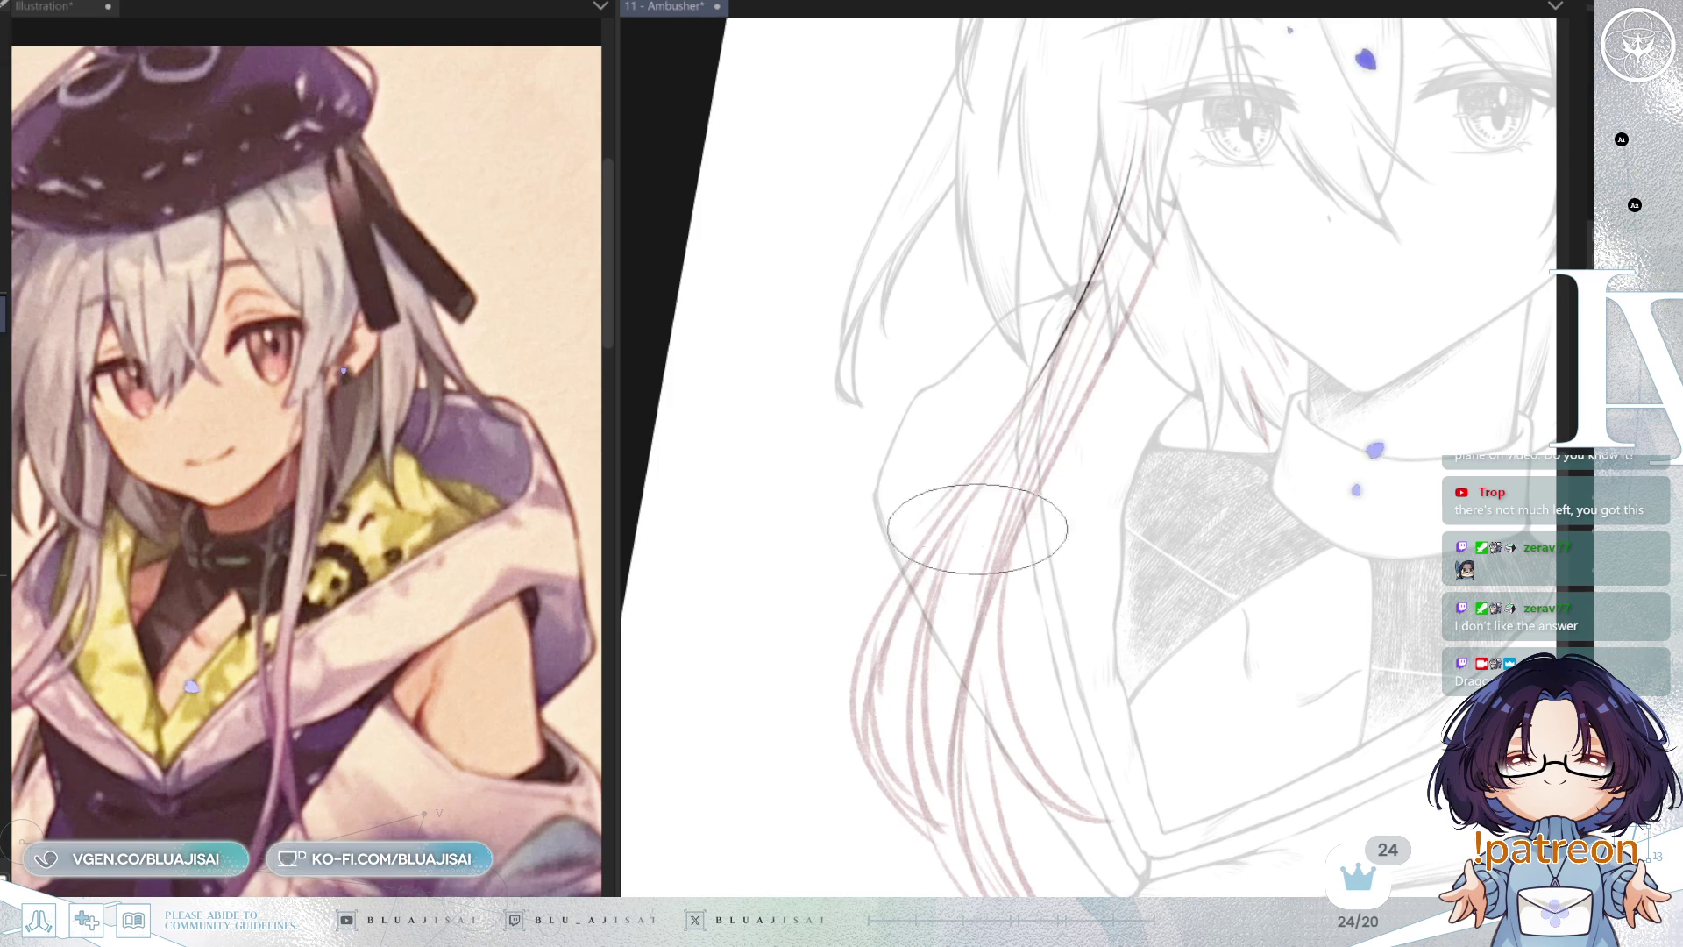
Step: Extend the strand down-left, add two lines alongside it, and return the canvas upright
left_click_drag(947, 511, 859, 710)
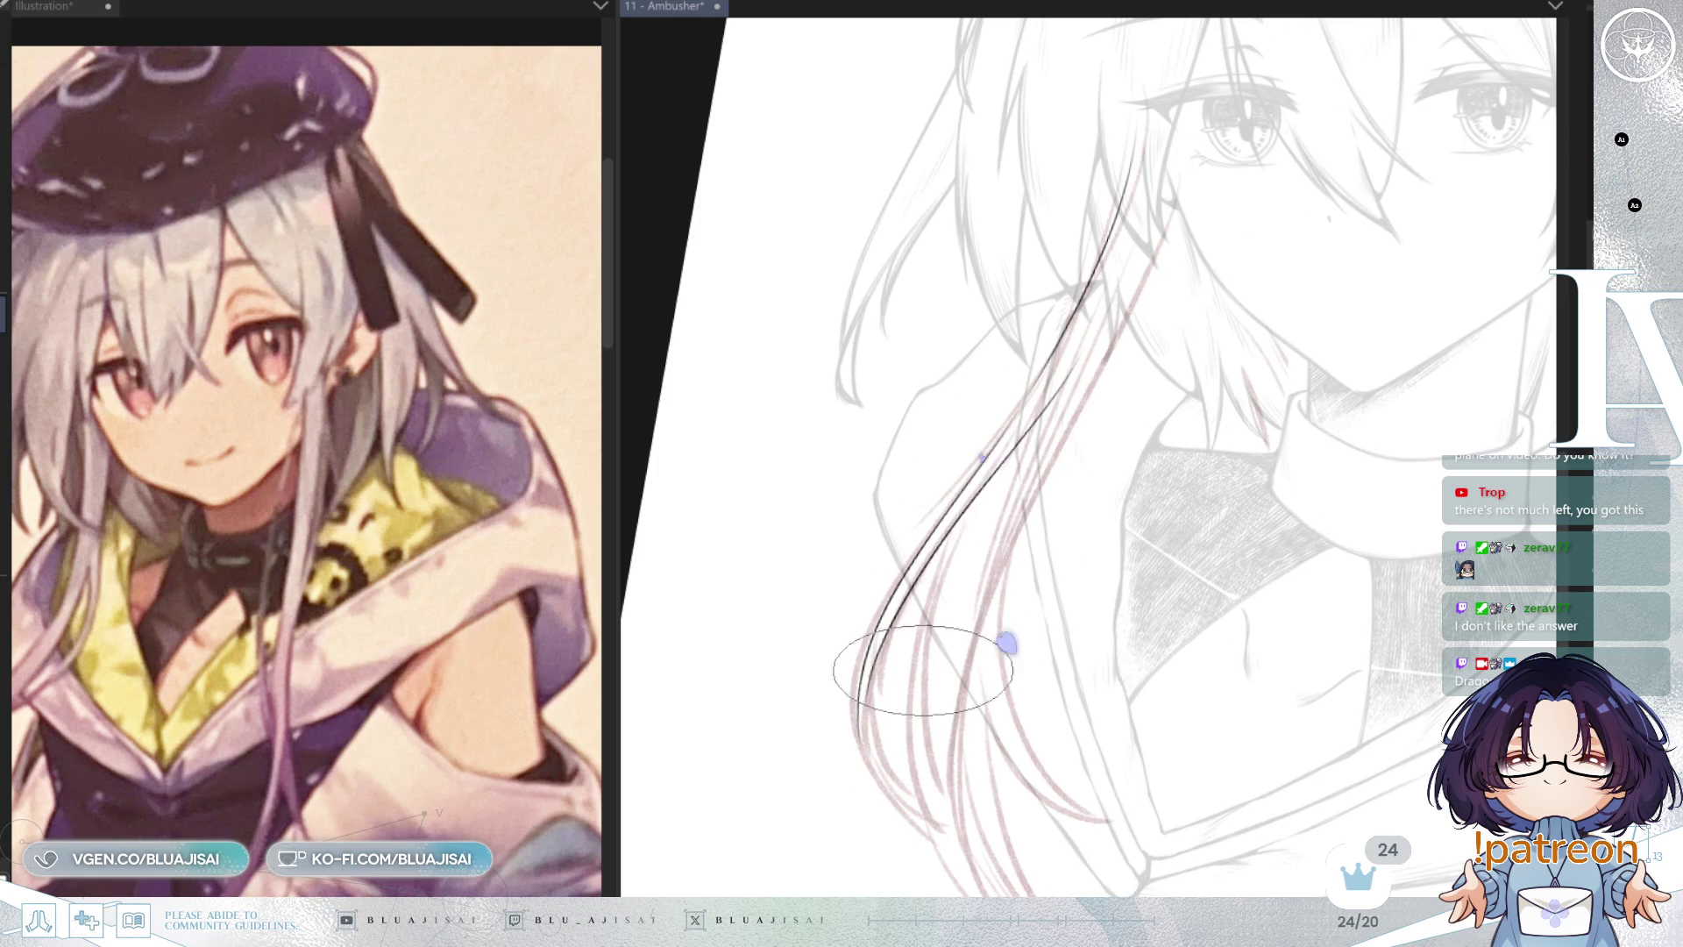
left_click_drag(1057, 383, 859, 714)
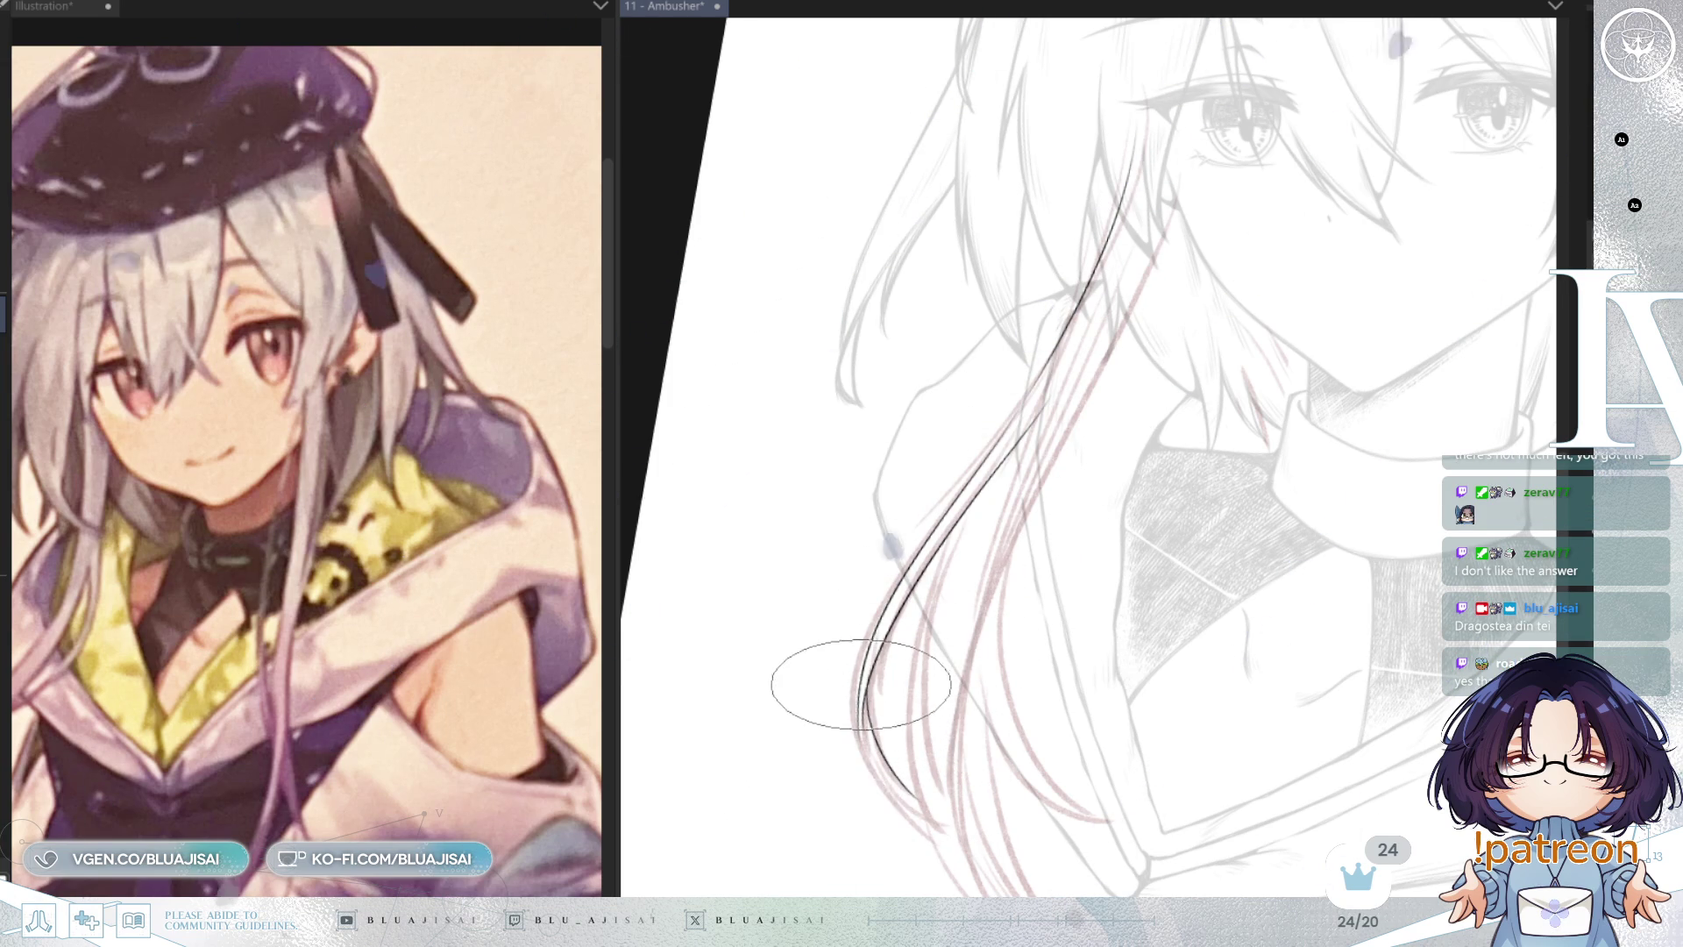
mouse_move(957, 530)
left_mouse_down()
mouse_move(911, 692)
mouse_move(942, 798)
left_mouse_up()
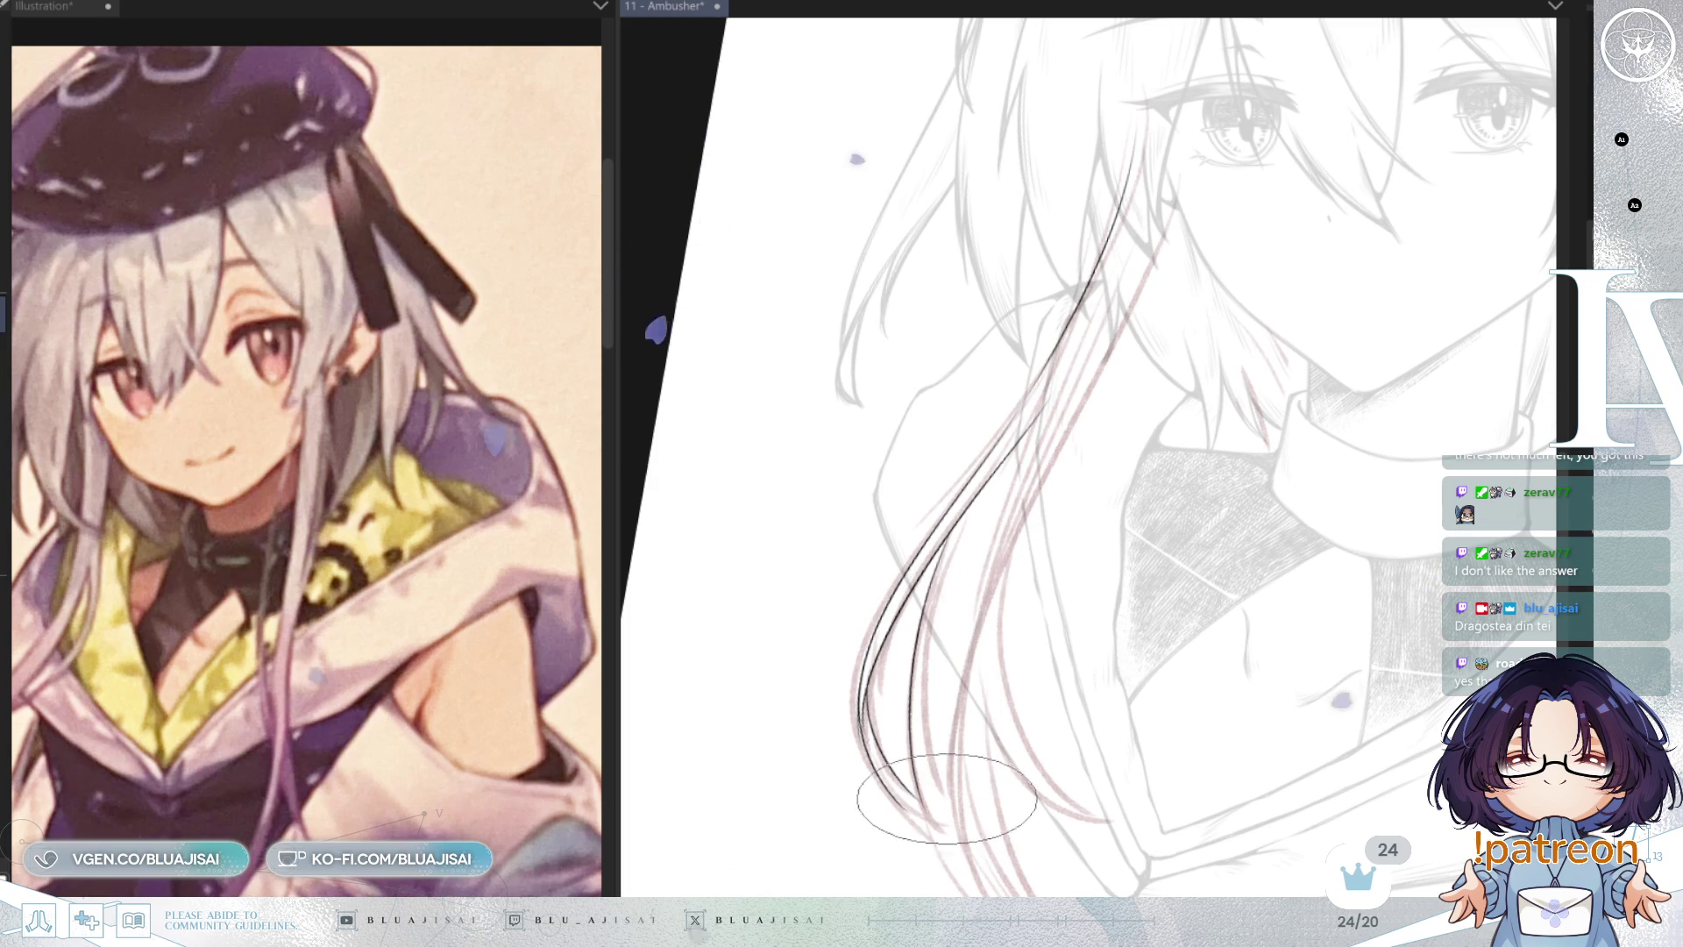
scroll(1159, 373, "up", 2)
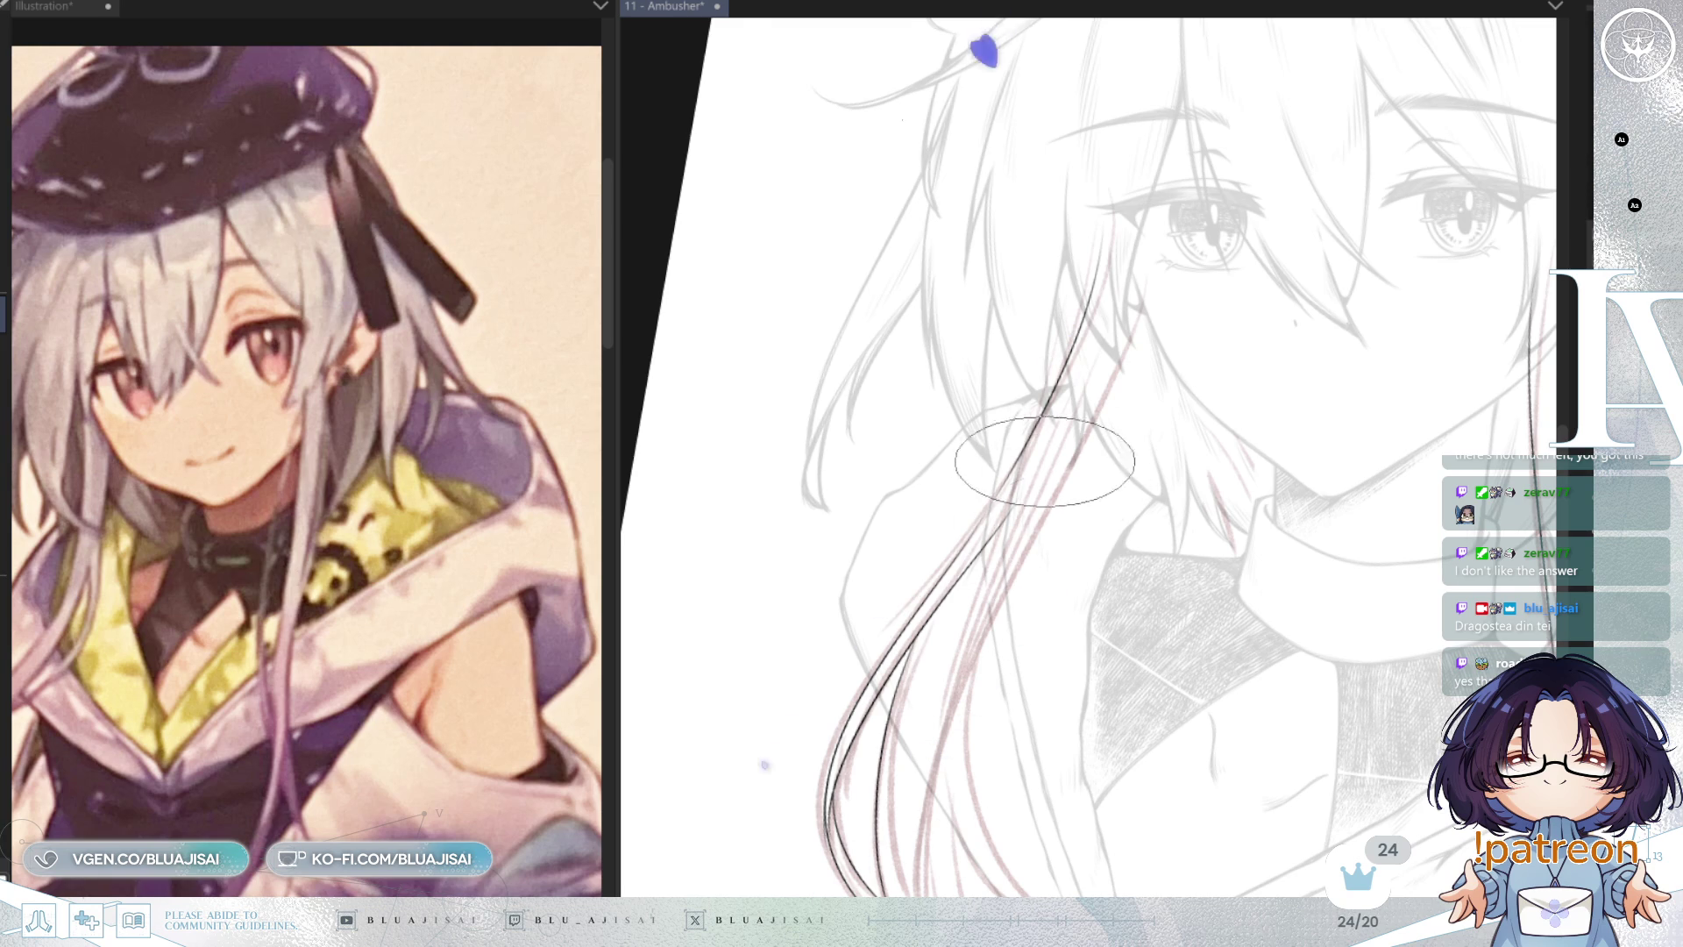
scroll(1045, 462, "up", 3)
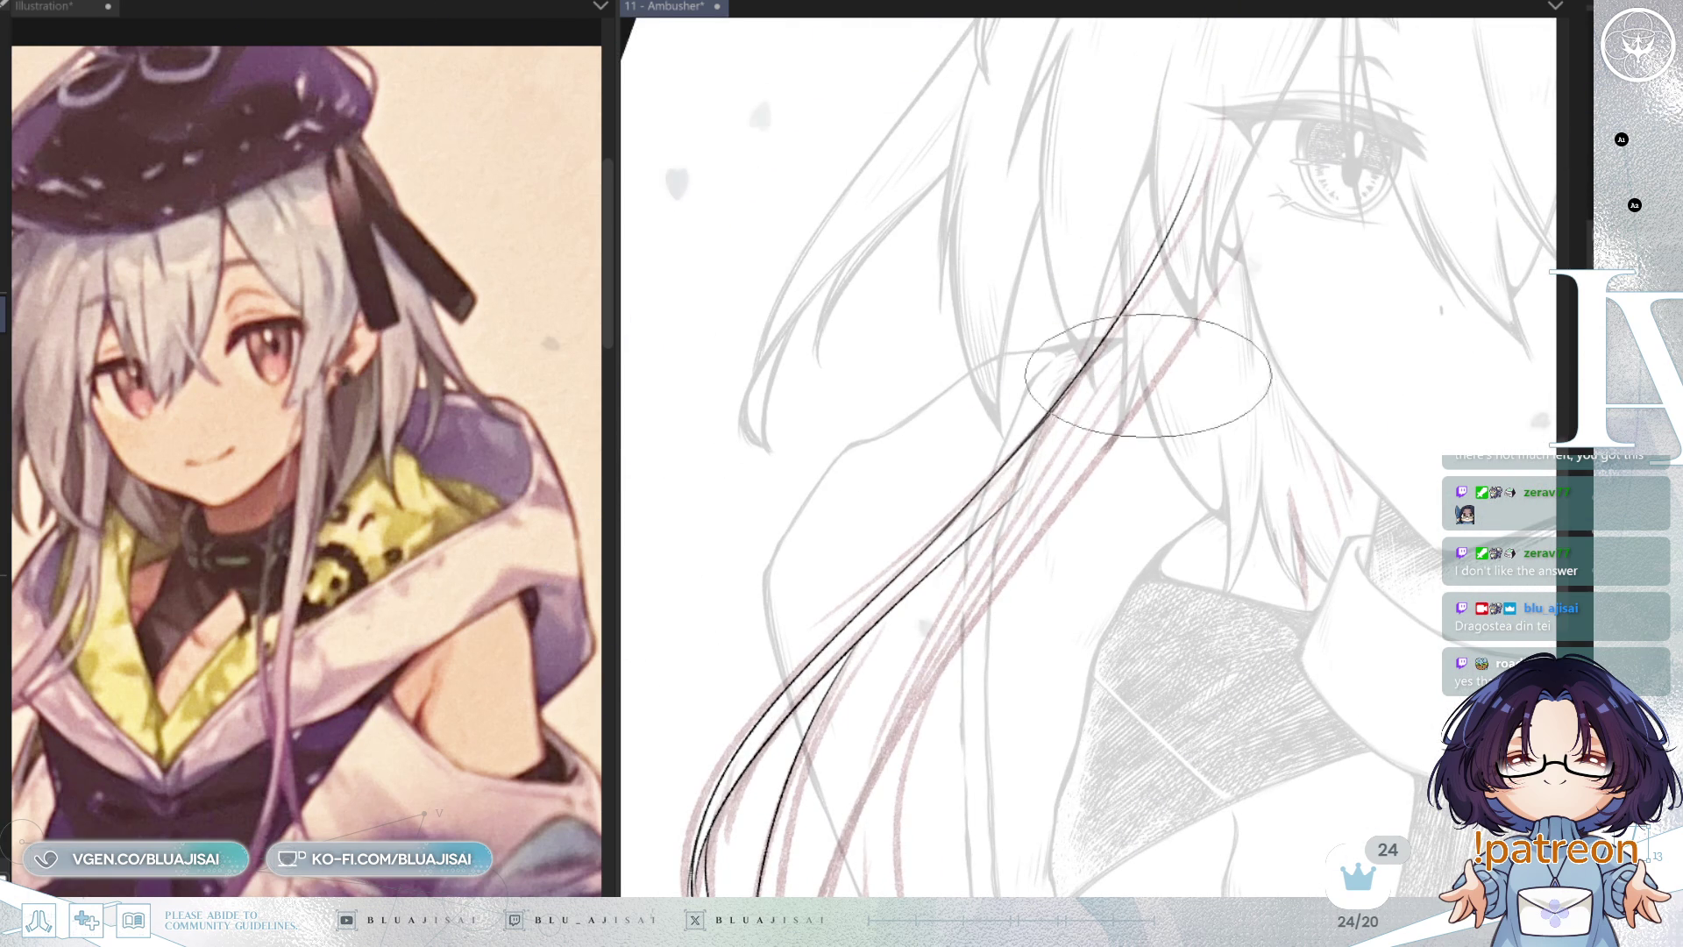
key("minus")
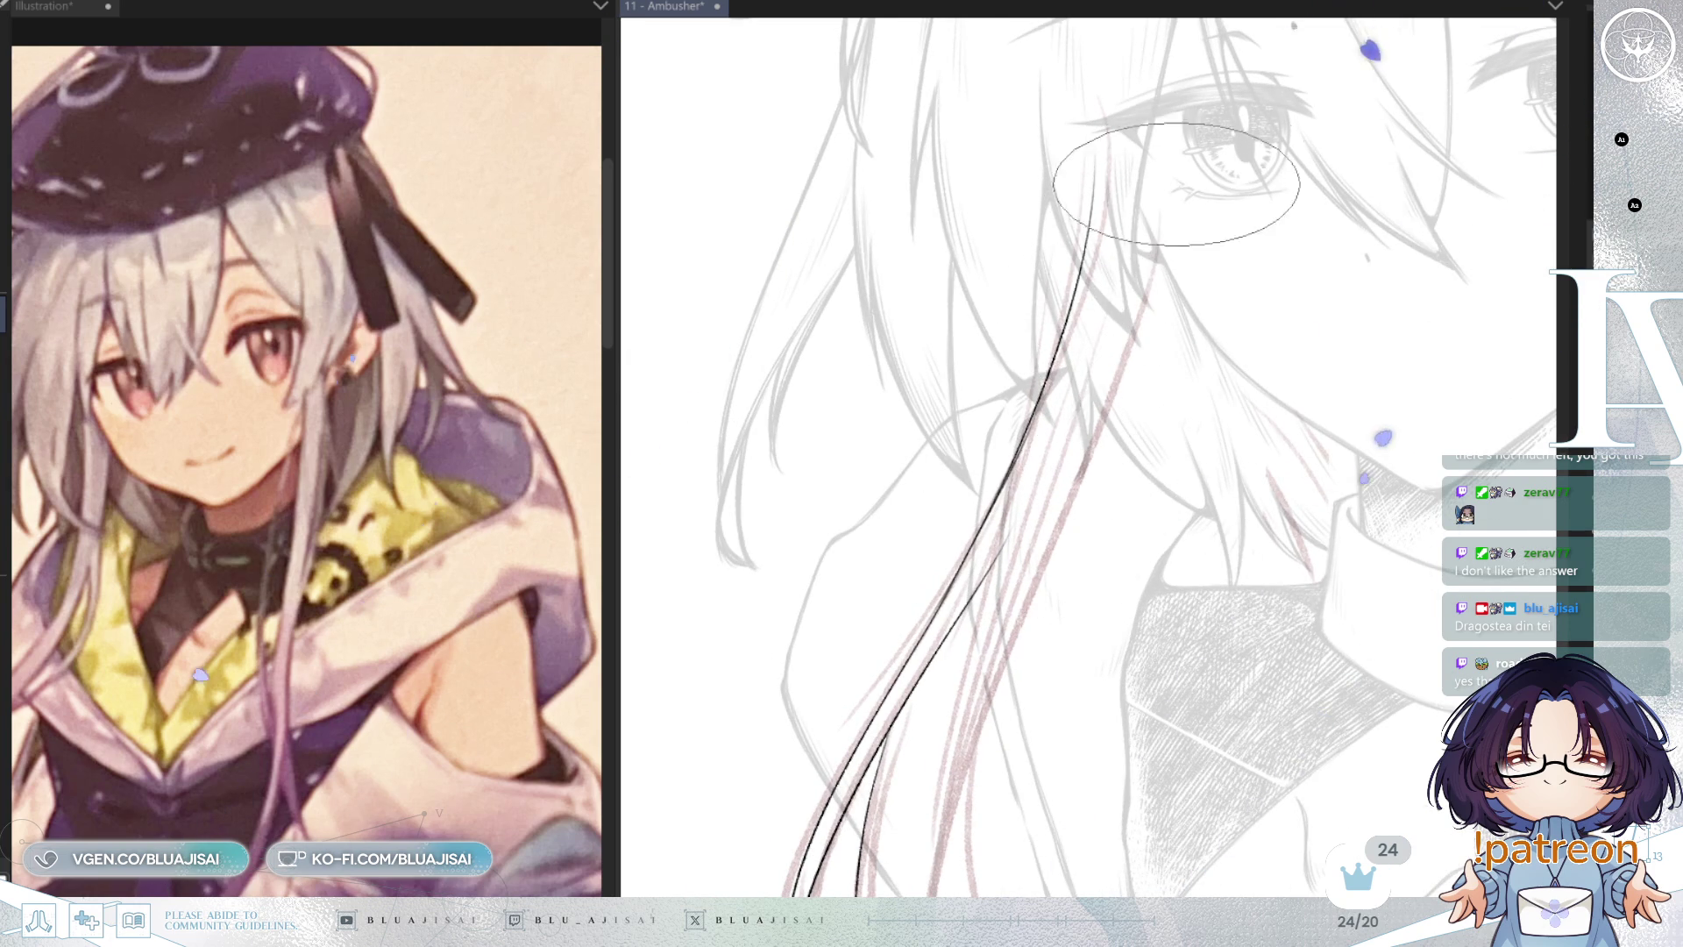
scroll(1157, 320, "down", 2)
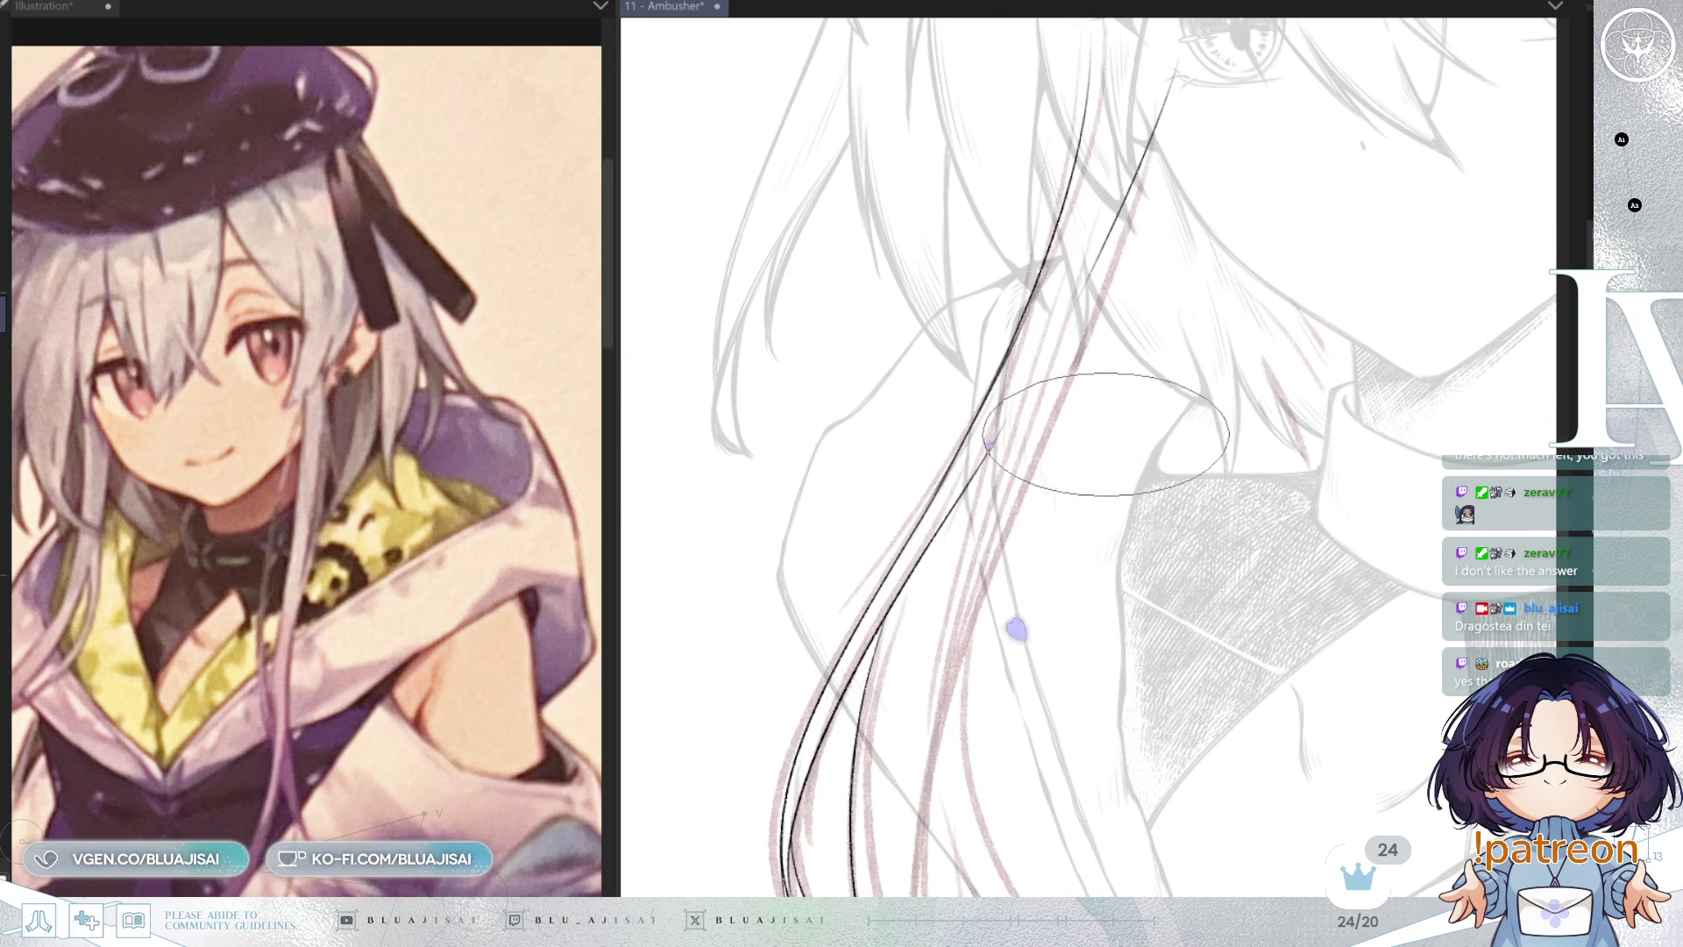
scroll(1106, 434, "down", 2)
scroll(954, 514, "up", 1)
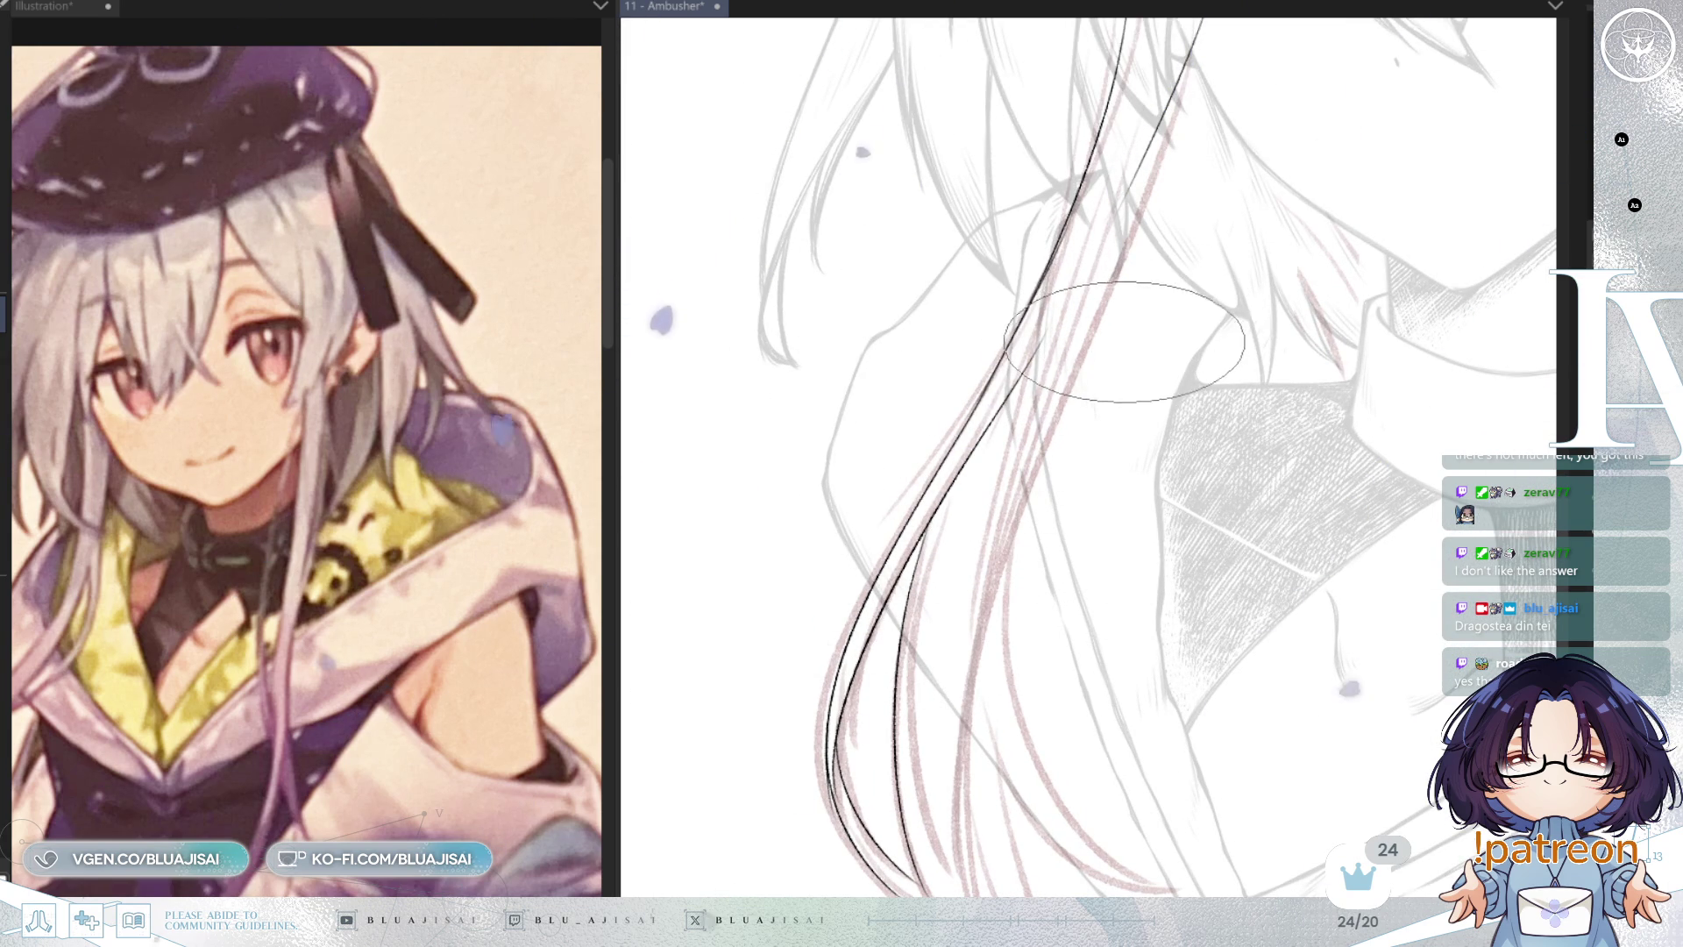
key("asciicircum")
key("asciicircum")
key("asciicircum")
key("asciicircum")
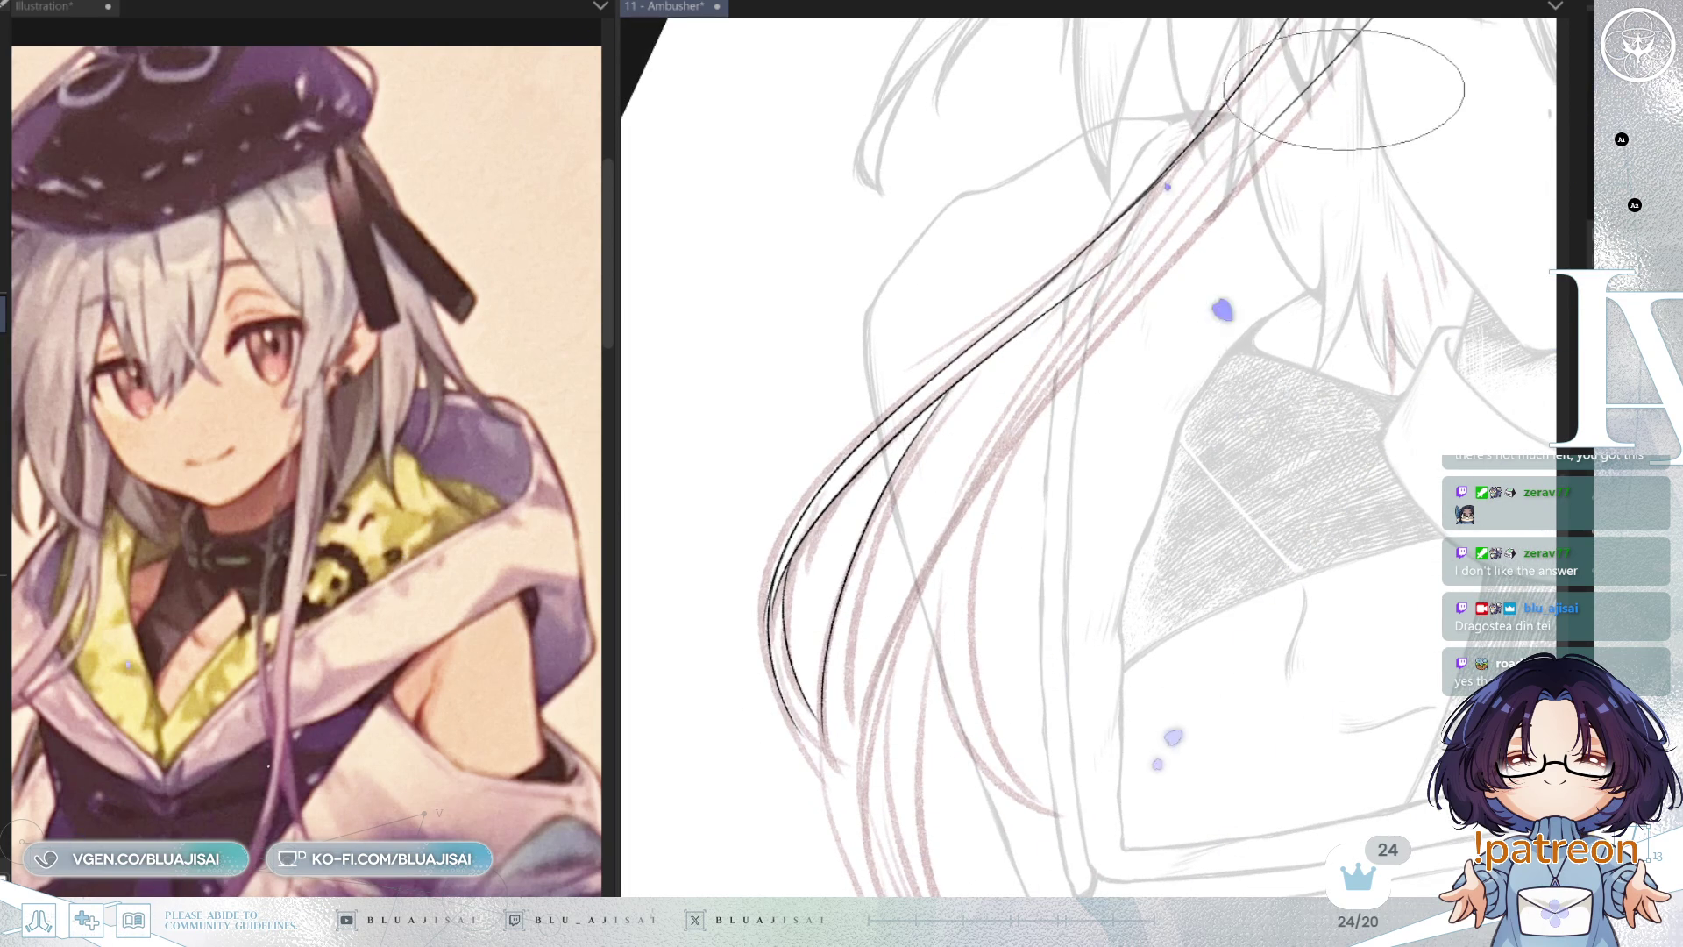
mouse_move(1328, 85)
left_mouse_down()
mouse_move(1089, 407)
mouse_move(1034, 575)
mouse_move(1081, 330)
left_mouse_up()
key("minus")
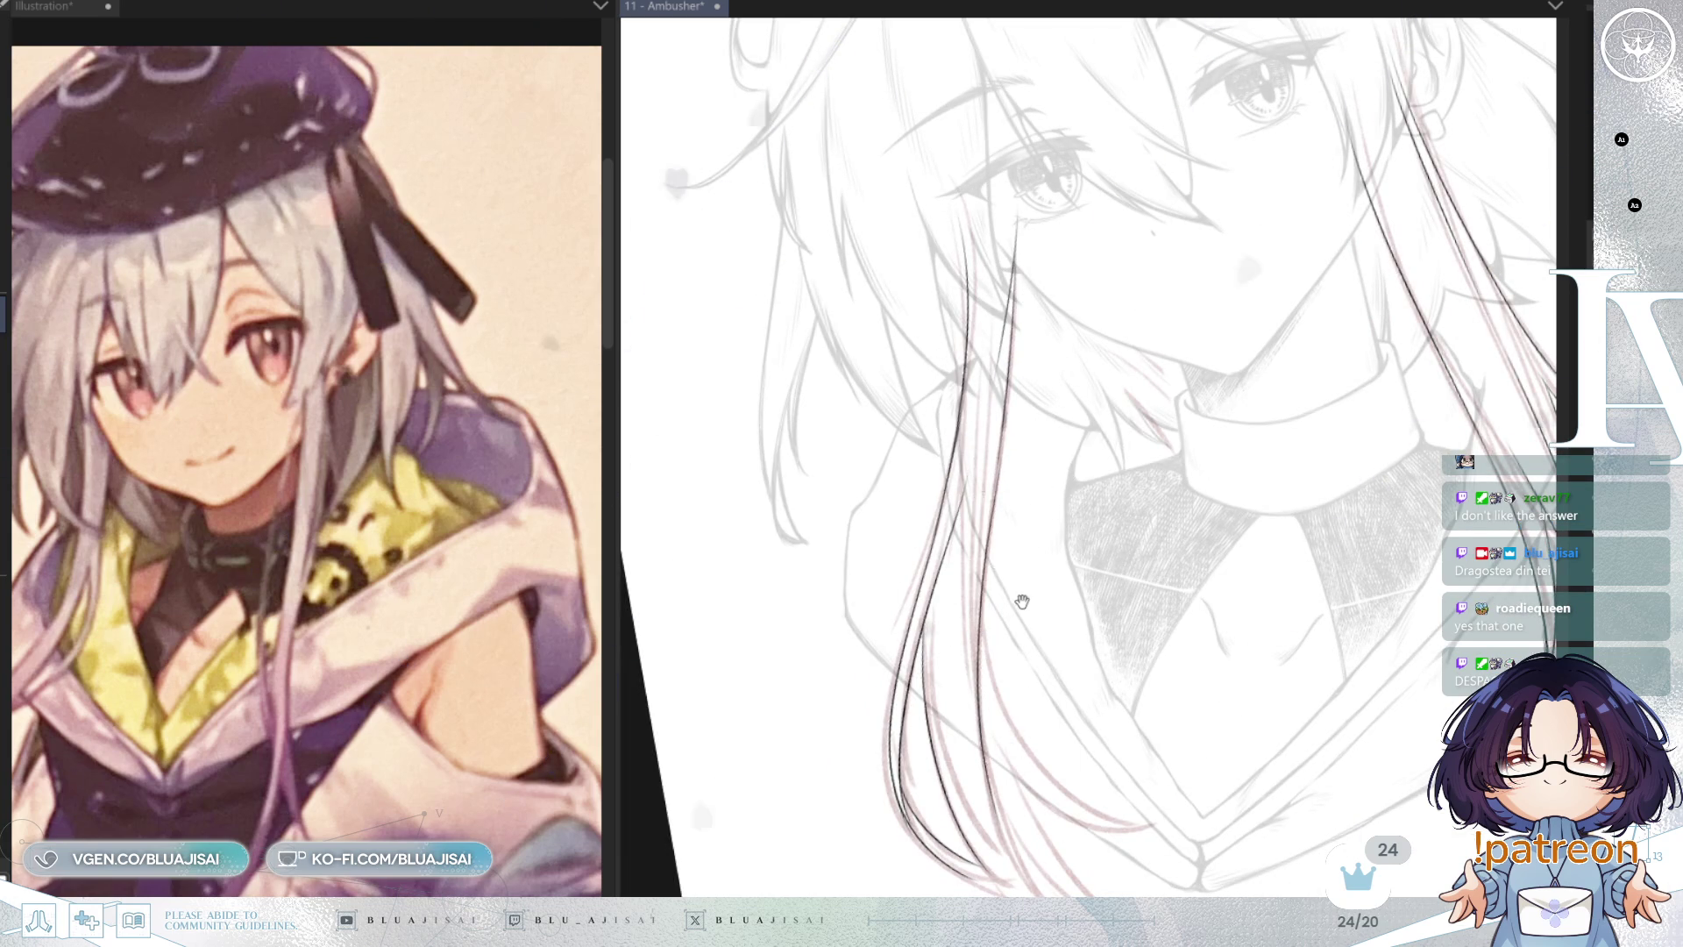
Step: Ink a hair strand curving across the lower hair to meet the collar, redrawn once
scroll(1016, 614, "down", 3)
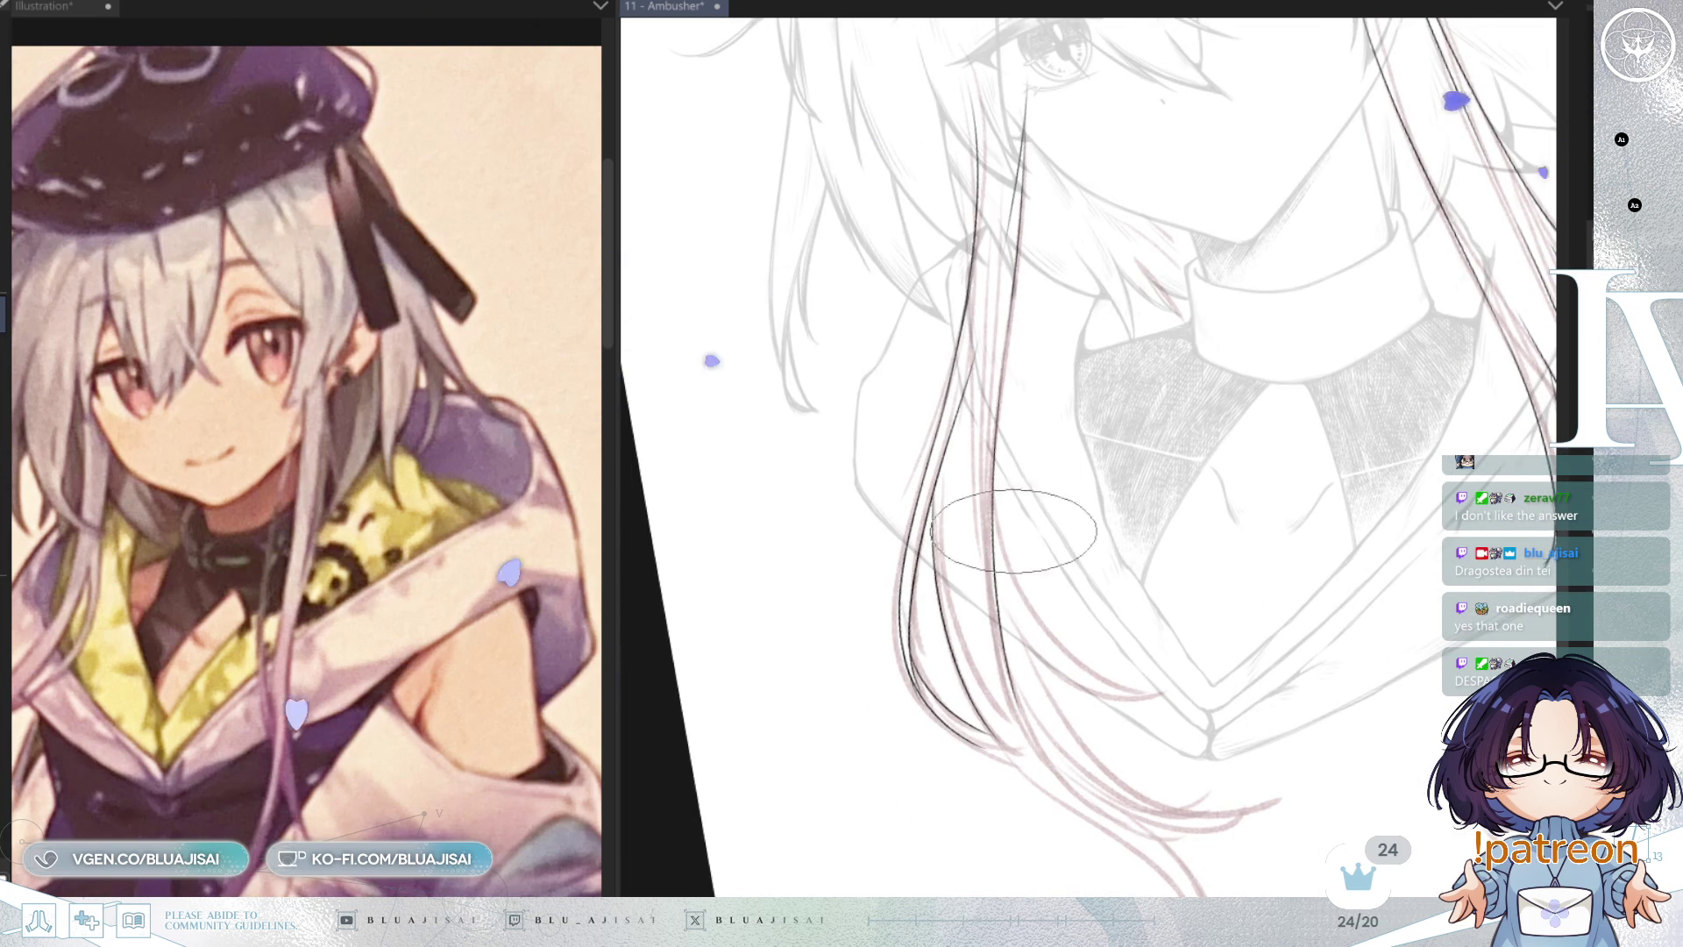
scroll(1029, 473, "down", 2)
key("^")
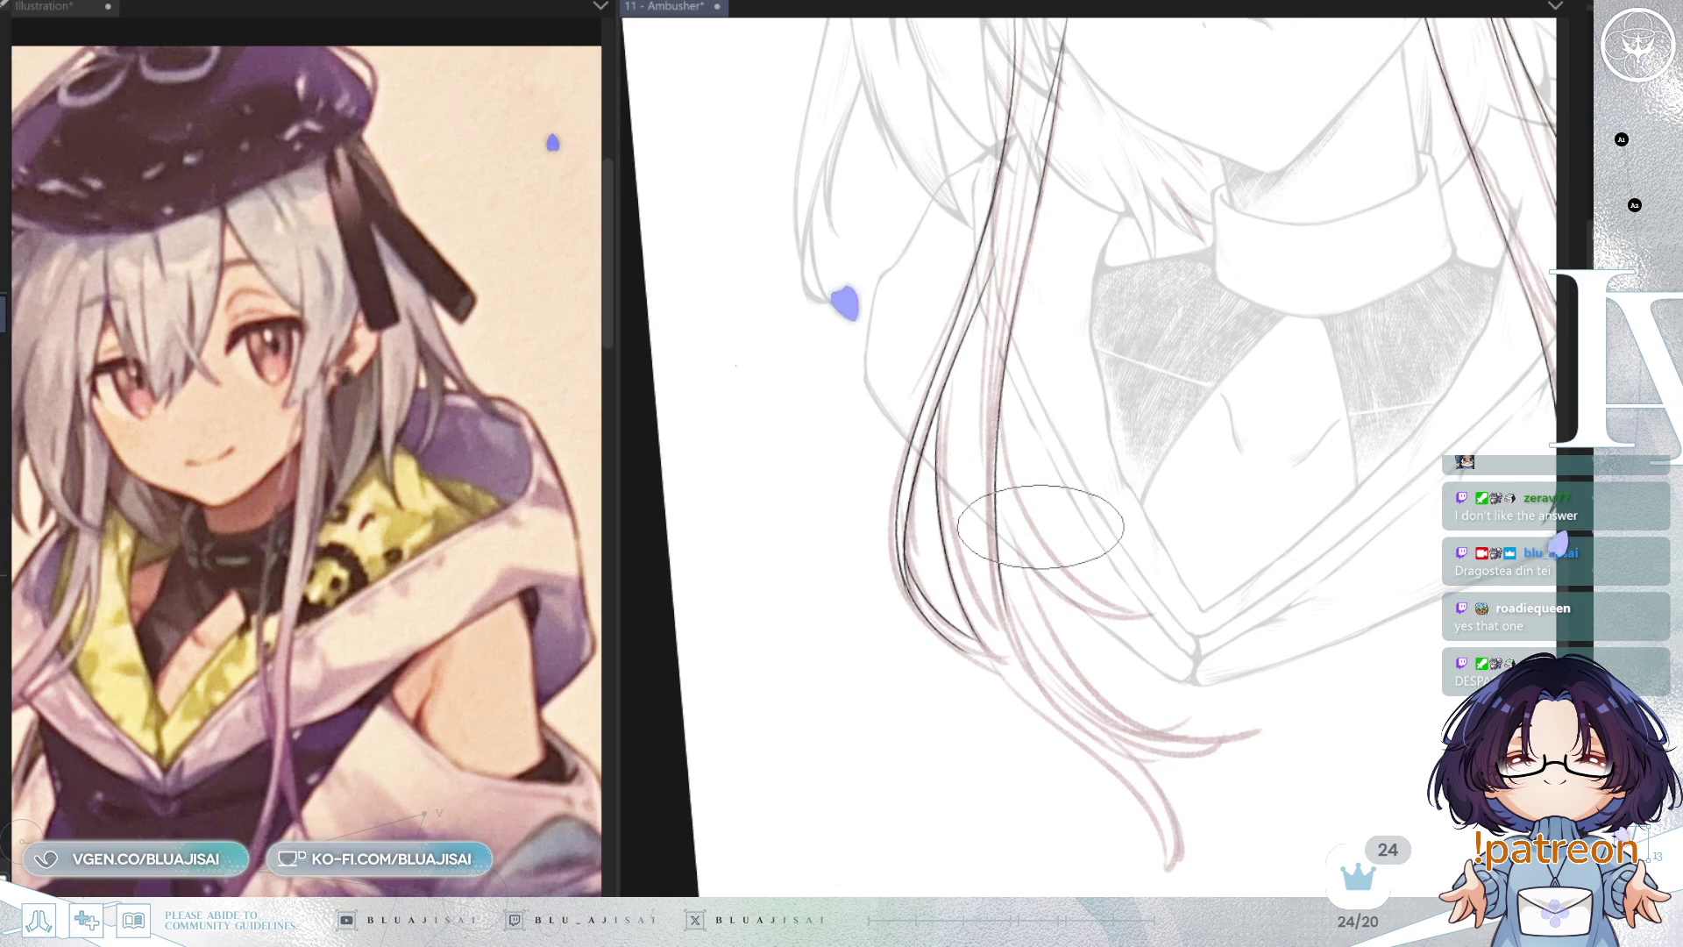
key("-")
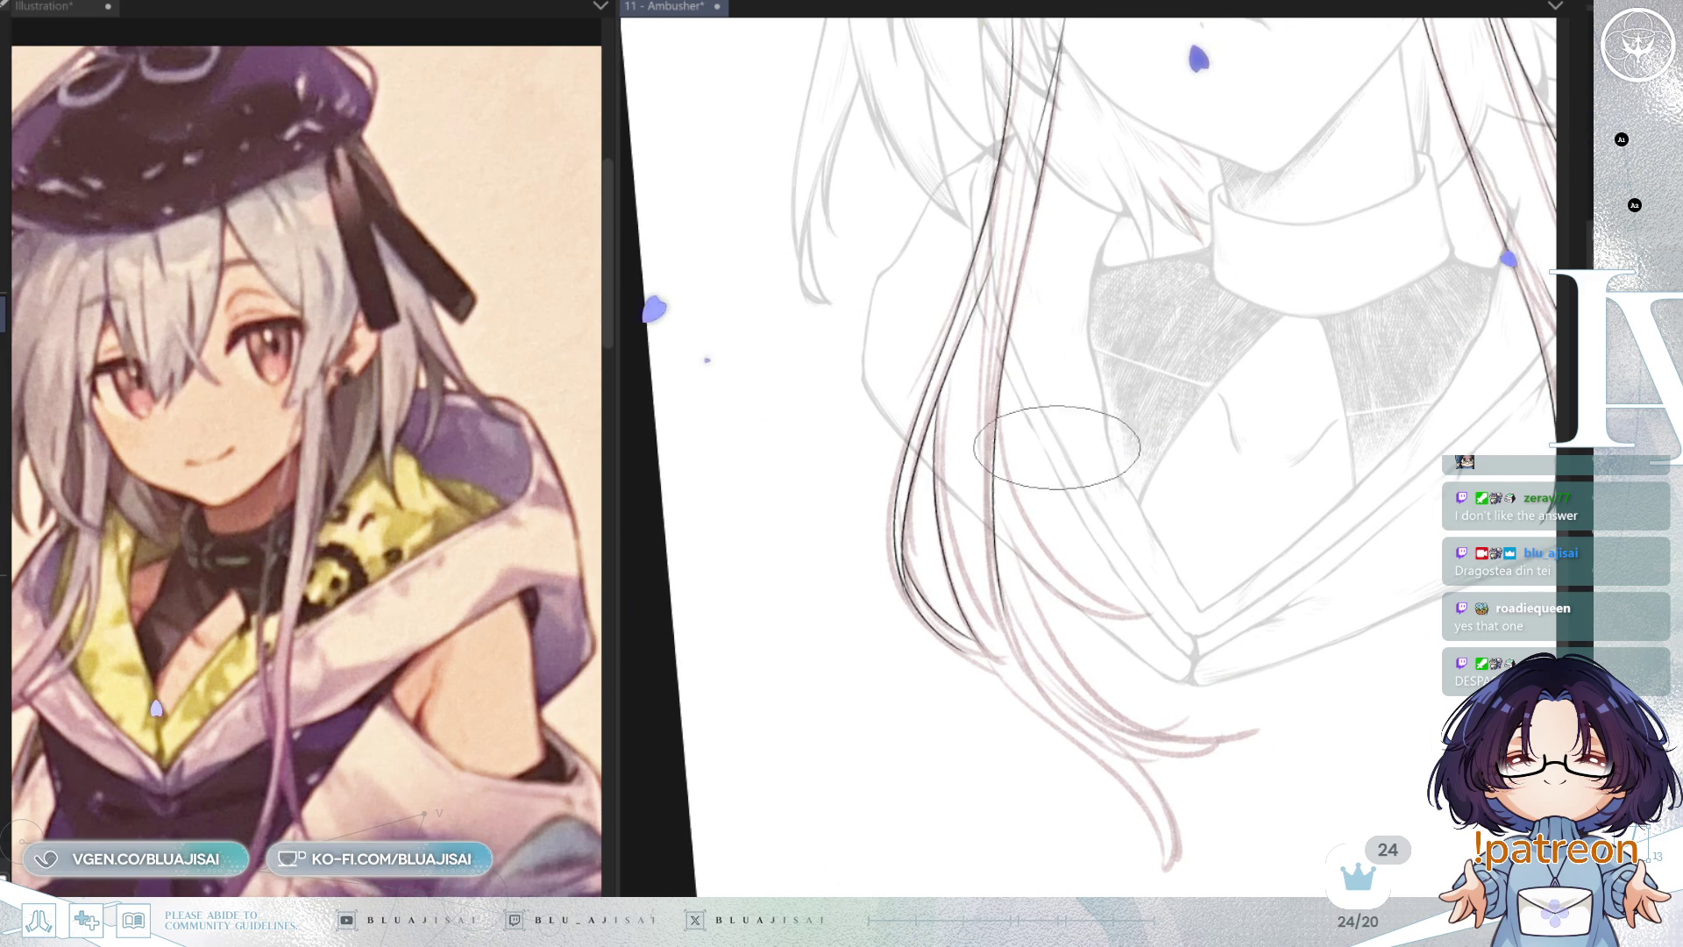
key("-")
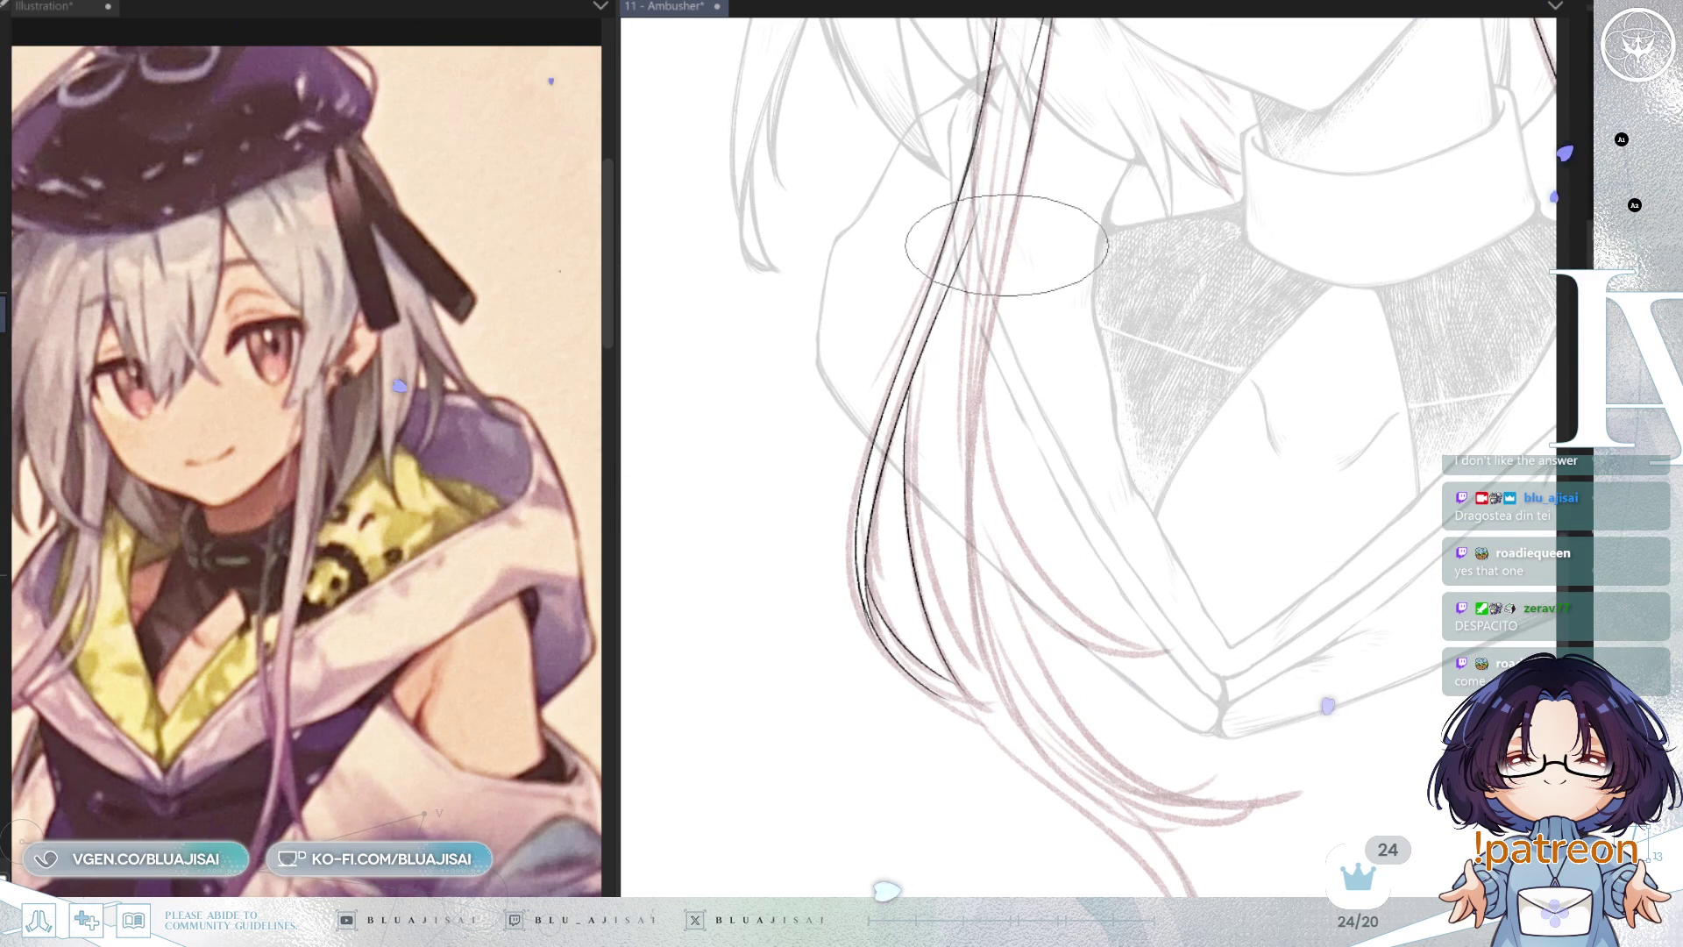
key("asciicircum")
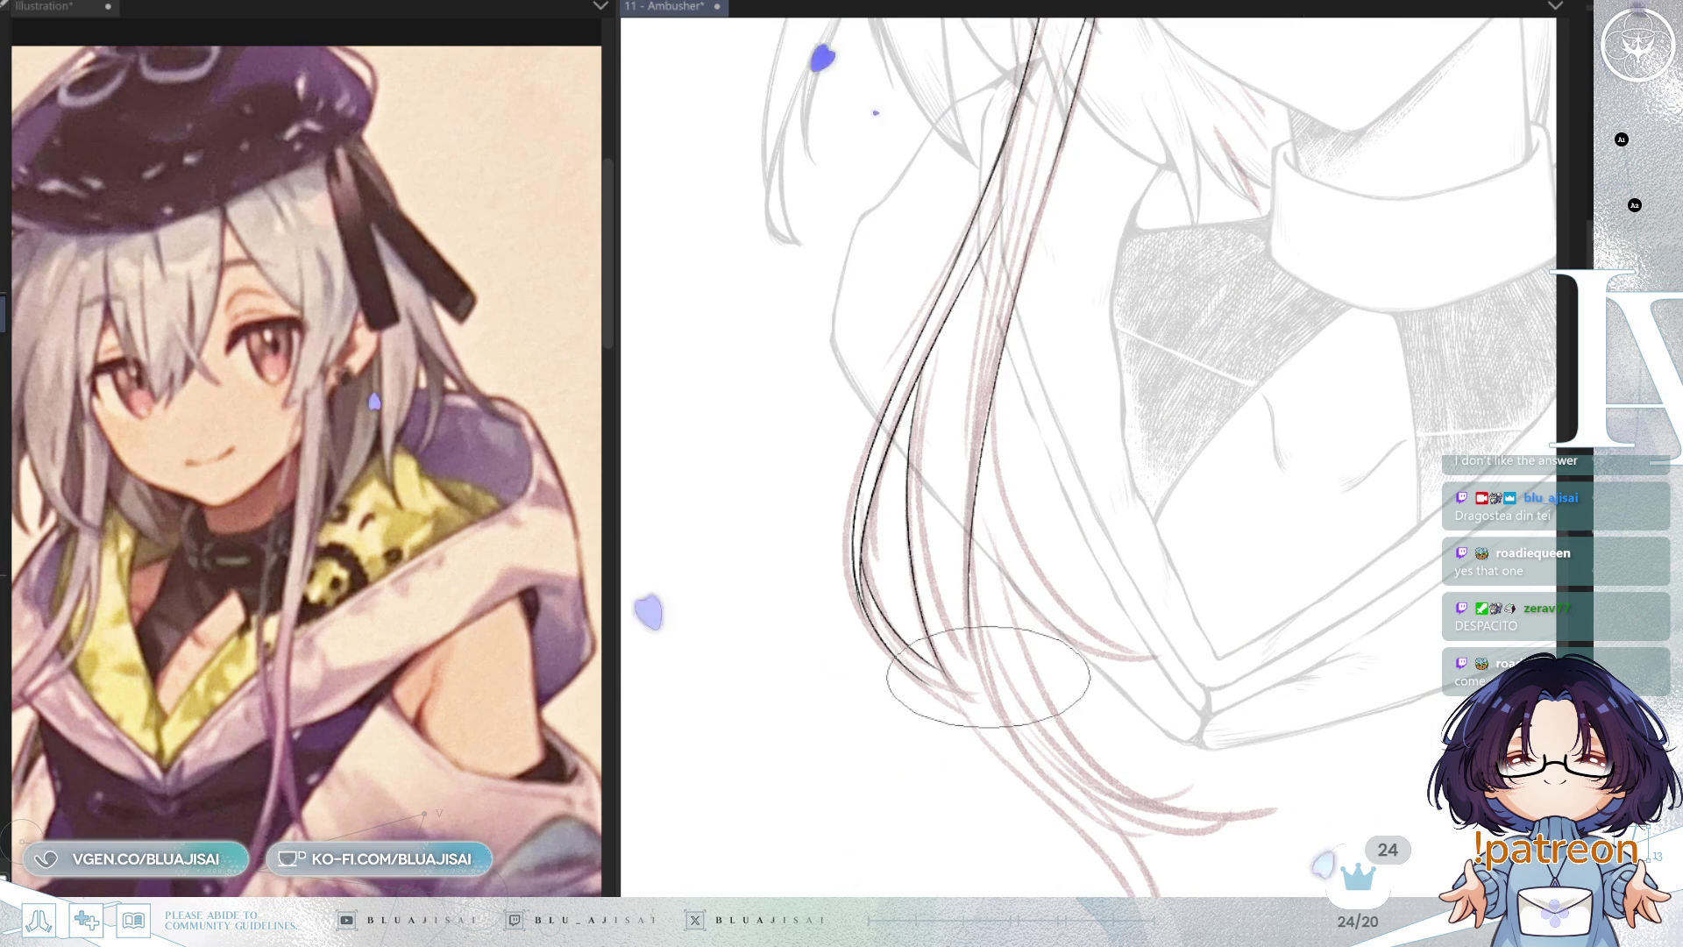
key("asciicircum")
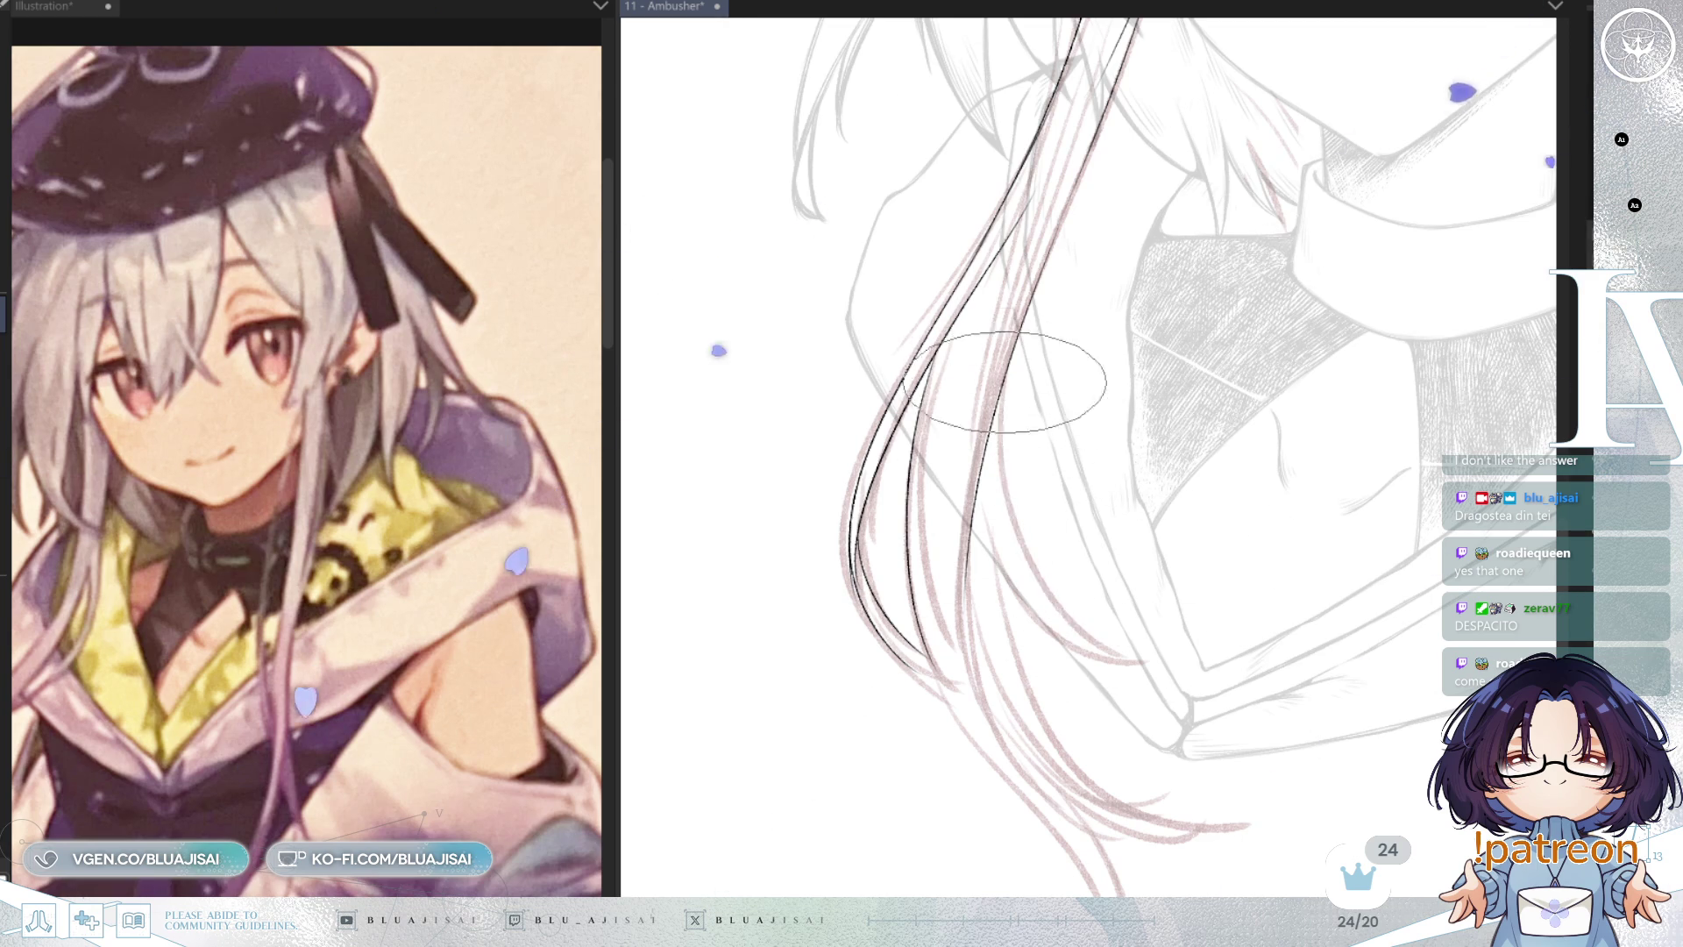
left_click_drag(1004, 439, 1122, 636)
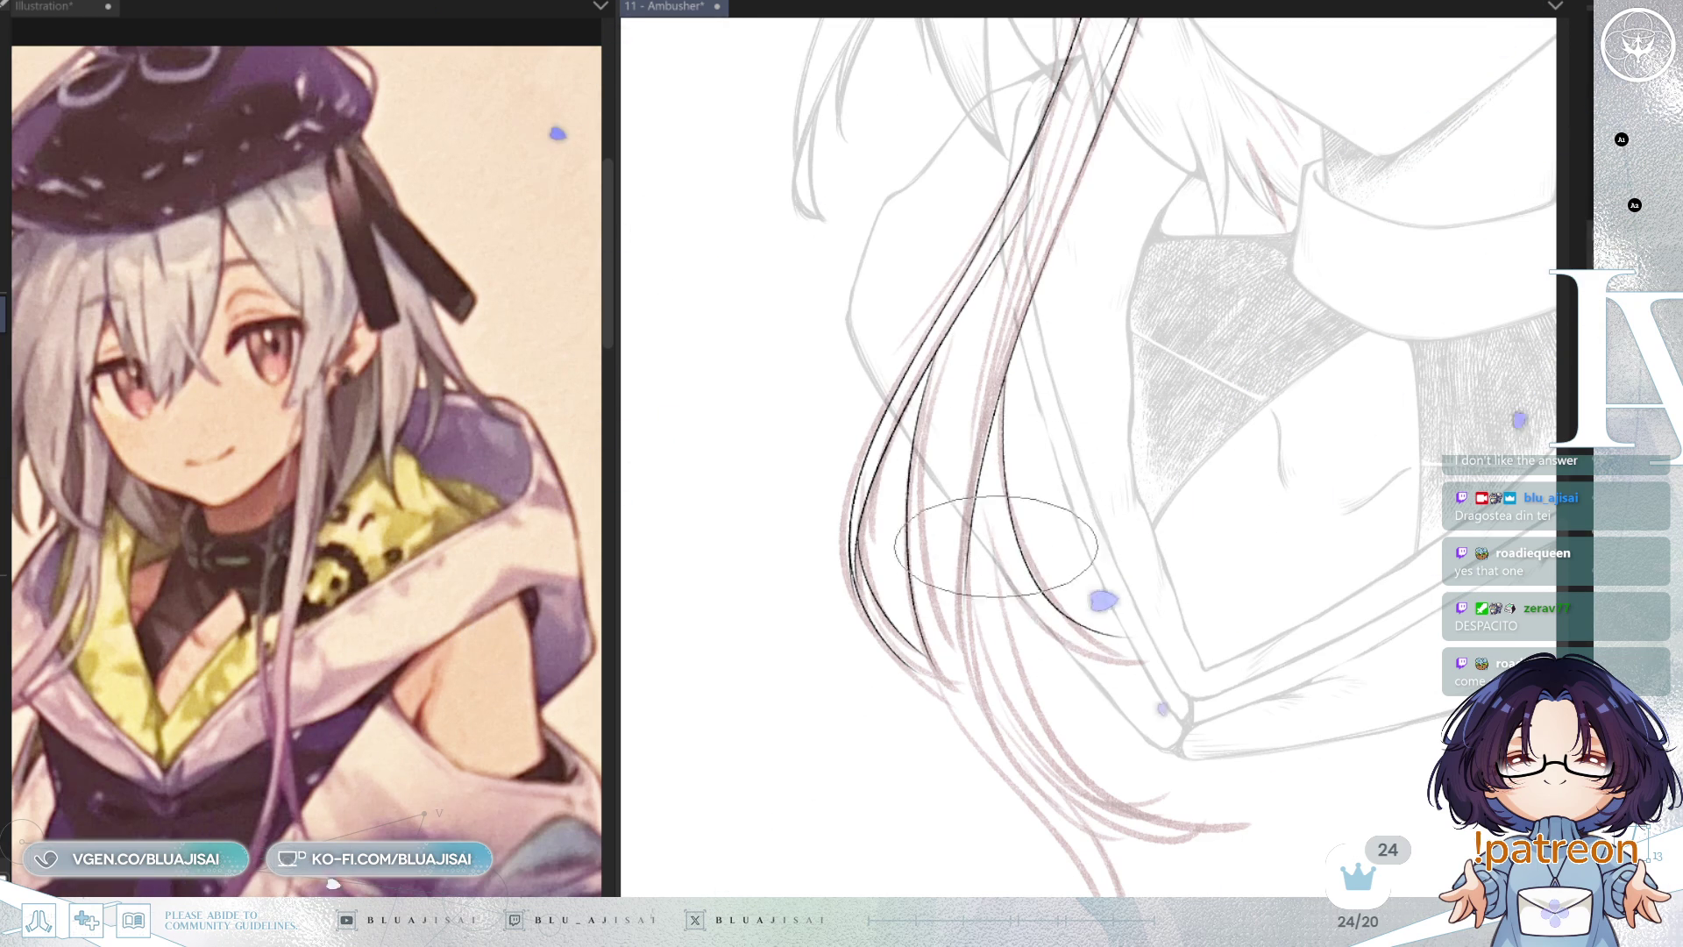
key("ctrl+z")
left_click_drag(1008, 456, 1172, 633)
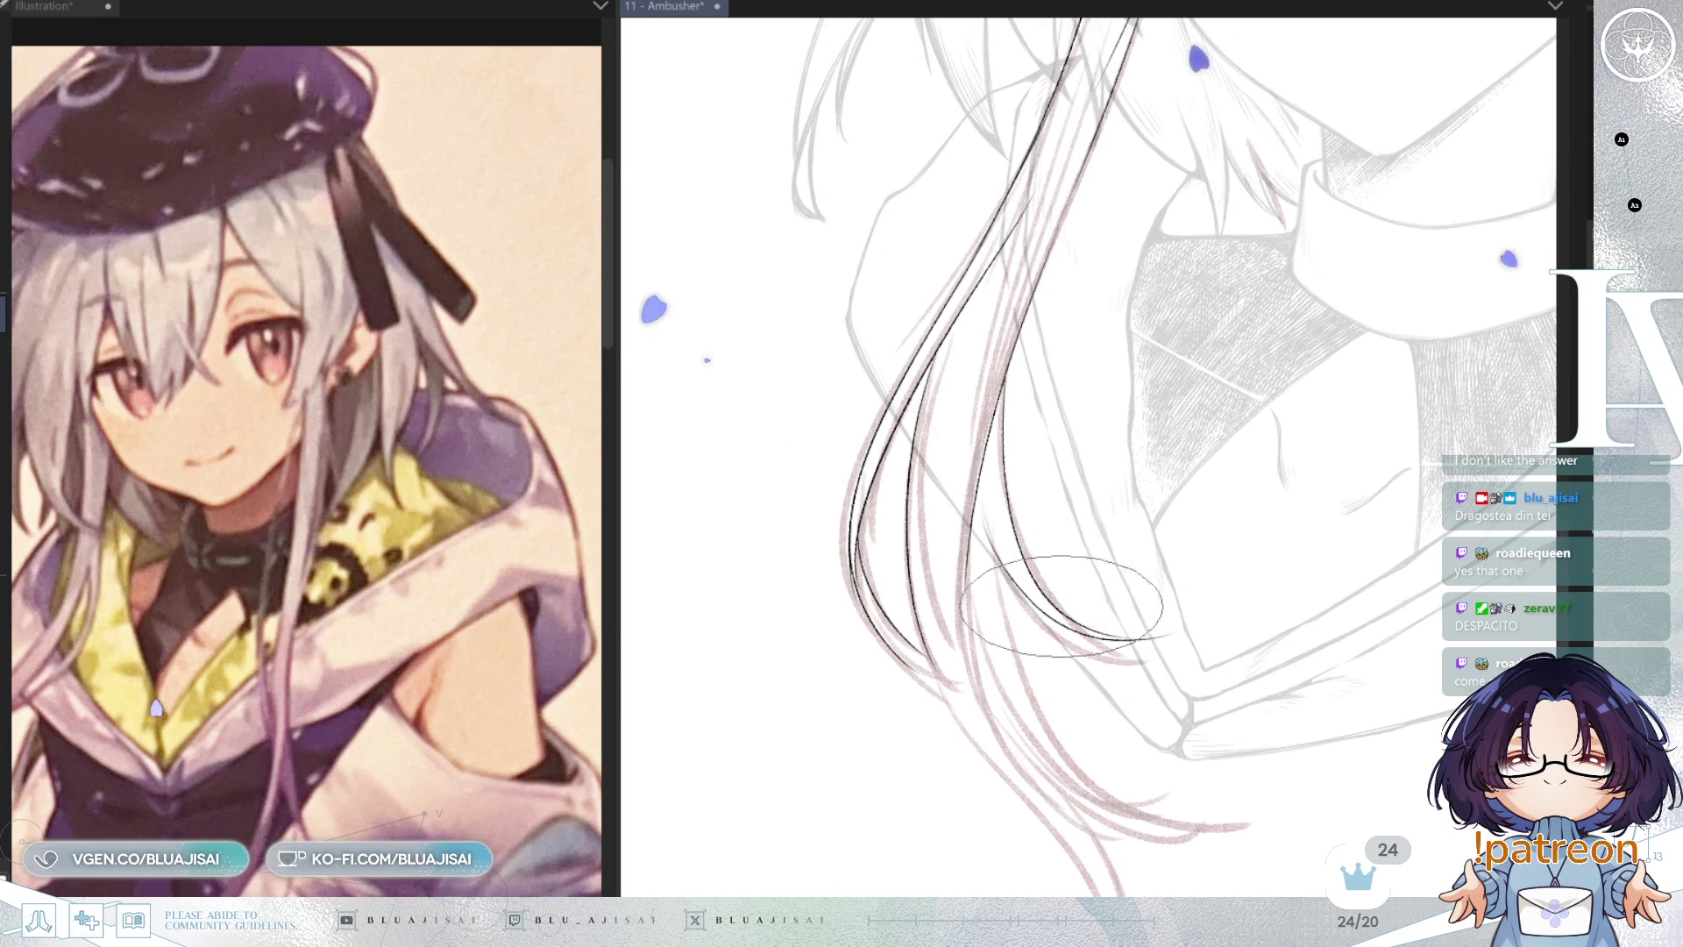
key("ctrl+minus")
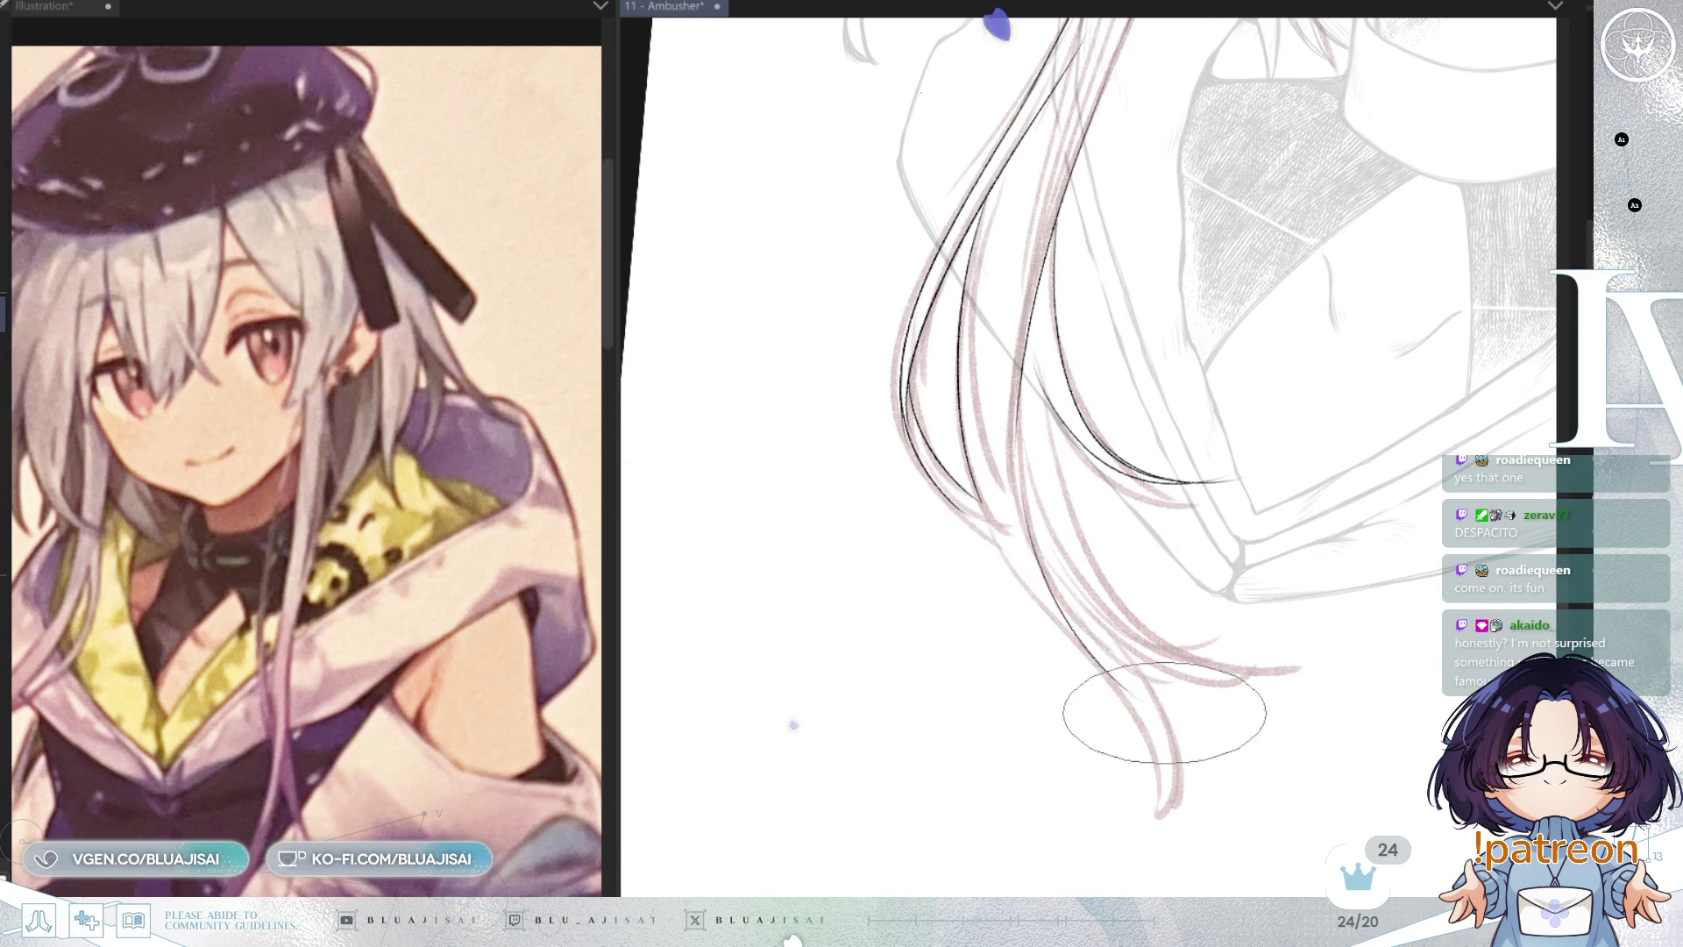
Step: Ink three right-side hair strands sweeping down-left to a pointed tip below the collar
left_click_drag(1017, 460, 1221, 448)
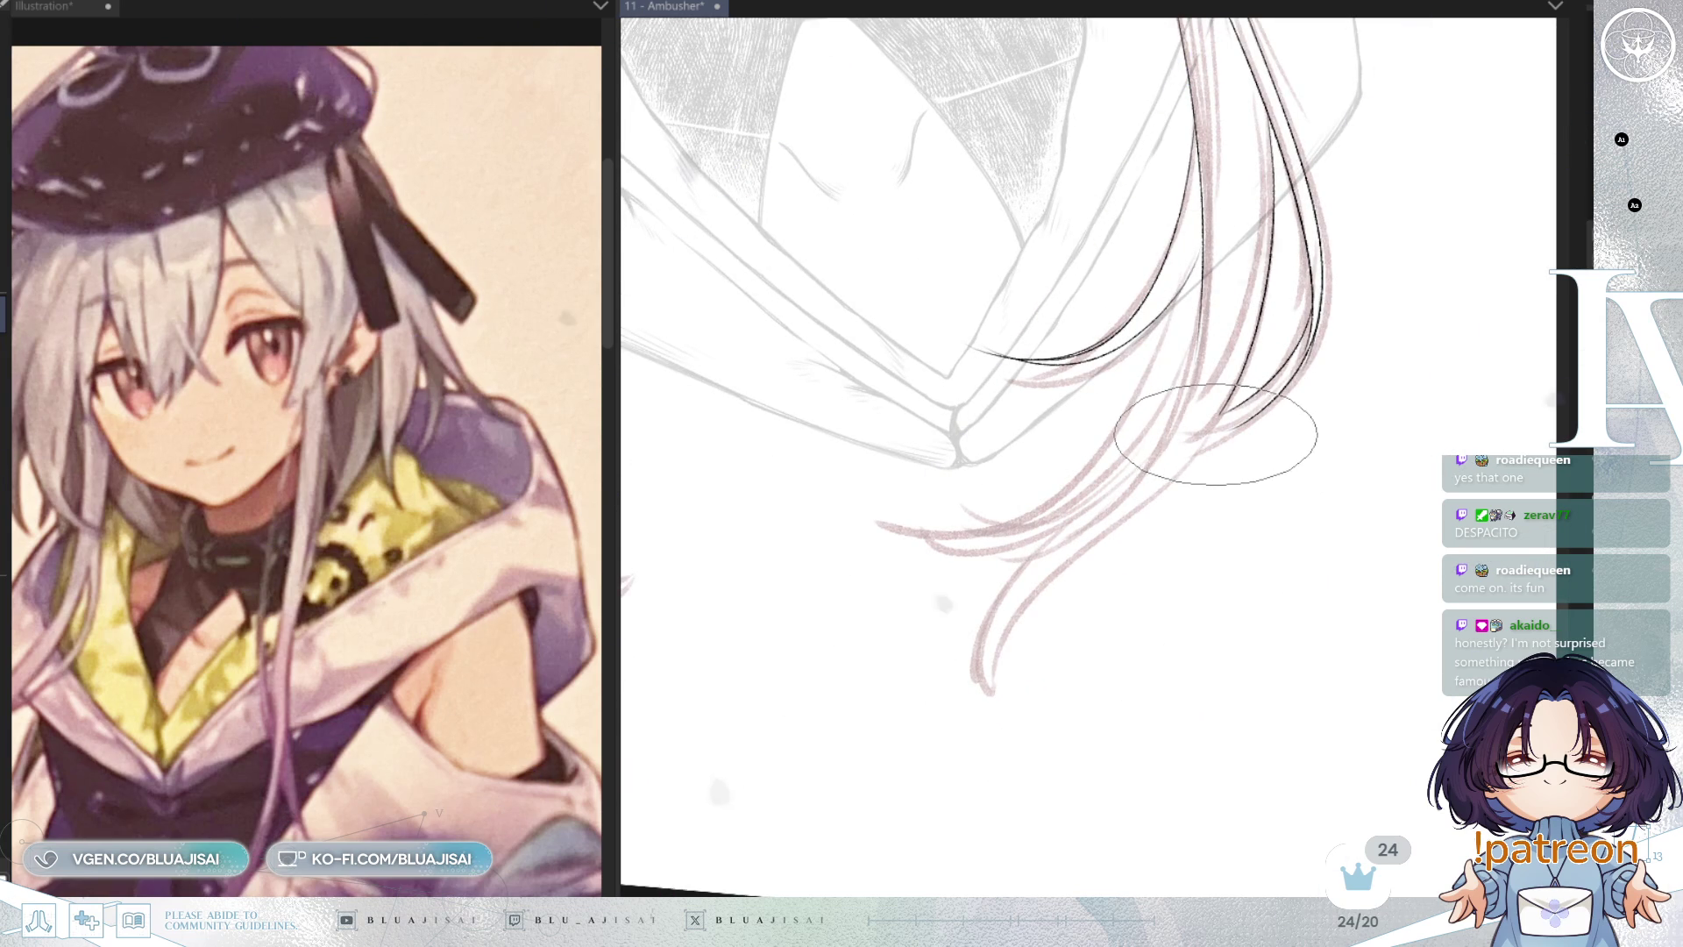
mouse_move(1207, 445)
left_mouse_down()
mouse_move(1139, 474)
mouse_move(909, 491)
mouse_move(1061, 588)
left_mouse_up()
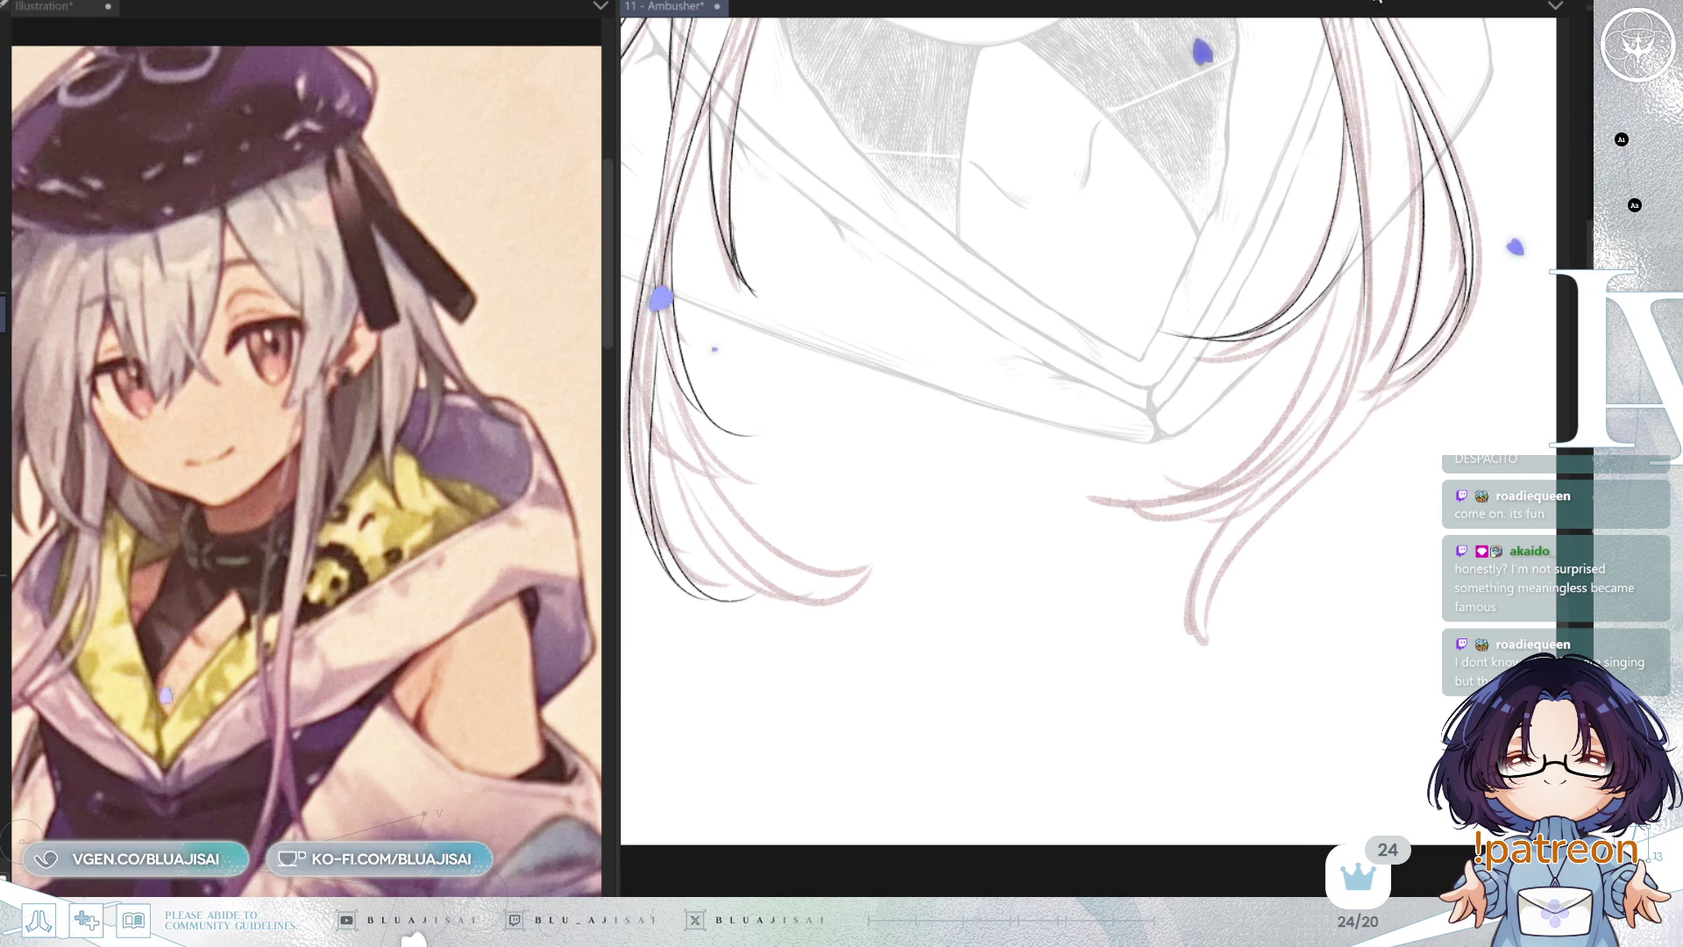
left_click_drag(939, 435, 1227, 447)
left_click_drag(932, 338, 1082, 488)
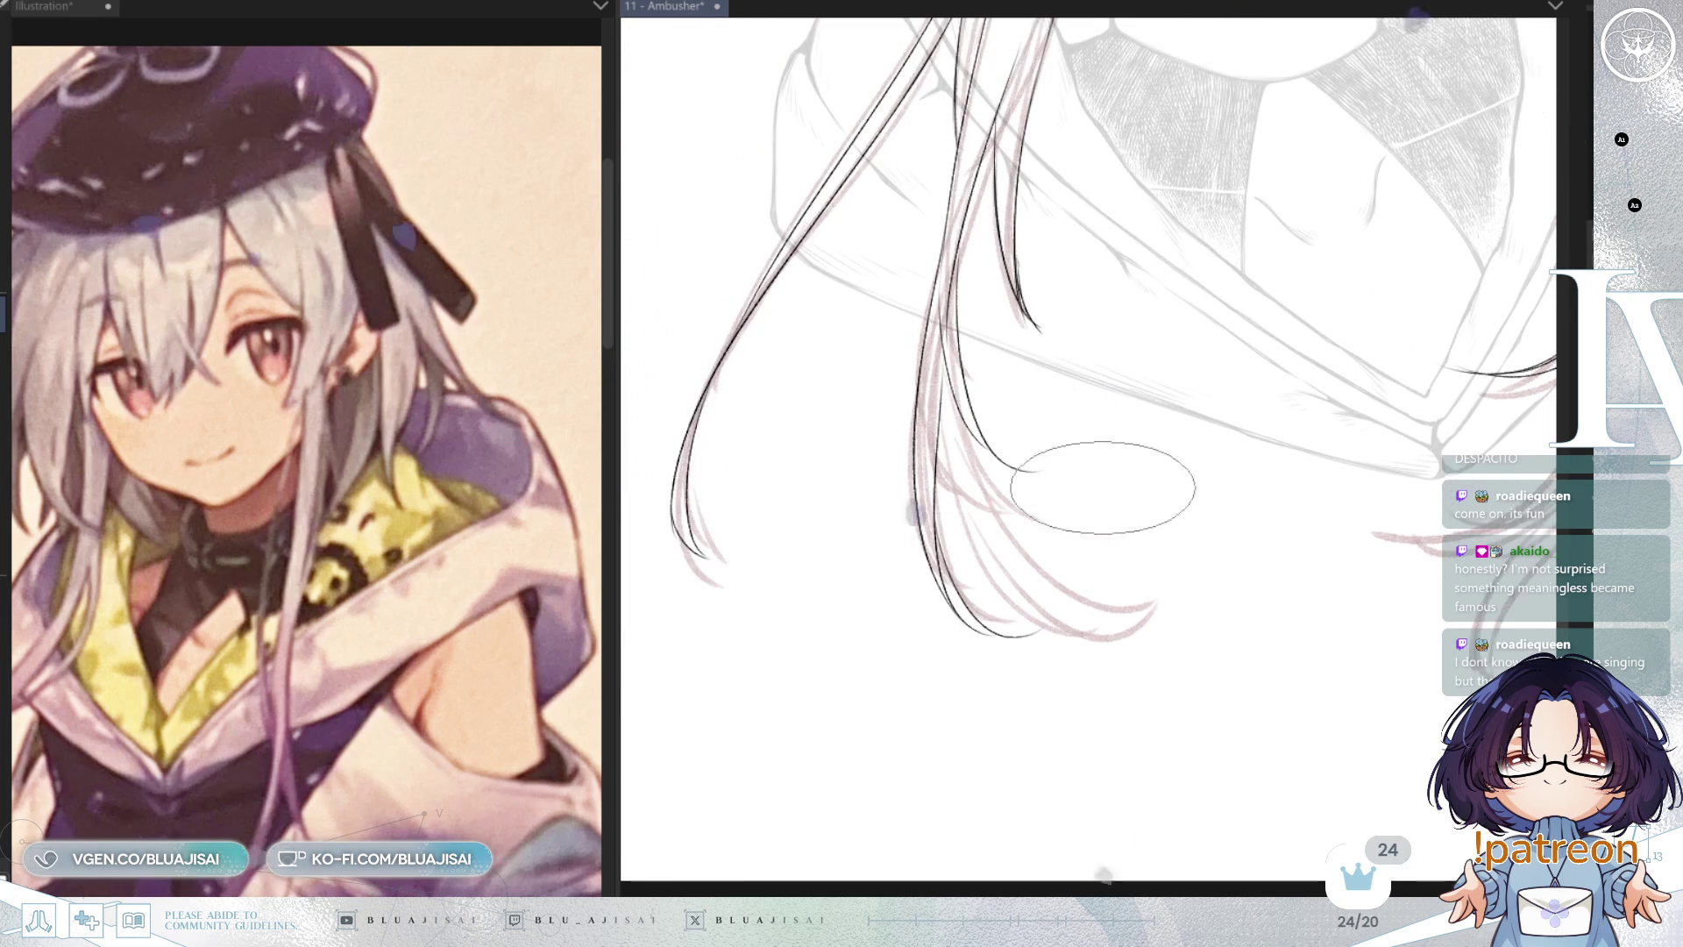
scroll(980, 345, "up", 1)
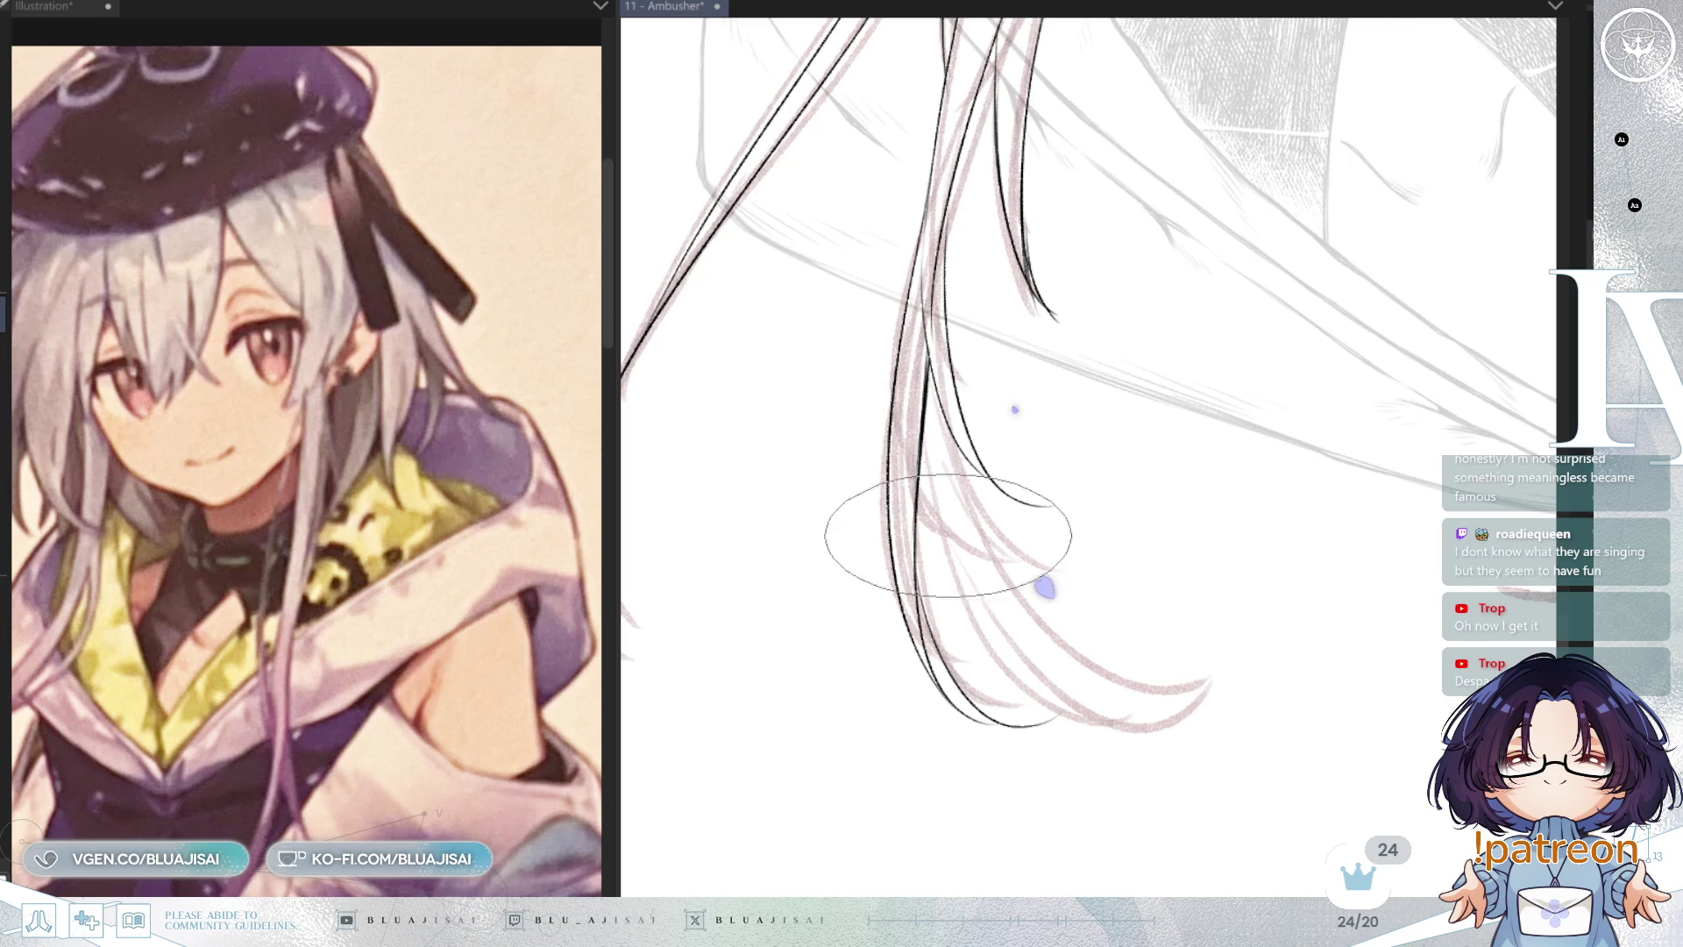
left_click_drag(1369, 471, 1190, 536)
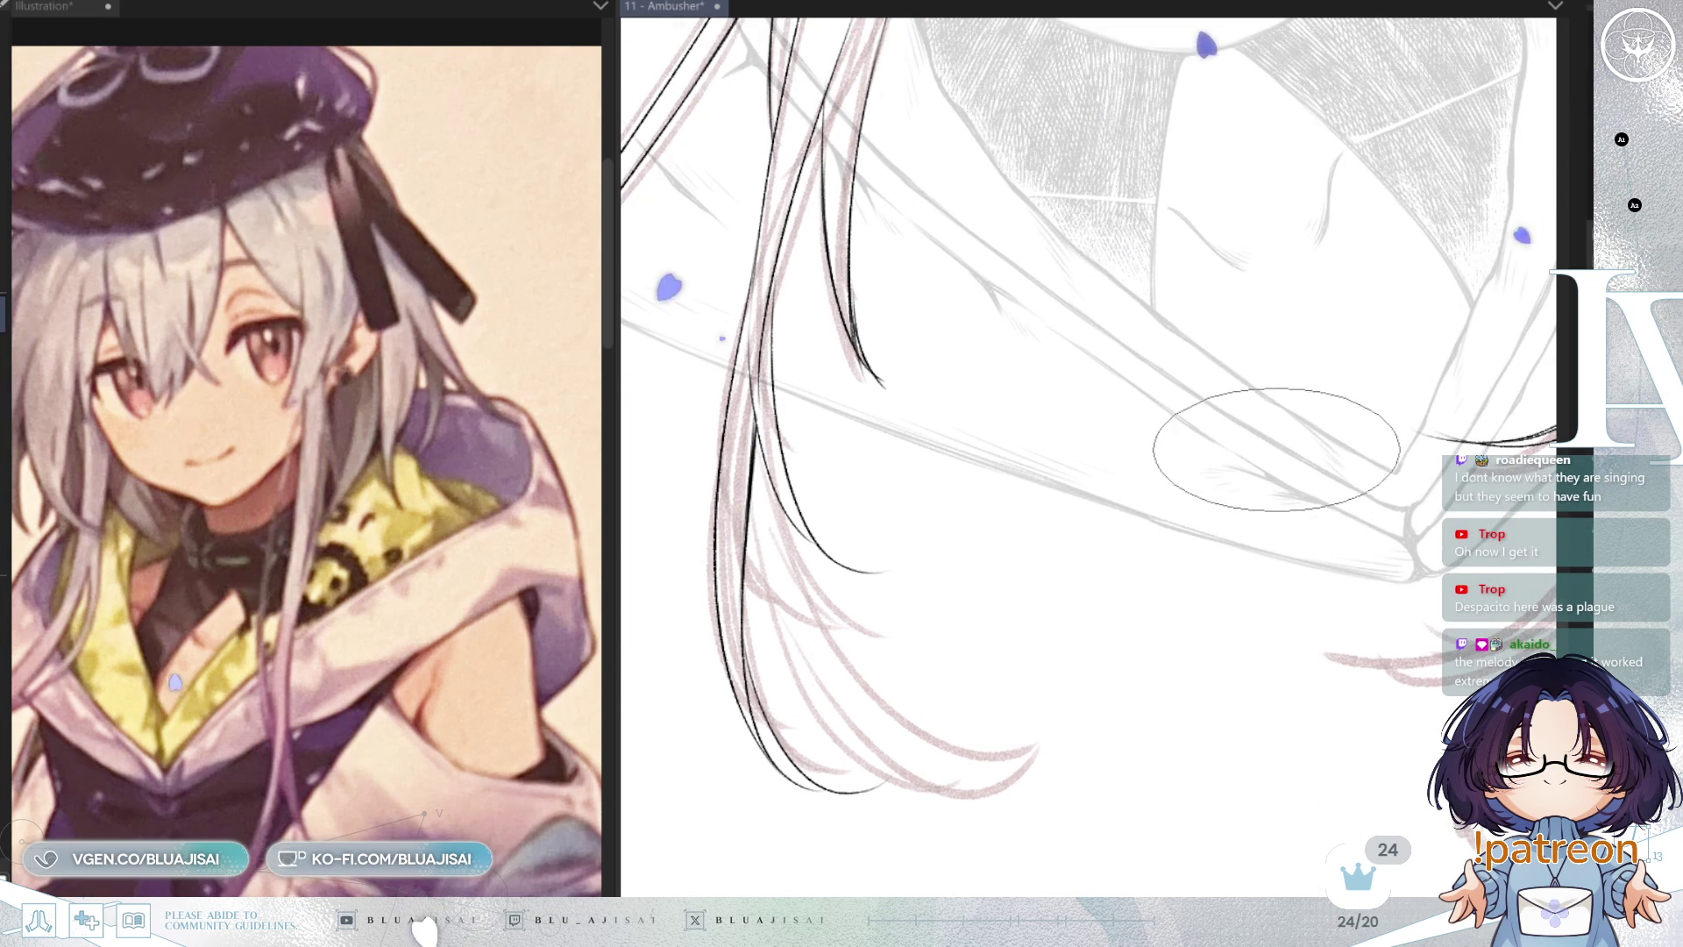
left_click_drag(1543, 465, 1211, 441)
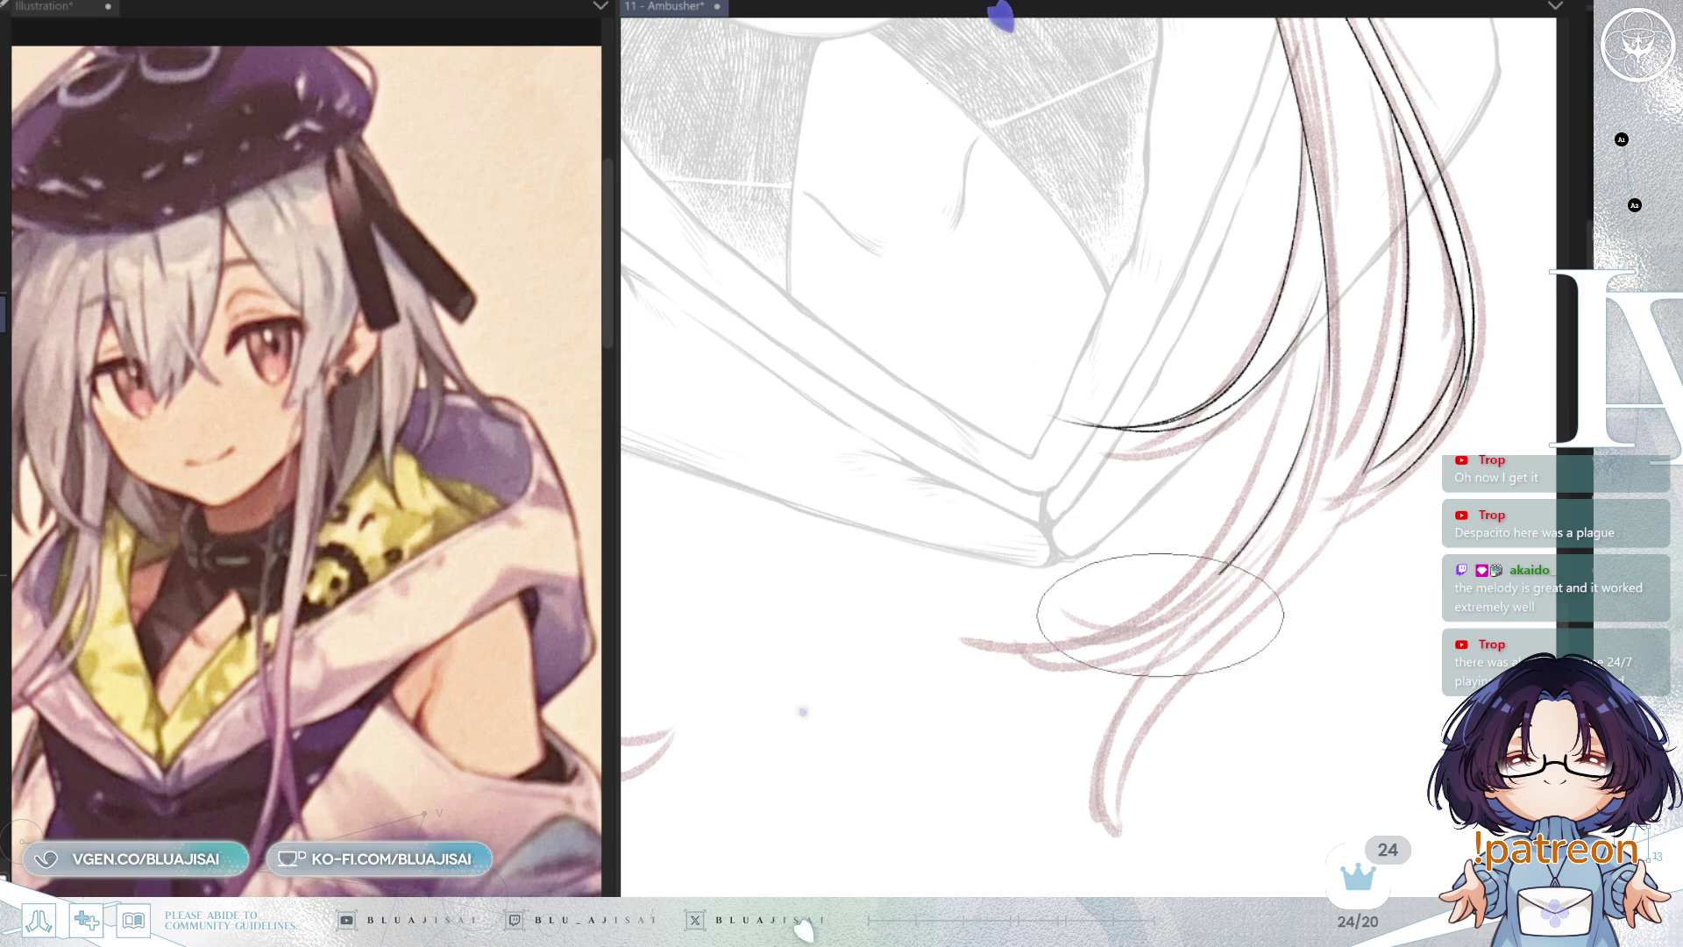
left_click_drag(1328, 364, 1120, 587)
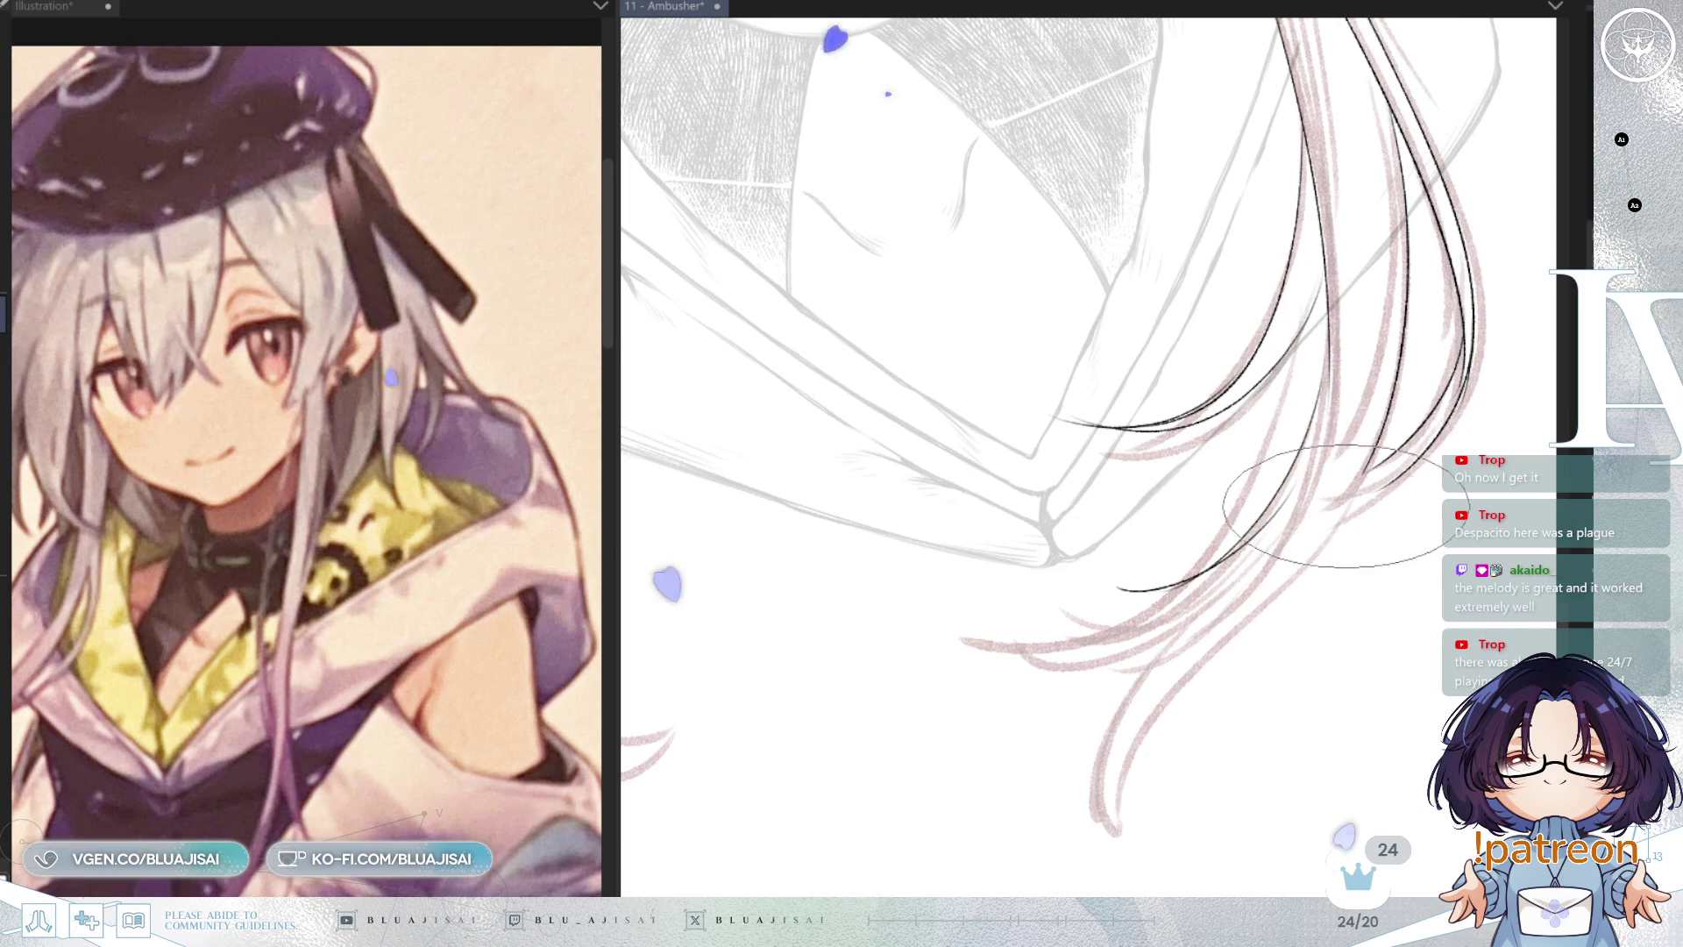
left_click_drag(1392, 466, 1158, 716)
left_click_drag(1303, 440, 1145, 800)
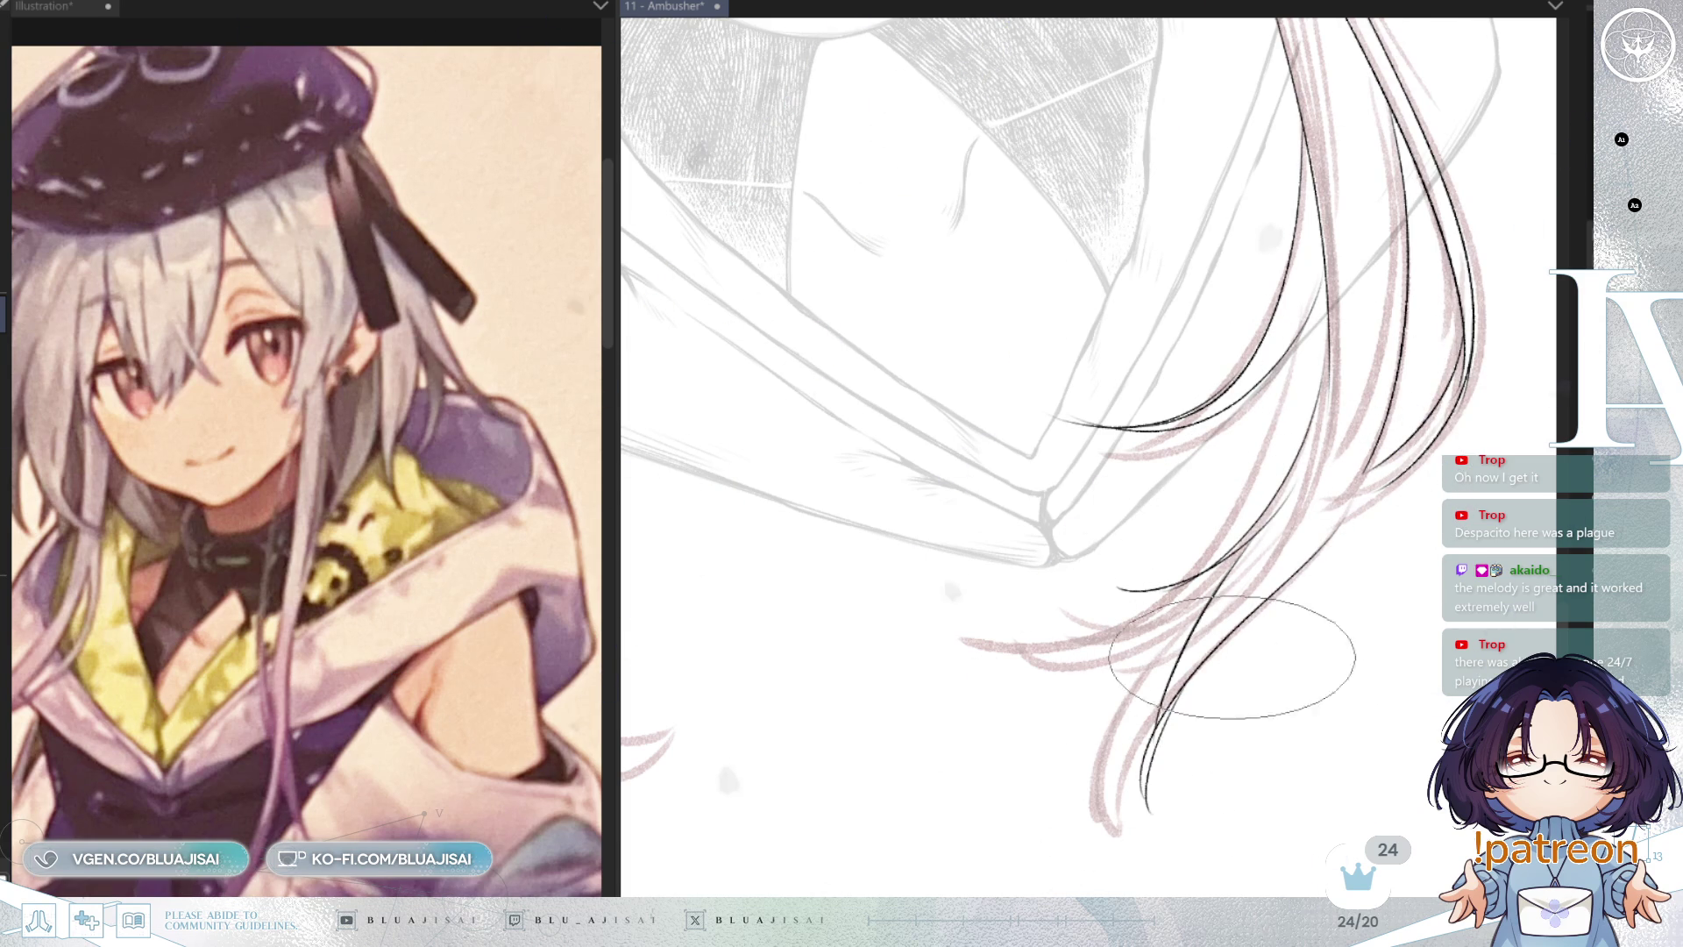
scroll(1383, 471, "down", 2)
scroll(1332, 535, "down", 2)
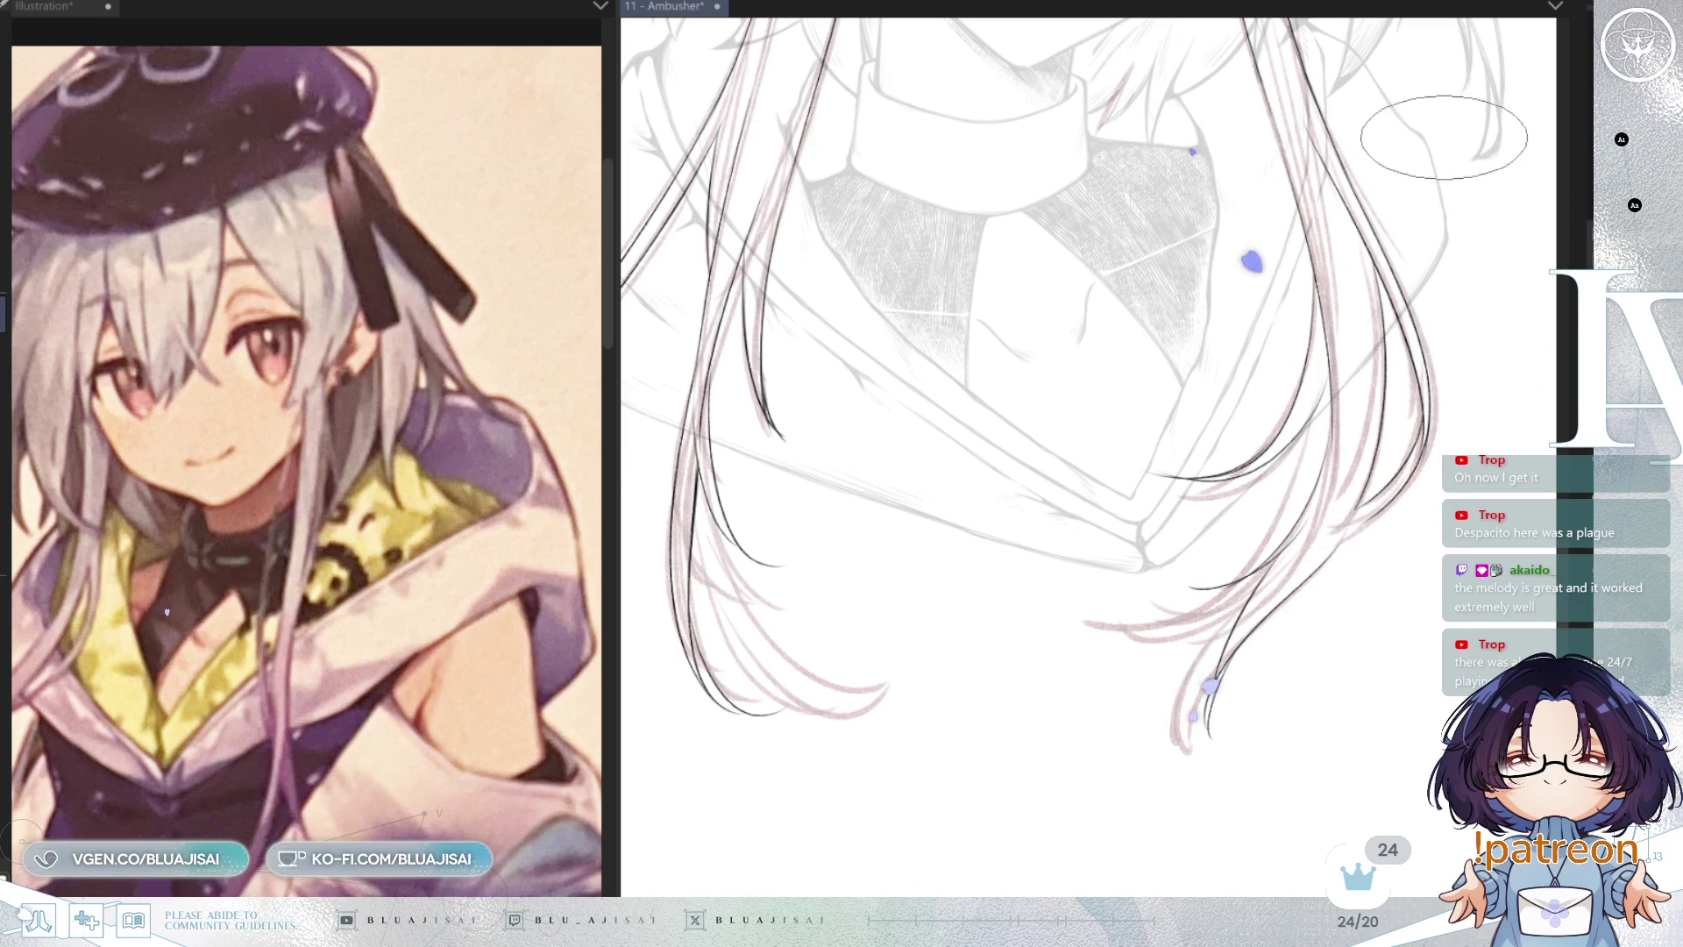
scroll(1052, 574, "down", 4)
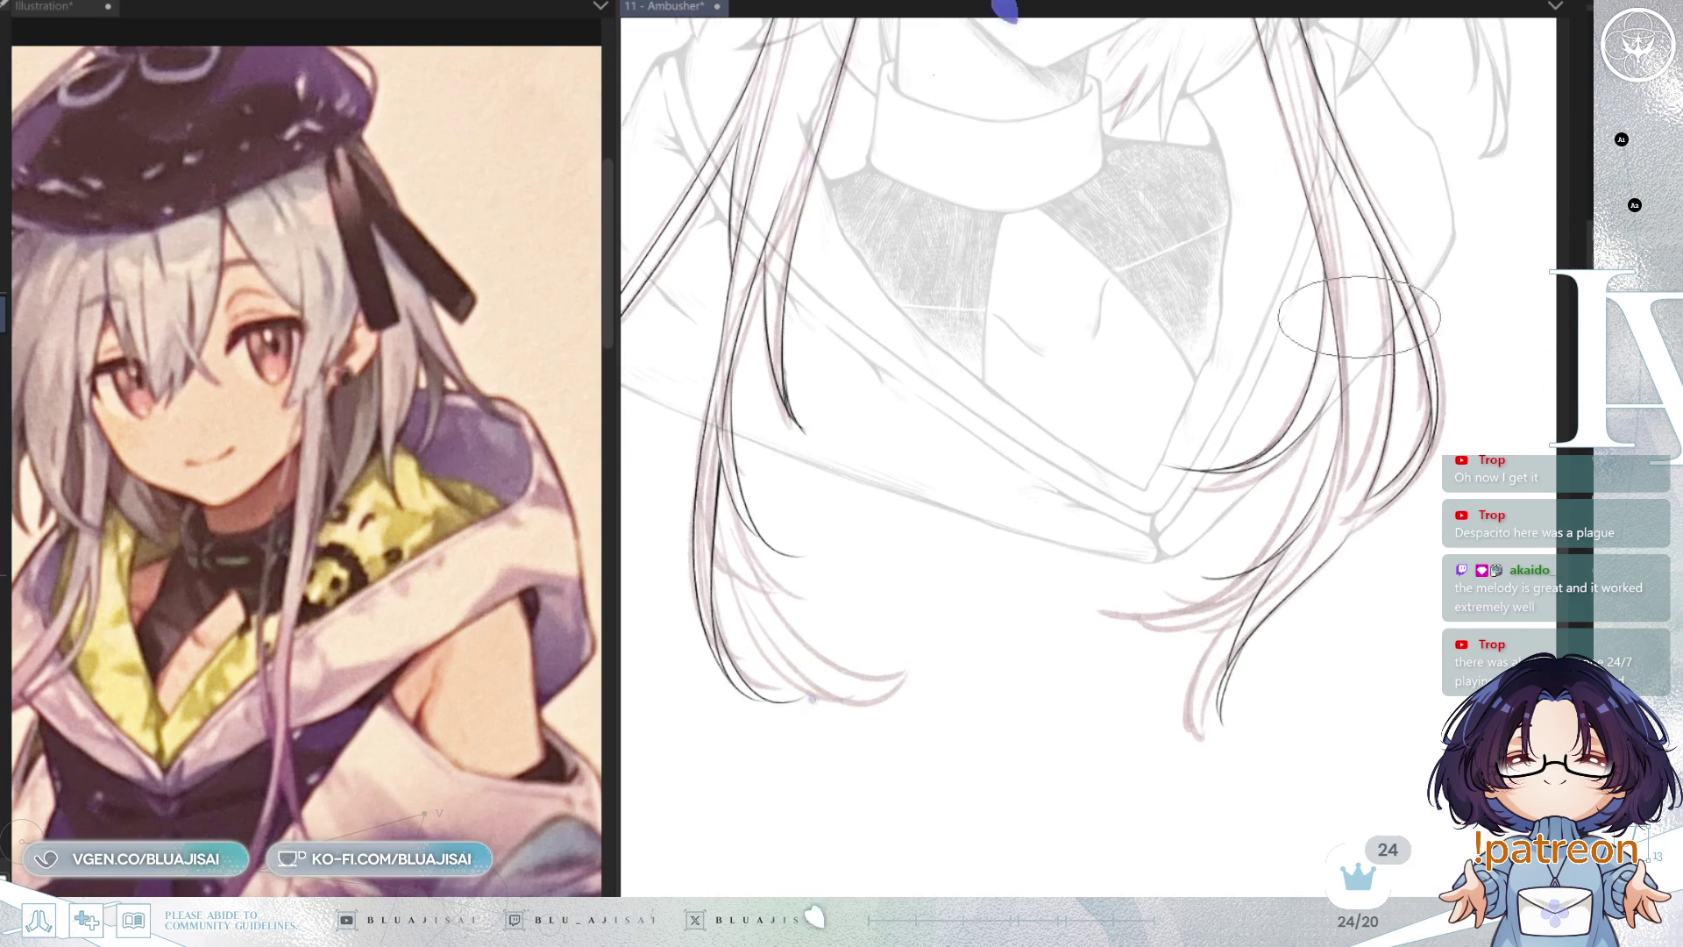
scroll(1177, 678, "up", 2)
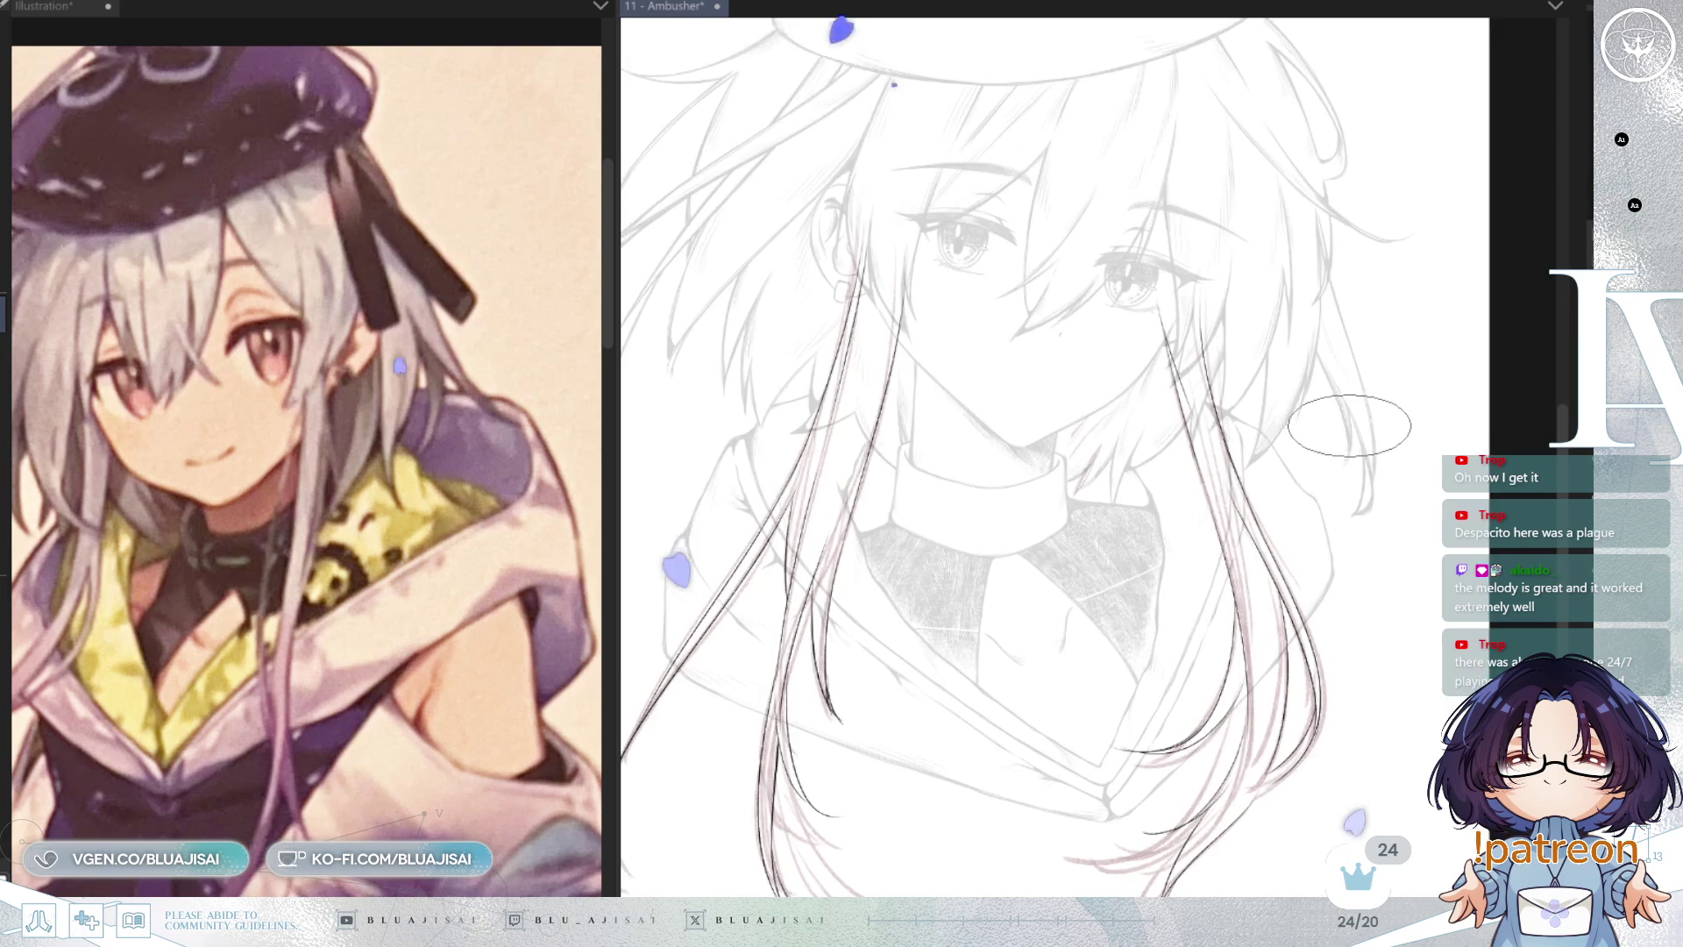
scroll(1348, 422, "up", 4)
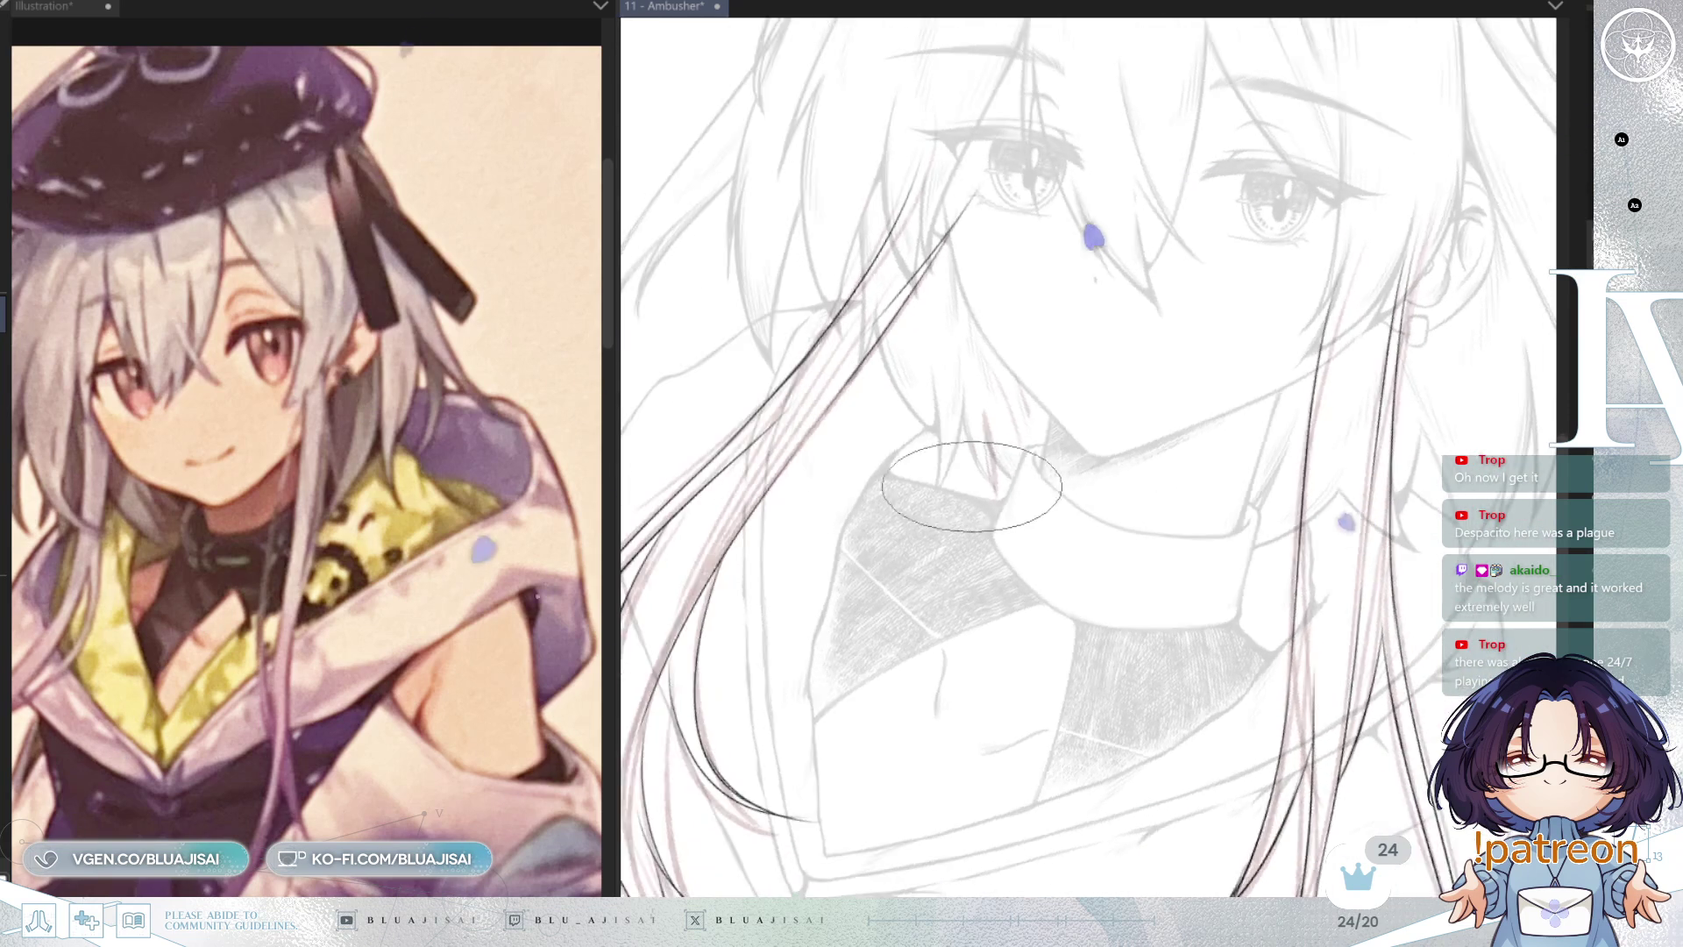
Step: Zoom and rotate the canvas to a comfortable angle for the strands beside the eye
scroll(1220, 464, "up", 2)
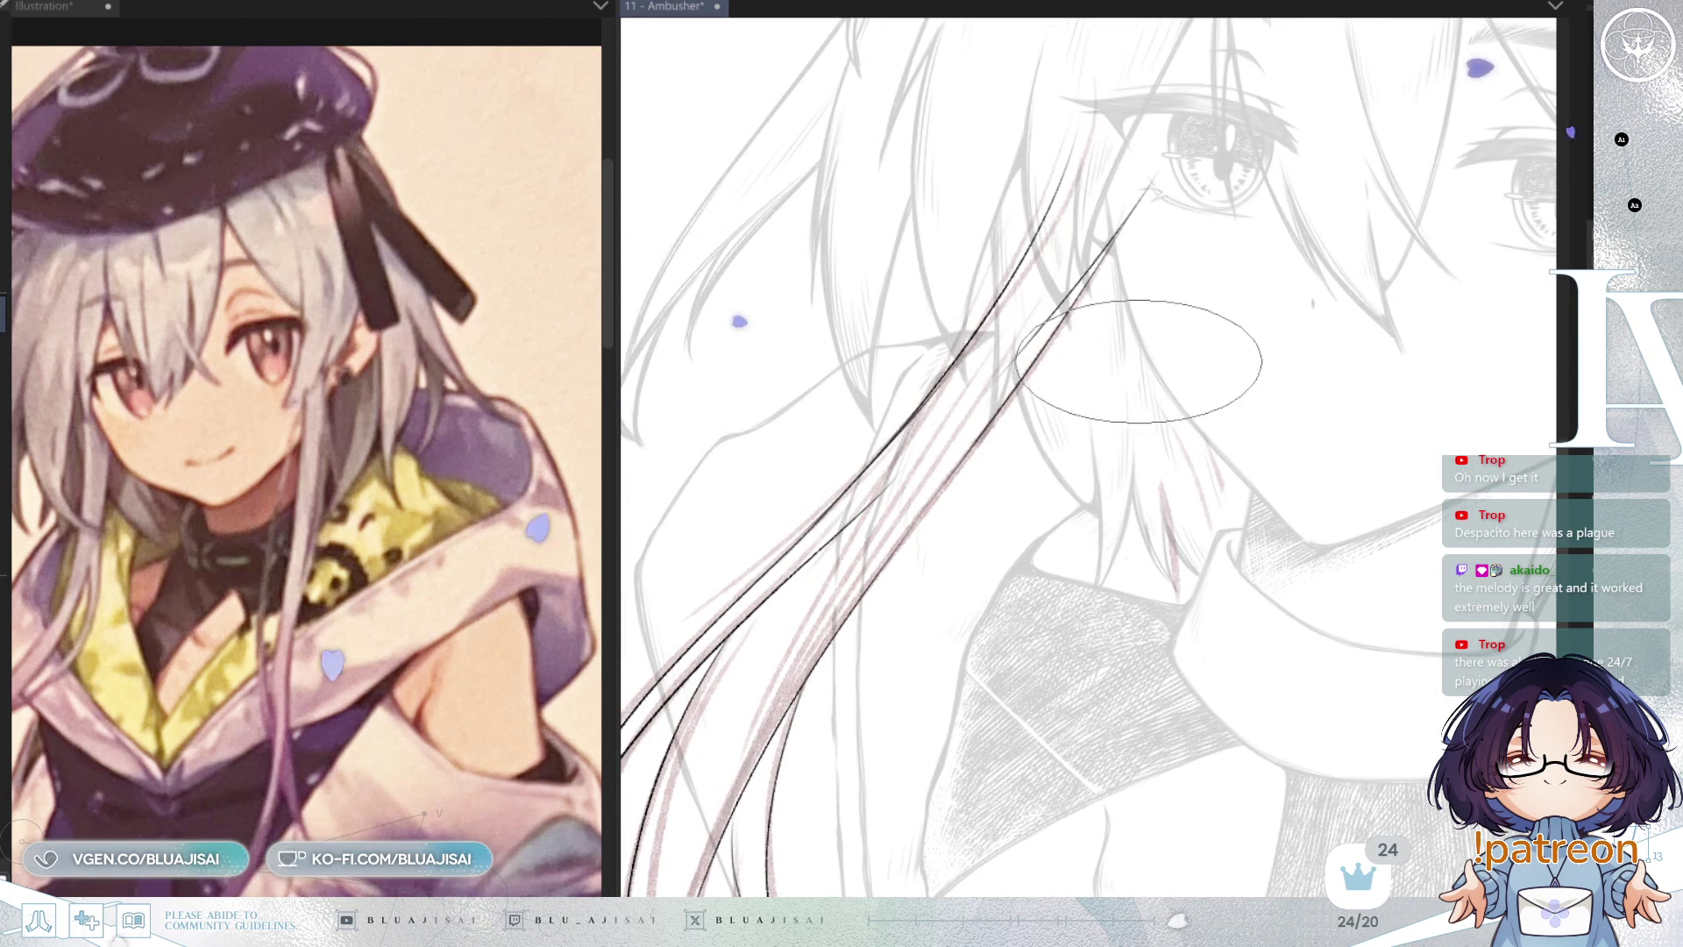
scroll(1095, 351, "up", 1)
scroll(1133, 359, "down", 3)
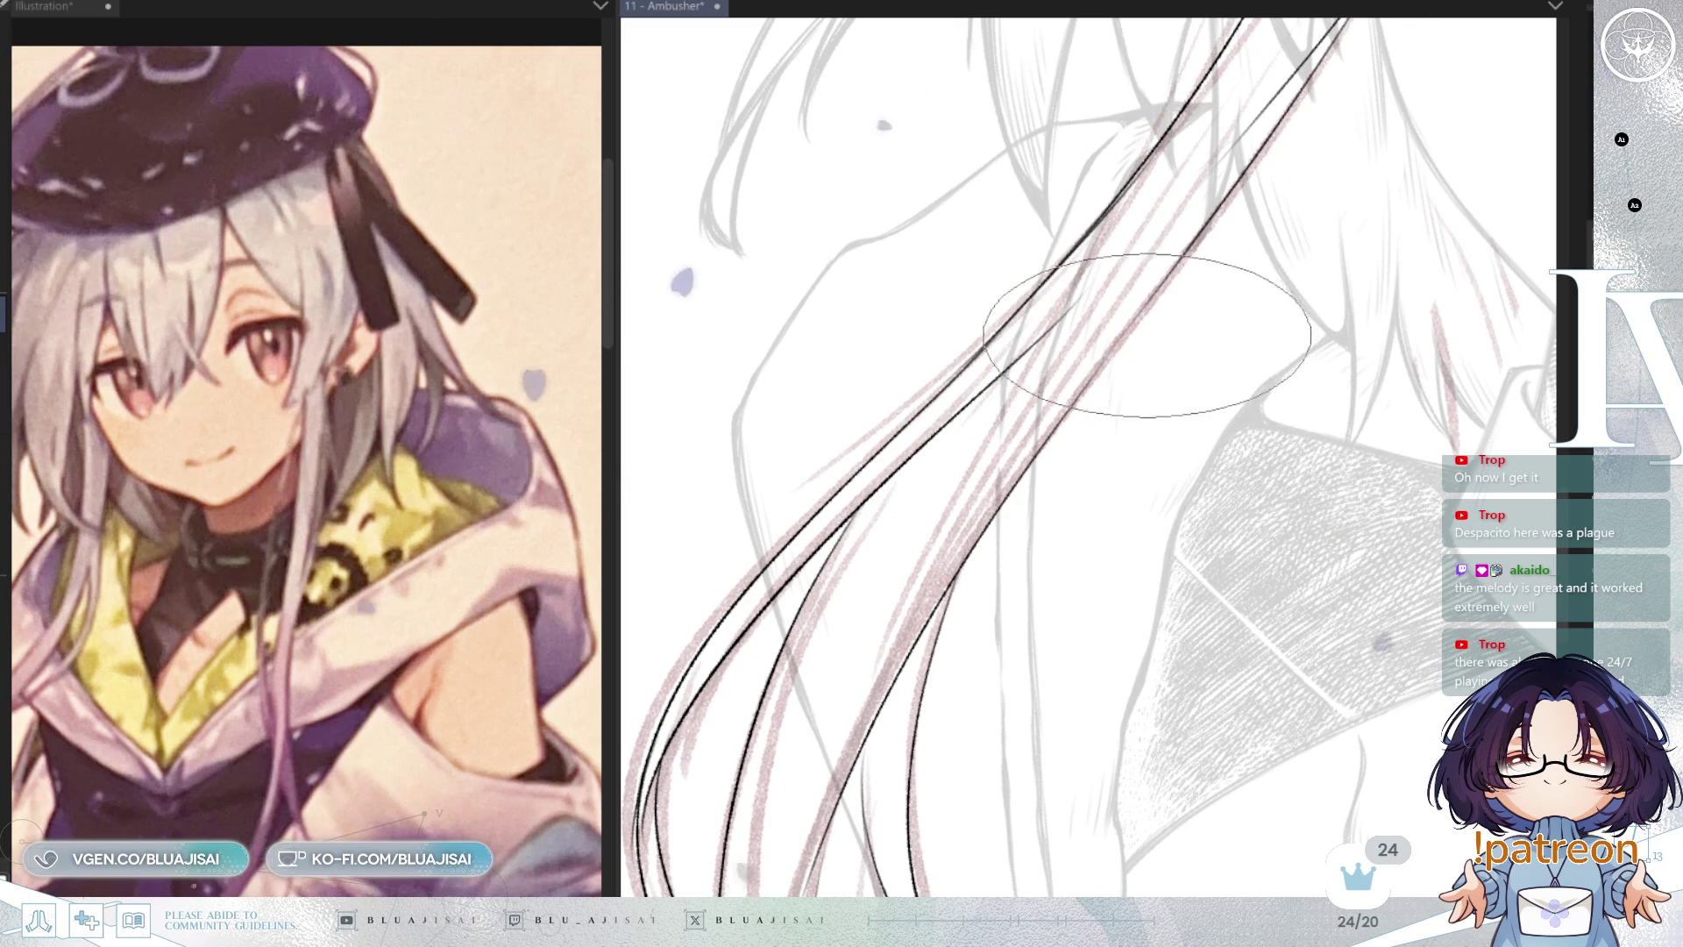
mouse_move(1104, 456)
left_mouse_down()
mouse_move(1082, 499)
mouse_move(1063, 446)
left_mouse_up()
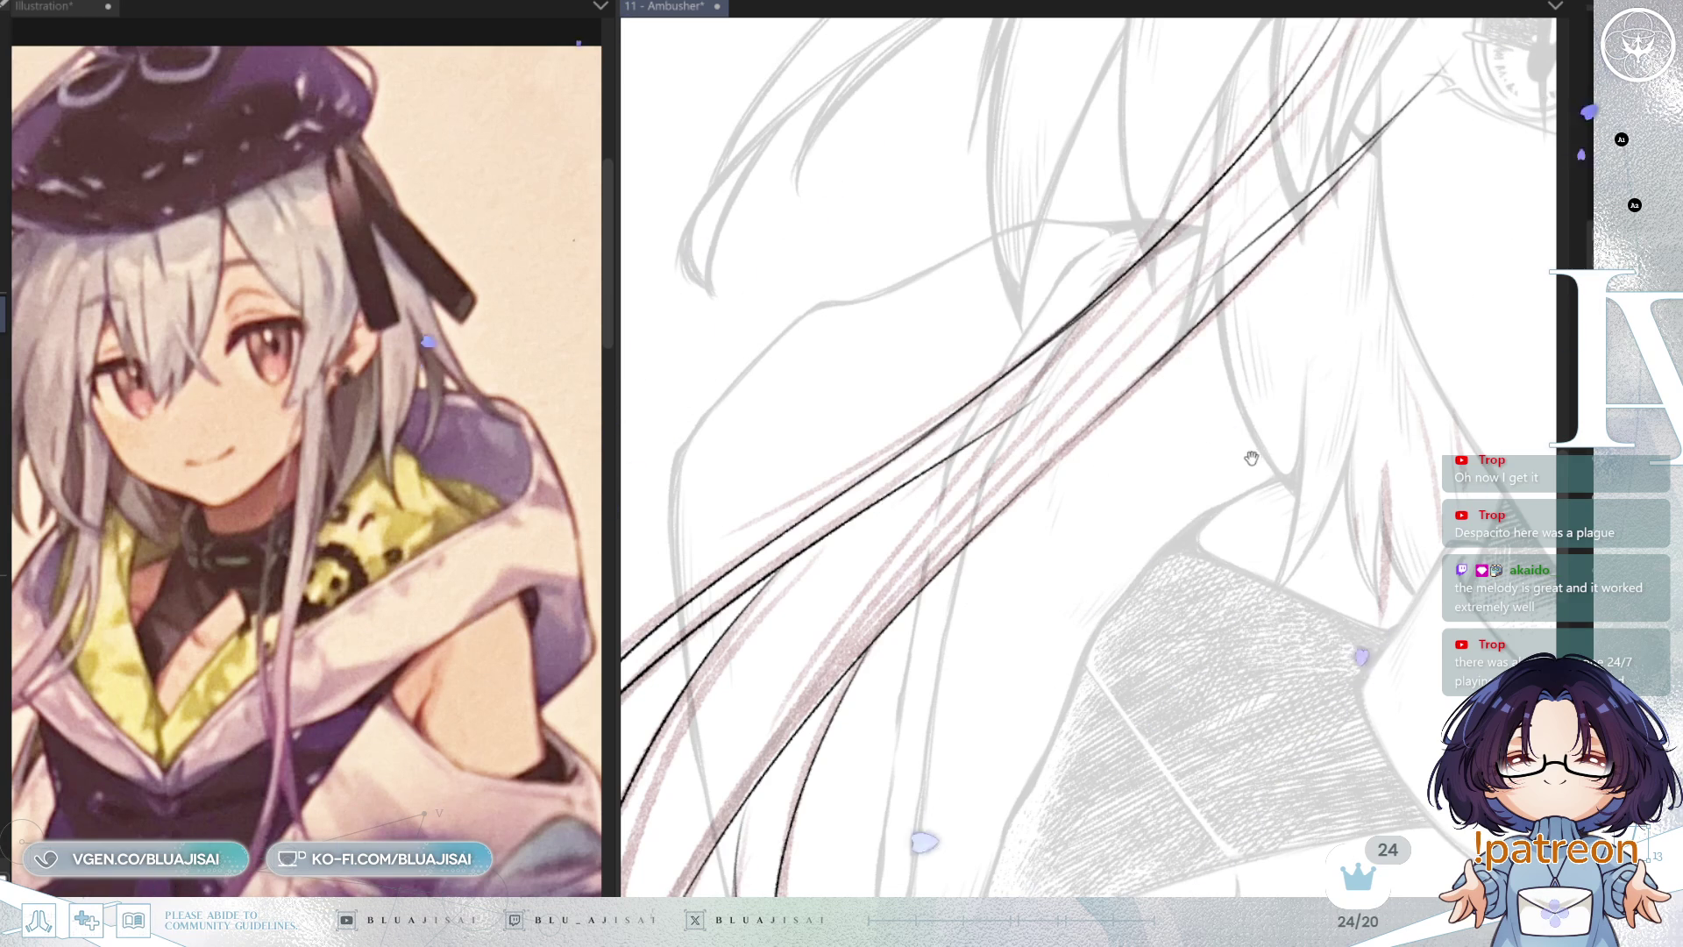
key("minus")
key("minus")
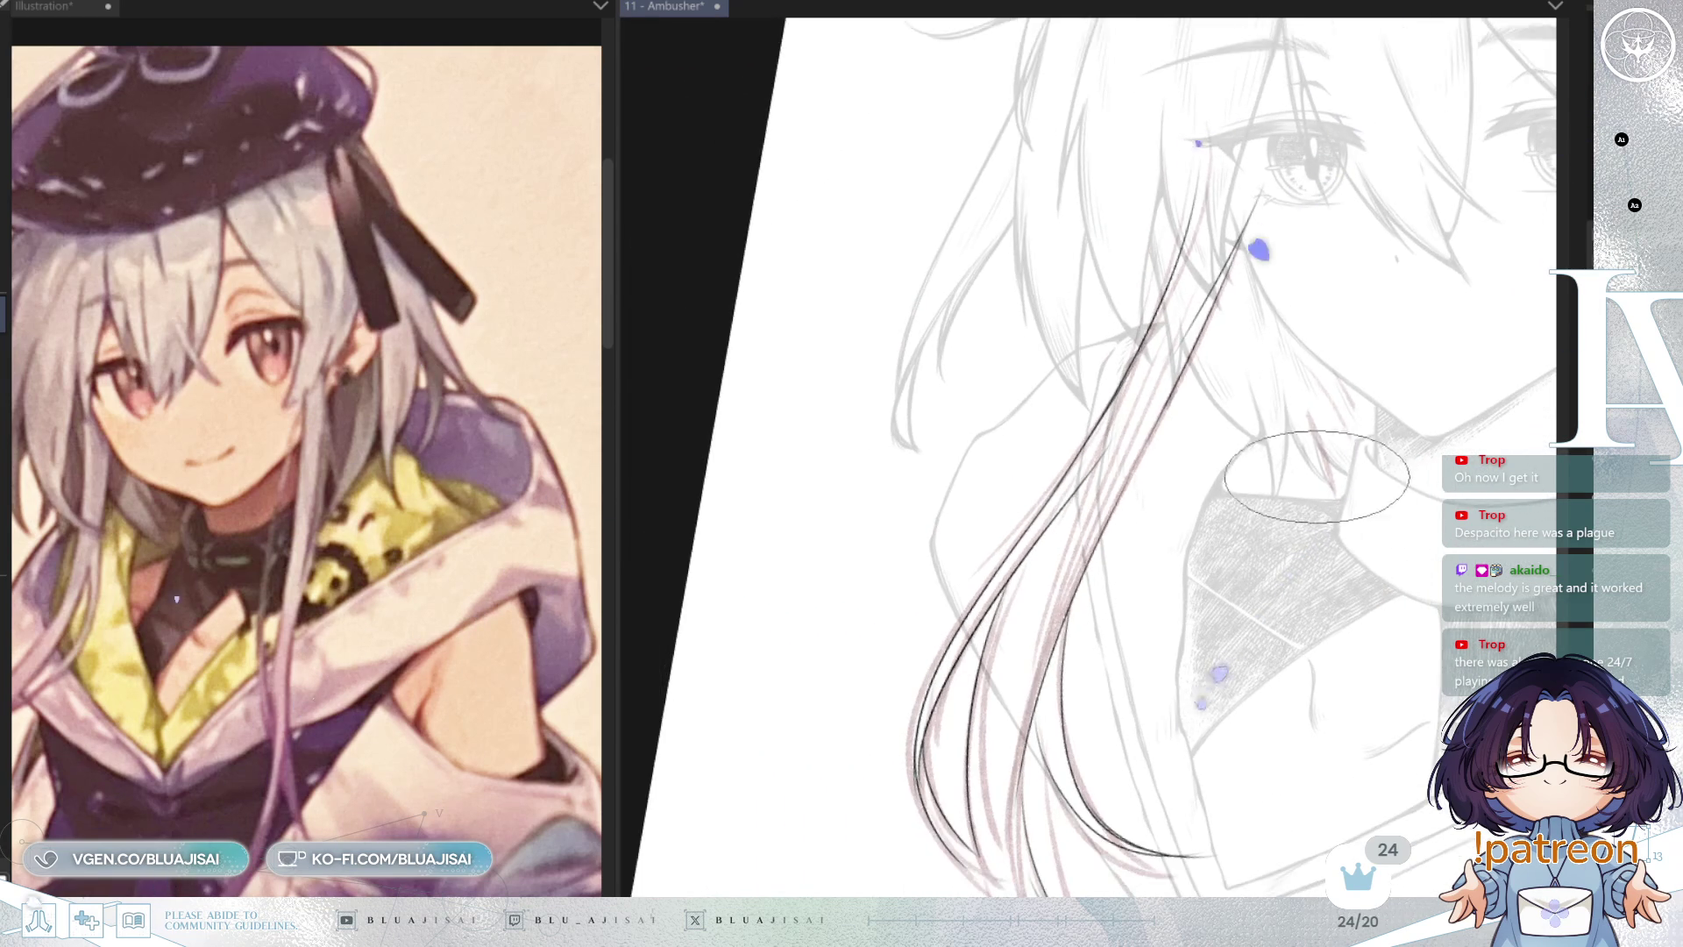
Step: Frame the eye and strands at a workable angle and save the lineart file
scroll(1326, 498, "up", 2)
left_click_drag(1251, 397, 1237, 353)
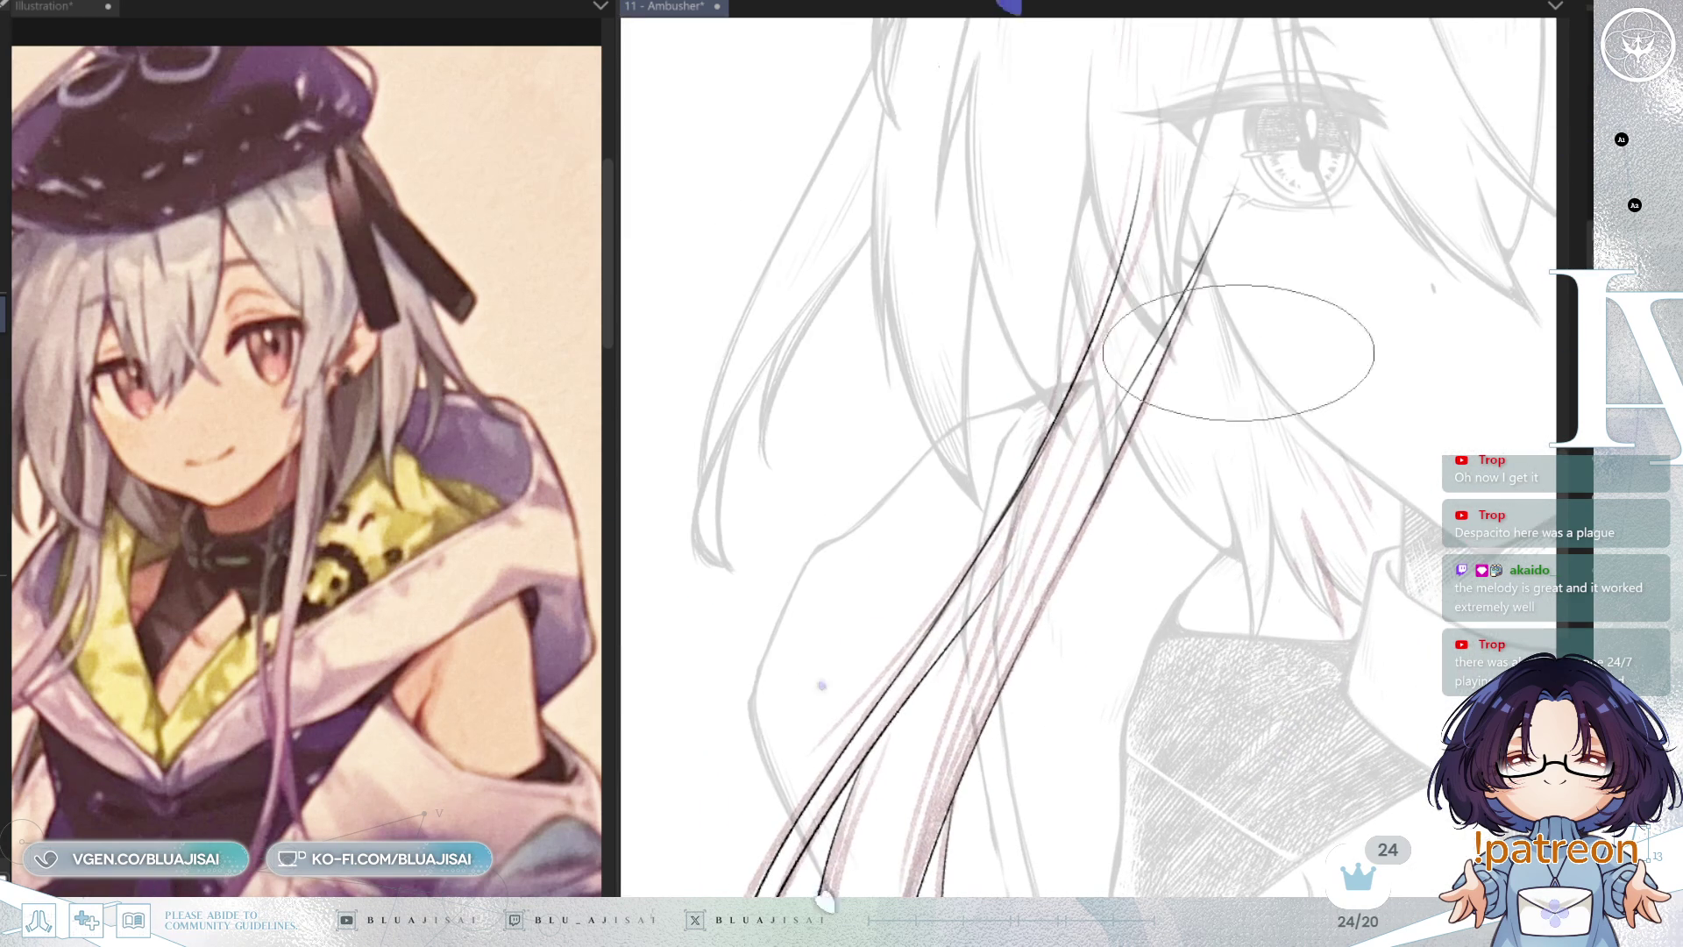
key("asciicircum")
key("asciicircum")
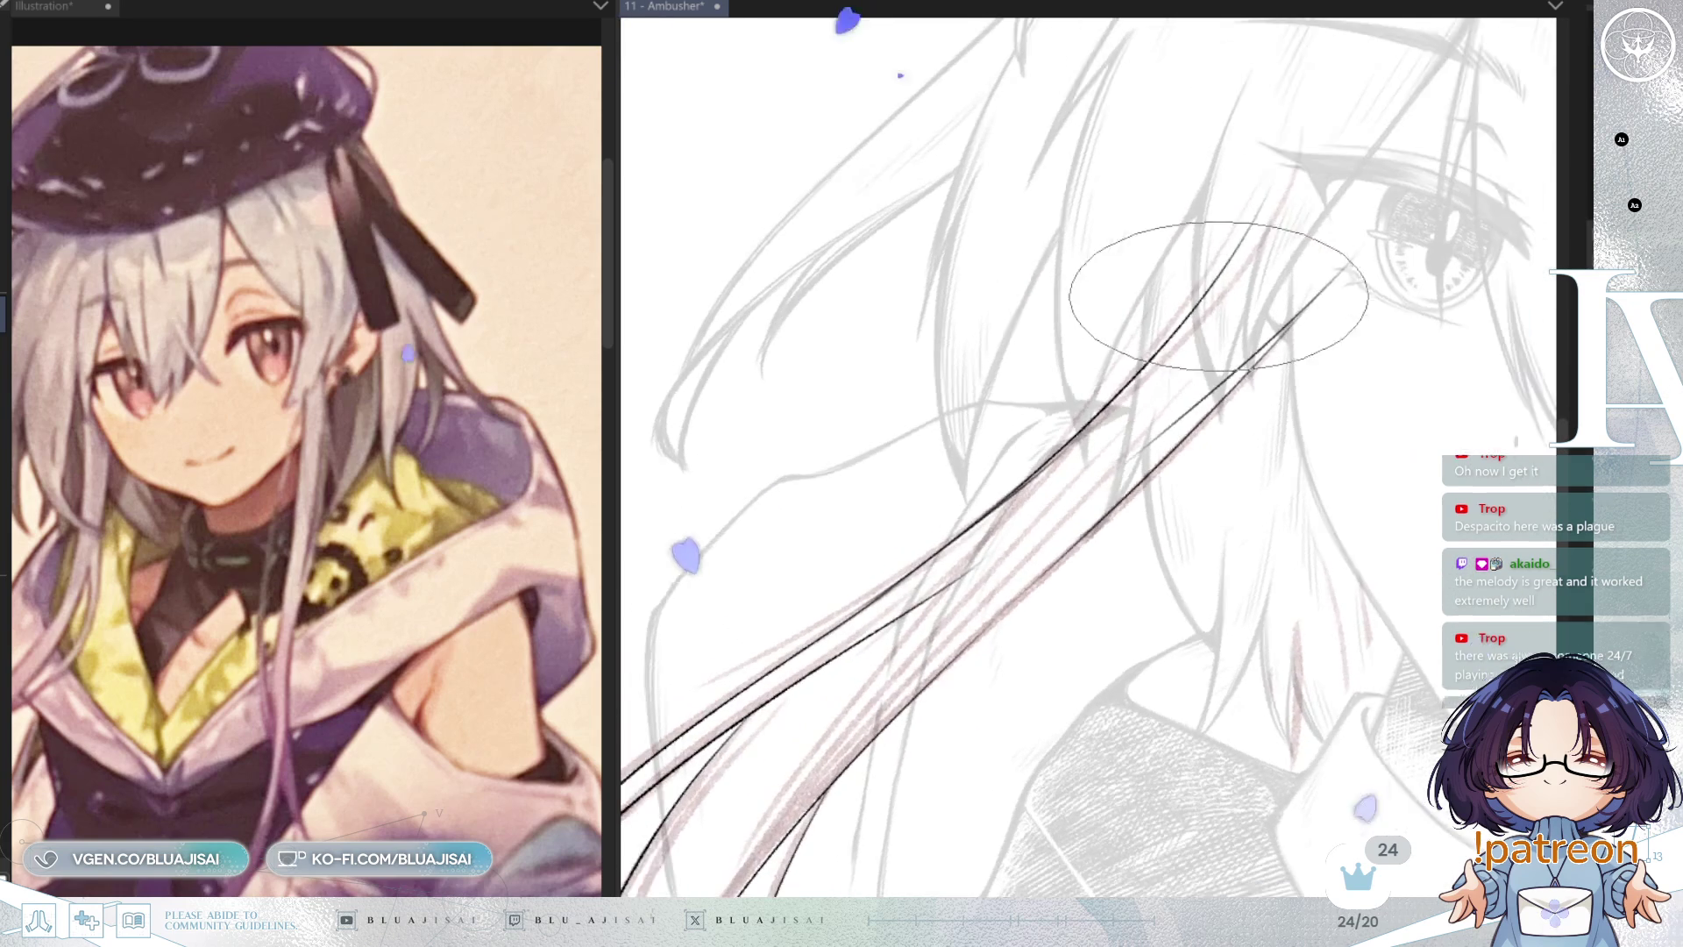
key("minus")
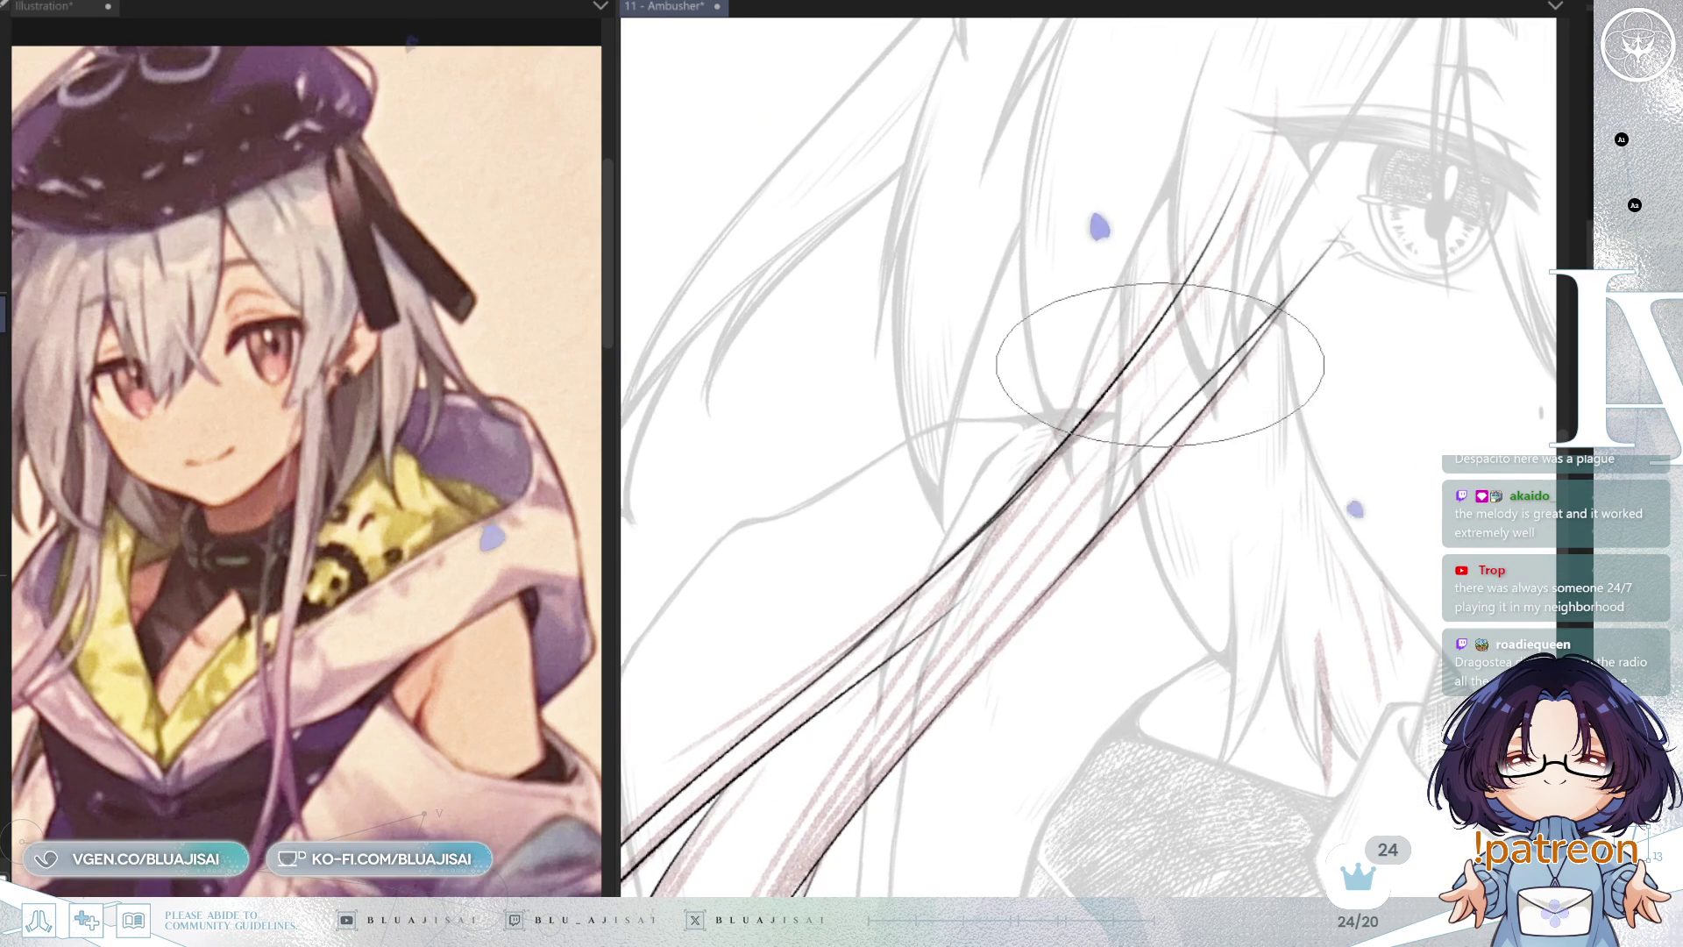
key("minus")
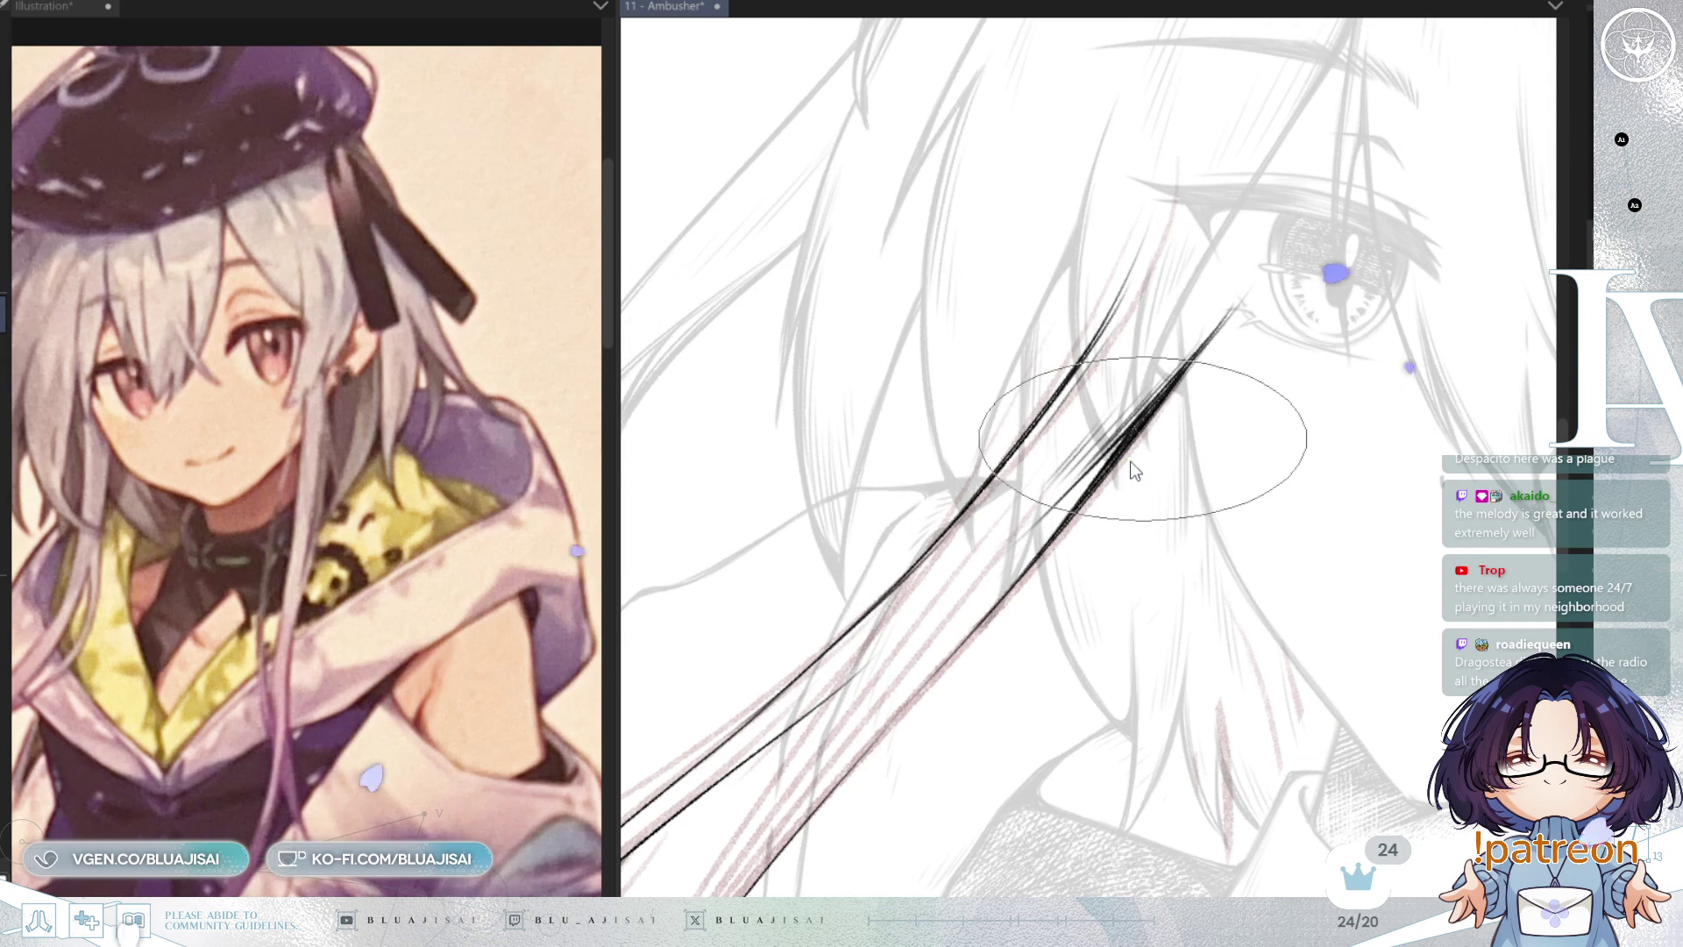
key("ctrl+s")
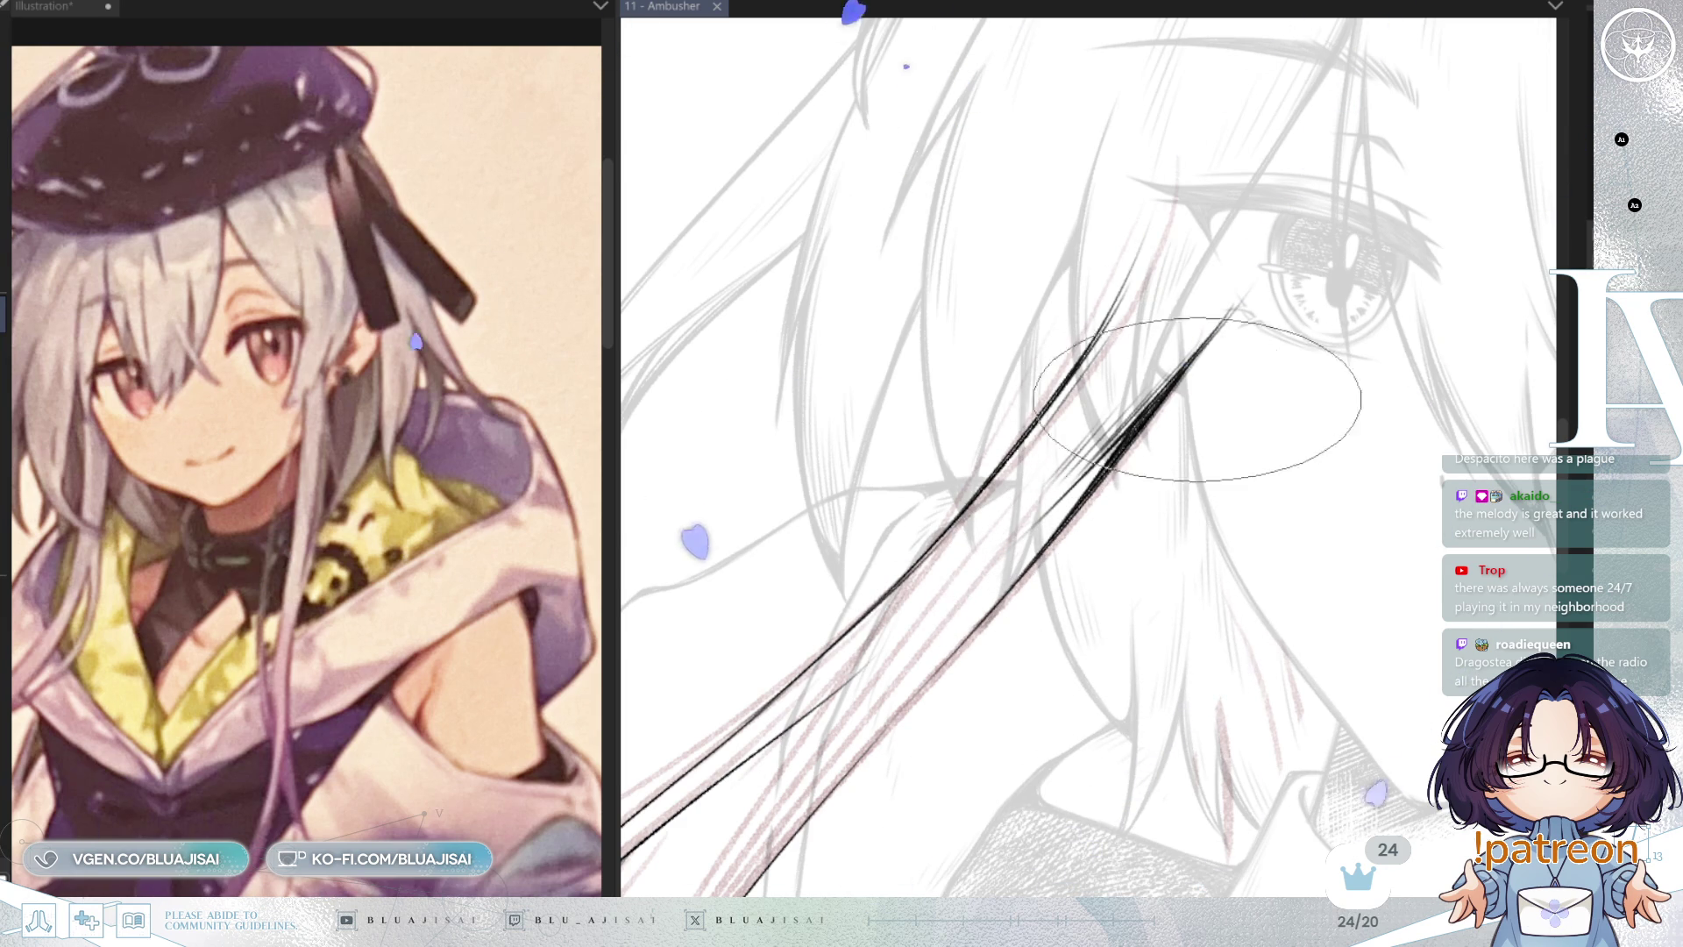
Step: Move the view down along the long hair strands and rotate it to suit the strokes
mouse_move(1276, 447)
left_mouse_down()
mouse_move(1203, 413)
mouse_move(1071, 488)
mouse_move(1107, 559)
left_mouse_up()
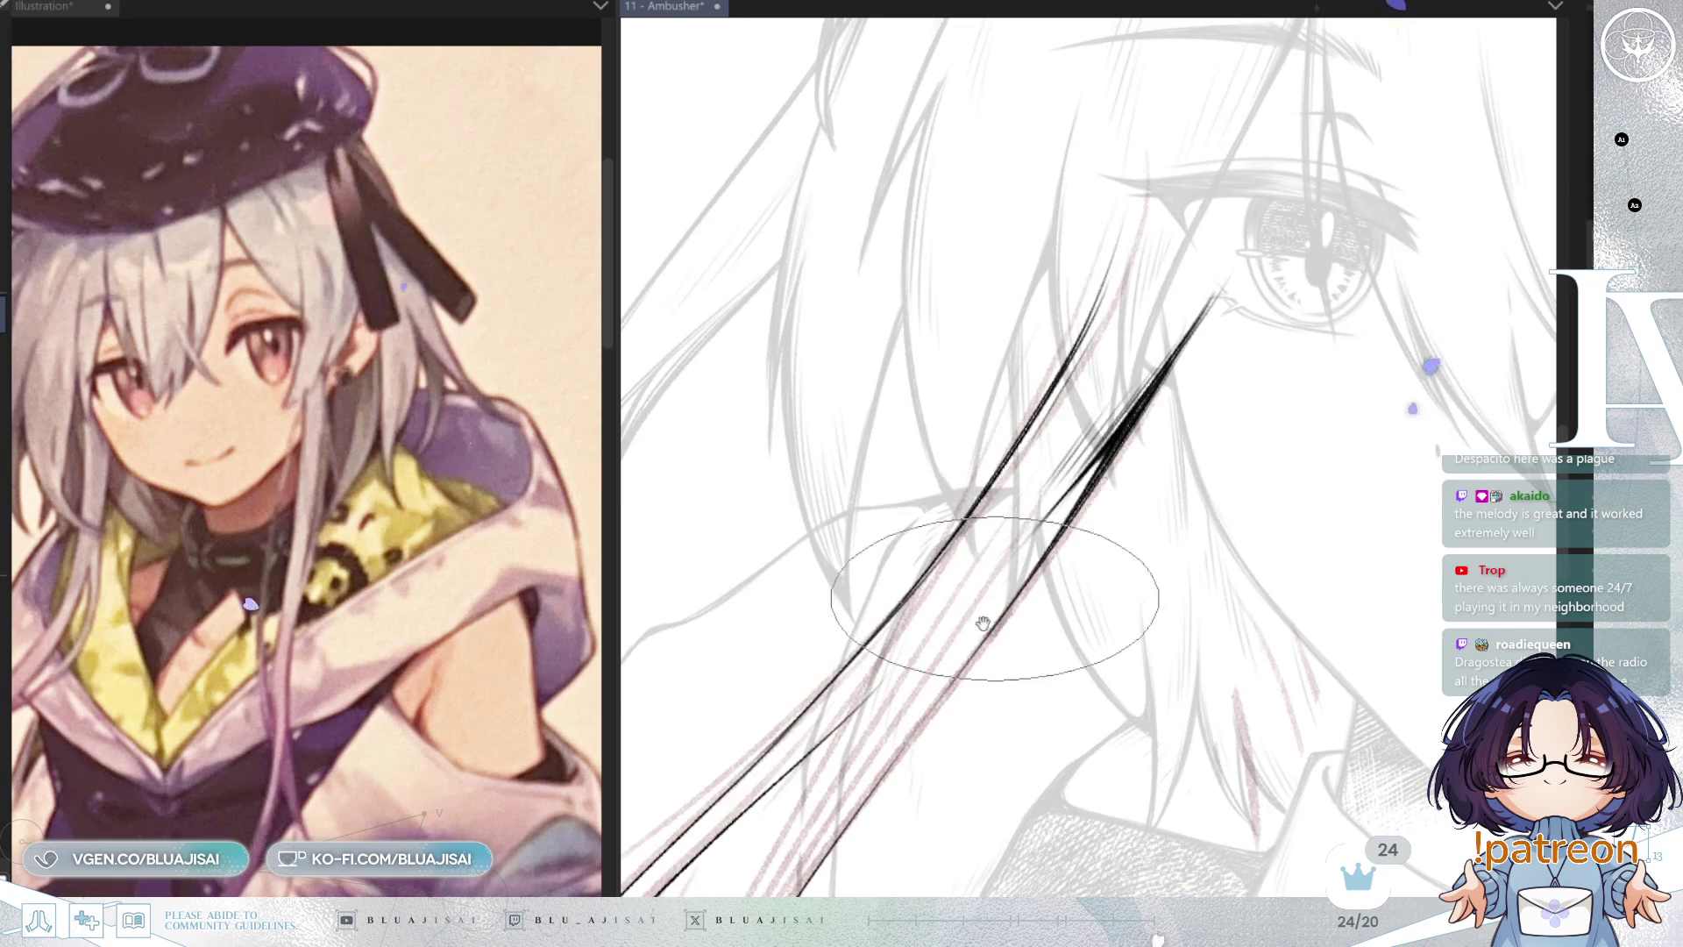
left_click_drag(1000, 631, 1131, 456)
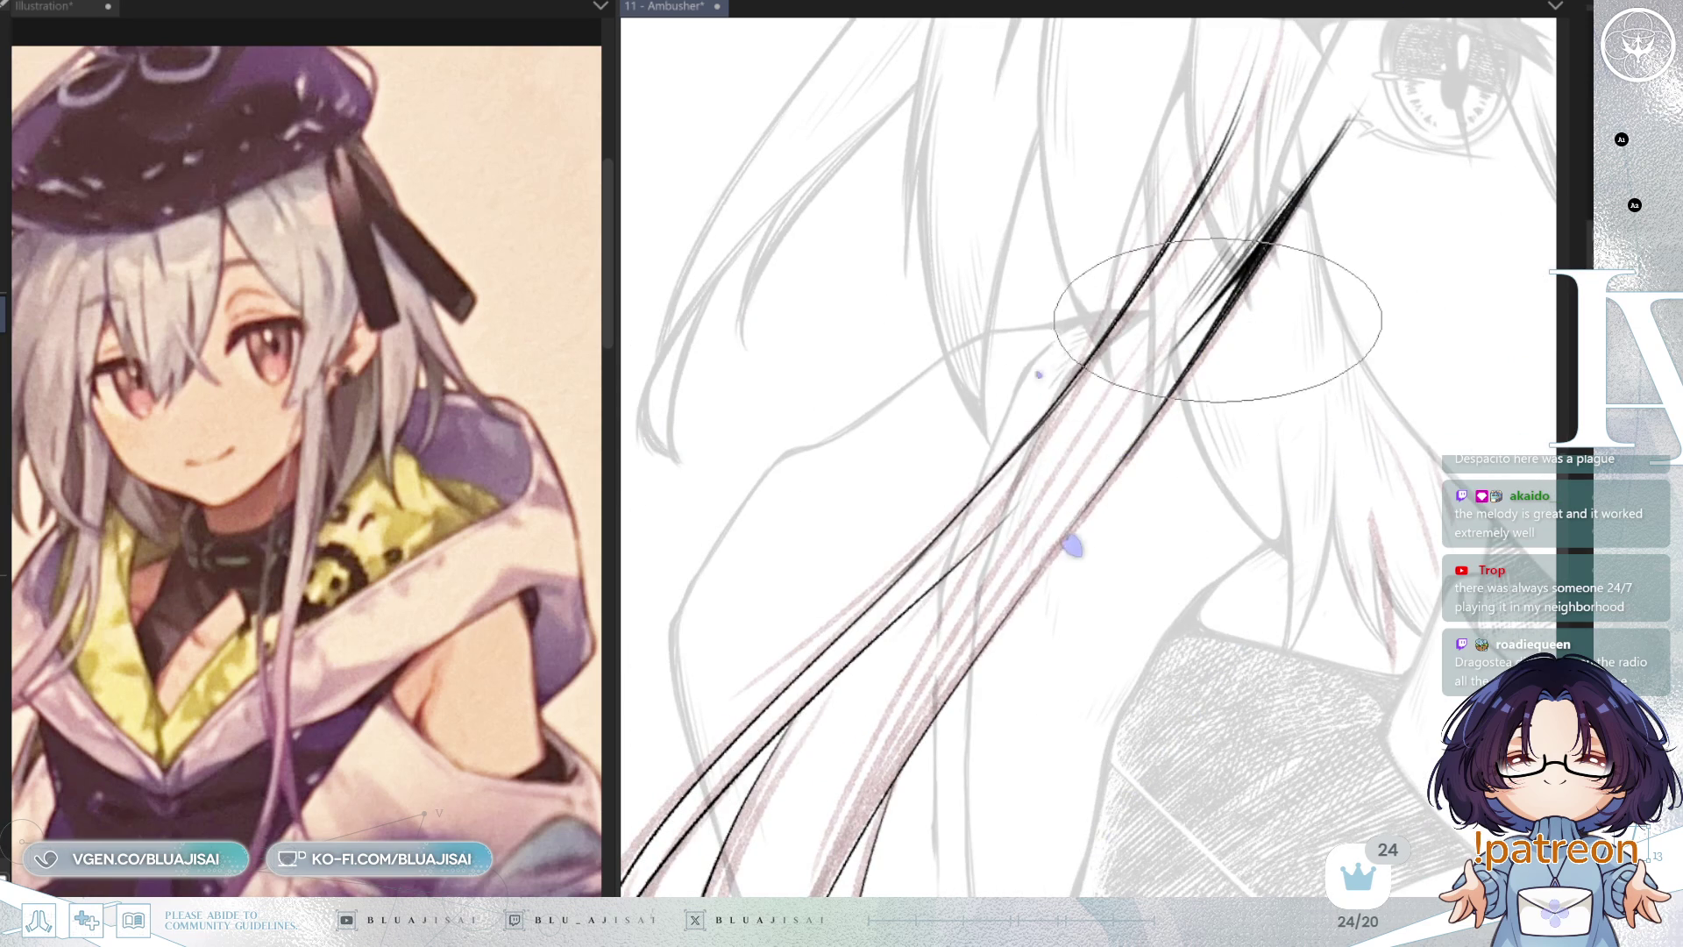
left_click_drag(1052, 599, 1209, 485)
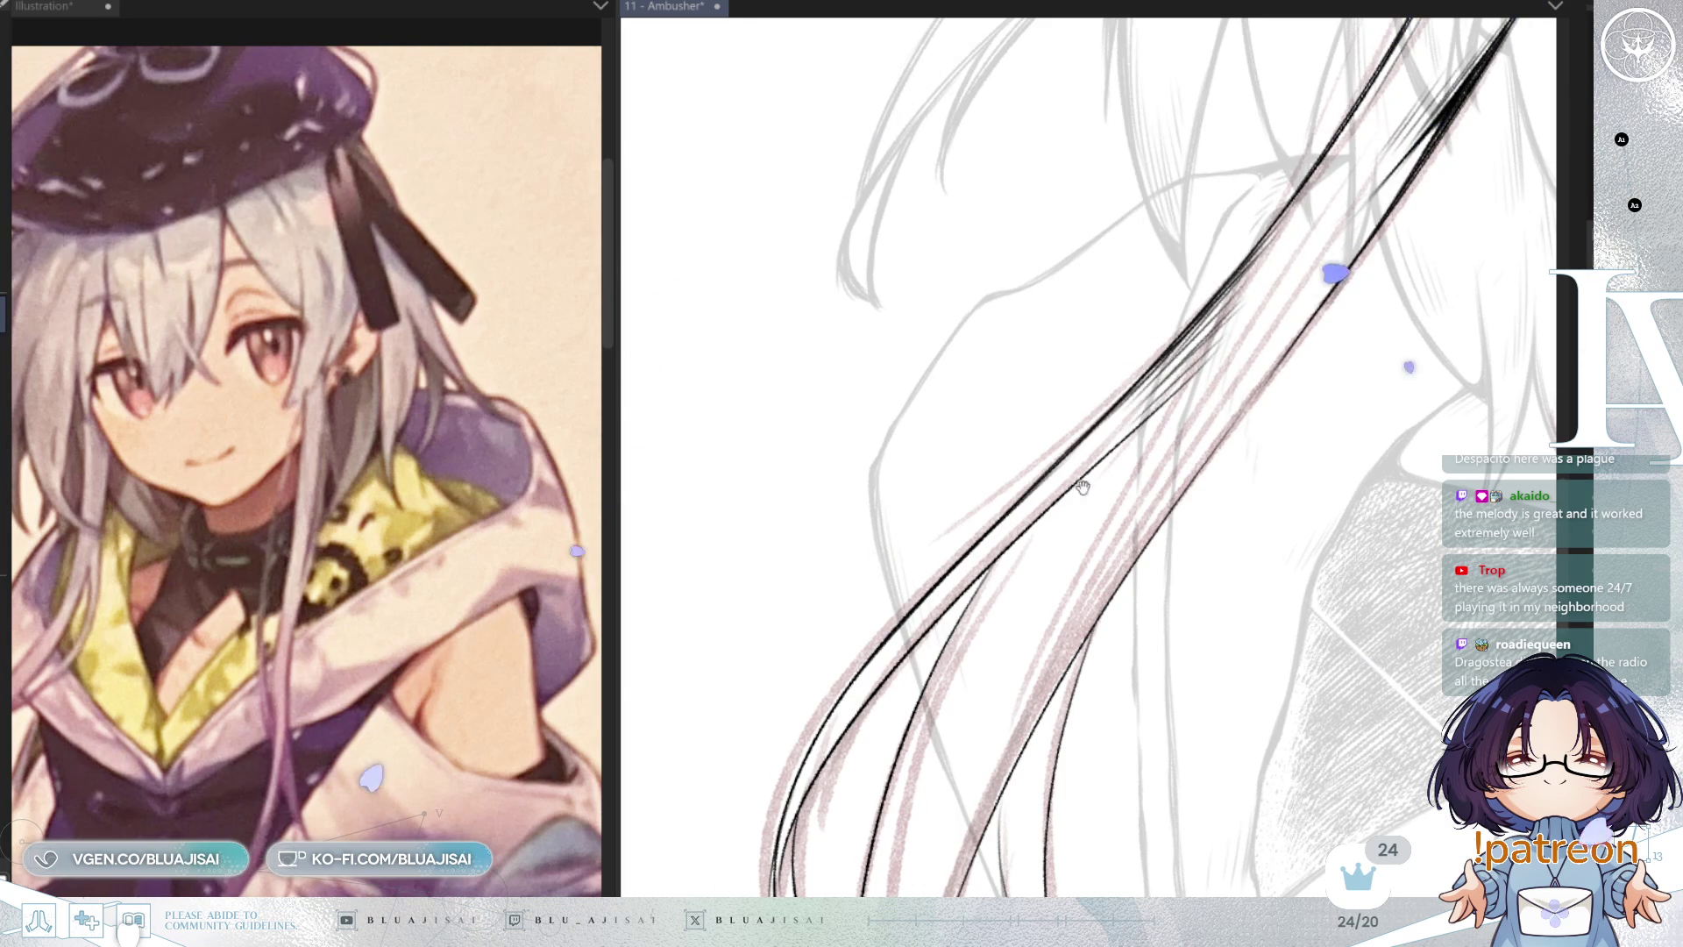
key("asciicircum")
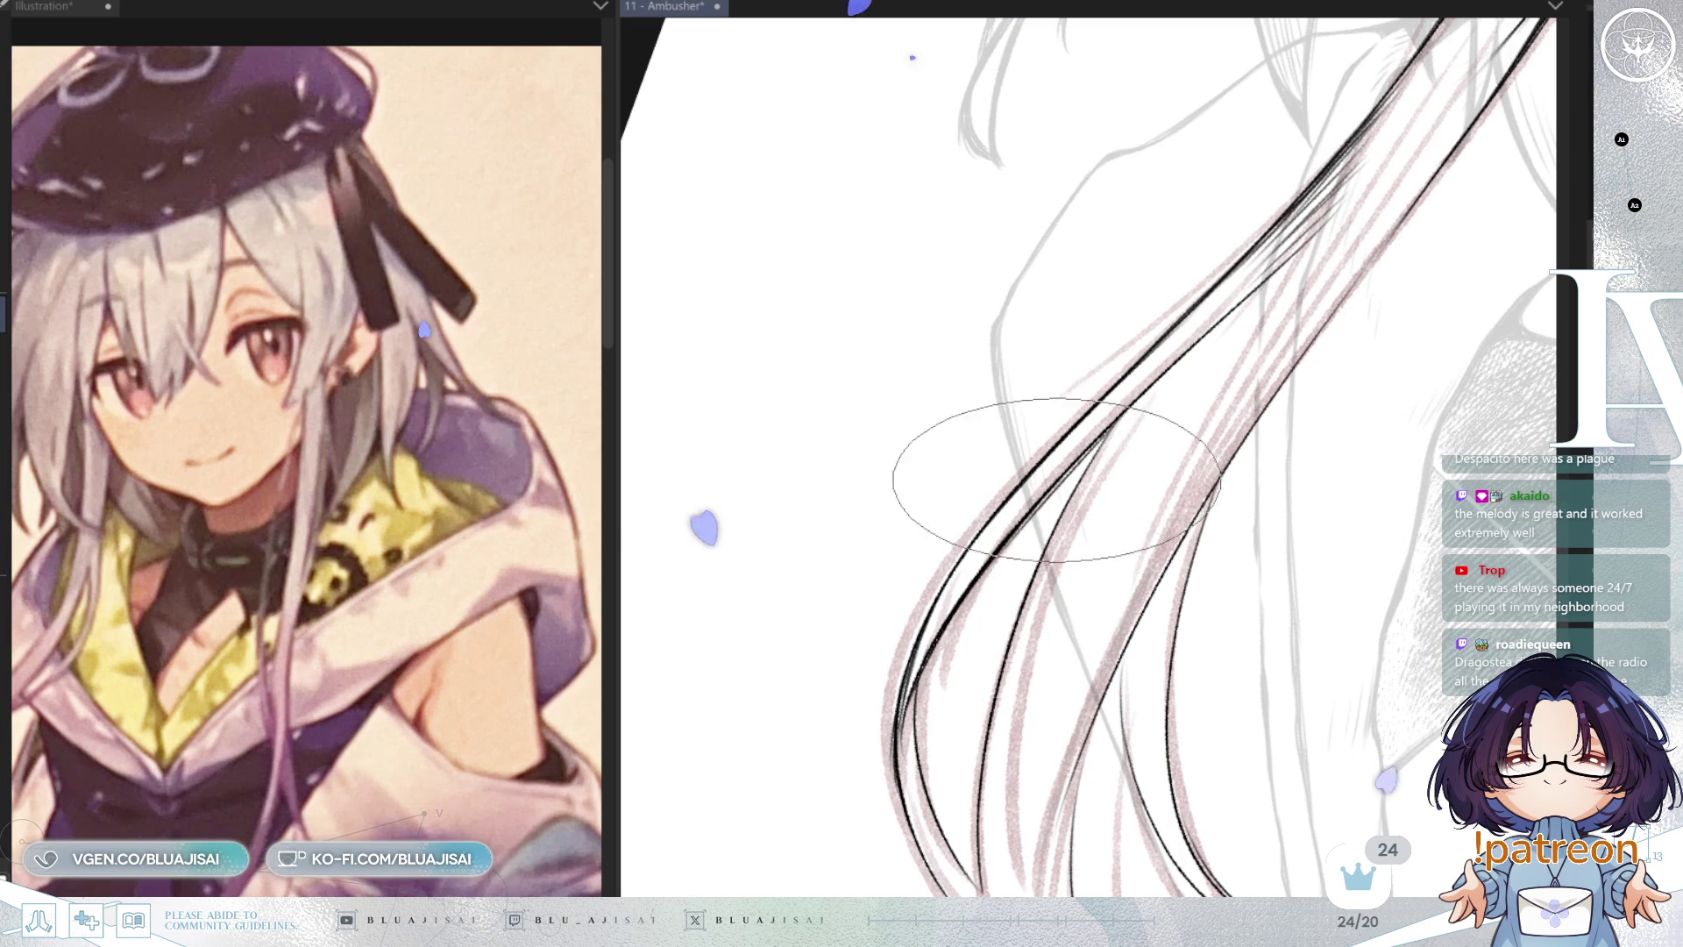
Step: Pan and rotate the canvas onto the next lower section of hair strands
key("space")
mouse_move(1130, 424)
left_mouse_down()
mouse_move(1096, 443)
mouse_move(1137, 317)
left_mouse_up()
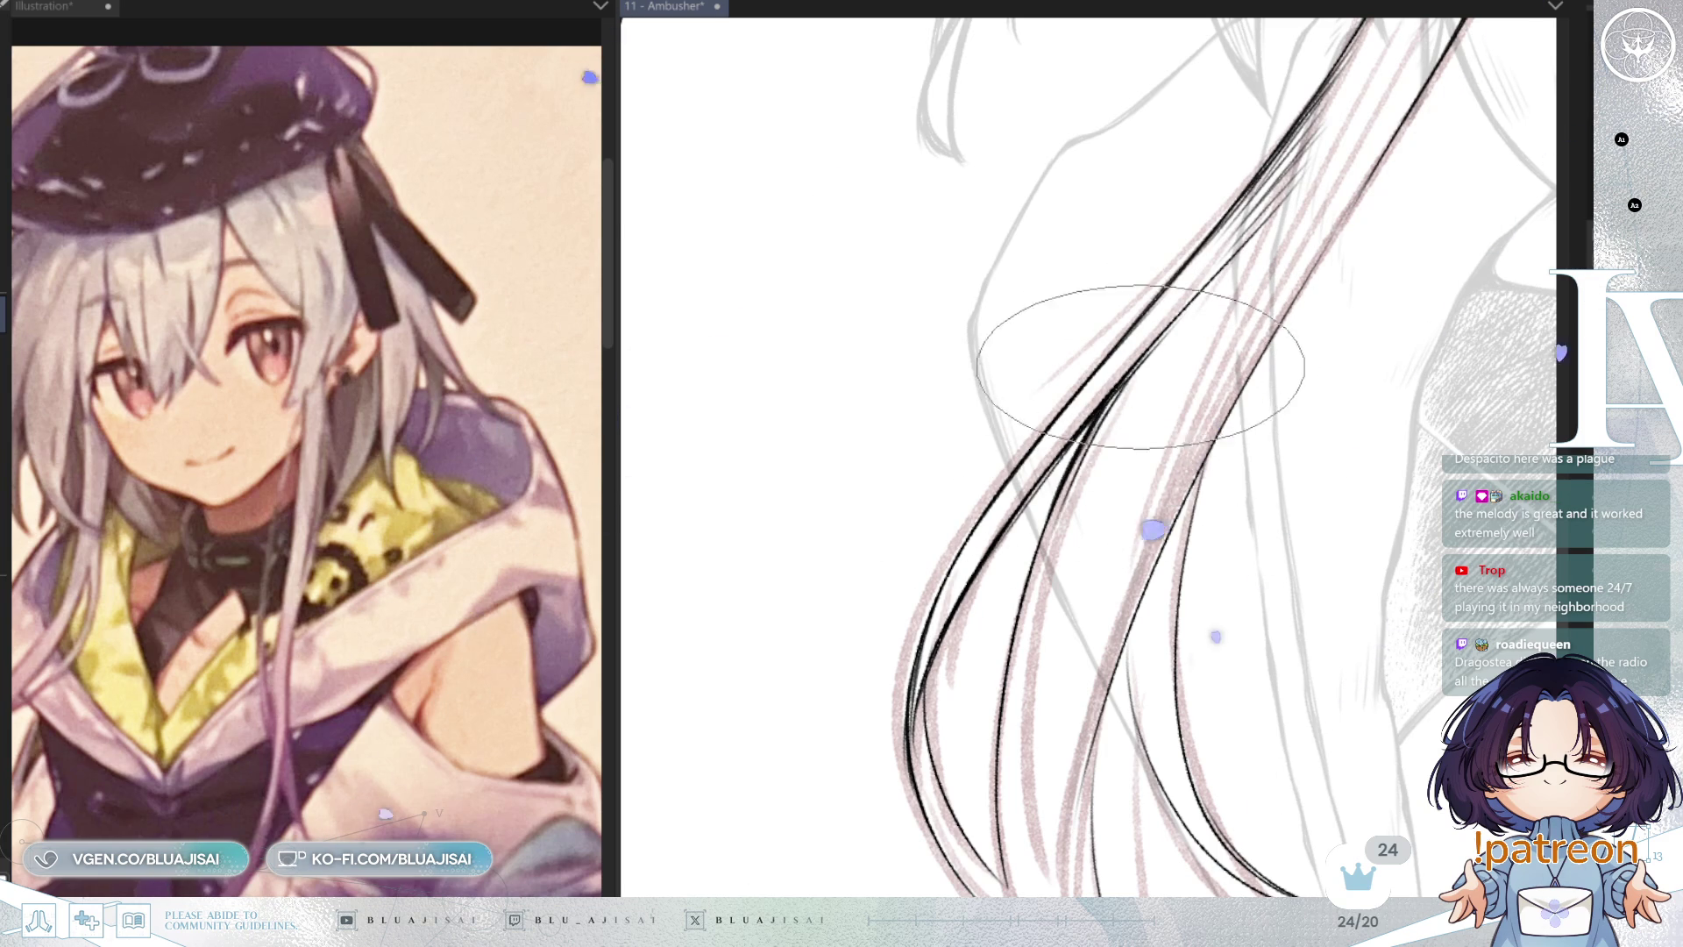
left_click_drag(1071, 627, 1049, 502)
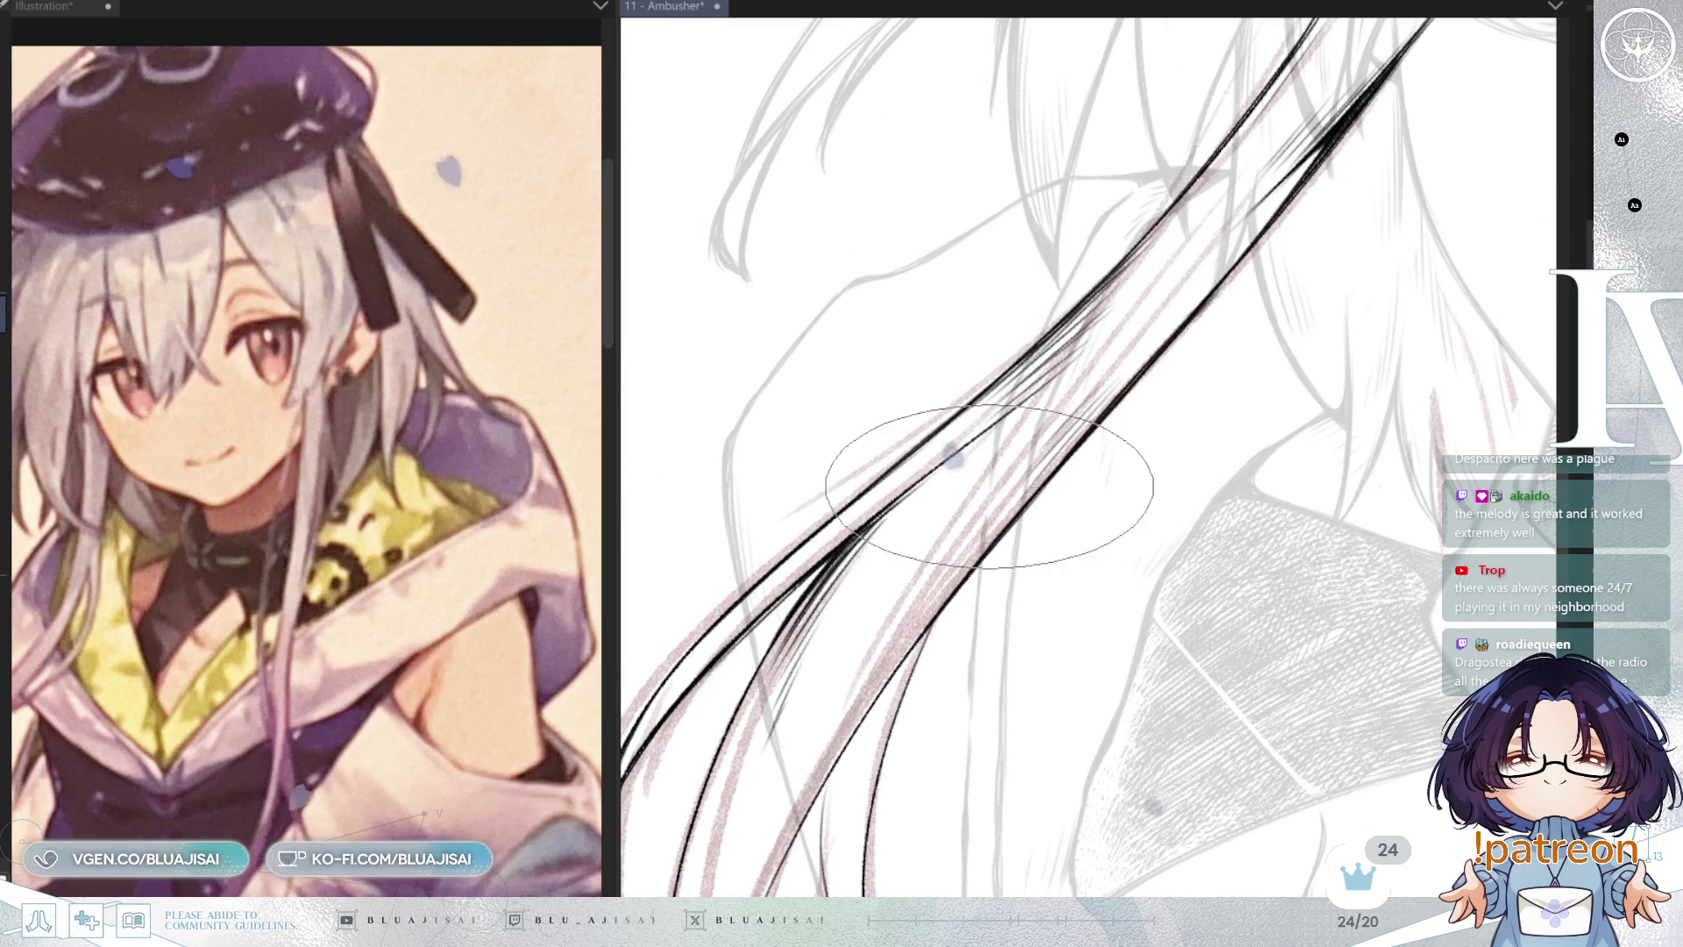
mouse_move(975, 486)
left_mouse_down()
mouse_move(1047, 463)
mouse_move(1130, 500)
left_mouse_up()
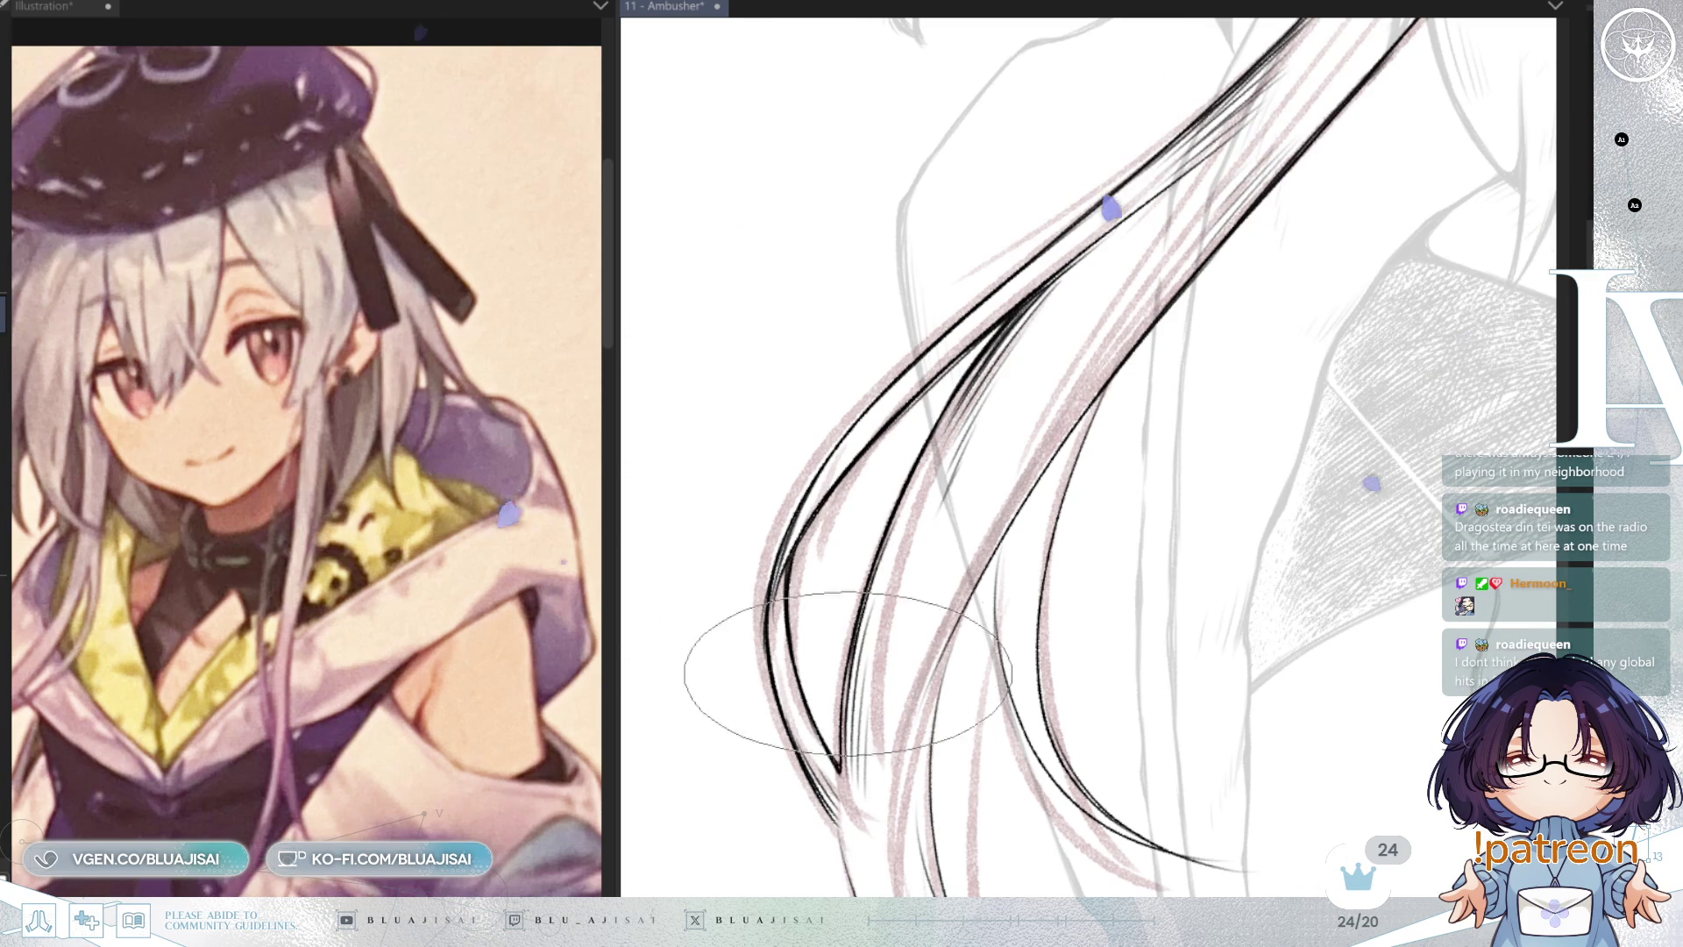
key("asciicircum")
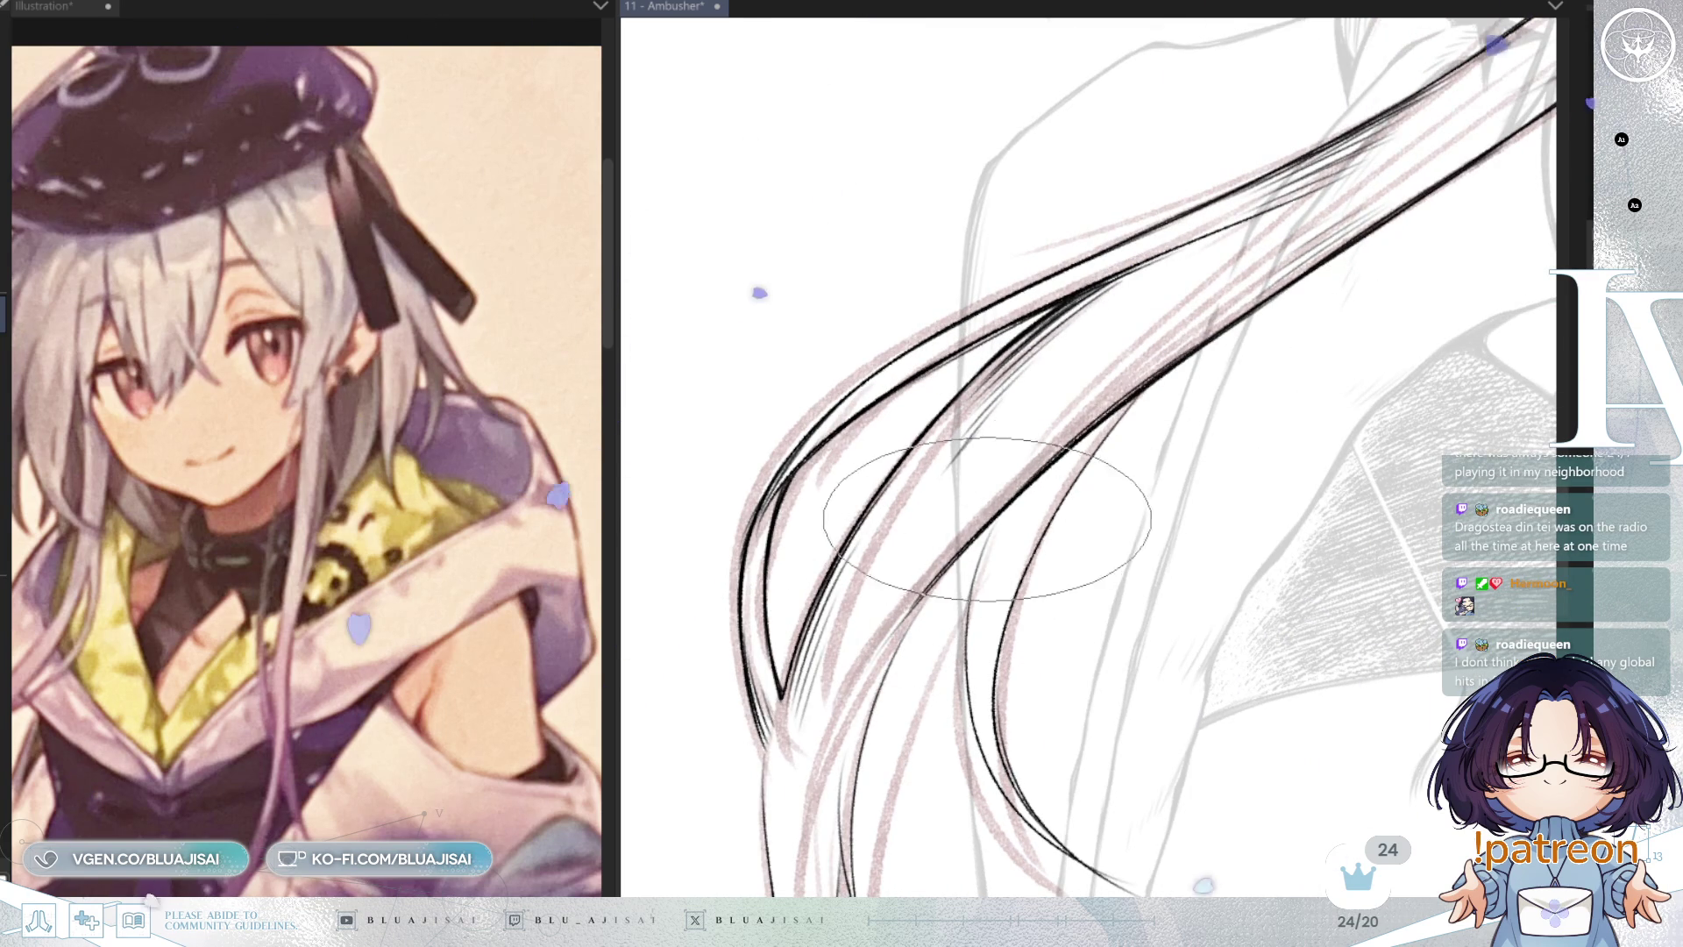
Step: Rotate and pan the canvas to frame the curling strand ends for tapered strokes
key("minus")
key("minus")
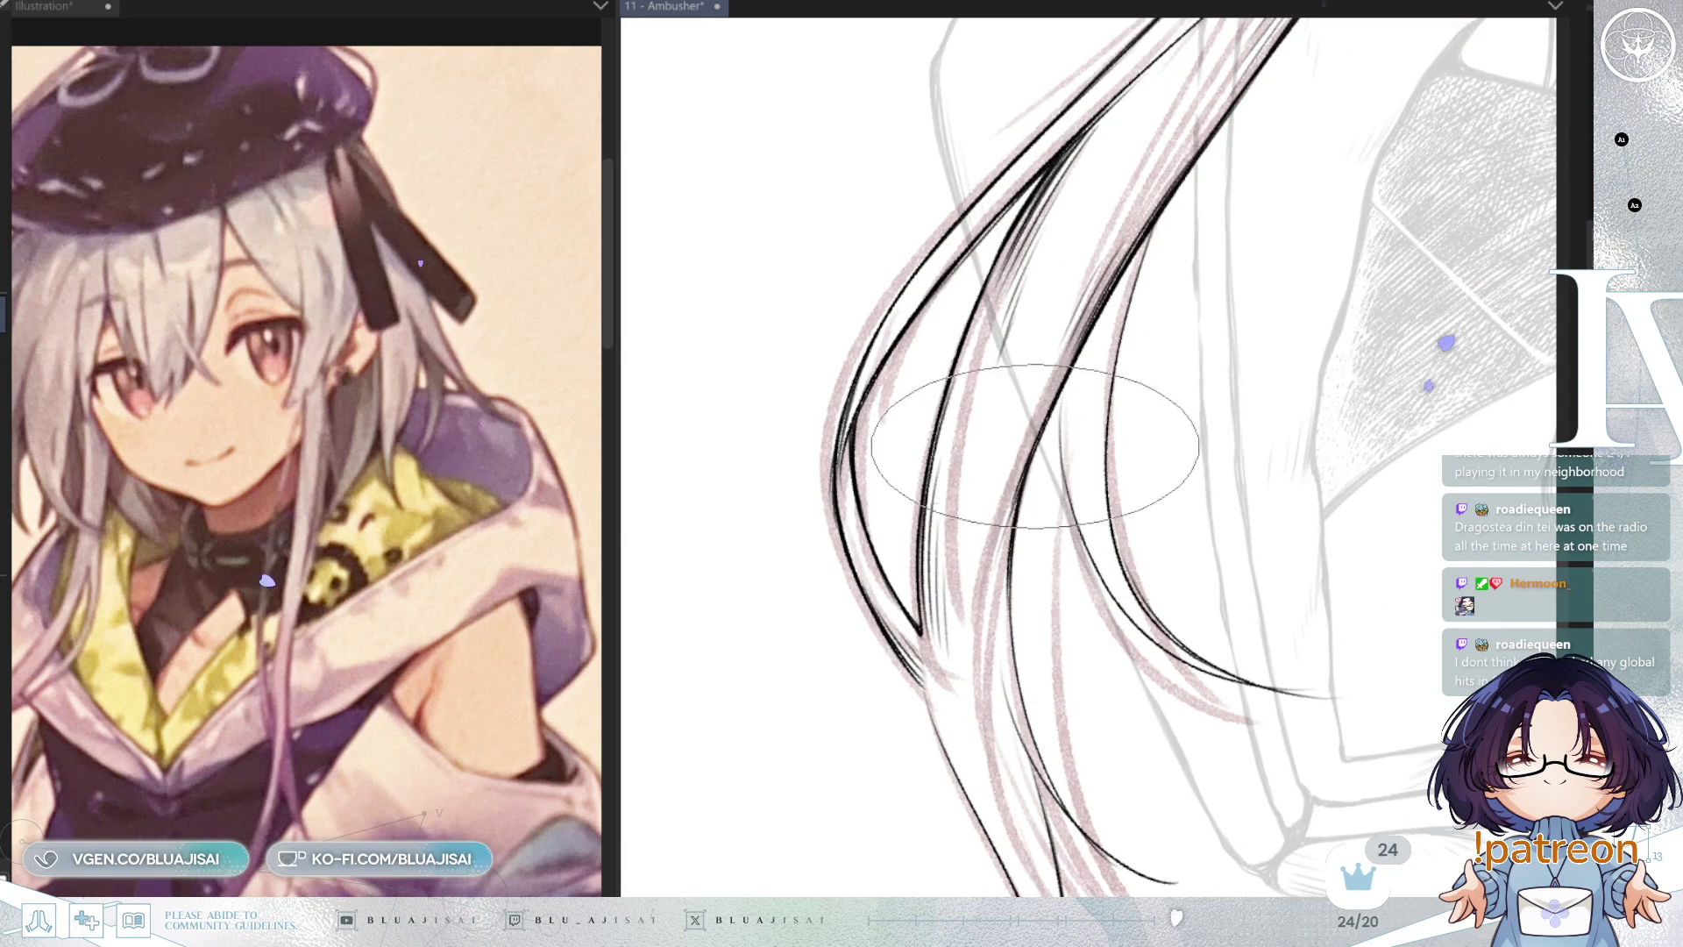
key("minus")
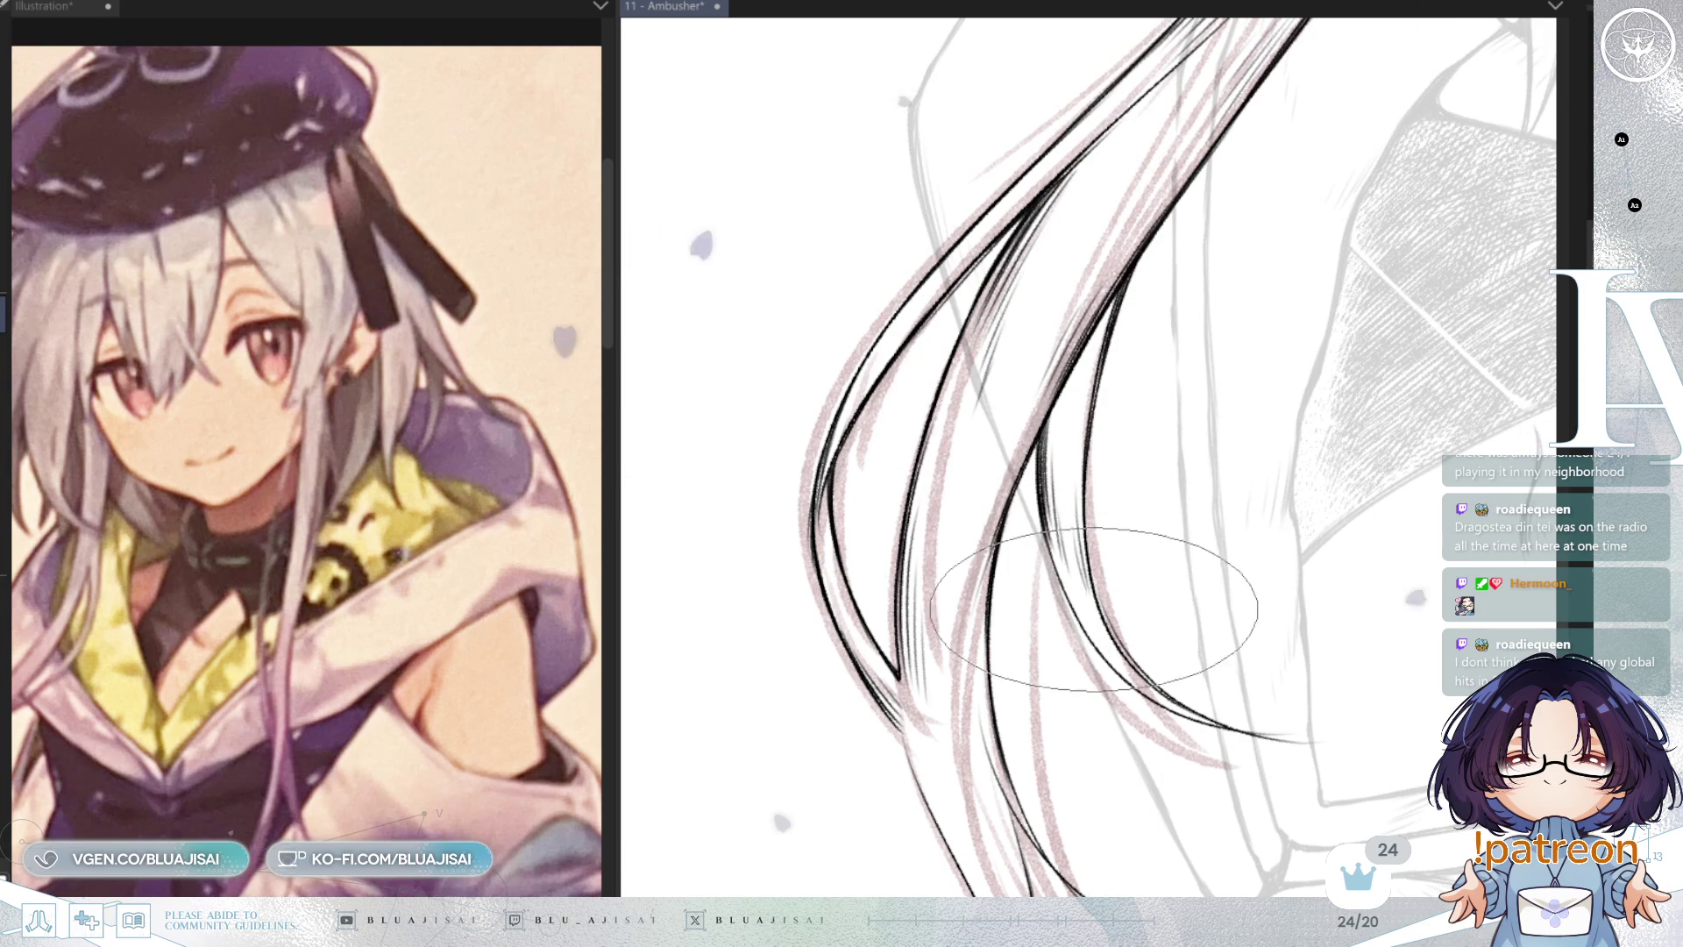
left_click_drag(1121, 435, 1144, 513)
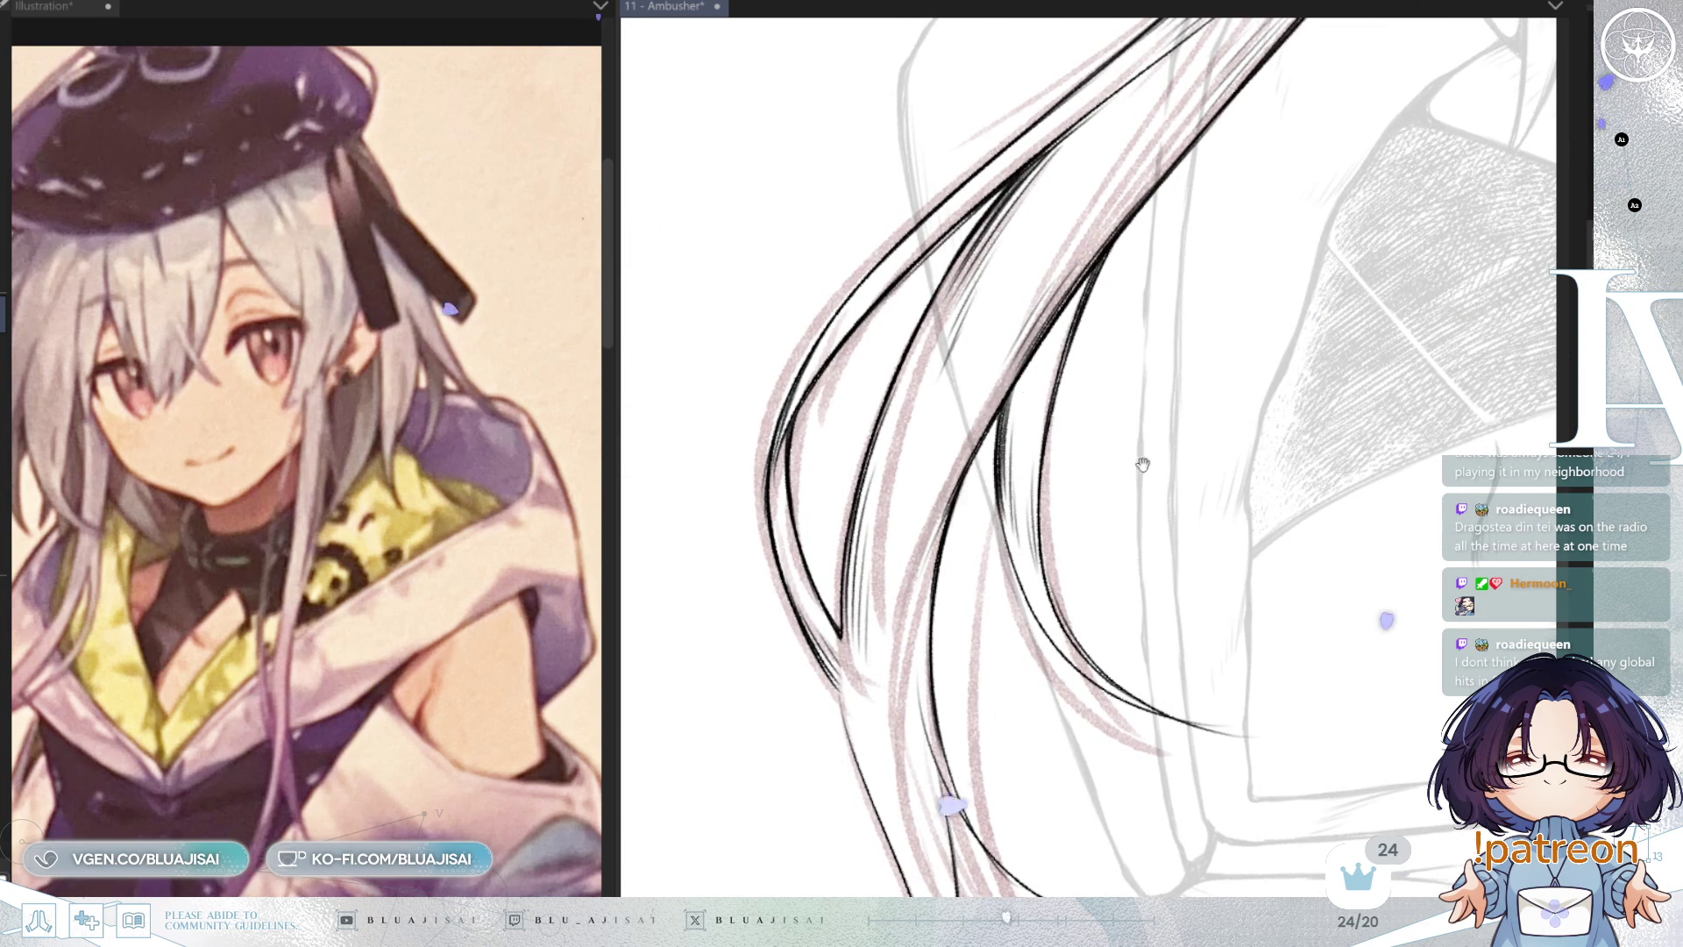
left_click_drag(1155, 524, 1145, 517)
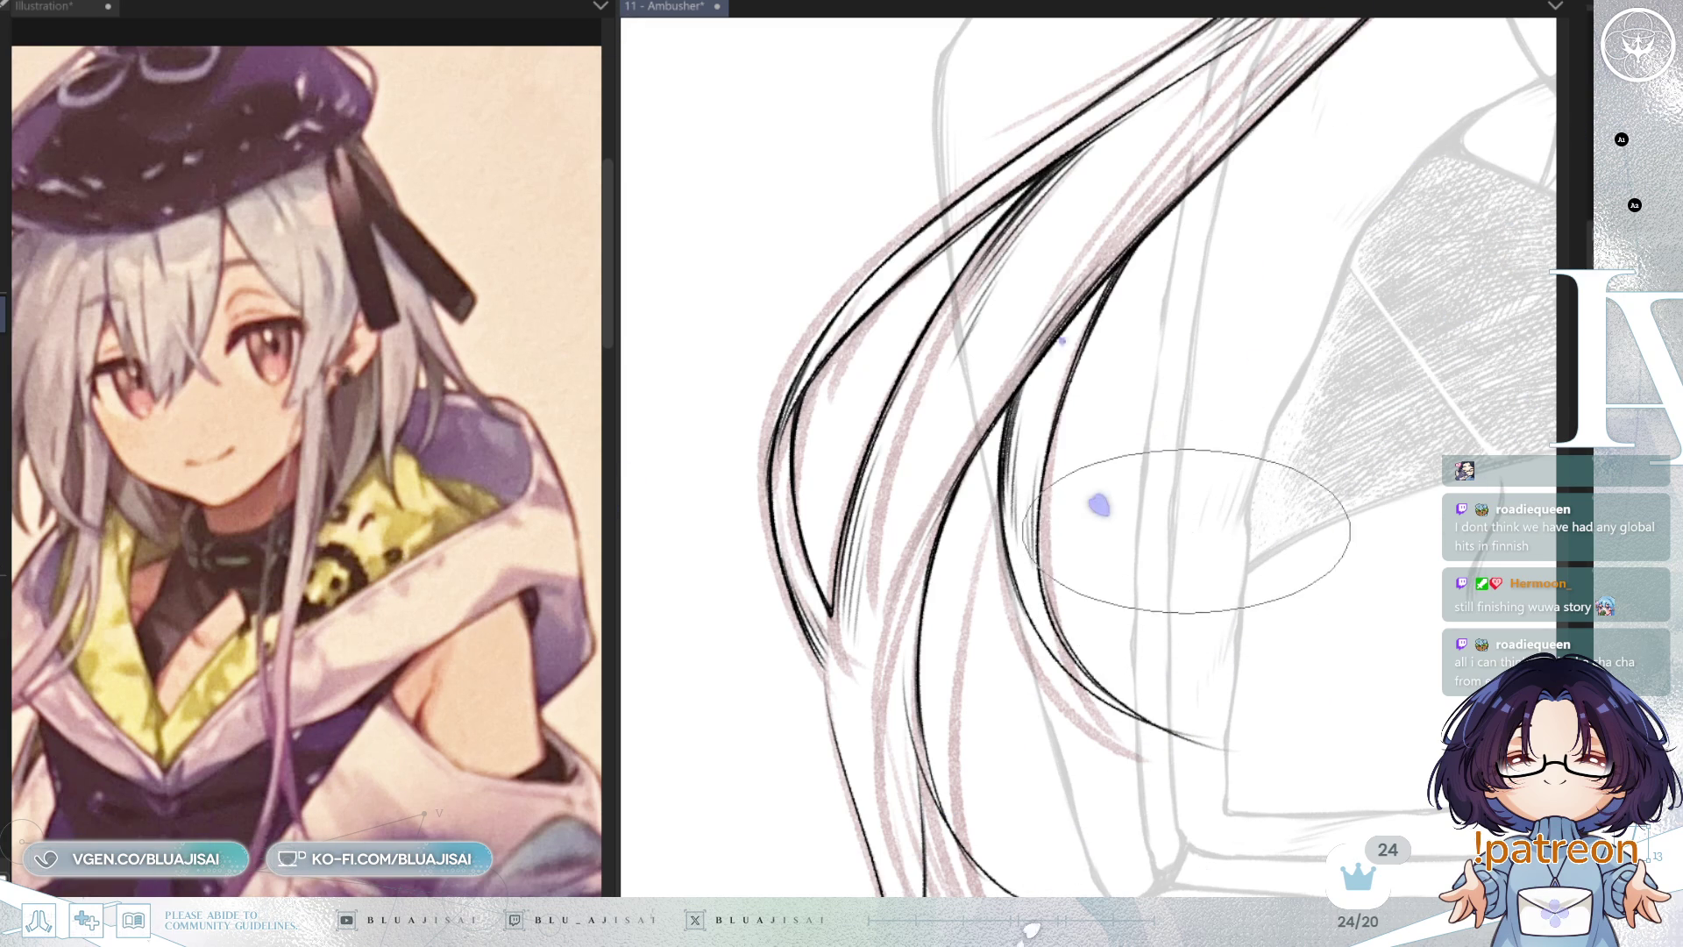
scroll(1083, 254, "down", 2)
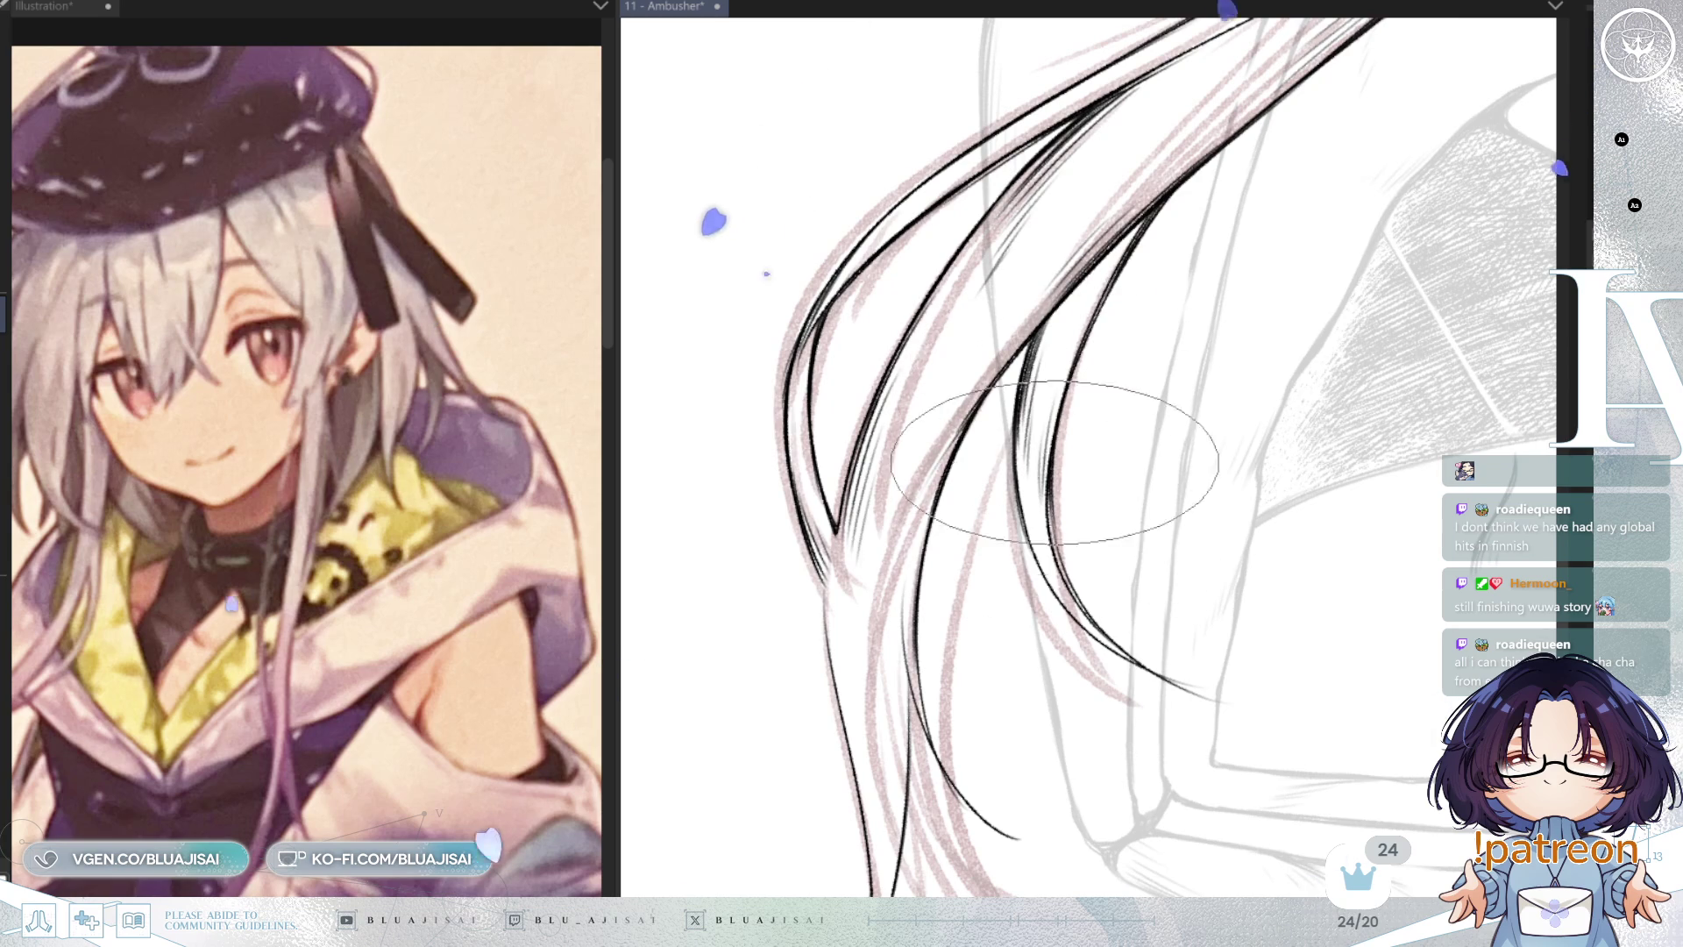
Step: Mirror the canvas and rotate it so the lower hair strands run horizontally for their tips
mouse_move(1087, 412)
left_mouse_down()
mouse_move(1028, 417)
mouse_move(973, 351)
left_mouse_up()
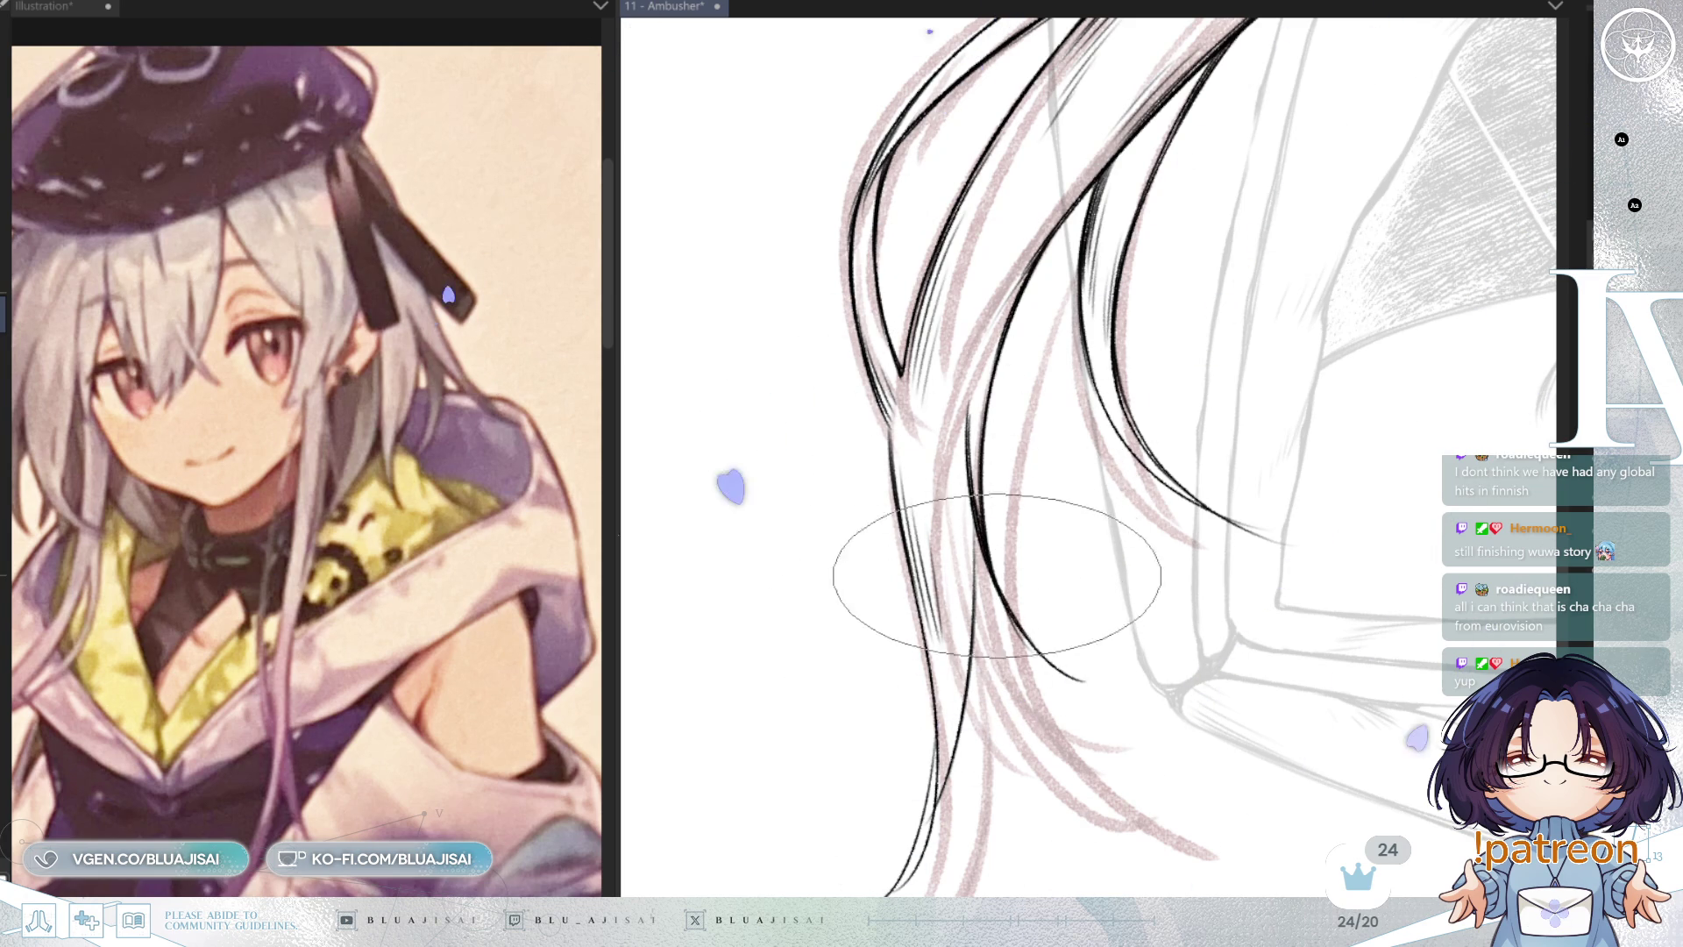
key("h")
mouse_move(1168, 388)
left_mouse_down()
mouse_move(1108, 394)
mouse_move(1315, 300)
mouse_move(1127, 451)
mouse_move(995, 366)
left_mouse_up()
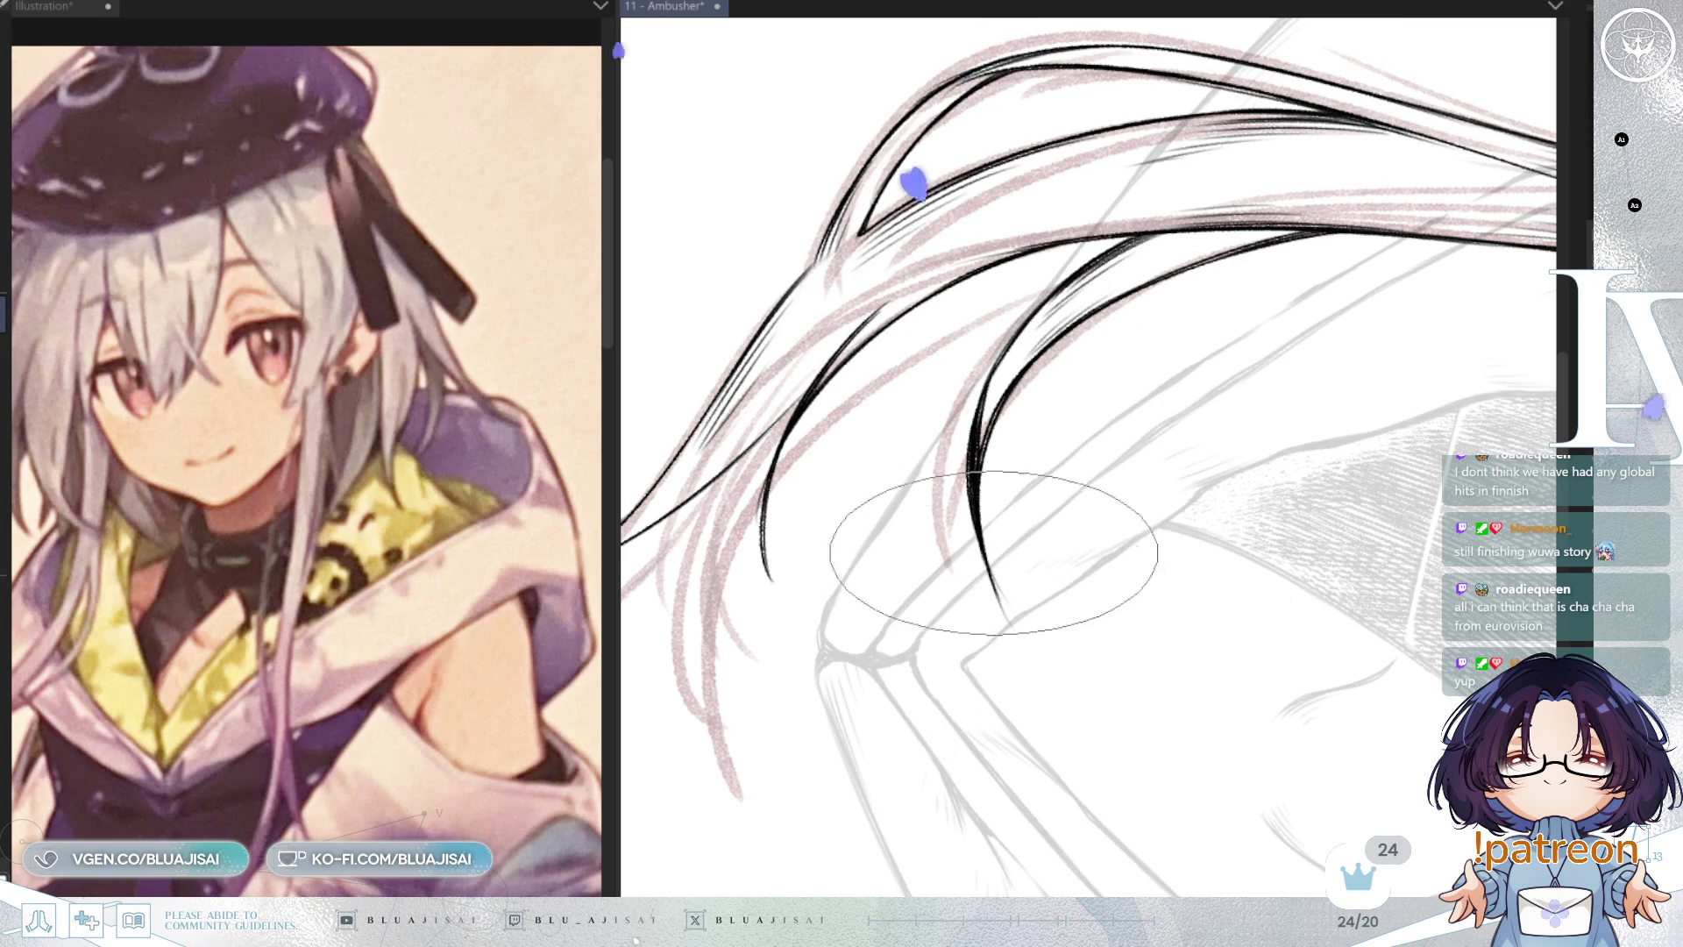
Step: Frame the lower hair strand tips, turning them upright, with a brief zoom out to check the face
left_click_drag(881, 548, 938, 279)
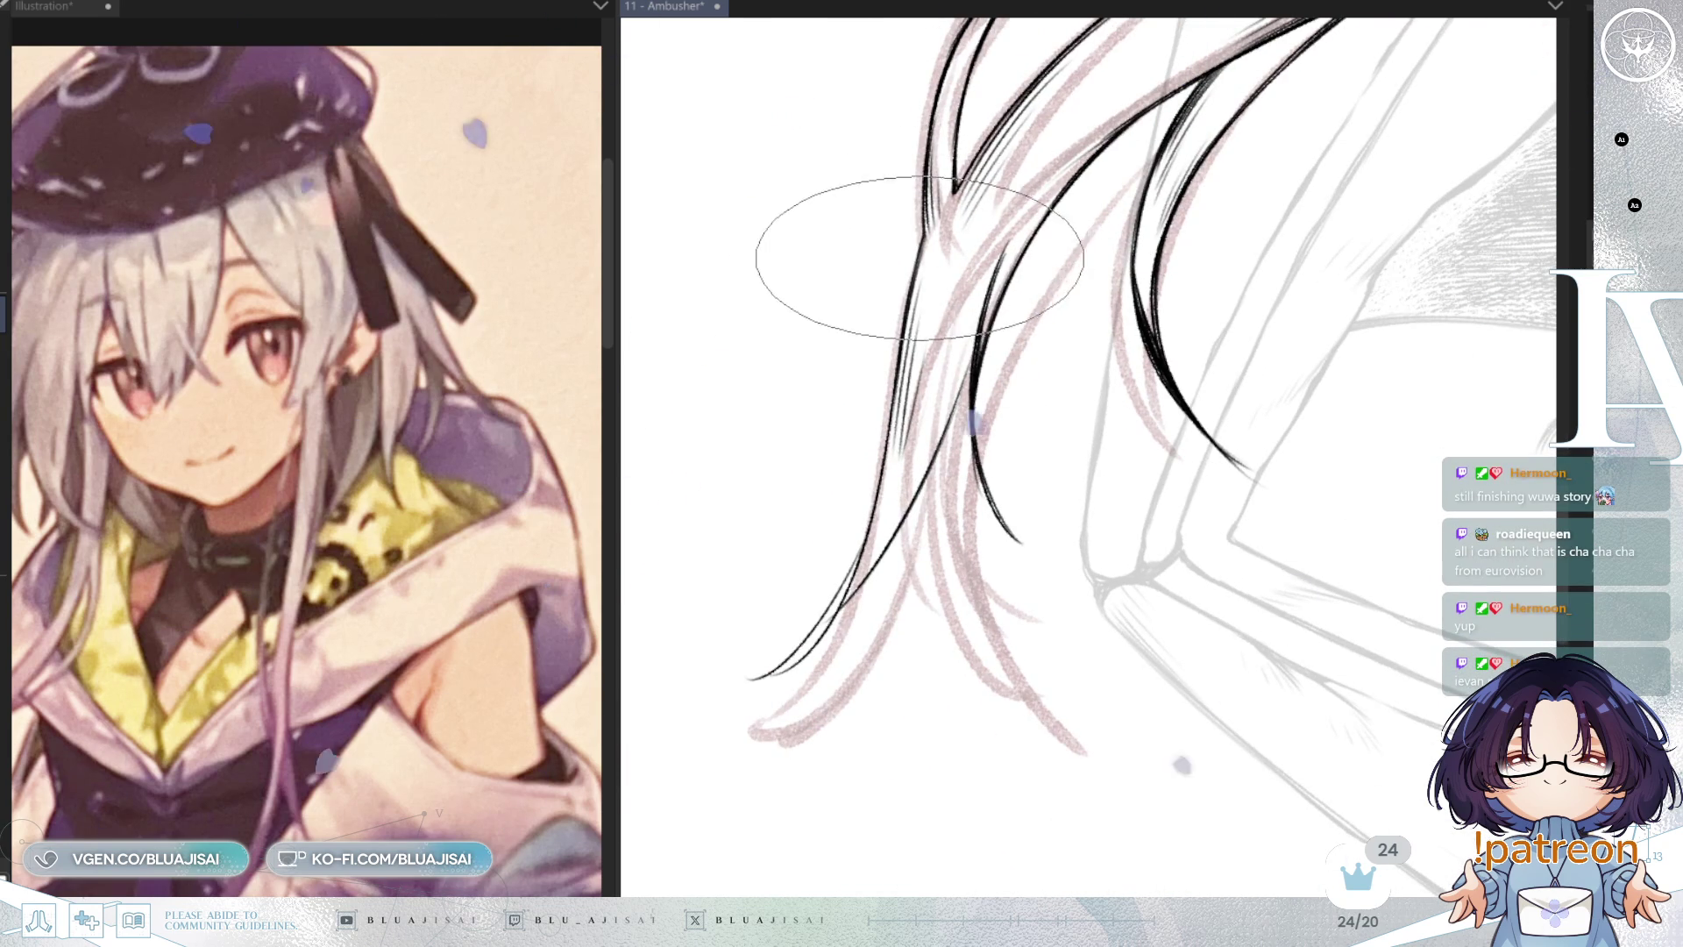
mouse_move(1091, 394)
left_mouse_down()
mouse_move(1130, 302)
mouse_move(1146, 412)
mouse_move(1014, 348)
left_mouse_up()
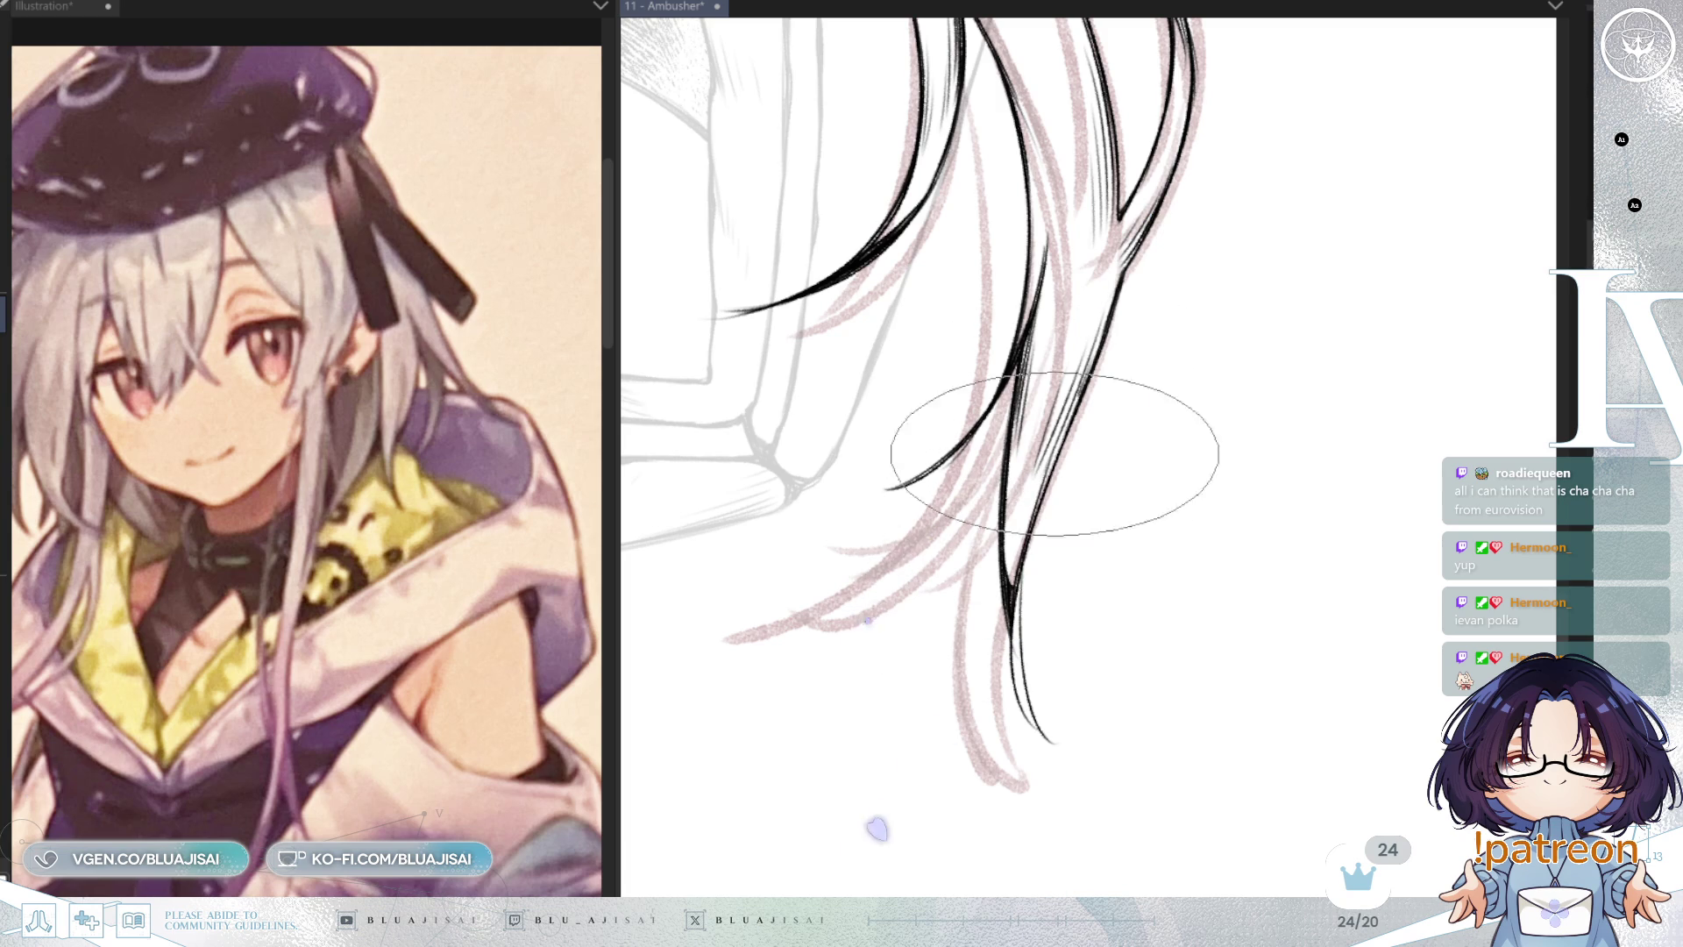
mouse_move(1030, 405)
left_mouse_down()
mouse_move(1090, 375)
mouse_move(1093, 462)
mouse_move(1062, 432)
mouse_move(1093, 443)
left_mouse_up()
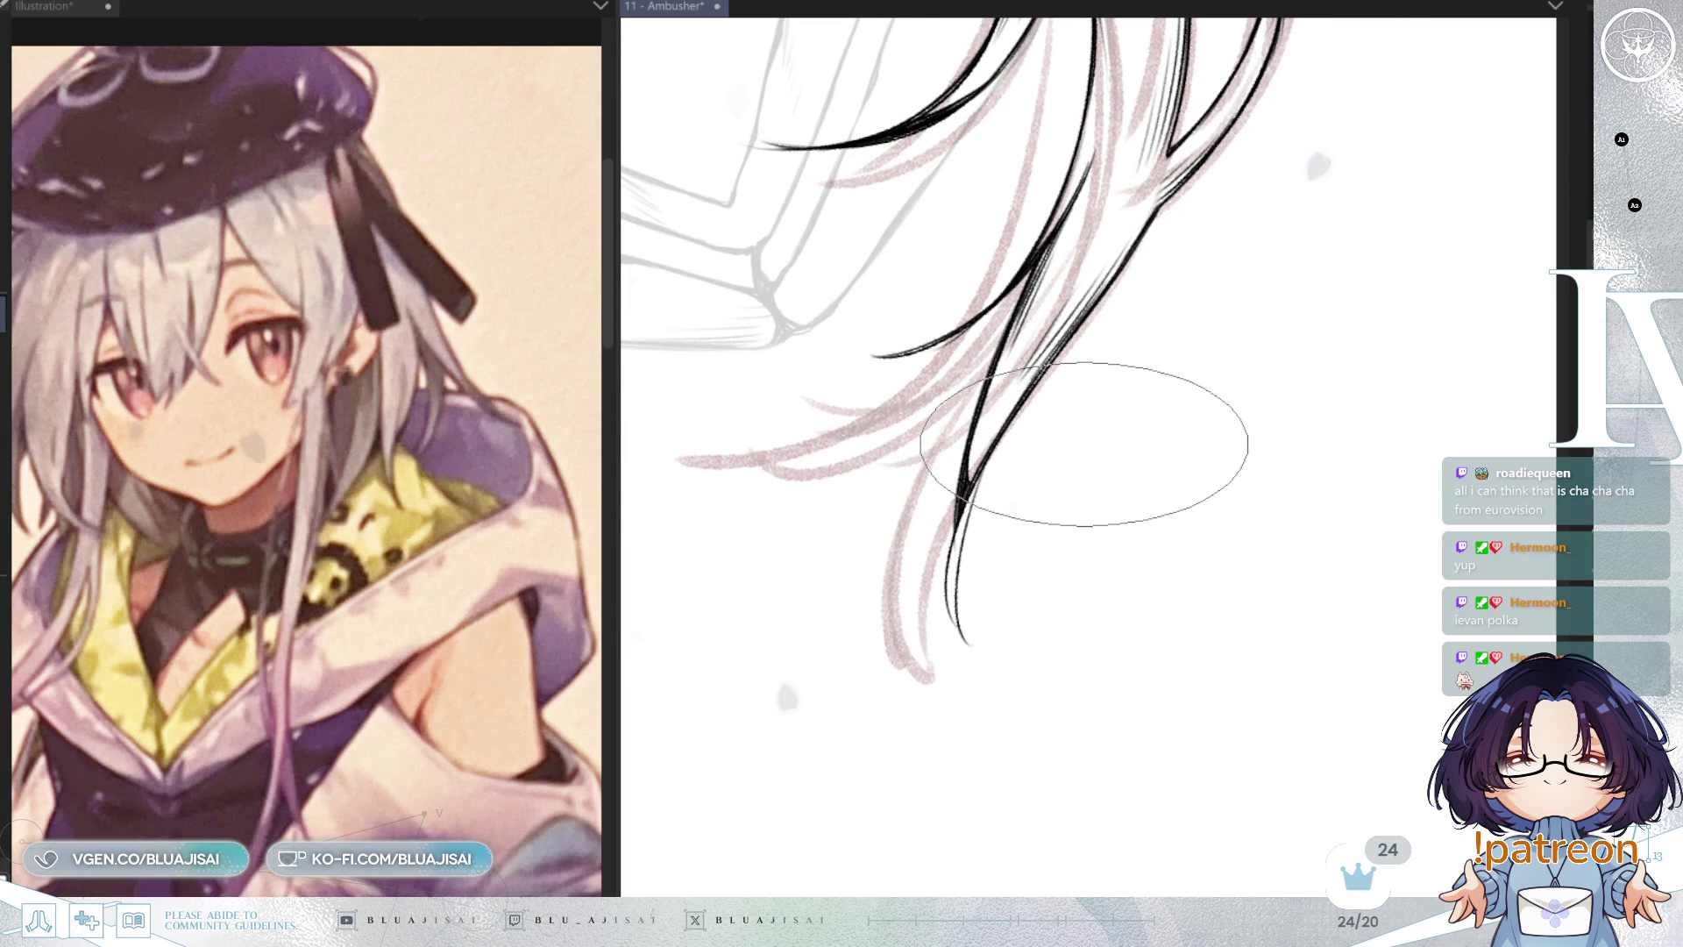
left_click_drag(1101, 525, 973, 452)
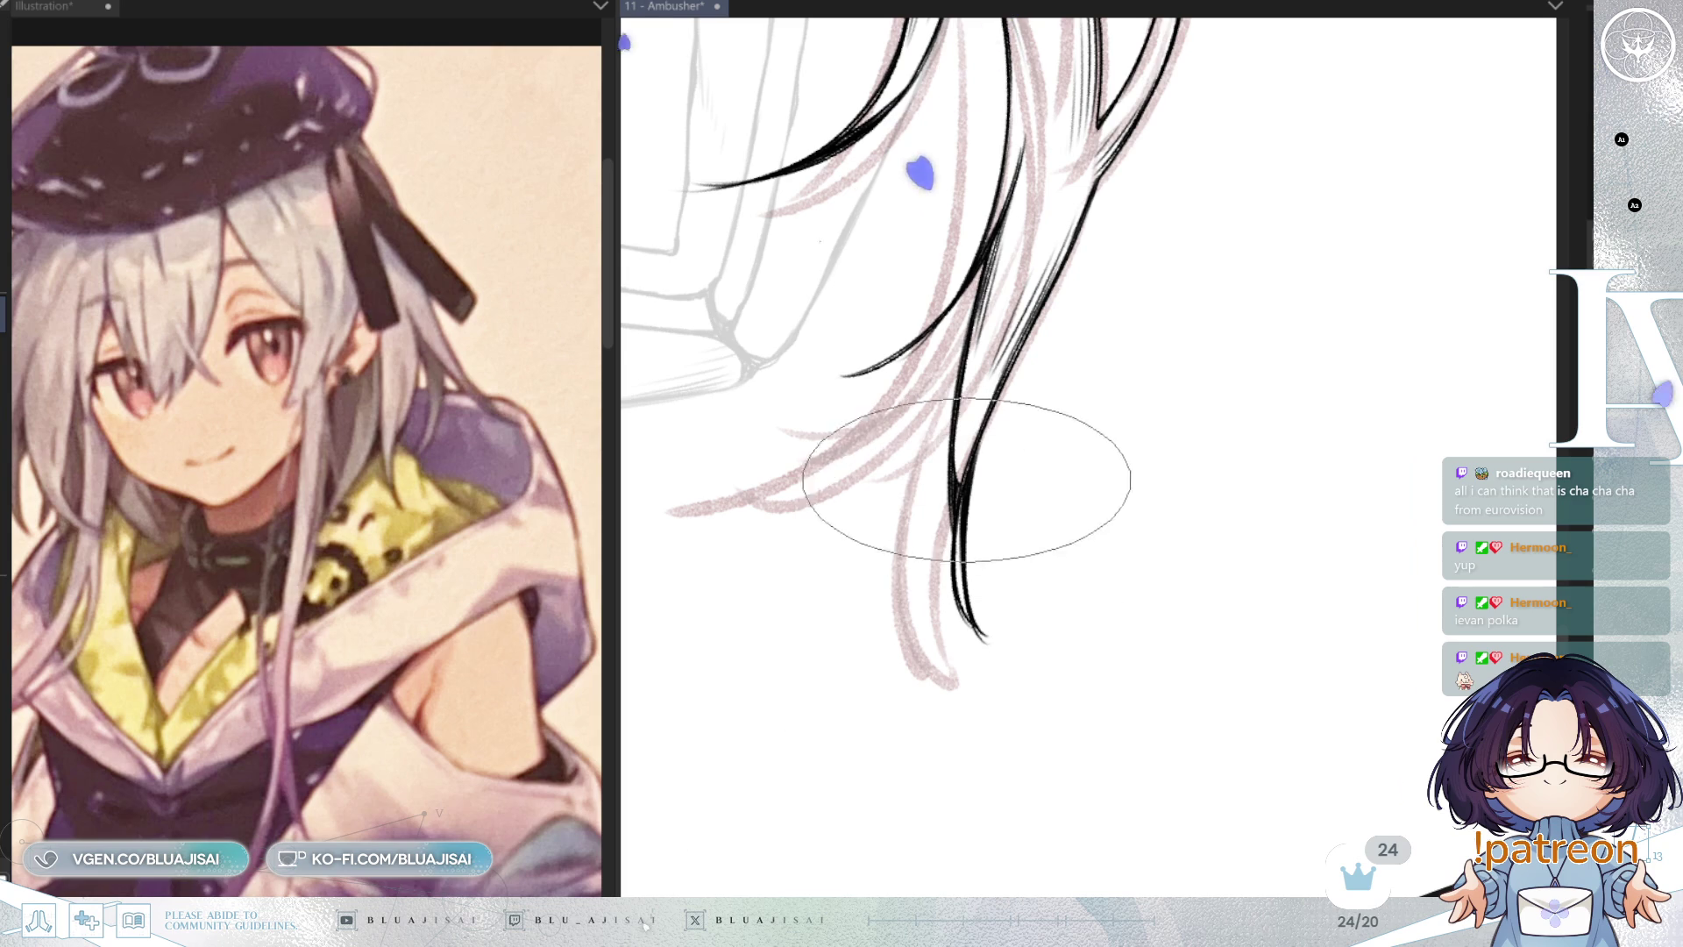
scroll(991, 445, "down", 3)
left_click_drag(992, 445, 1056, 559)
scroll(991, 506, "up", 3)
left_click_drag(991, 506, 1029, 359)
scroll(1030, 359, "up", 1)
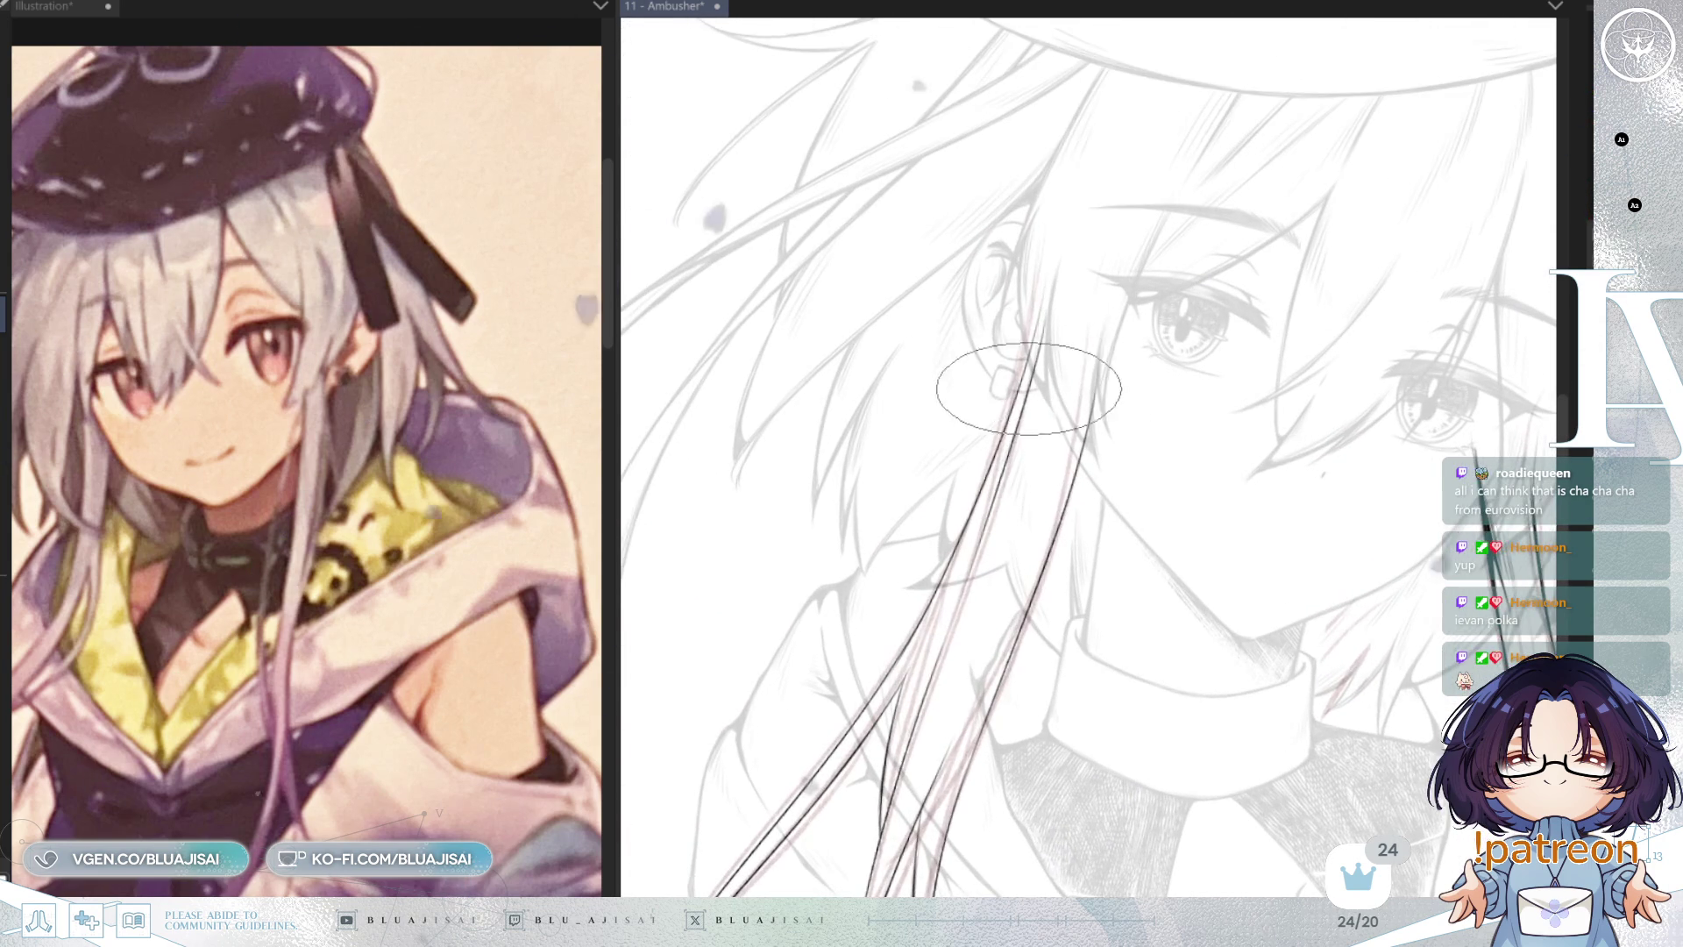
scroll(1044, 351, "up", 1)
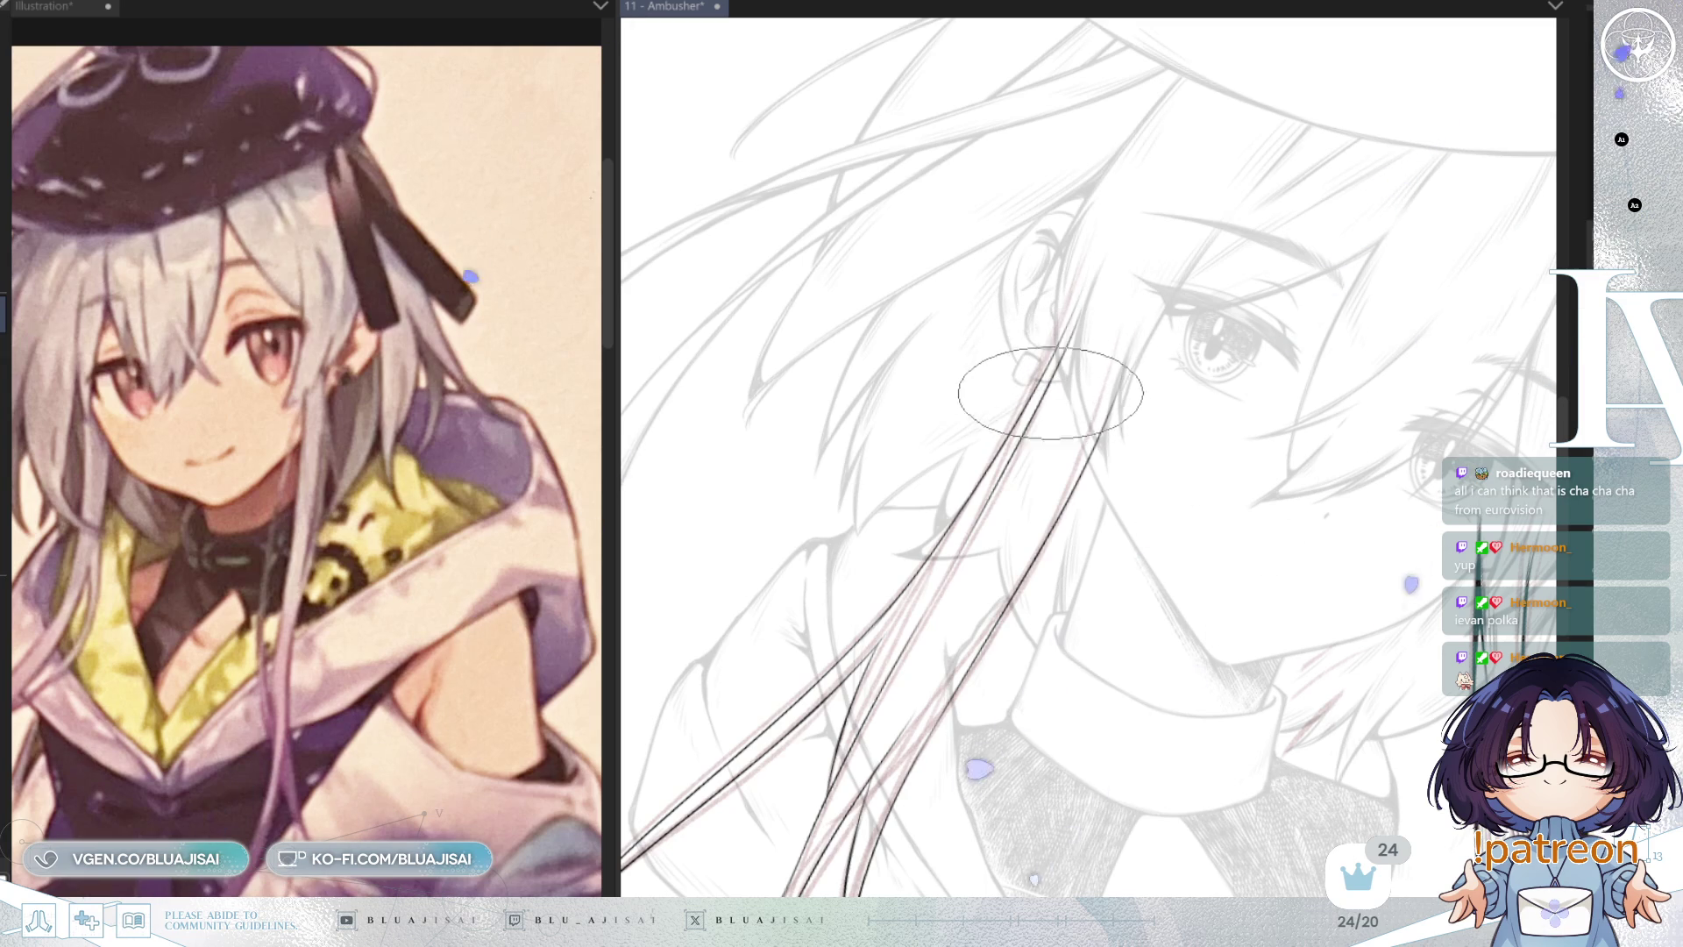
scroll(1047, 377, "up", 2)
scroll(1015, 446, "down", 5)
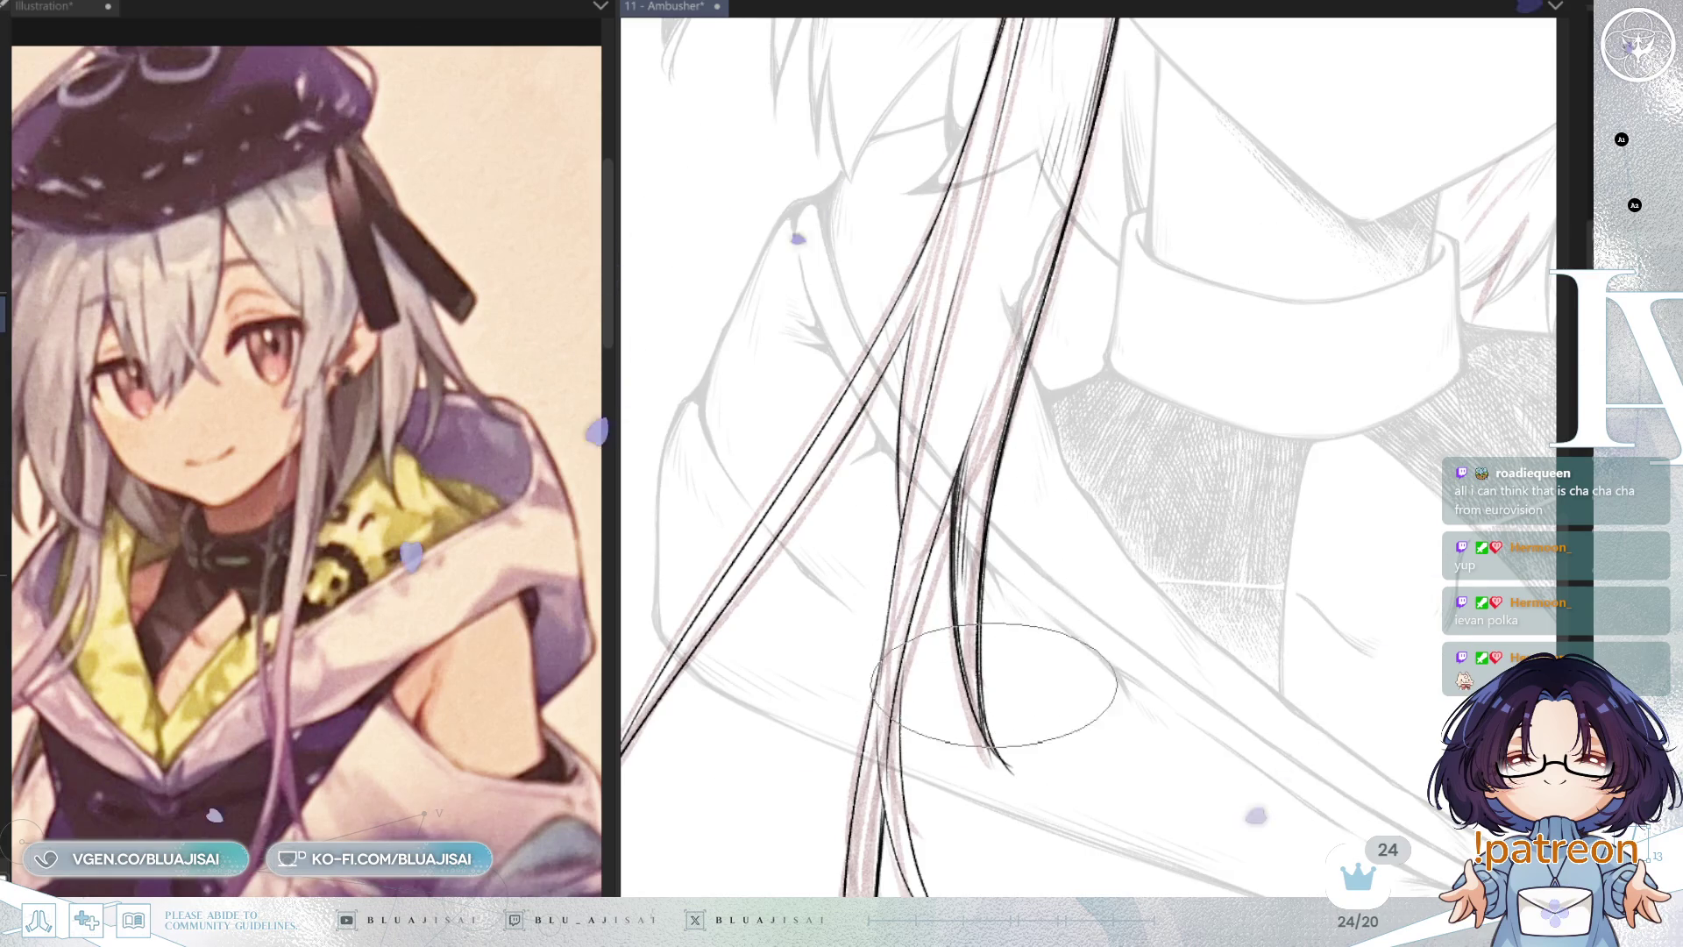
Step: Rotate the canvas clockwise to the stroke angle of the next long strands
key("^")
key("^")
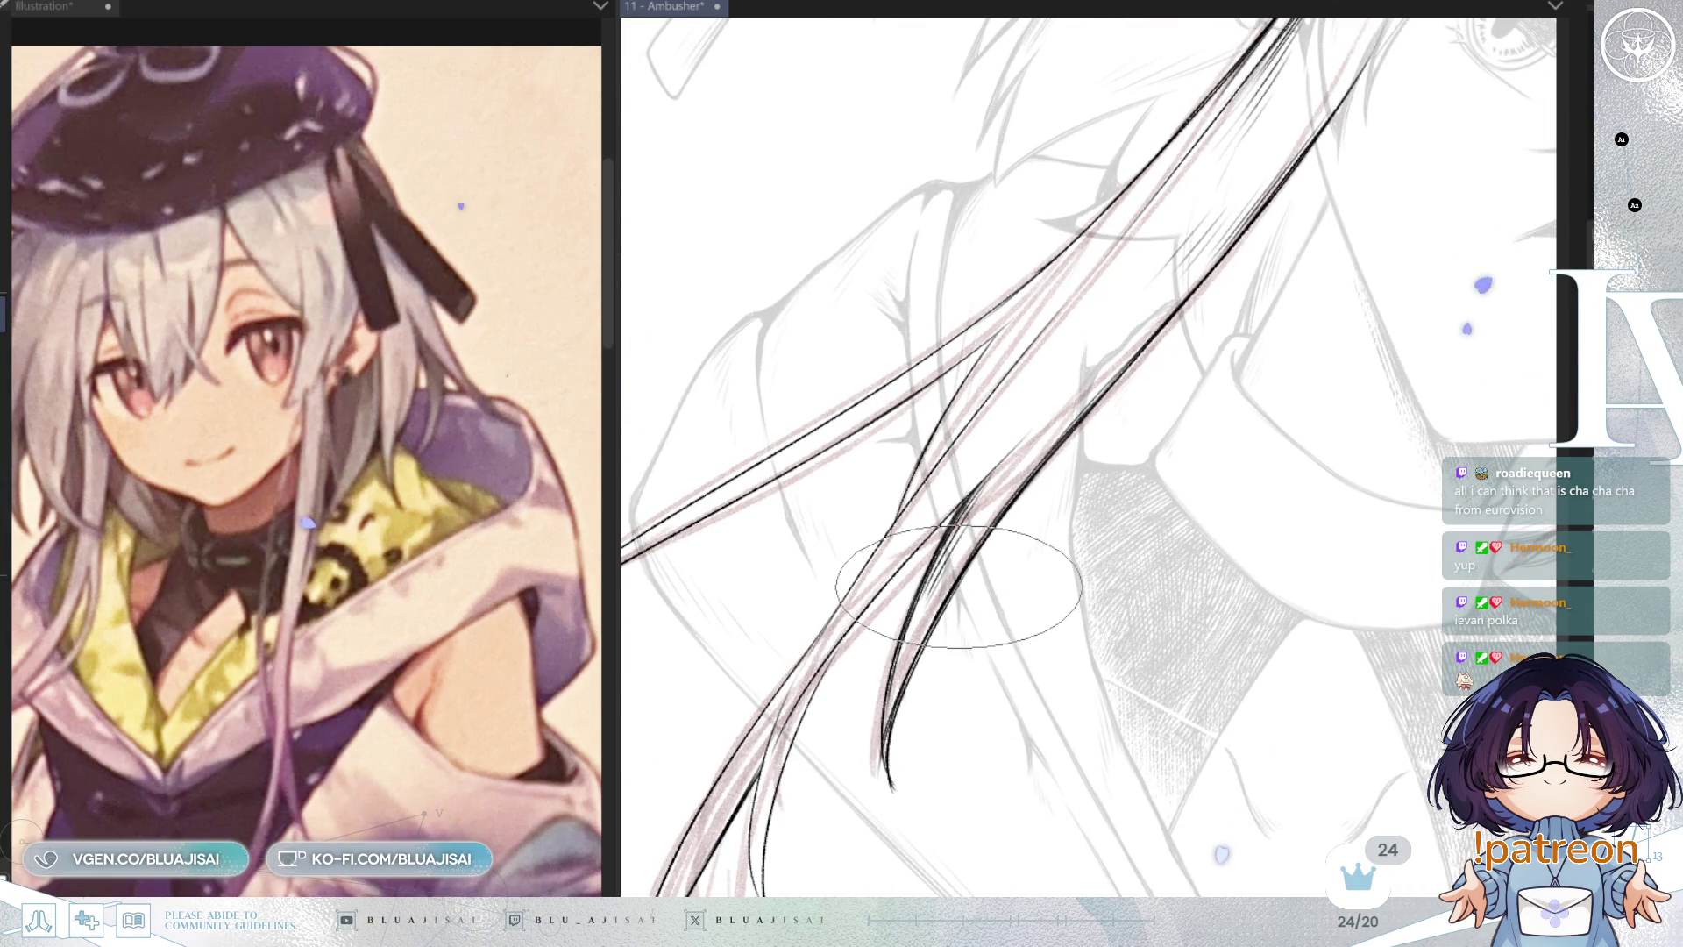
scroll(1125, 349, "up", 3)
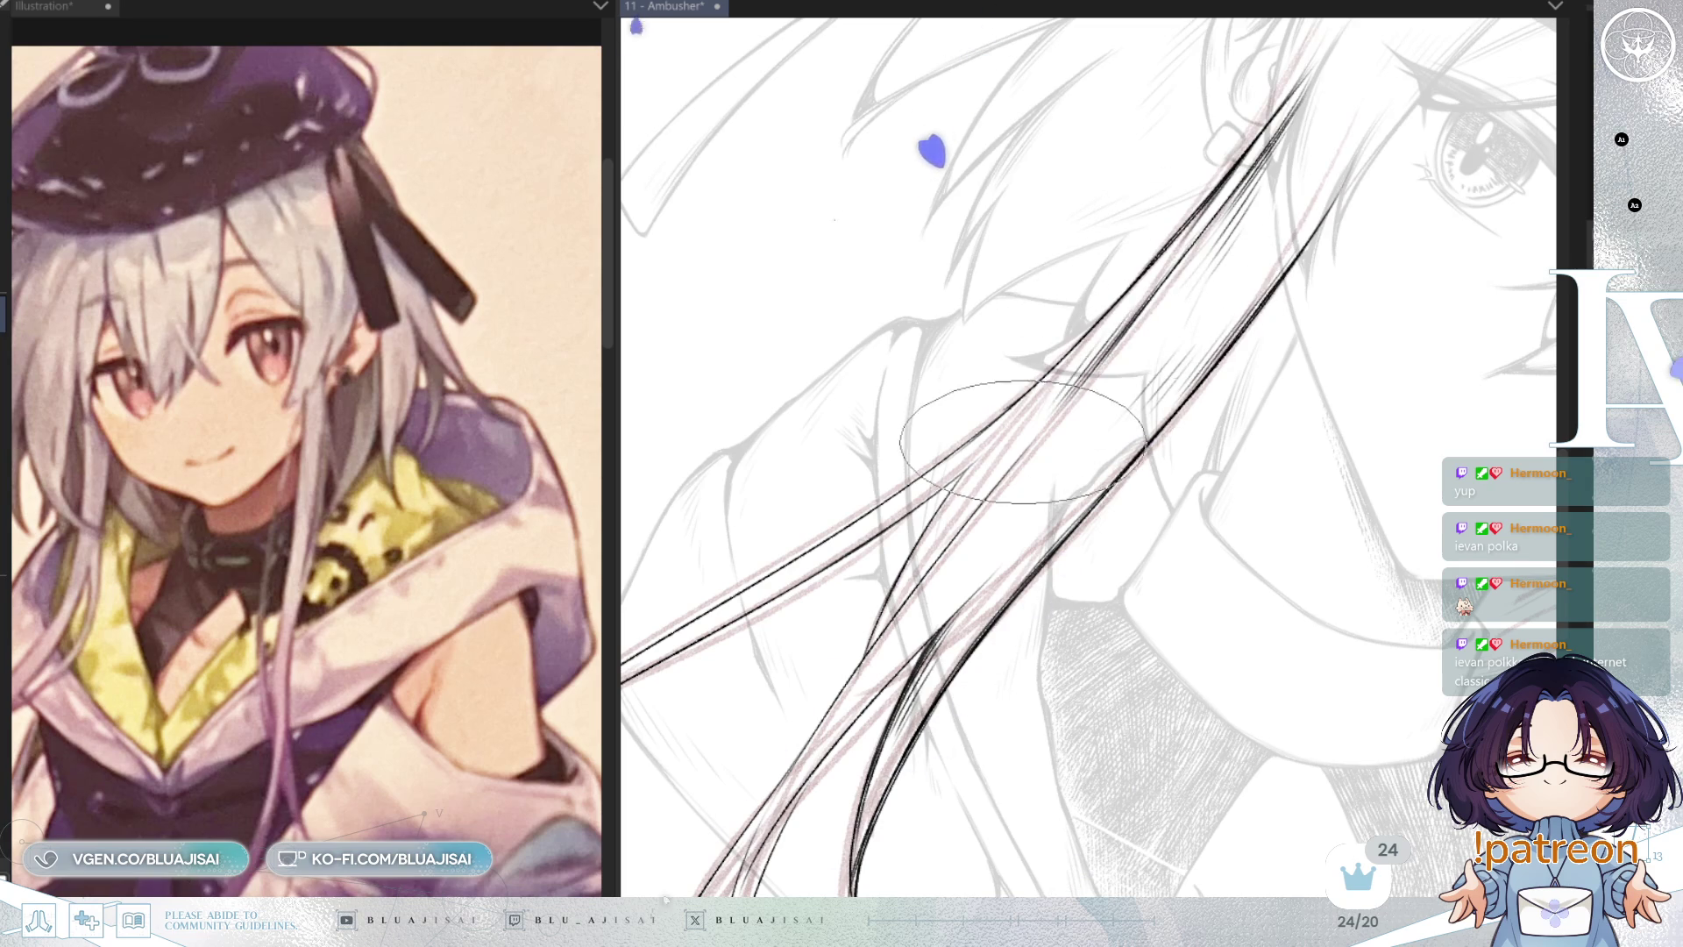
key("minus")
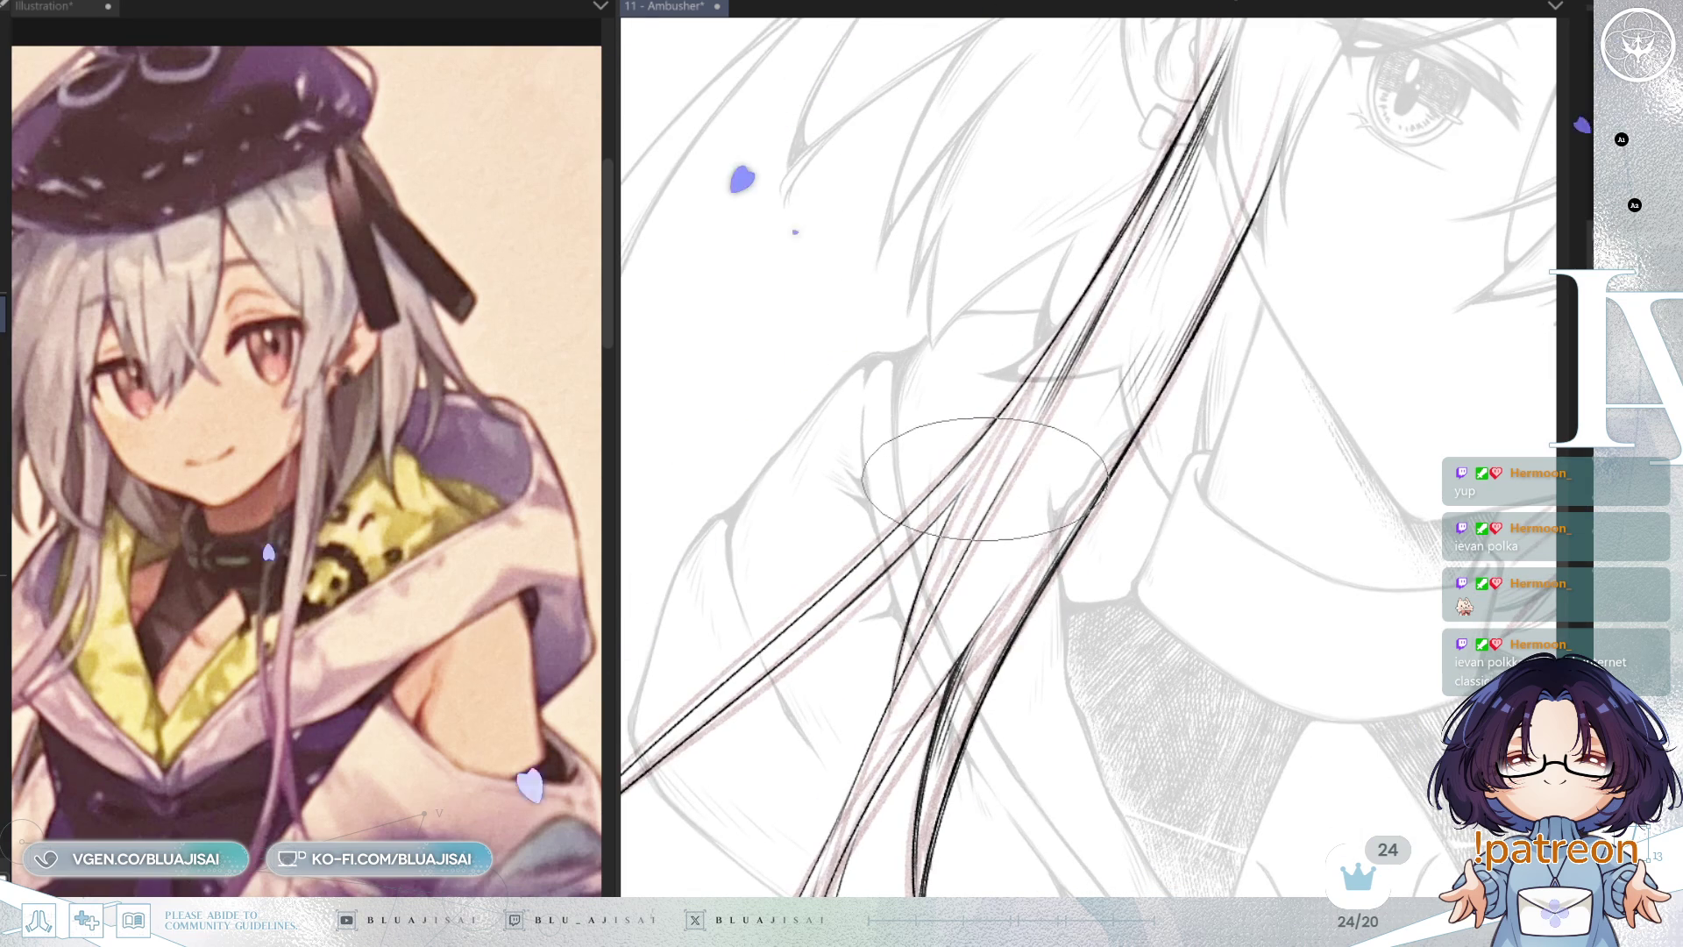
key("asciicircum")
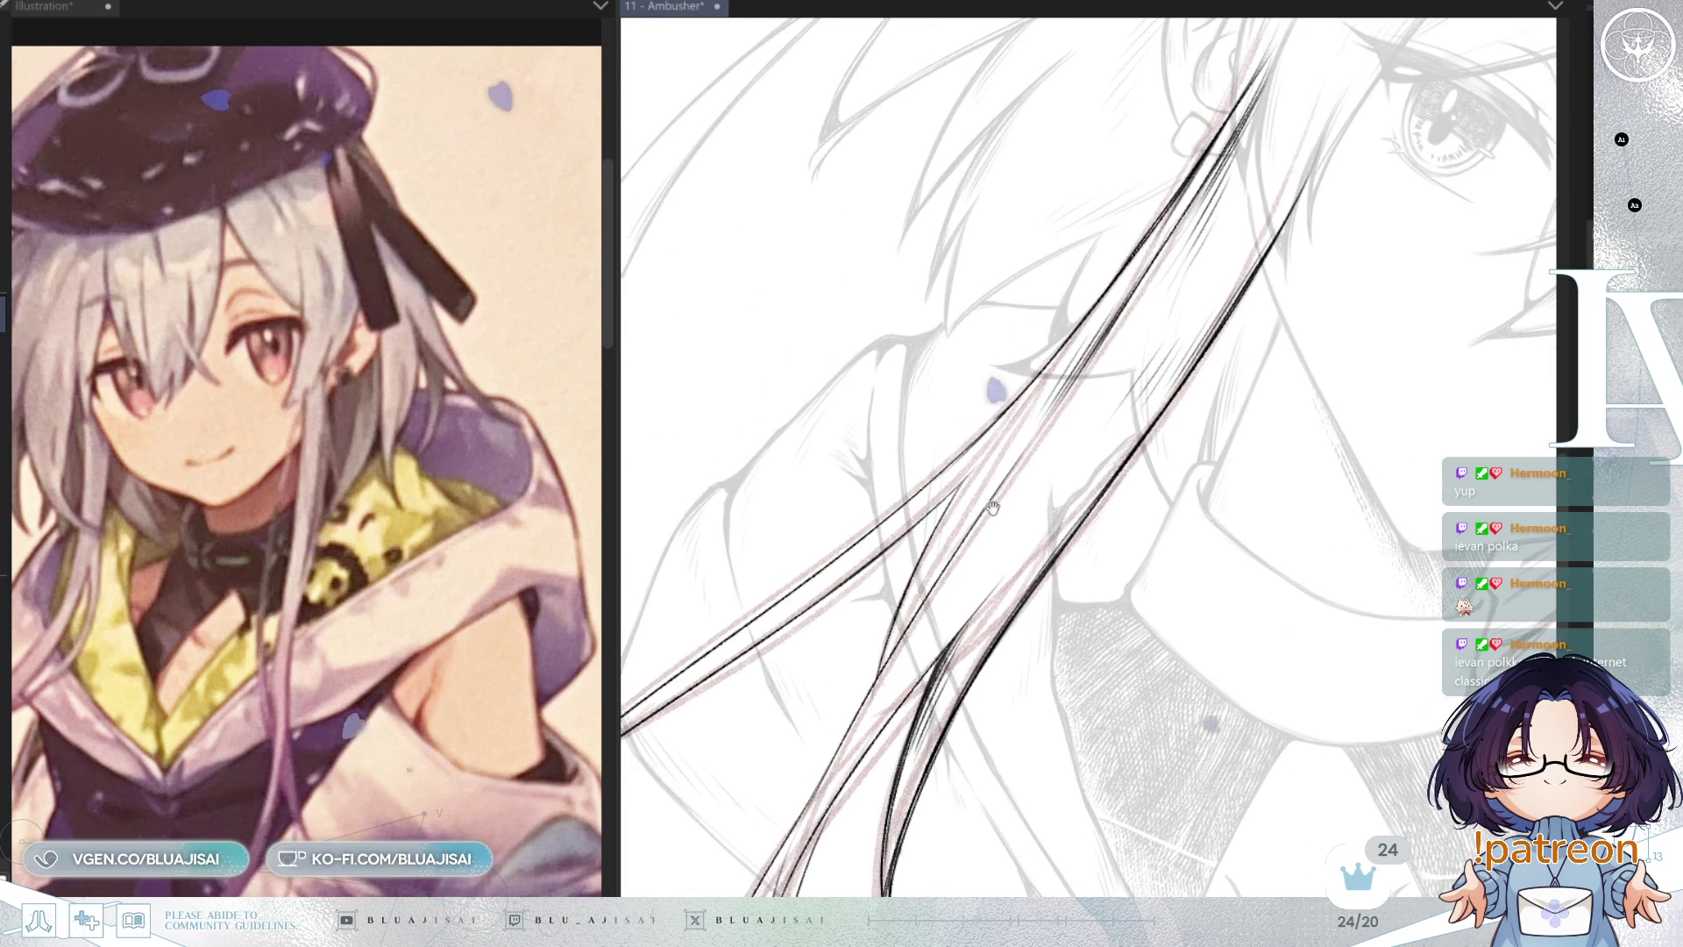
key("asciicircum")
key("asciicircum")
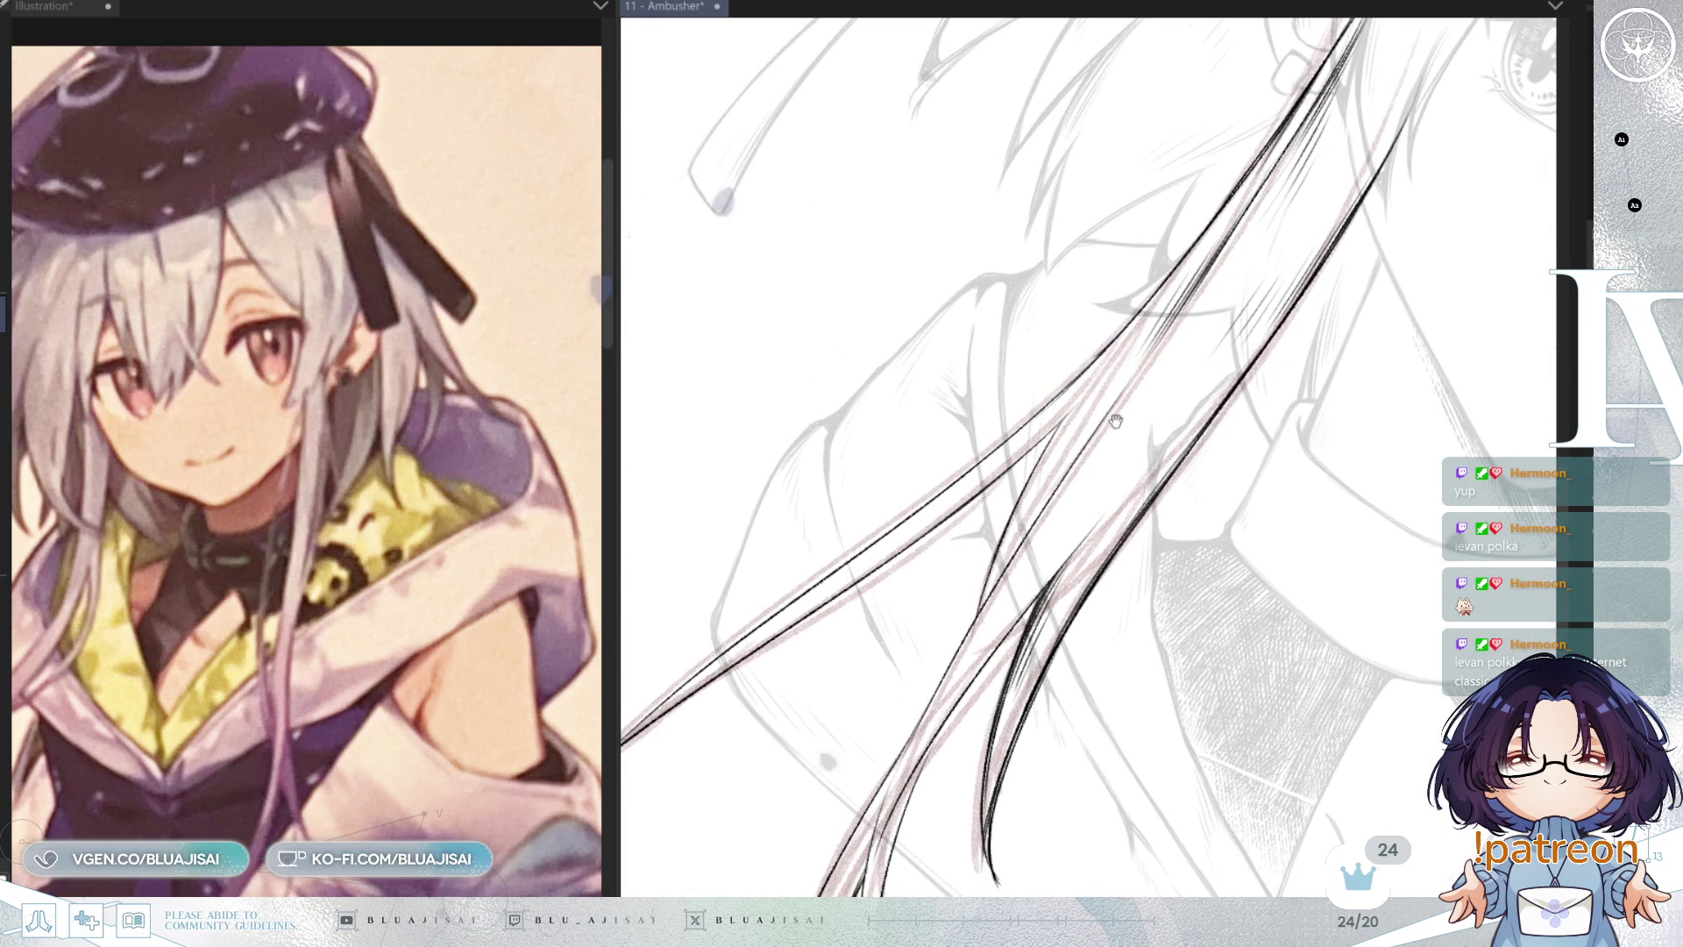
key("asciicircum")
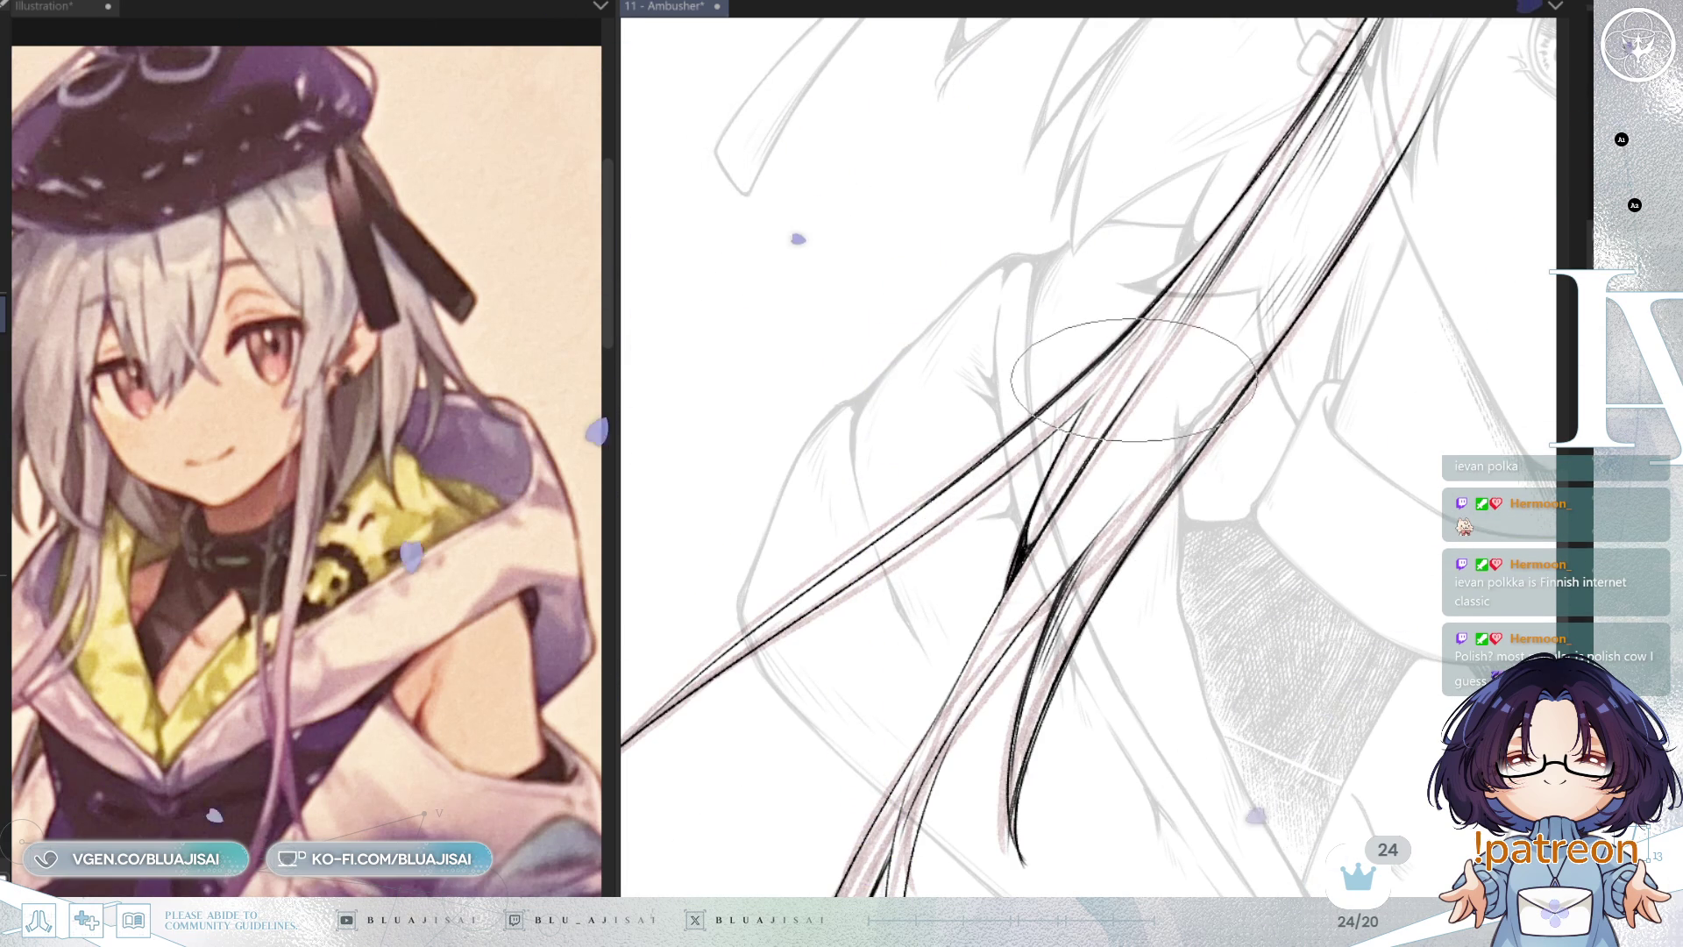
Step: Work down the strands near the collar to their ends, tilting the view to suit each stroke
mouse_move(1031, 511)
left_mouse_down()
mouse_move(936, 603)
mouse_move(892, 537)
left_mouse_up()
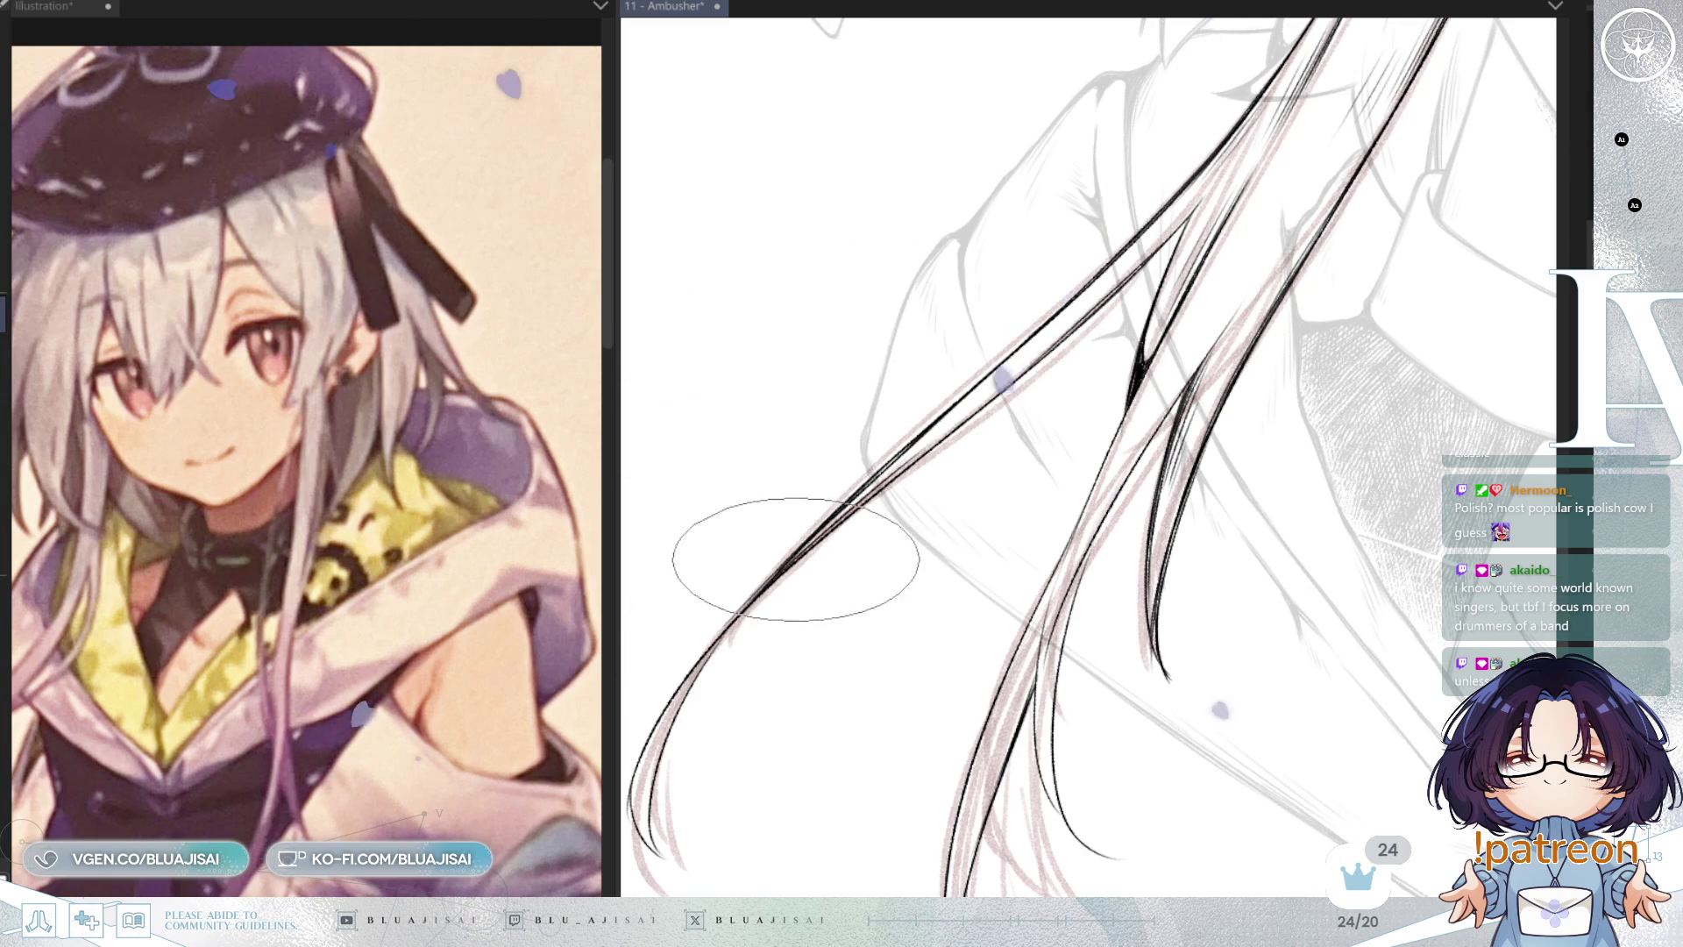
left_click_drag(889, 473, 856, 477)
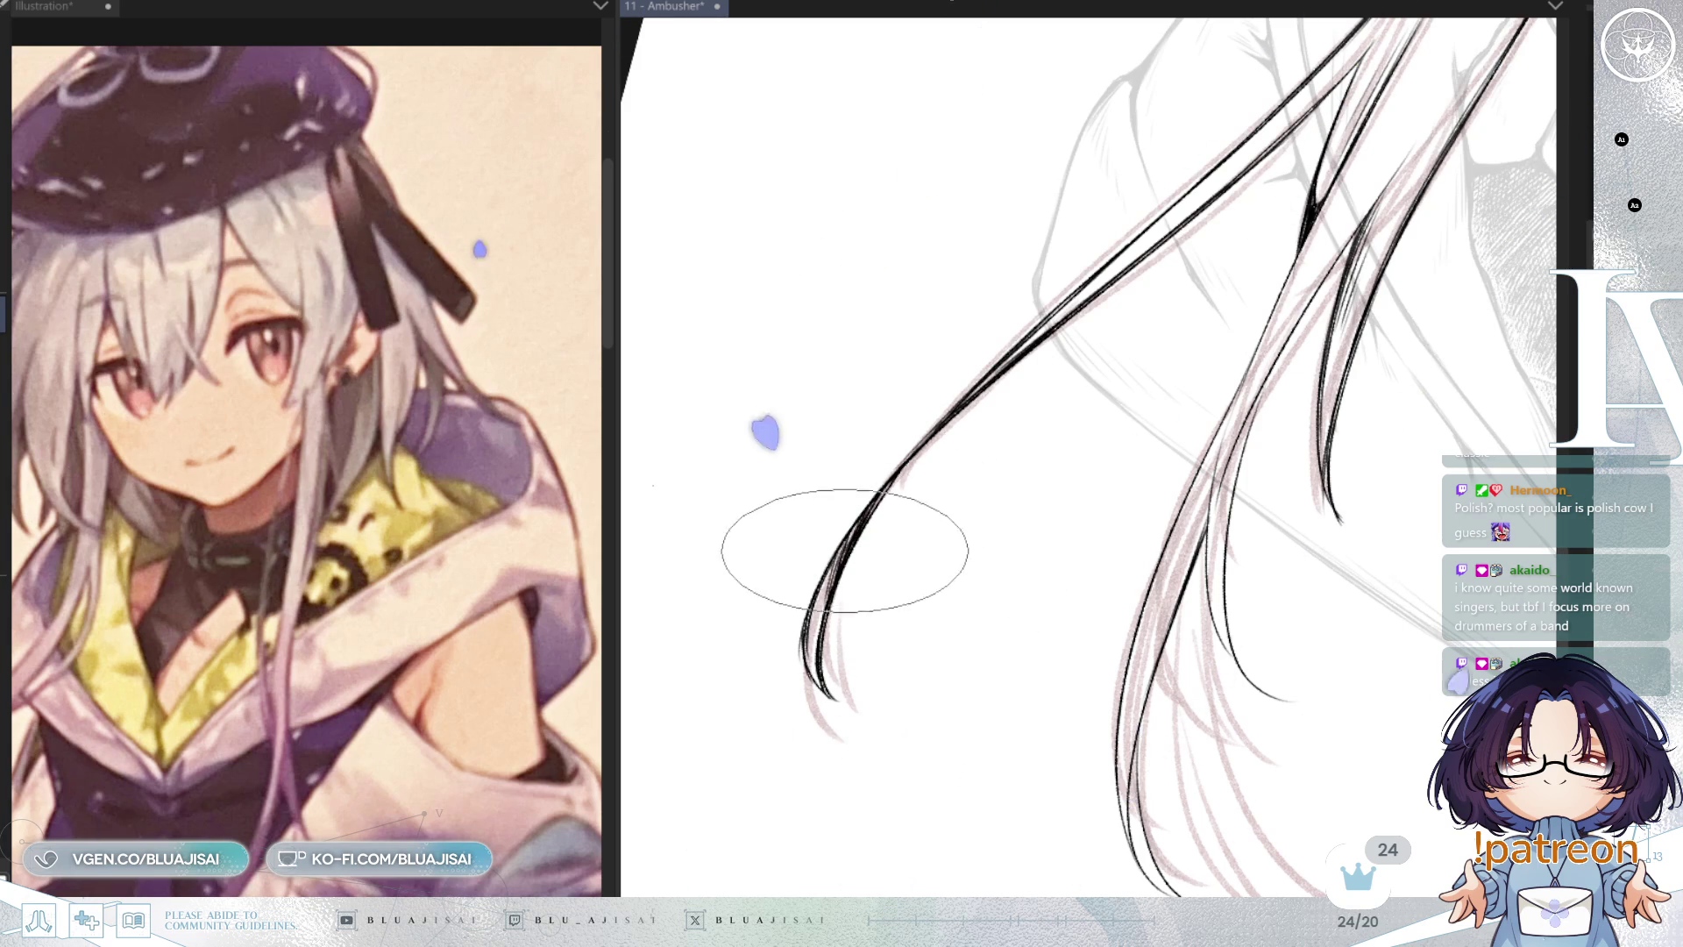
left_click_drag(1107, 312, 874, 552)
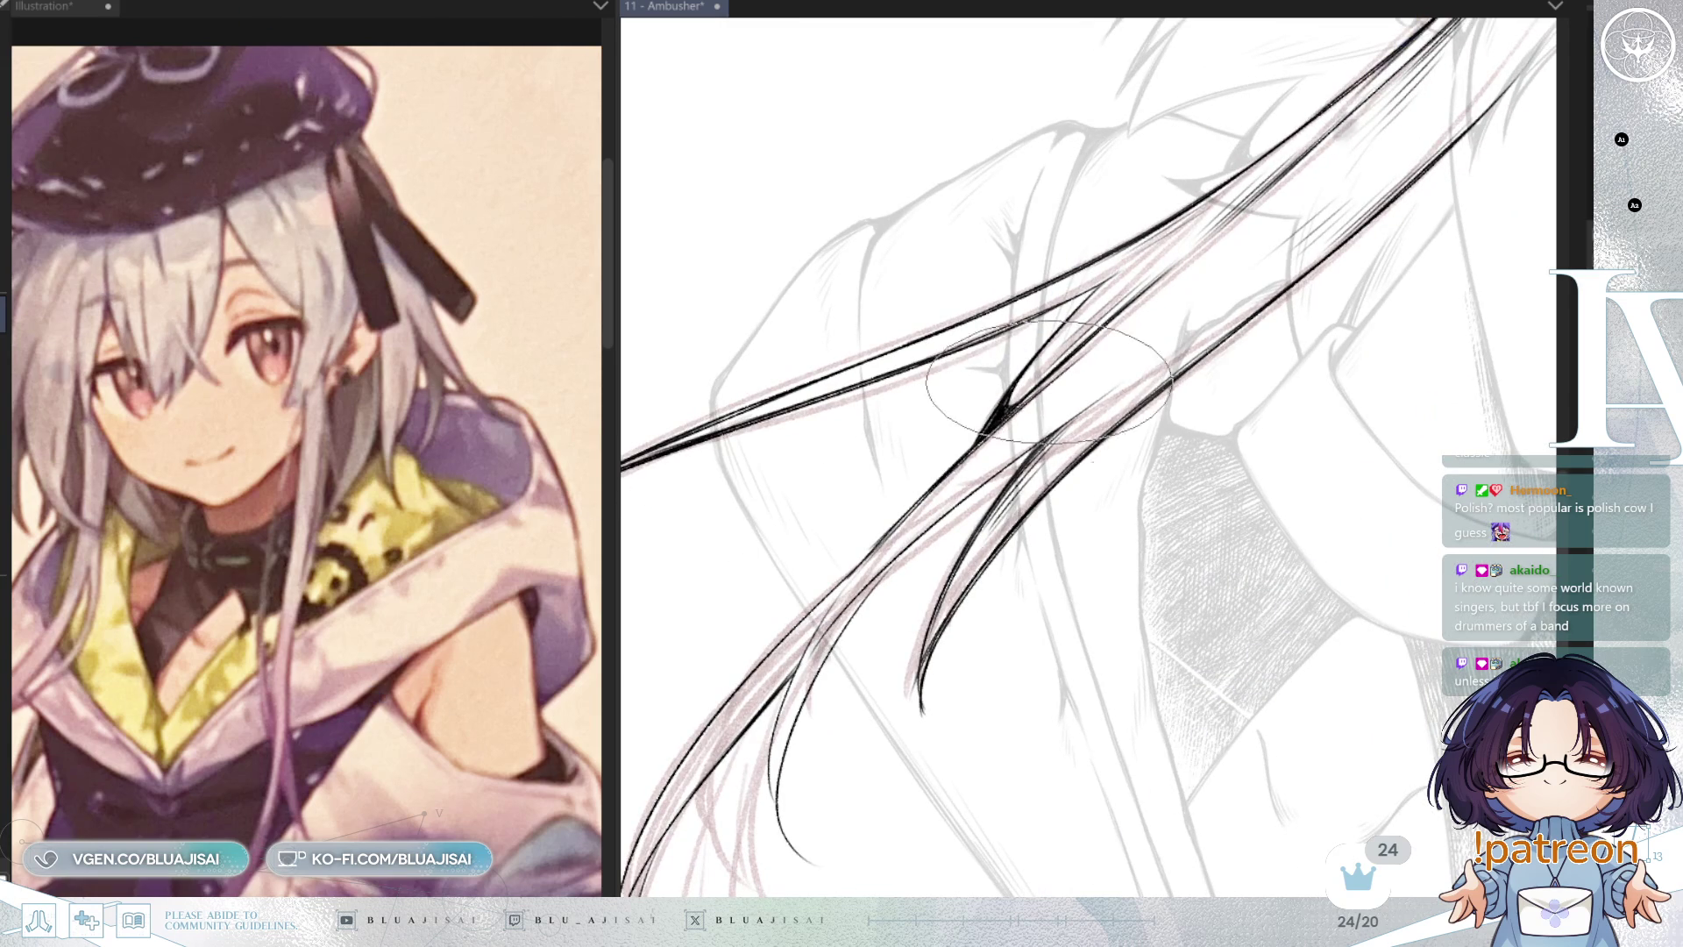
left_click_drag(1047, 368, 1081, 421)
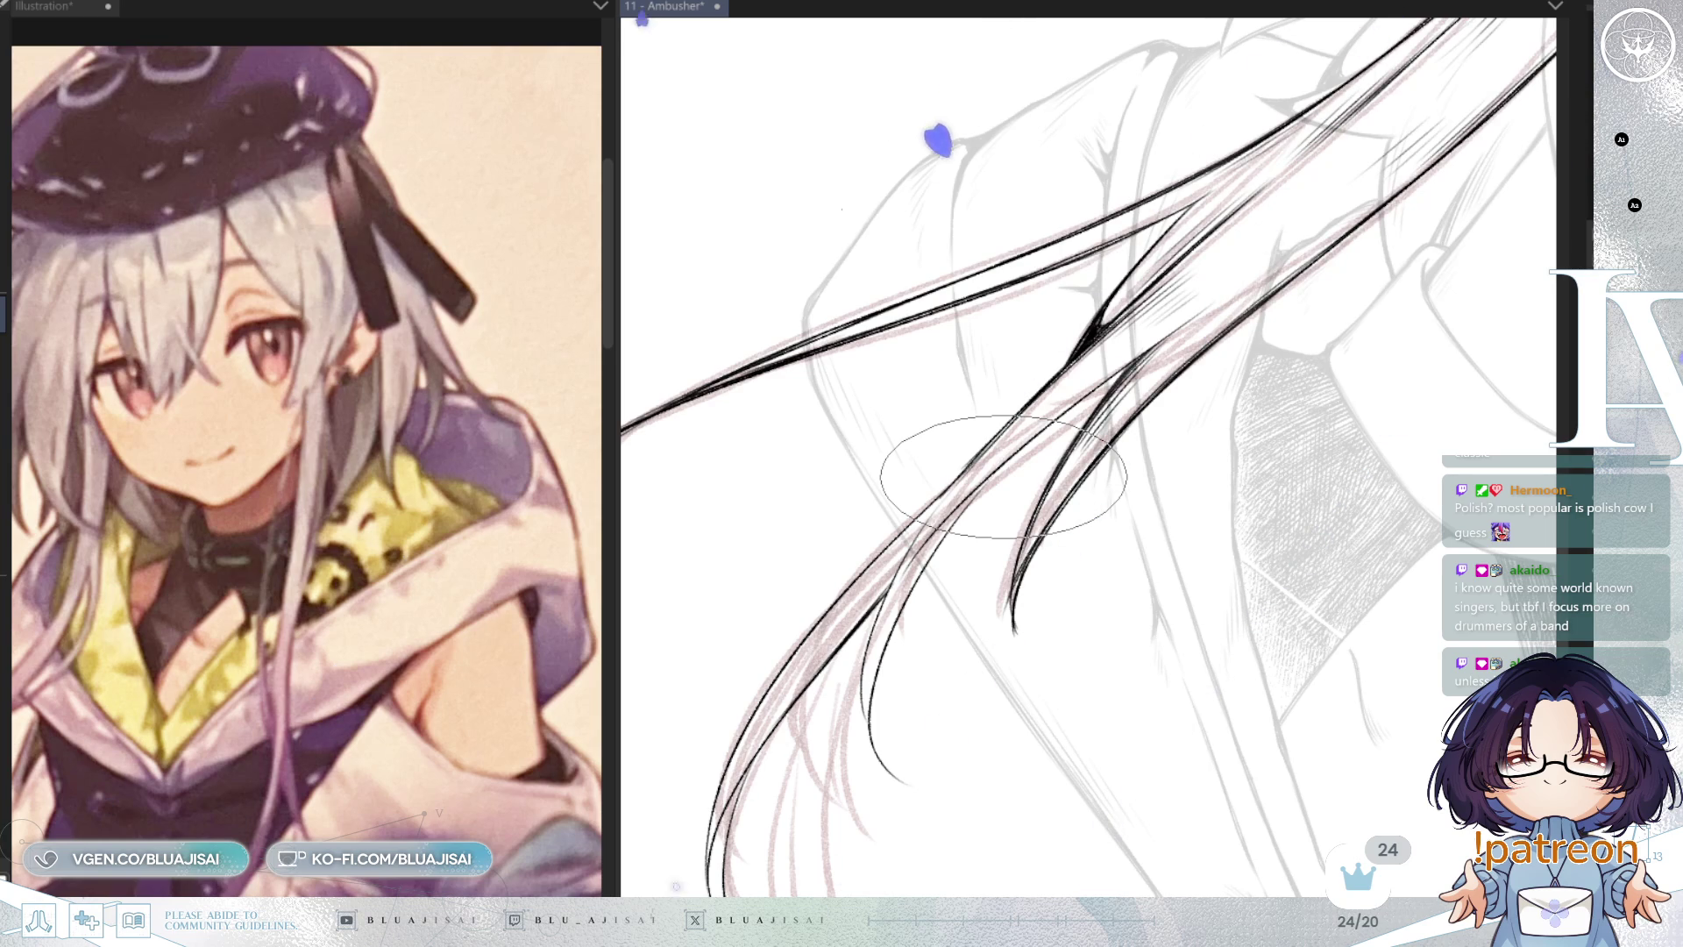
mouse_move(1004, 476)
left_mouse_down()
mouse_move(1013, 555)
mouse_move(1175, 421)
left_mouse_up()
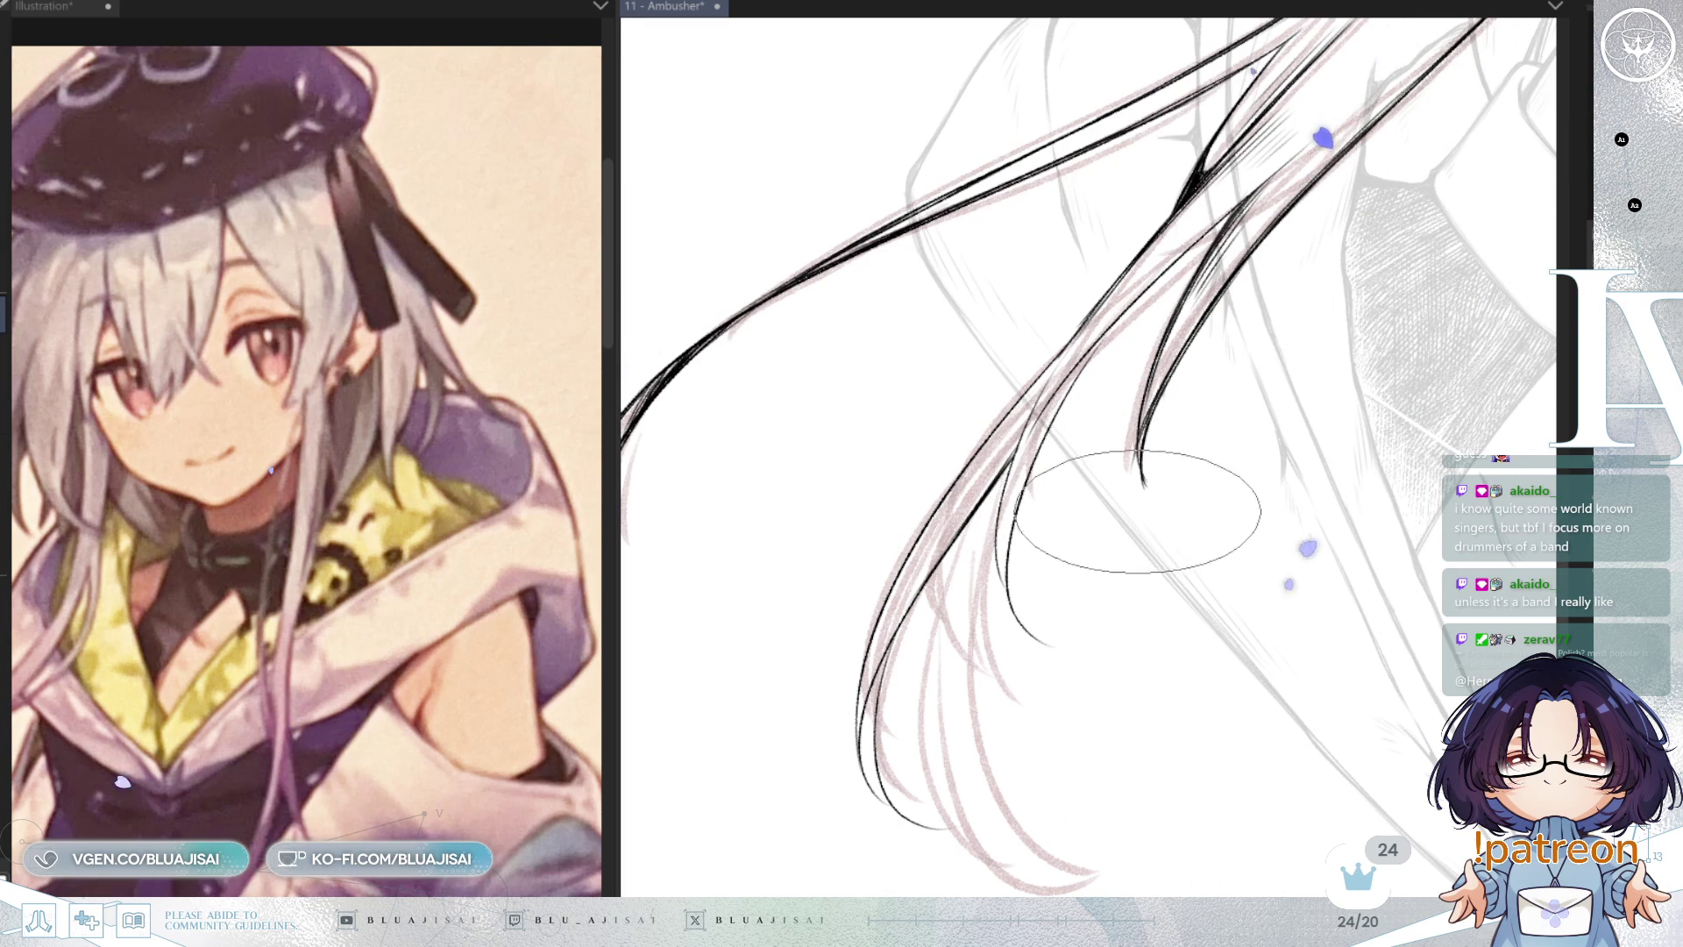
left_click_drag(1144, 484, 1172, 518)
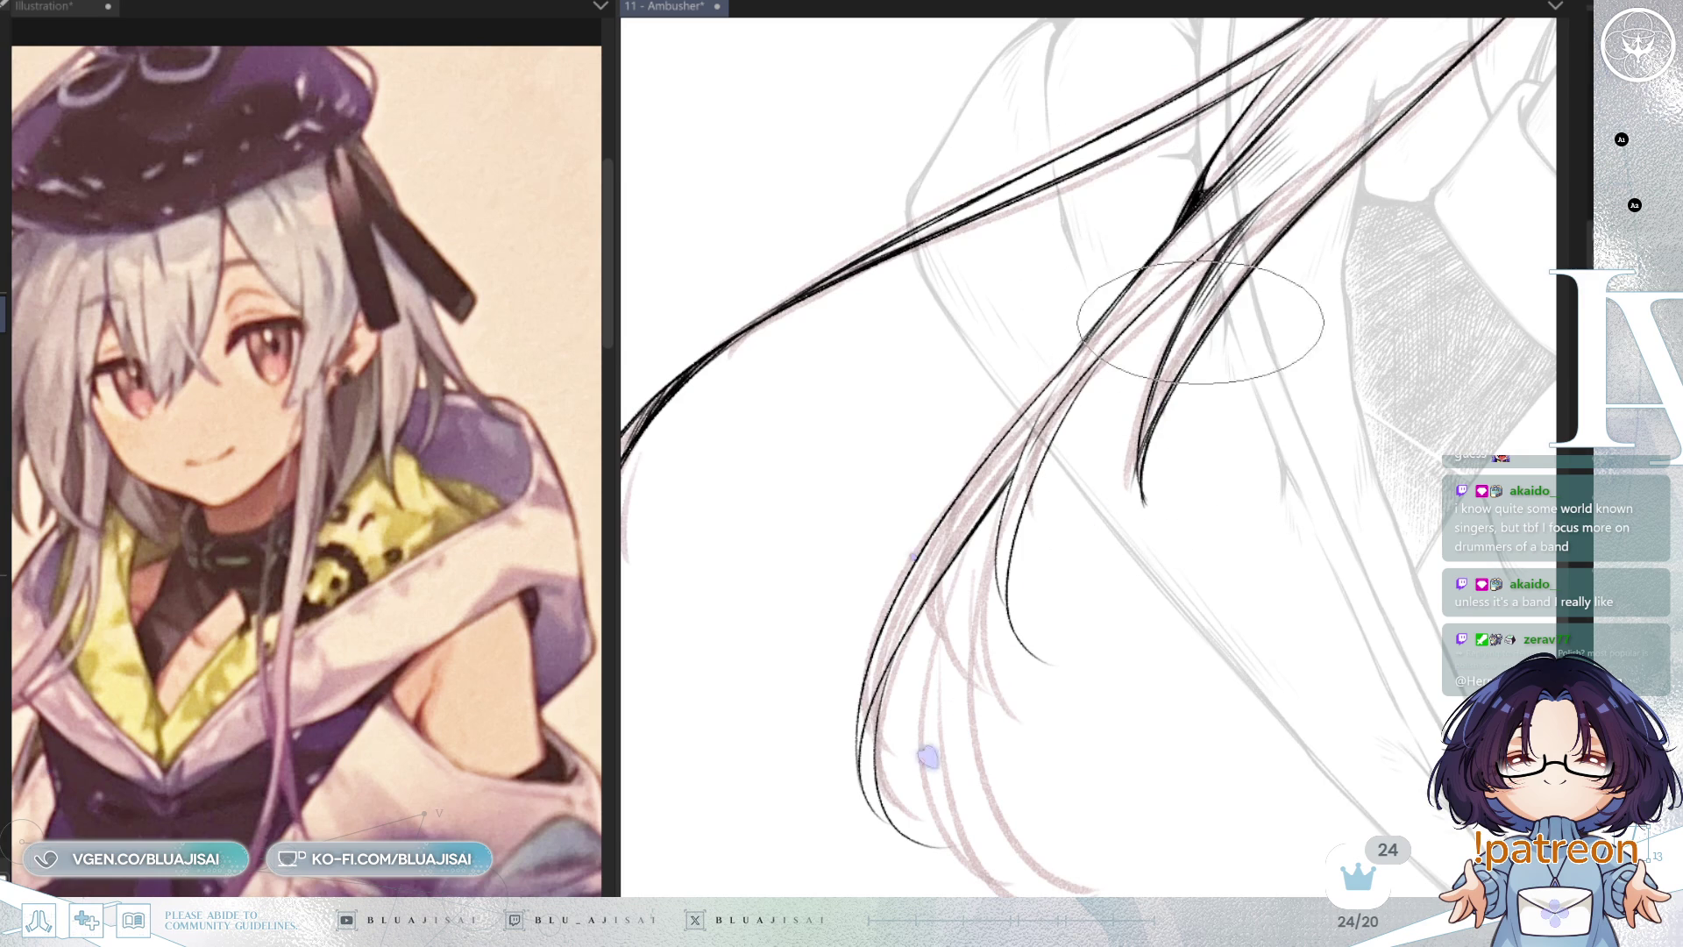
left_click_drag(1224, 327, 1175, 428)
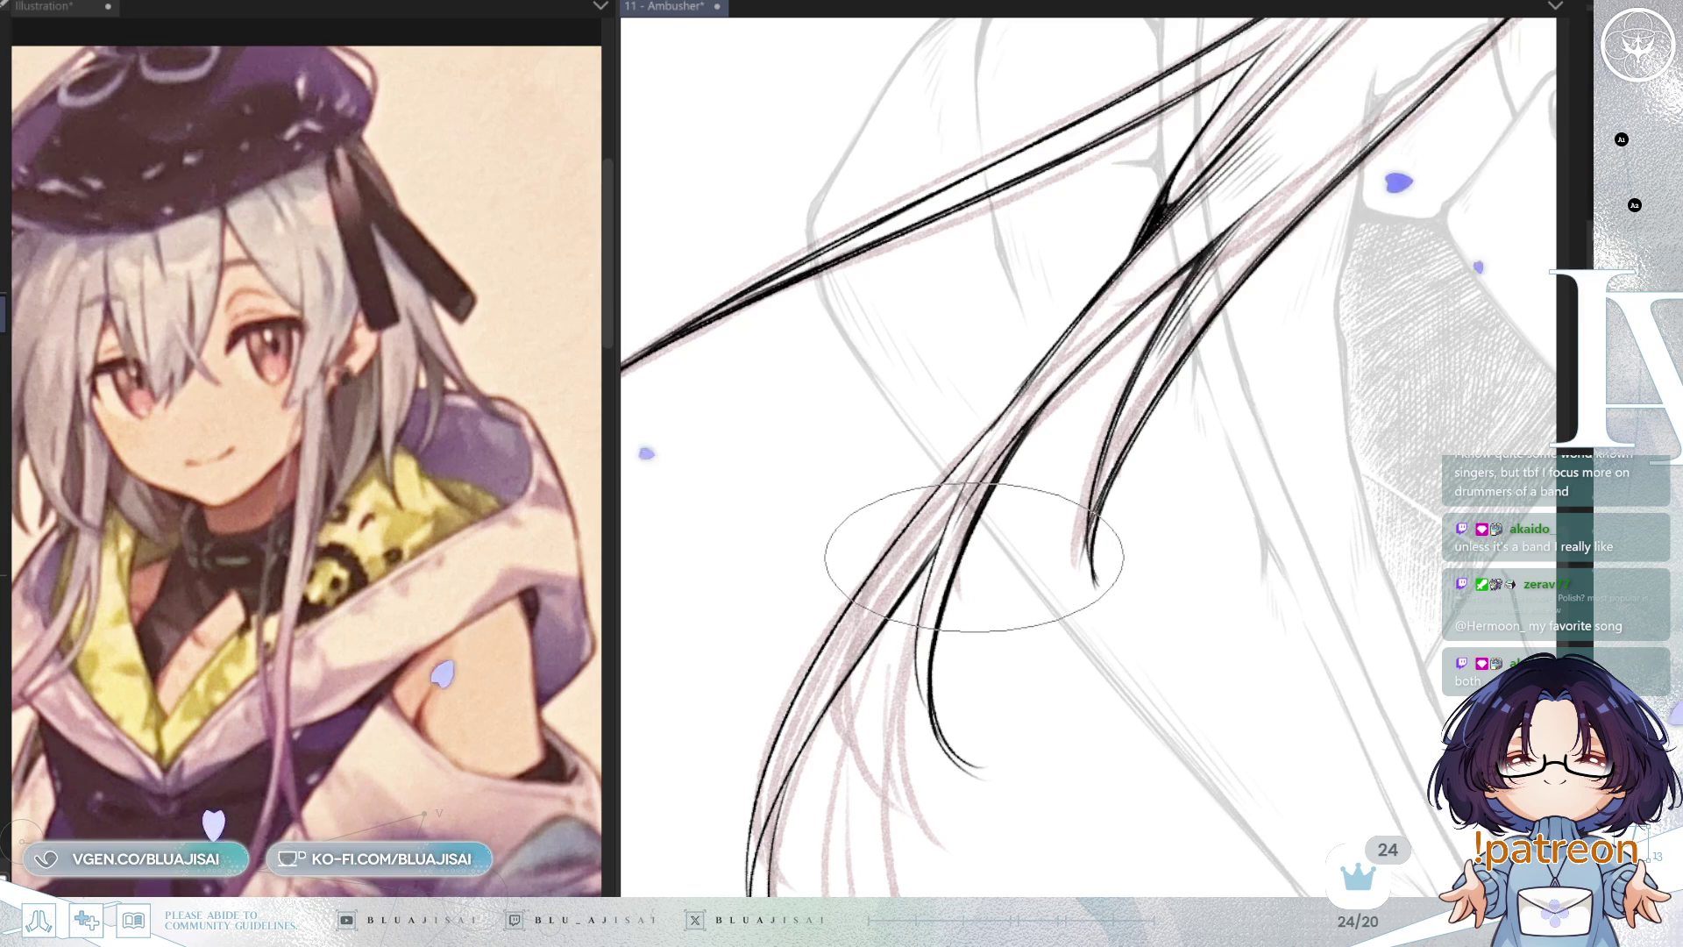
Step: Ink the side hair locks and upper strand crossings down to their tips, then zoom out to check
left_click_drag(970, 561, 996, 566)
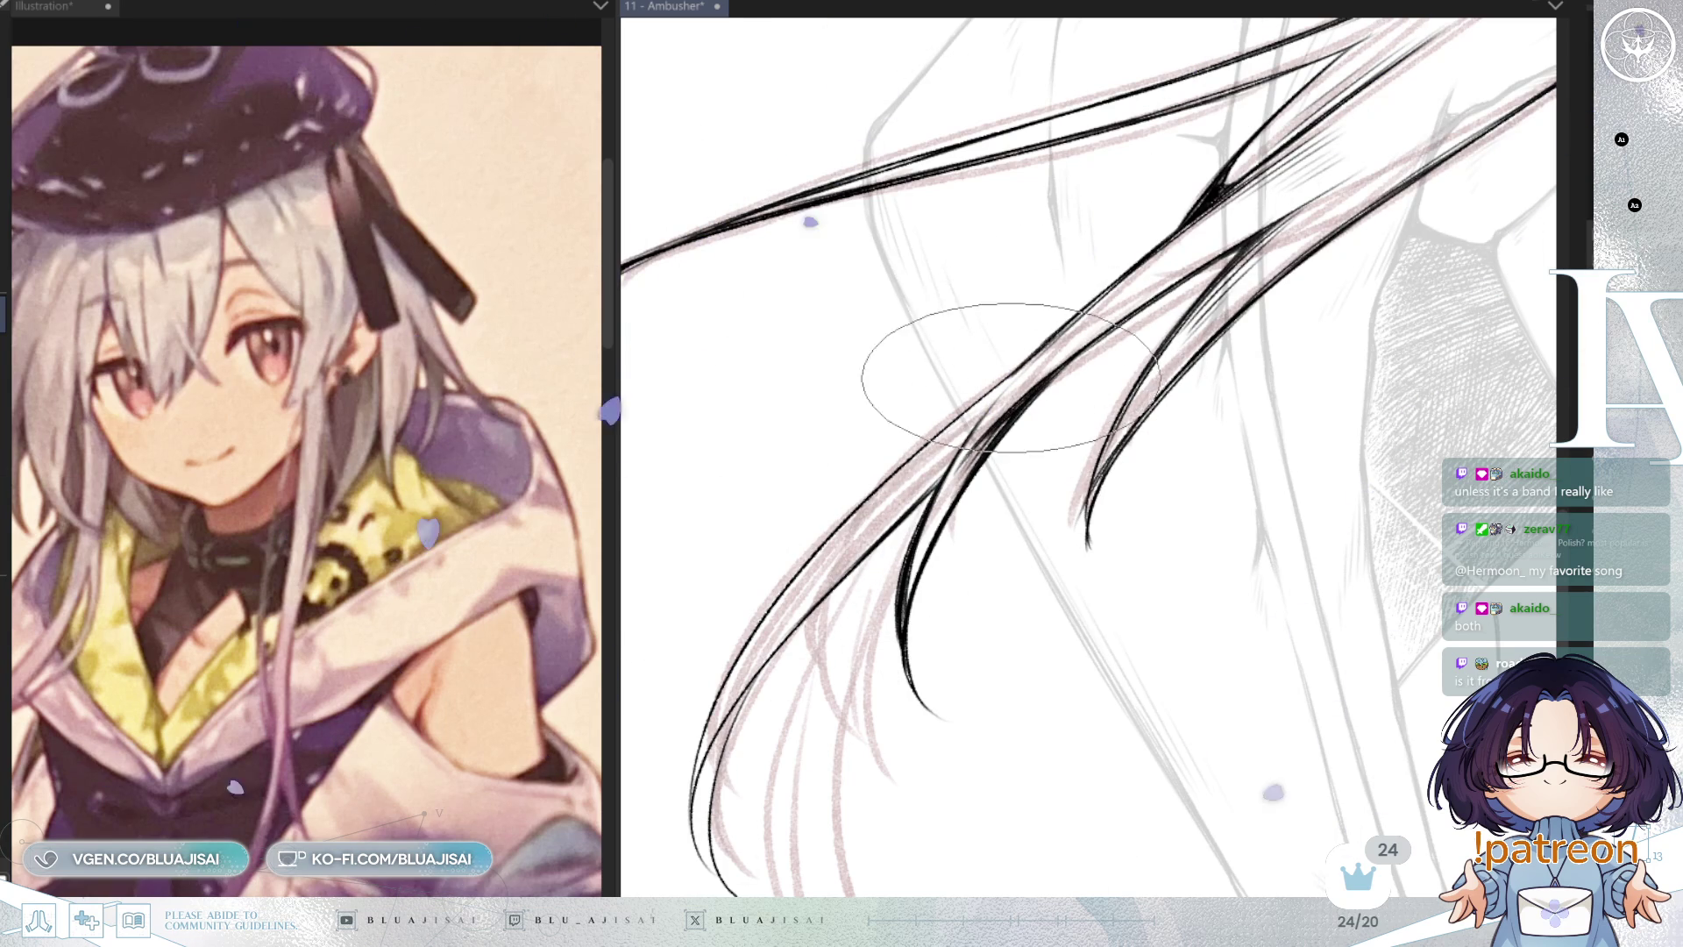
mouse_move(1001, 463)
left_mouse_down()
mouse_move(1106, 379)
mouse_move(1119, 431)
left_mouse_up()
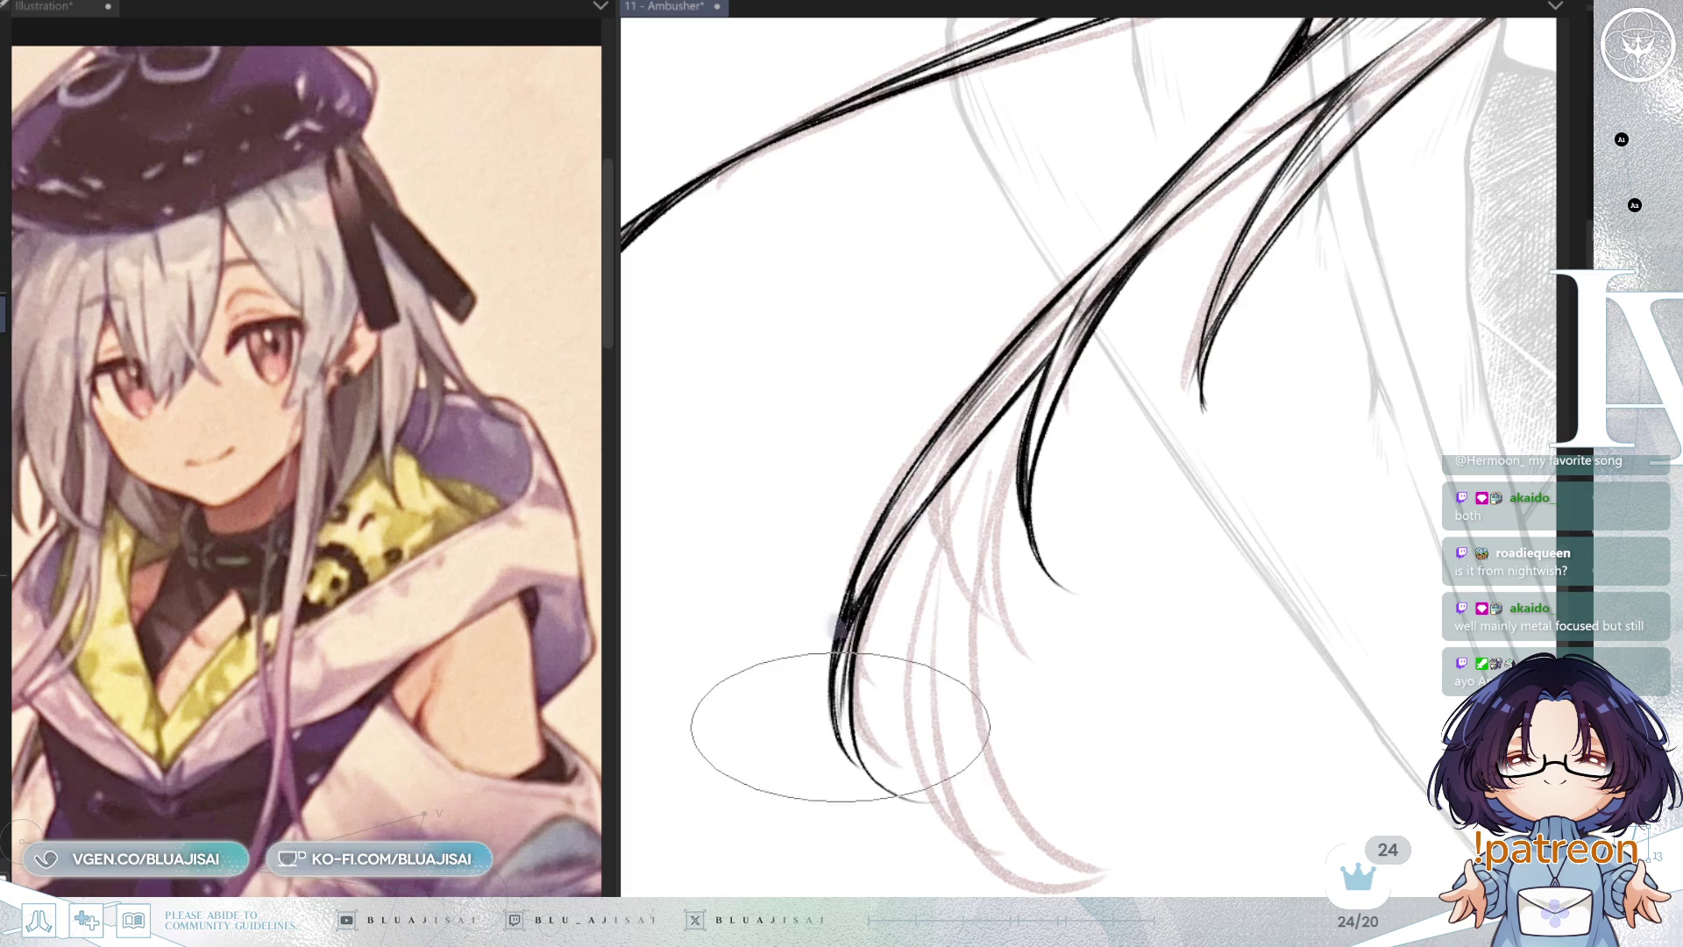
scroll(889, 774, "down", 2)
mouse_move(996, 696)
left_mouse_down()
mouse_move(1259, 338)
mouse_move(1146, 556)
mouse_move(1324, 387)
left_mouse_up()
scroll(1323, 387, "up", 3)
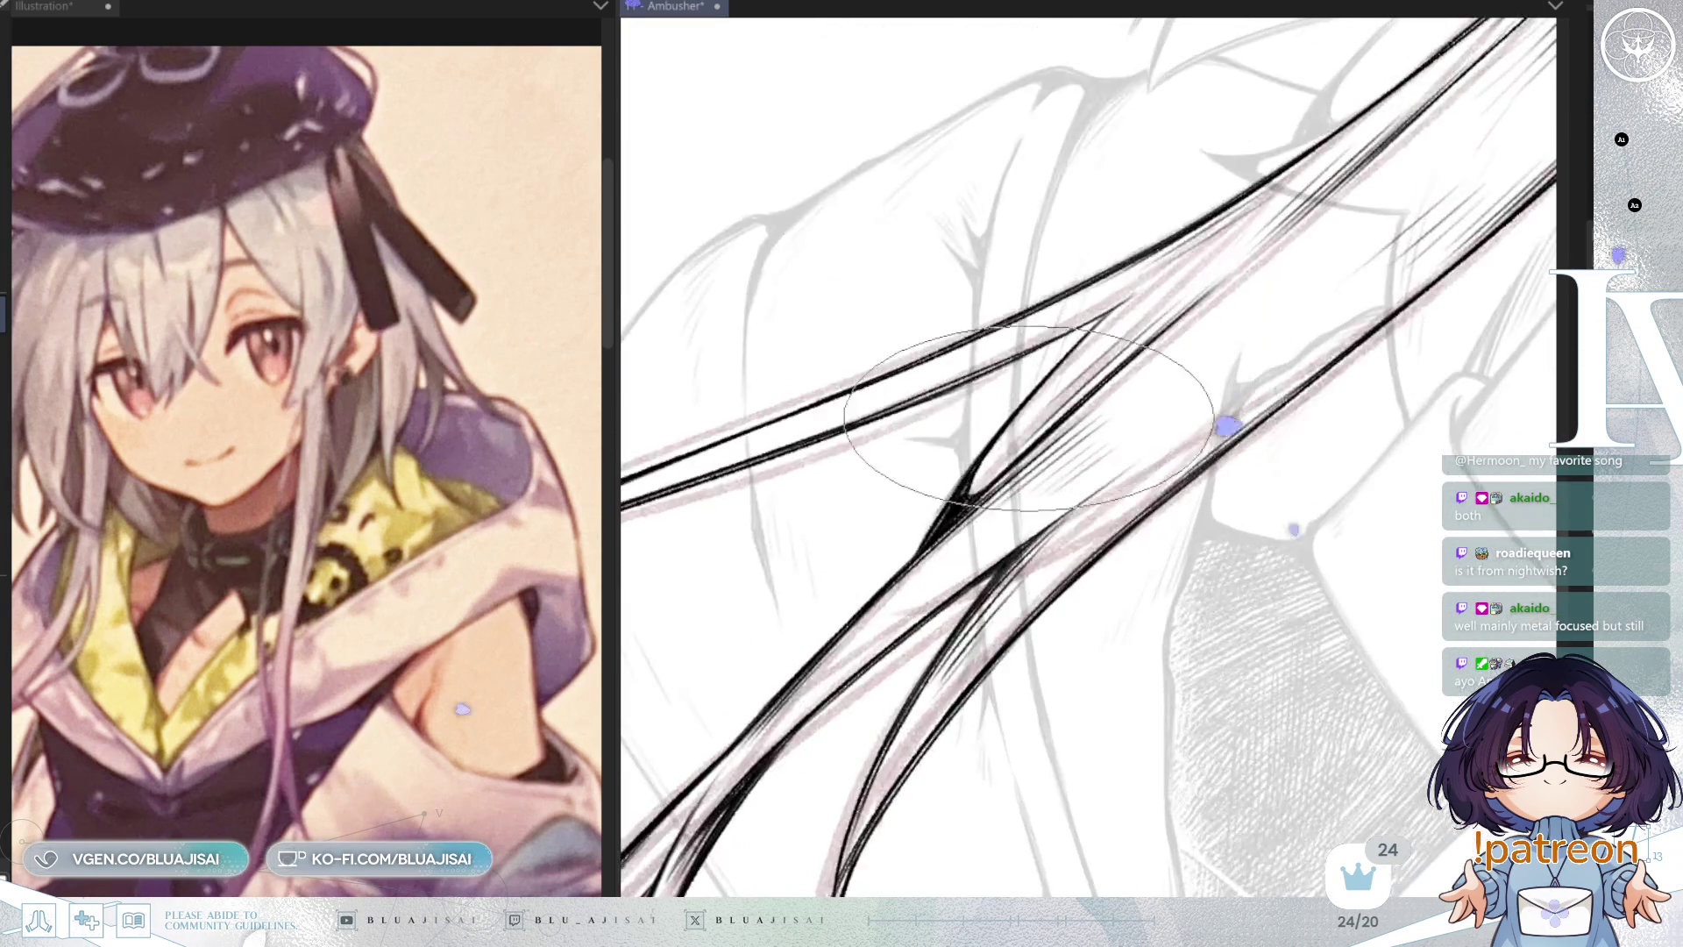
mouse_move(1122, 325)
left_mouse_down()
mouse_move(1097, 397)
mouse_move(1139, 373)
left_mouse_up()
scroll(1103, 405, "down", 3)
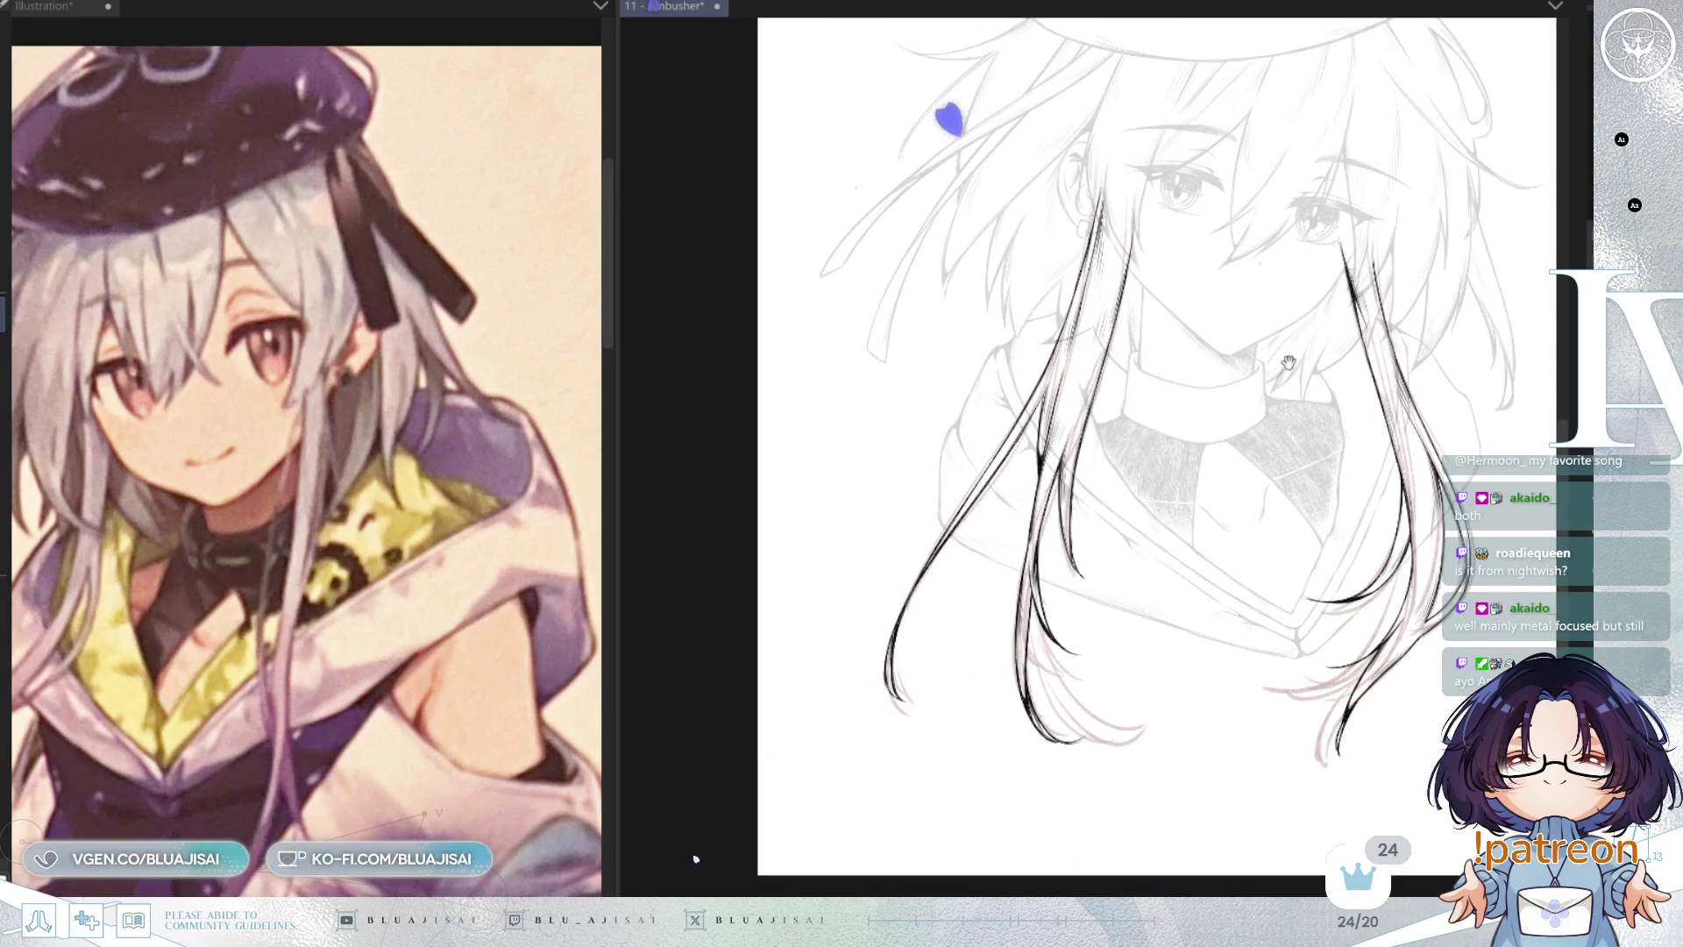
Step: Zoom out to the whole head and beret, then zoom in on the left strands beside the face
scroll(1289, 362, "down", 2)
left_click_drag(1288, 362, 1090, 483)
scroll(1253, 377, "up", 4)
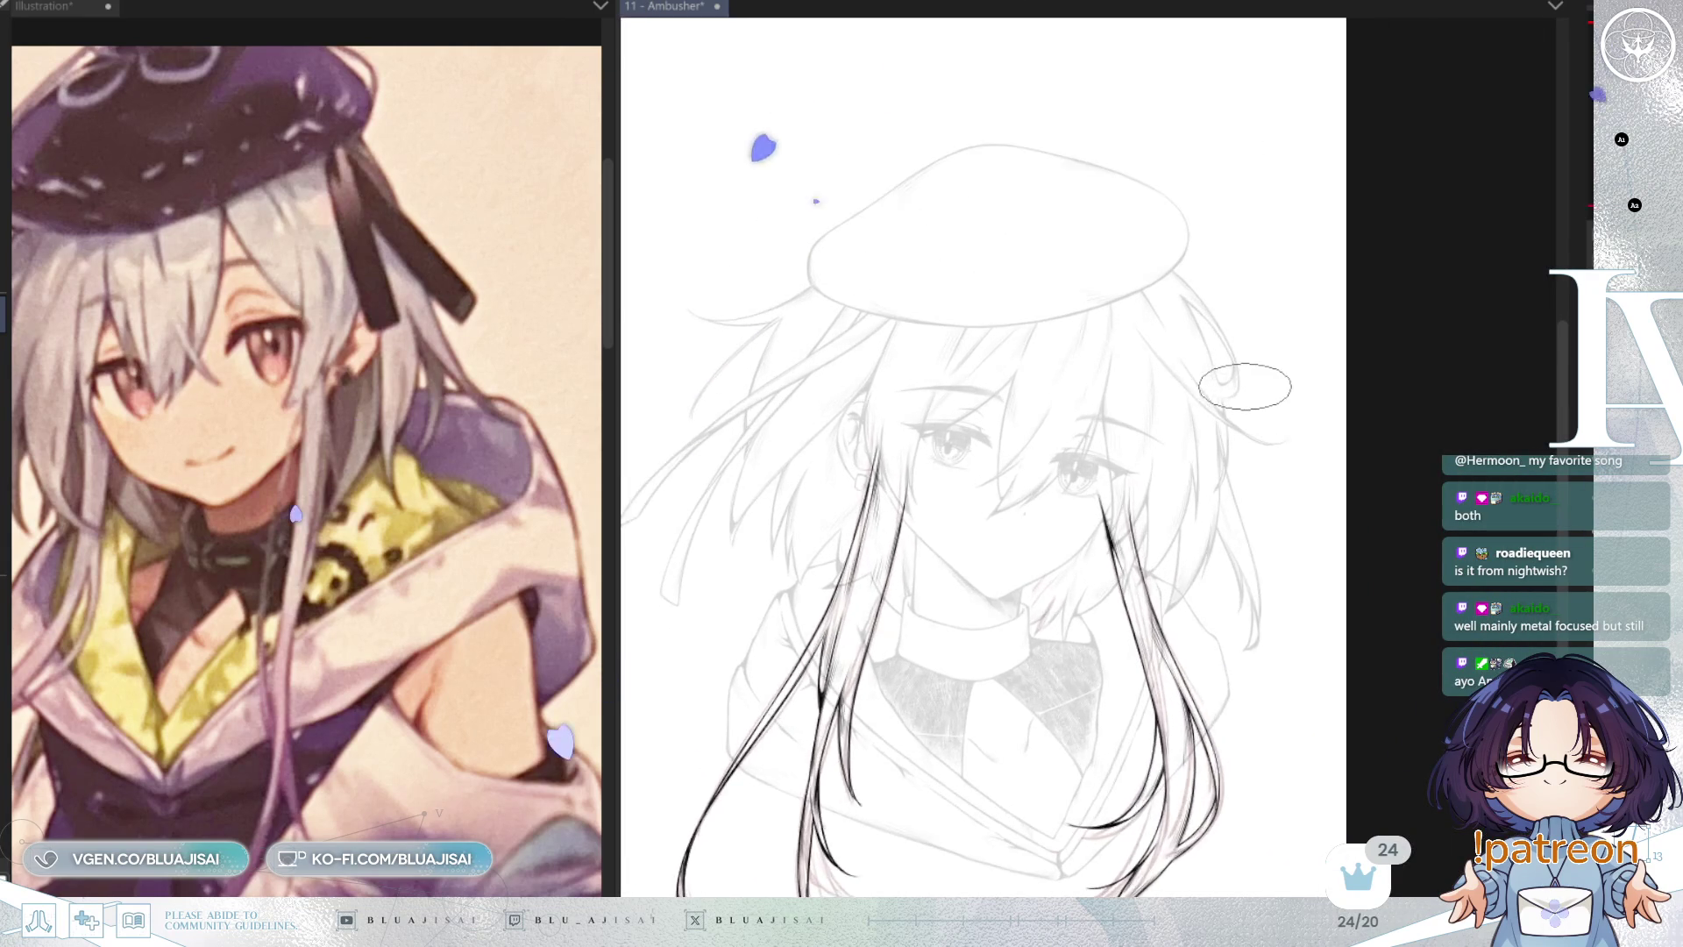
scroll(1306, 360, "up", 4)
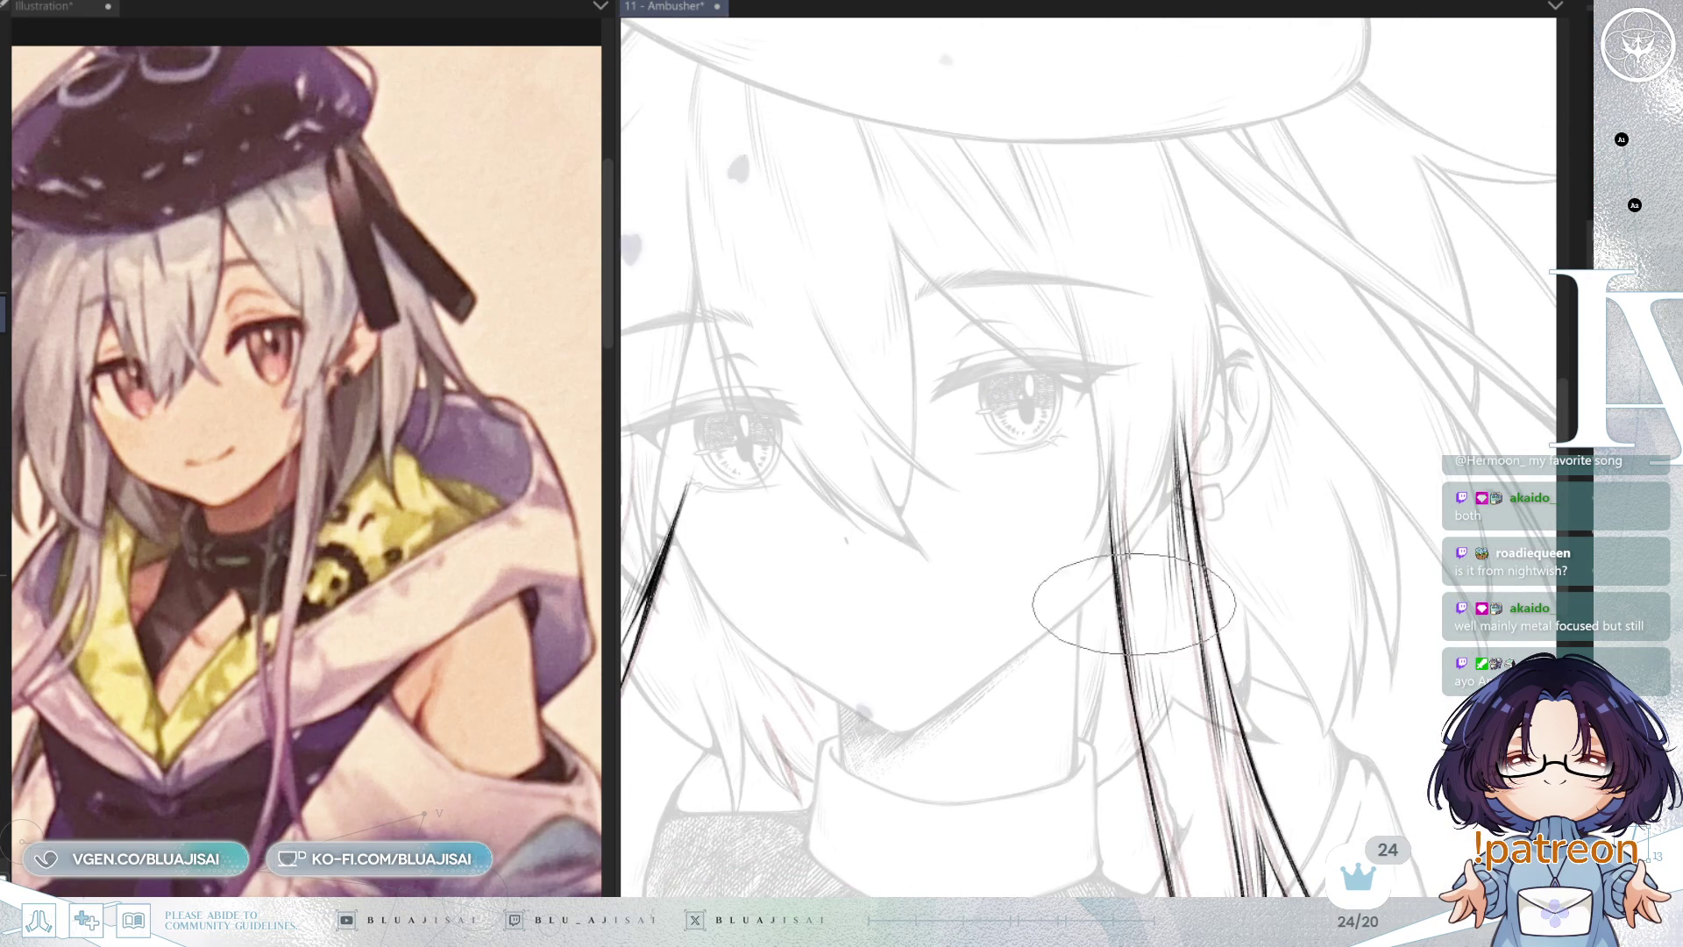
scroll(1111, 480, "down", 3)
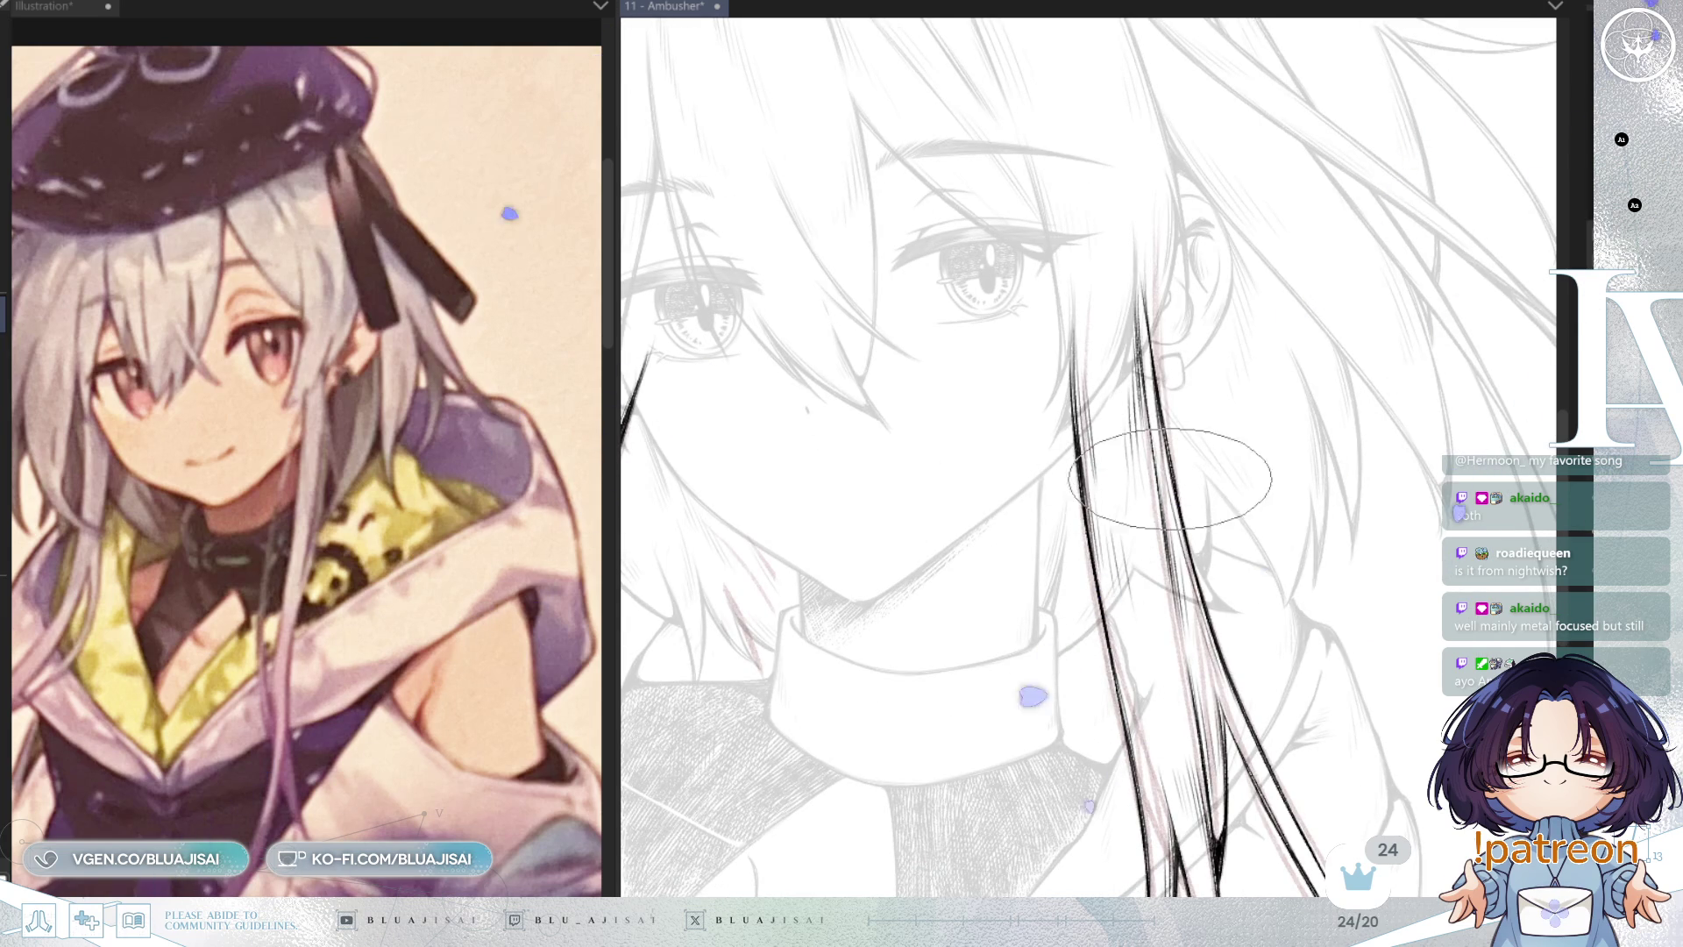
scroll(1197, 466, "down", 5)
scroll(1144, 603, "up", 5)
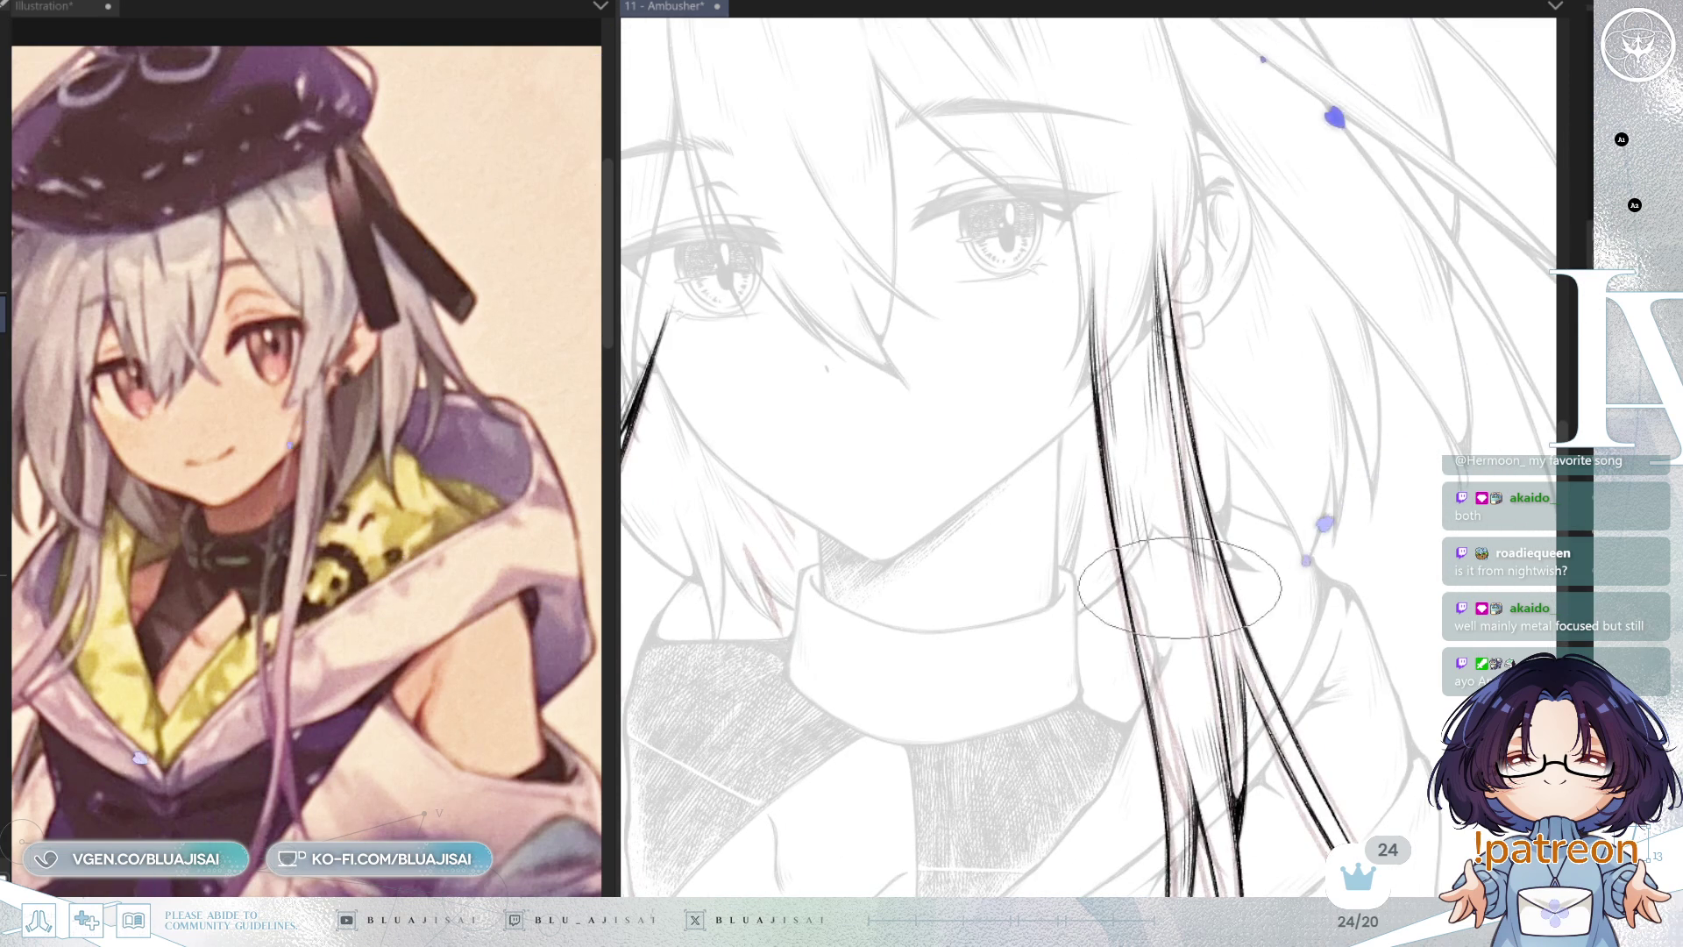
scroll(1172, 681, "down", 5)
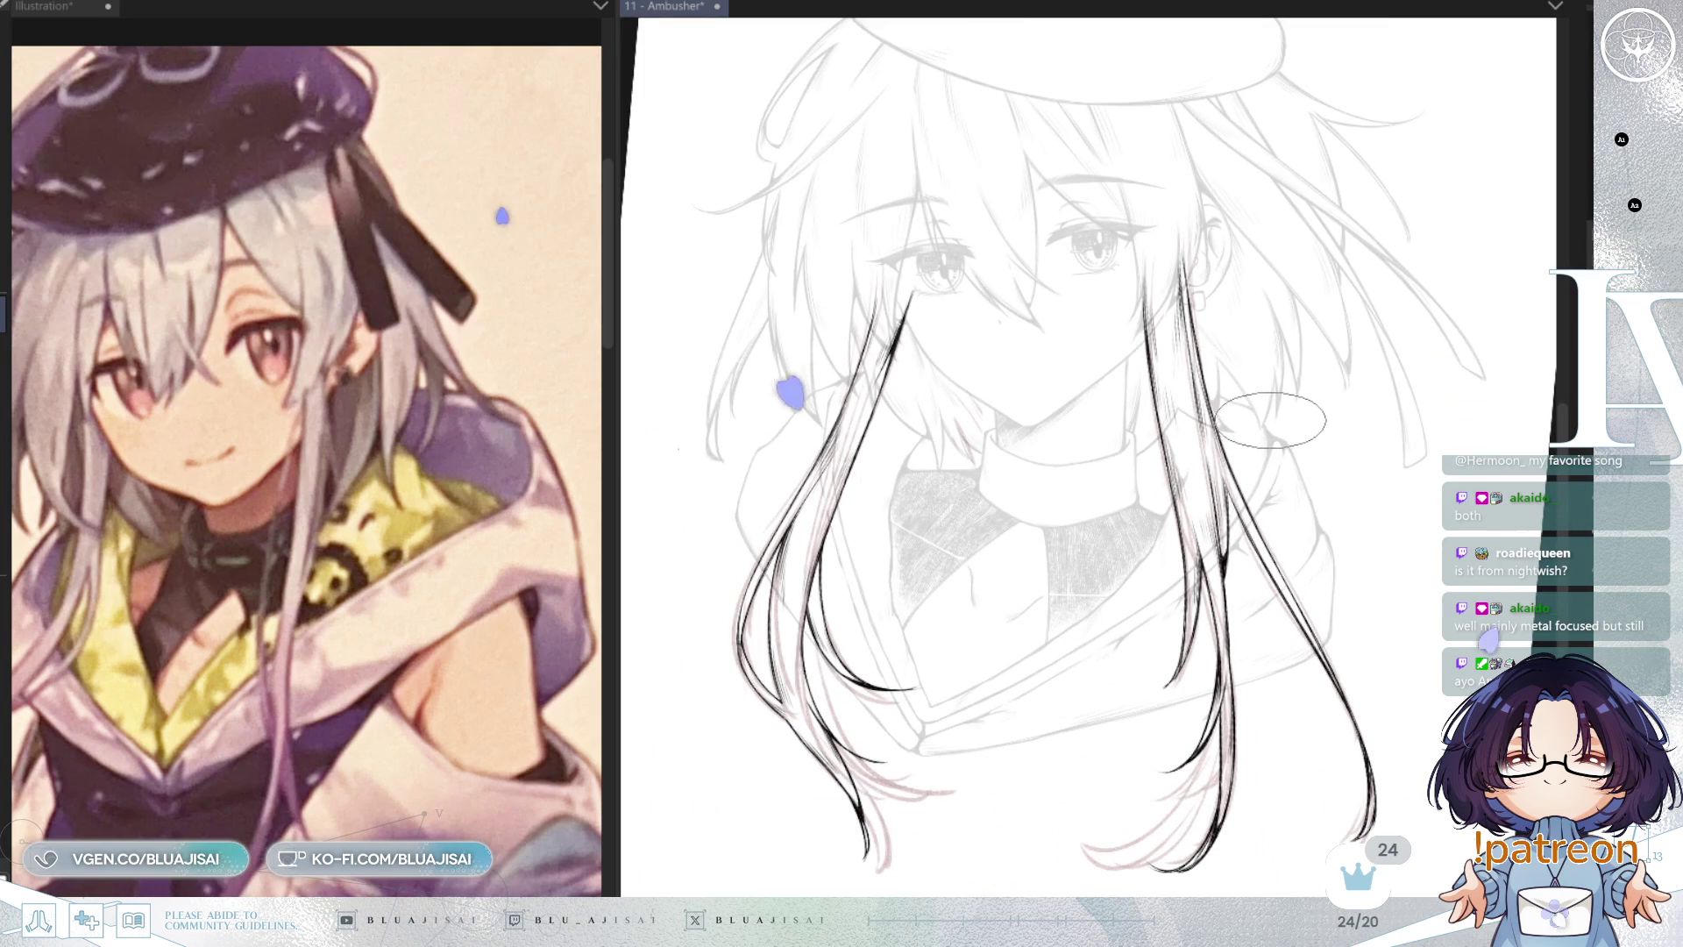
scroll(809, 457, "up", 6)
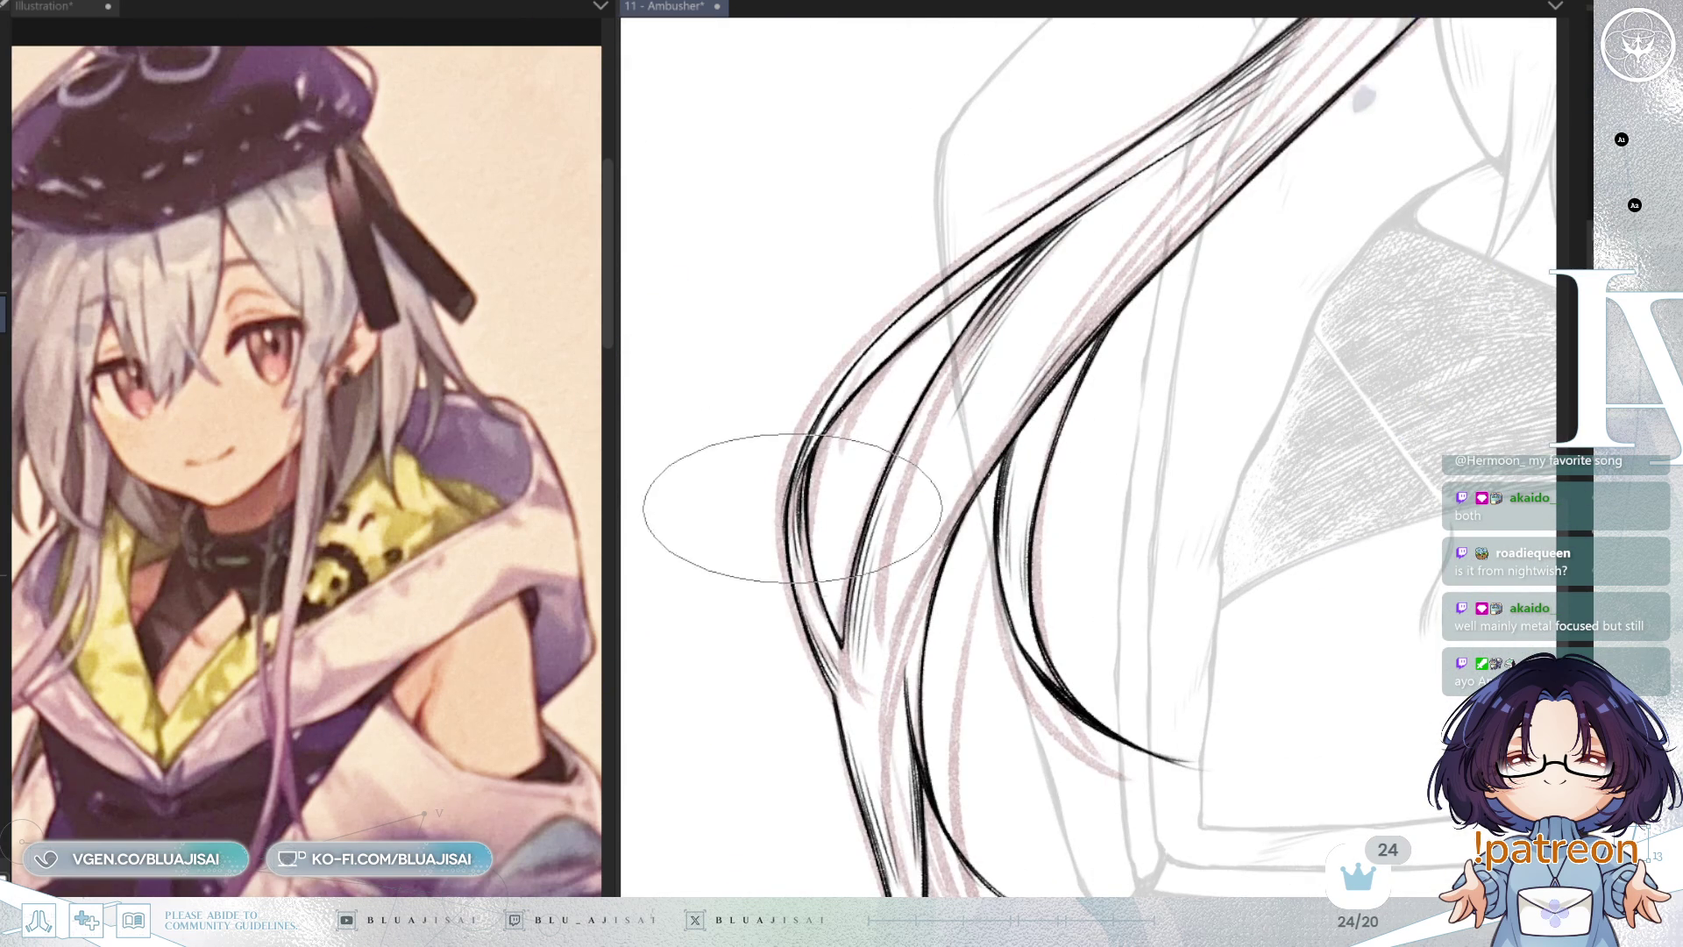
mouse_move(772, 561)
left_mouse_down()
mouse_move(1080, 749)
mouse_move(999, 774)
left_mouse_up()
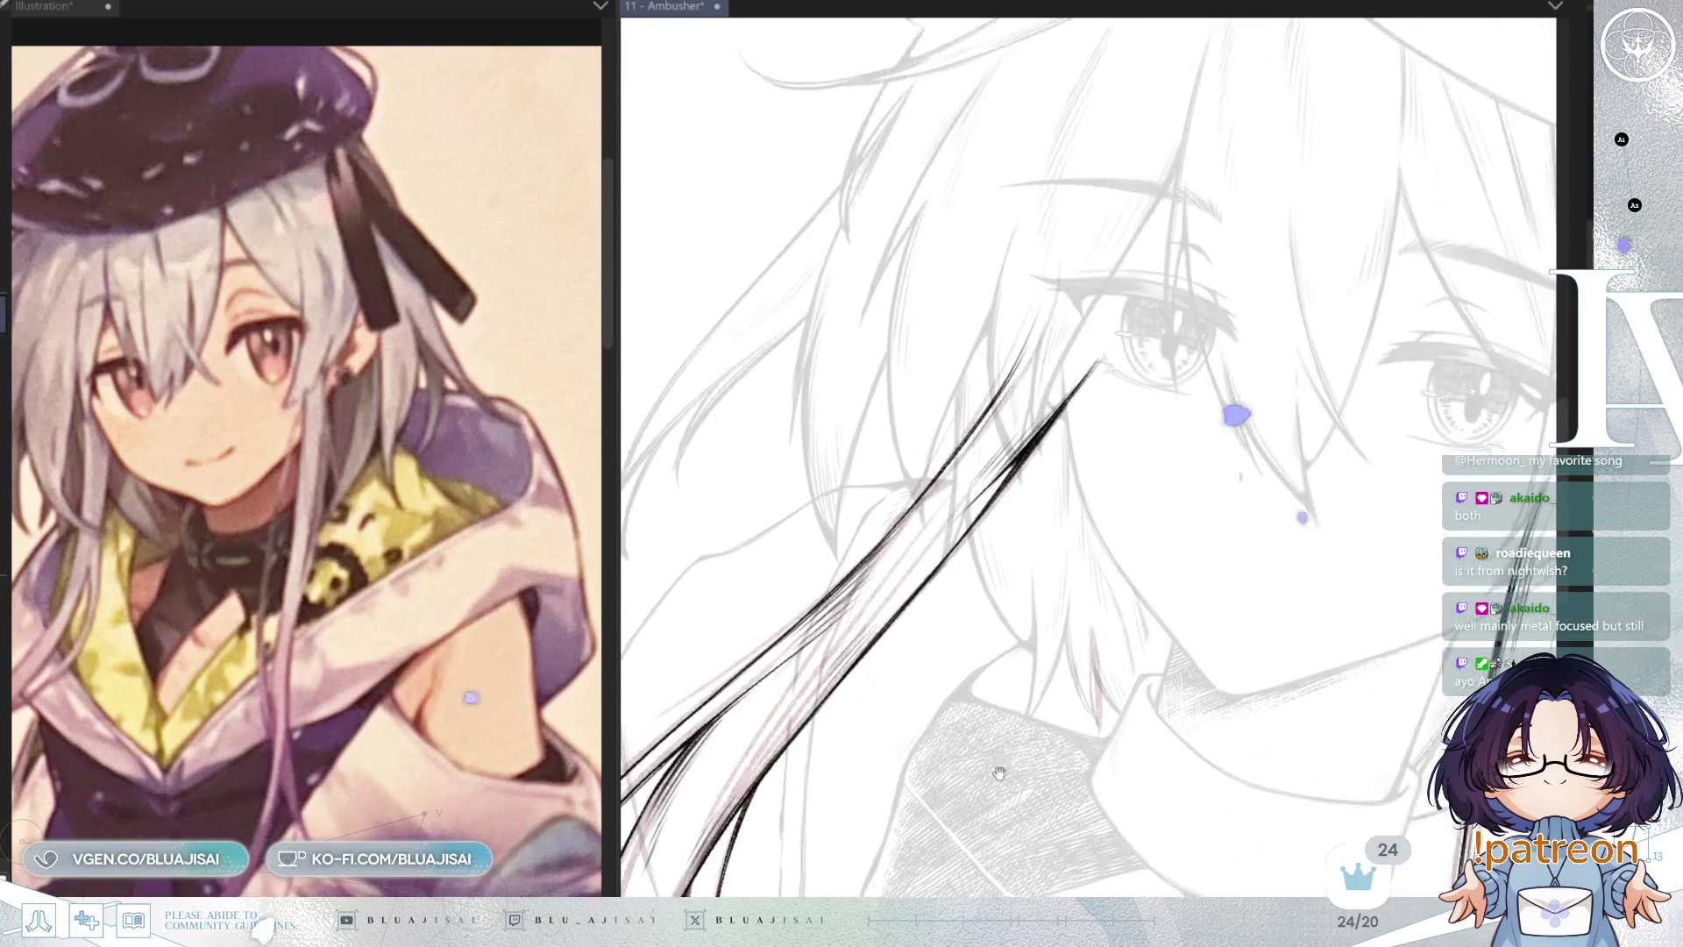
scroll(1073, 457, "up", 5)
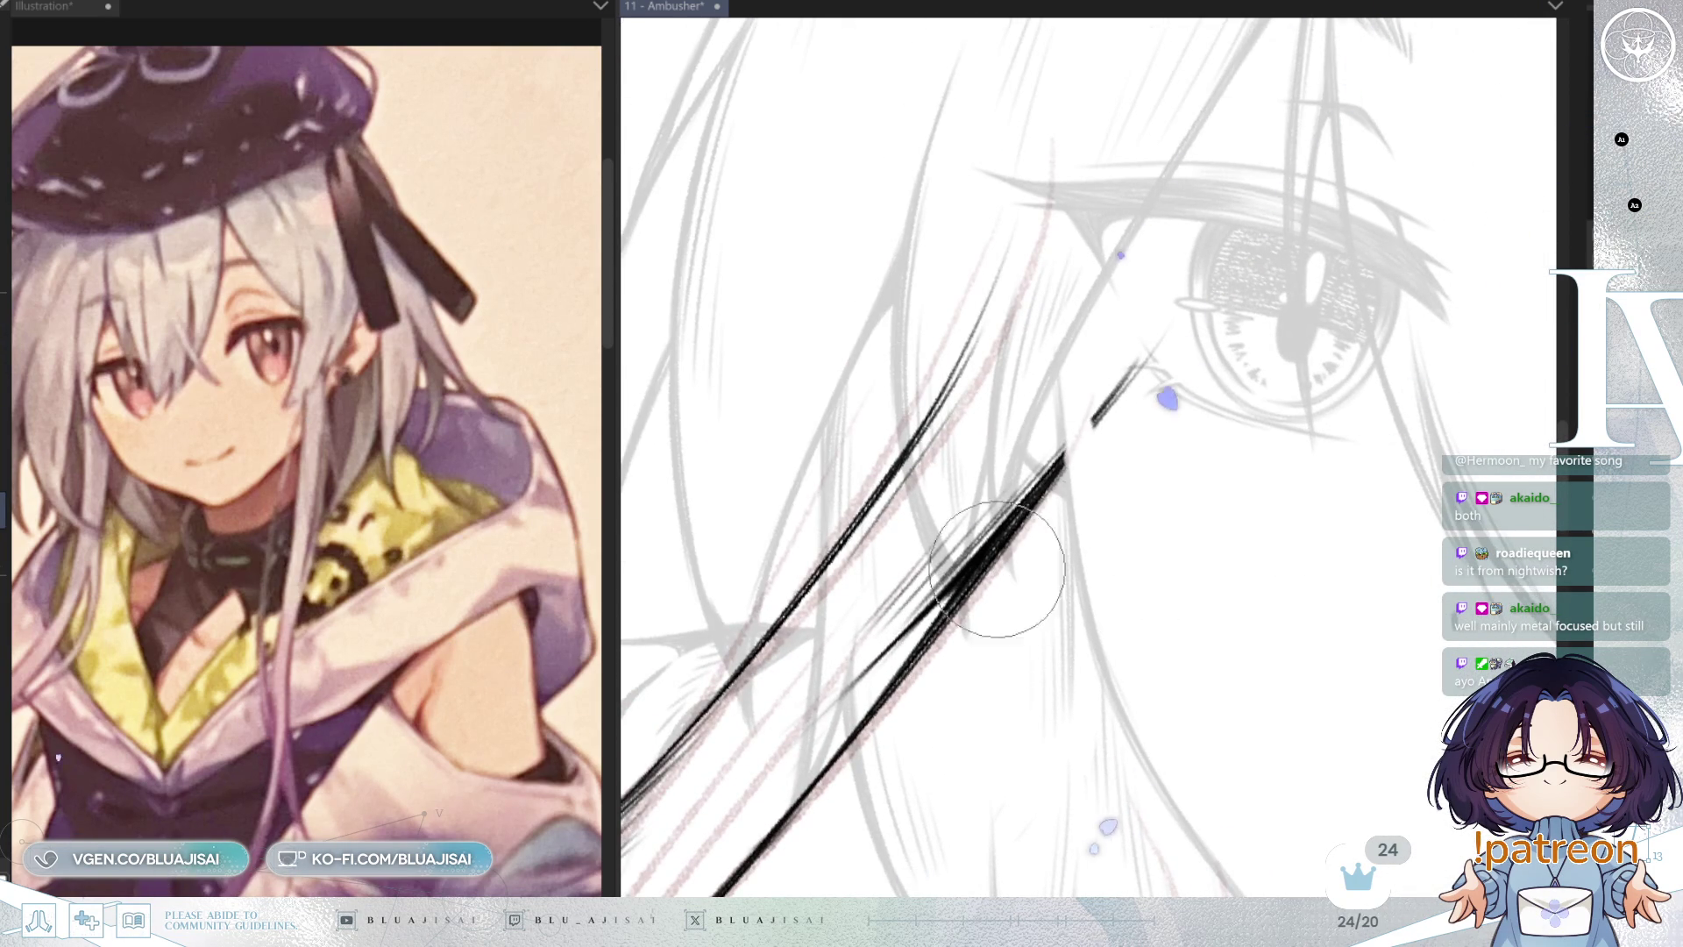
Step: Undo the last short stroke, shrink the brush and save the drawing
key("ctrl+z")
key("bracketleft")
key("ctrl+s")
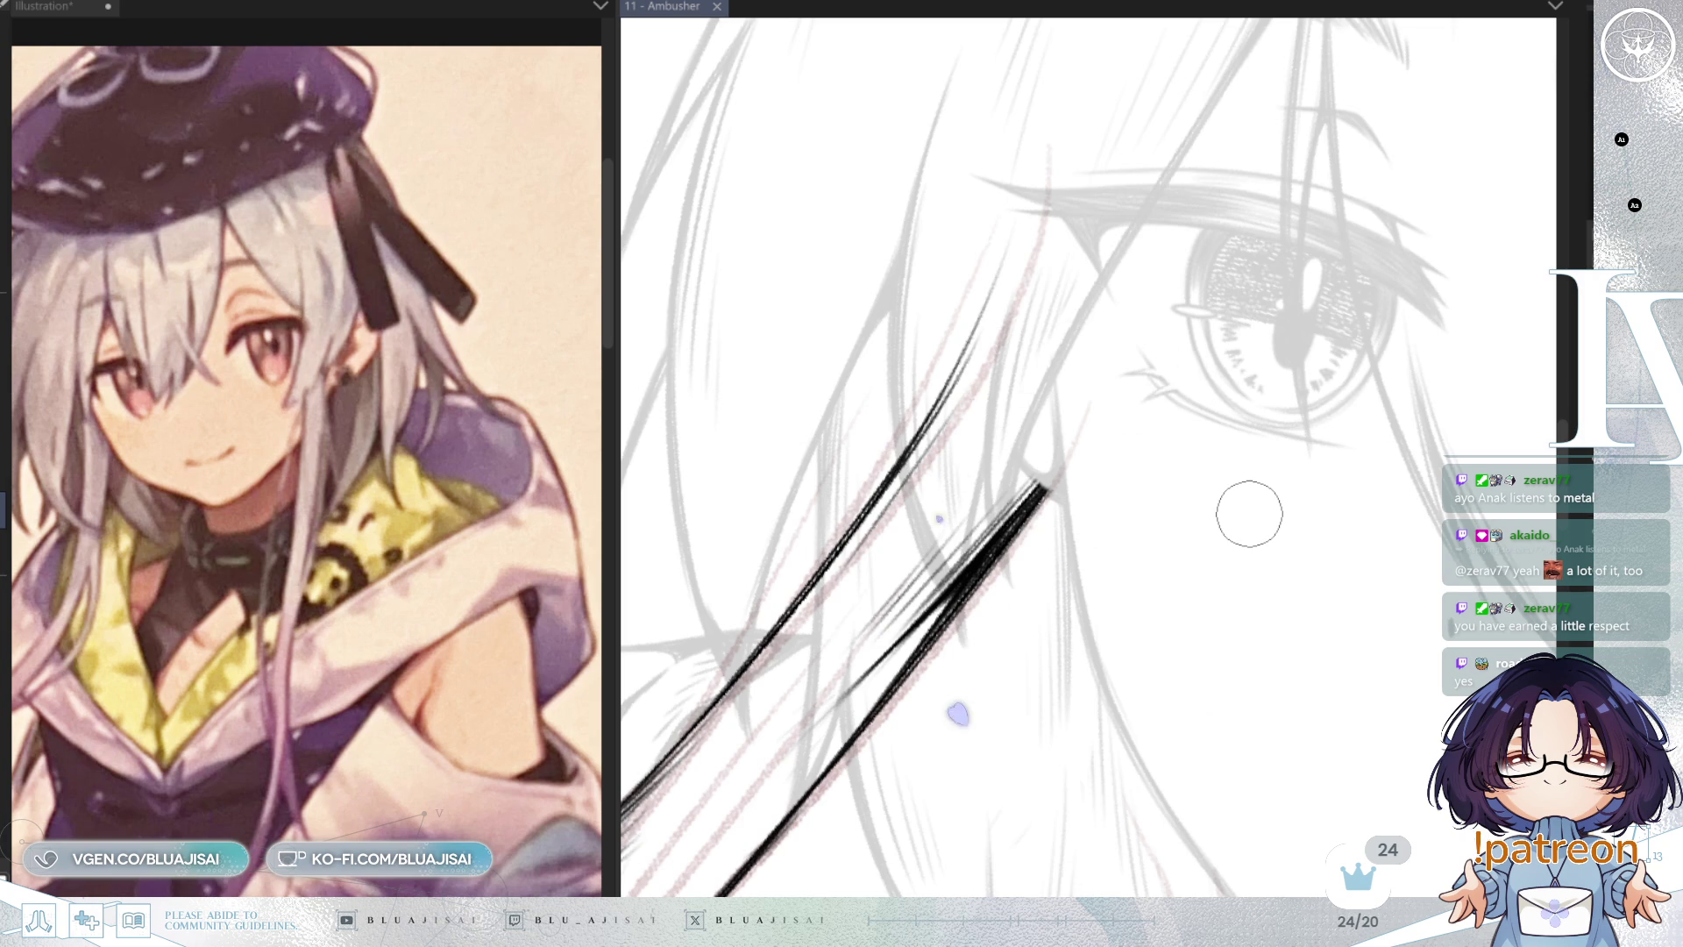
Step: Erase the top of the hair line near the eye, then zoom out to the face and collar
left_click_drag(906, 451, 1010, 252)
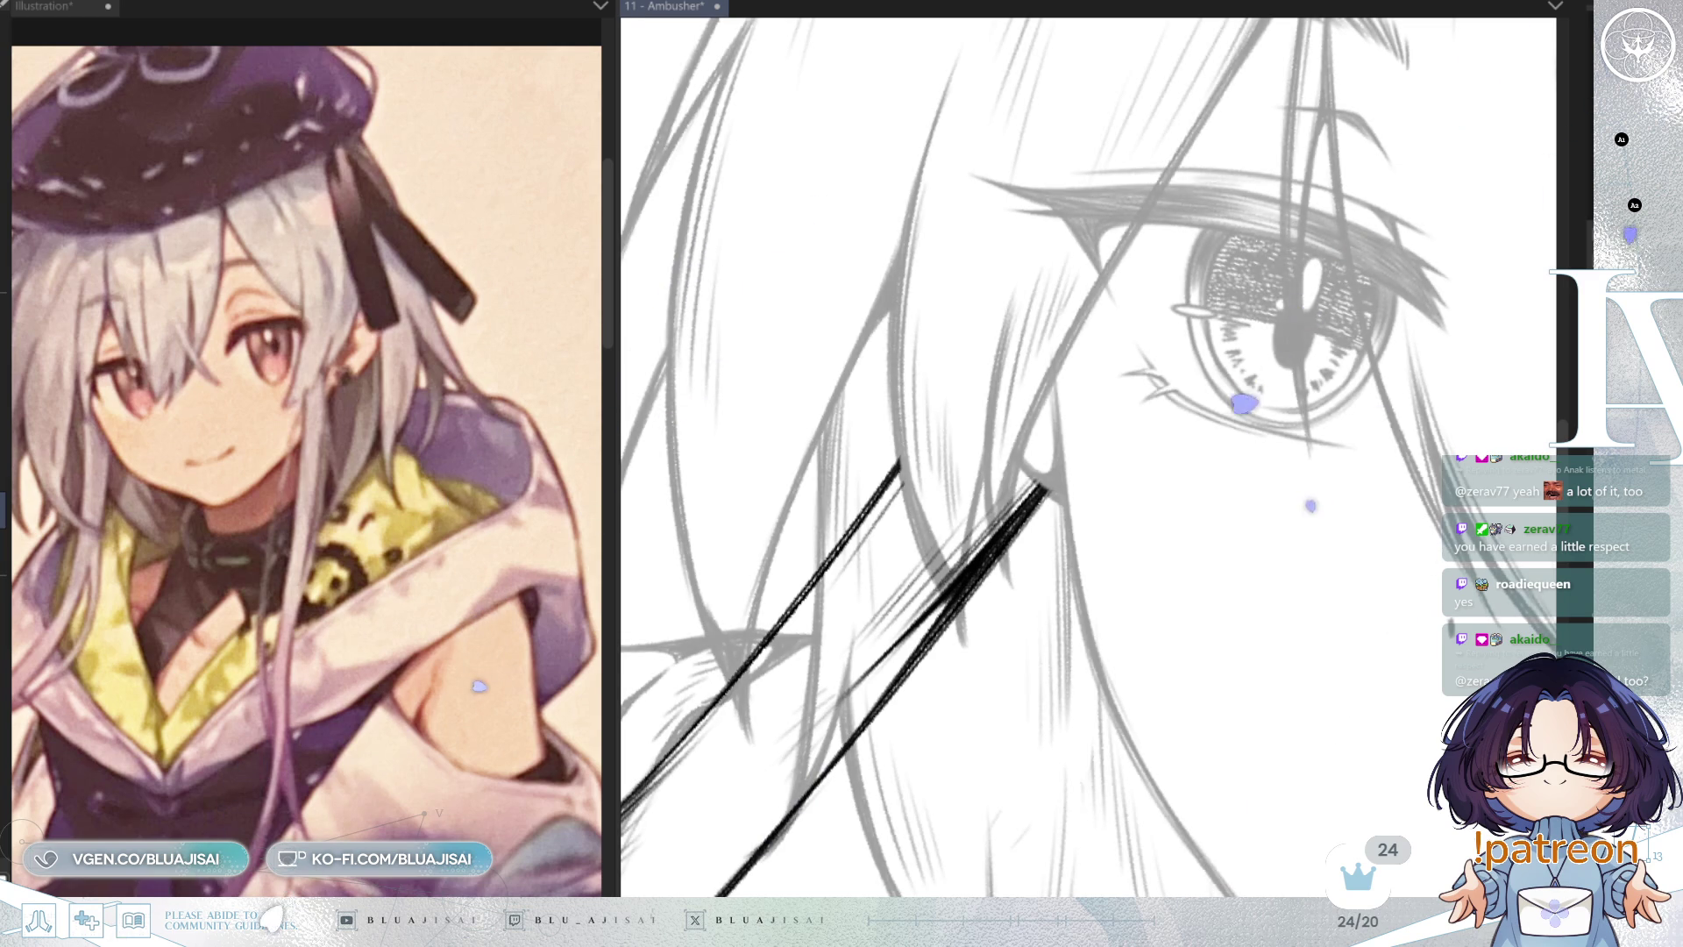
key("minus")
key("minus")
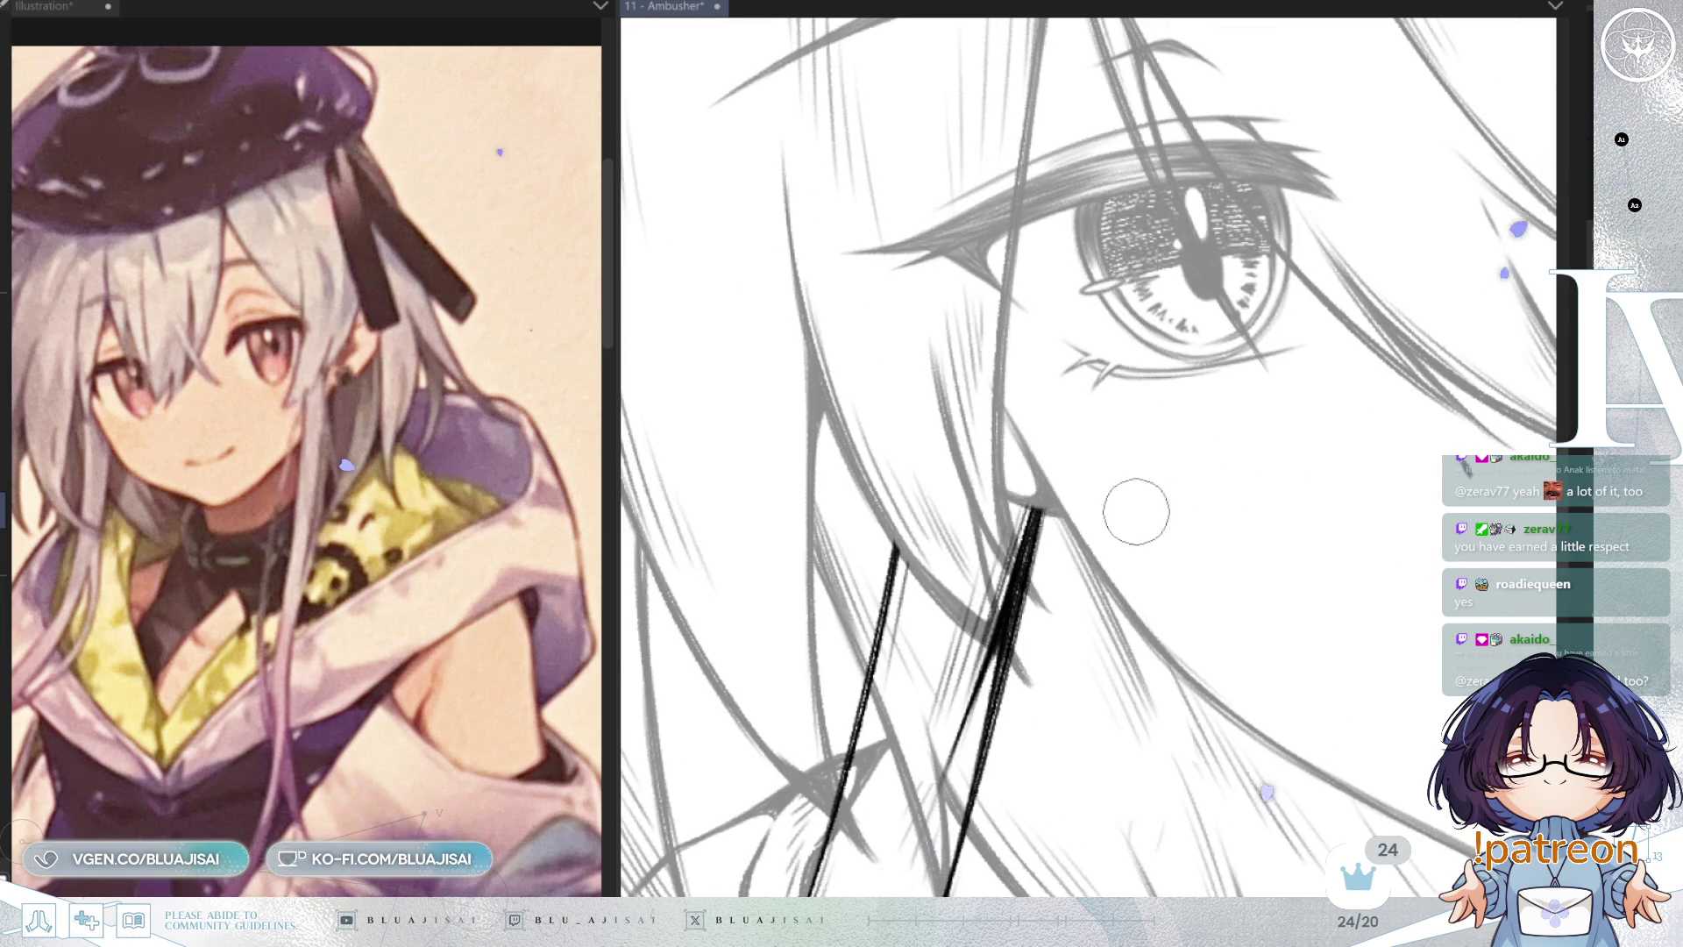
key("minus")
key("minus")
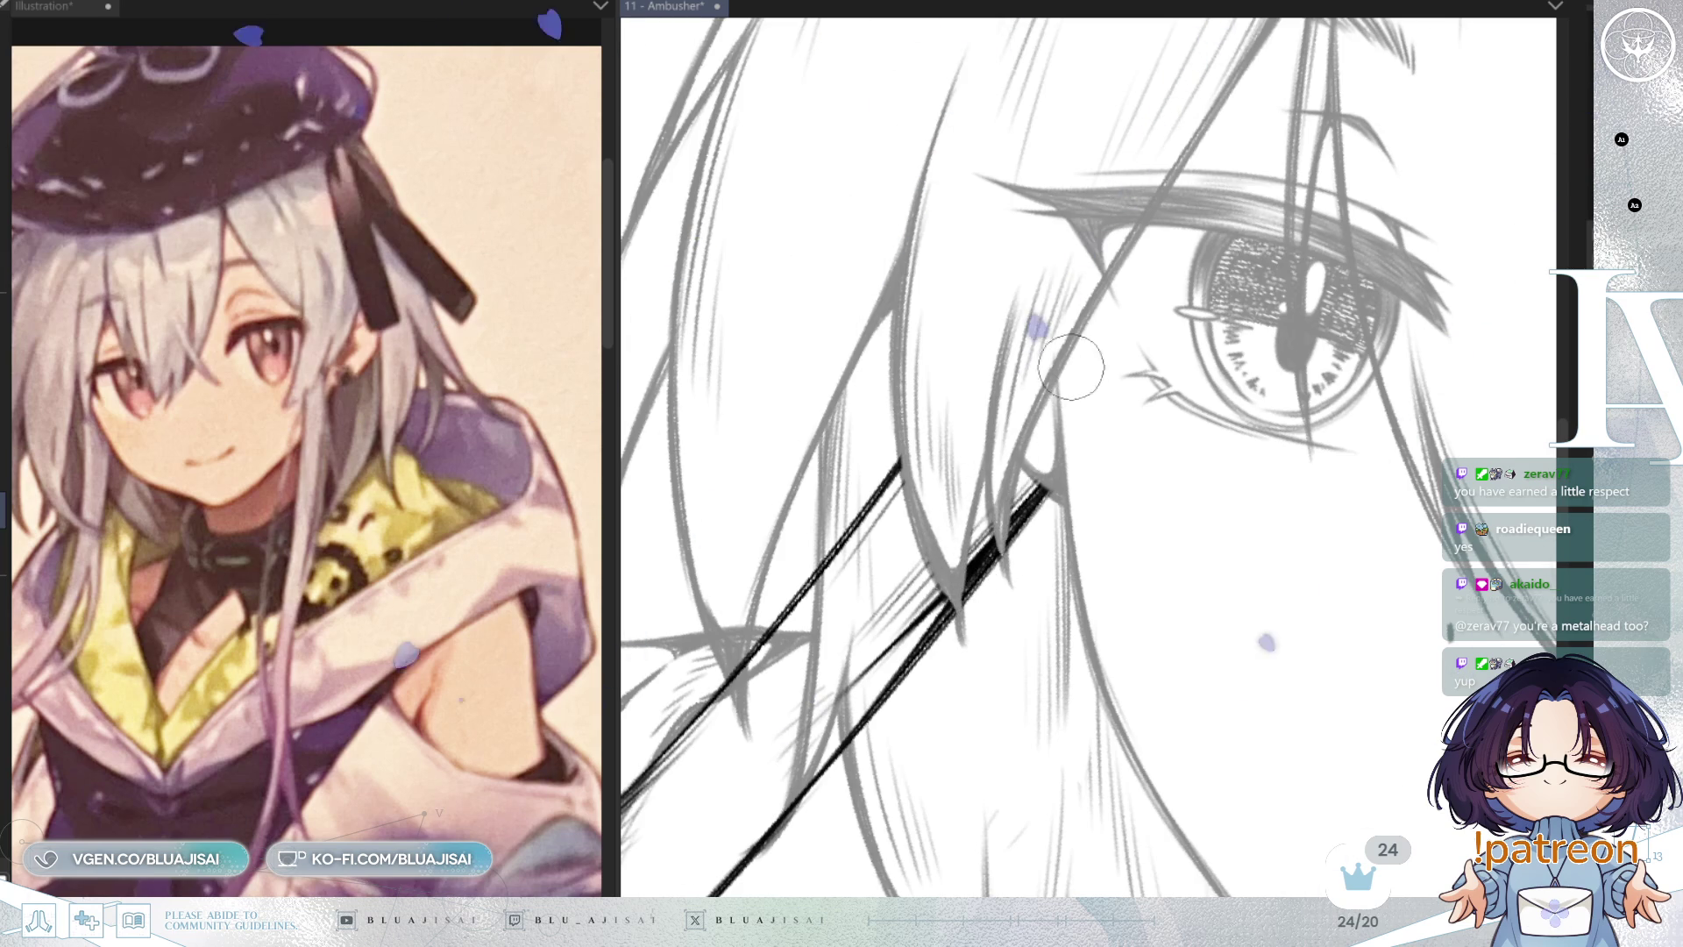
scroll(1004, 527, "down", 5)
left_click_drag(1332, 412, 1076, 429)
mouse_move(1363, 412)
left_mouse_down()
mouse_move(1297, 369)
mouse_move(1209, 381)
left_mouse_up()
scroll(1240, 397, "up", 2)
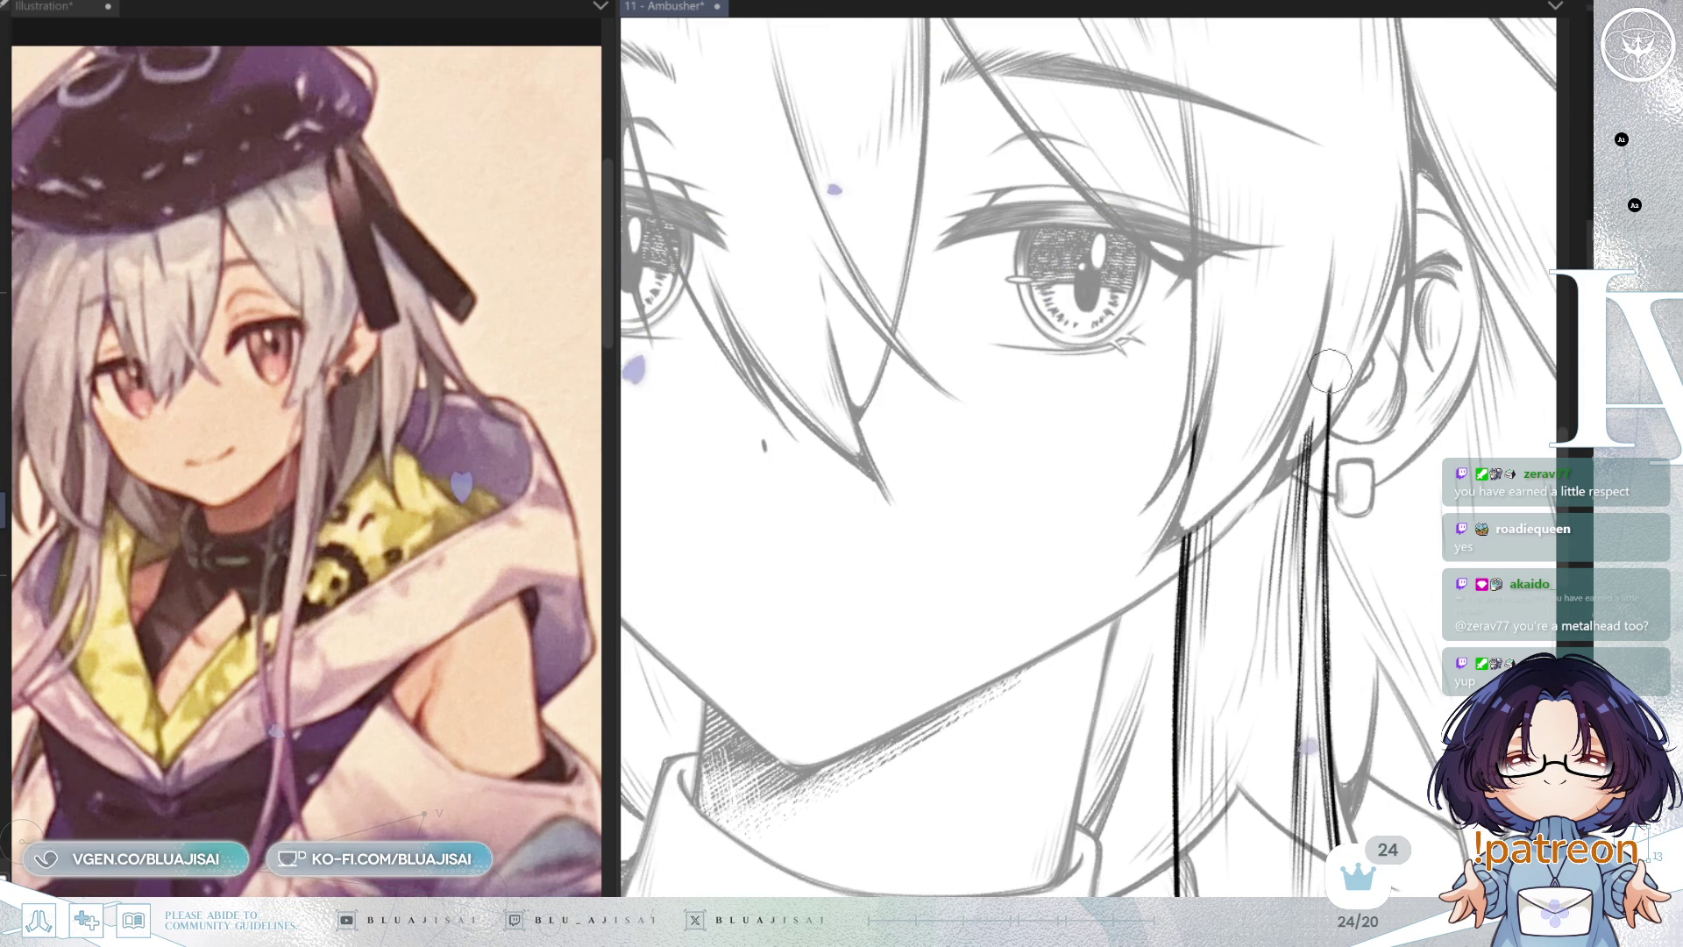
key("ctrl+minus")
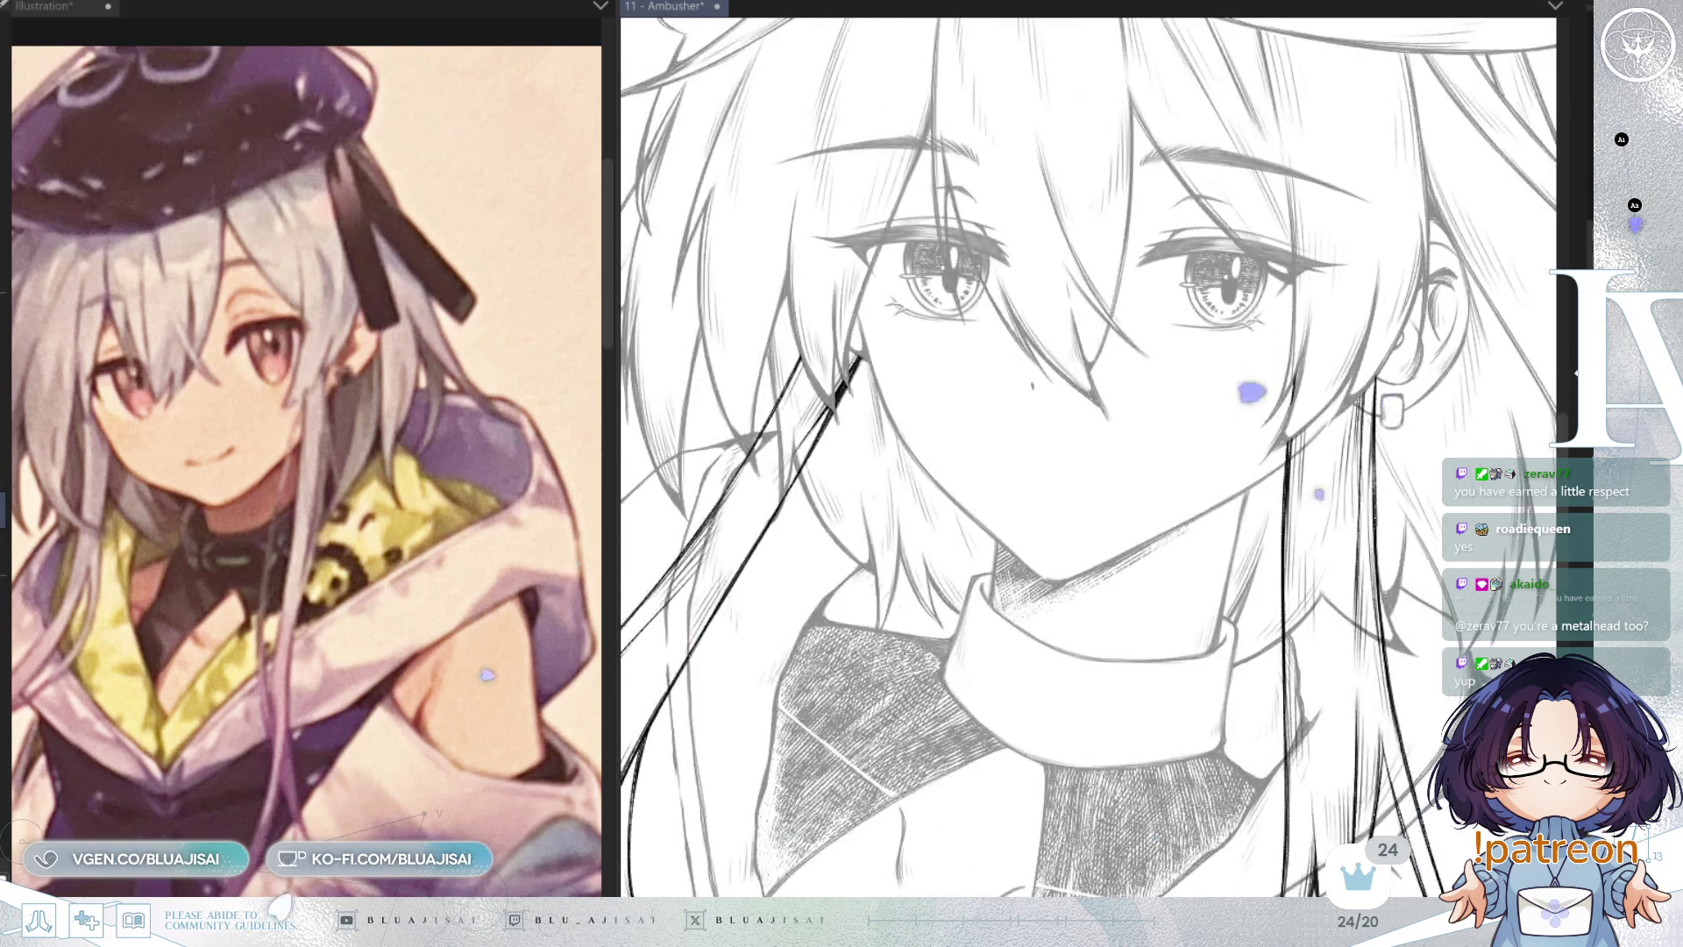
Step: Tilt and pan to the chin and neck, then zoom out over the whole face and hair
key("minus")
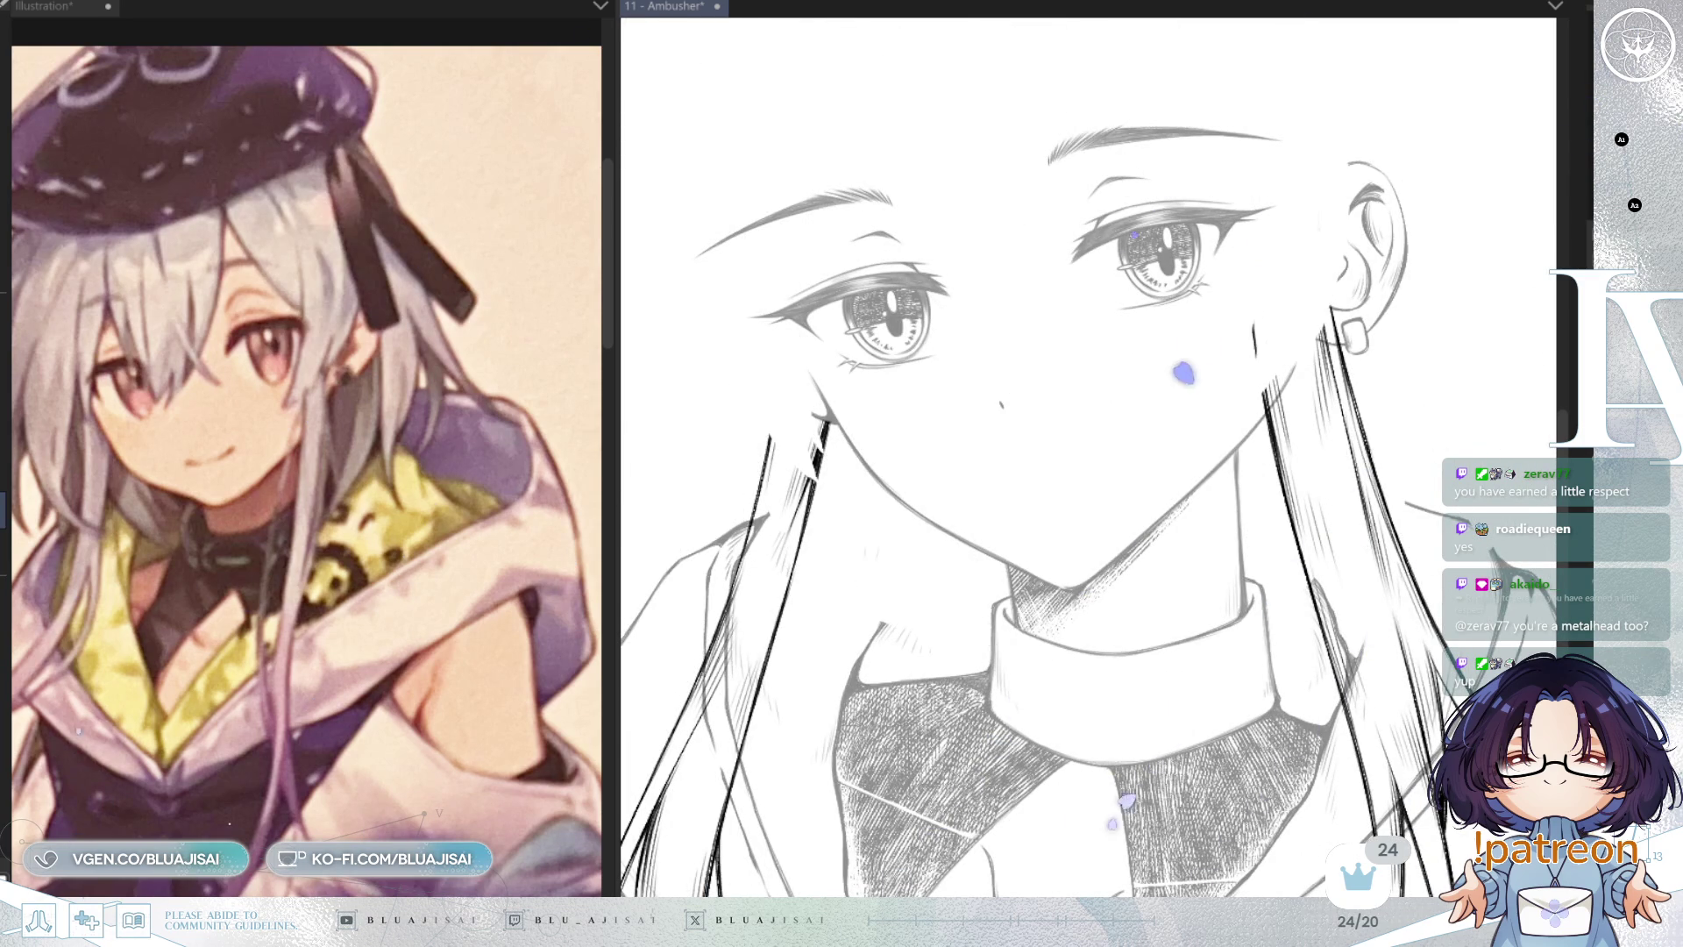
scroll(967, 699, "down", 3)
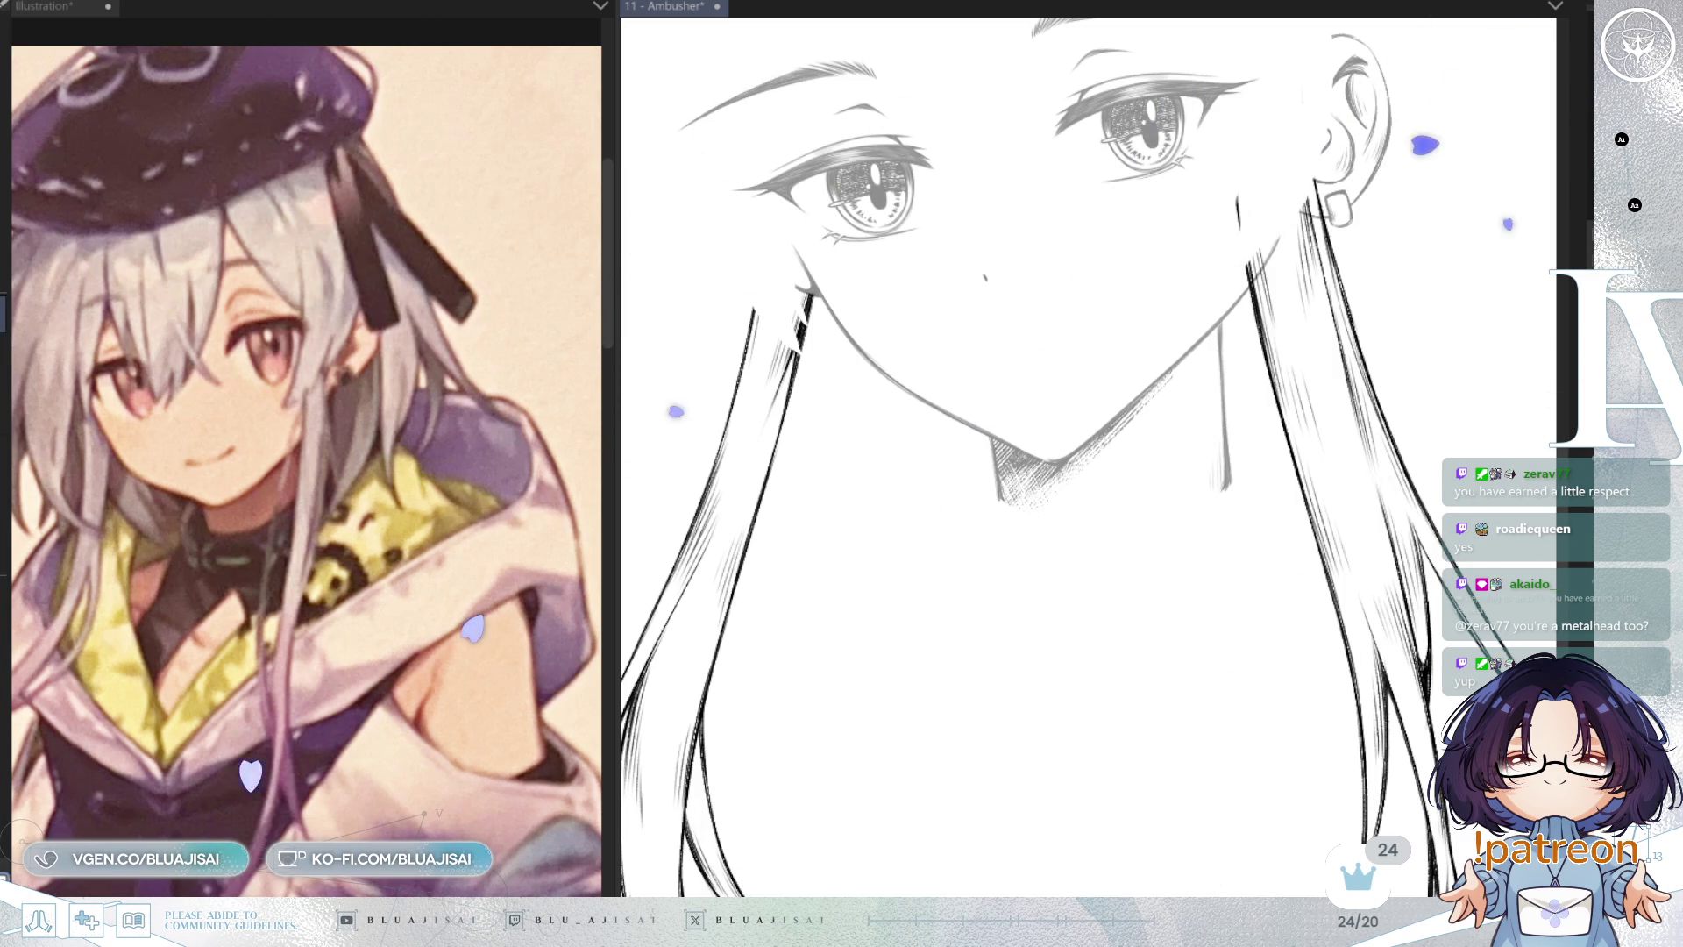
mouse_move(1128, 571)
left_mouse_down()
mouse_move(1153, 668)
mouse_move(1249, 427)
mouse_move(1175, 301)
mouse_move(1071, 456)
left_mouse_up()
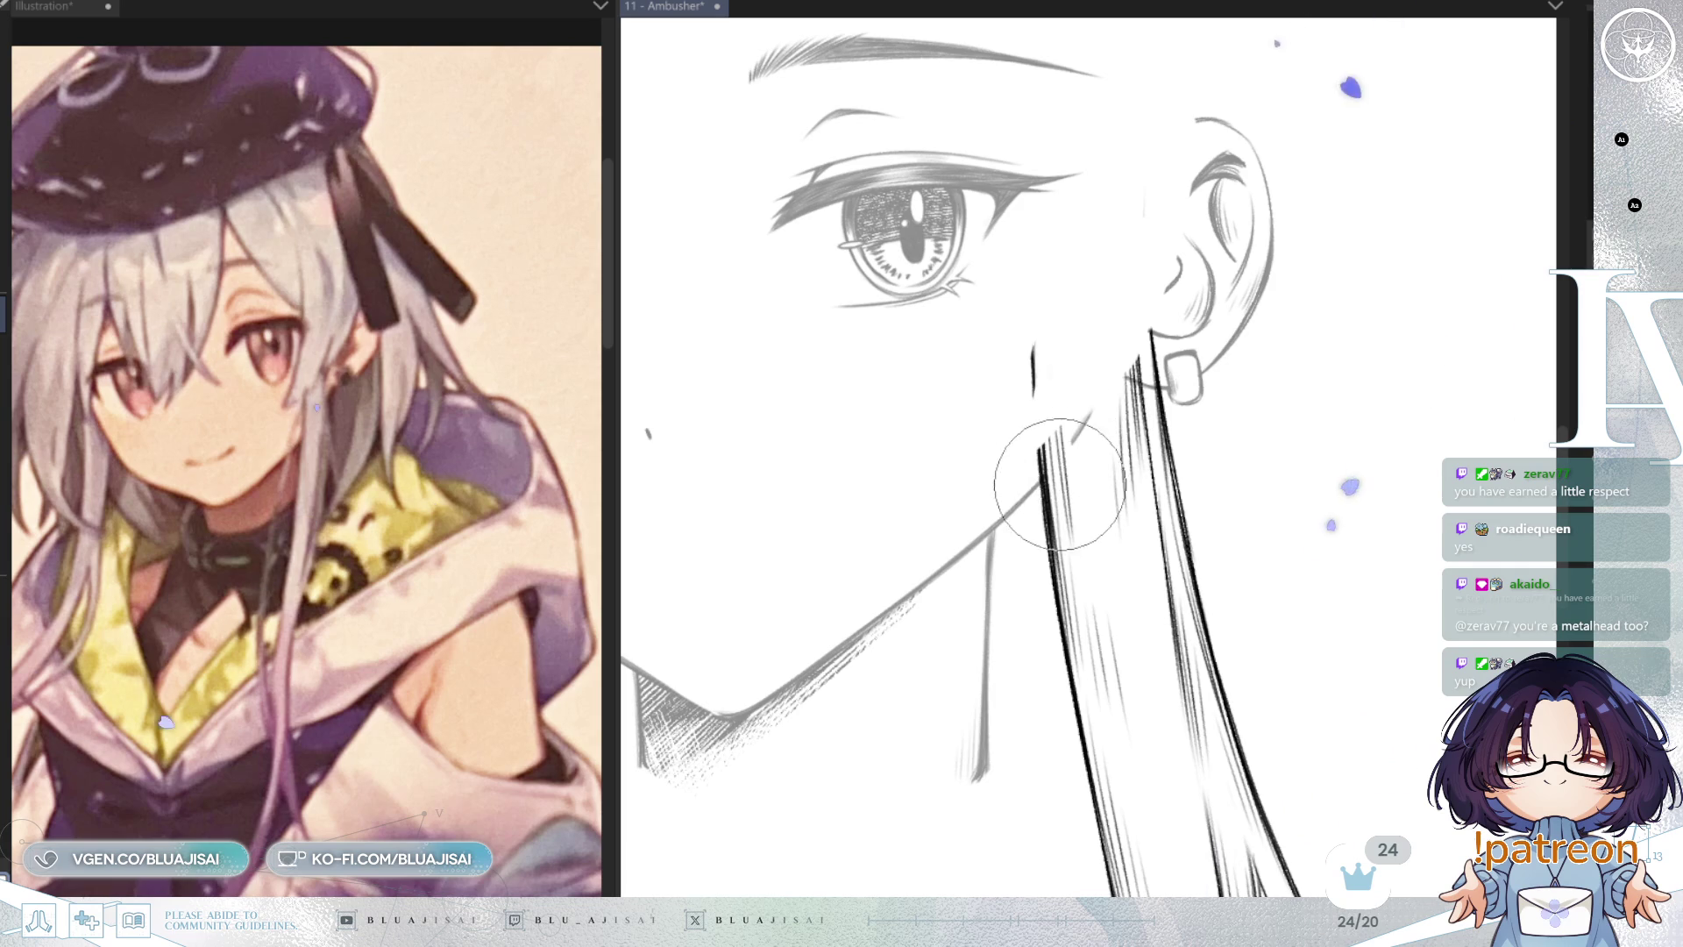
mouse_move(1196, 669)
left_mouse_down()
mouse_move(1187, 421)
mouse_move(1070, 564)
mouse_move(1393, 495)
left_mouse_up()
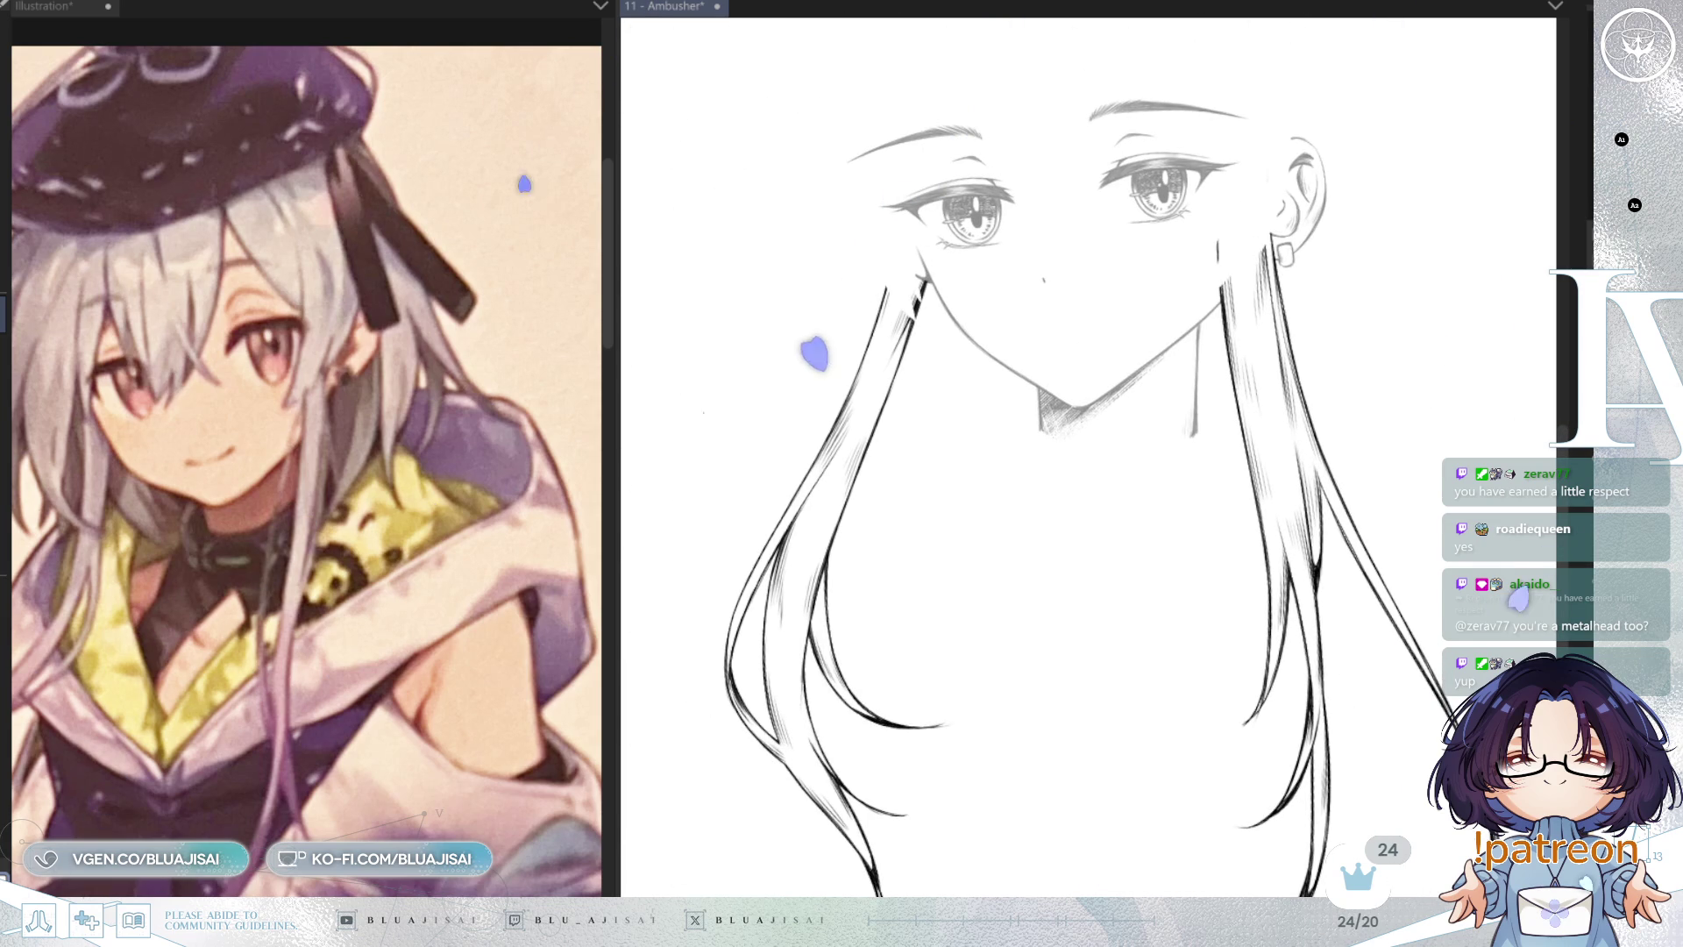
Step: Bring the shaded sweater back and zoom over the long hair strands
key("ctrl+z")
scroll(975, 307, "up", 3)
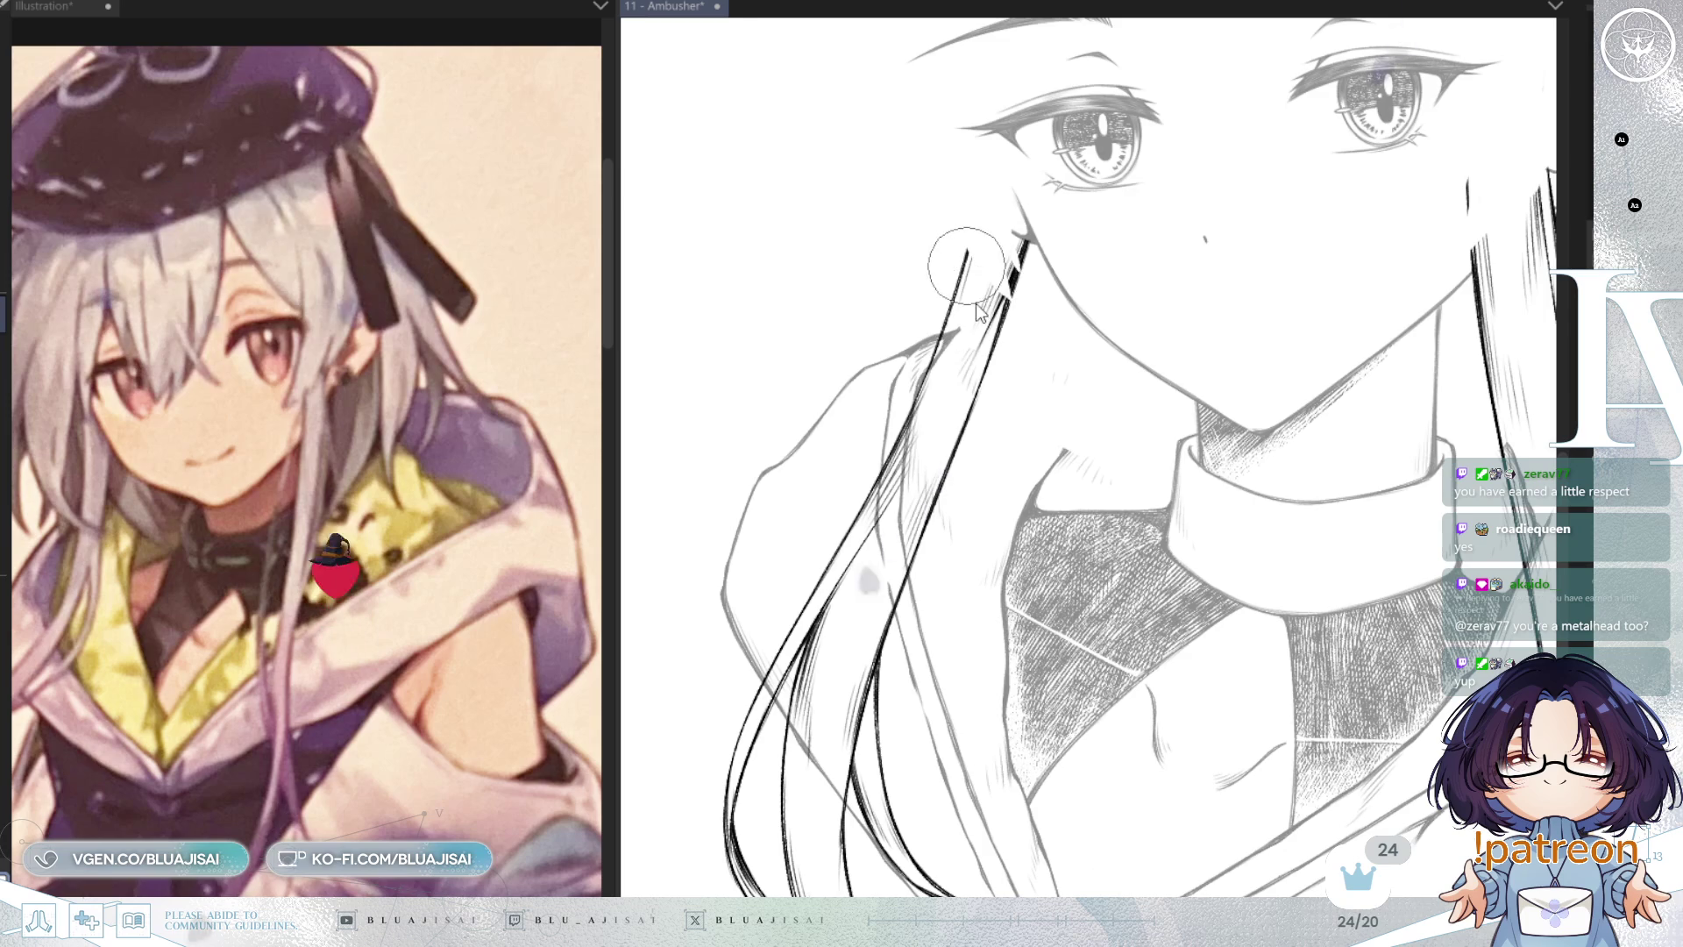
scroll(964, 316, "up", 2)
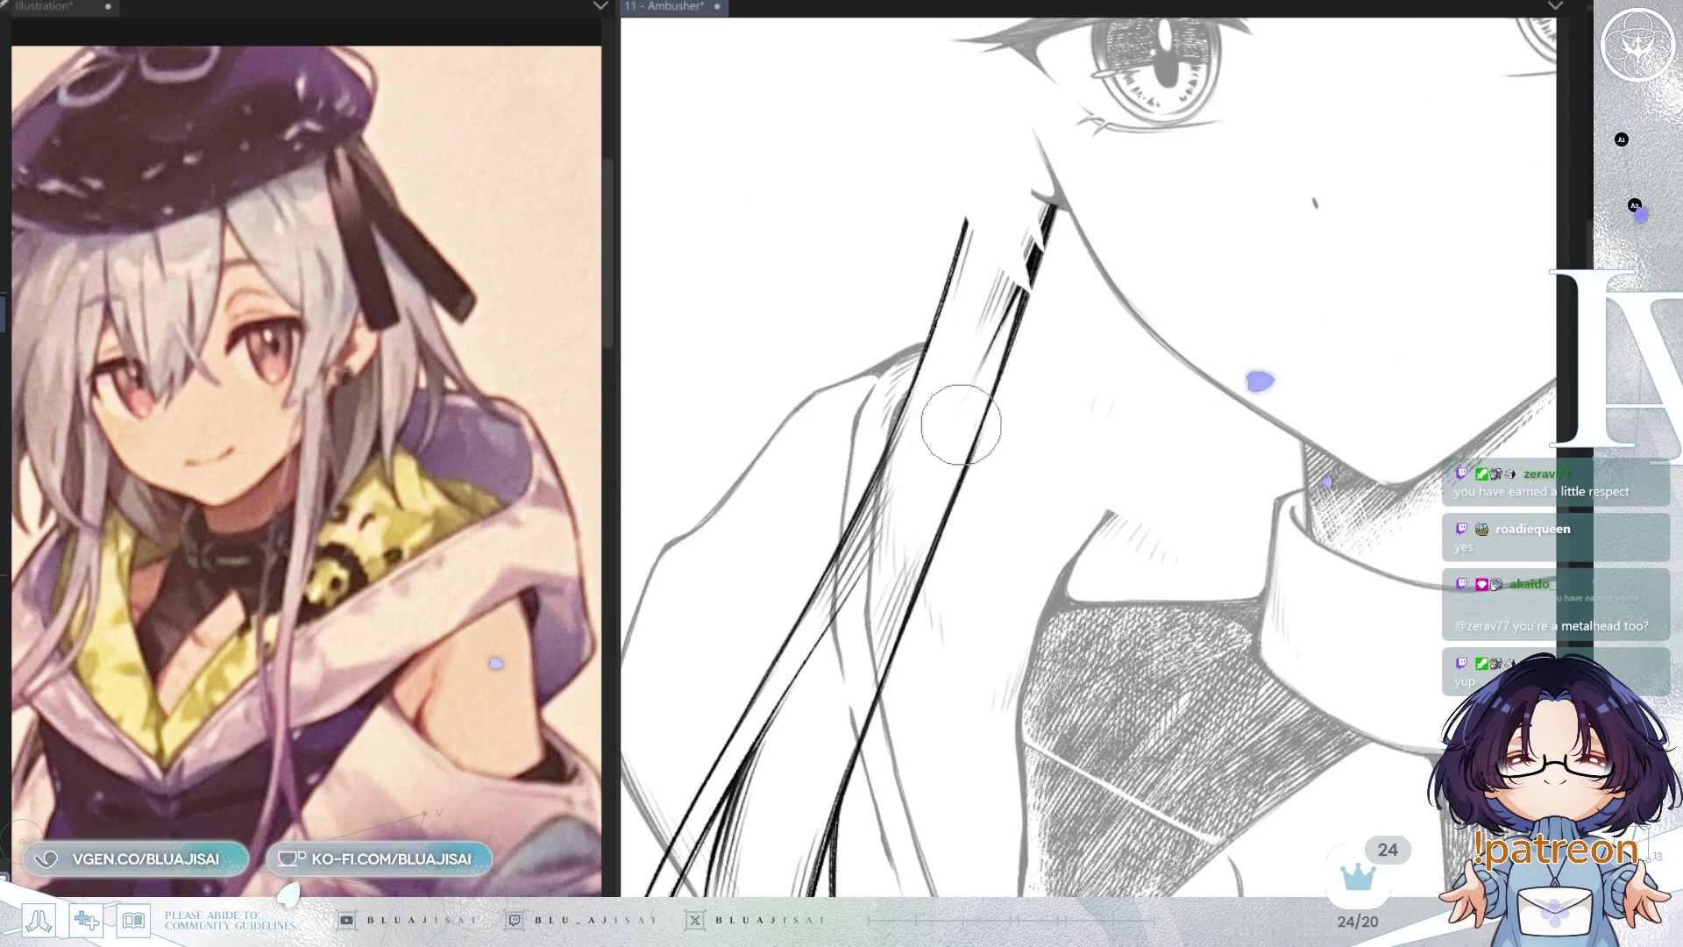
scroll(947, 460, "down", 3)
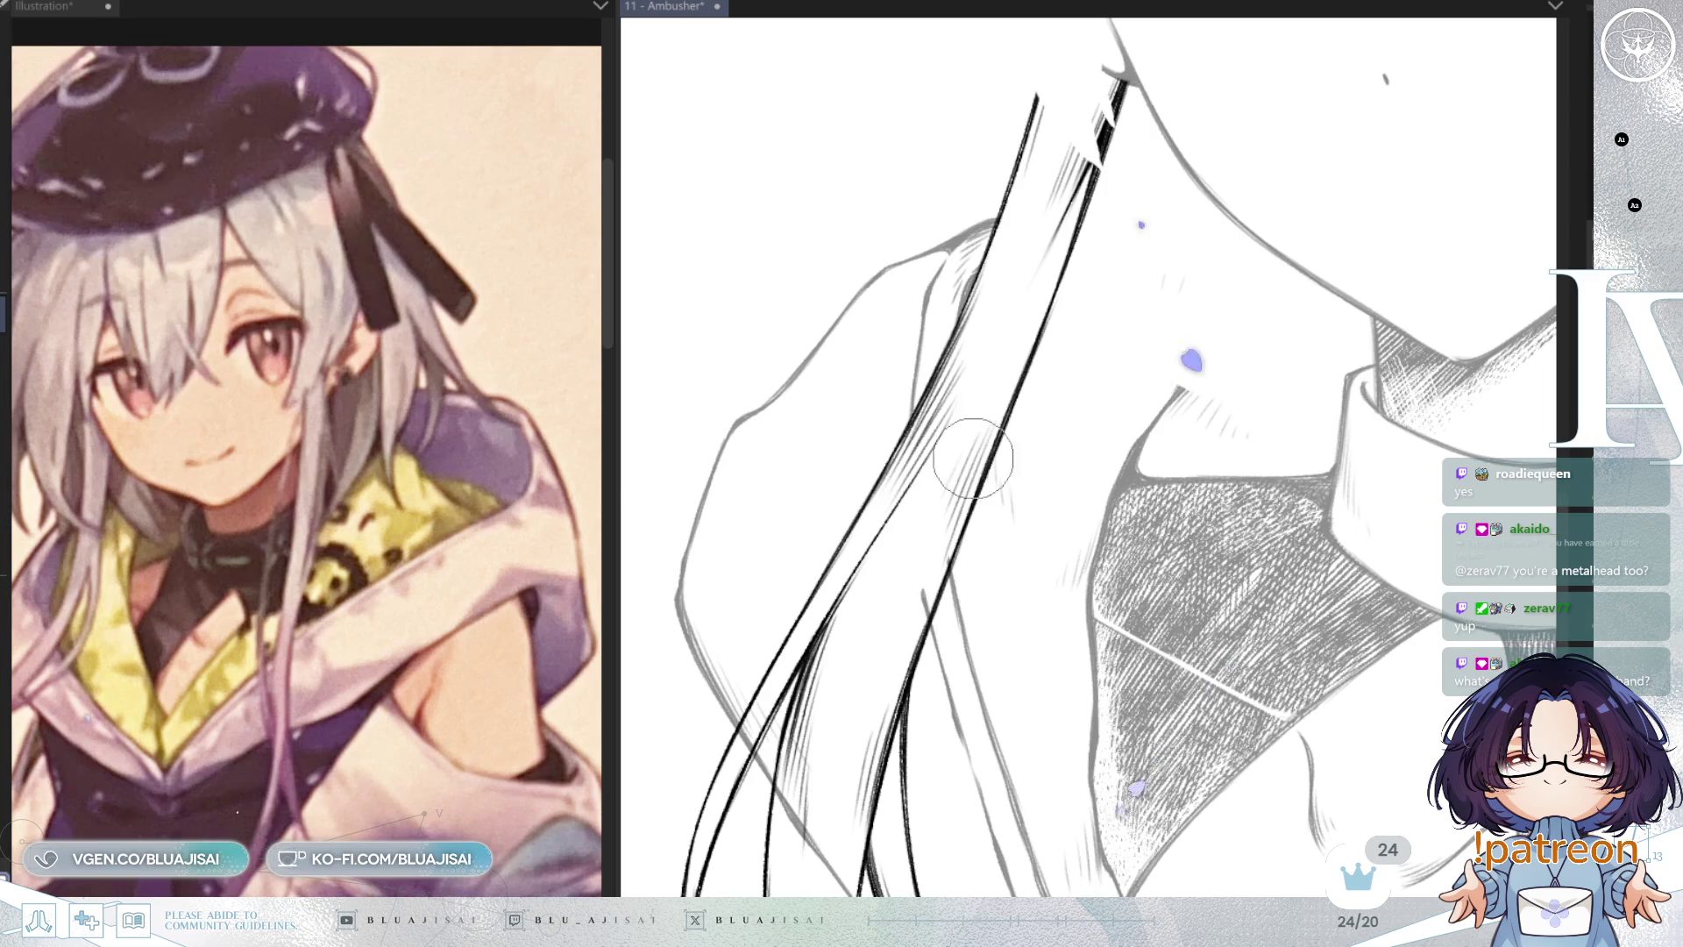
scroll(991, 330, "down", 6)
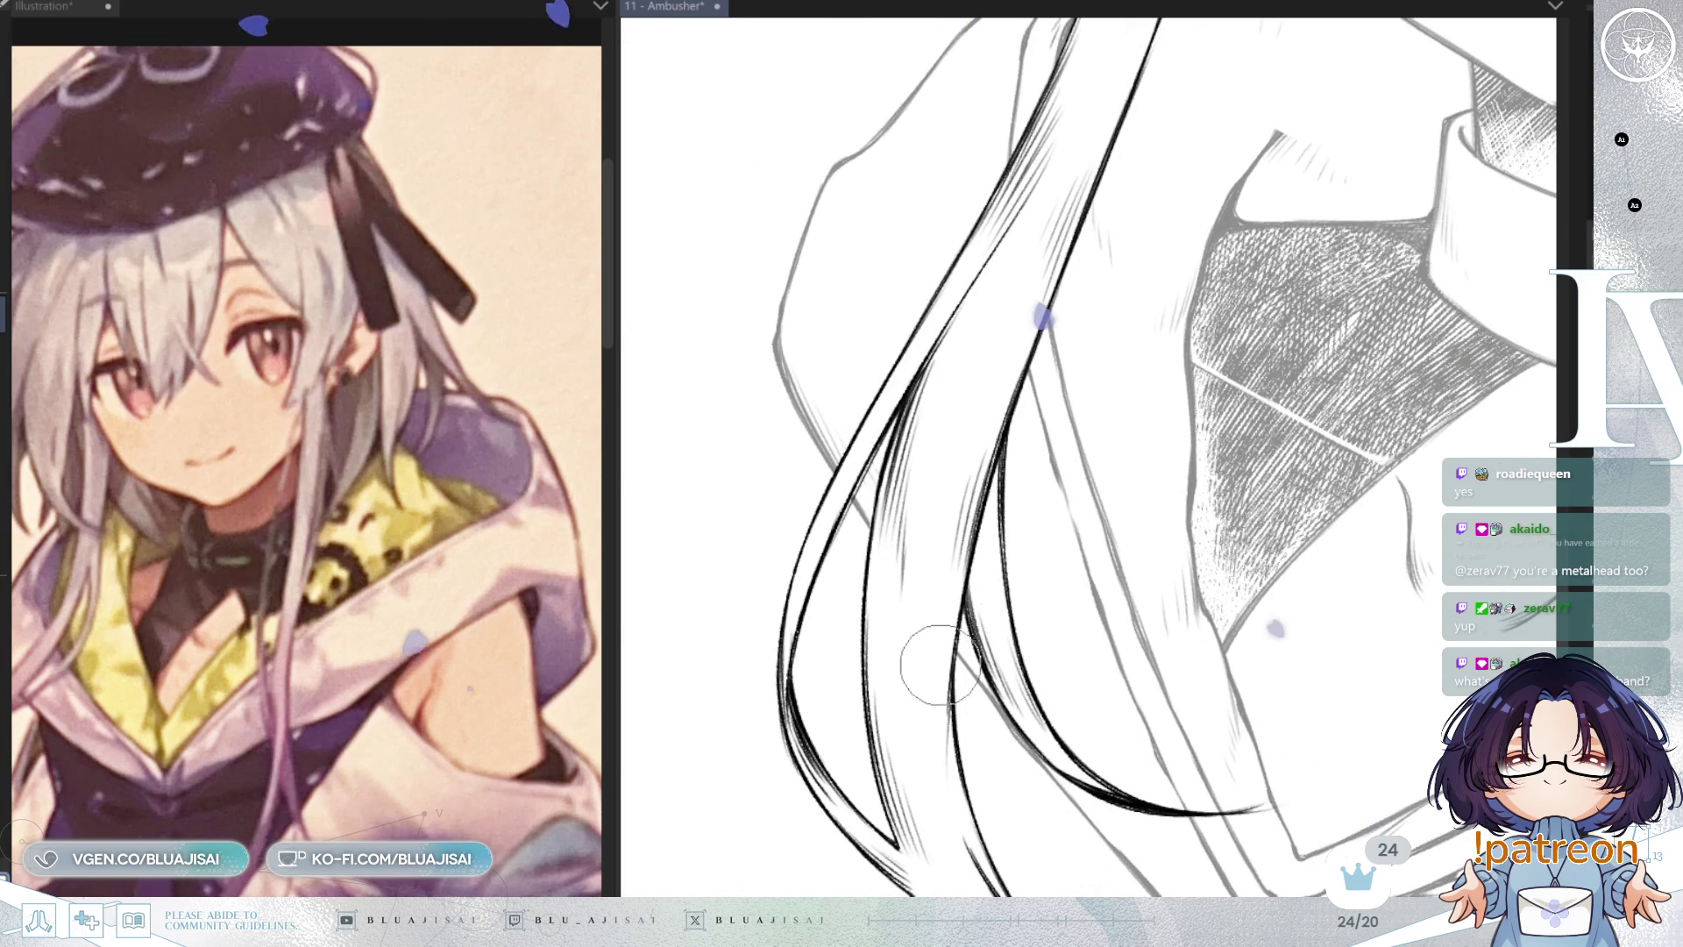
scroll(1084, 345, "down", 5)
scroll(1084, 345, "up", 2)
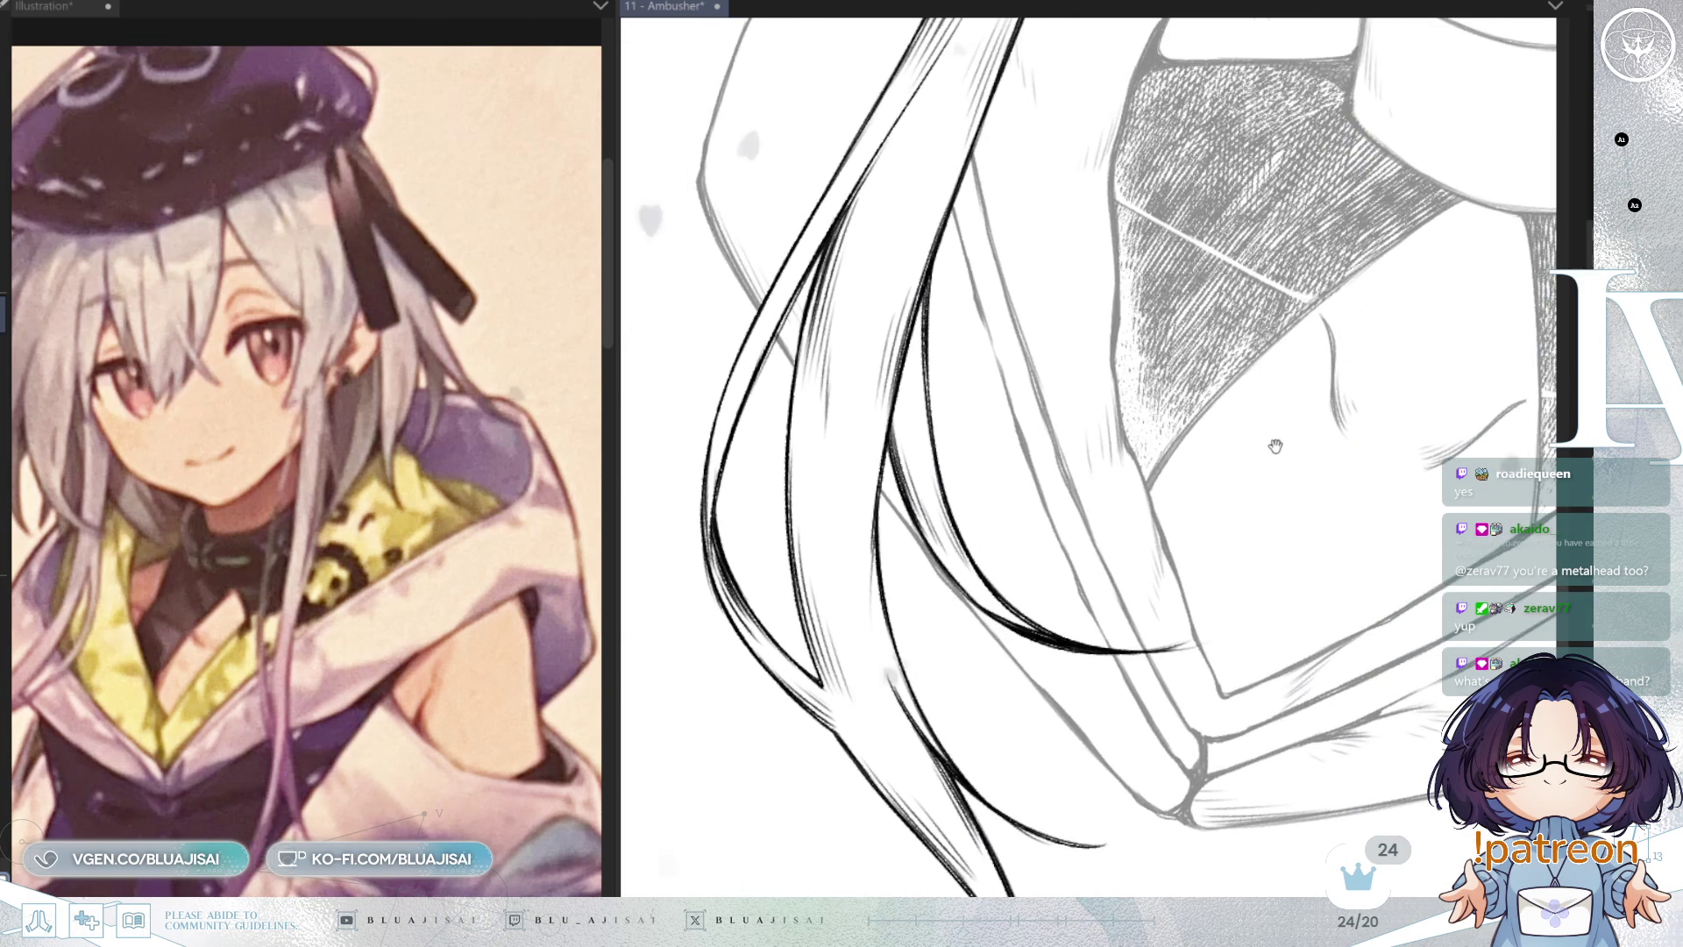
scroll(1276, 446, "right", 4)
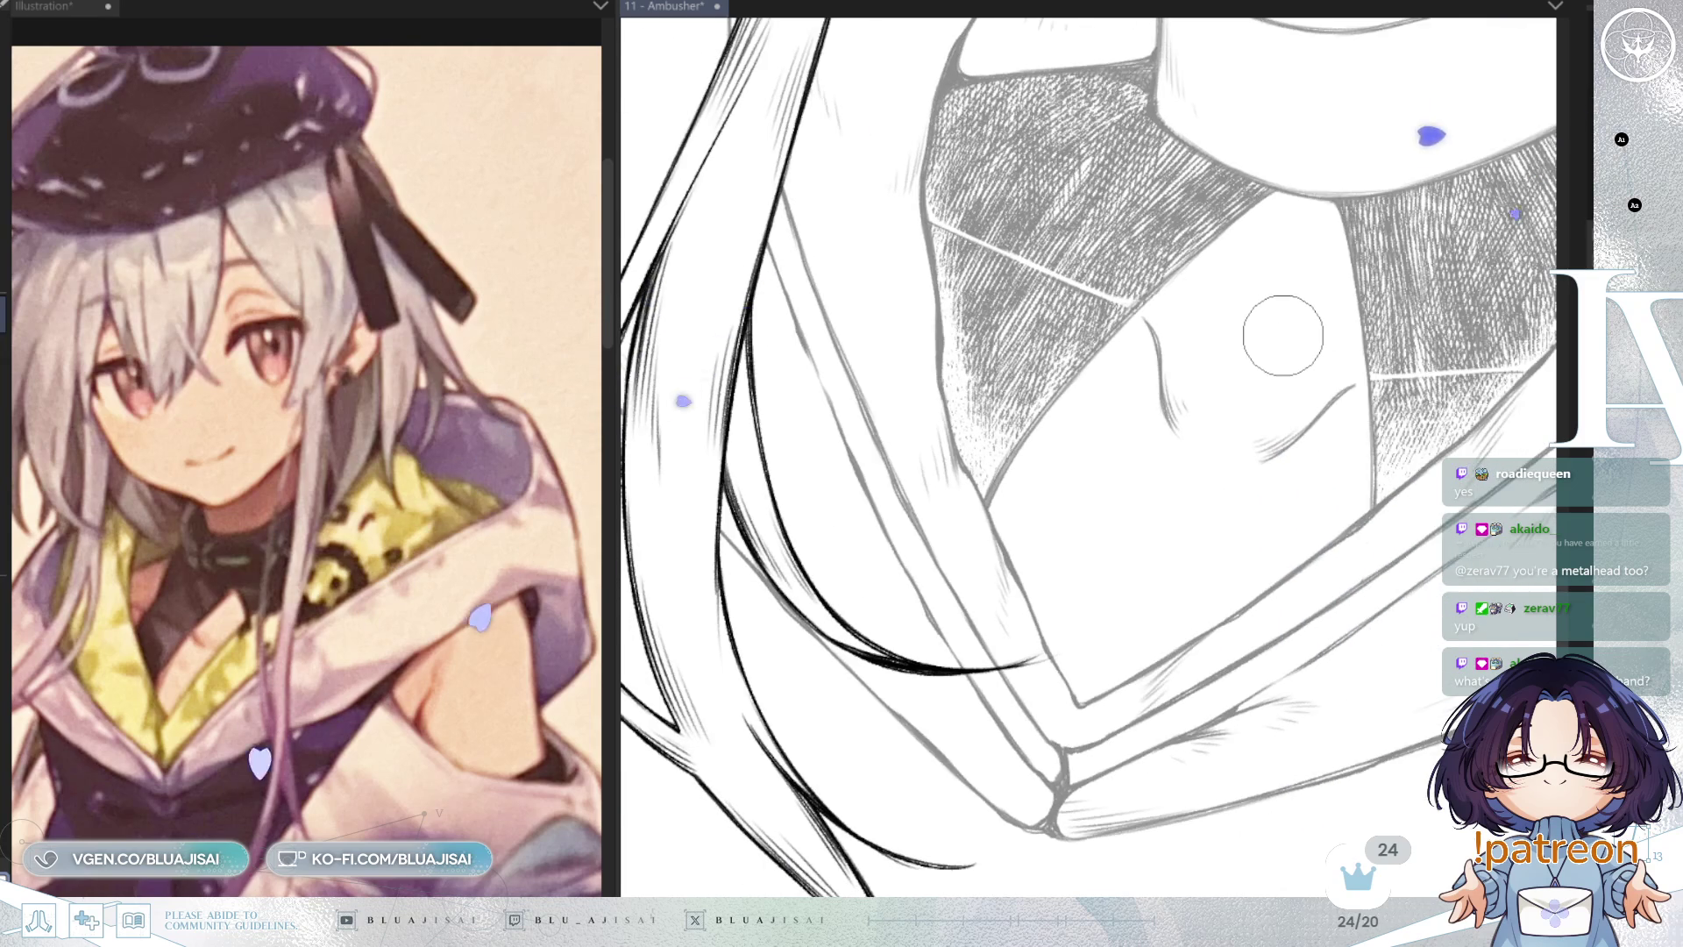
scroll(1283, 336, "up", 6)
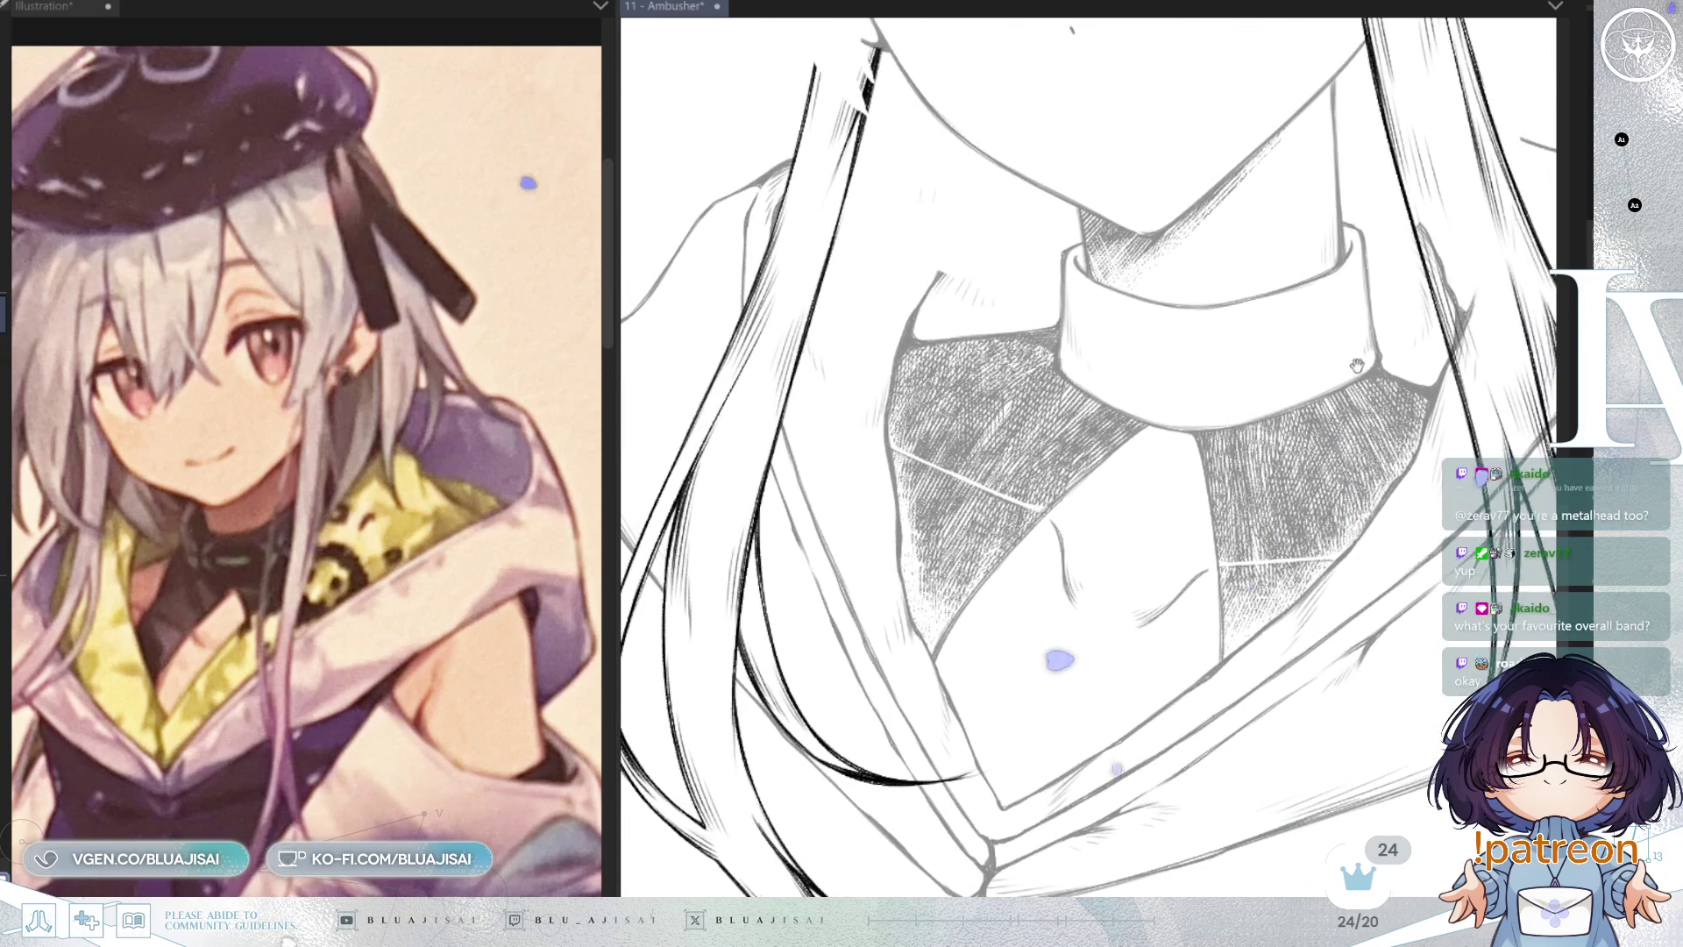
scroll(1356, 366, "up", 5)
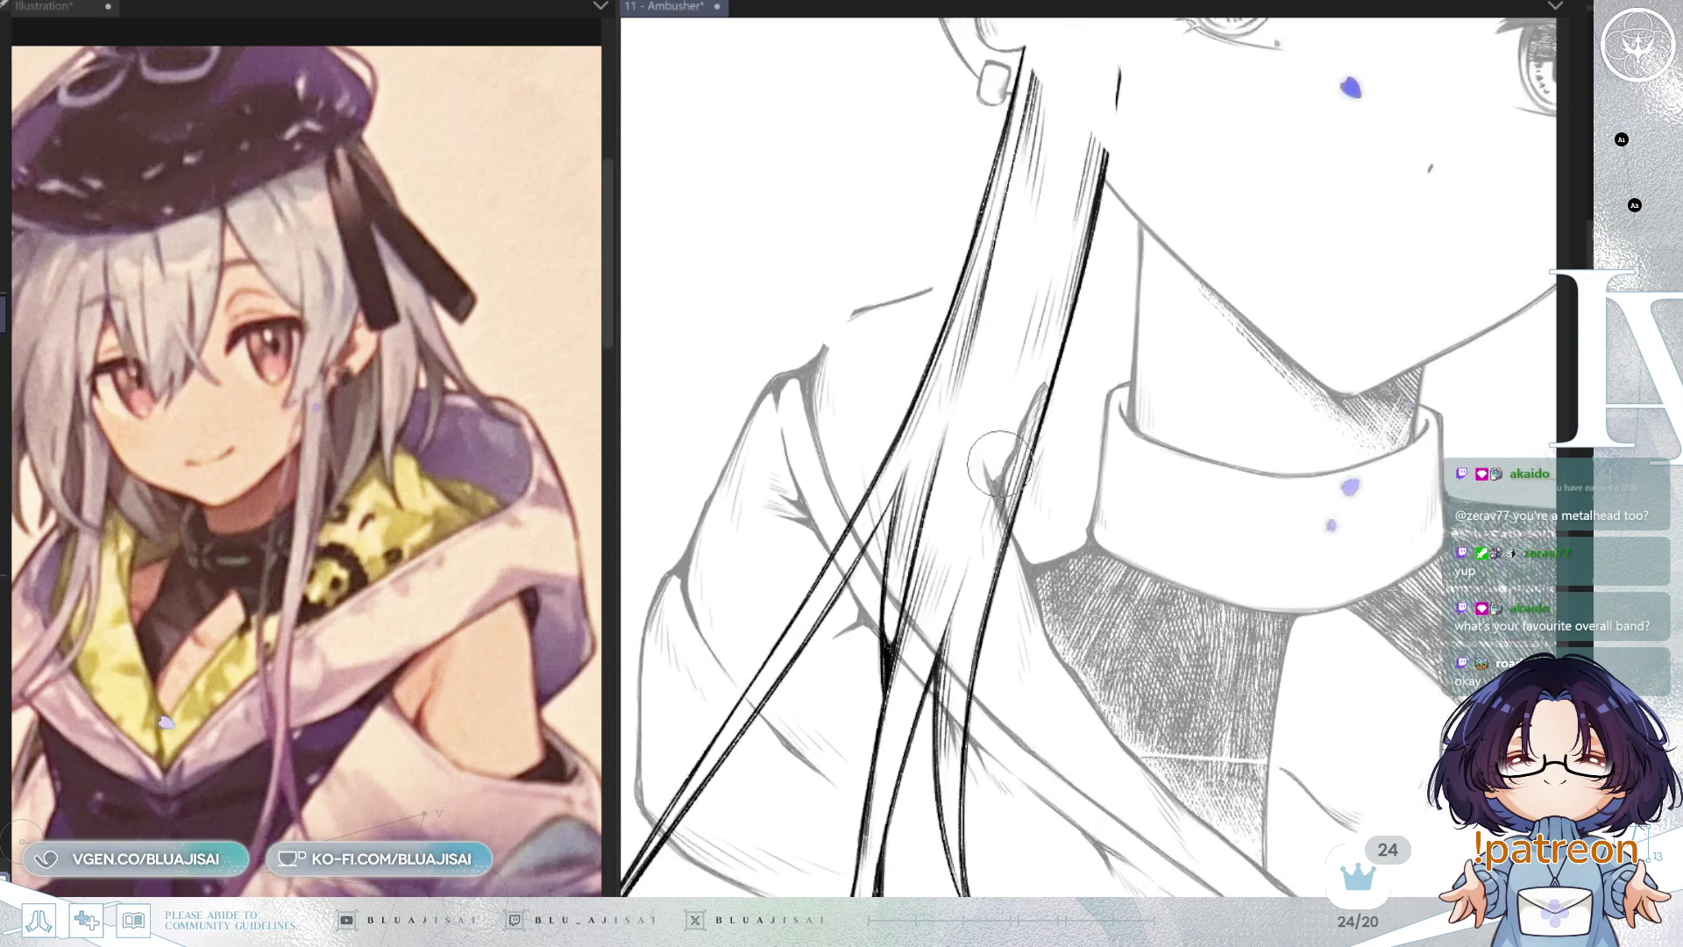
scroll(1000, 464, "up", 2)
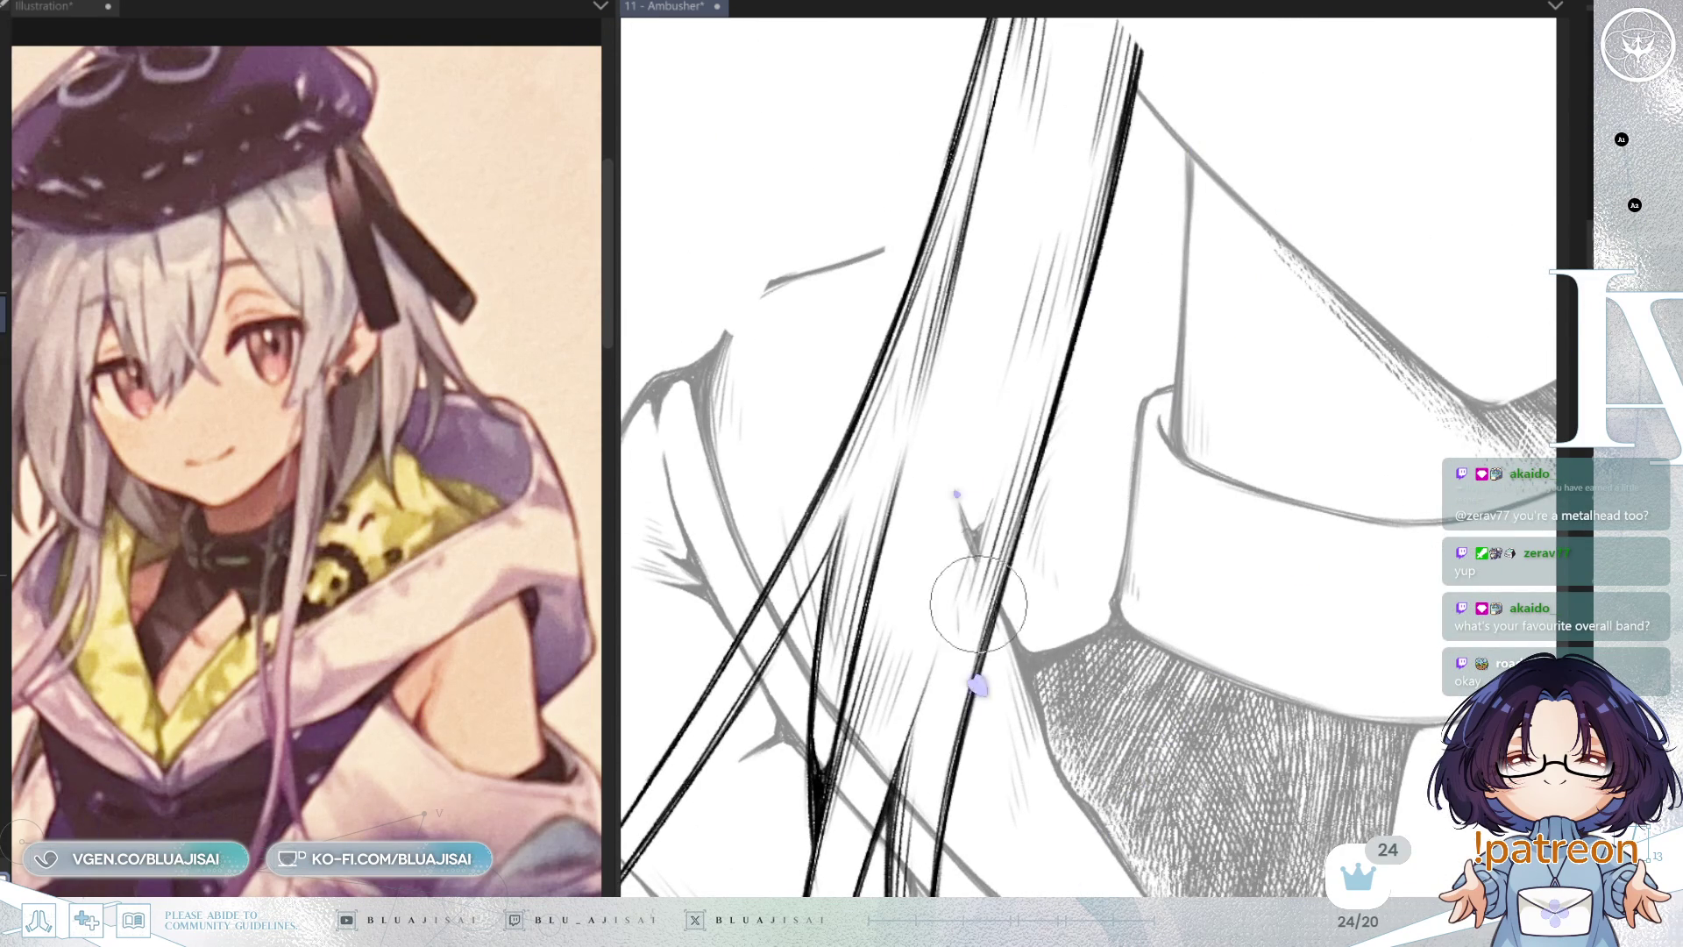
Step: Rotate the view diagonally and pan across the strands over the sweater to the face and collar
key("asciicircum")
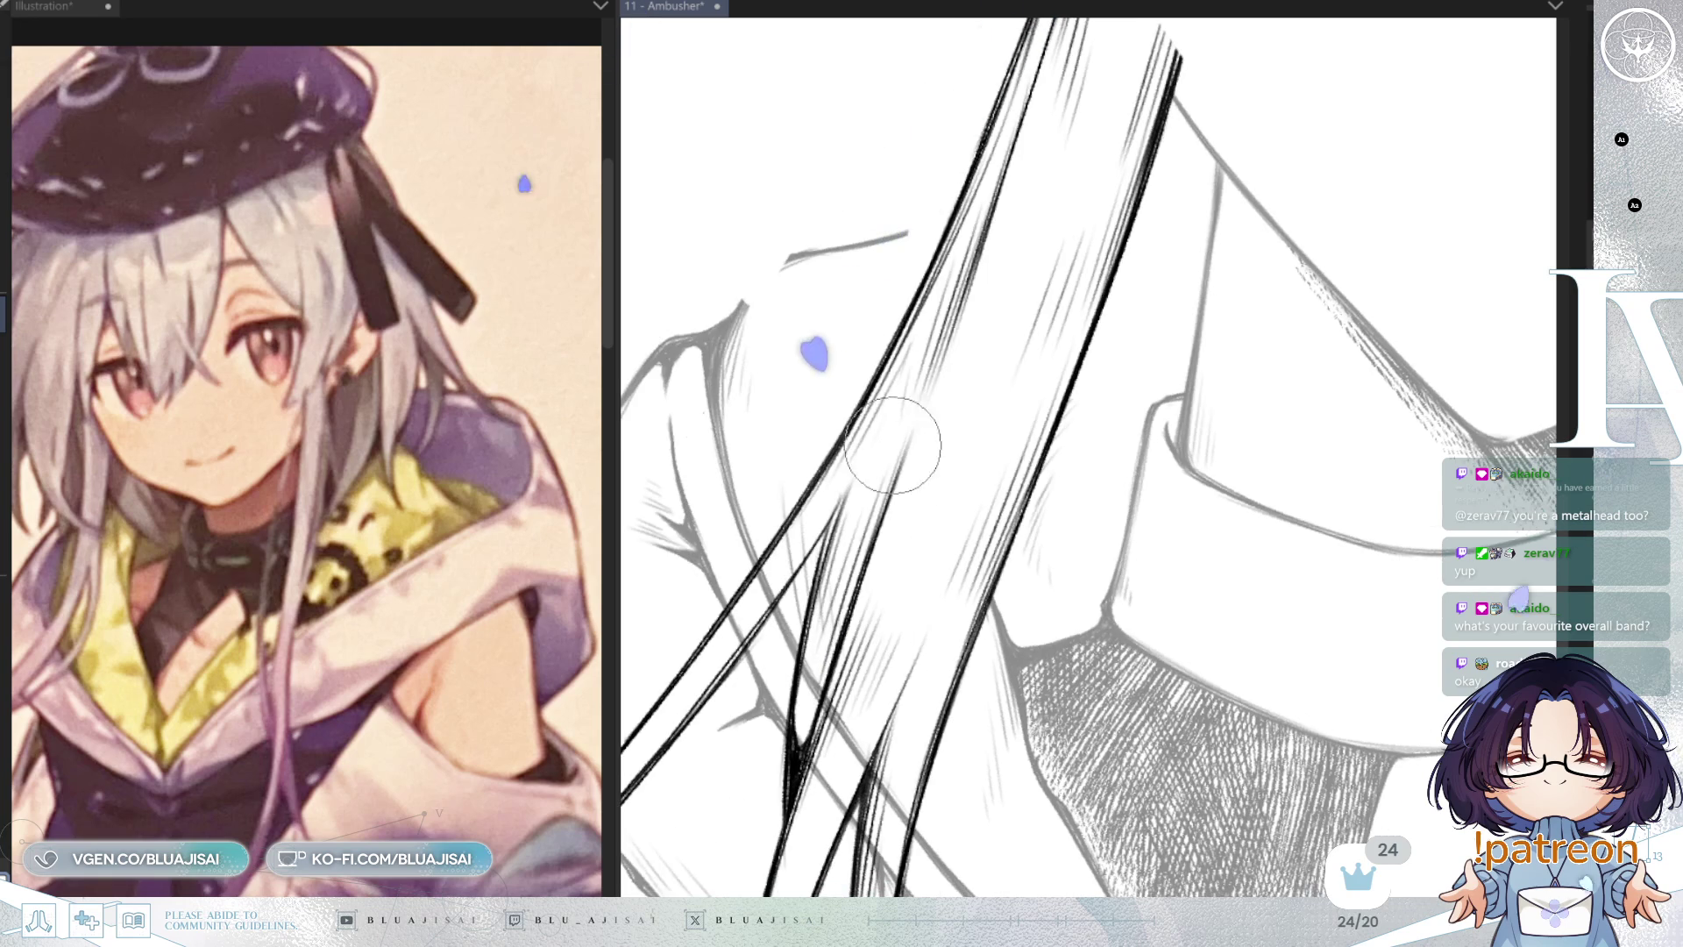
key("asciicircum")
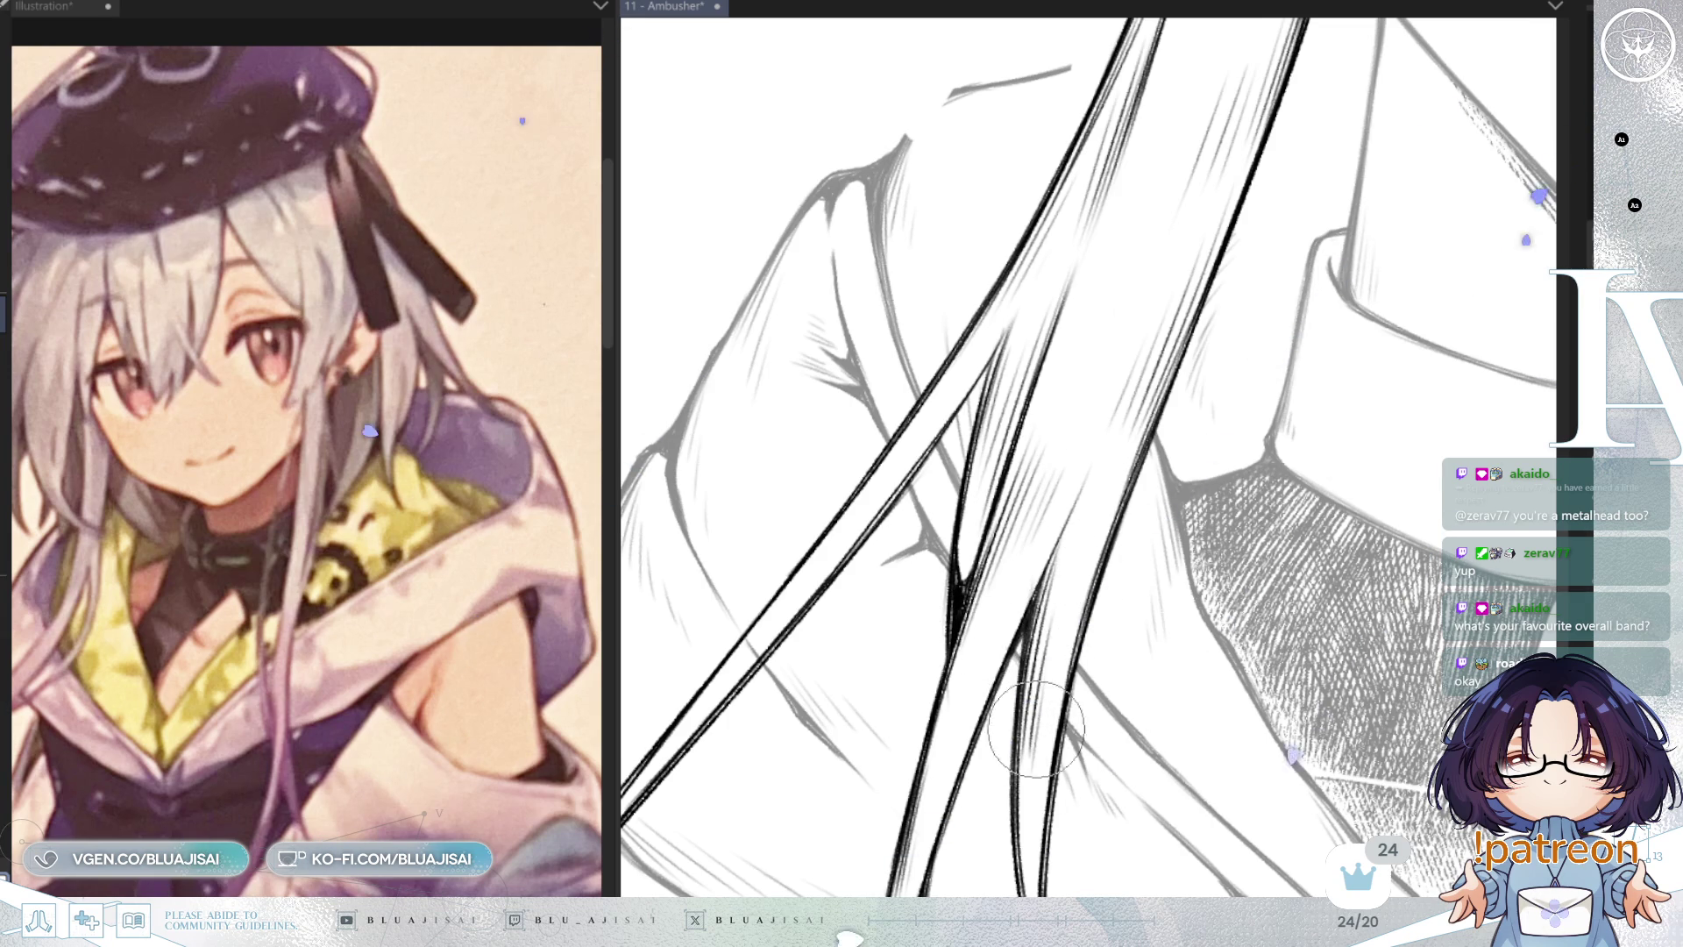
left_click_drag(1069, 626, 1192, 508)
left_click_drag(1015, 429, 1015, 418)
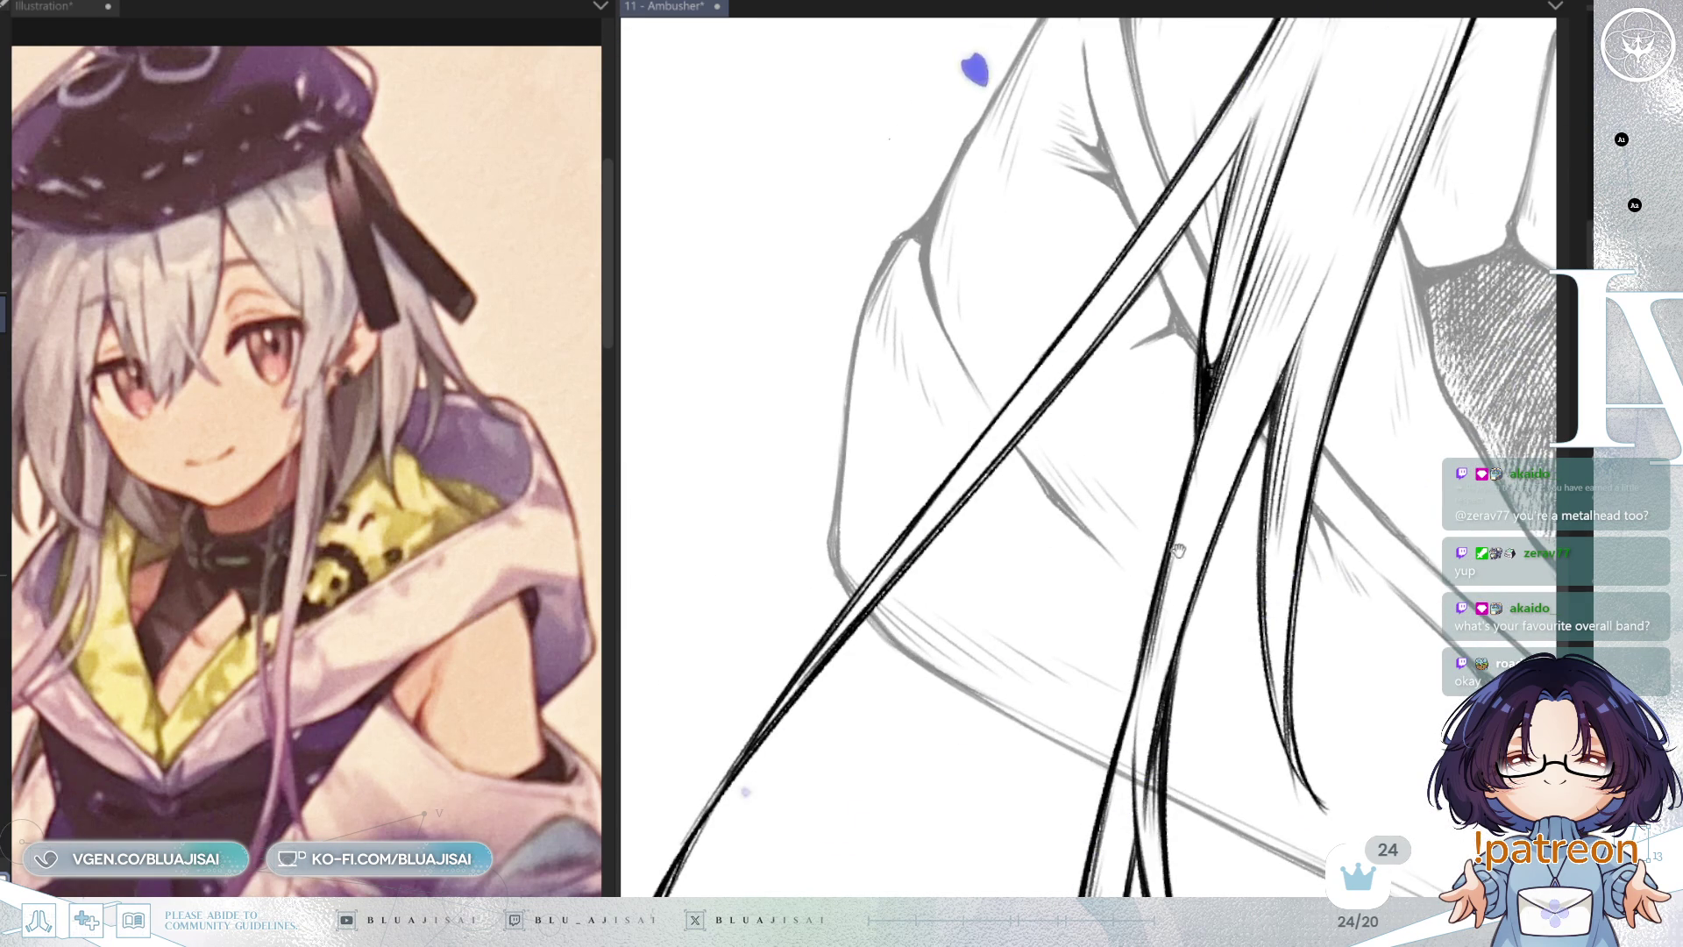
left_click_drag(1178, 550, 1117, 434)
left_click_drag(1104, 614, 1166, 468)
mouse_move(1252, 438)
left_mouse_down()
mouse_move(1227, 421)
mouse_move(1244, 436)
mouse_move(1263, 412)
left_mouse_up()
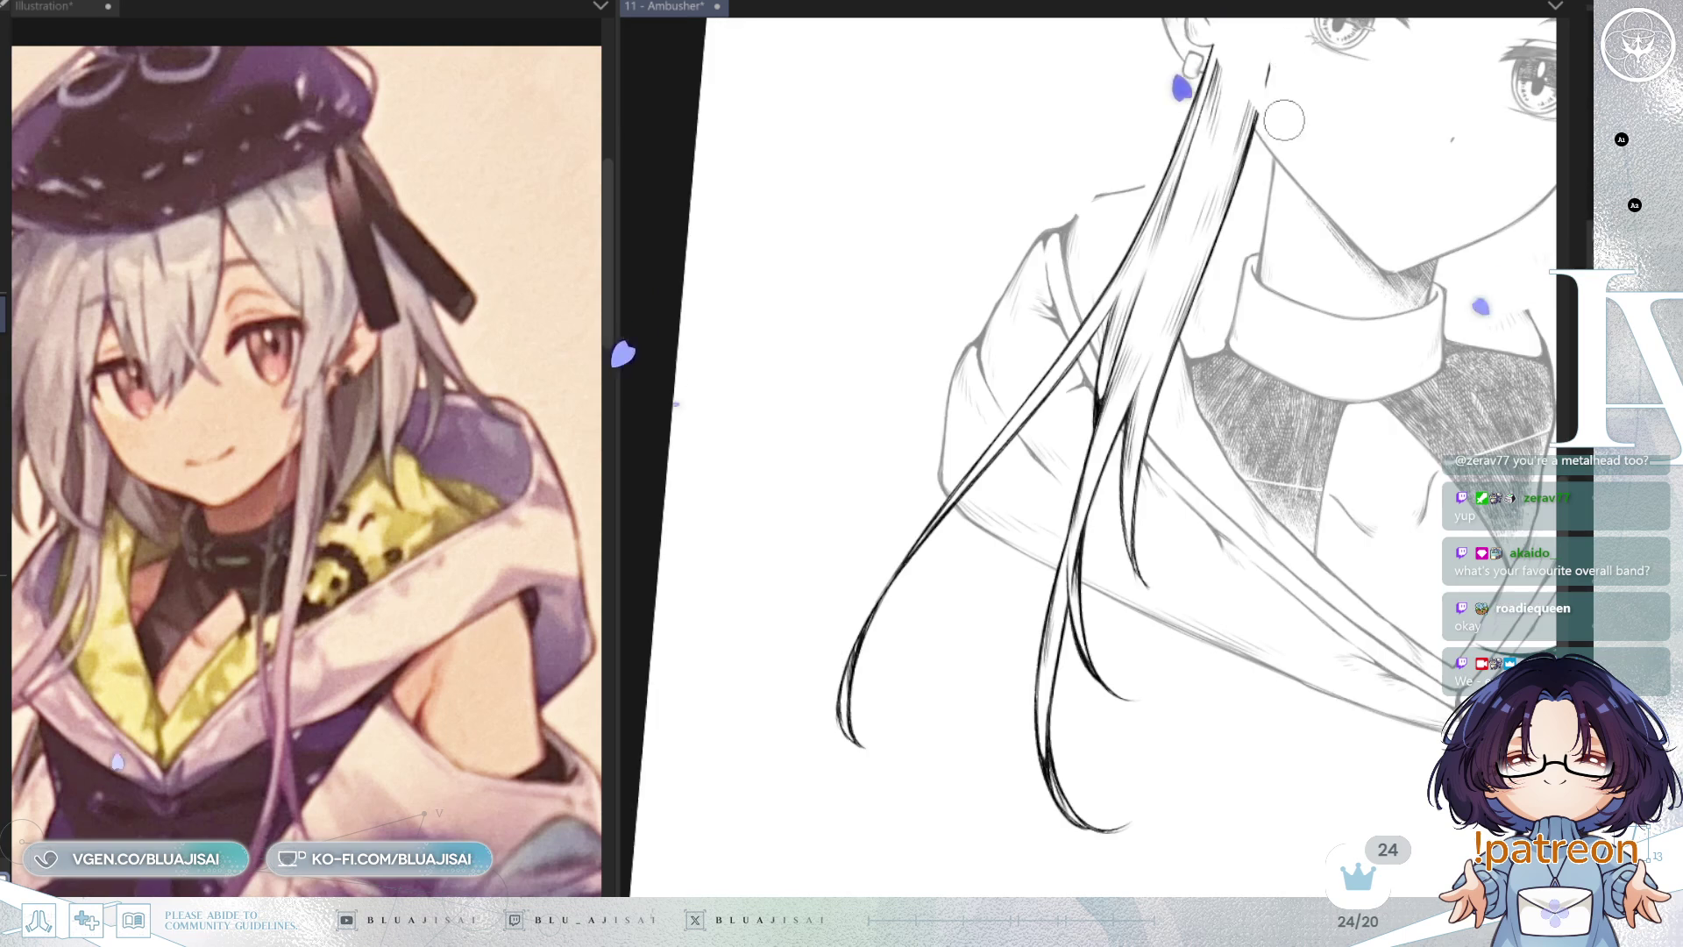
Step: Straighten the view, frame the face and collar, and mirror the canvas to check the drawing
key("minus")
key("asciicircum")
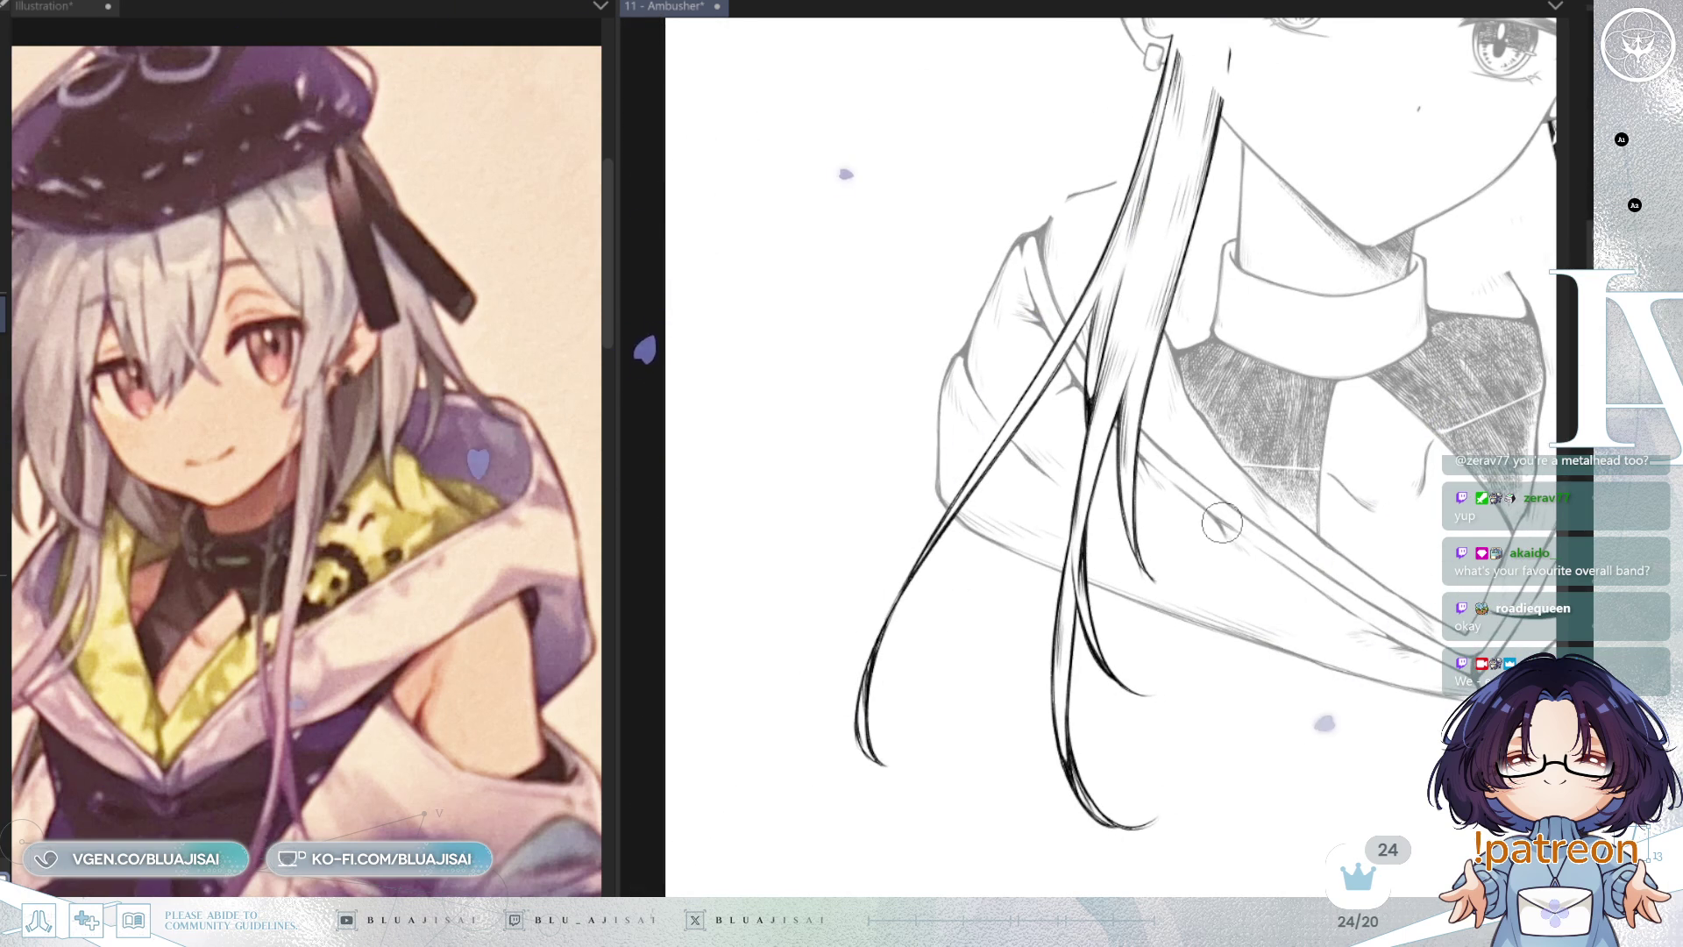
scroll(1224, 524, "up", 2)
left_click_drag(1208, 520, 1212, 651)
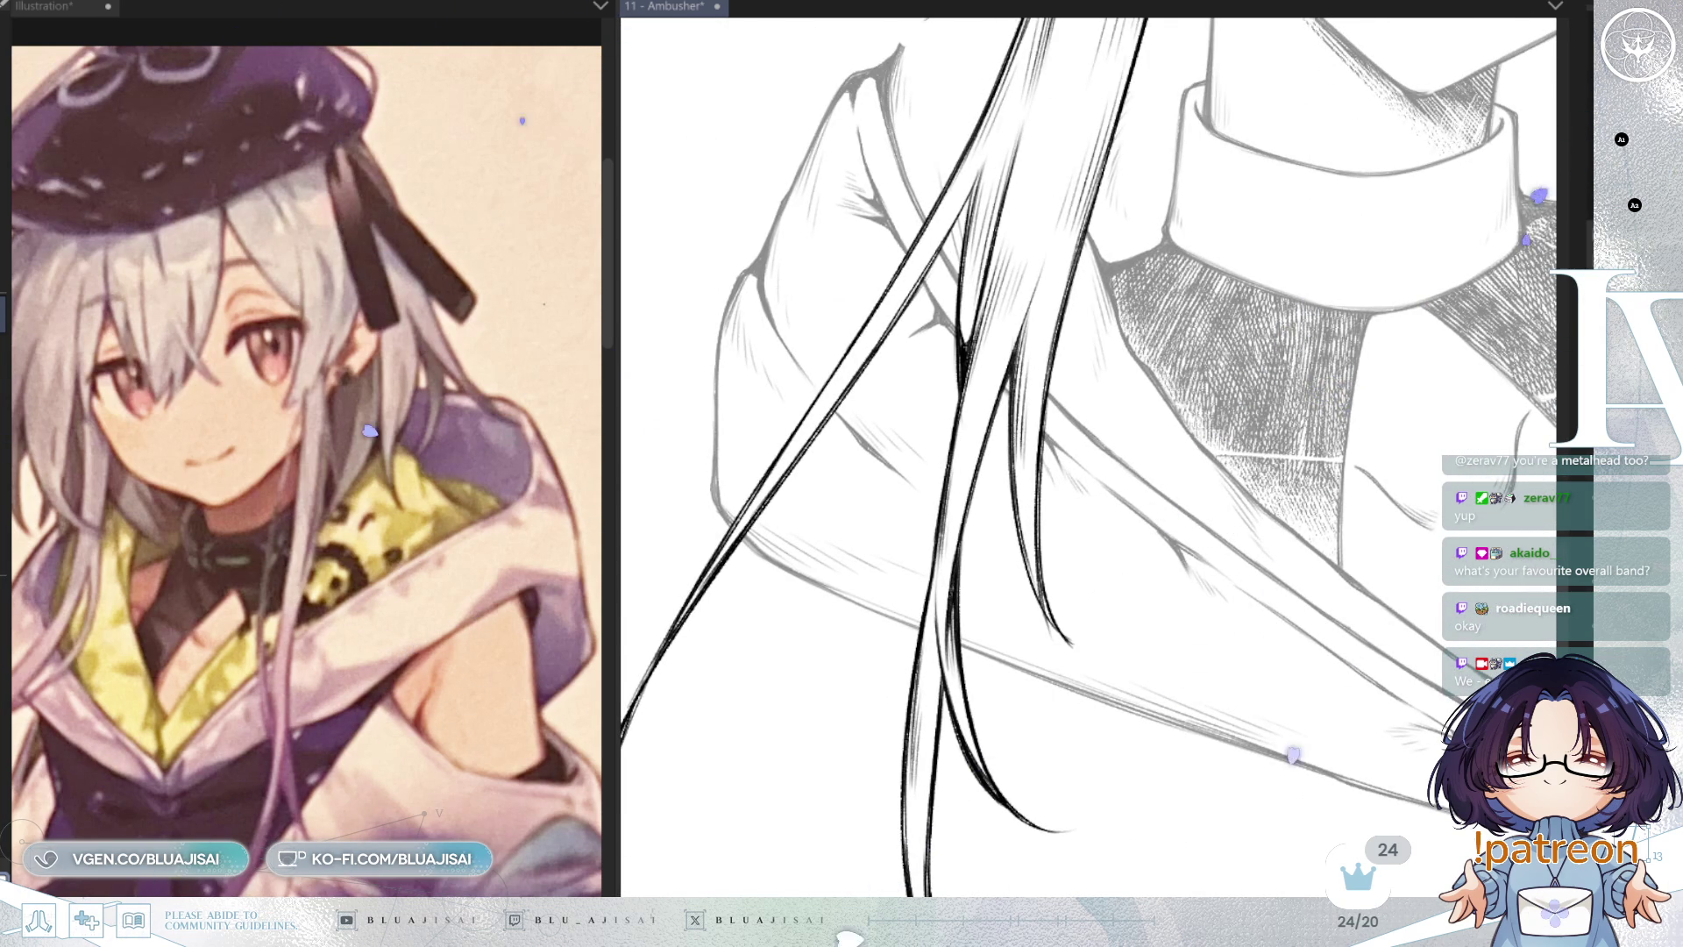
mouse_move(1353, 75)
left_mouse_down()
mouse_move(1289, 195)
mouse_move(1194, 233)
mouse_move(1168, 737)
left_mouse_up()
key("h")
left_click_drag(1039, 735, 1389, 721)
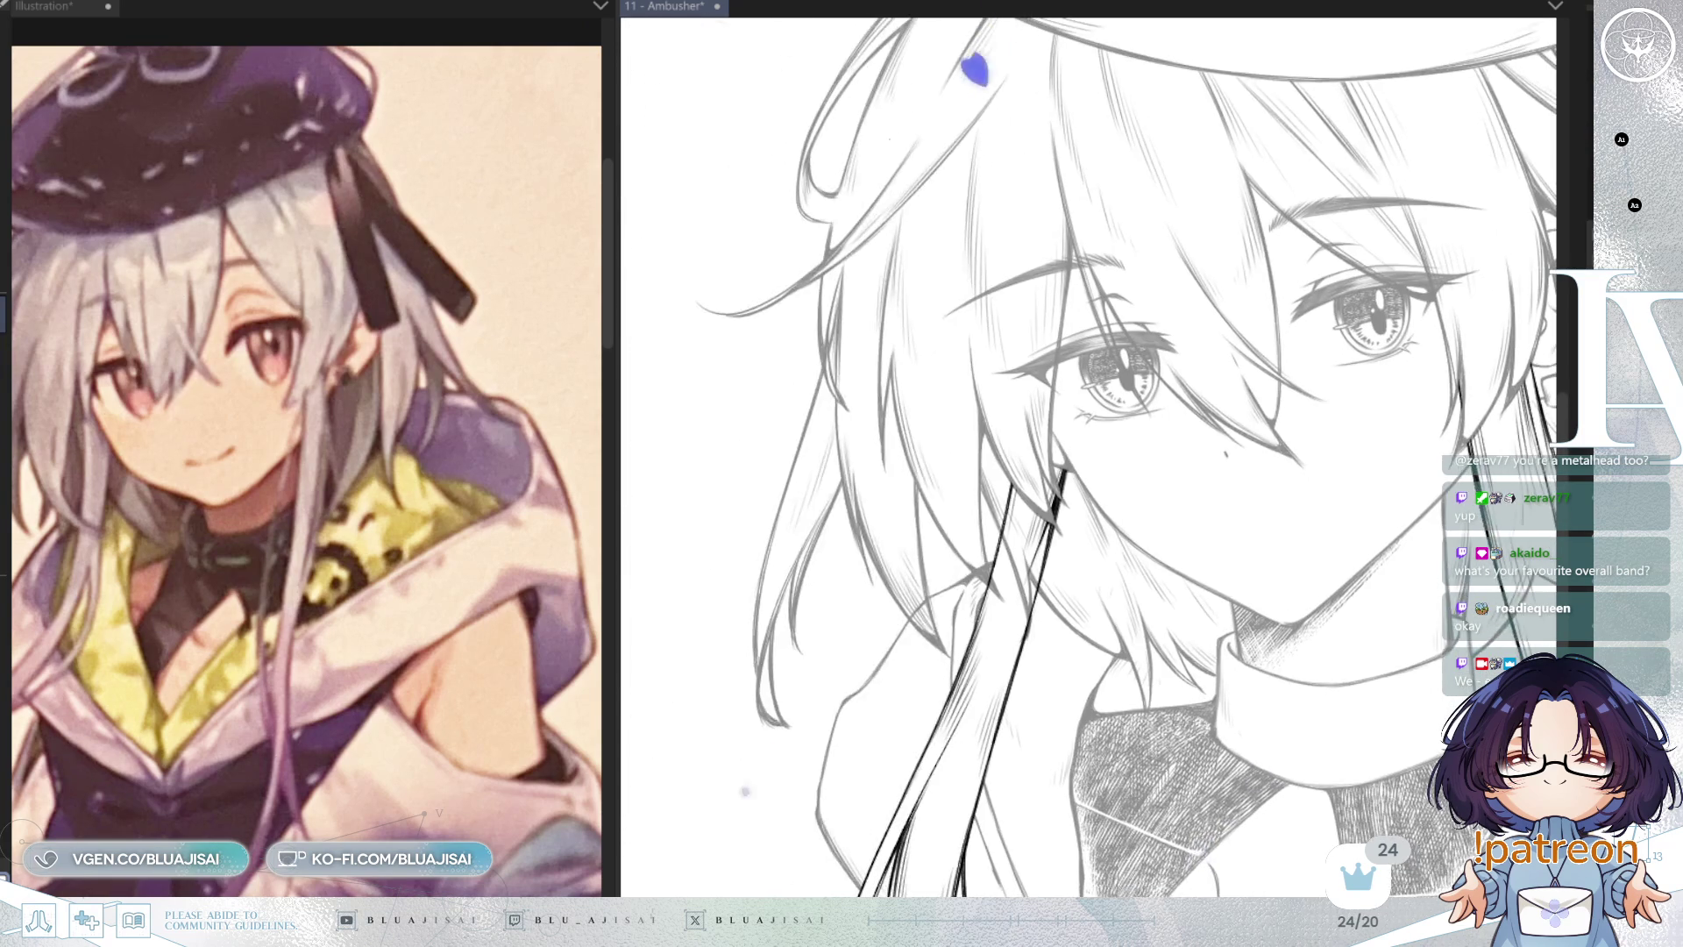
Step: Enlarge the eraser and wipe out the grey sketch line crossing the strands by the collar
scroll(912, 604, "up", 4)
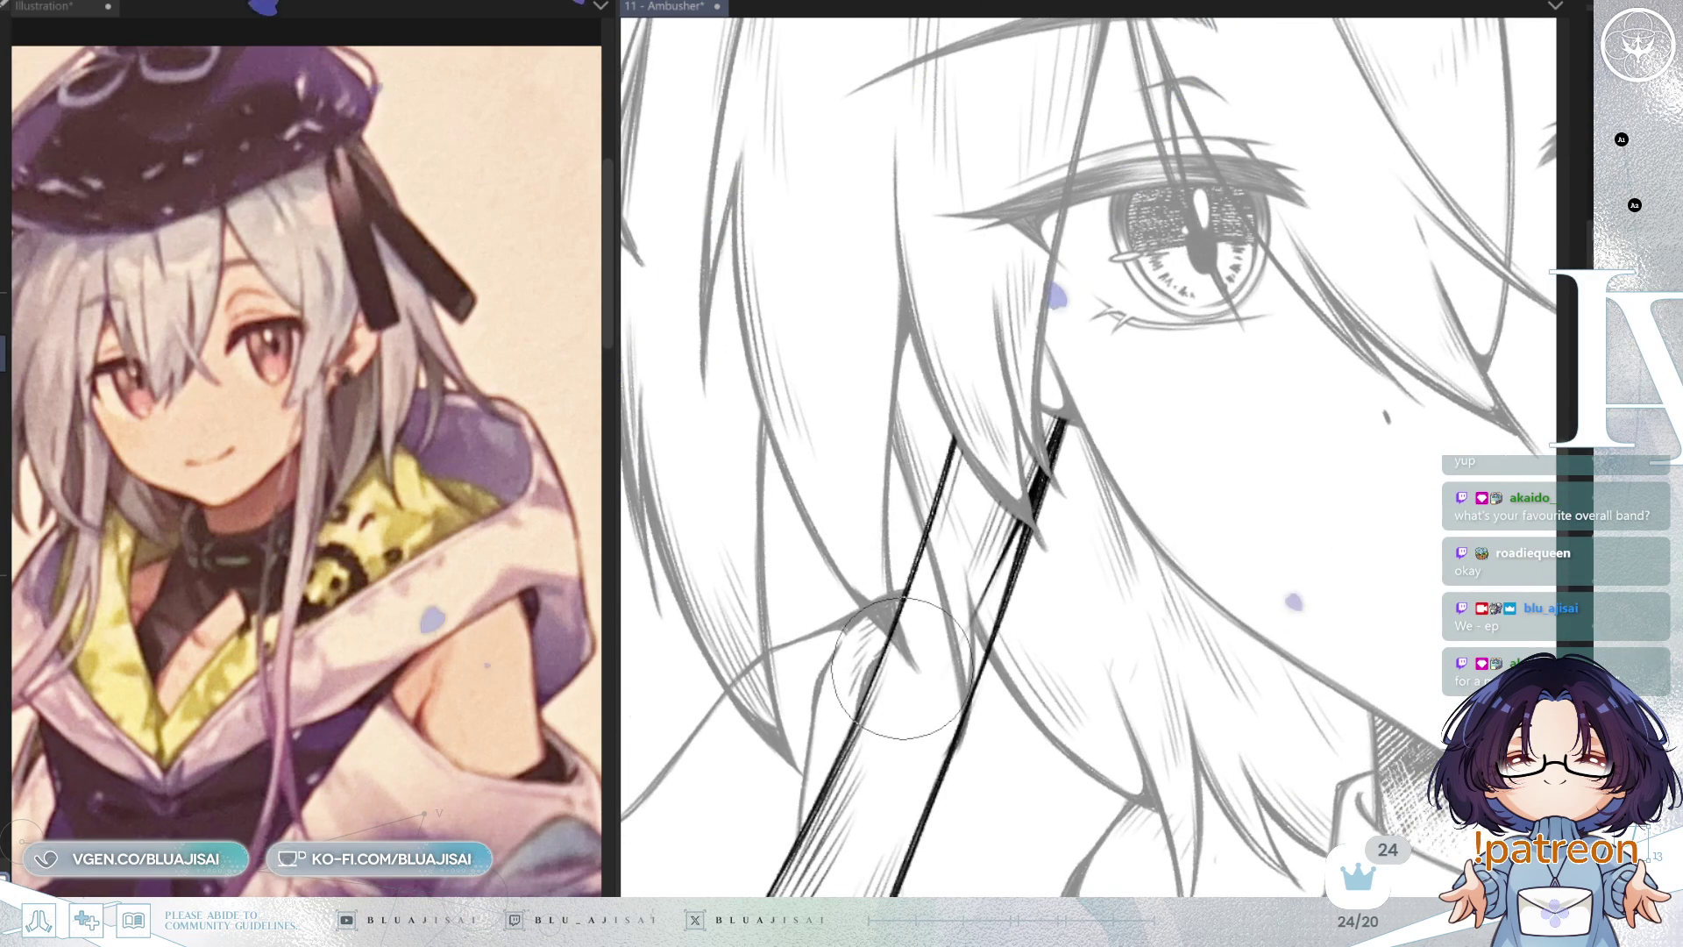
key("bracketleft")
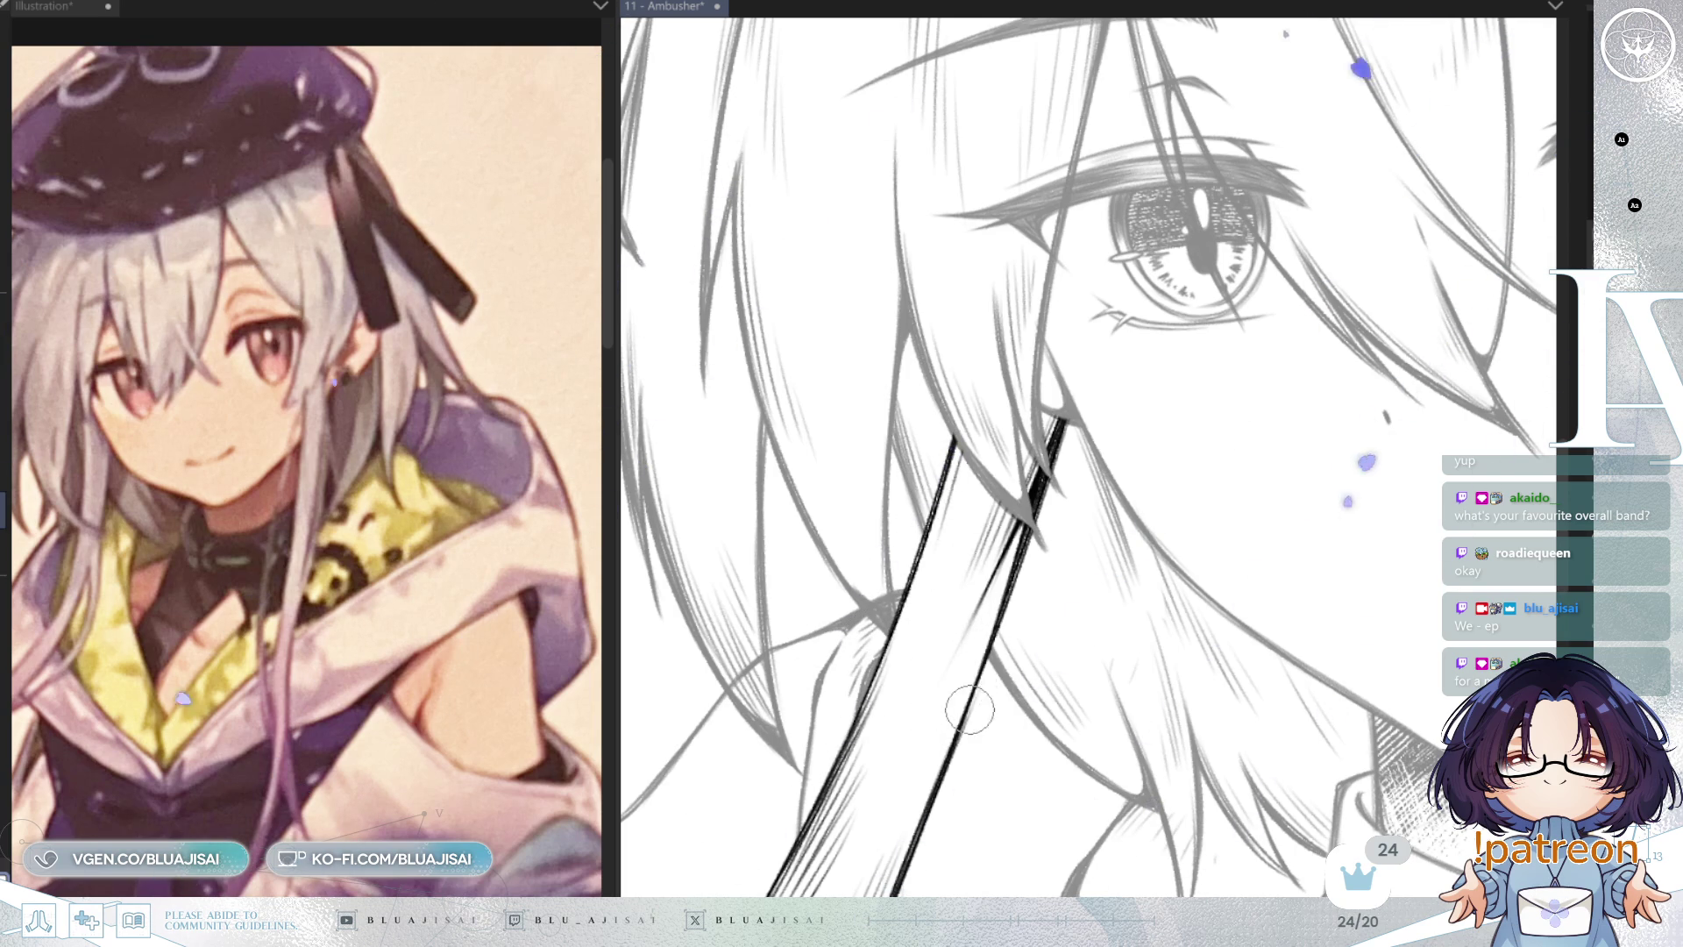
mouse_move(1088, 605)
left_mouse_down()
mouse_move(1264, 361)
mouse_move(1259, 409)
mouse_move(1289, 460)
mouse_move(1069, 494)
left_mouse_up()
key("h")
key("bracketright")
key("bracketright")
key("bracketright")
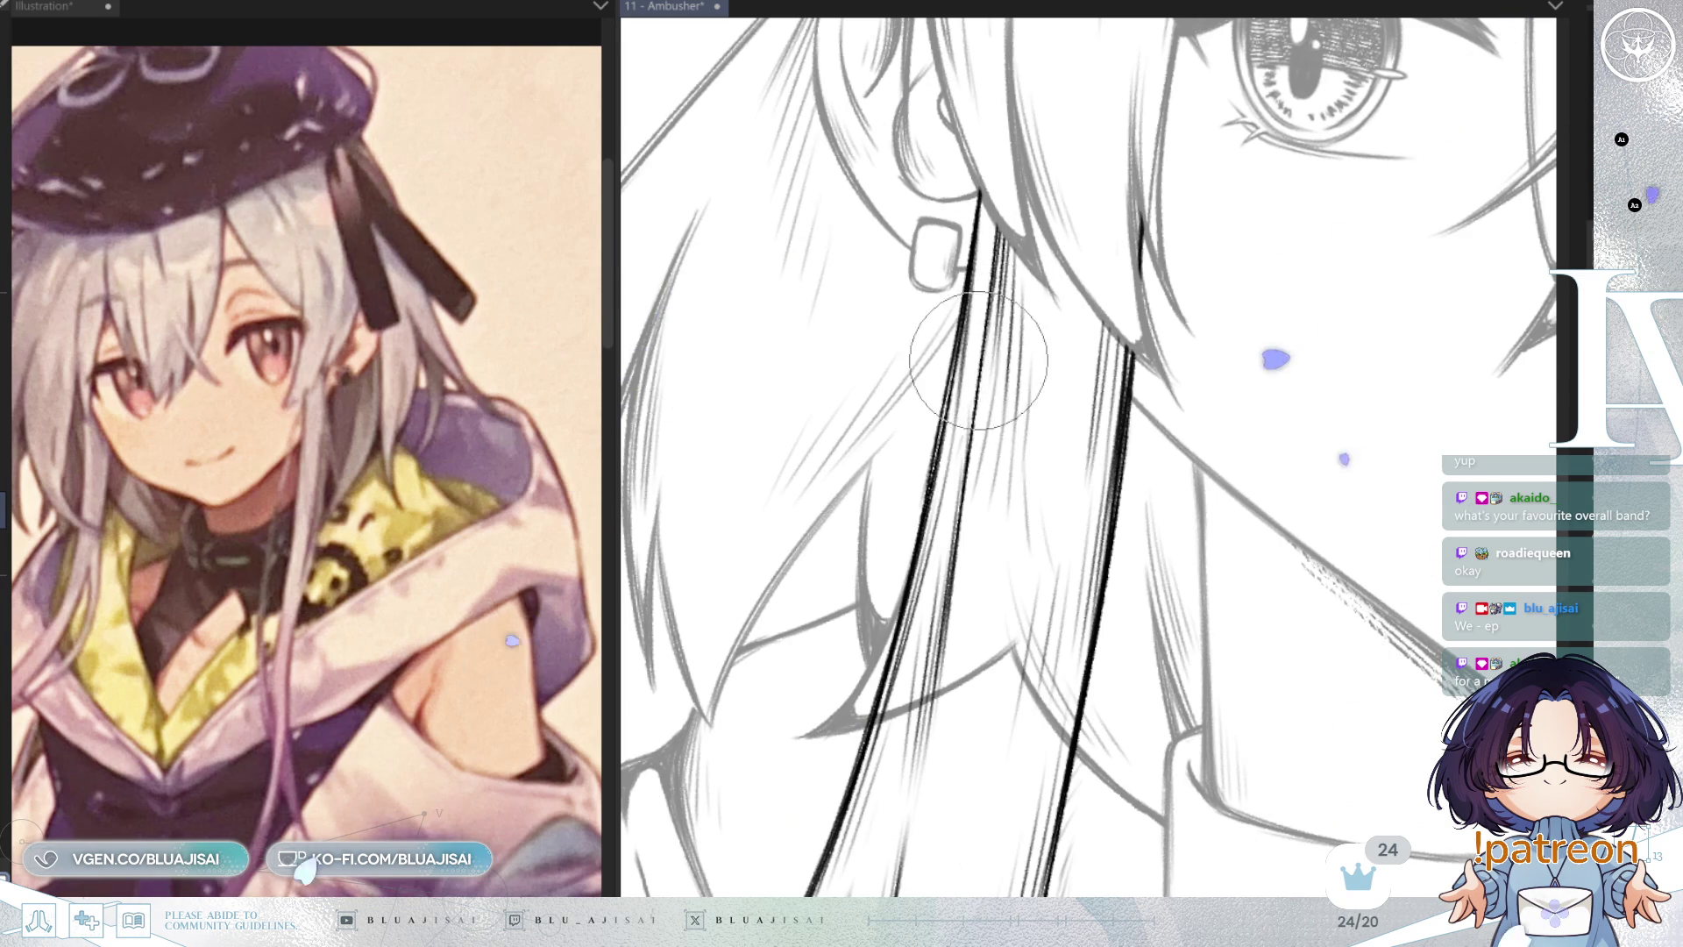
mouse_move(1038, 621)
left_mouse_down()
mouse_move(1071, 676)
mouse_move(1060, 714)
mouse_move(996, 751)
mouse_move(961, 676)
mouse_move(892, 740)
left_mouse_up()
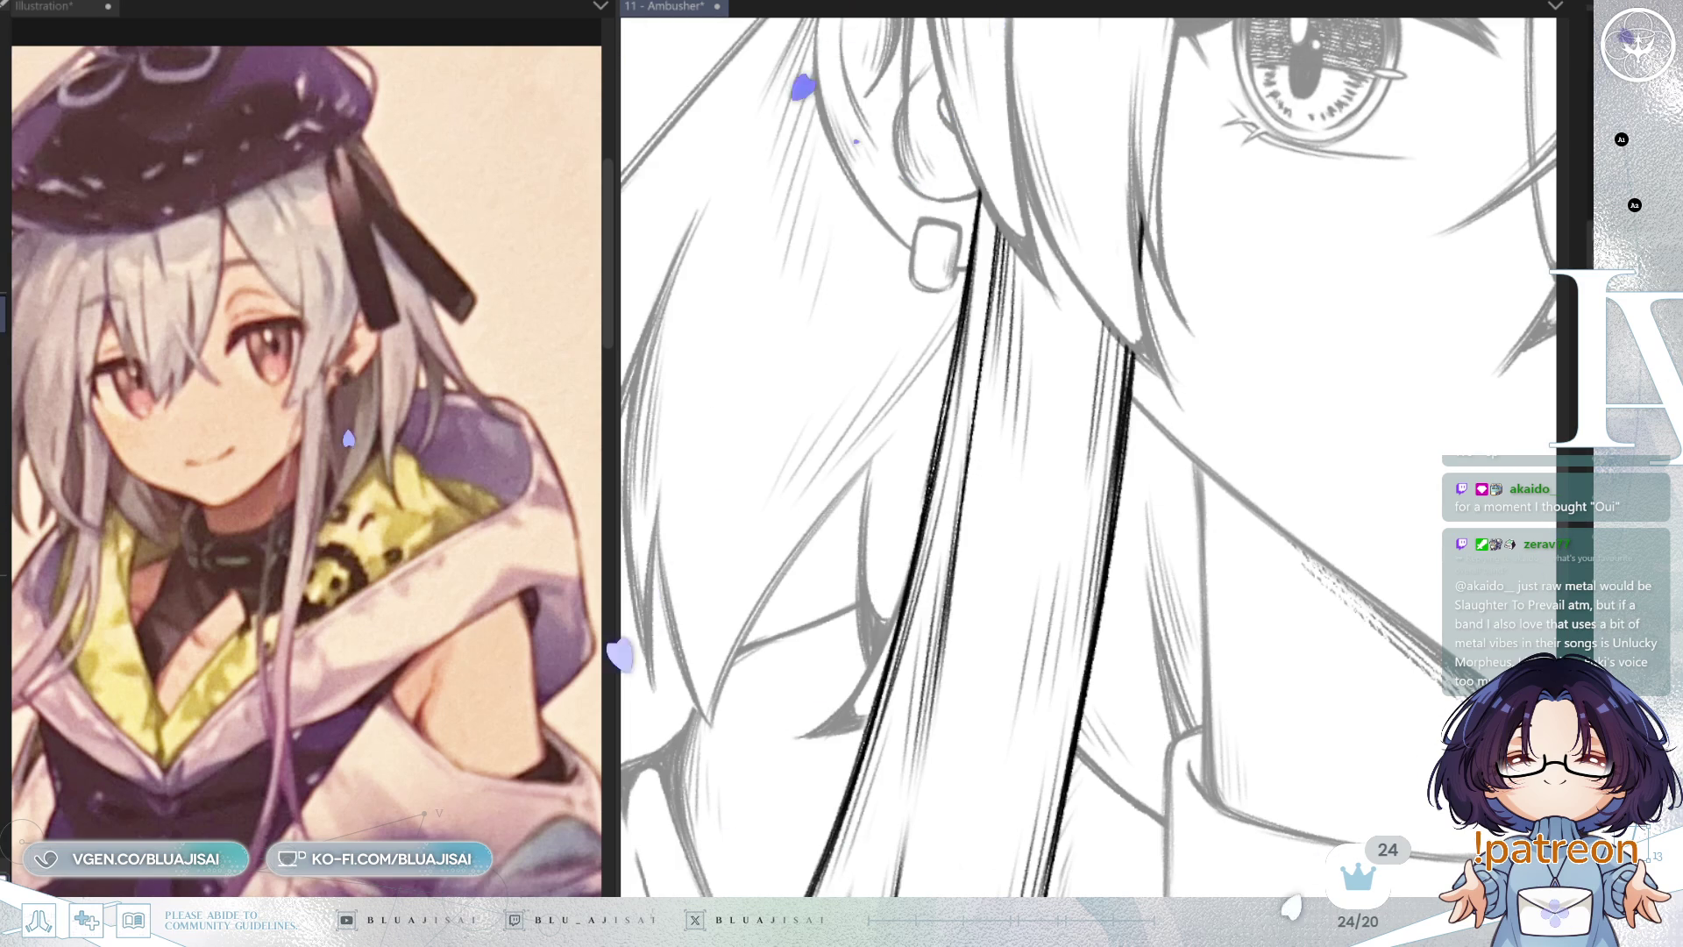
scroll(1064, 397, "down", 3)
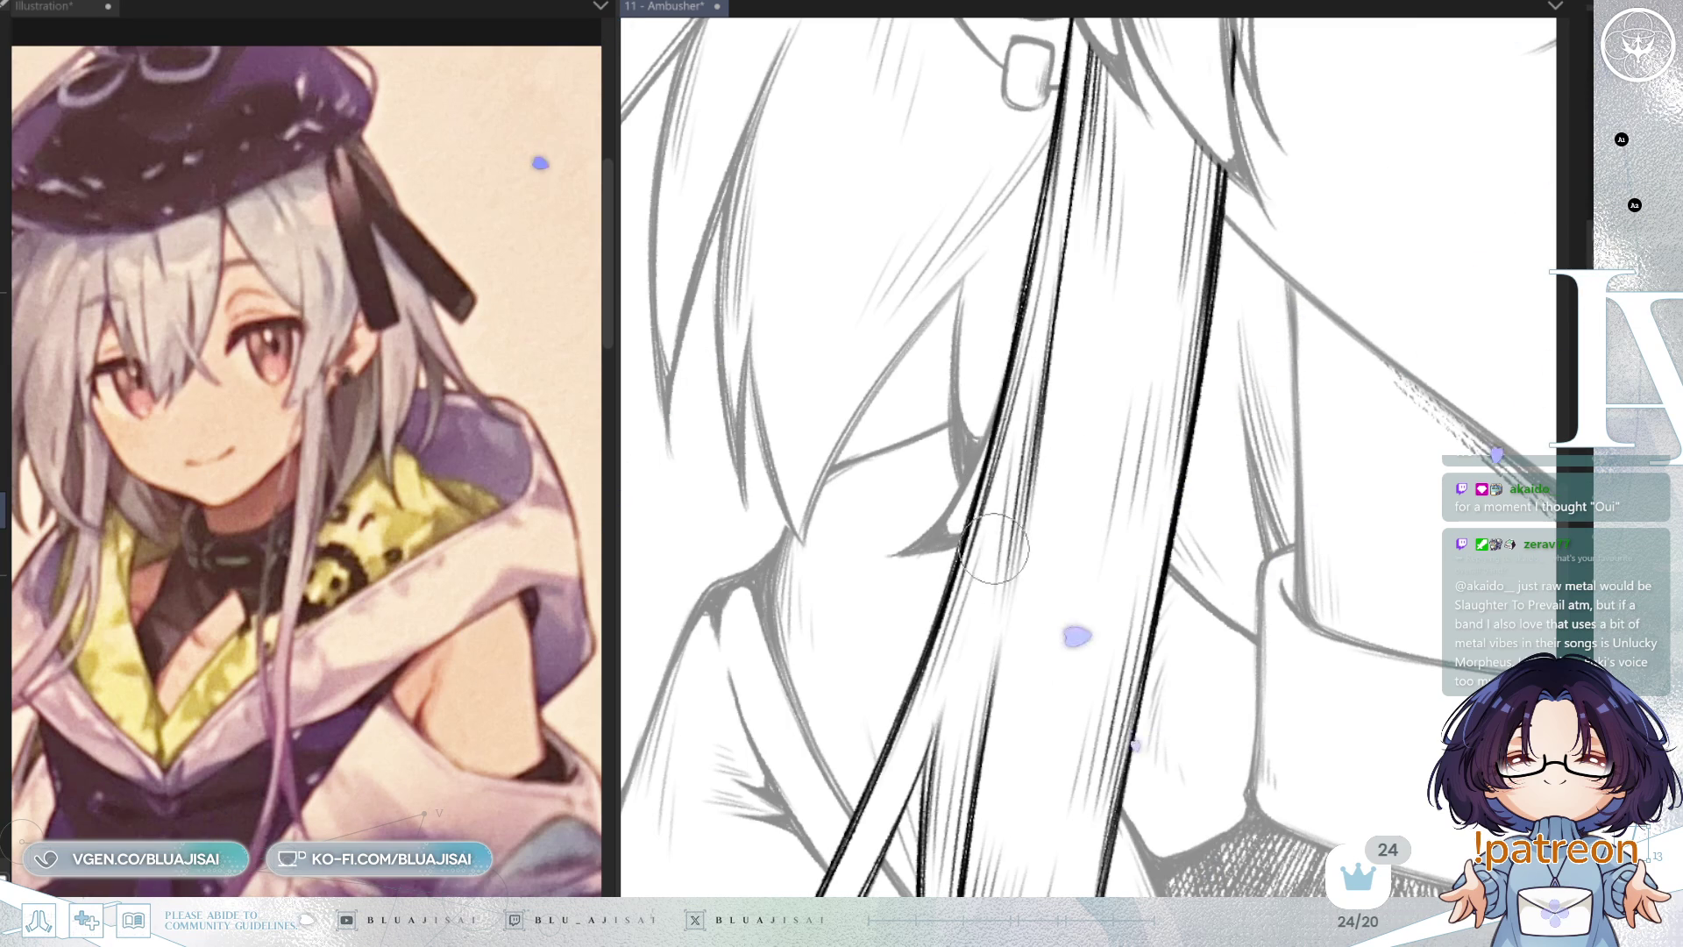
scroll(994, 549, "down", 3)
scroll(1407, 367, "down", 3)
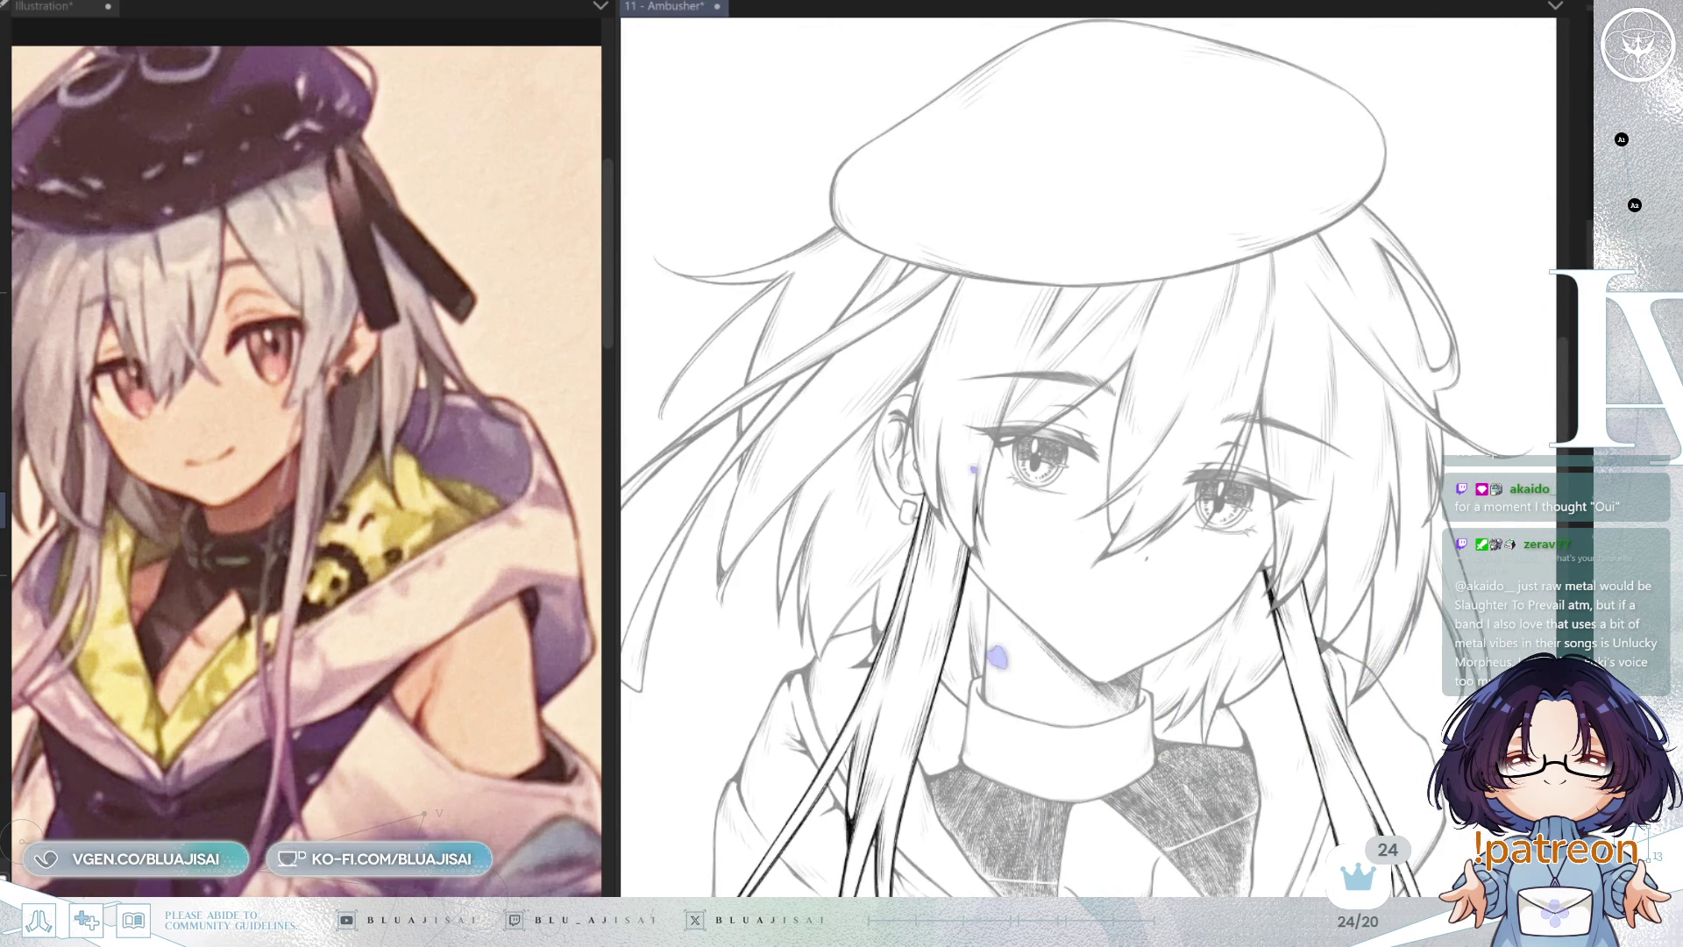
key("h")
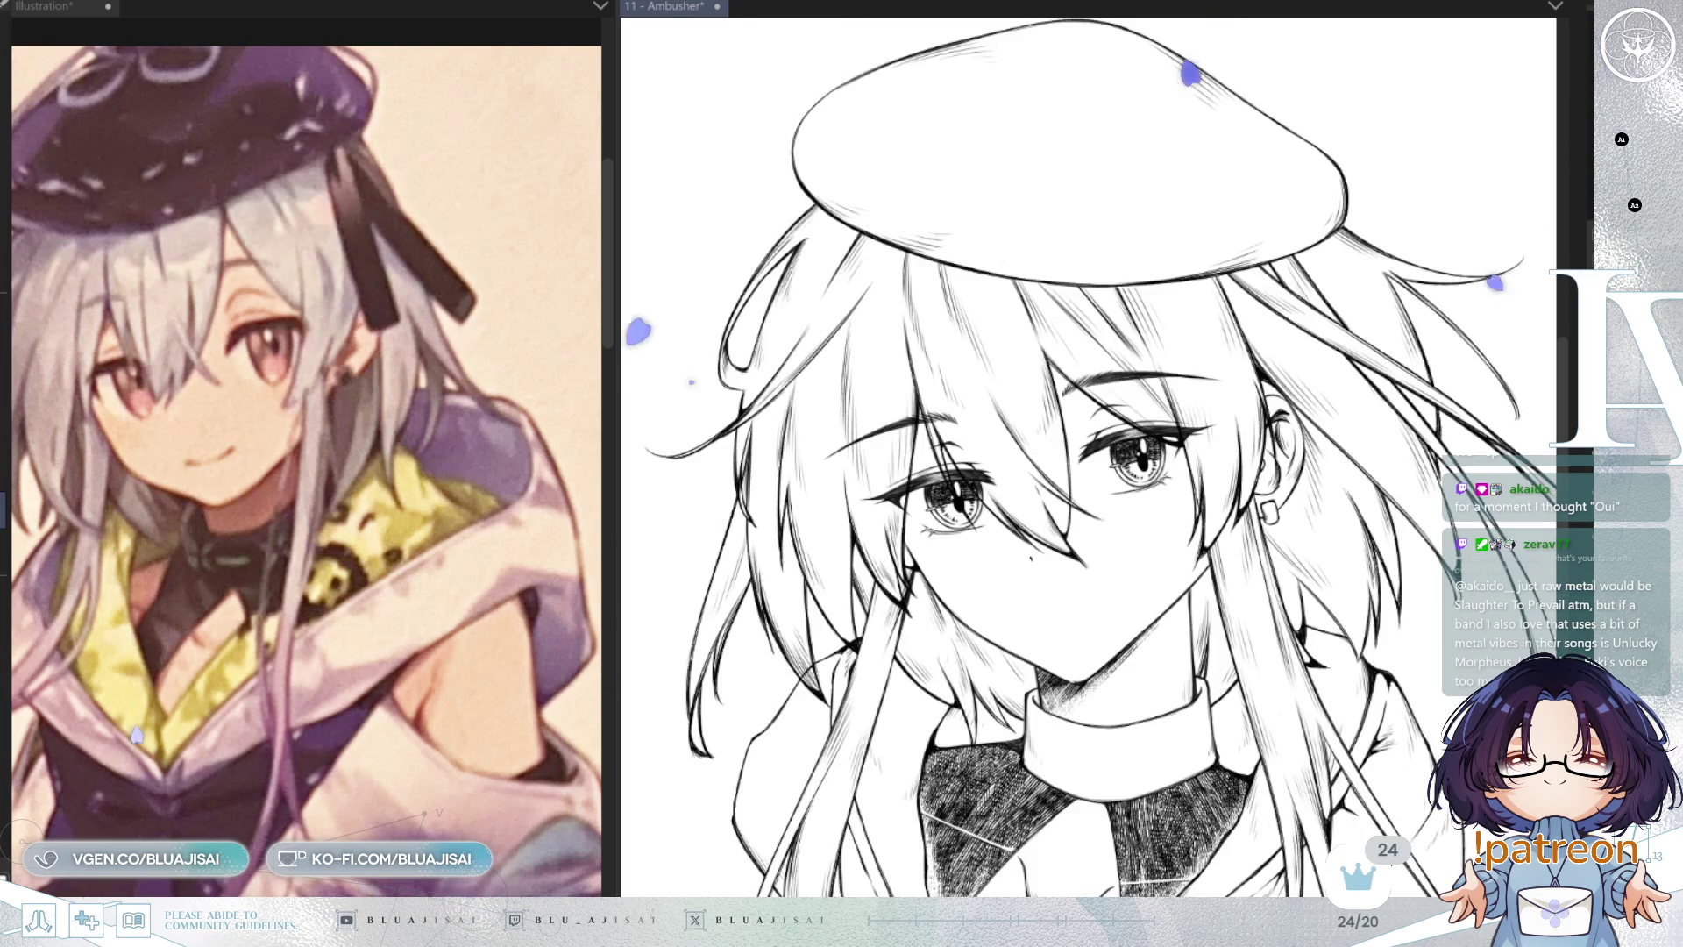
key("ctrl+minus")
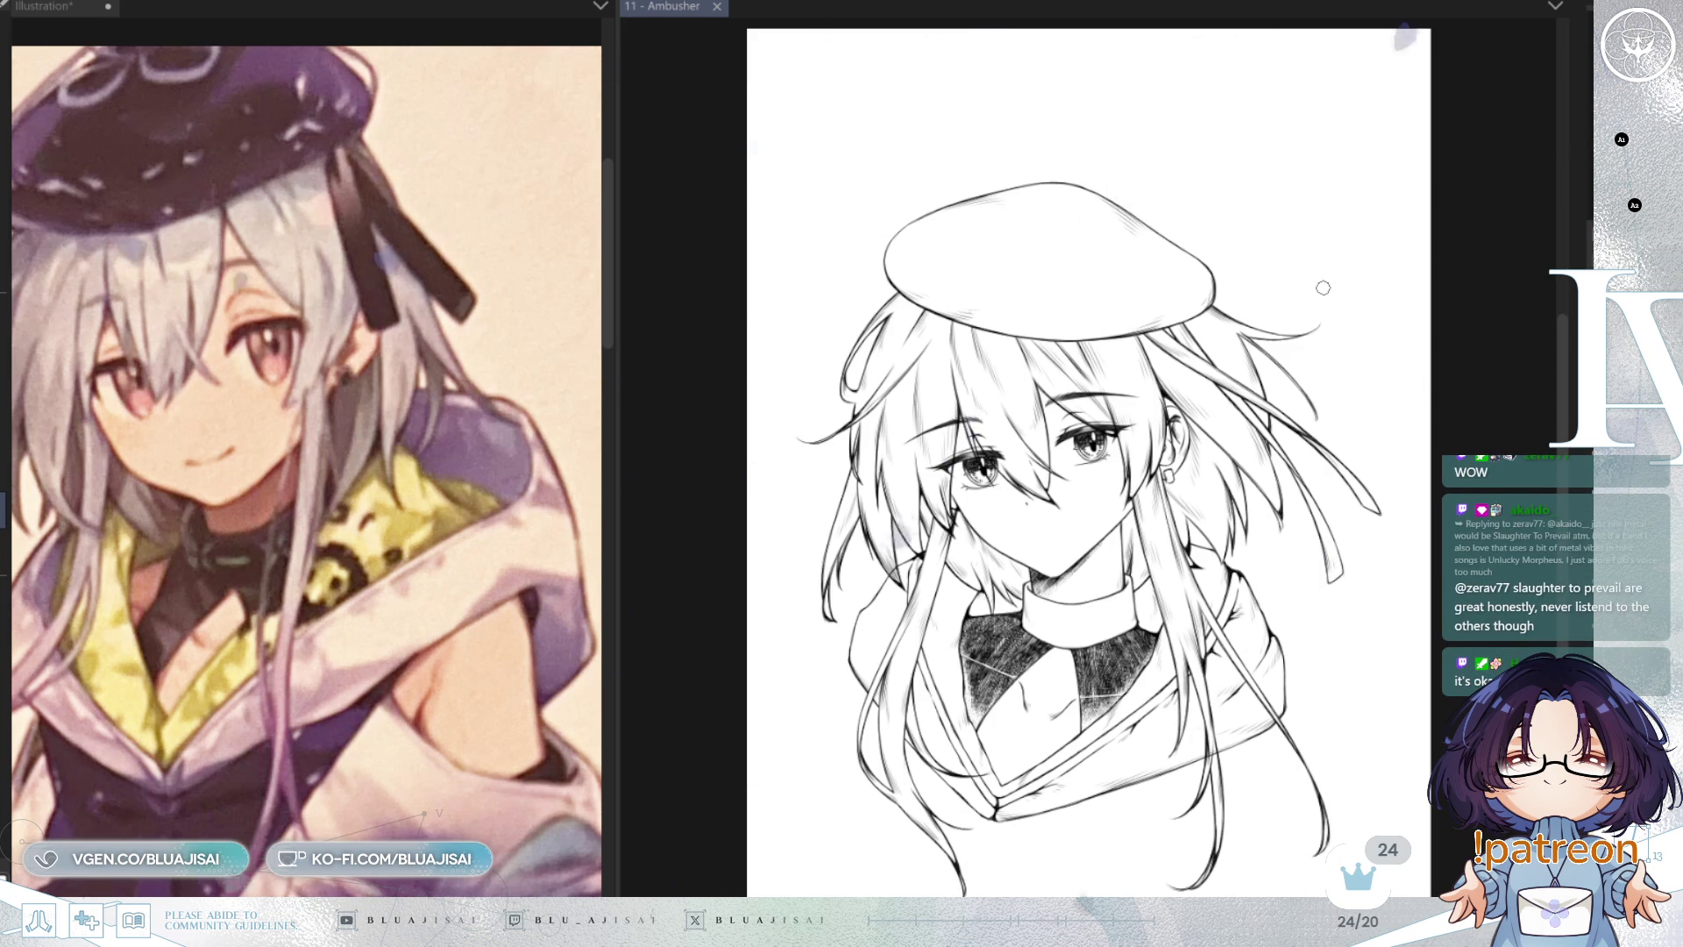
scroll(1308, 328, "up", 1)
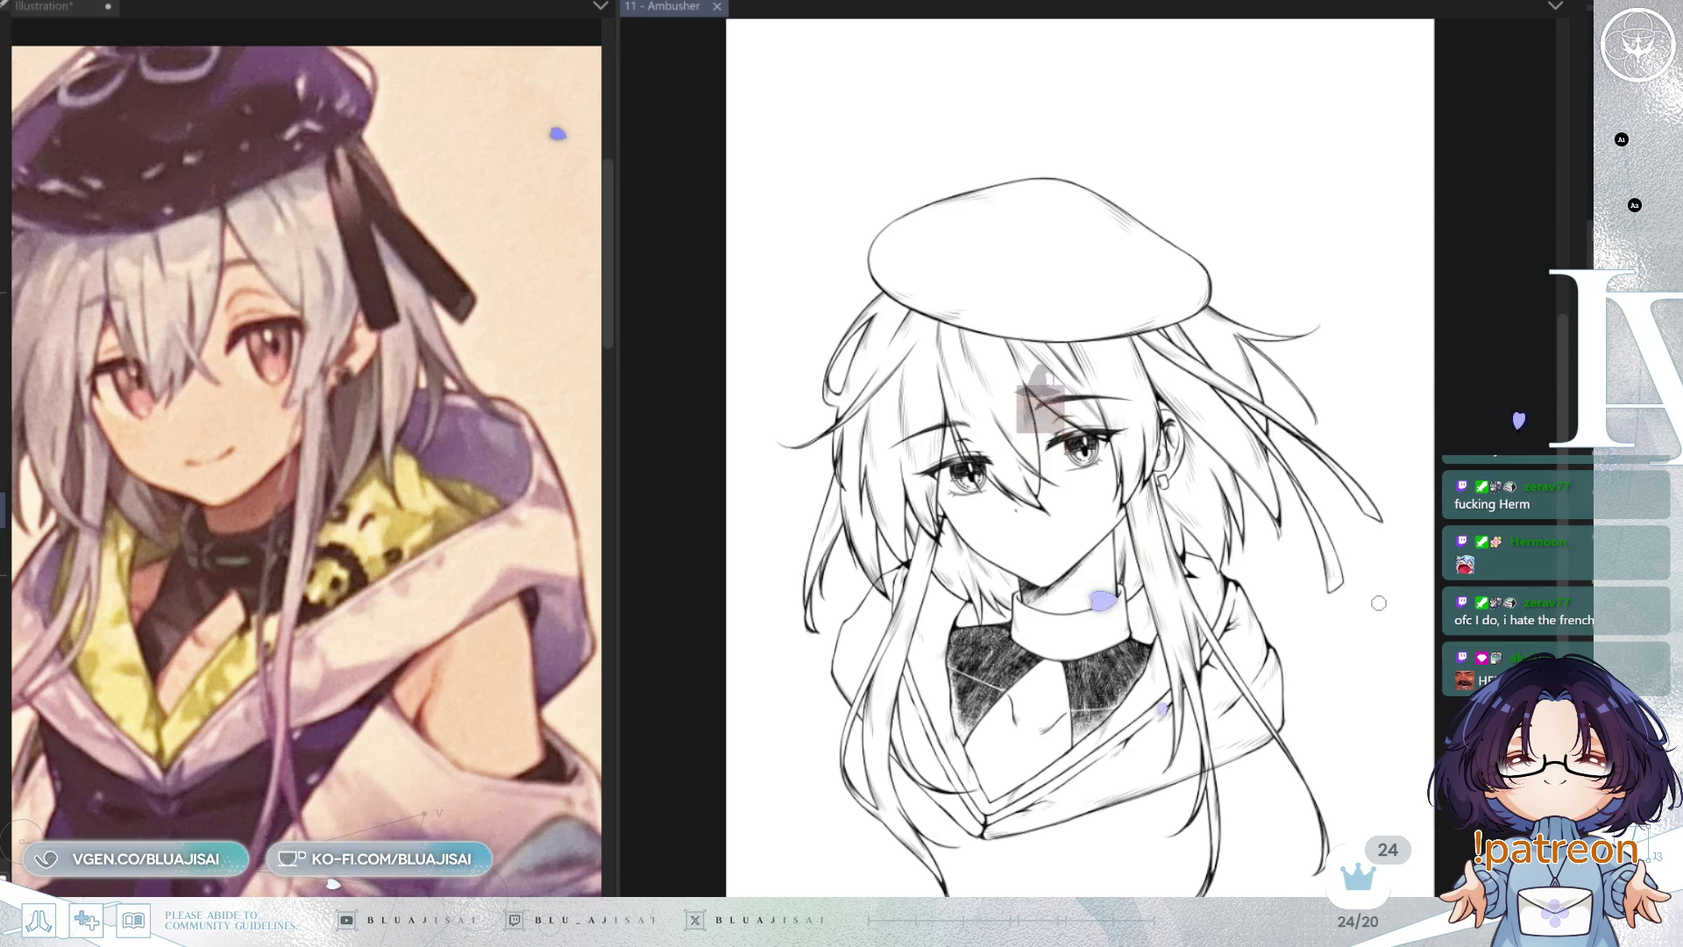
scroll(1287, 317, "up", 3)
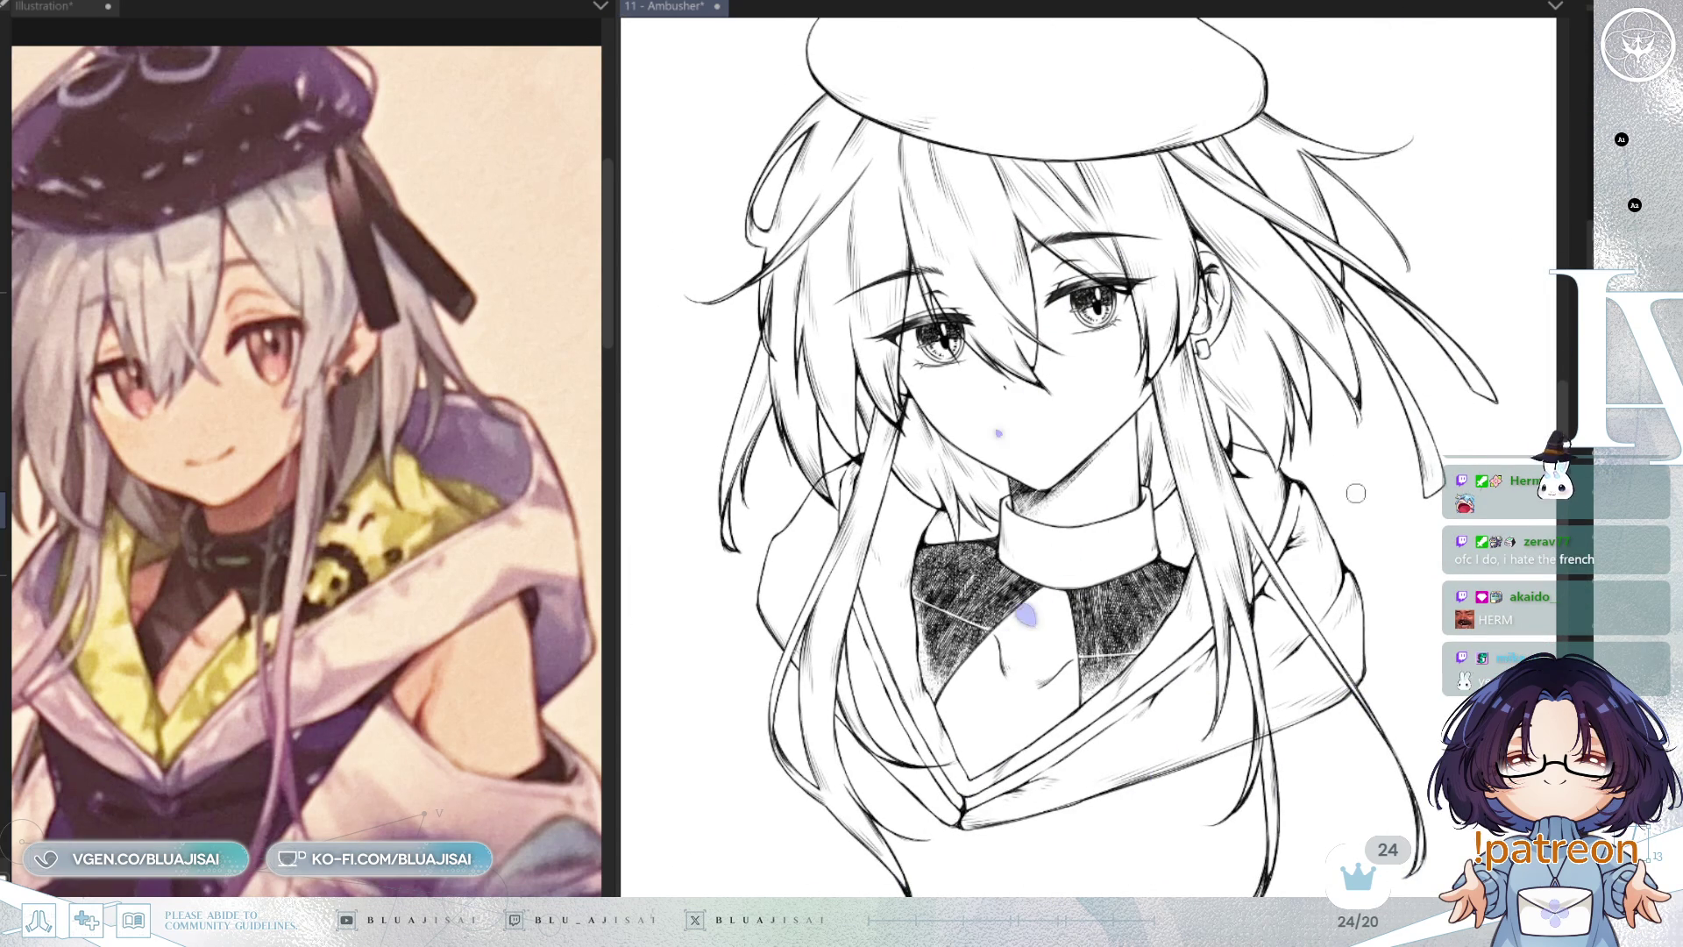
Step: Mirror and zoom to the beret brim, then hatch the shadow and strands just below it
key("h")
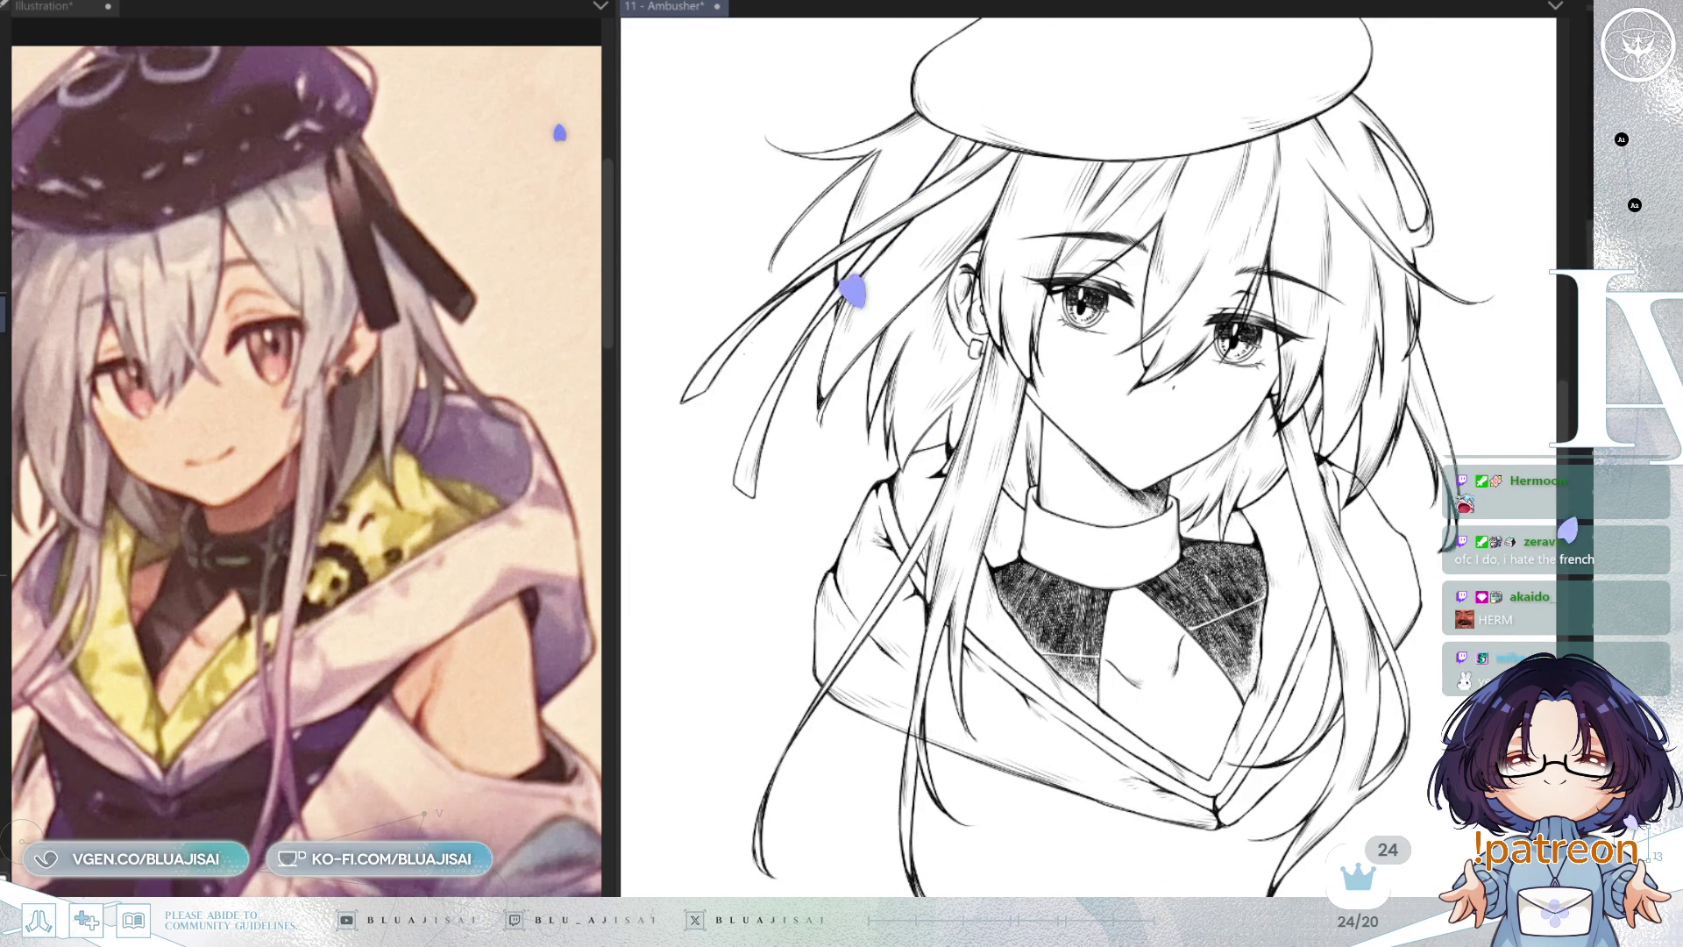
left_click_drag(1133, 380, 1098, 497)
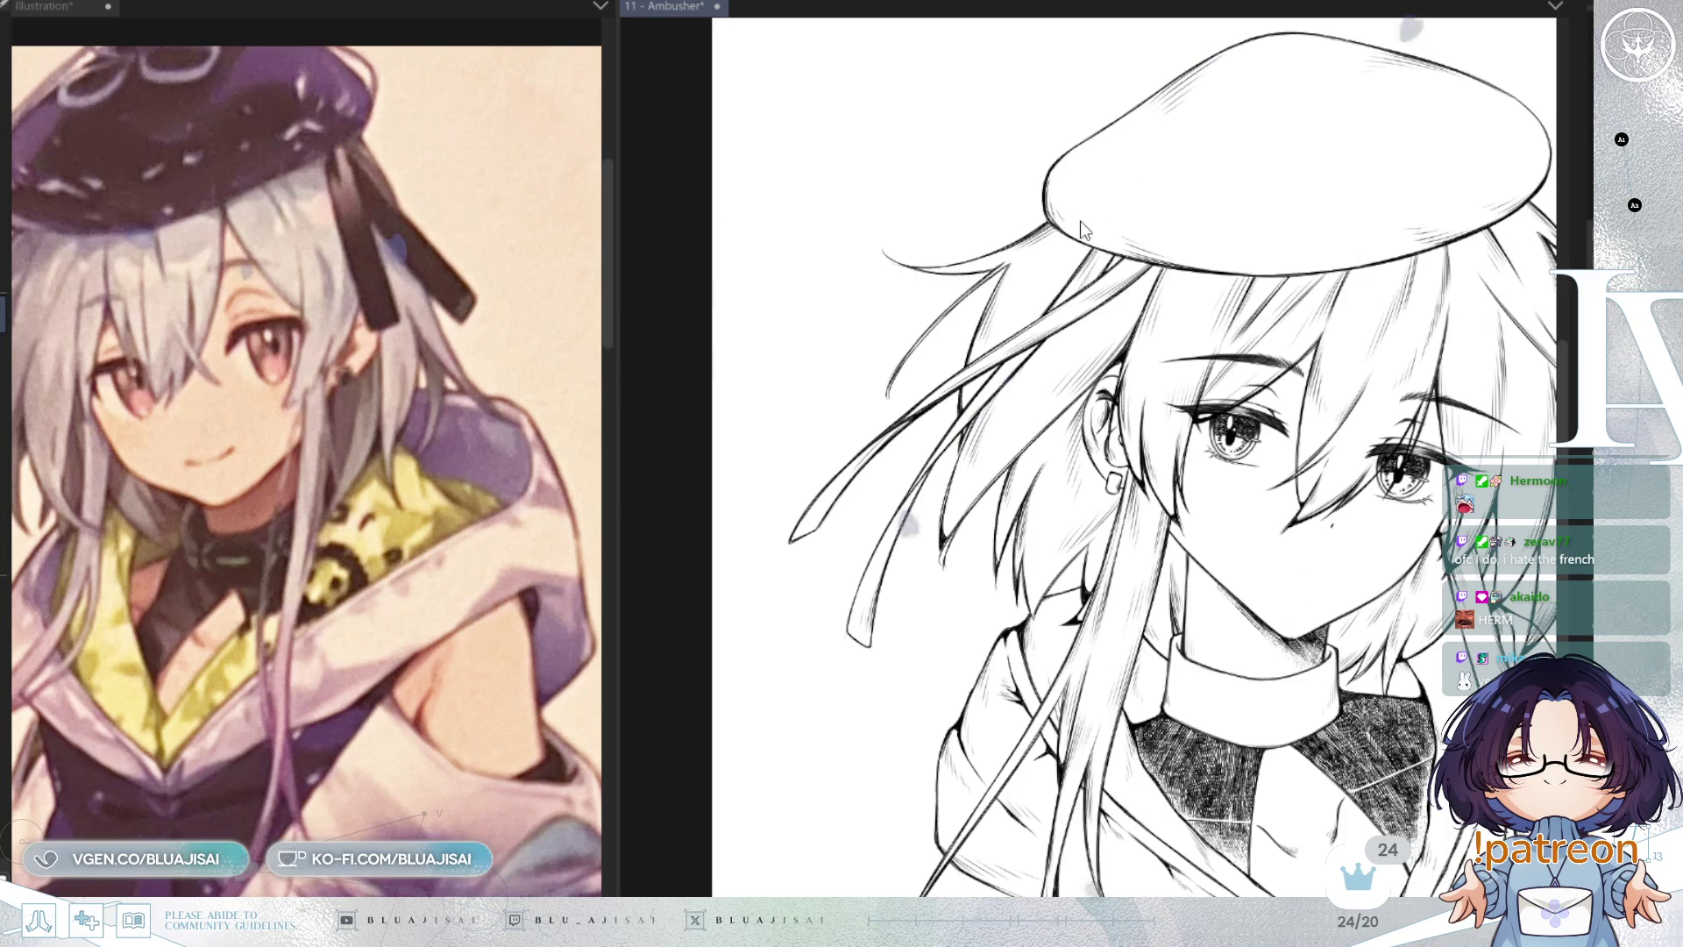
scroll(1115, 254, "up", 2)
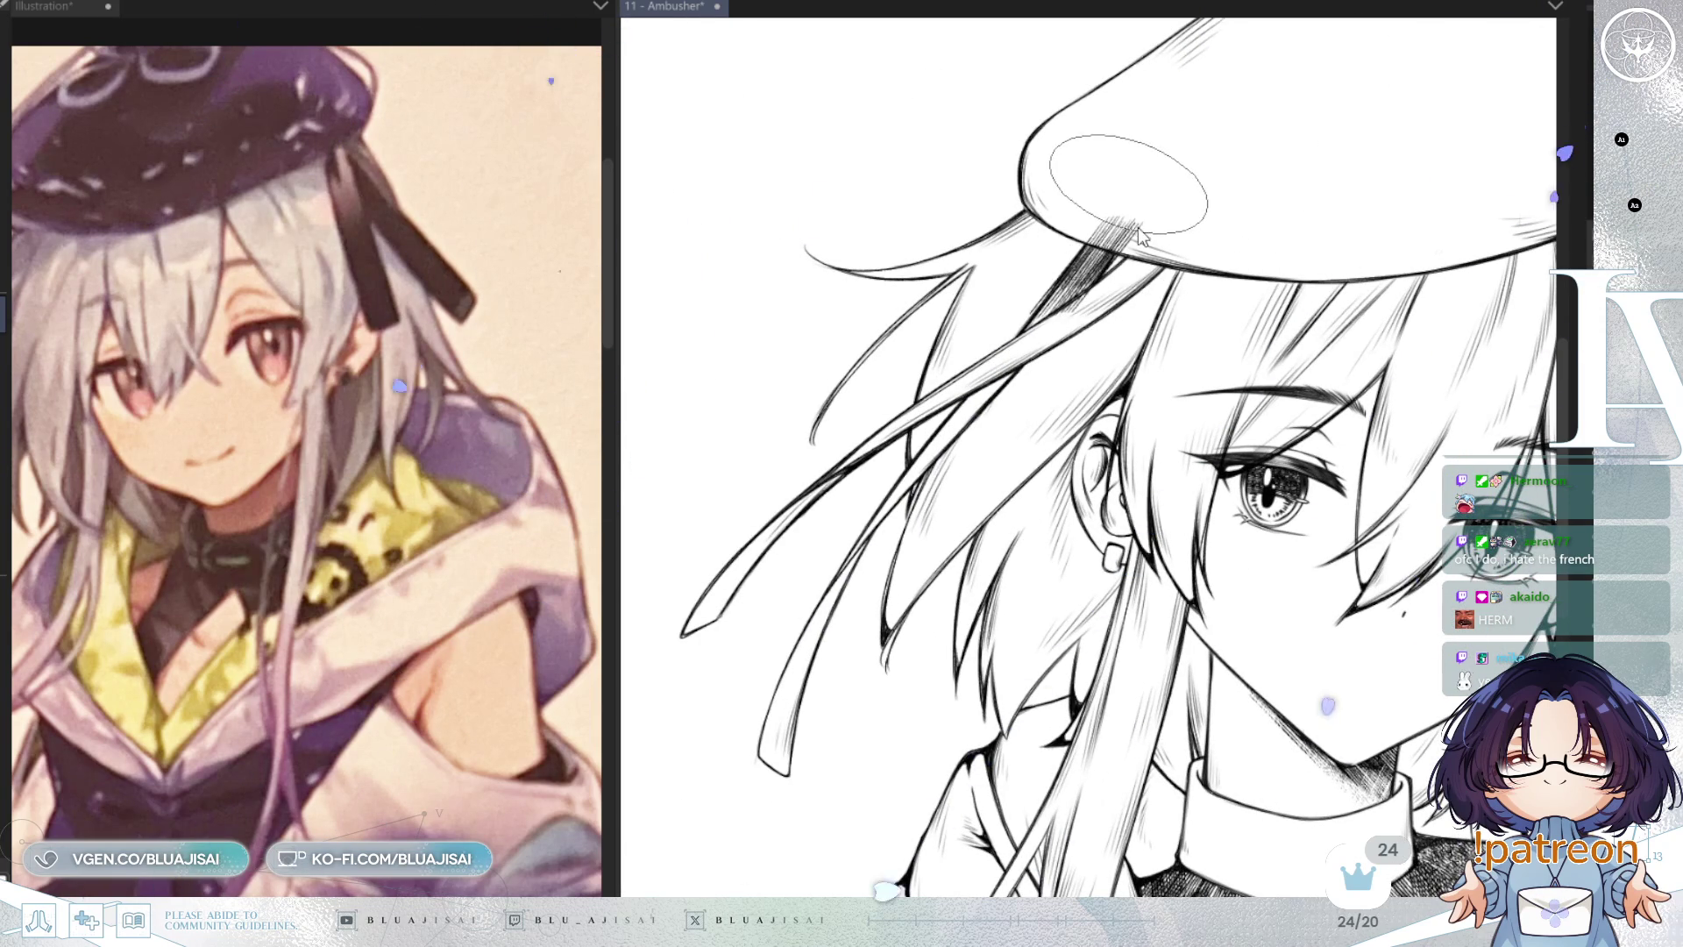
mouse_move(1157, 218)
left_mouse_down()
mouse_move(1096, 263)
mouse_move(1123, 276)
mouse_move(913, 421)
left_mouse_up()
left_click_drag(1140, 254, 907, 425)
left_click_drag(1078, 312, 833, 464)
mouse_move(929, 419)
left_mouse_down()
mouse_move(763, 508)
mouse_move(702, 579)
left_mouse_up()
left_click_drag(807, 534, 675, 631)
Step: Add more hatching below the brim, extending it down the hair strand to its tip
mouse_move(1113, 229)
left_mouse_down()
mouse_move(1008, 316)
mouse_move(955, 324)
left_mouse_up()
left_click_drag(1100, 344, 964, 425)
mouse_move(1038, 355)
left_mouse_down()
mouse_move(912, 465)
mouse_move(841, 561)
left_mouse_up()
mouse_move(947, 438)
left_mouse_down()
mouse_move(824, 570)
mouse_move(771, 666)
left_mouse_up()
mouse_move(876, 570)
left_mouse_down()
mouse_move(793, 677)
mouse_move(767, 754)
left_mouse_up()
left_click_drag(815, 614, 771, 762)
left_click_drag(802, 692, 758, 811)
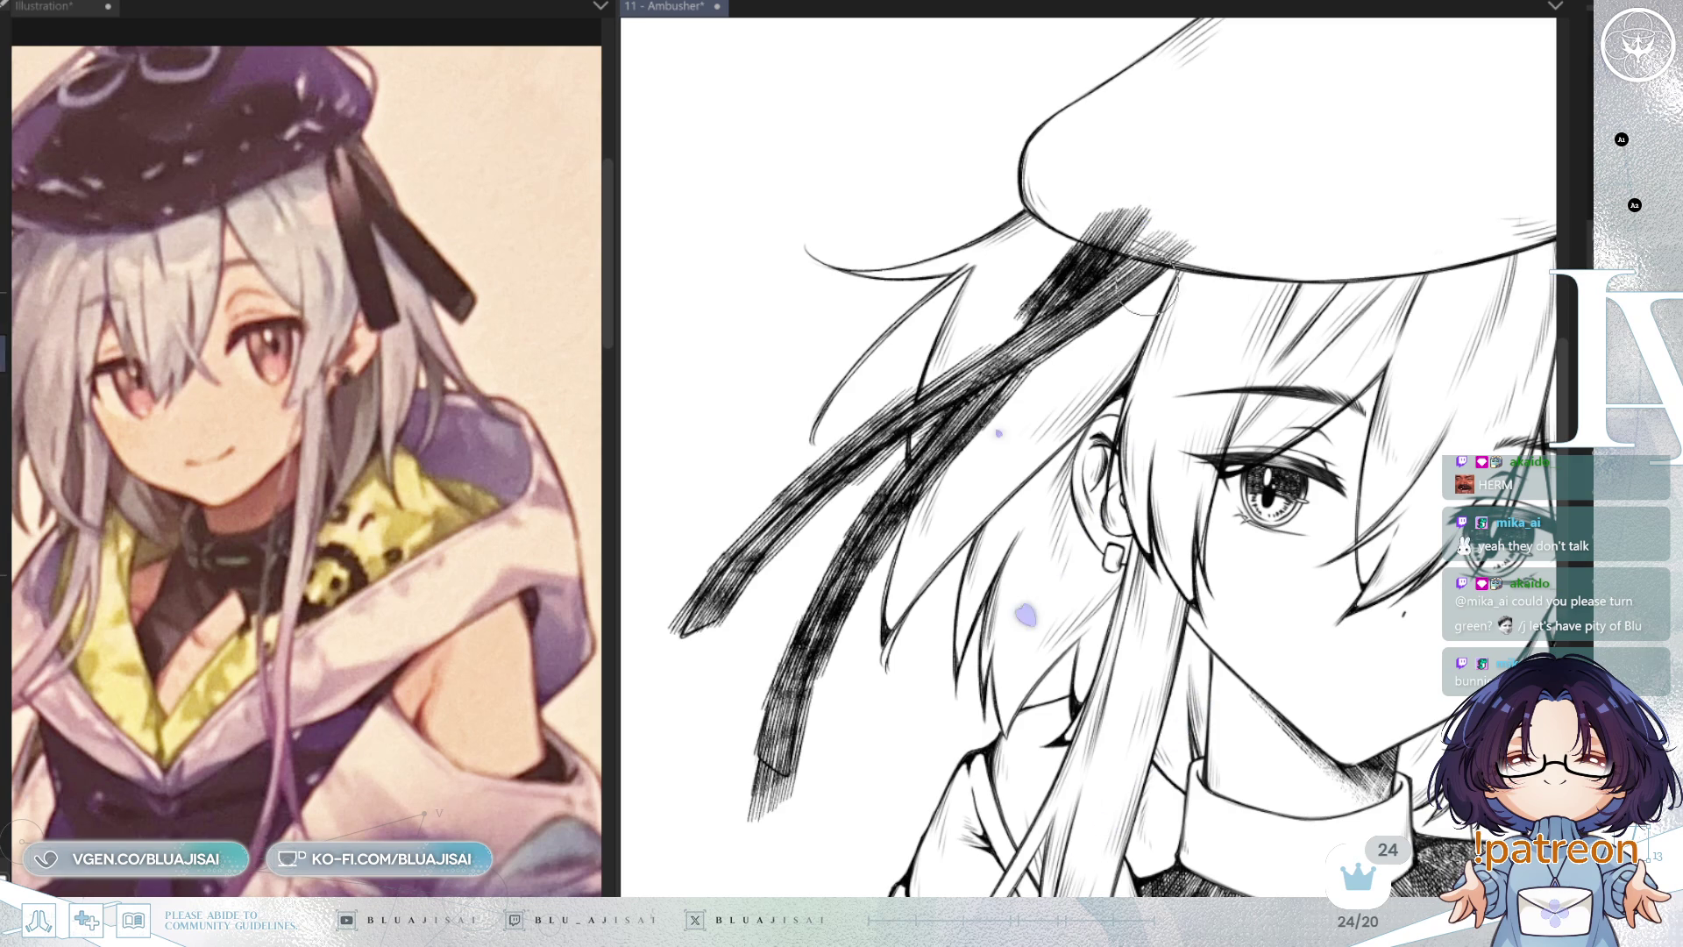
Step: Zoom in around the ear and eye and undo the overly dense hatching
key("ctrl+plus")
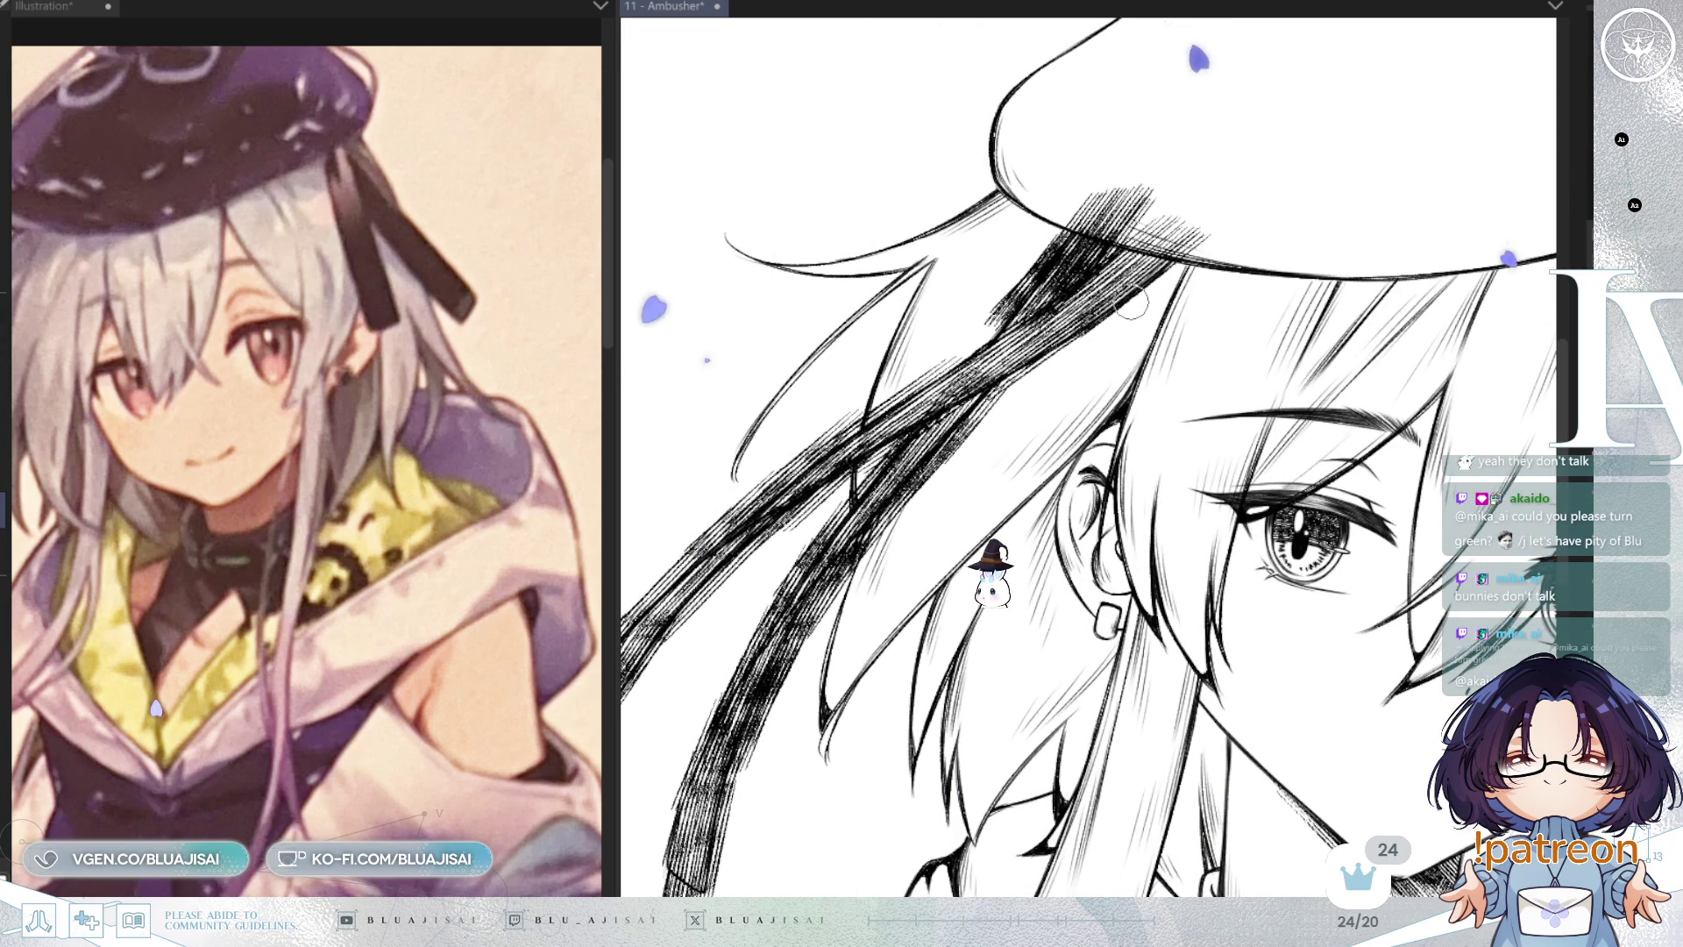
key("minus")
key("minus")
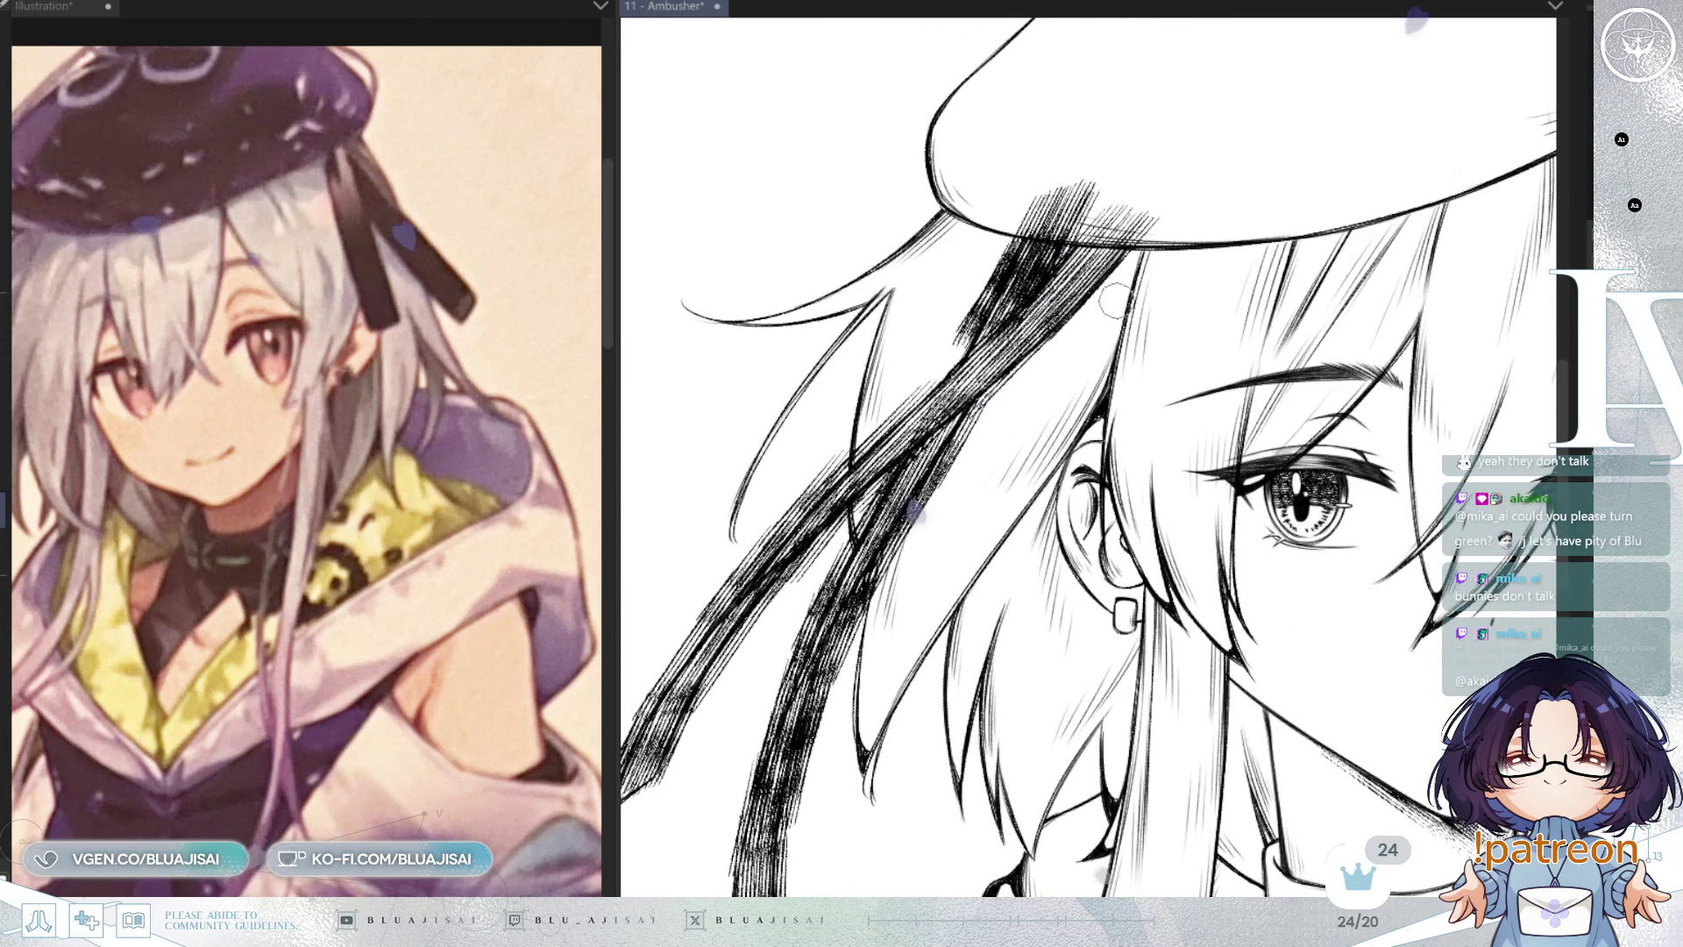
key("equal")
key("ctrl+equal")
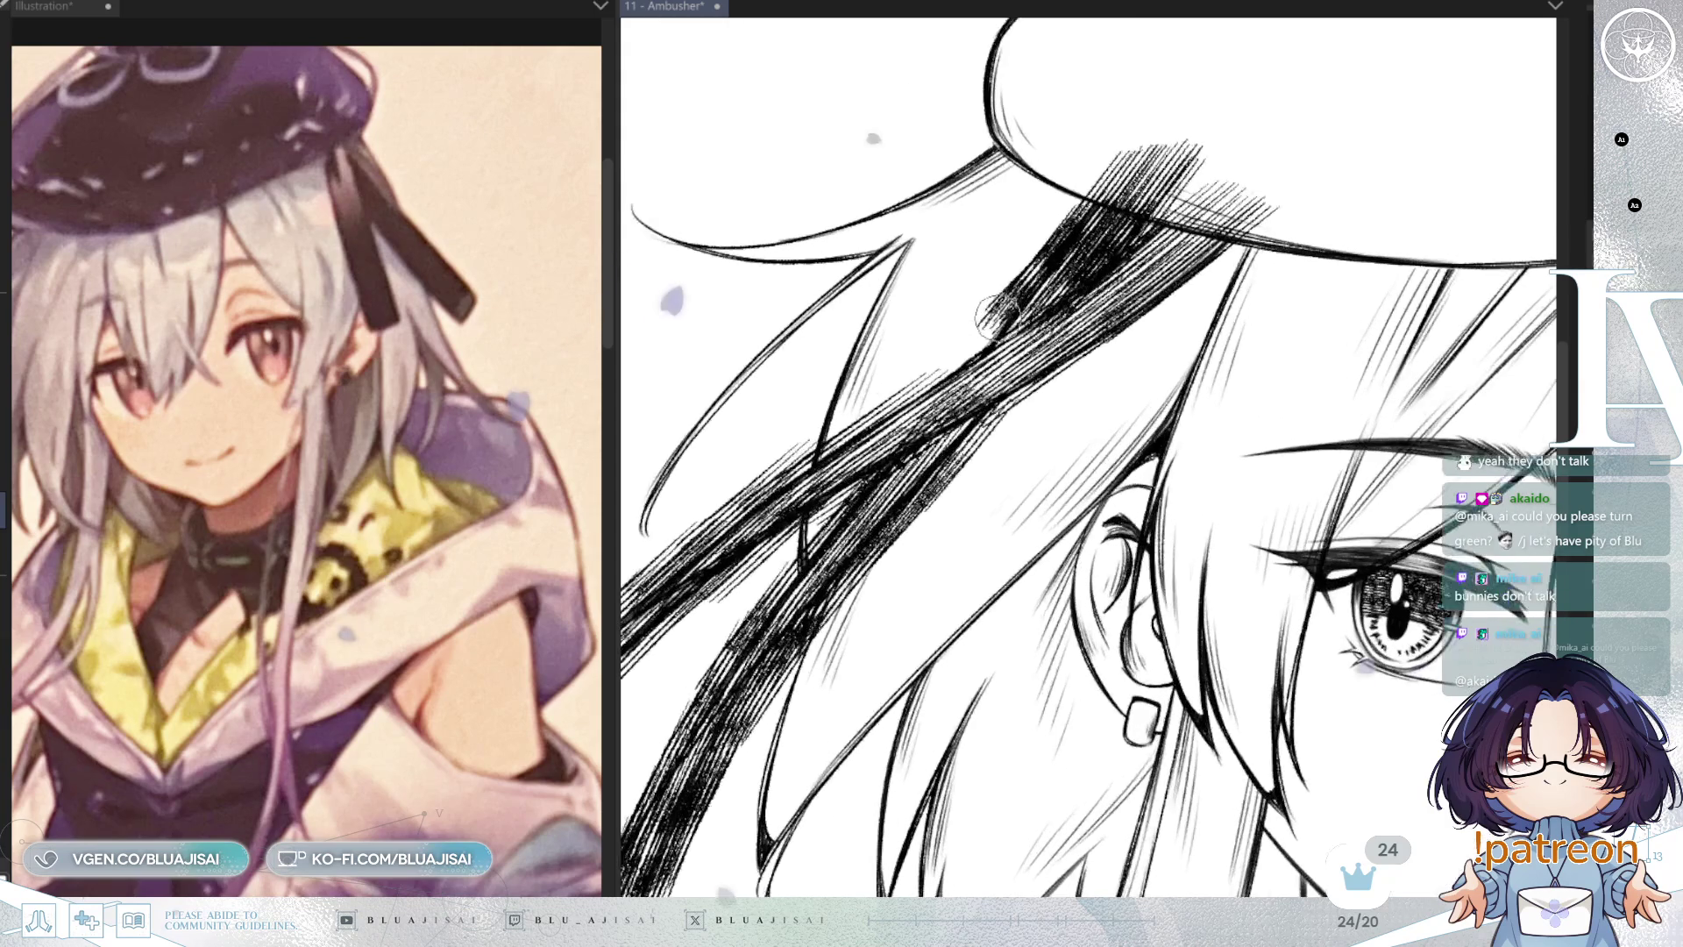
key("ctrl+z")
key("ctrl+z")
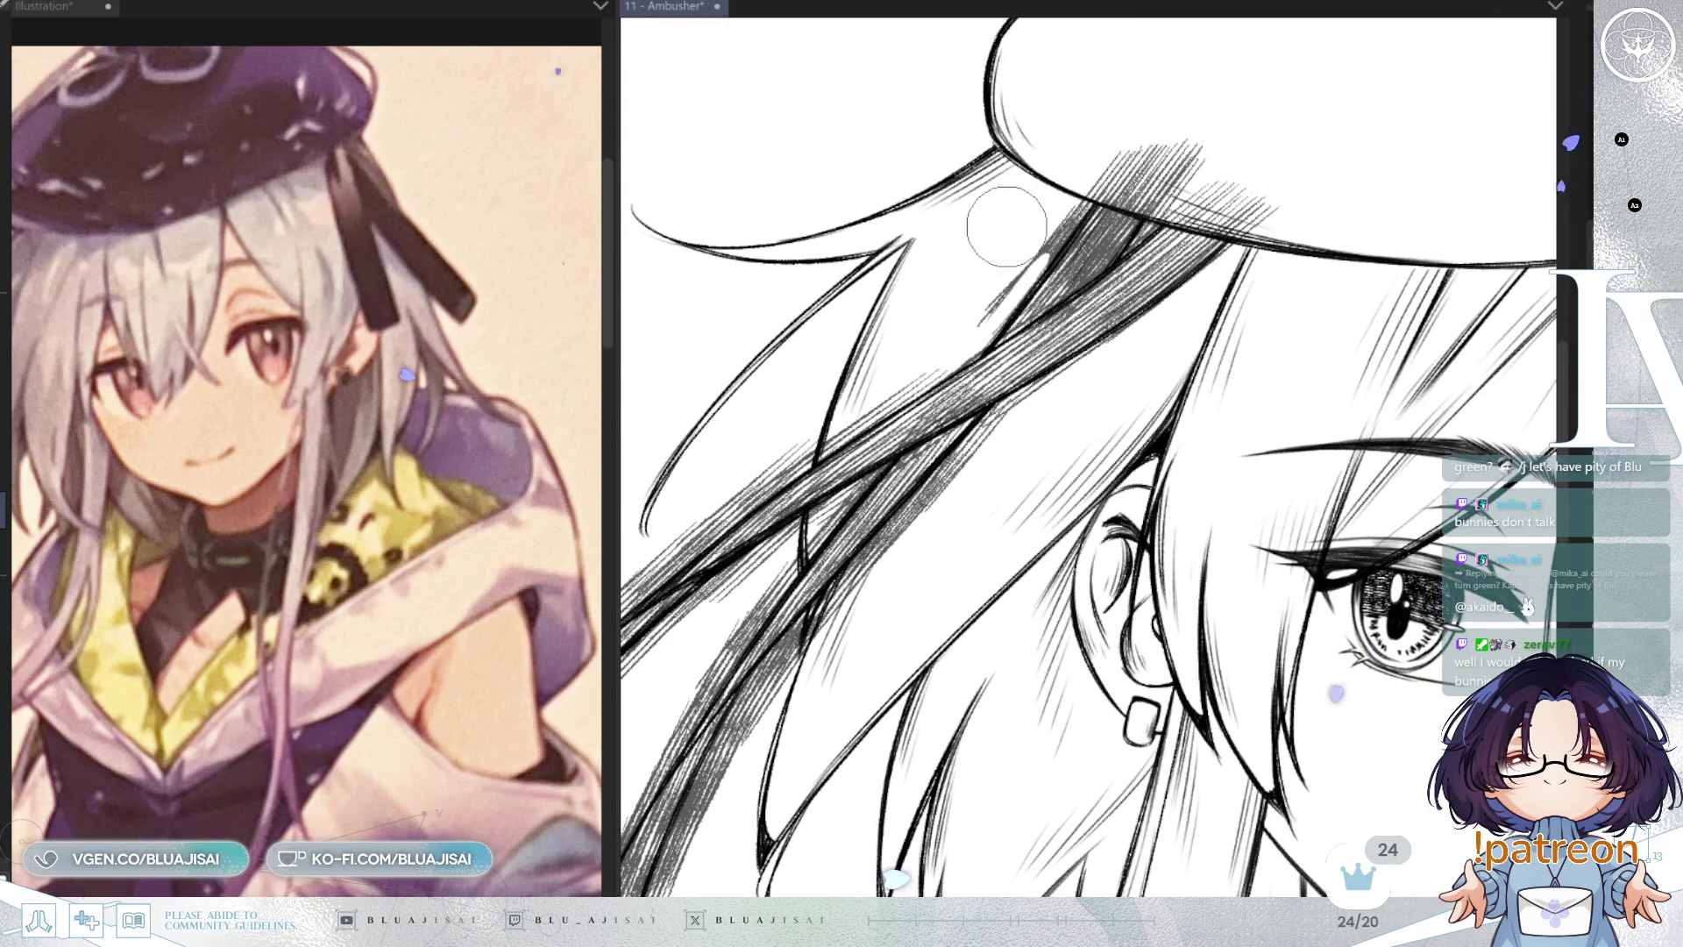
Step: Erase the hatching that crosses the beret brim, then rotate the view until the brim is level
left_click_drag(1006, 226, 1032, 376)
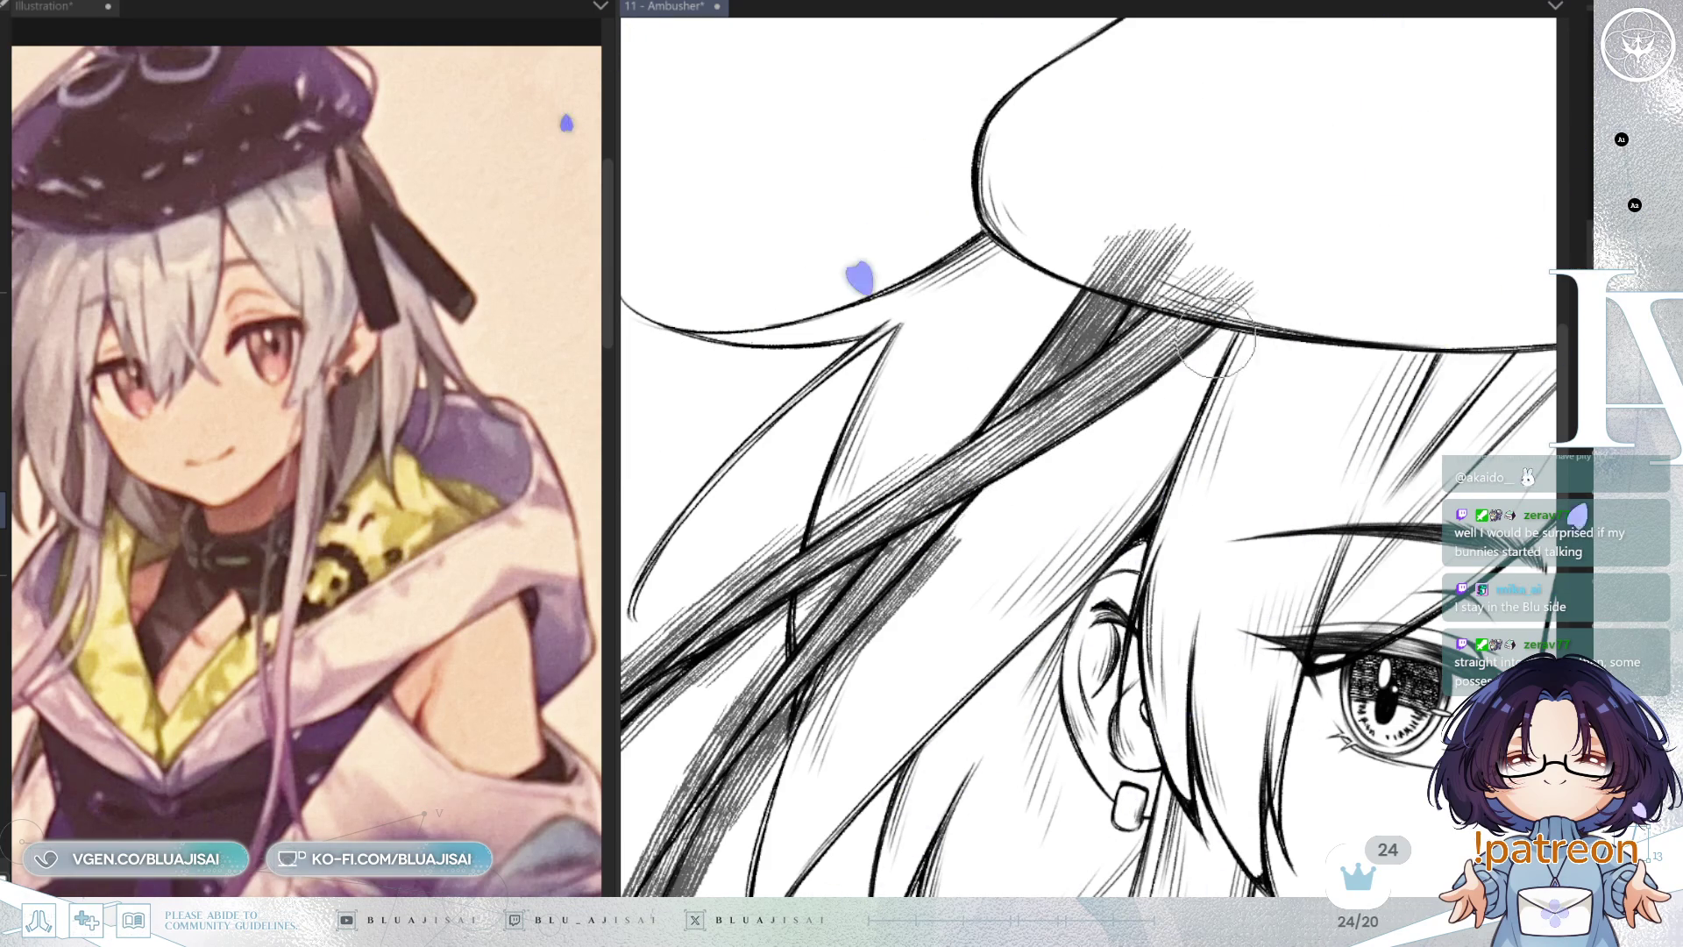
key("h")
key("minus")
key("ctrl+plus")
mouse_move(995, 453)
left_mouse_down()
mouse_move(1100, 390)
mouse_move(1052, 403)
mouse_move(979, 385)
left_mouse_up()
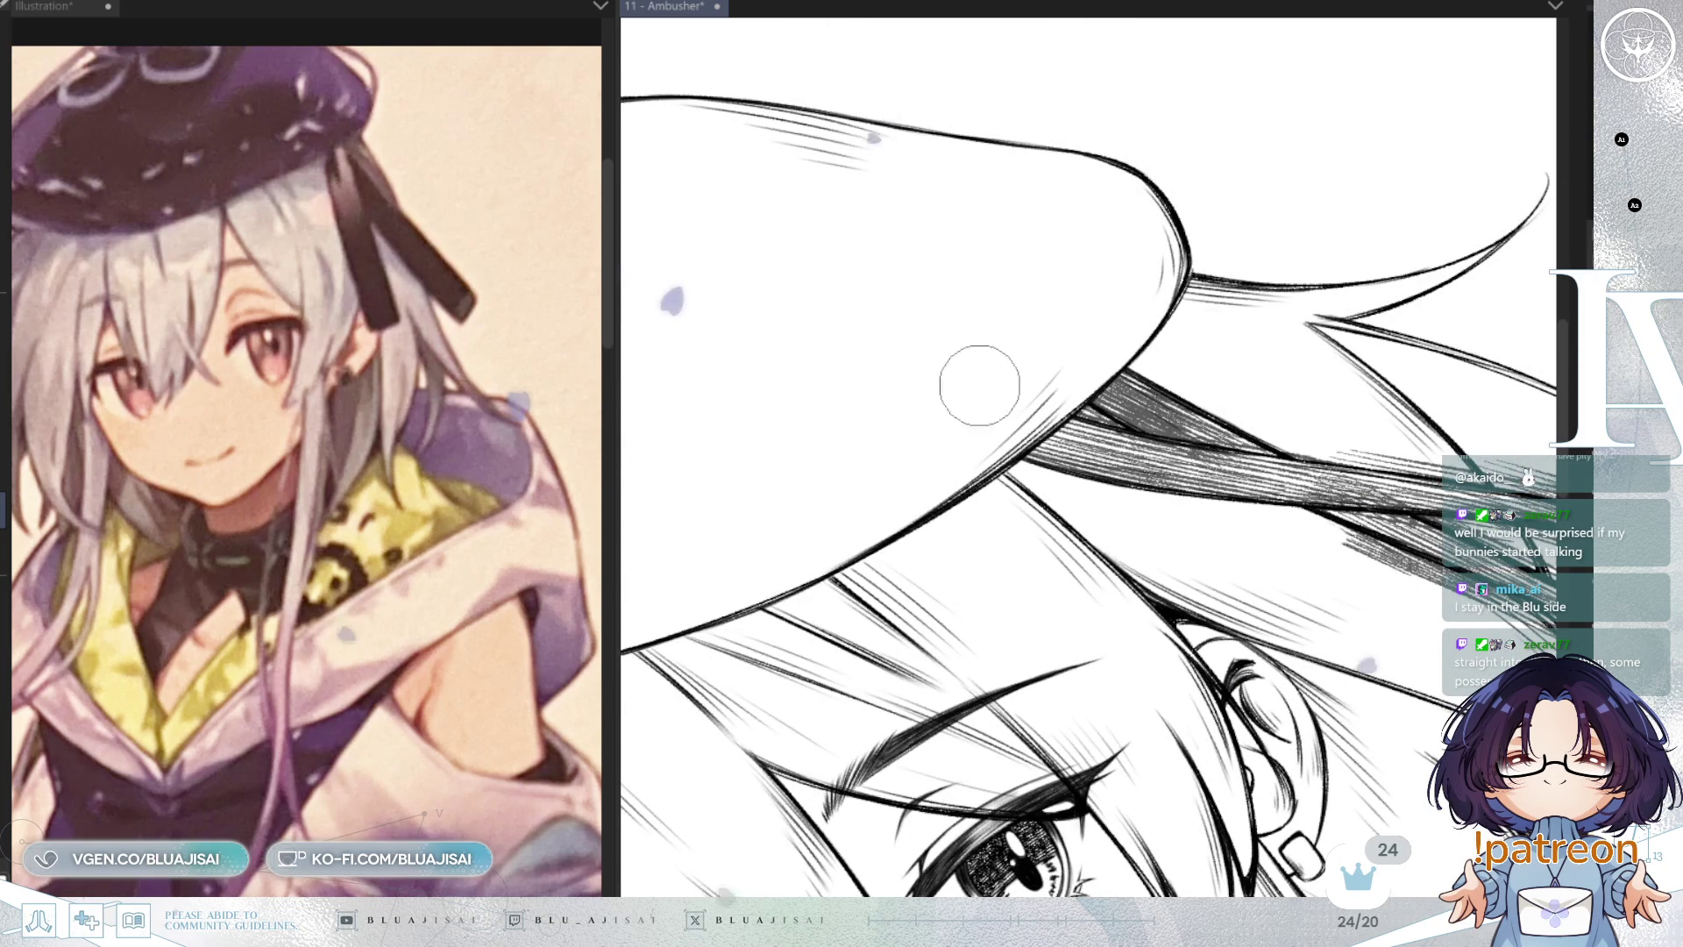
key("minus")
key("minus")
key("minus")
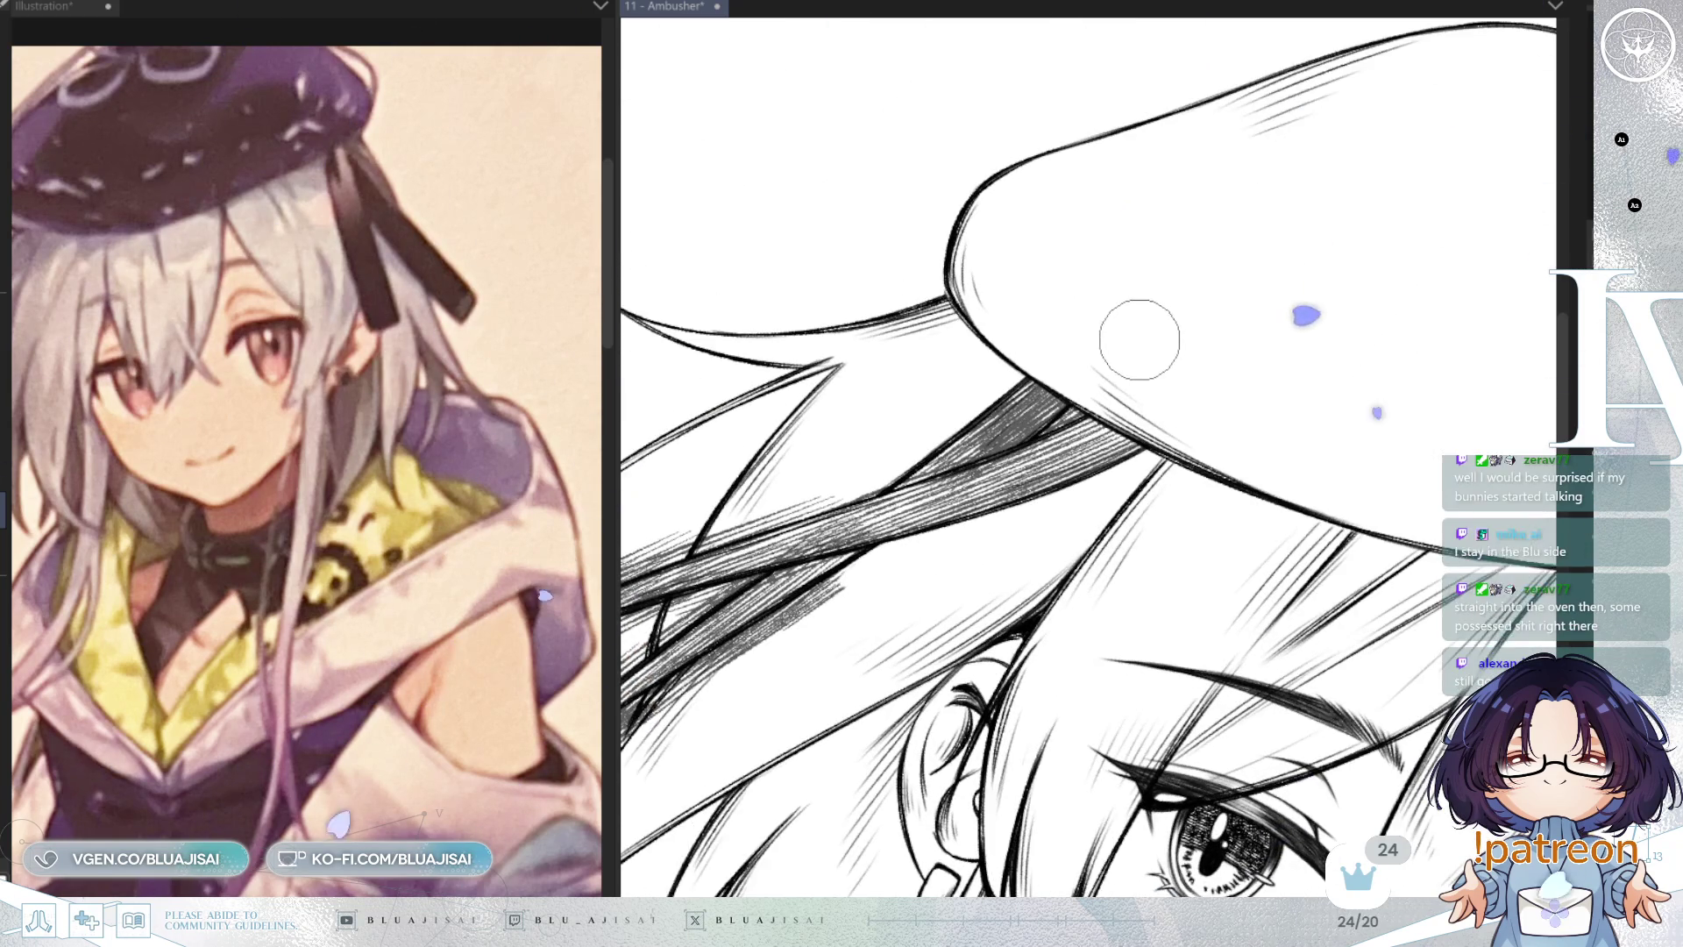
key("minus")
key("minus")
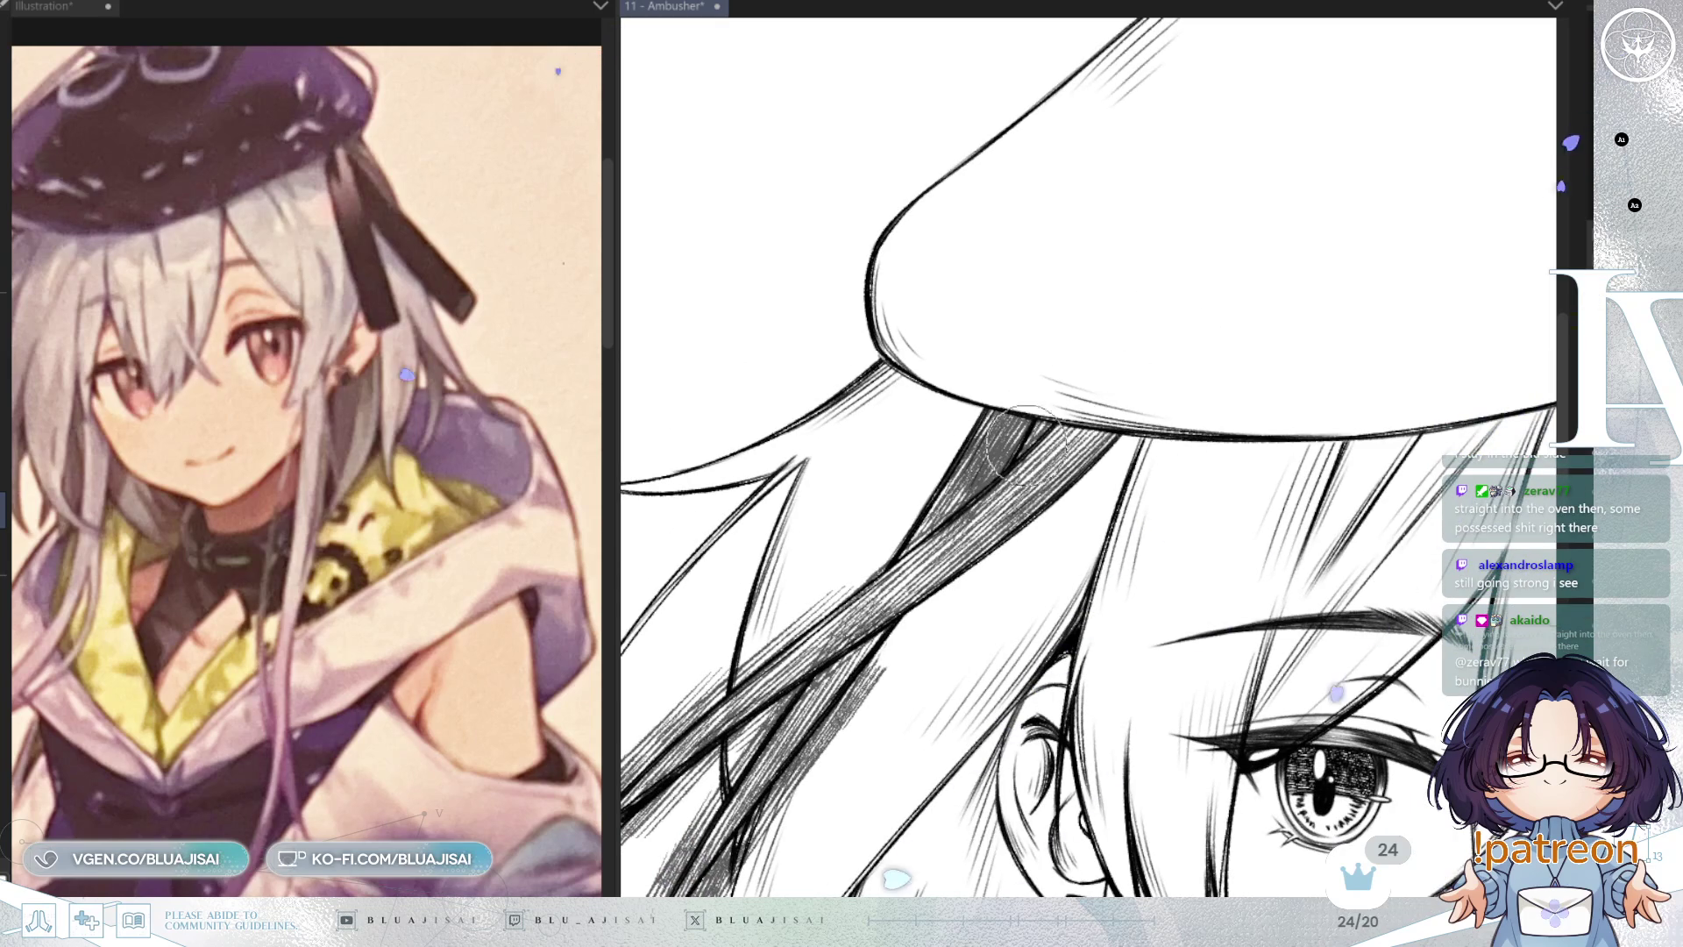
Step: Erase the rough right edge and stray hatching along the hair strand under the beret
mouse_move(1051, 407)
left_mouse_down()
mouse_move(1096, 298)
mouse_move(1244, 171)
left_mouse_up()
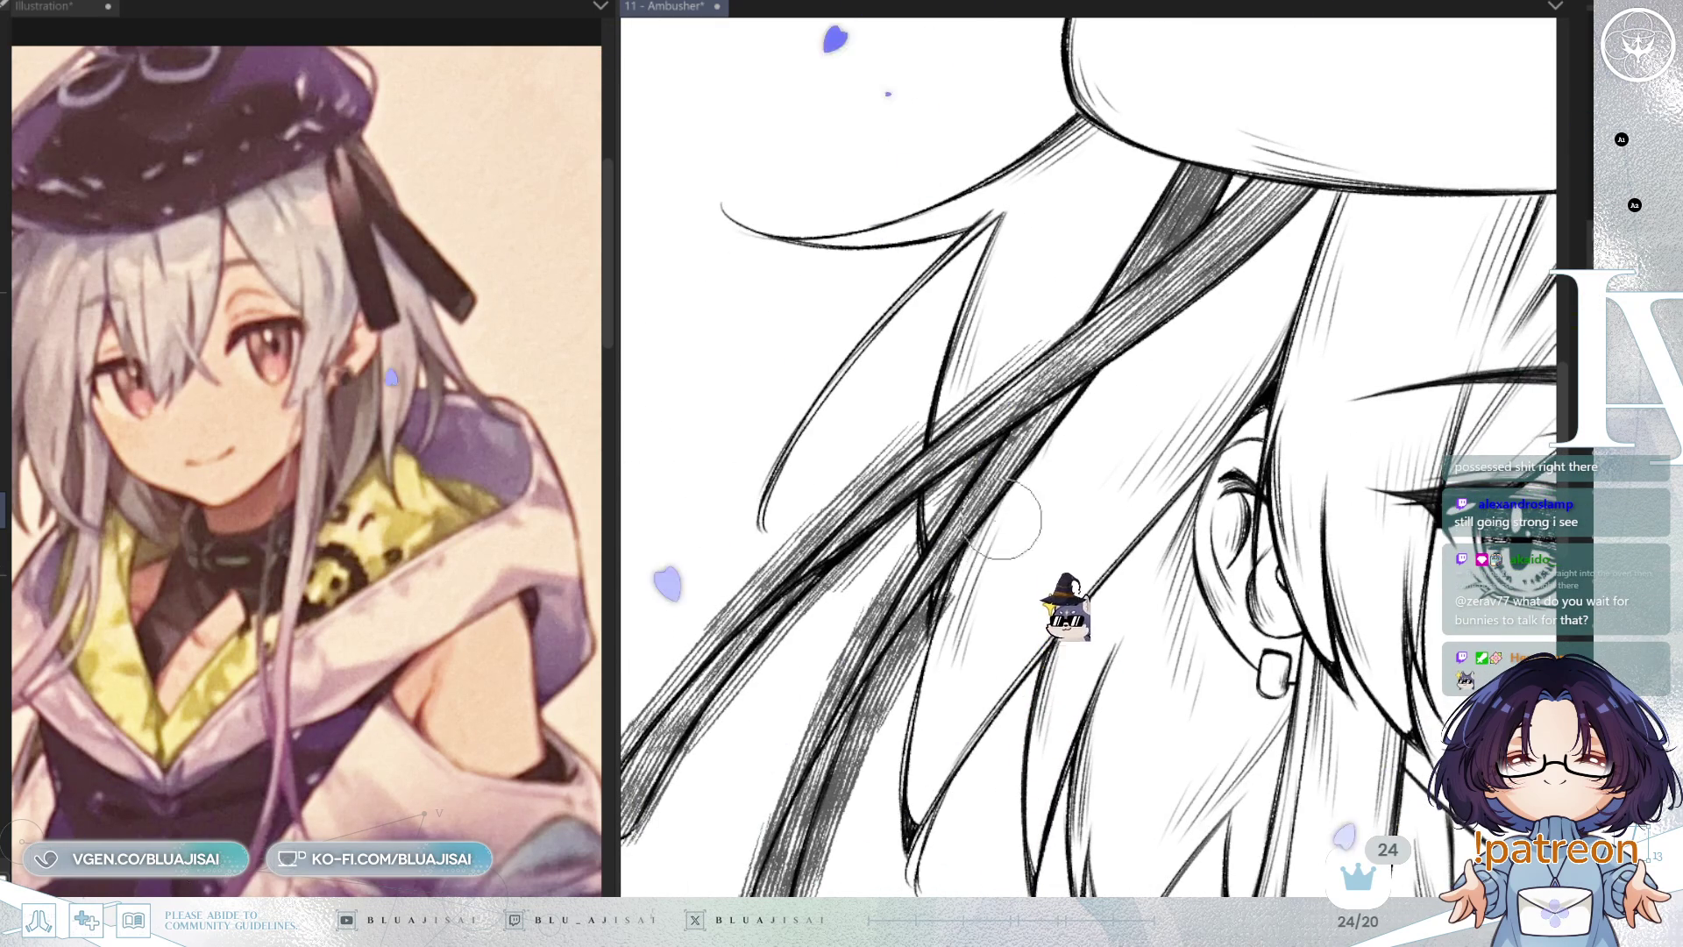
left_click_drag(1002, 519, 1096, 354)
mouse_move(952, 542)
left_mouse_down()
mouse_move(951, 604)
mouse_move(908, 725)
mouse_move(1032, 432)
left_mouse_up()
left_click_drag(973, 545, 986, 385)
mouse_move(948, 458)
left_mouse_down()
mouse_move(931, 623)
mouse_move(1221, 451)
mouse_move(1145, 408)
mouse_move(1117, 526)
left_mouse_up()
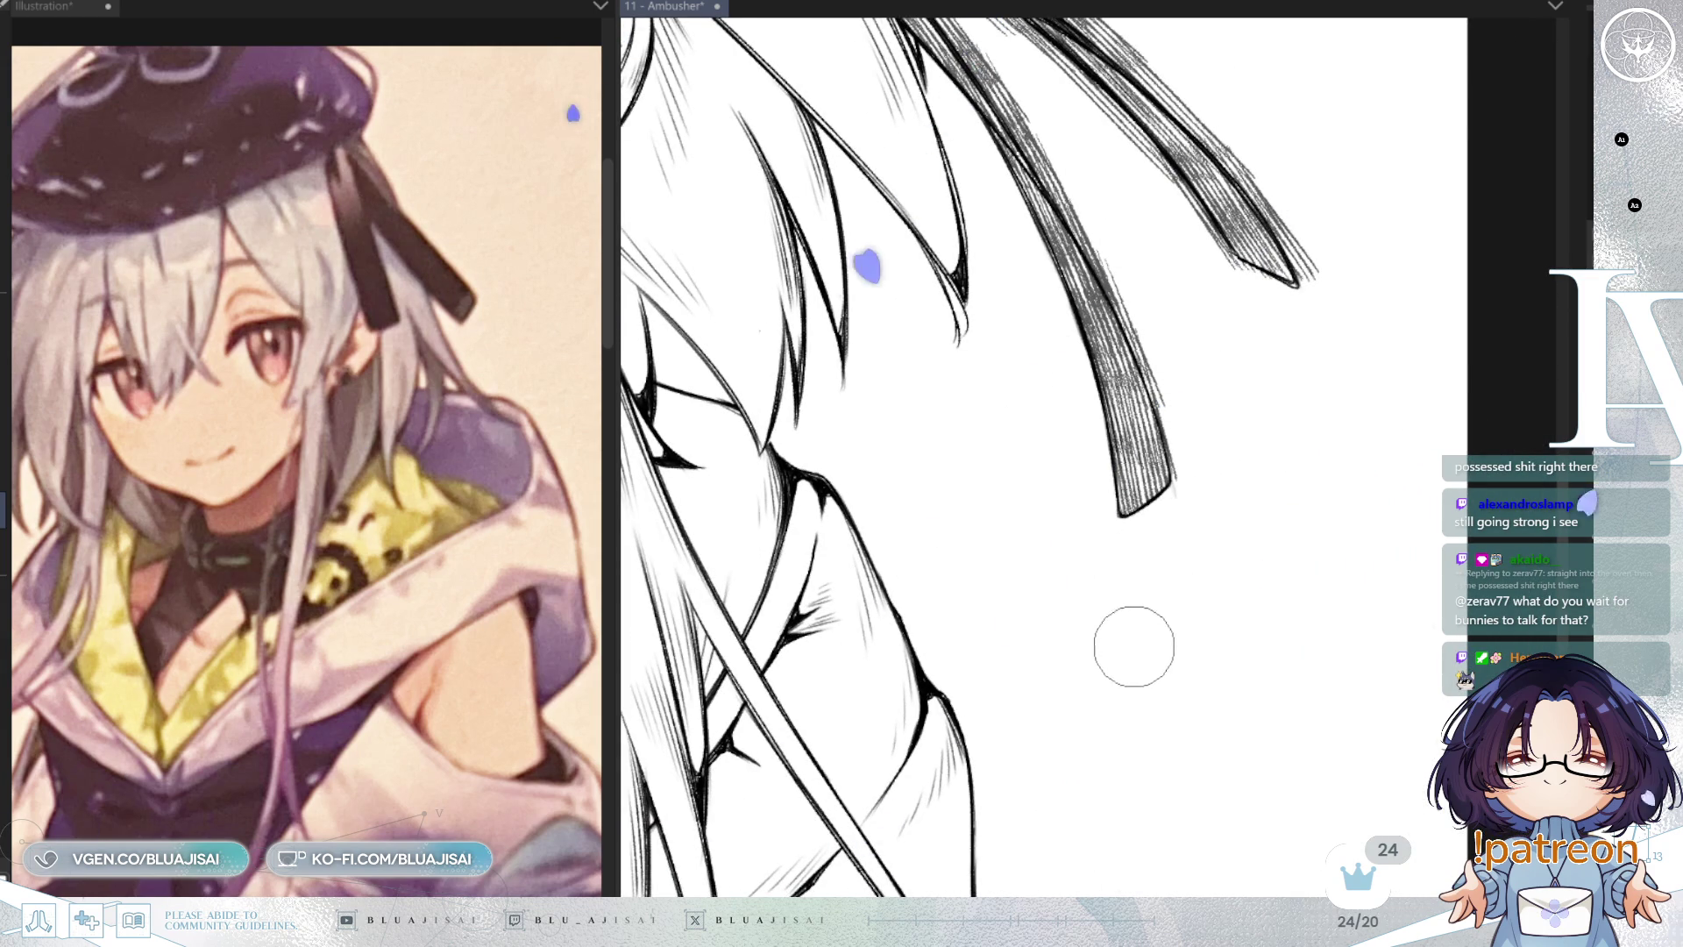
Step: Mirror and rotate the view, then add a hatching stroke on the upper hair strand
key("h")
mouse_move(1096, 368)
left_mouse_down()
mouse_move(1187, 480)
mouse_move(883, 571)
left_mouse_up()
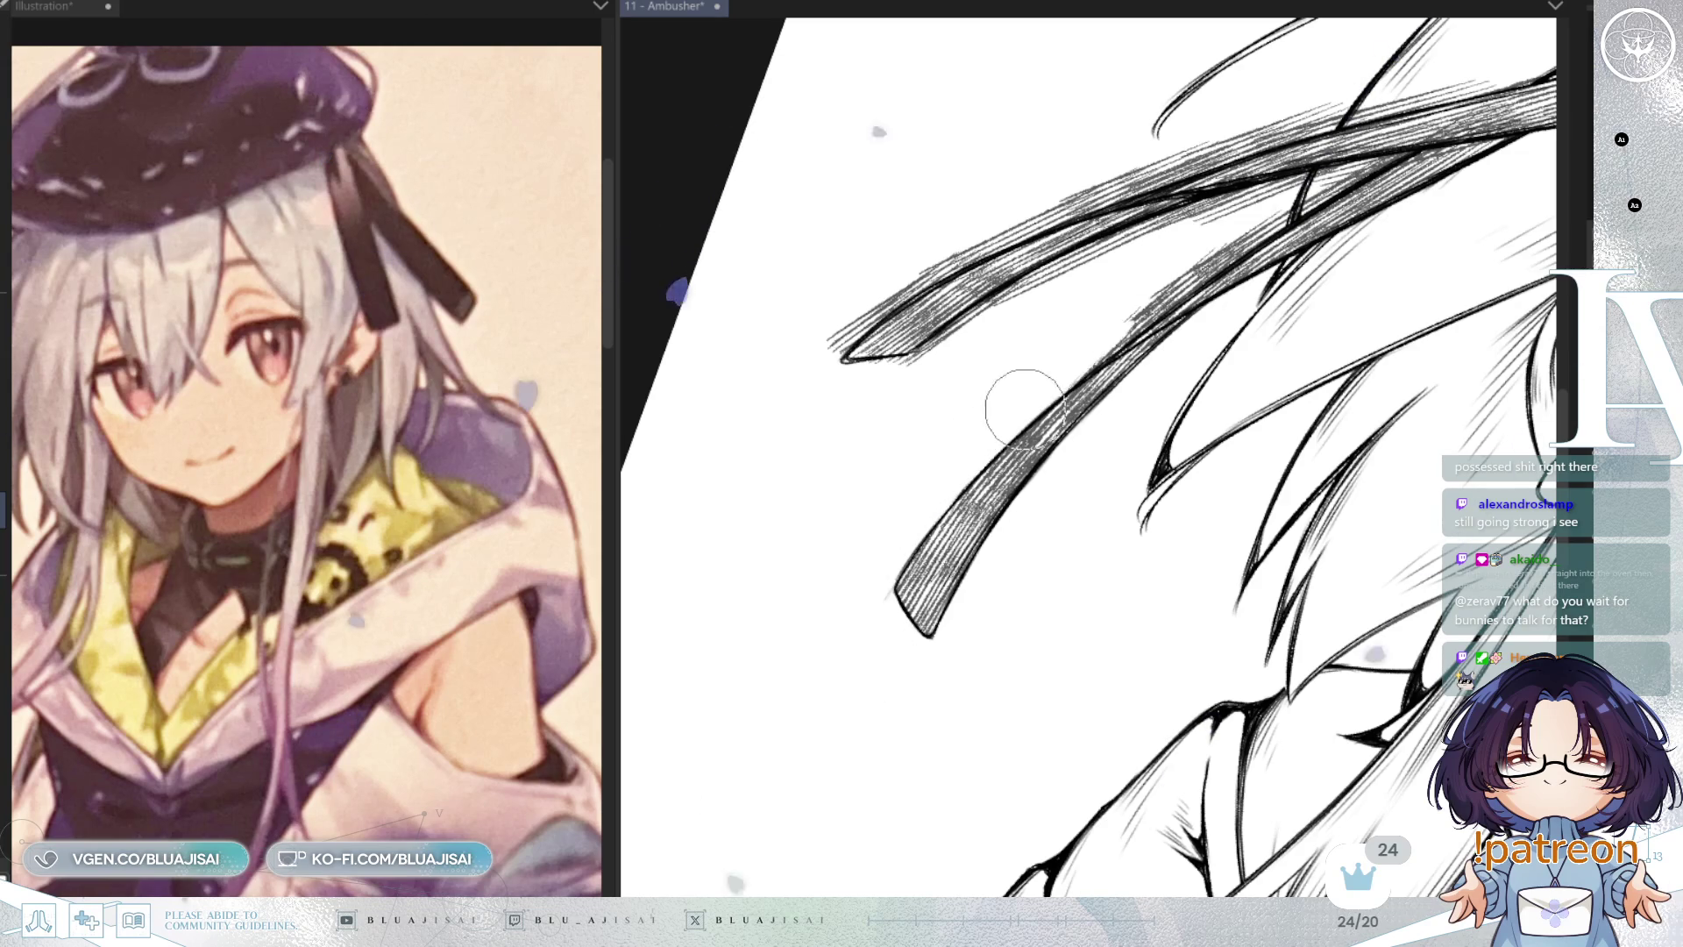
mouse_move(1152, 294)
left_mouse_down()
mouse_move(1218, 265)
mouse_move(1043, 465)
left_mouse_up()
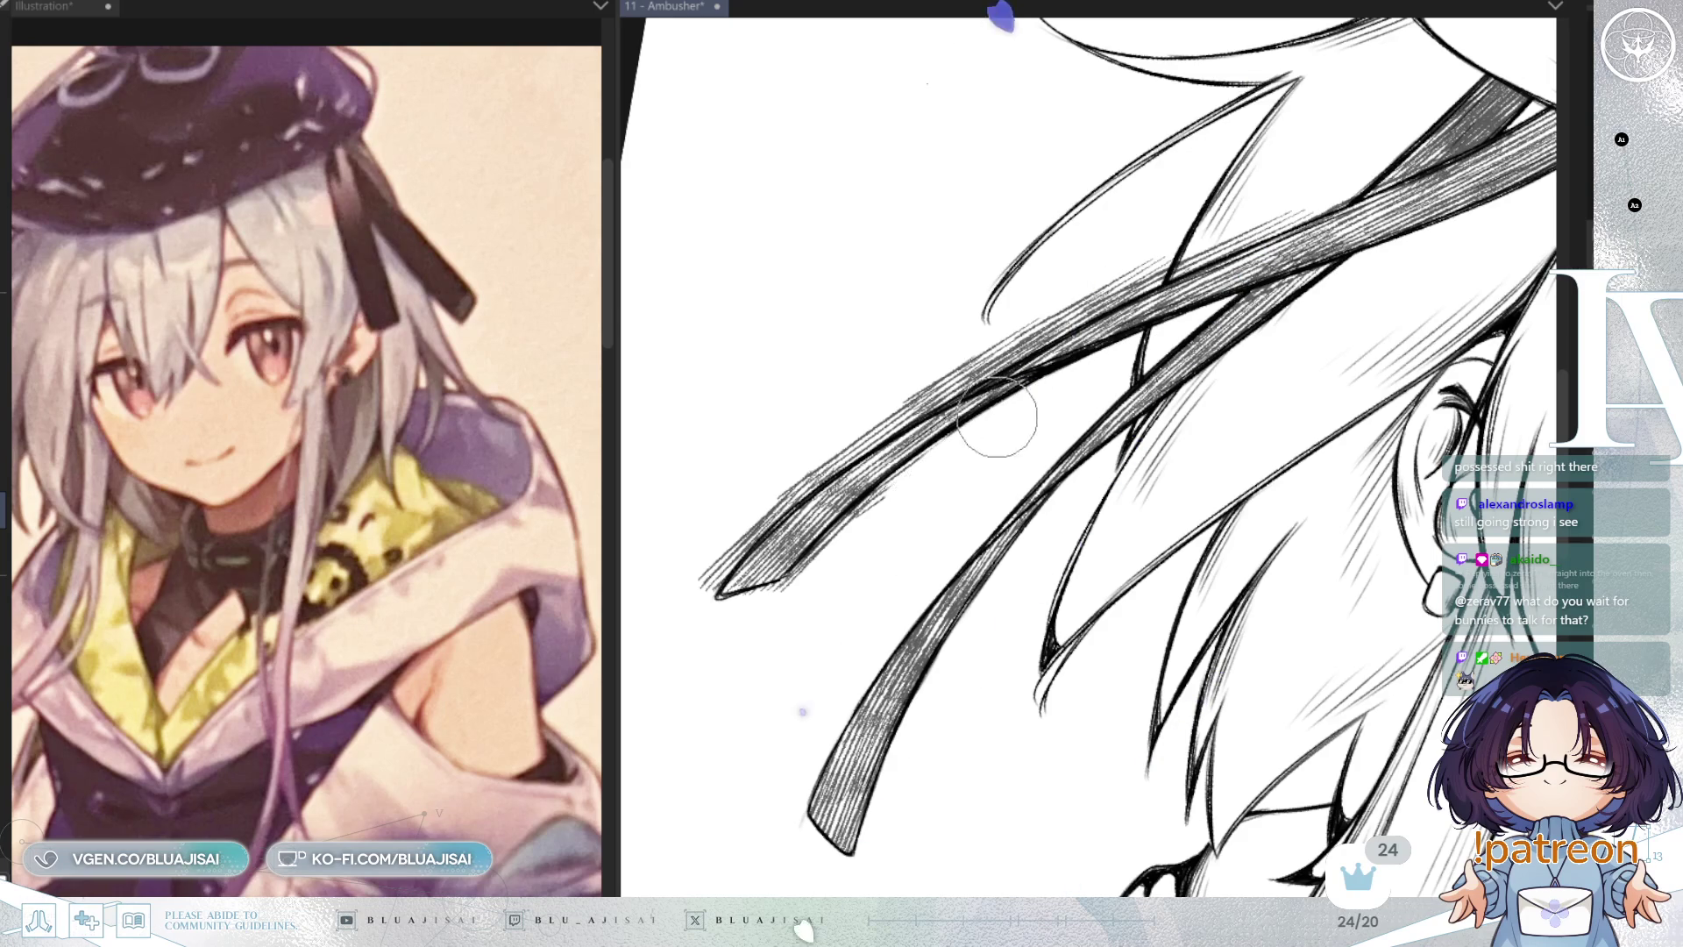
Step: Lighten the hatching along the loose strand, then zoom out and mirror-check the hair balance
mouse_move(833, 545)
left_mouse_down()
mouse_move(824, 566)
mouse_move(956, 530)
mouse_move(912, 491)
left_mouse_up()
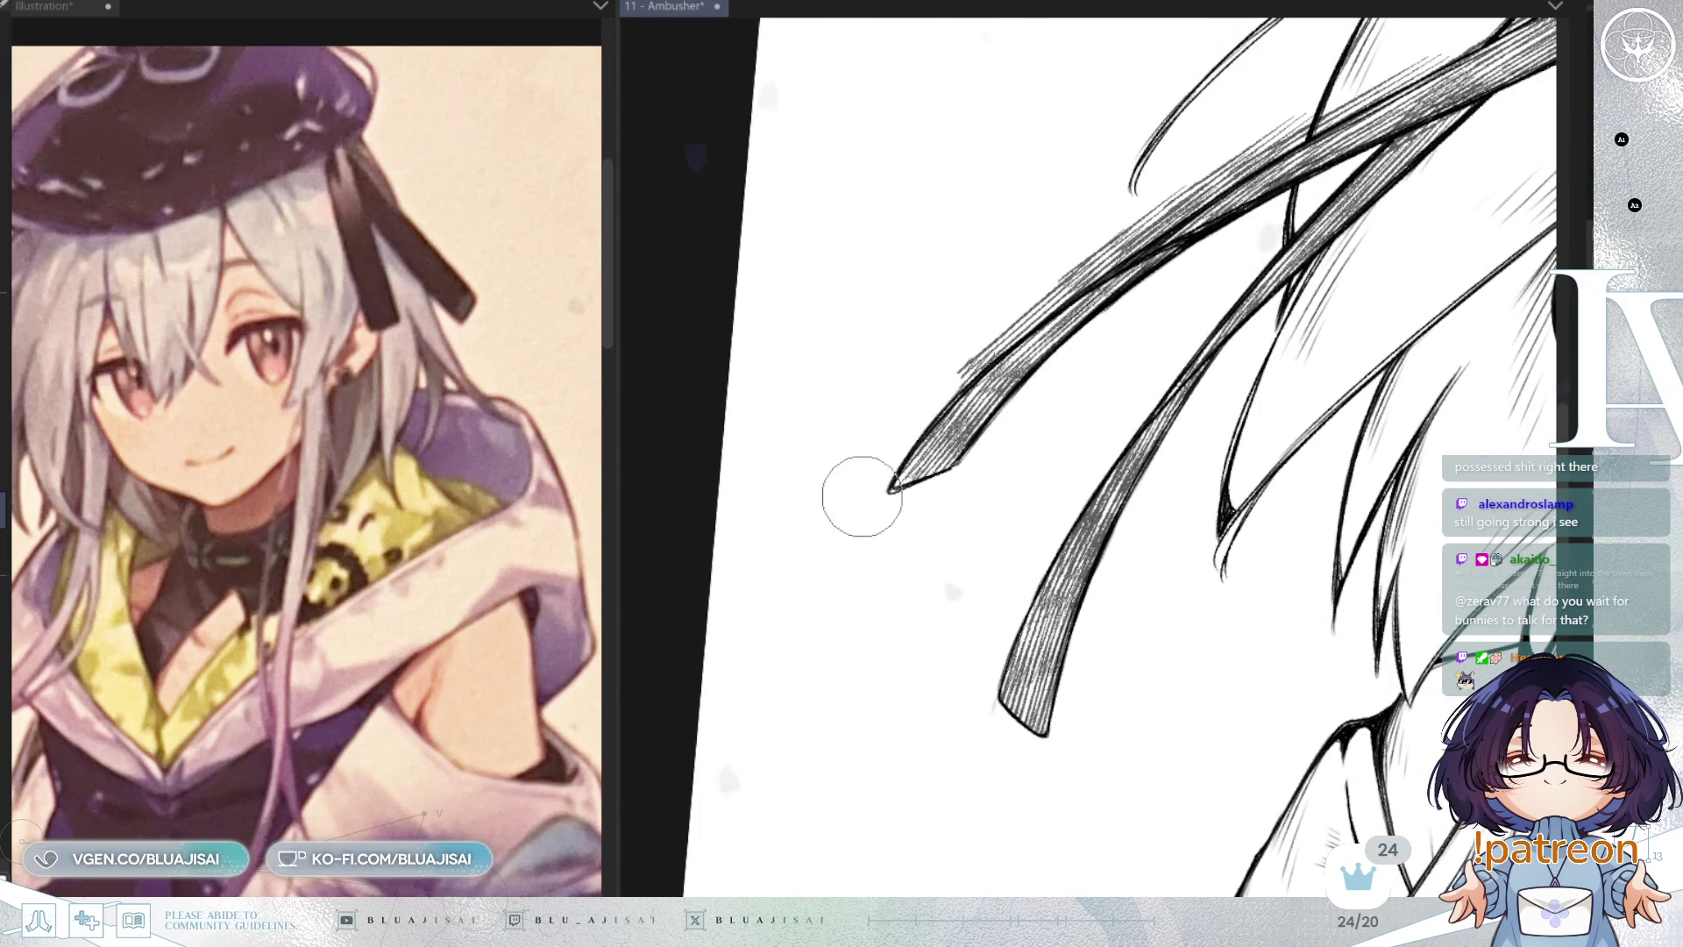
left_click_drag(996, 330, 1063, 543)
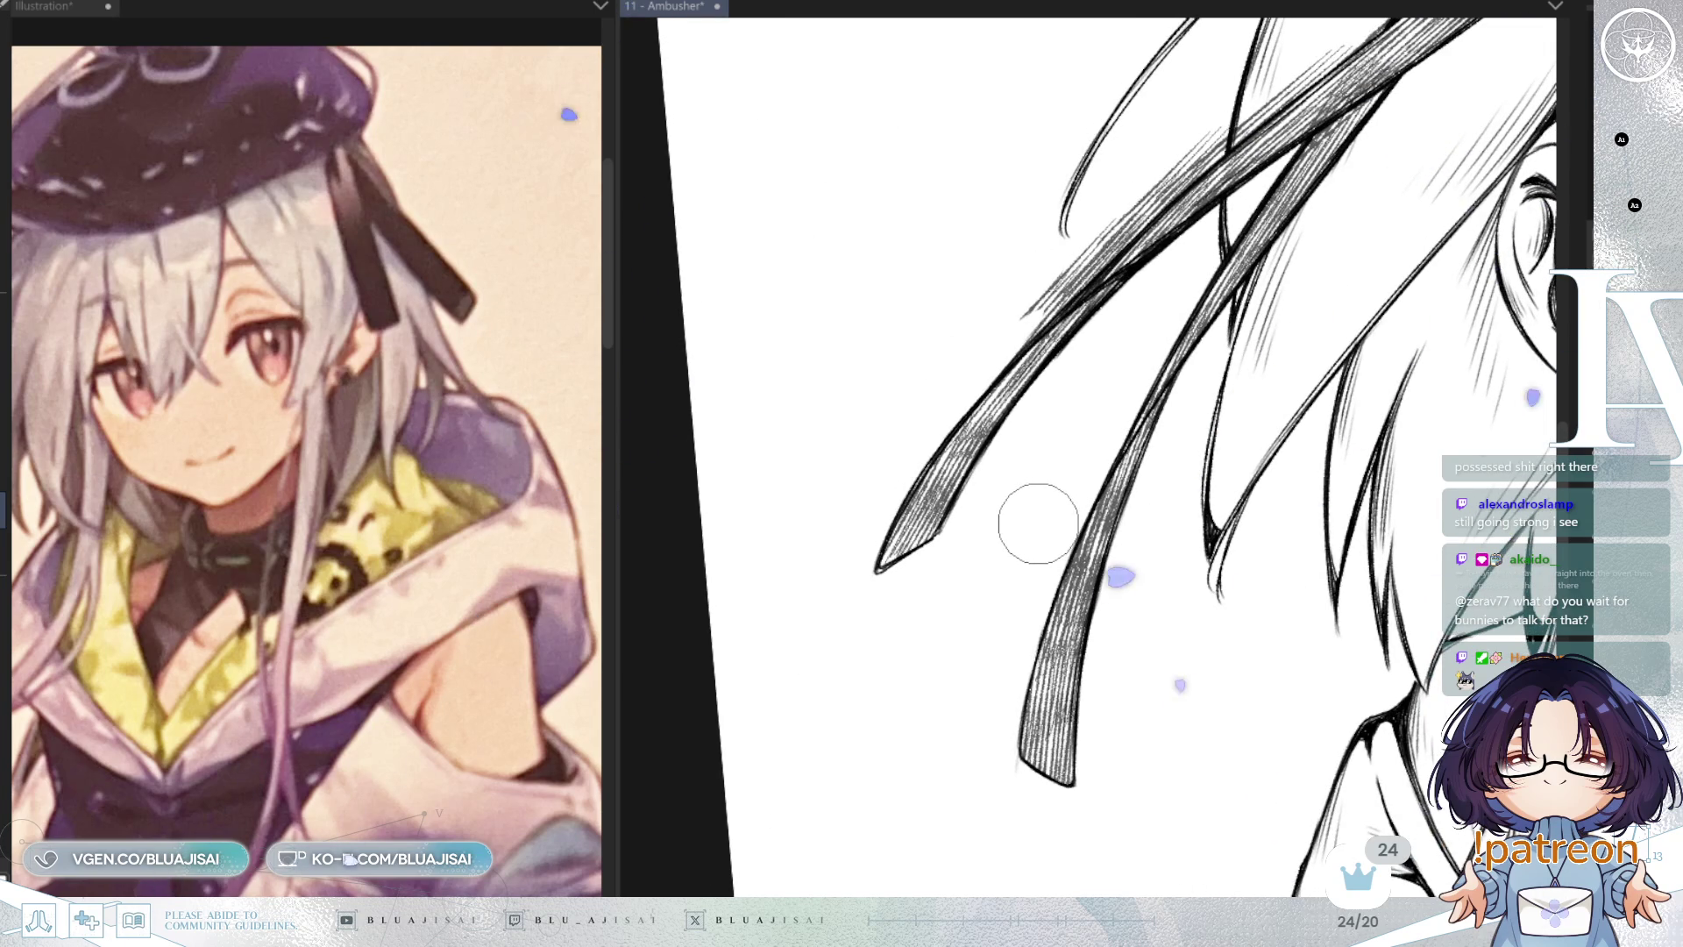
left_click_drag(1038, 519, 1057, 430)
mouse_move(879, 524)
left_mouse_down()
mouse_move(1078, 327)
mouse_move(1041, 399)
mouse_move(1079, 342)
mouse_move(1051, 360)
mouse_move(1149, 318)
mouse_move(1035, 411)
left_mouse_up()
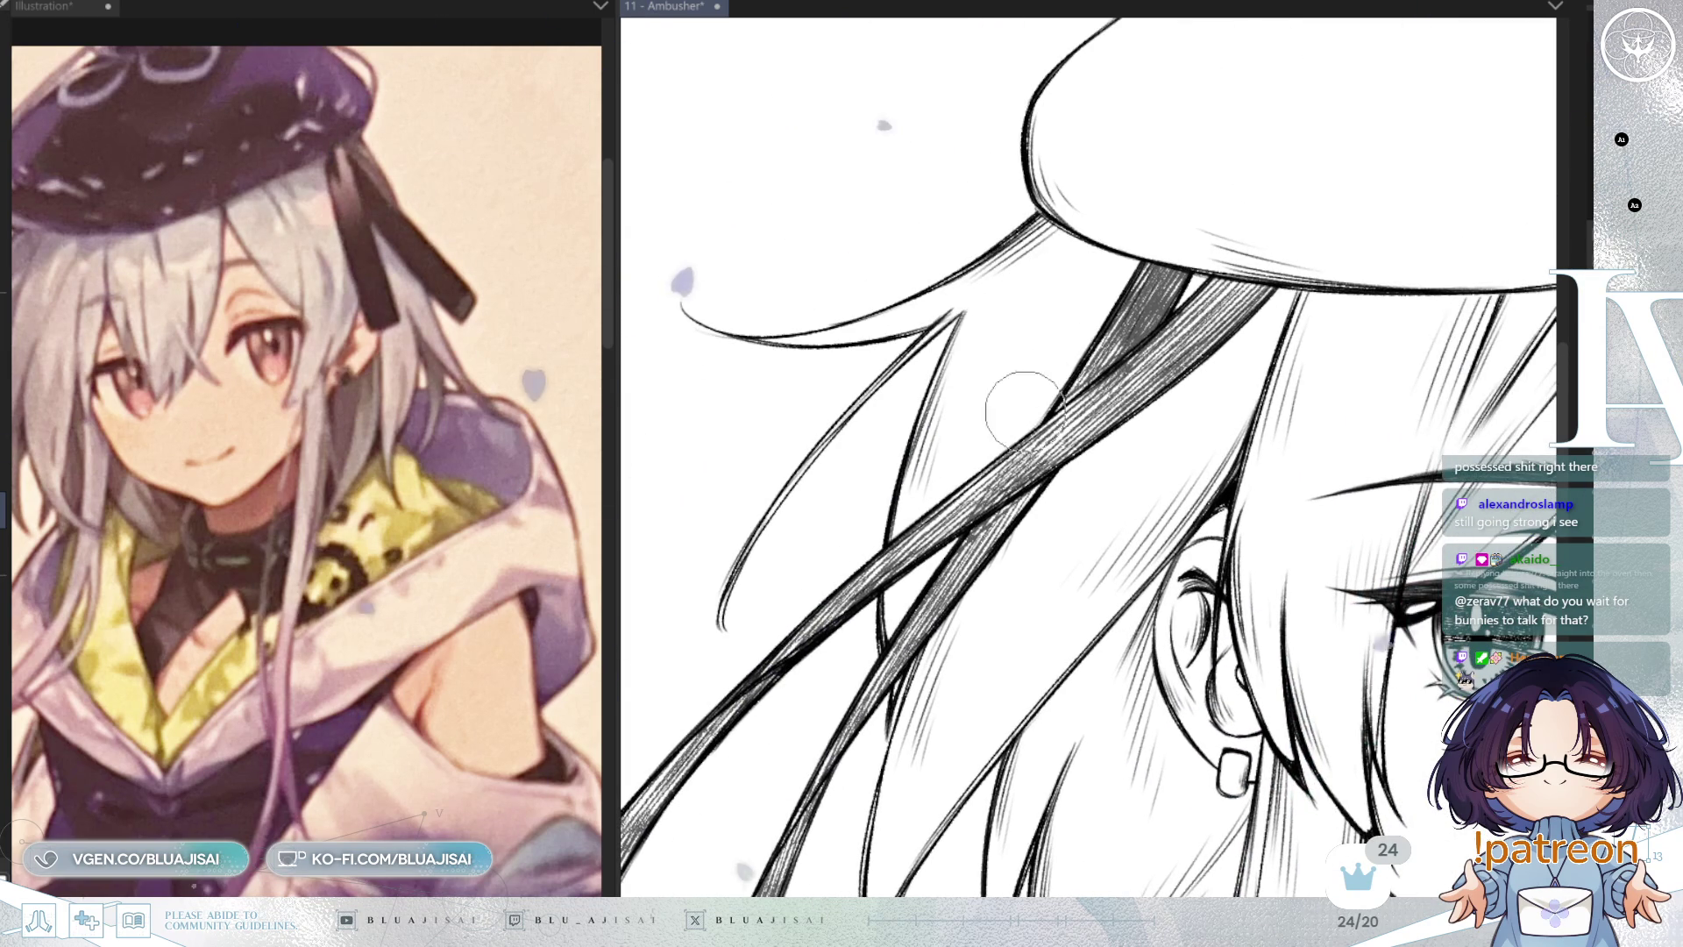
mouse_move(1192, 333)
left_mouse_down()
mouse_move(1212, 441)
mouse_move(1253, 447)
mouse_move(1372, 355)
mouse_move(1380, 461)
left_mouse_up()
key("h")
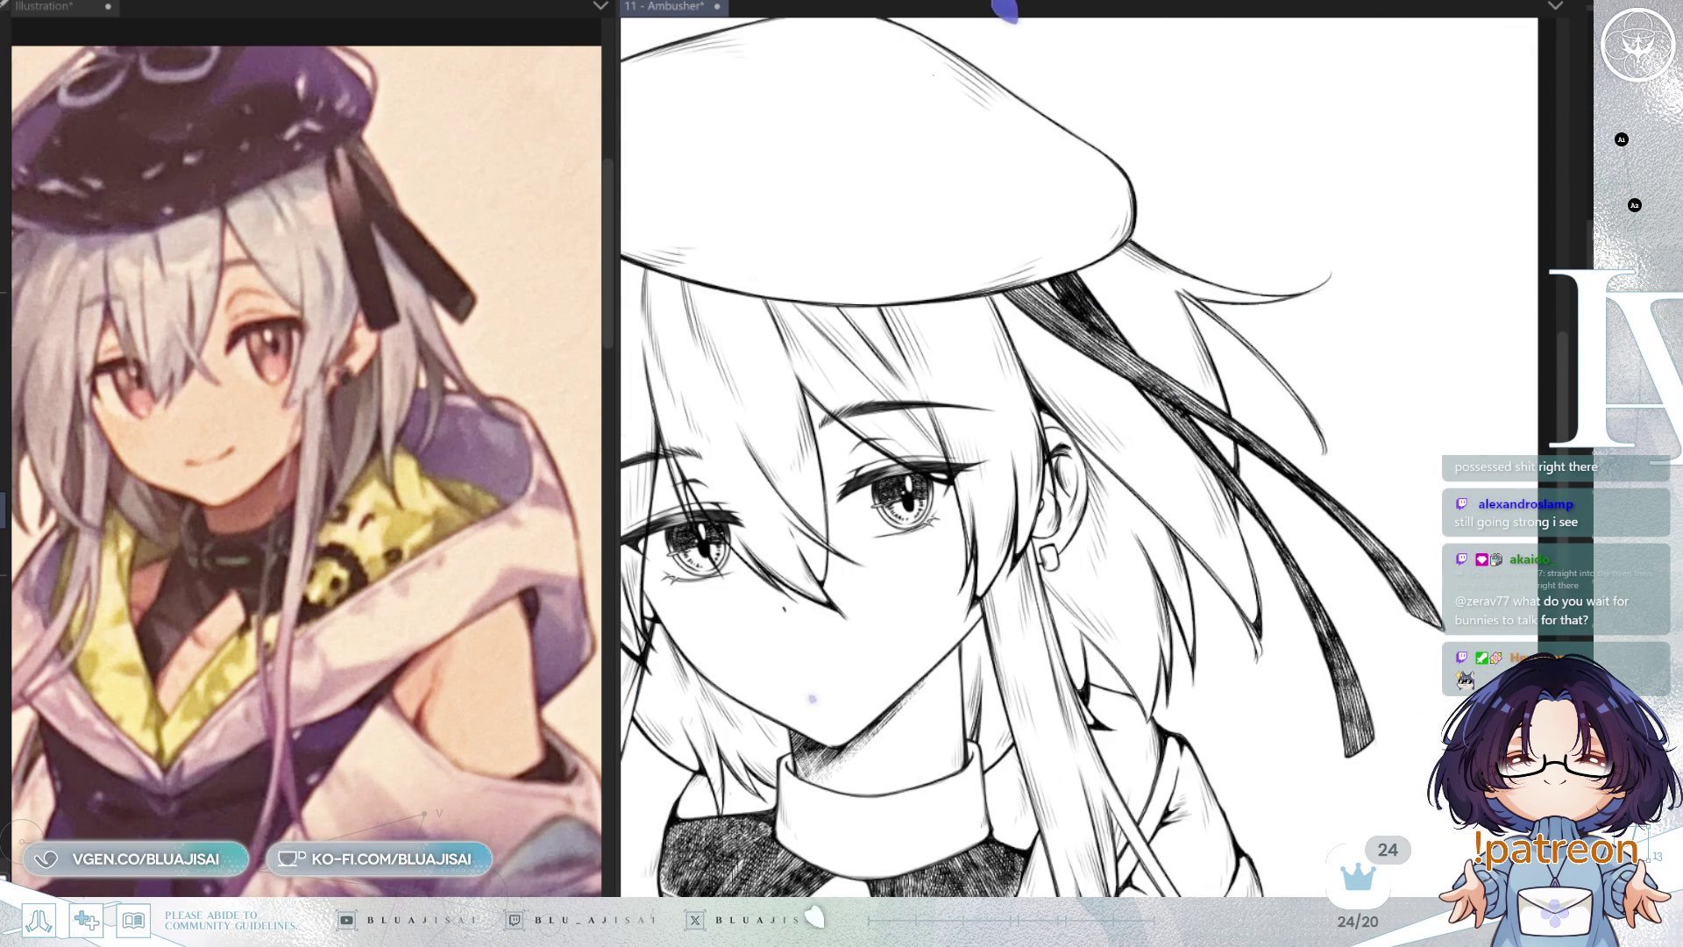
scroll(1403, 692, "up", 2)
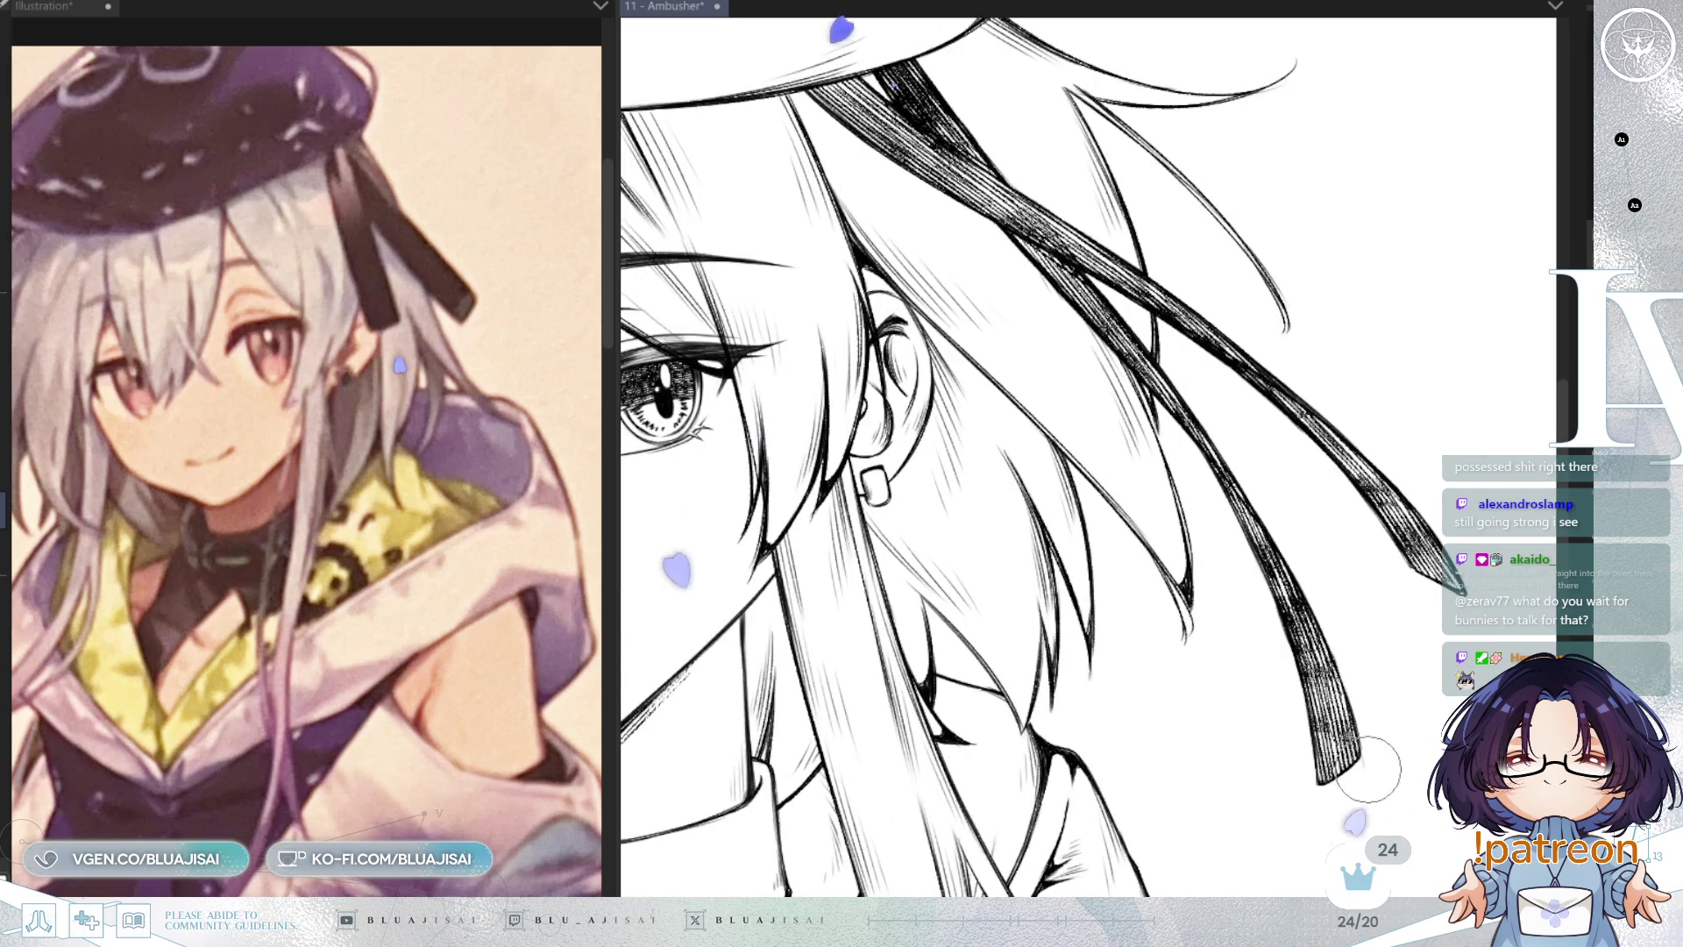
scroll(1380, 737, "down", 3)
key("h")
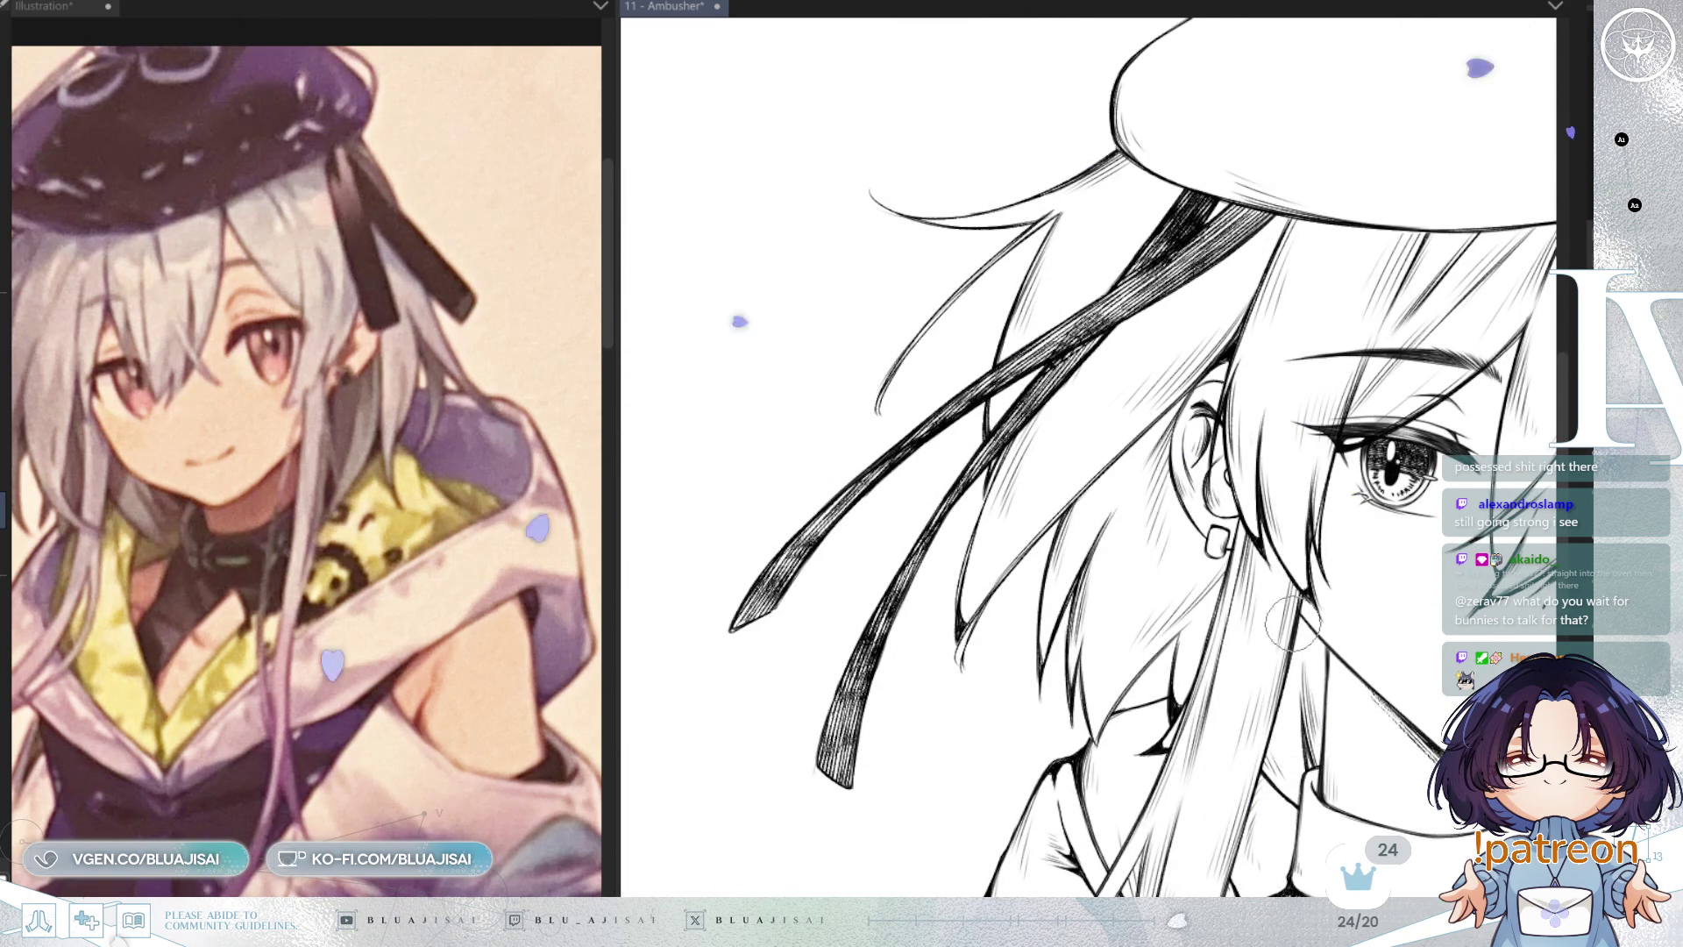
scroll(1328, 609, "up", 2)
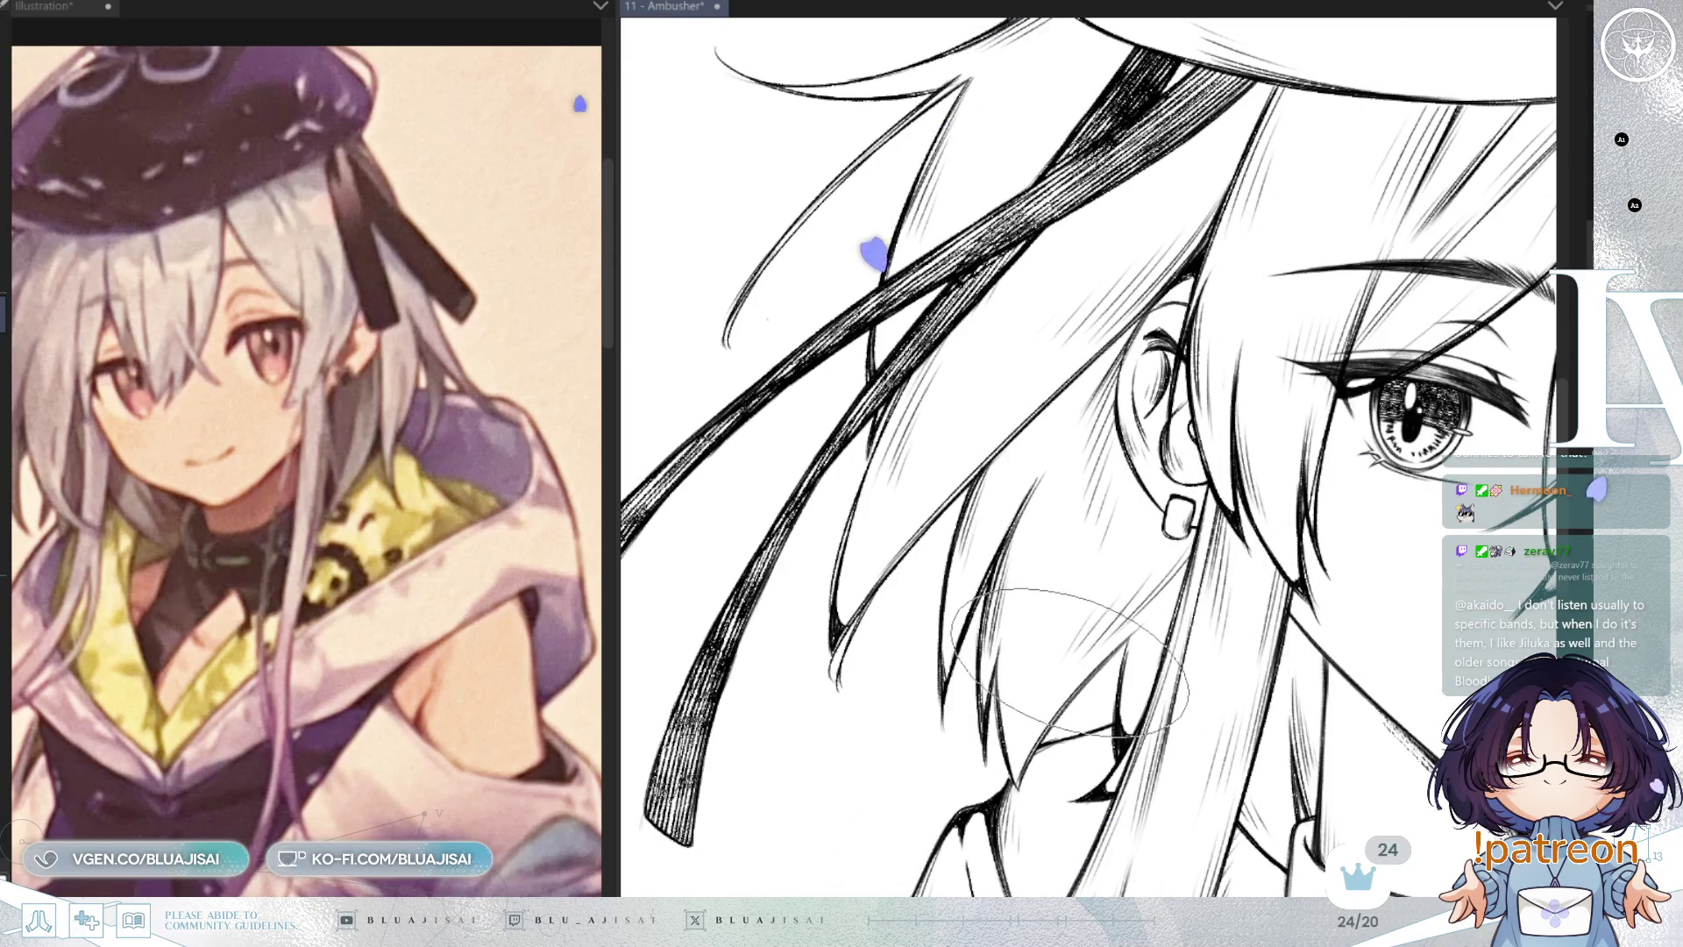
Step: Compare the hair strands with undo/redo, then hatch a trial shadow under the ear
key("ctrl+z")
key("ctrl+y")
mouse_move(1170, 473)
left_mouse_down()
mouse_move(1161, 614)
mouse_move(1136, 622)
left_mouse_up()
left_click_drag(1113, 508, 1105, 618)
scroll(1199, 522, "up", 2)
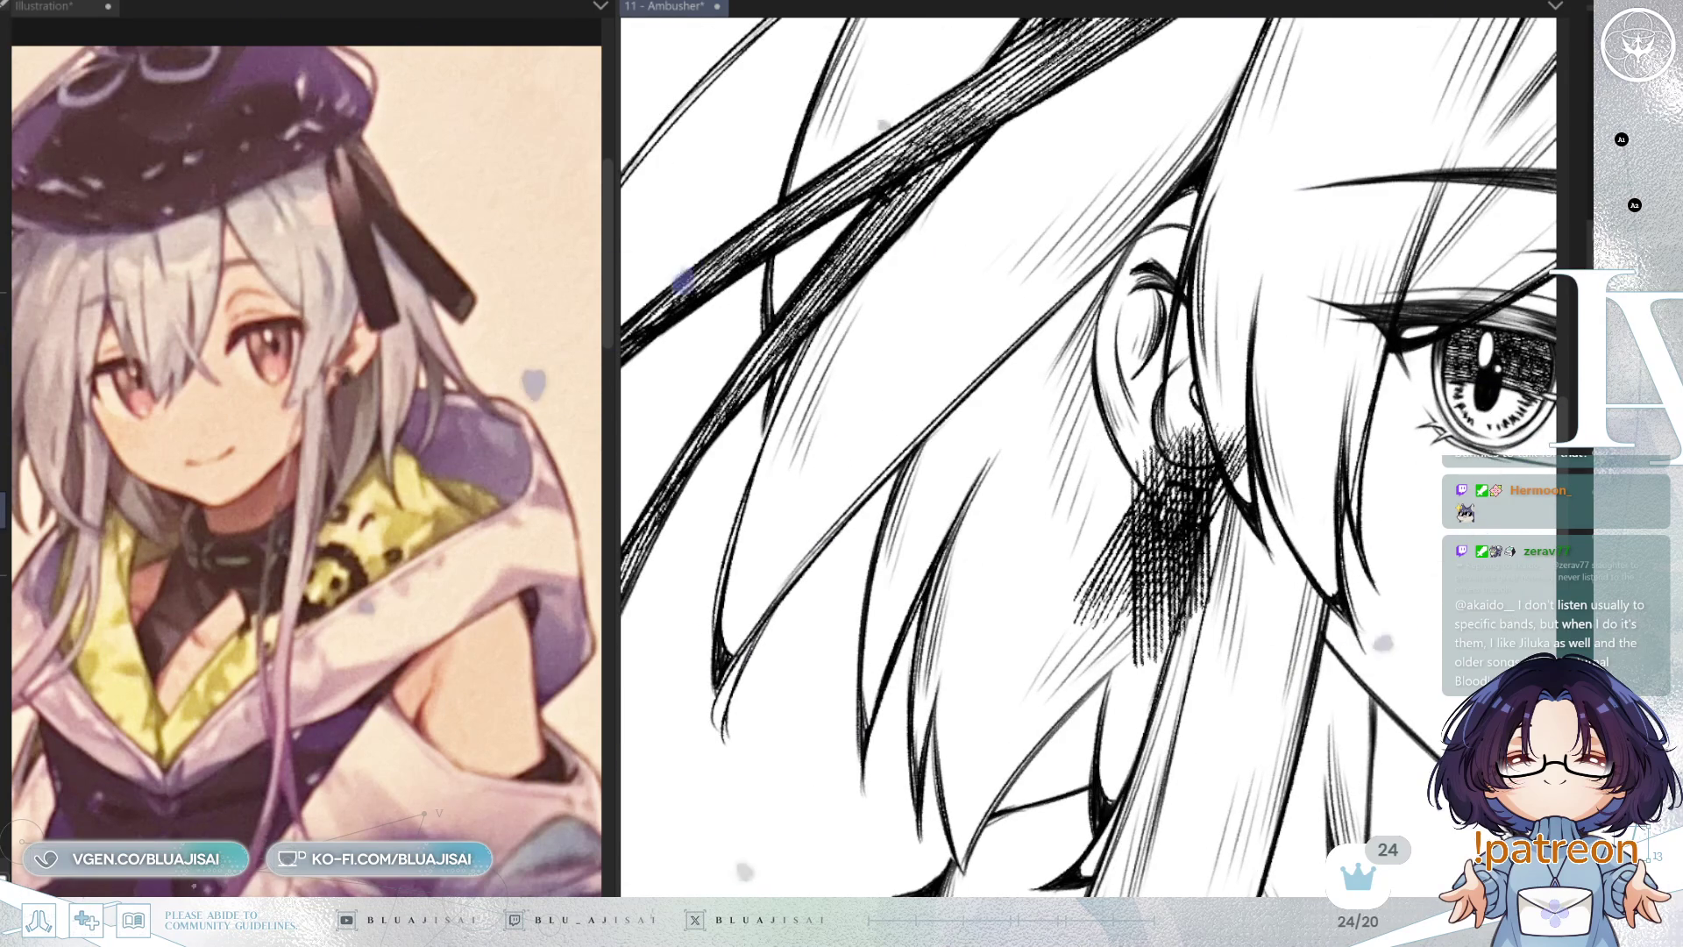
Step: Undo the last stroke and erase the hatching patch under the ear and beside the earring
key("ctrl+z")
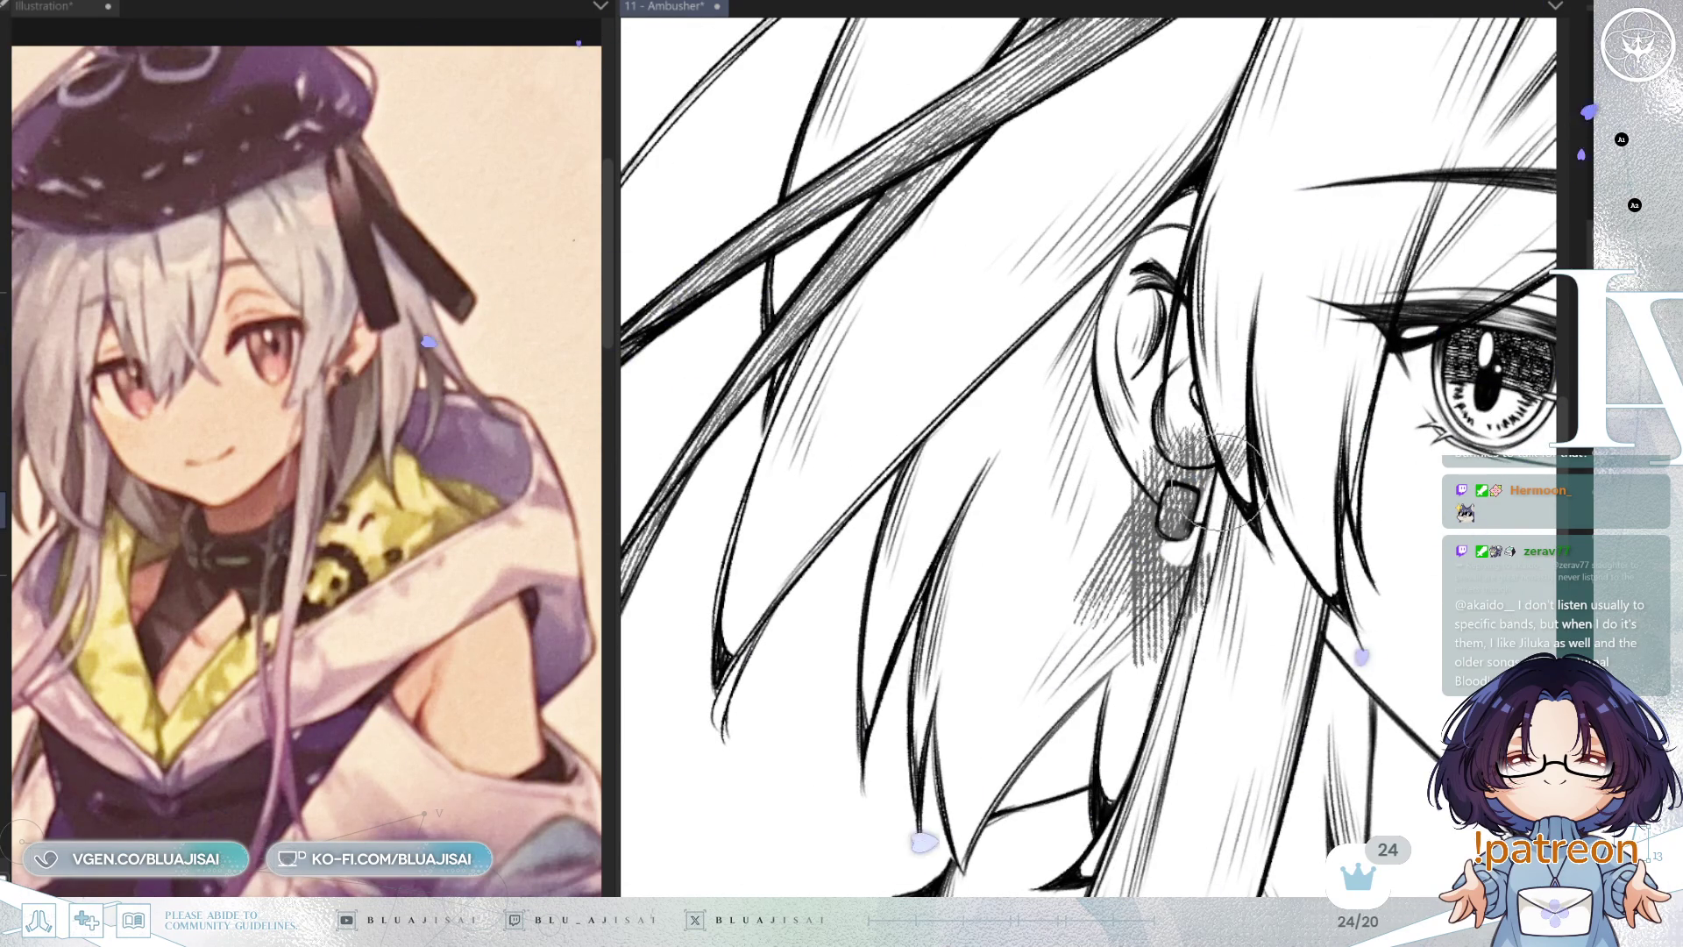
left_click_drag(1184, 639, 1147, 596)
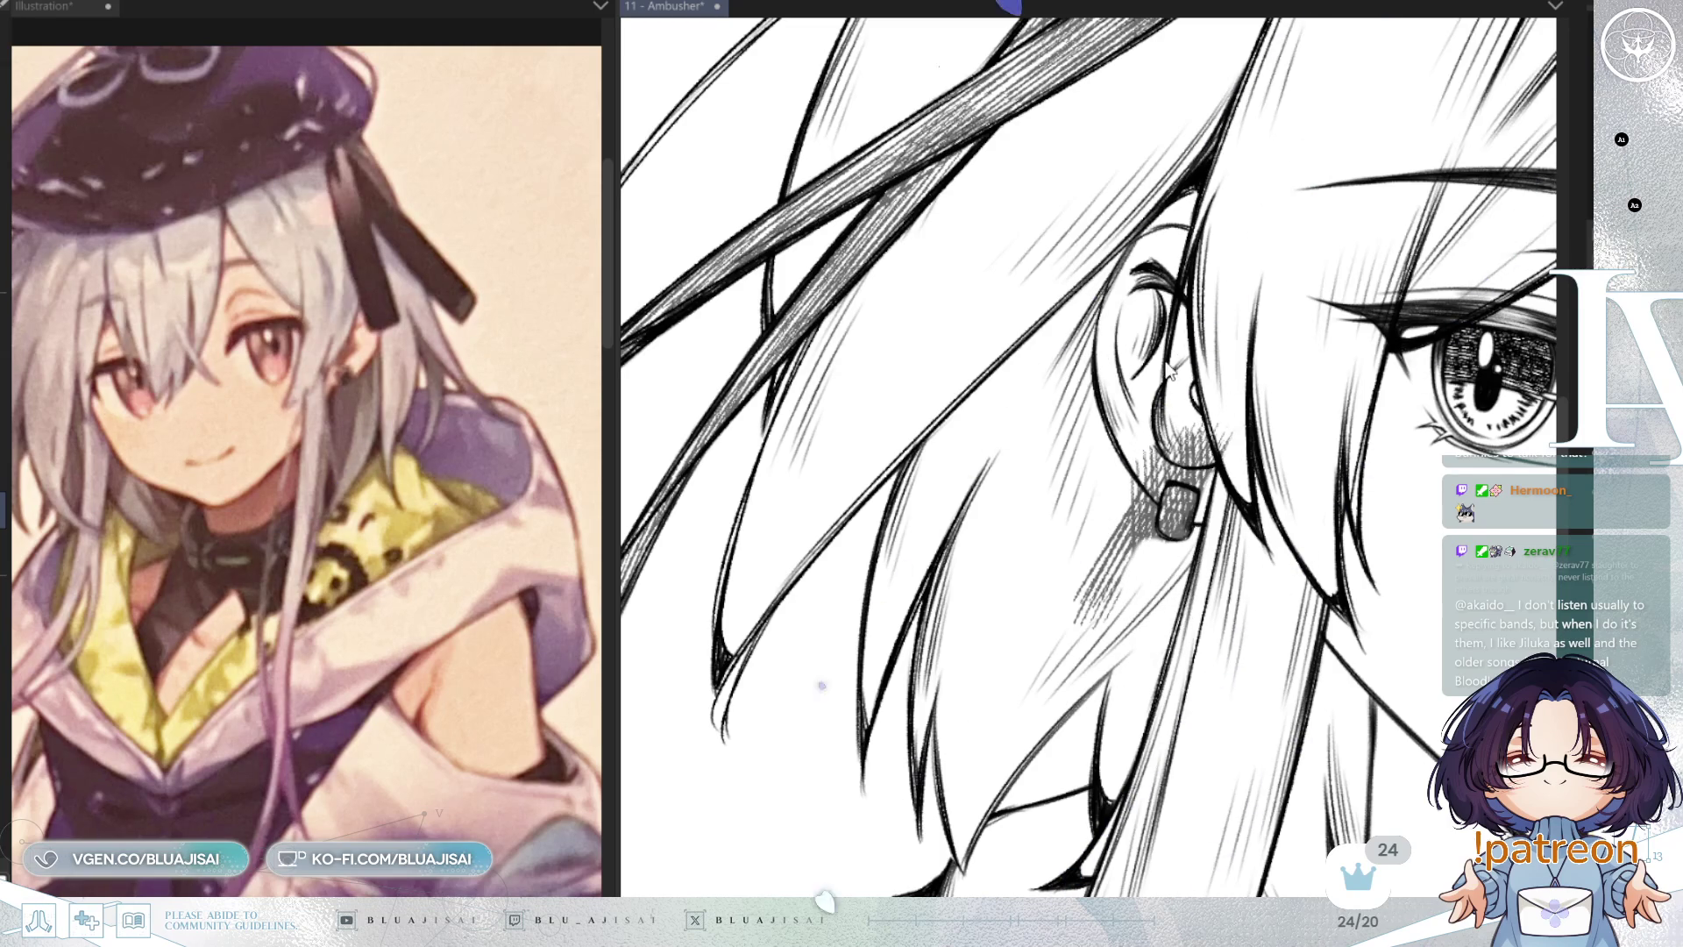
mouse_move(1150, 478)
left_mouse_down()
mouse_move(1139, 456)
mouse_move(1135, 526)
mouse_move(1091, 548)
mouse_move(1082, 583)
left_mouse_up()
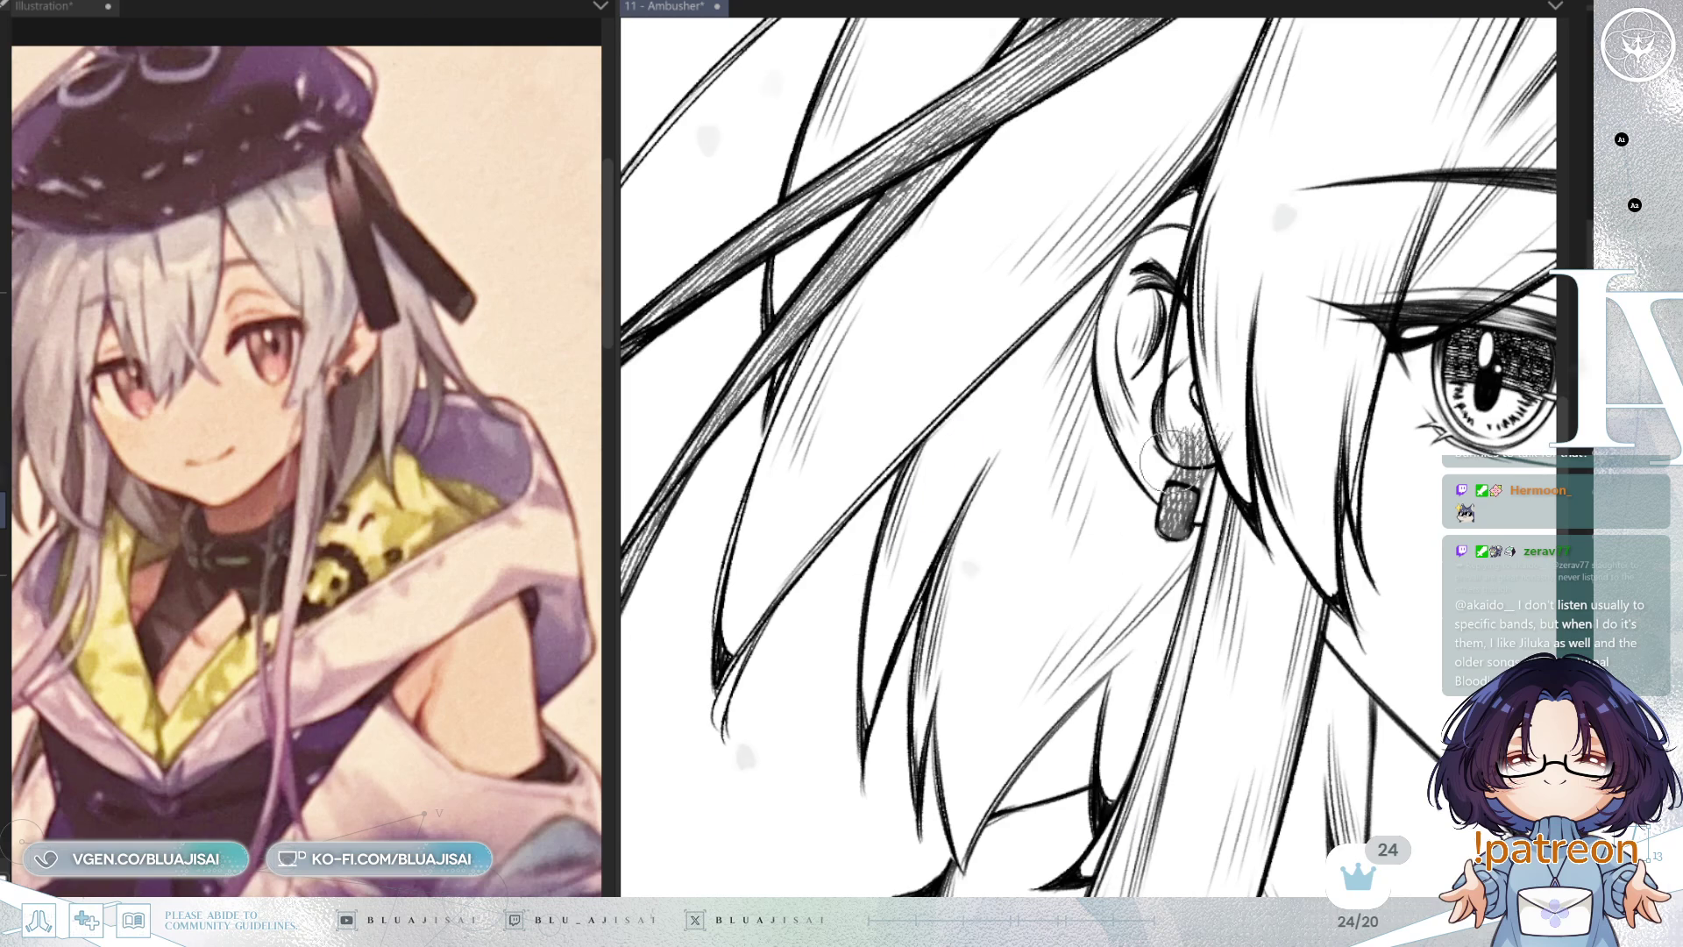
mouse_move(1210, 495)
left_mouse_down()
mouse_move(1188, 403)
mouse_move(1218, 494)
left_mouse_up()
scroll(1213, 495, "down", 6)
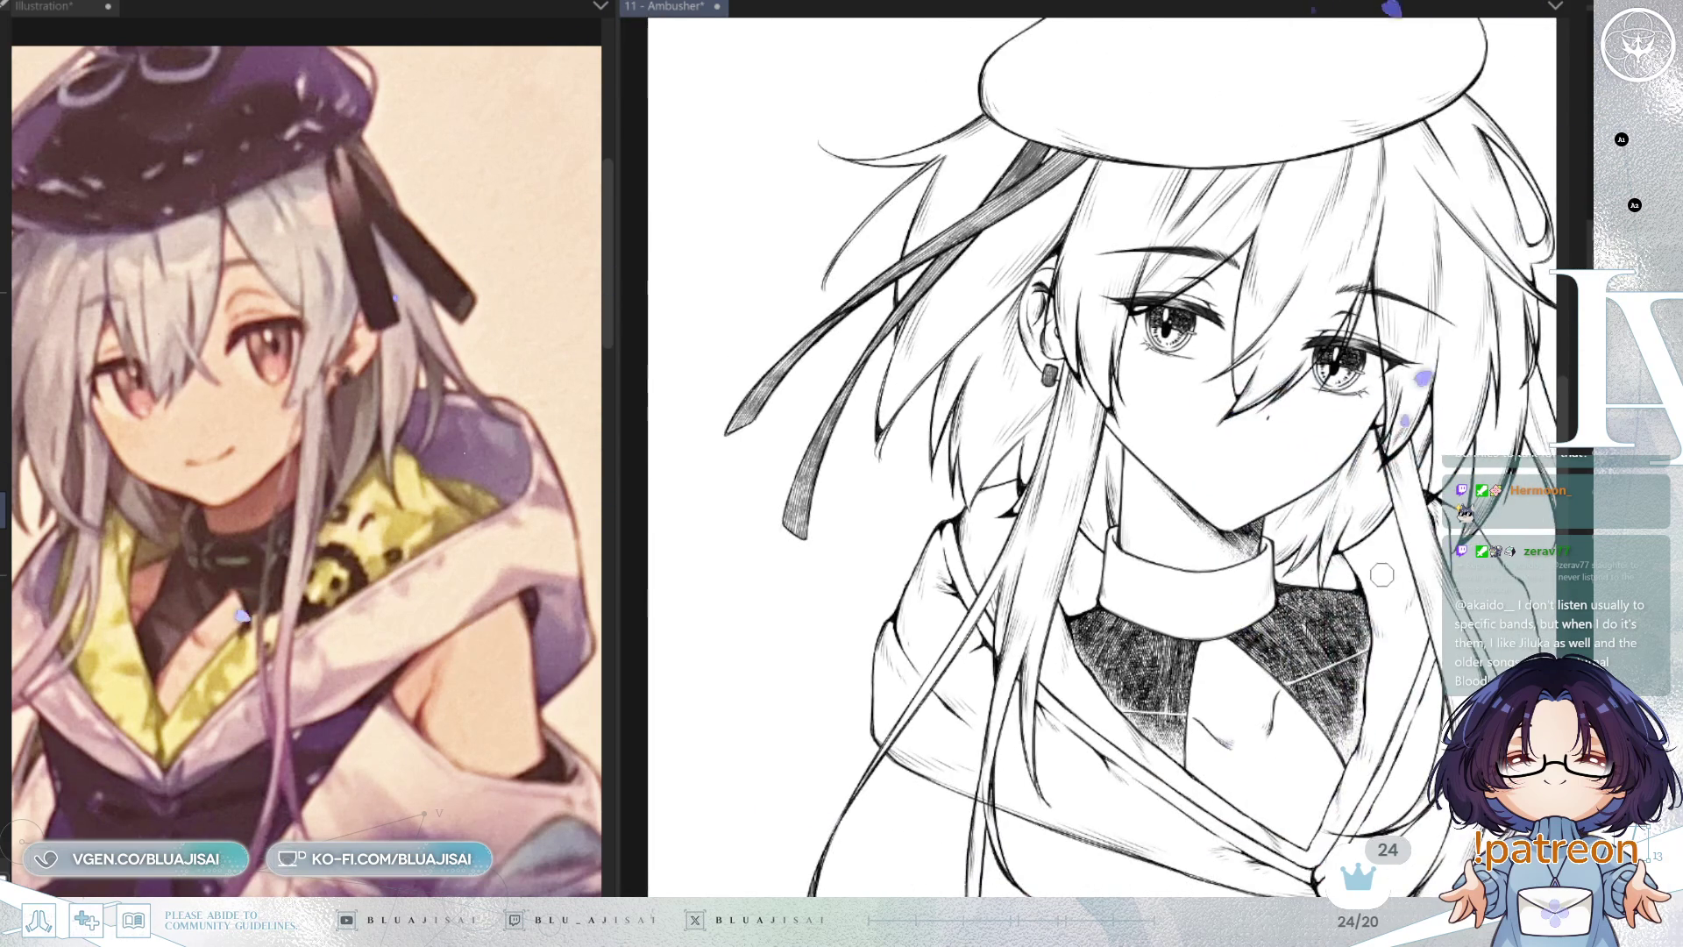
Step: Flip the view back to normal and save 11 - Ambusher with Ctrl+S
key("h")
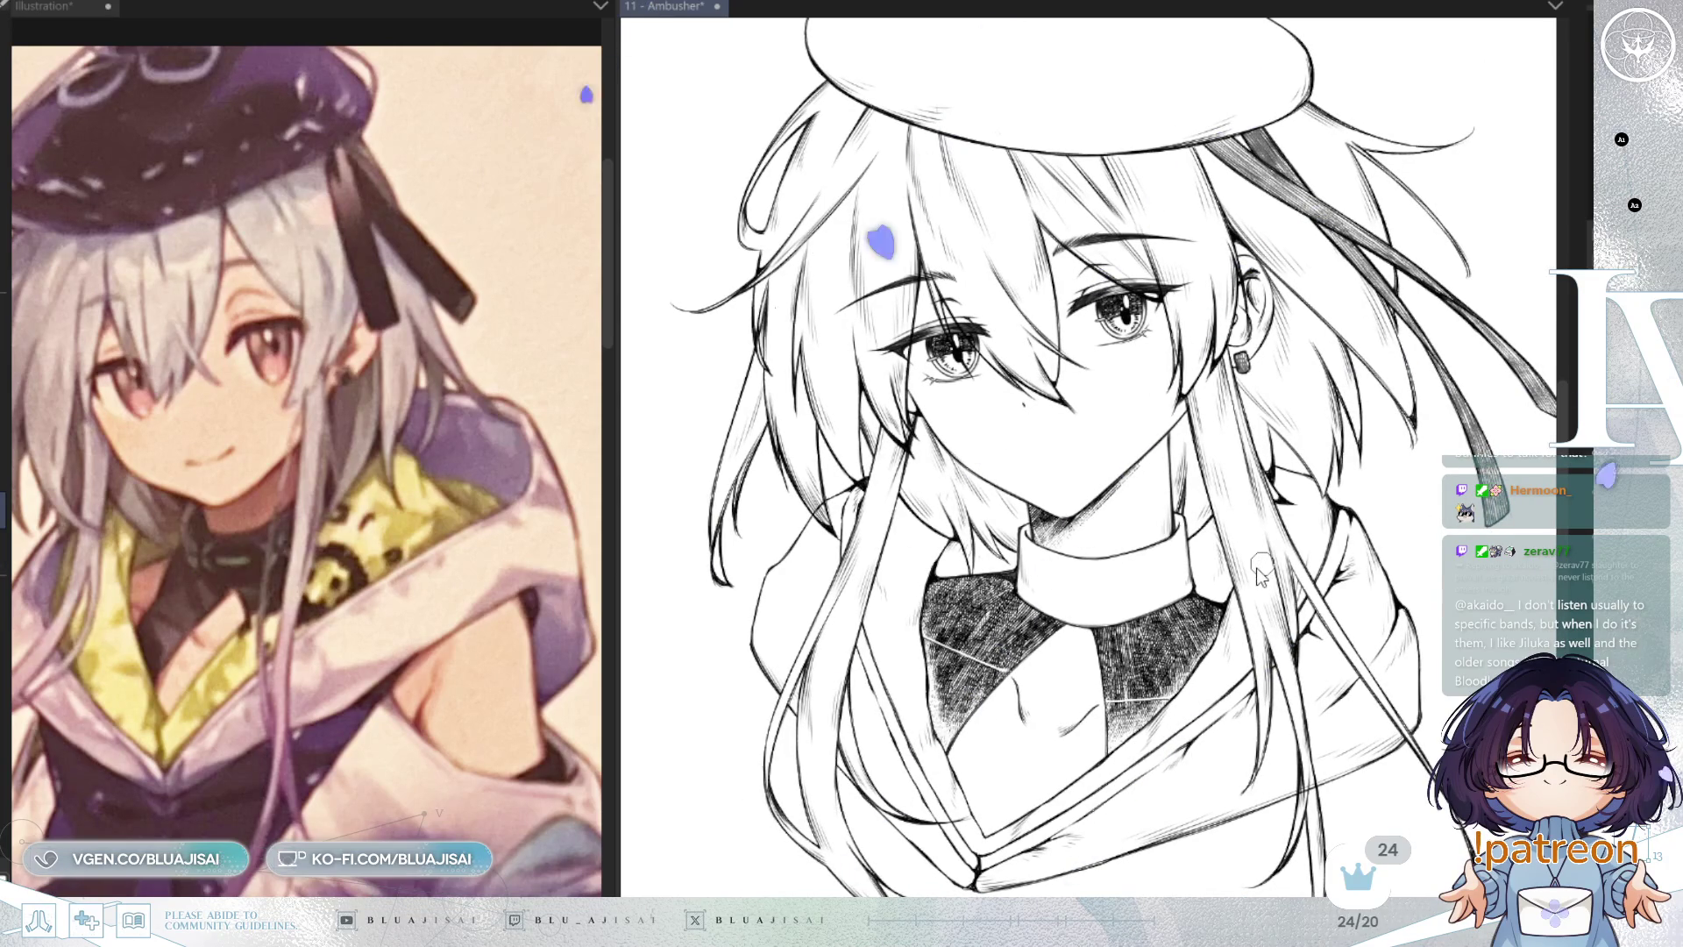
key("ctrl+s")
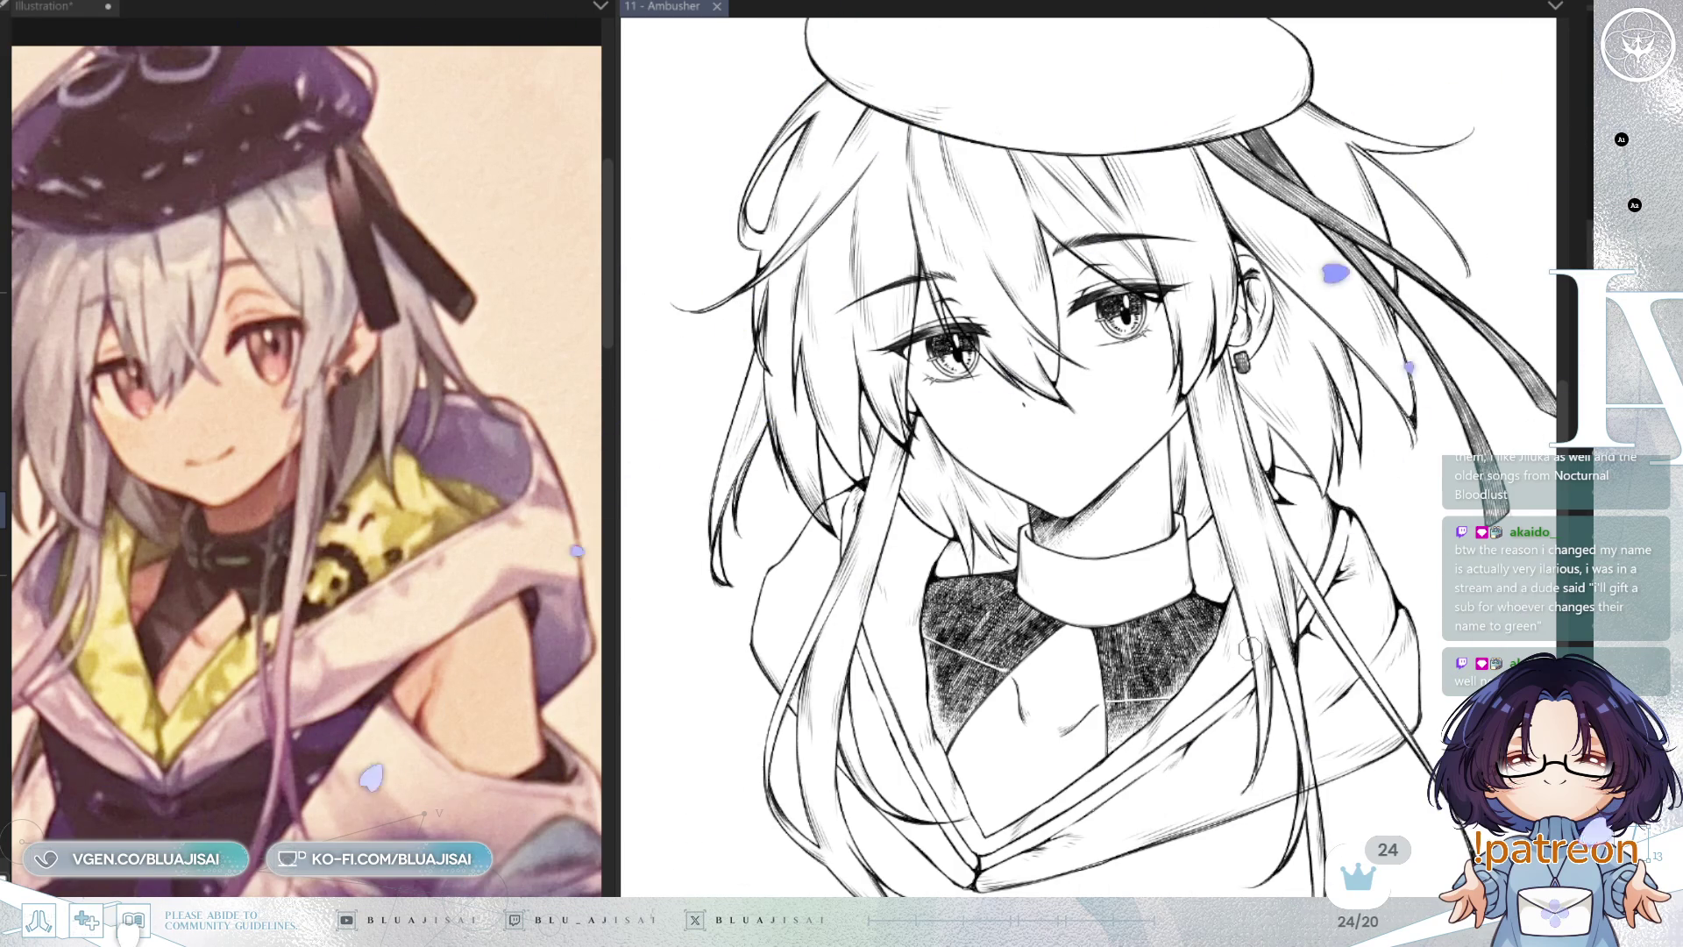
scroll(1211, 529, "up", 2)
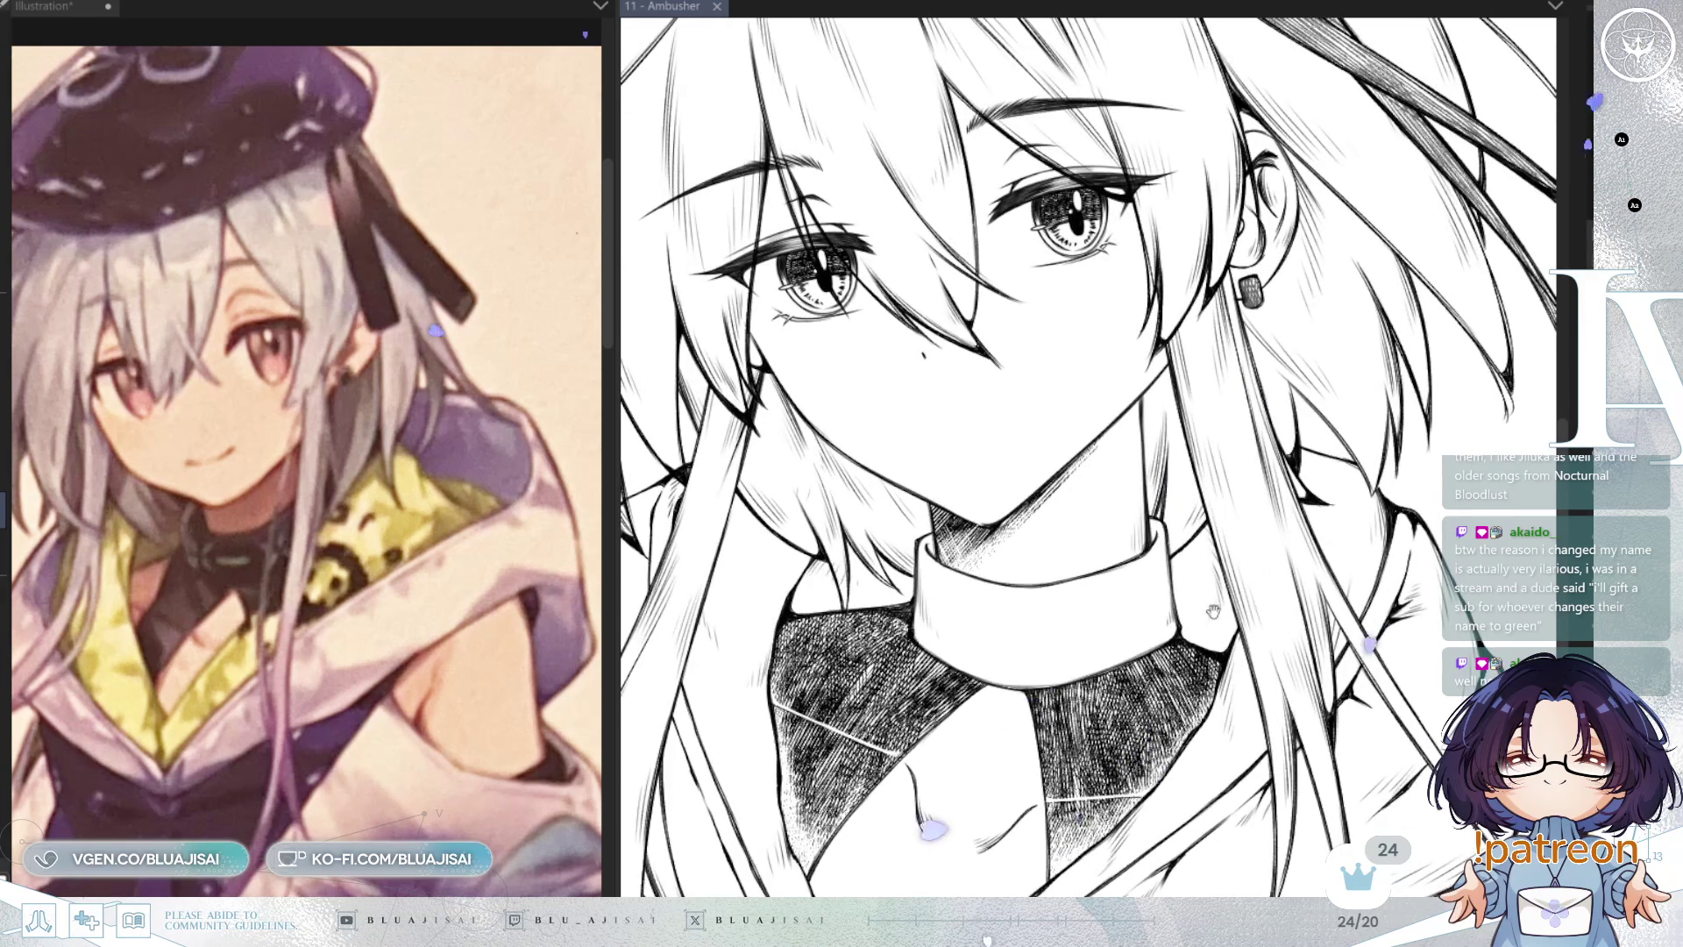
scroll(1277, 686, "down", 3)
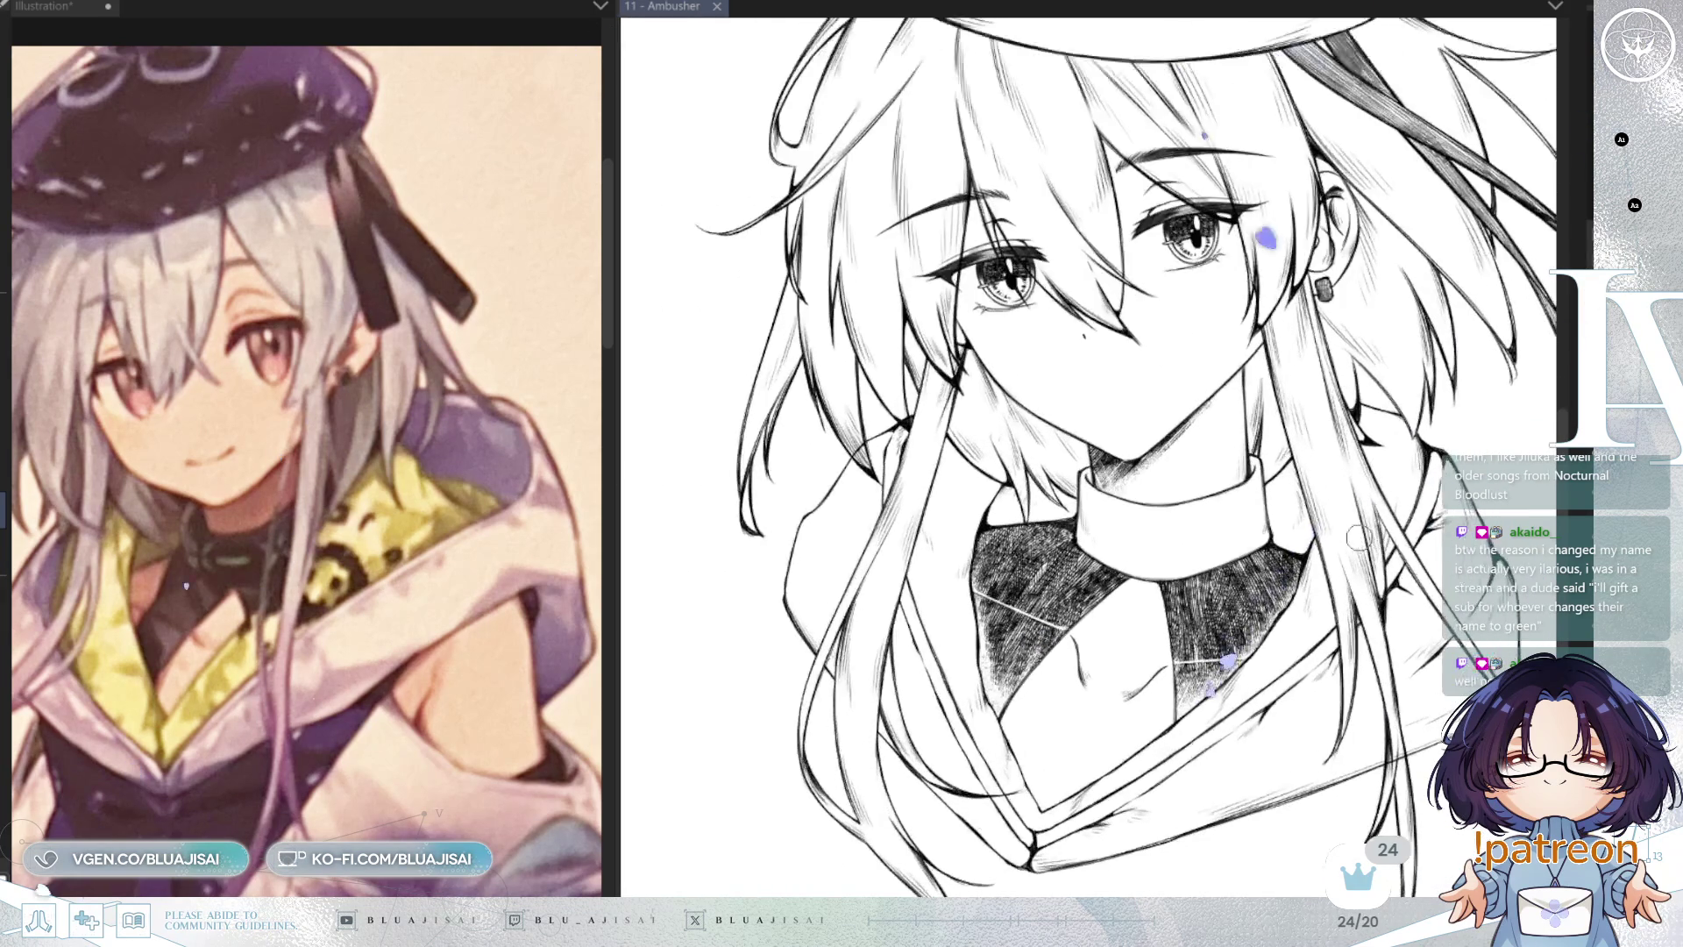
scroll(1205, 394, "up", 2)
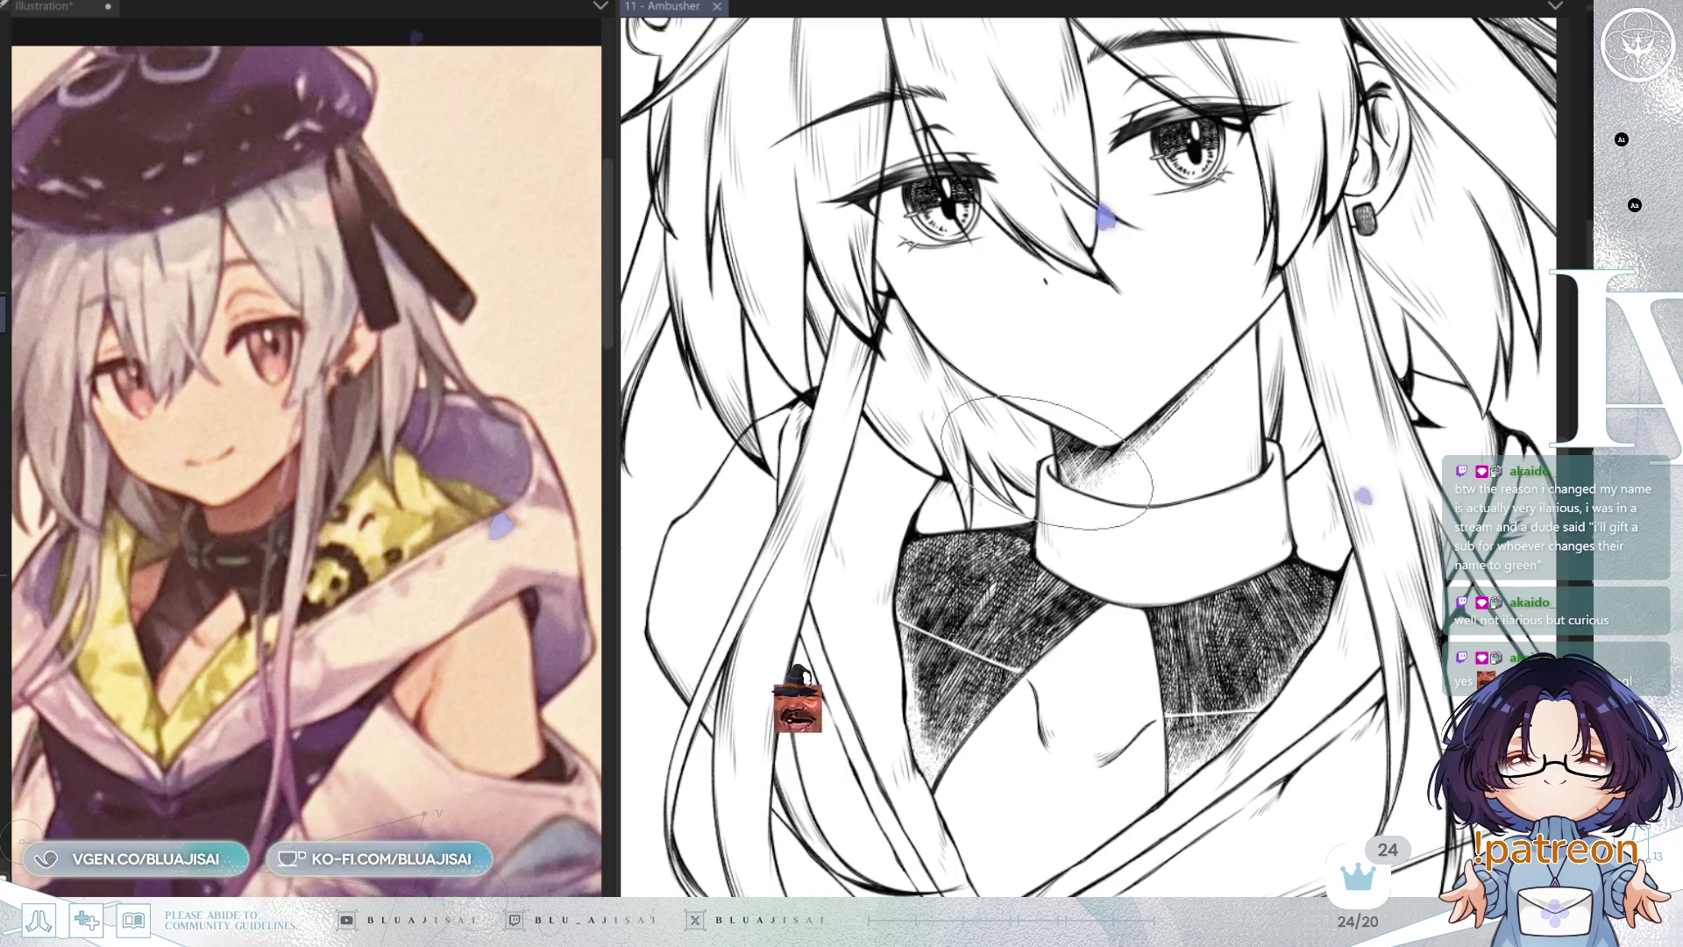
left_click(1054, 517)
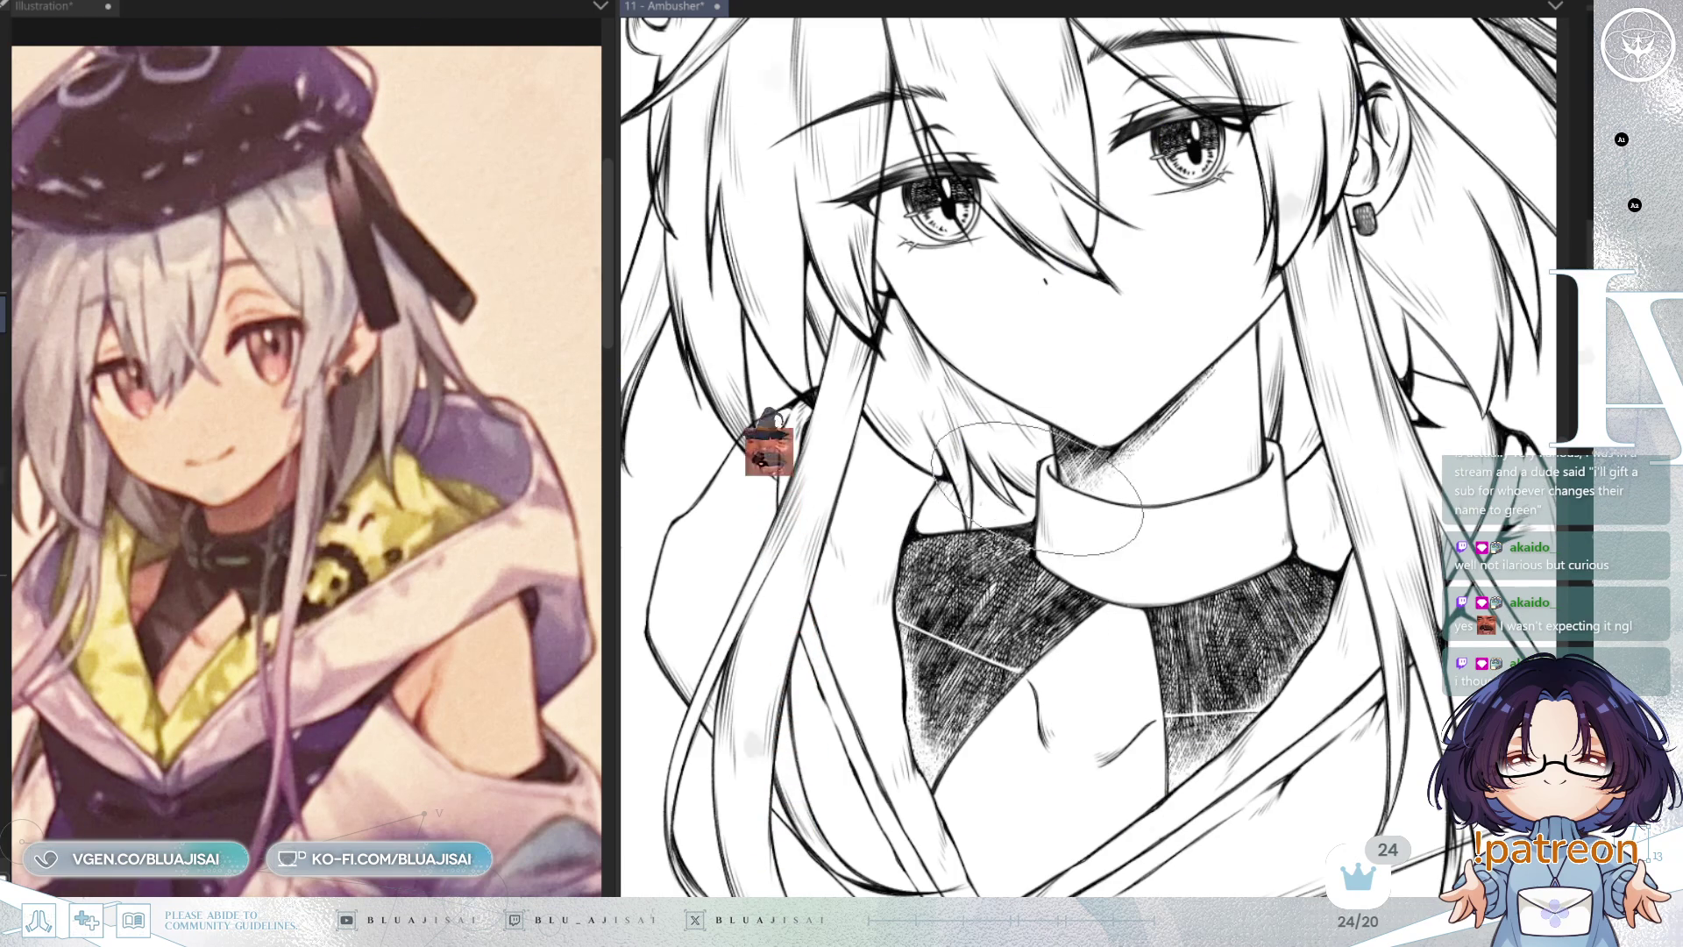
Step: Hatch the neck shadow above the collar and darken the collar's left side
left_click_drag(1033, 390, 1082, 508)
mouse_move(1034, 438)
left_mouse_down()
mouse_move(1109, 578)
mouse_move(1104, 605)
mouse_move(1210, 534)
mouse_move(1281, 444)
mouse_move(1279, 491)
mouse_move(1175, 508)
mouse_move(1244, 543)
mouse_move(1251, 519)
mouse_move(1266, 546)
mouse_move(1192, 577)
mouse_move(1297, 538)
mouse_move(1140, 491)
mouse_move(1287, 551)
left_mouse_up()
scroll(1287, 551, "up", 2)
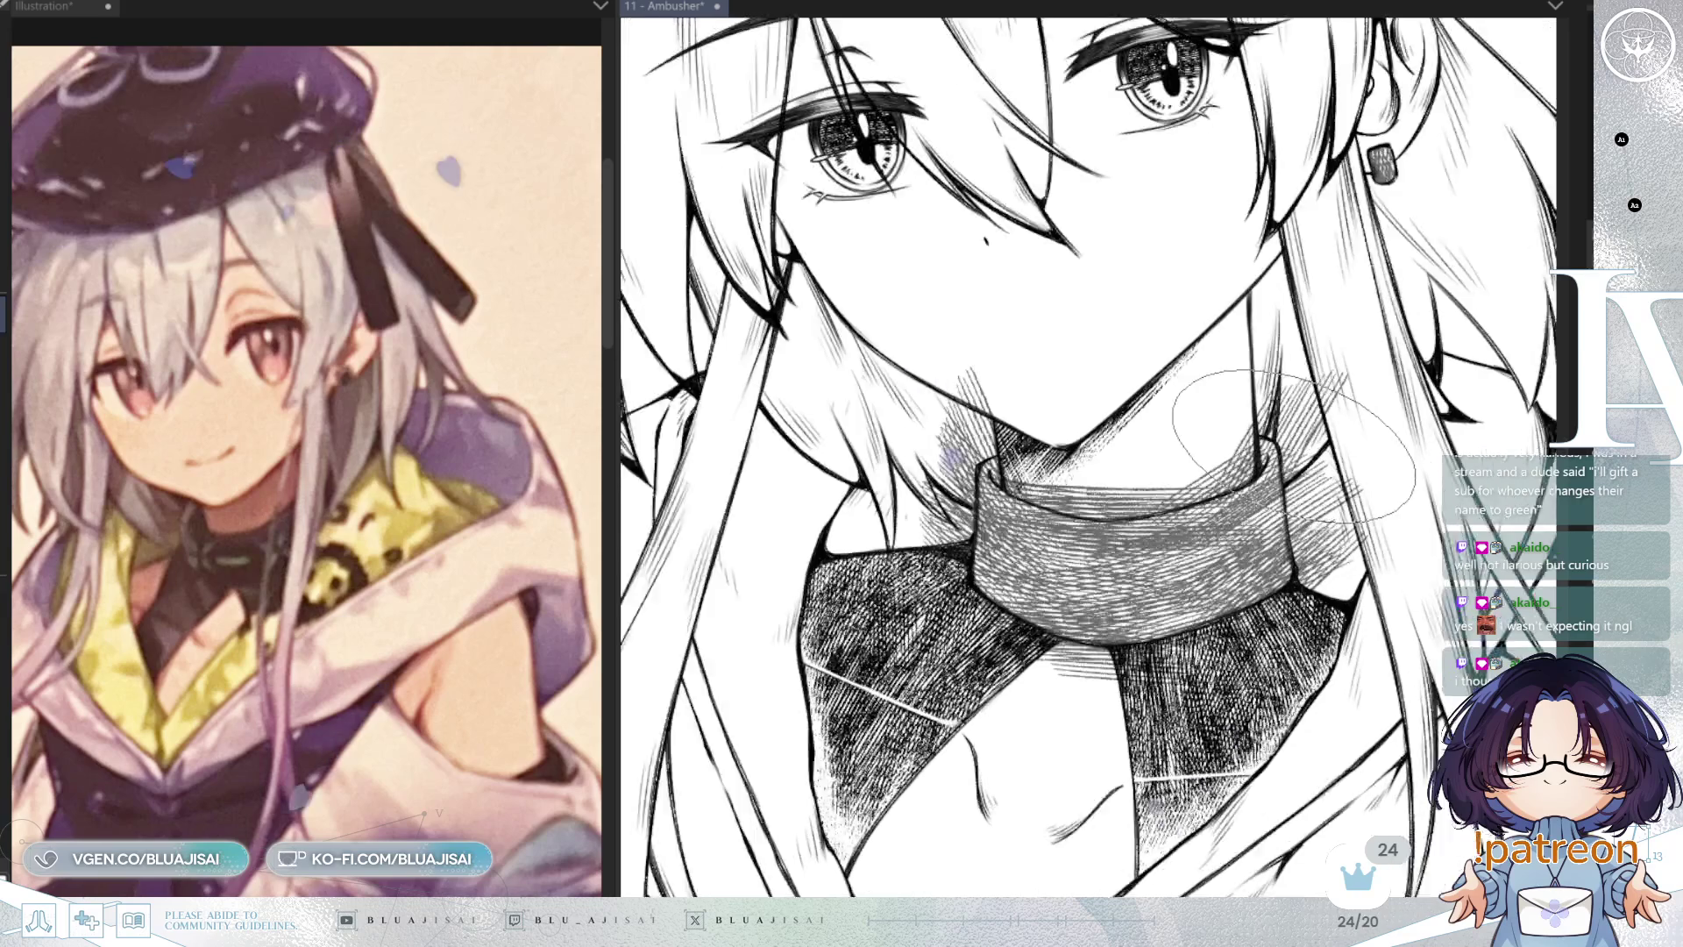
scroll(1227, 504, "up", 1)
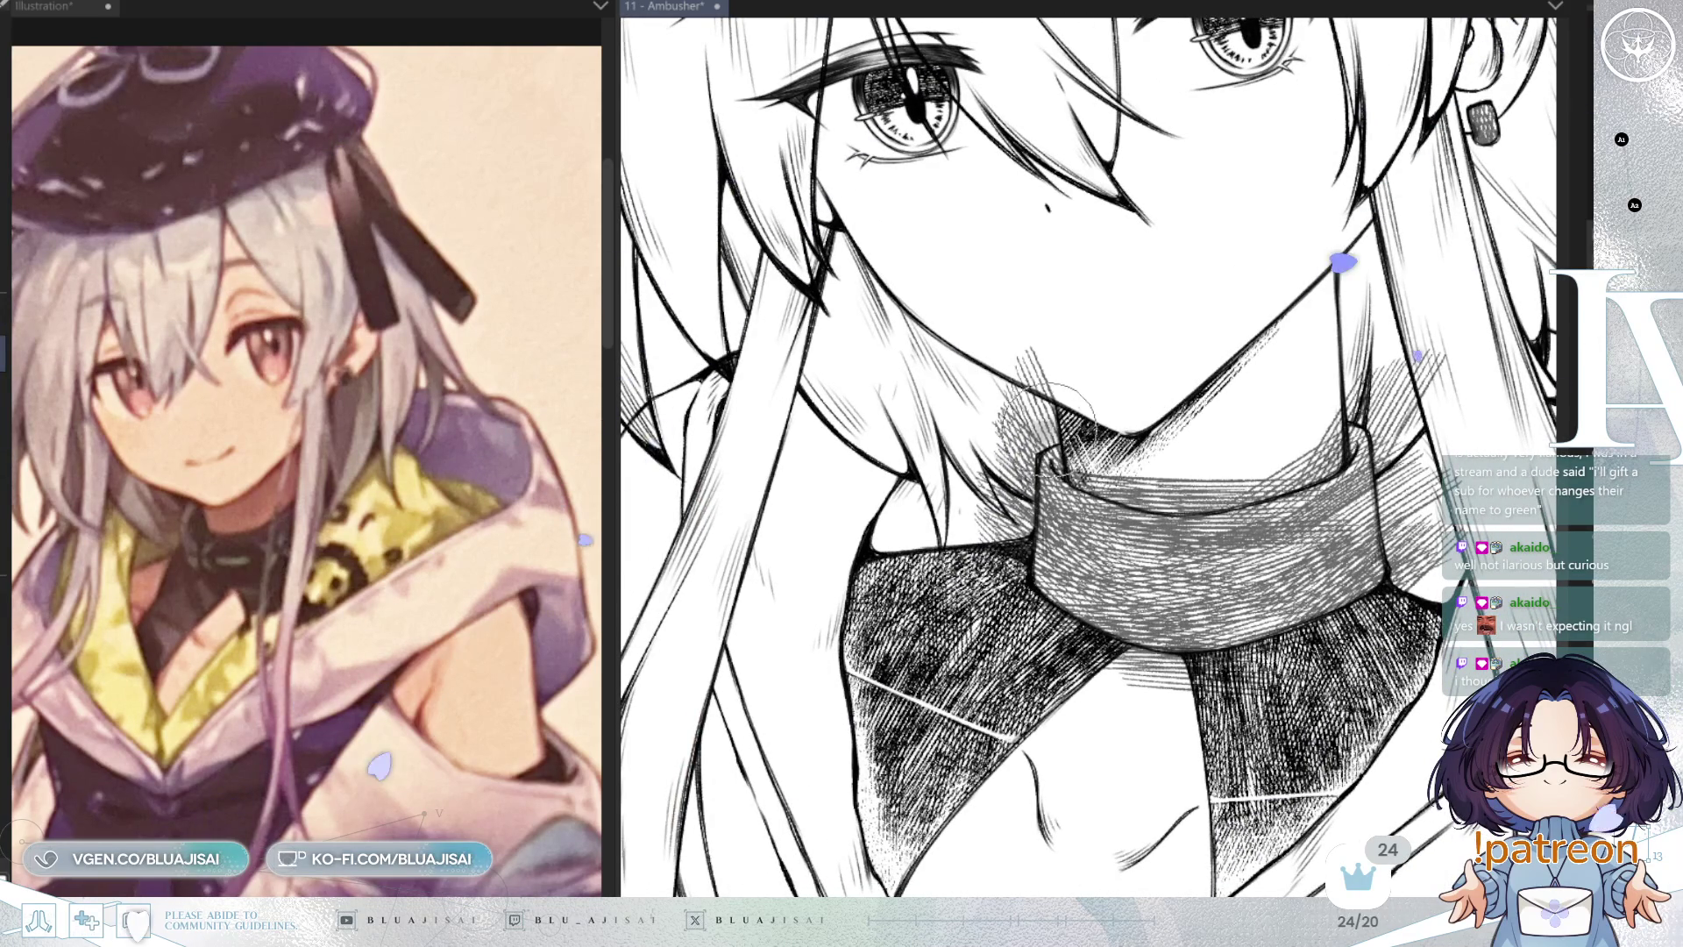
scroll(1013, 490, "up", 1)
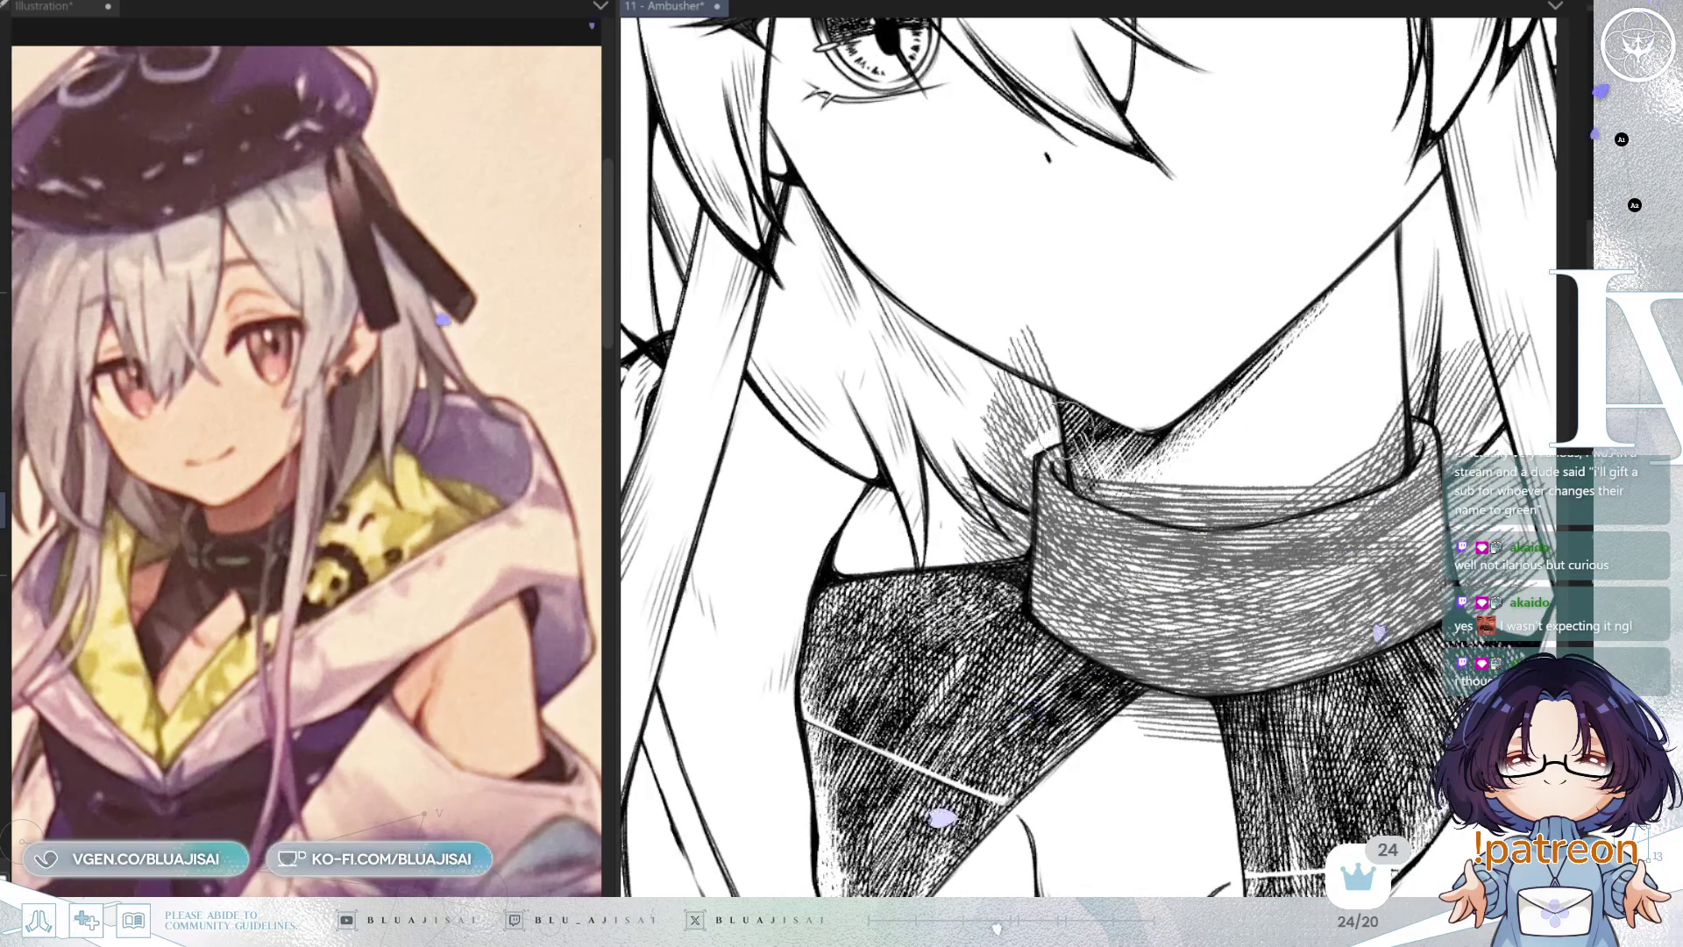
Step: Erase excess hatching around the neck and collar edge, then review the whole figure upright
mouse_move(1025, 323)
left_mouse_down()
mouse_move(1063, 326)
mouse_move(1077, 364)
left_mouse_up()
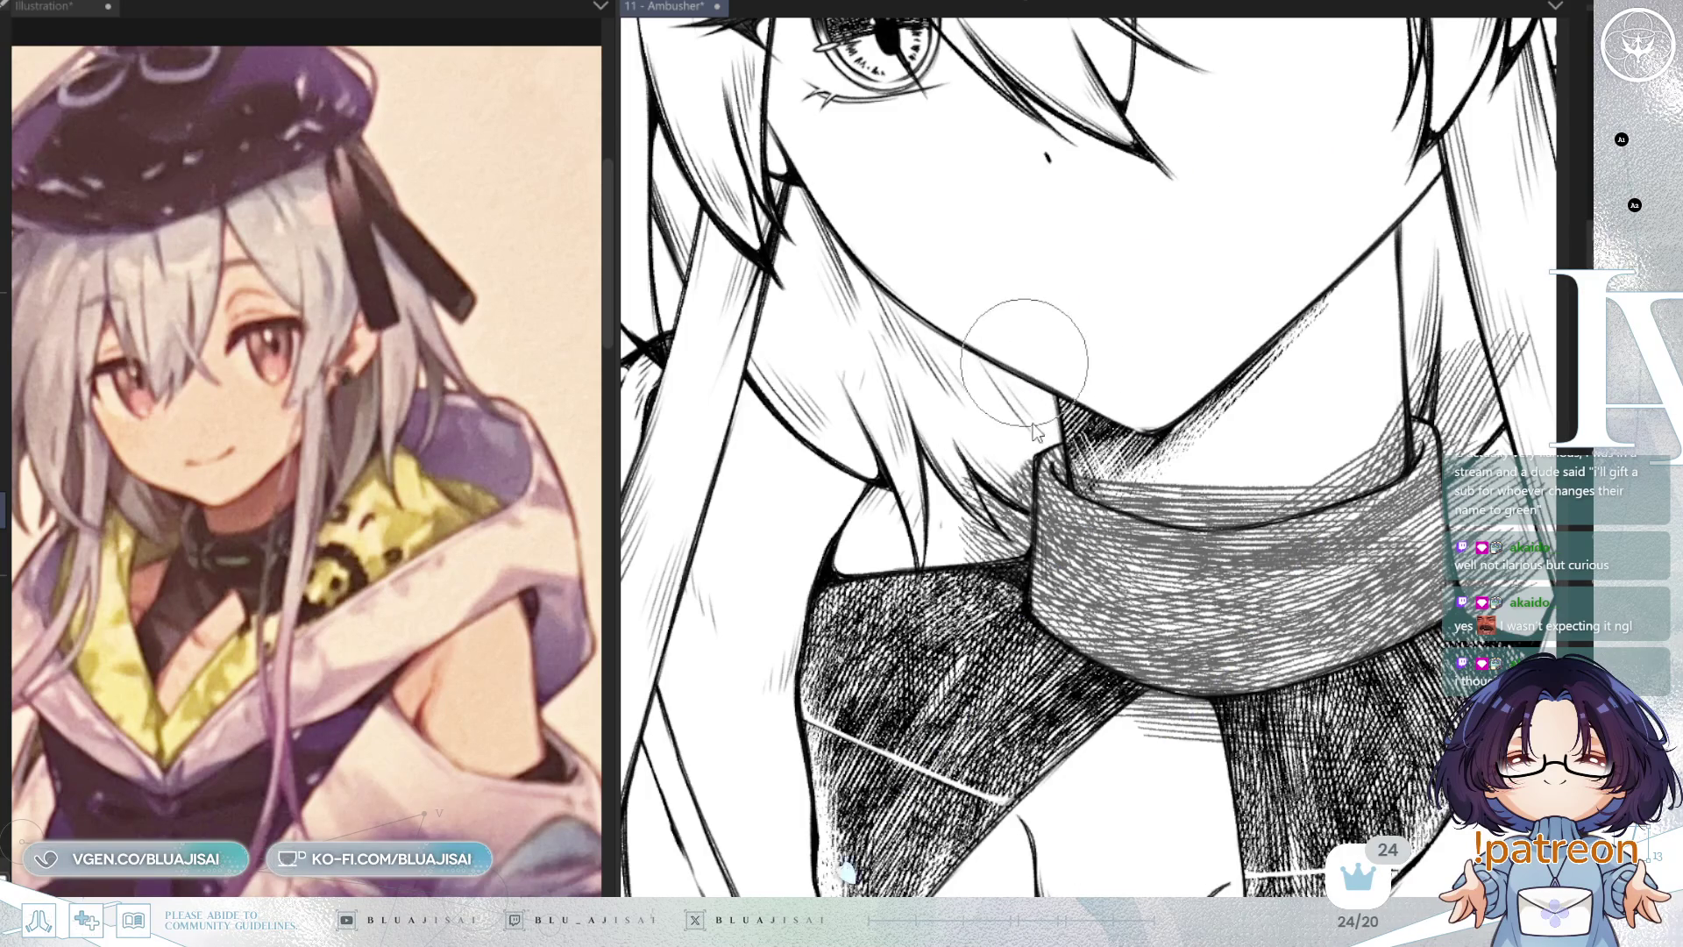
mouse_move(1025, 438)
left_mouse_down()
mouse_move(990, 543)
mouse_move(1008, 473)
mouse_move(979, 453)
mouse_move(998, 527)
left_mouse_up()
mouse_move(946, 465)
left_mouse_down()
mouse_move(994, 555)
mouse_move(952, 458)
left_mouse_up()
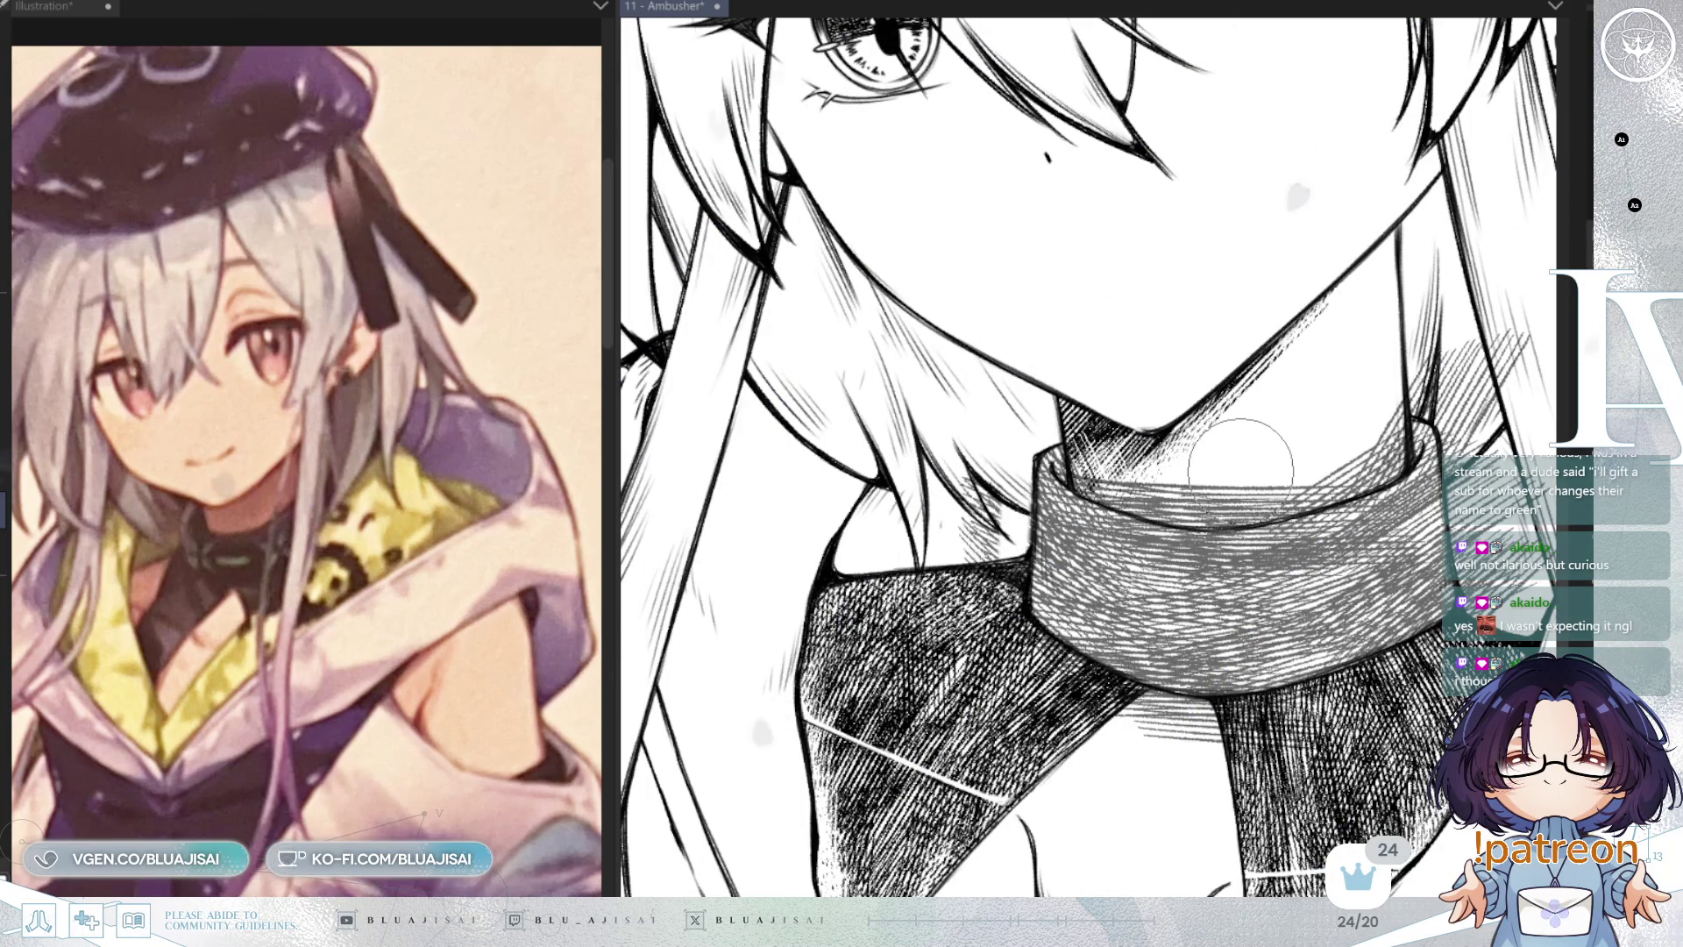
mouse_move(1359, 727)
left_mouse_down()
mouse_move(1095, 648)
mouse_move(1131, 543)
mouse_move(1140, 561)
left_mouse_up()
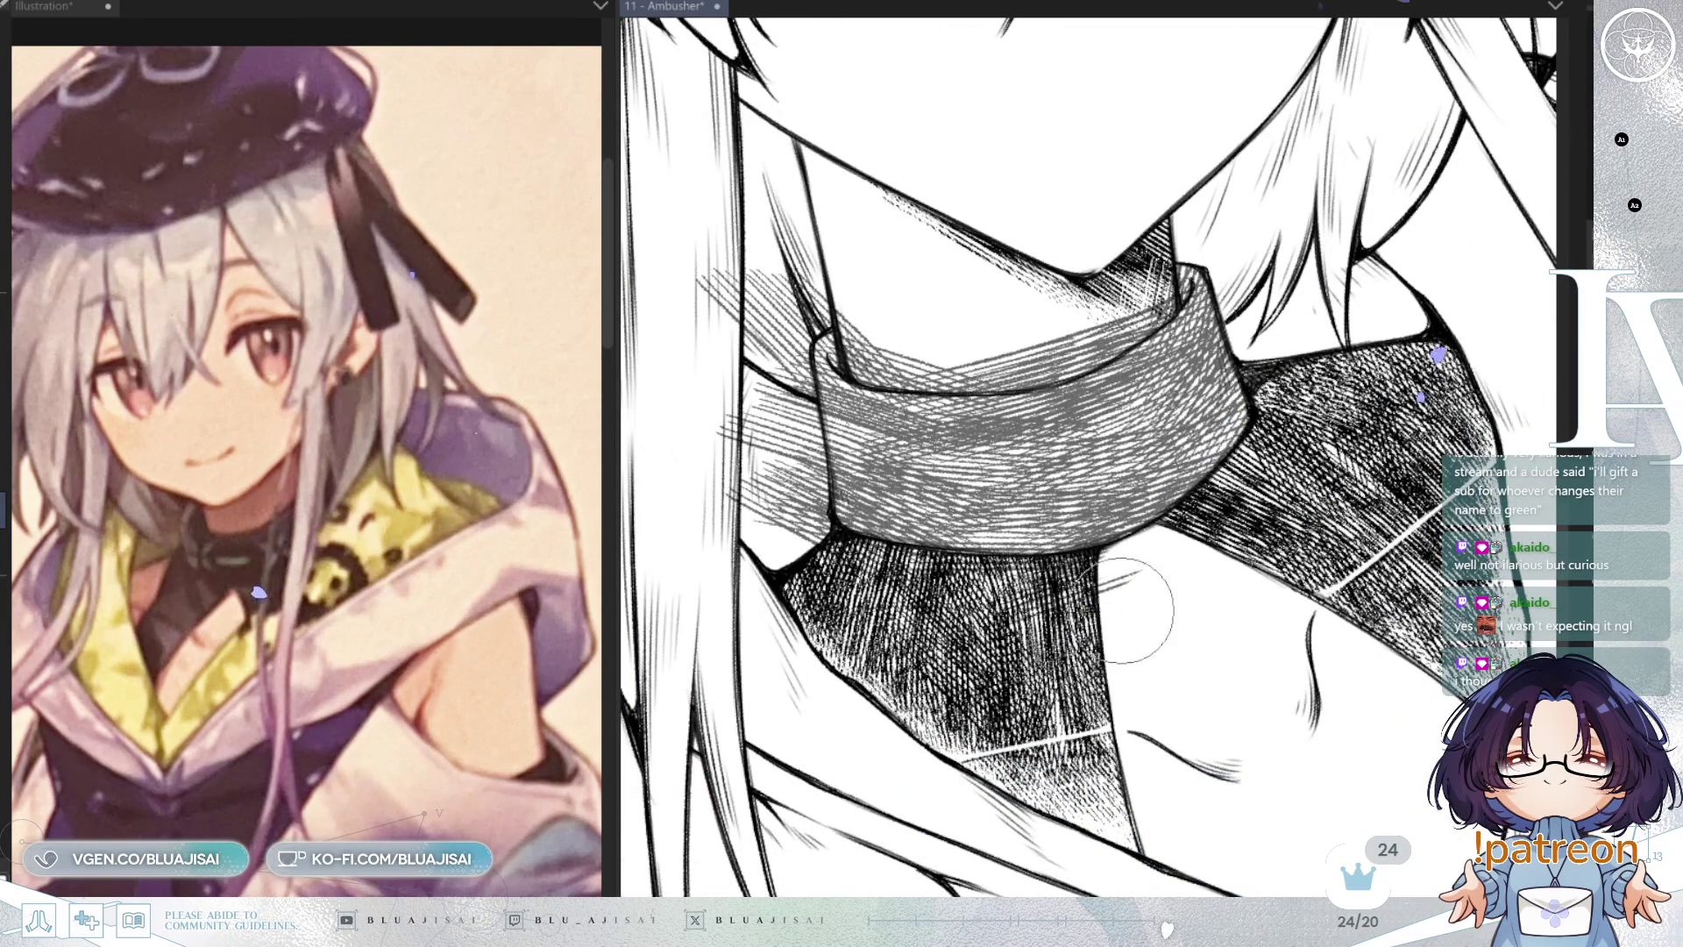
mouse_move(1153, 601)
left_mouse_down()
mouse_move(1227, 399)
mouse_move(1196, 503)
left_mouse_up()
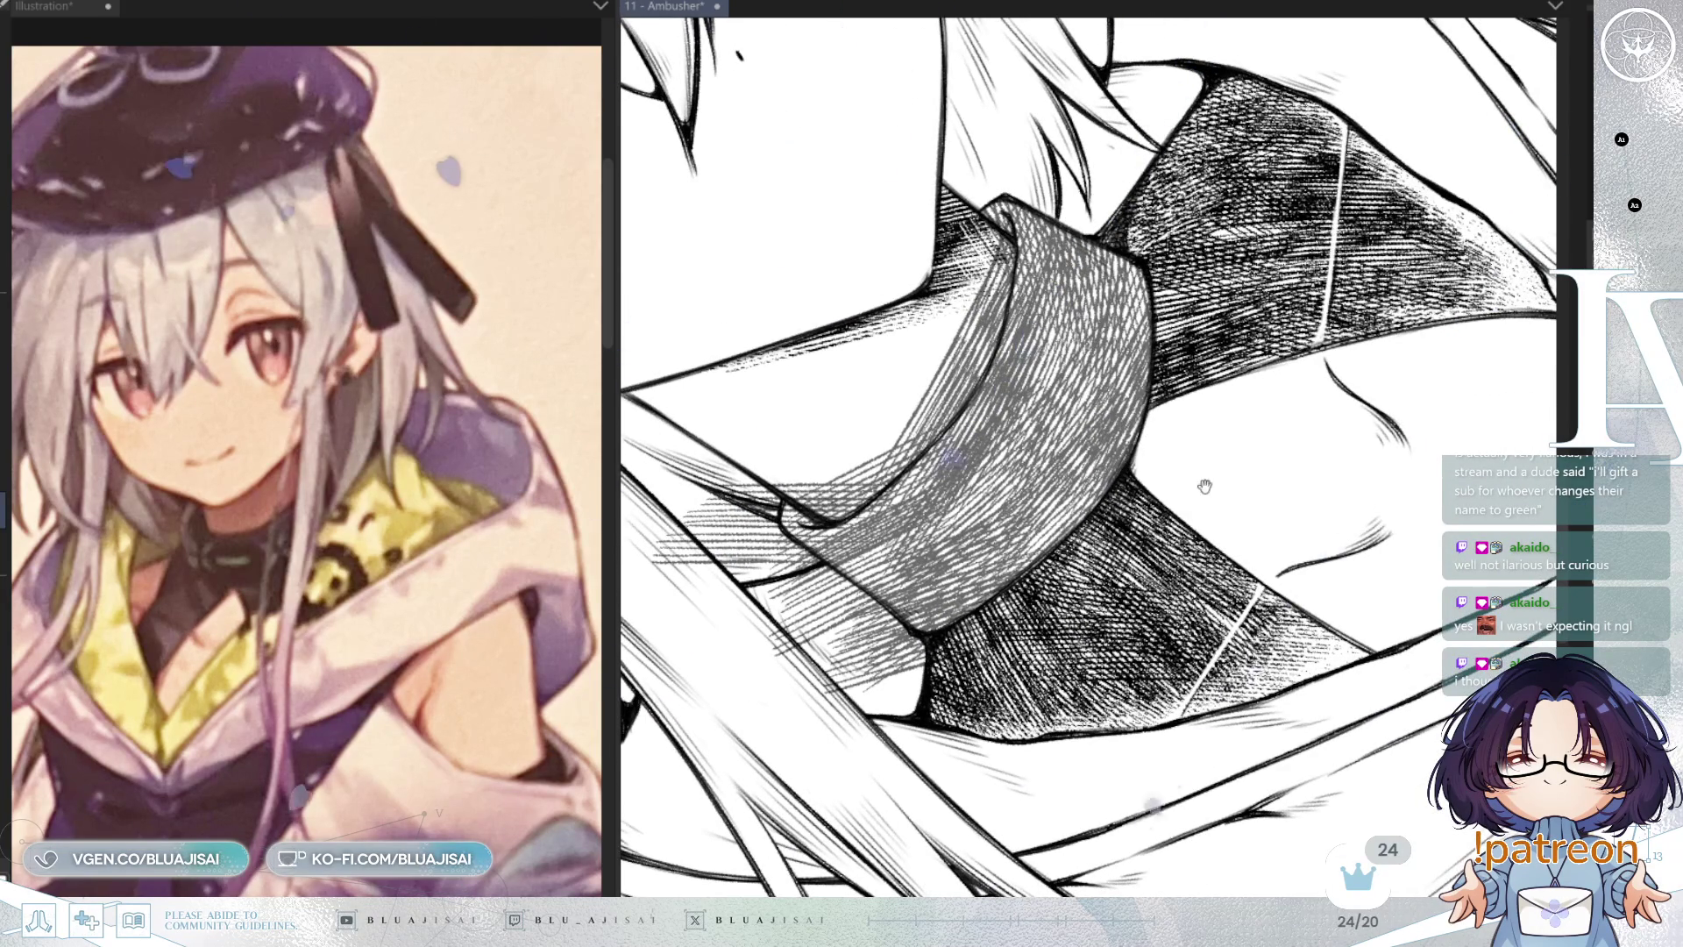
key("h")
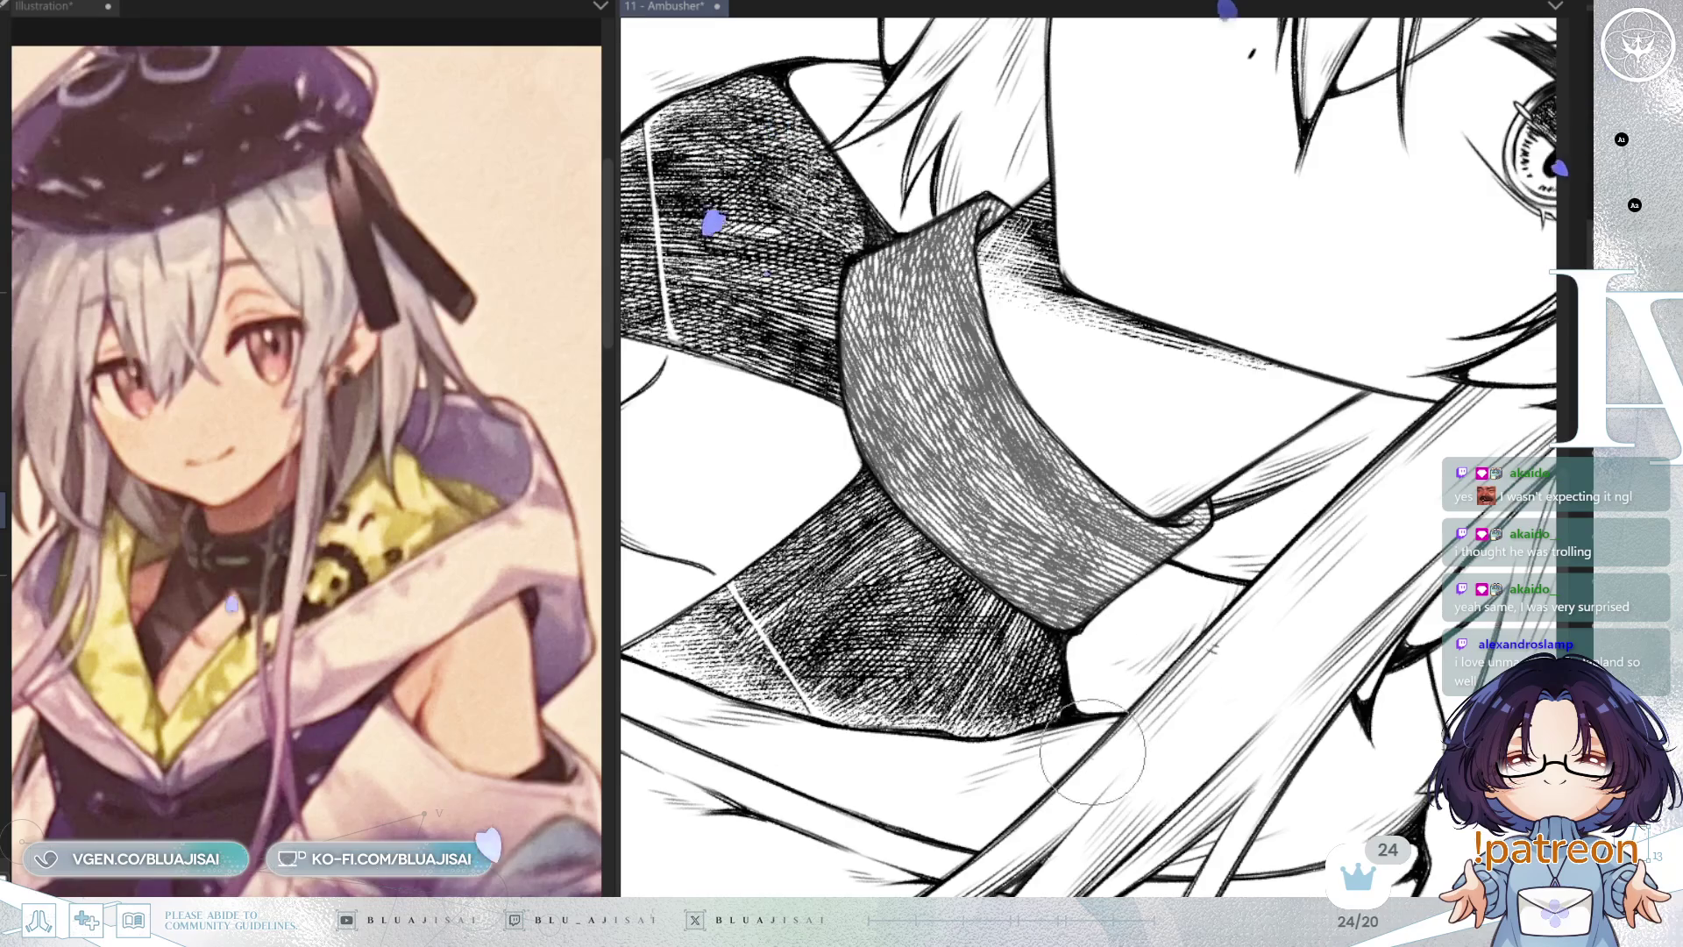
scroll(1074, 696, "down", 10)
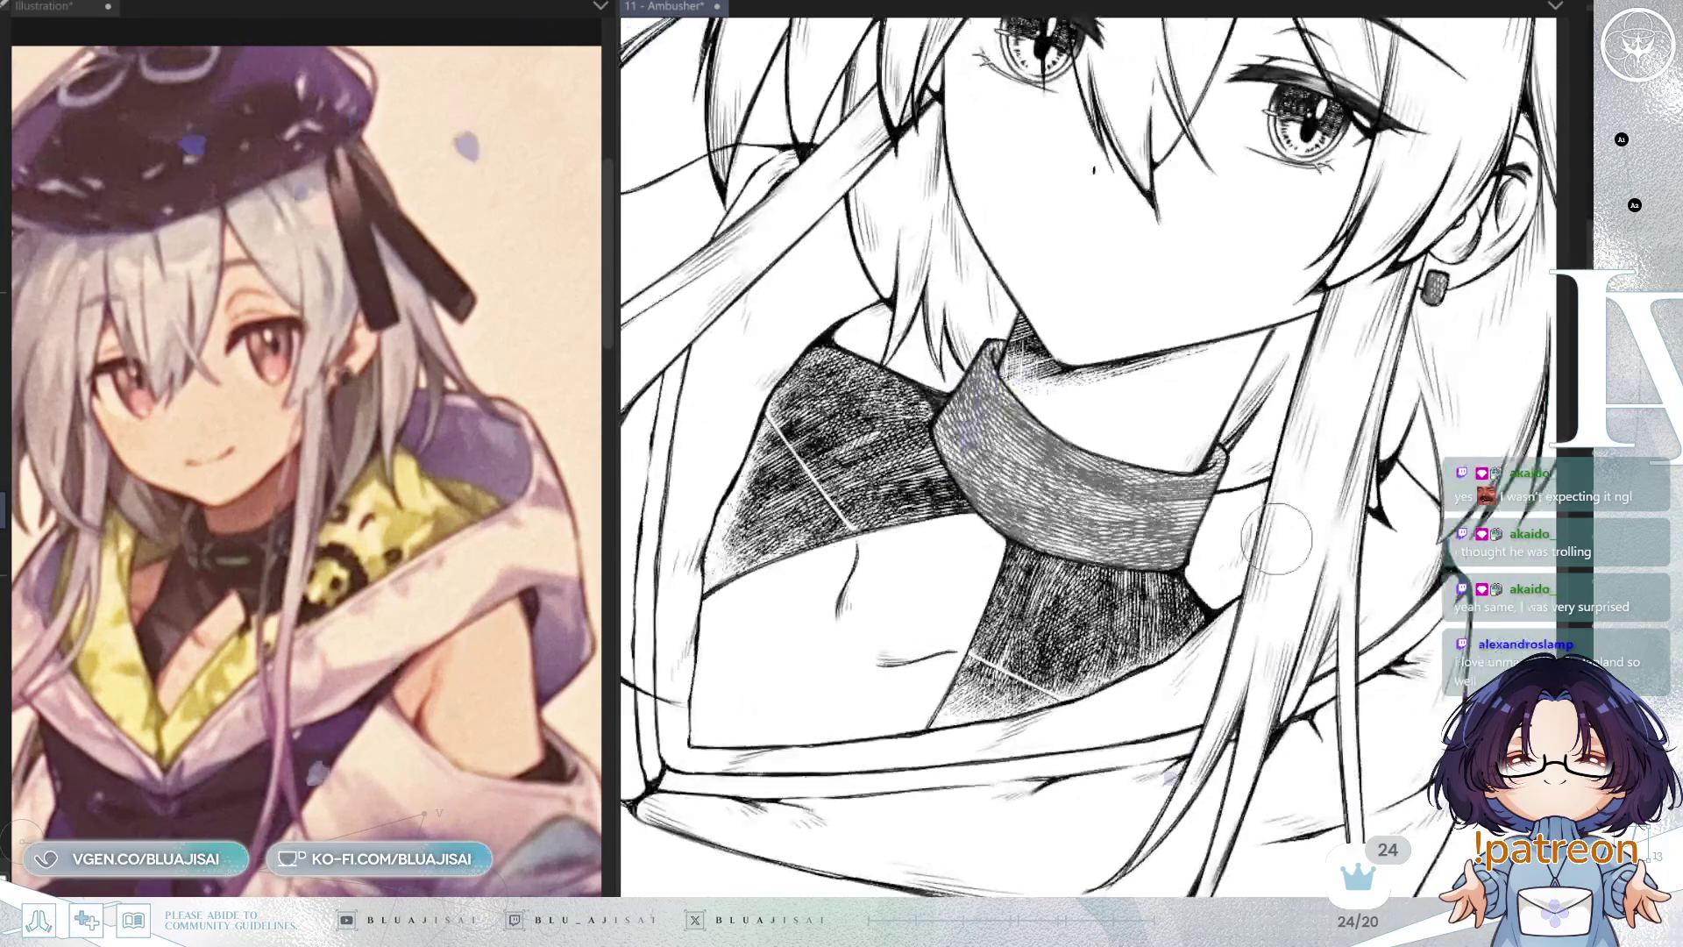
mouse_move(1272, 530)
left_mouse_down()
mouse_move(1179, 626)
mouse_move(1190, 790)
left_mouse_up()
Step: Pan and zoom the reference view to the full design sheet and the character's face
mouse_move(365, 368)
left_mouse_down()
mouse_move(364, 614)
mouse_move(364, 277)
mouse_move(366, 333)
left_mouse_up()
scroll(395, 438, "down", 3)
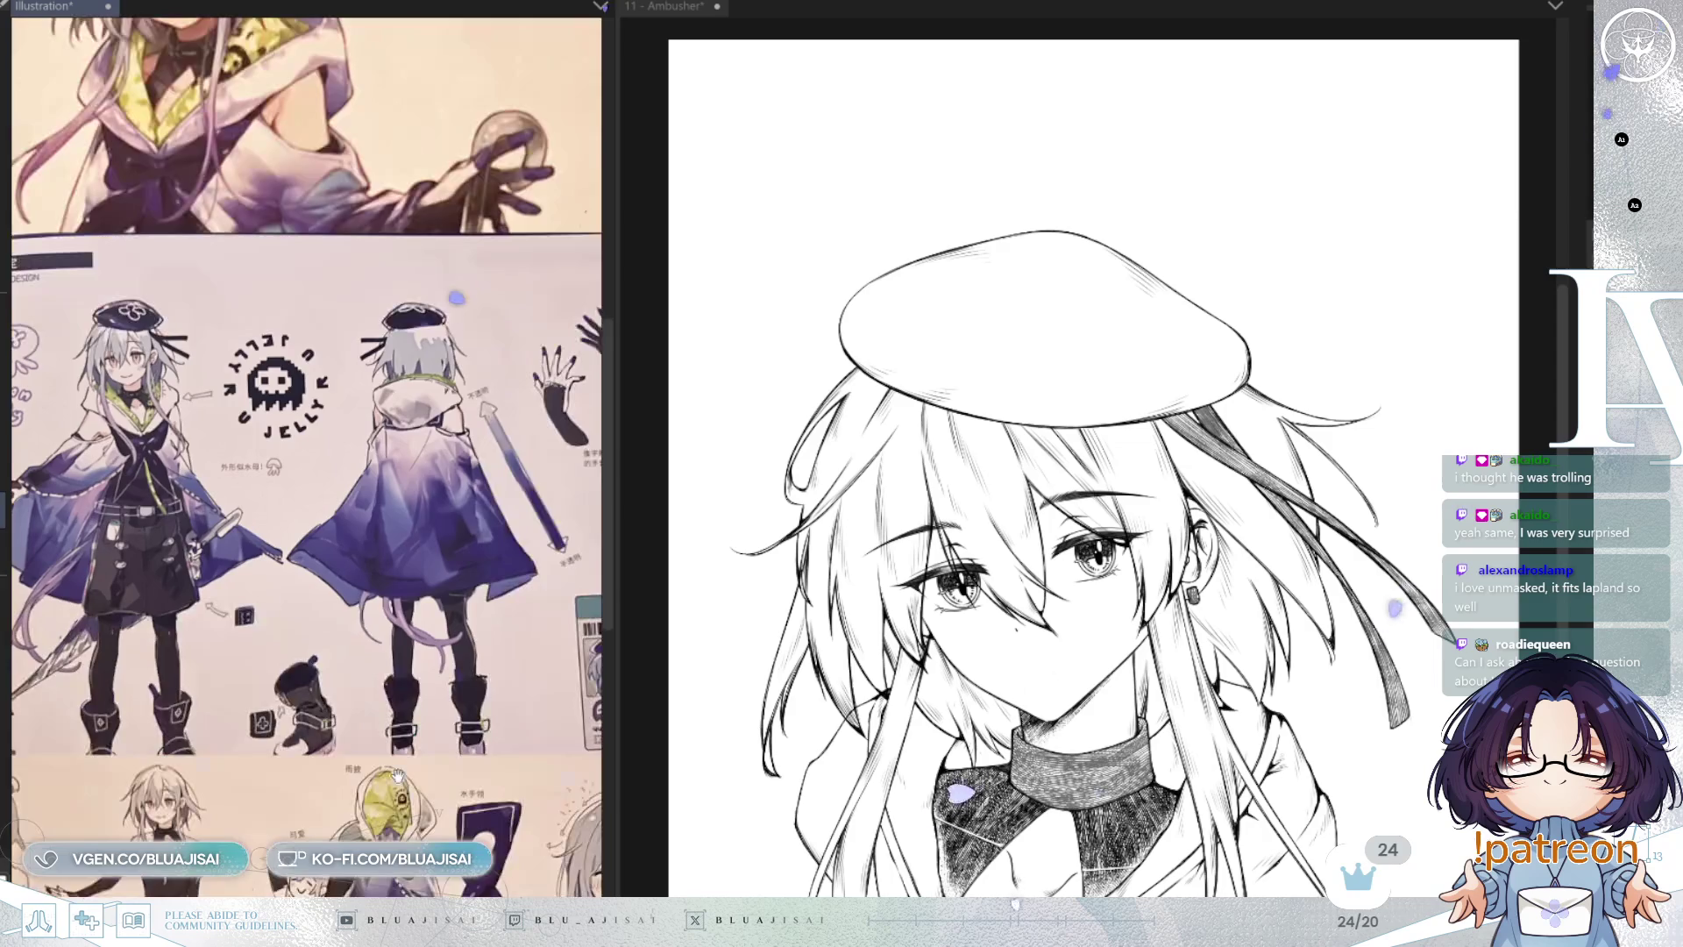
left_click_drag(420, 833, 458, 642)
mouse_move(553, 566)
left_mouse_down()
mouse_move(463, 495)
mouse_move(559, 742)
left_mouse_up()
scroll(491, 425, "up", 5)
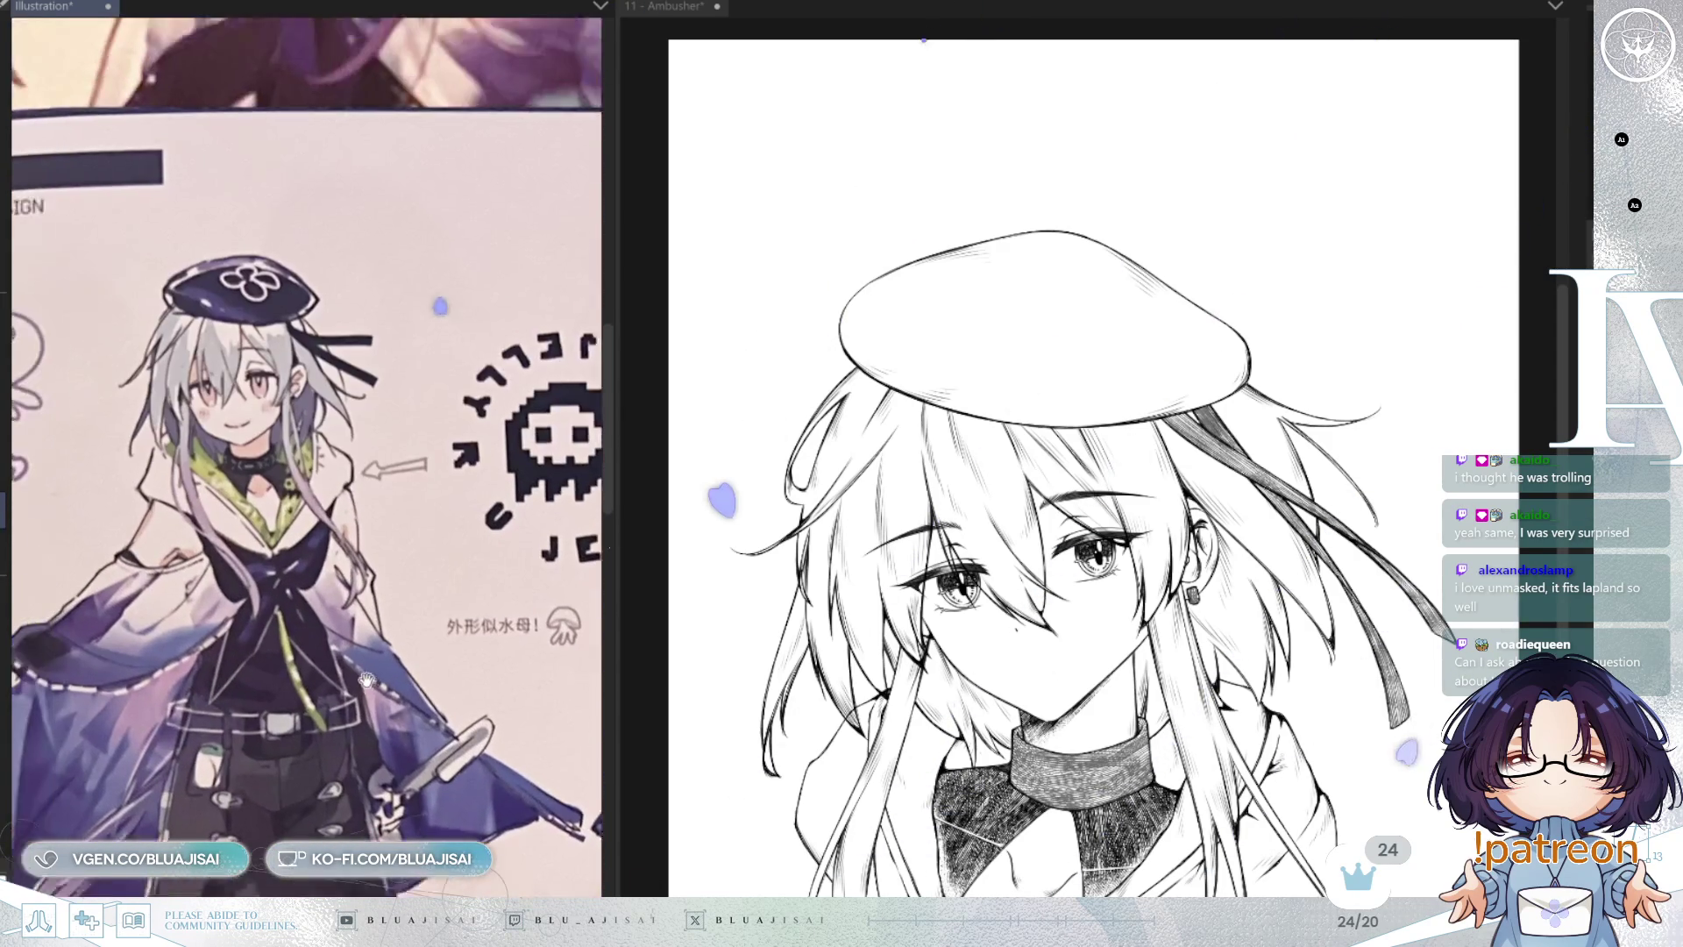
scroll(1084, 433, "up", 1)
Step: Zoom the canvas onto the beret and briefly hide, then restore, the beret and hair lineart
mouse_move(1064, 444)
left_mouse_down()
mouse_move(1250, 378)
mouse_move(1136, 386)
mouse_move(1114, 407)
left_mouse_up()
scroll(1152, 372, "up", 1)
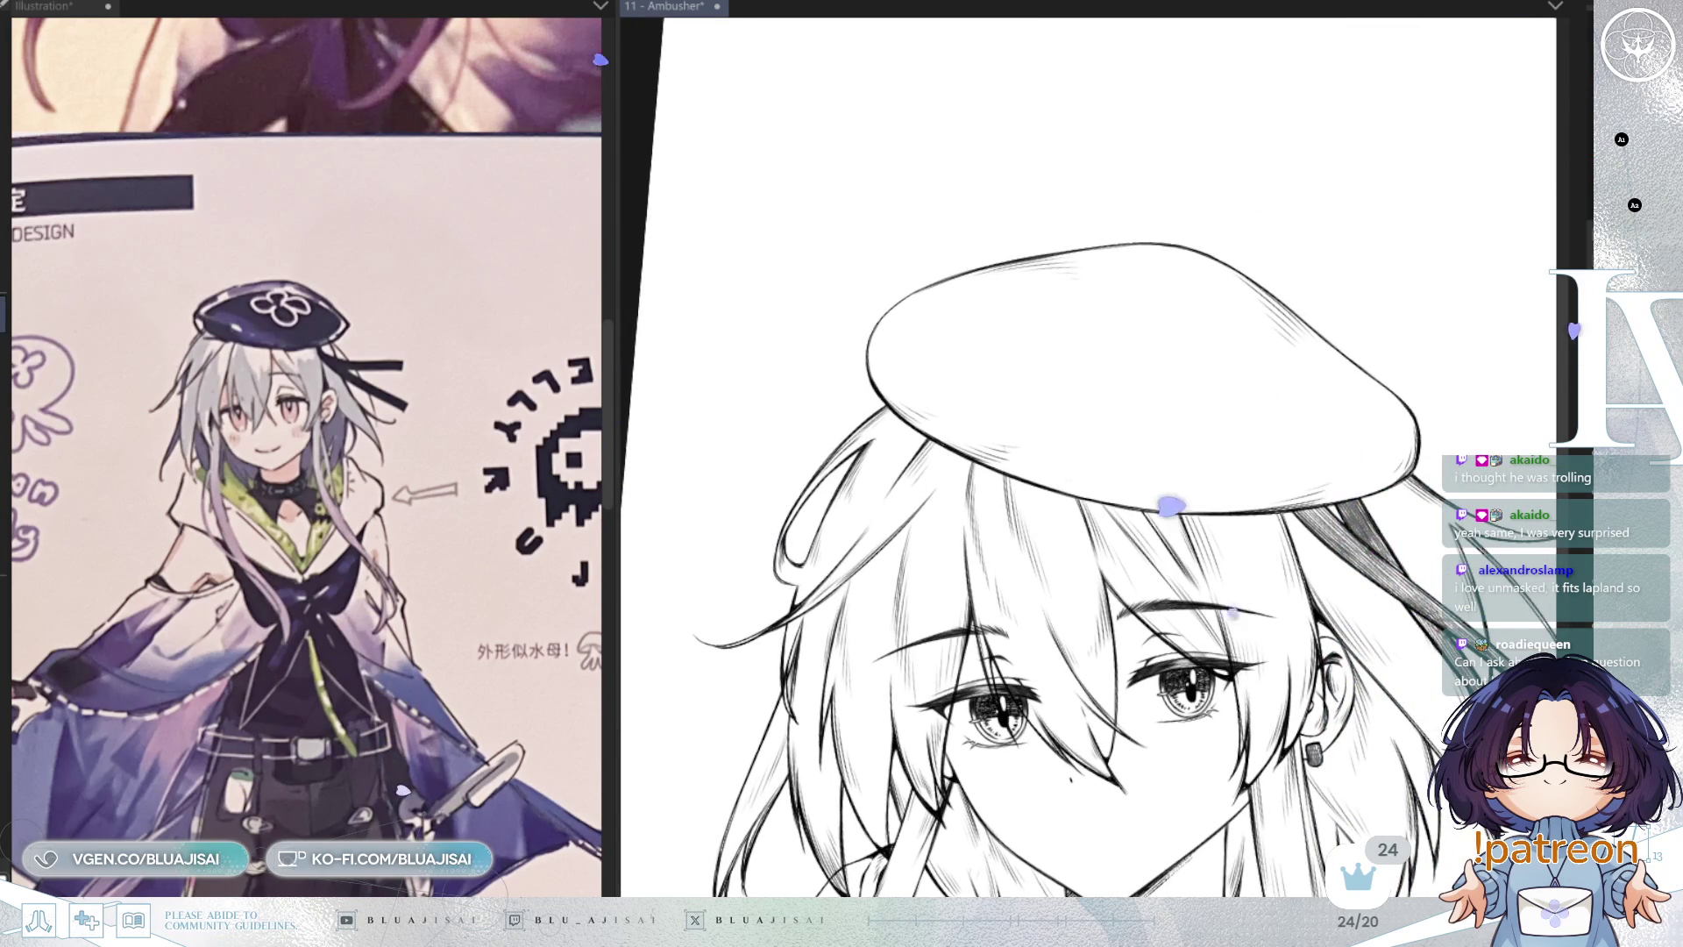
left_click_drag(1178, 419, 1201, 537)
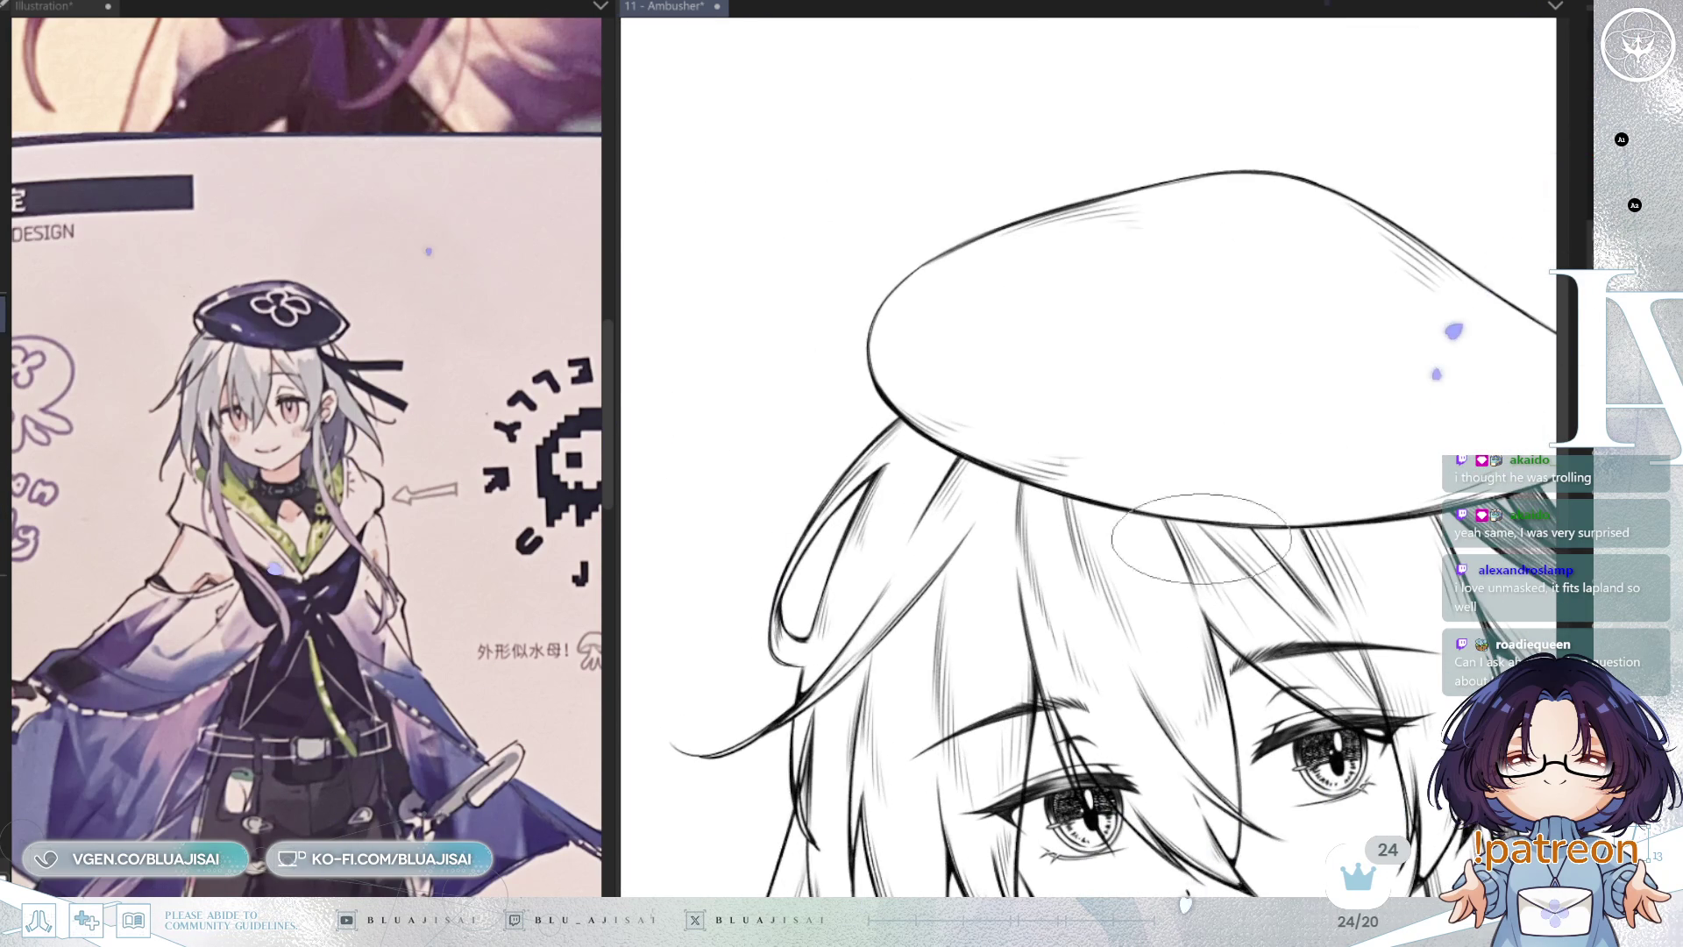
left_click_drag(1521, 596, 1245, 600)
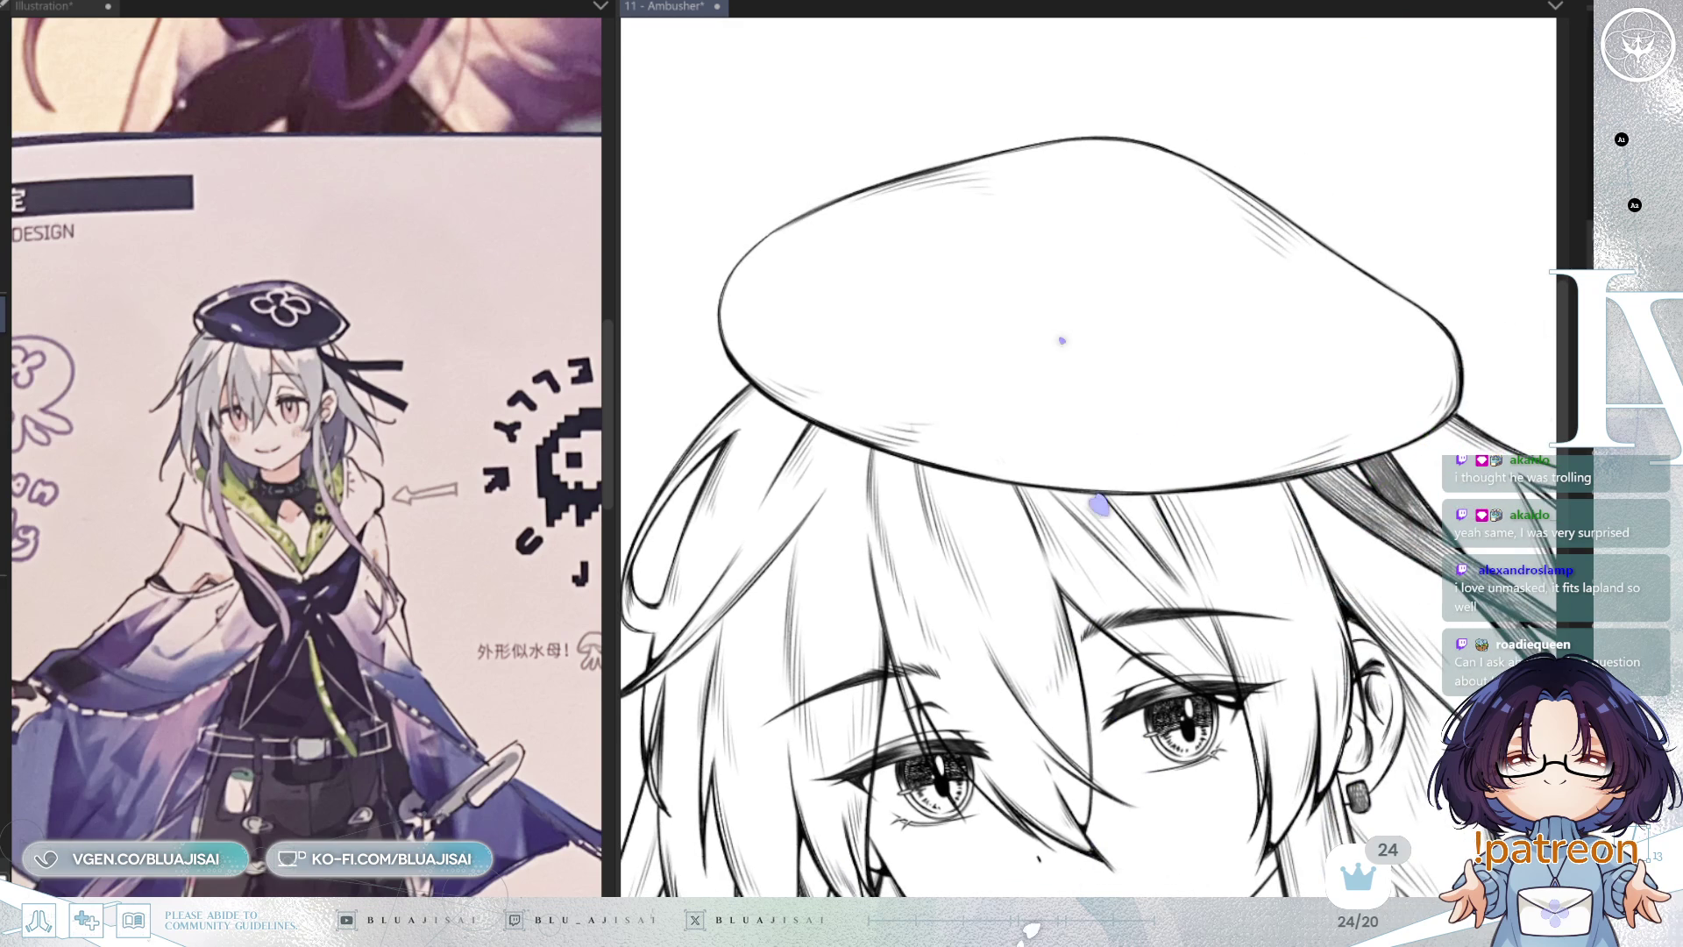
key("Delete")
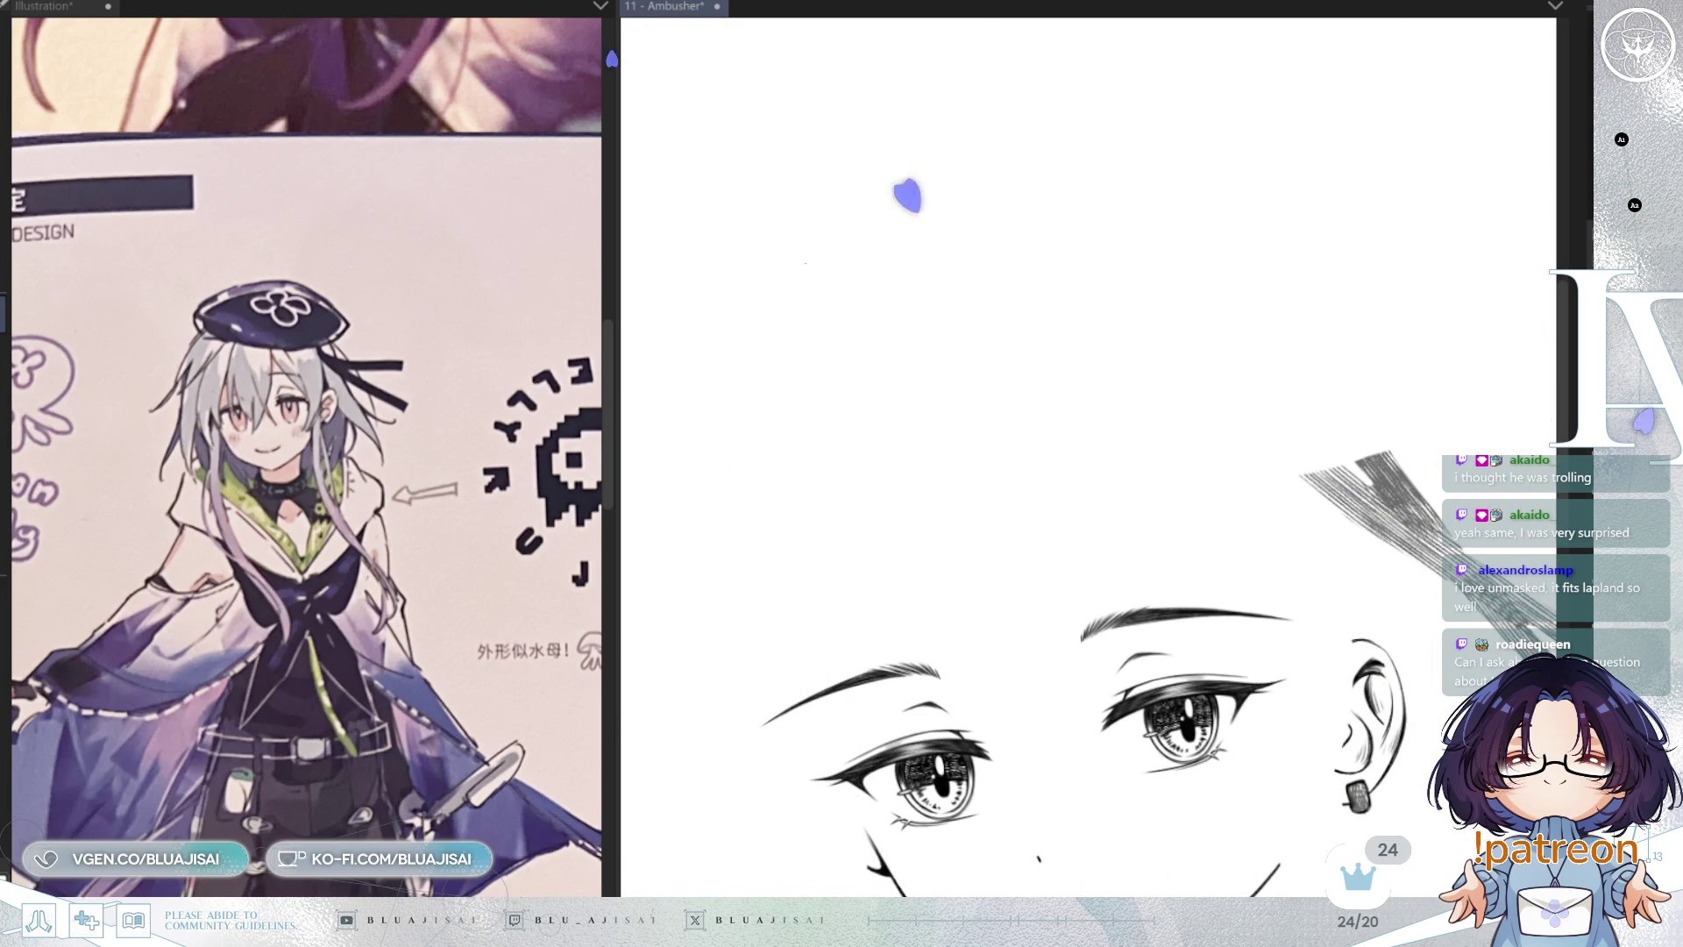
key("ctrl+z")
Step: Rotate the canvas in steps to examine the beret's brim and side
left_click_drag(921, 377, 789, 402)
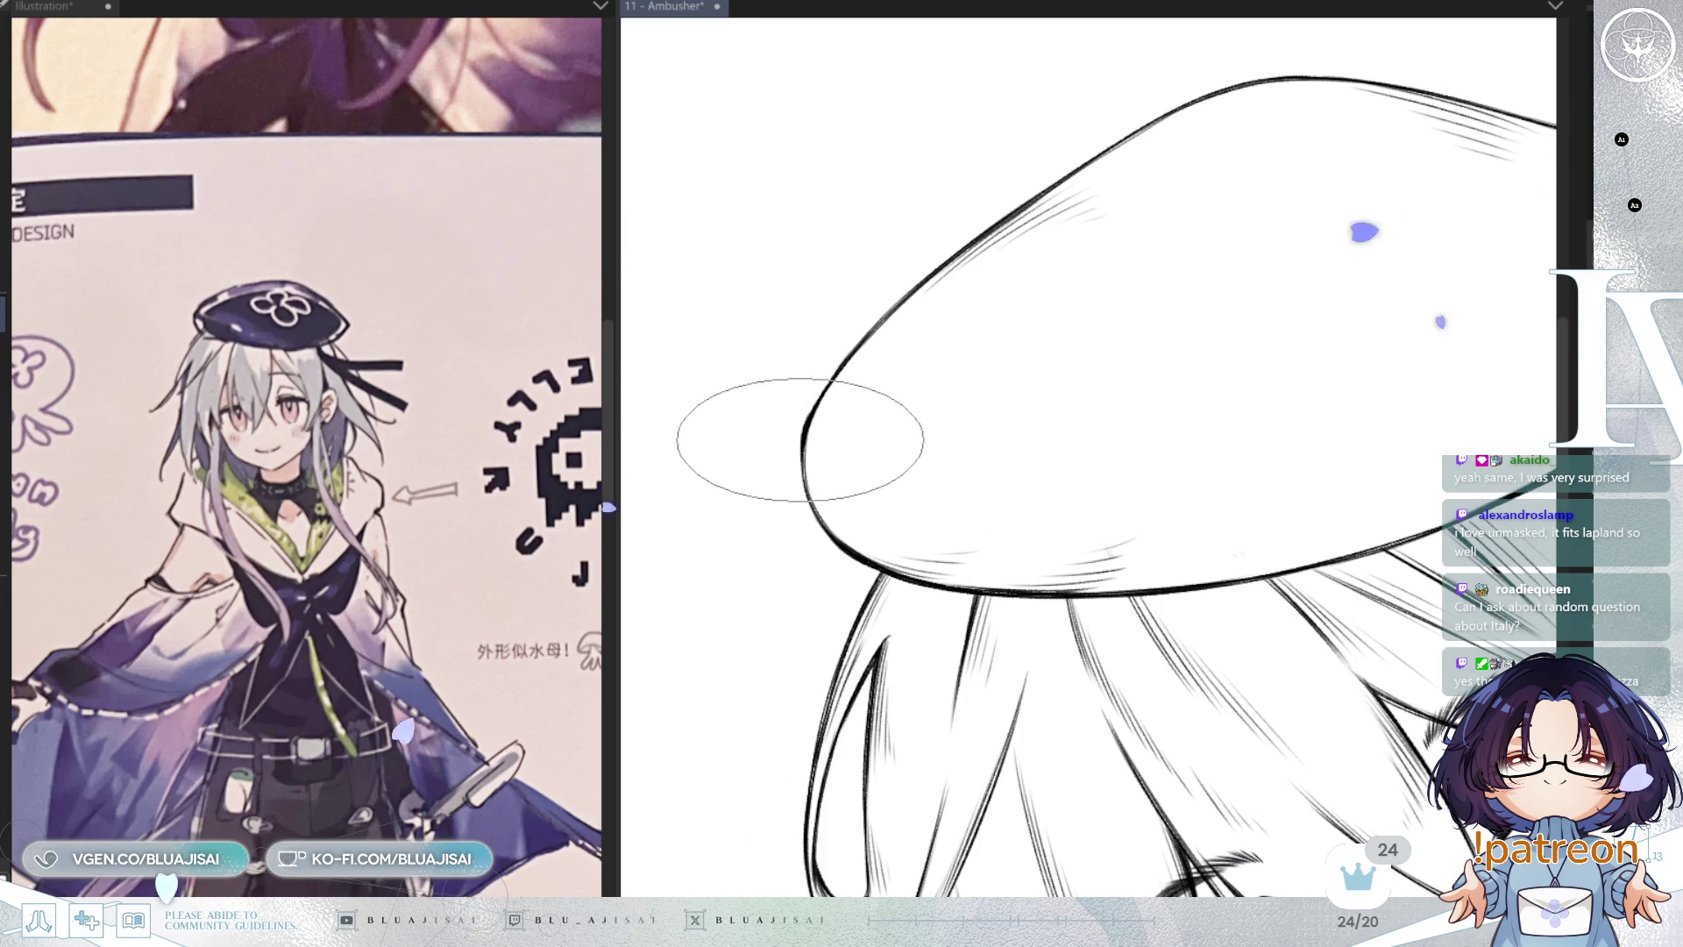
key("End")
key("End")
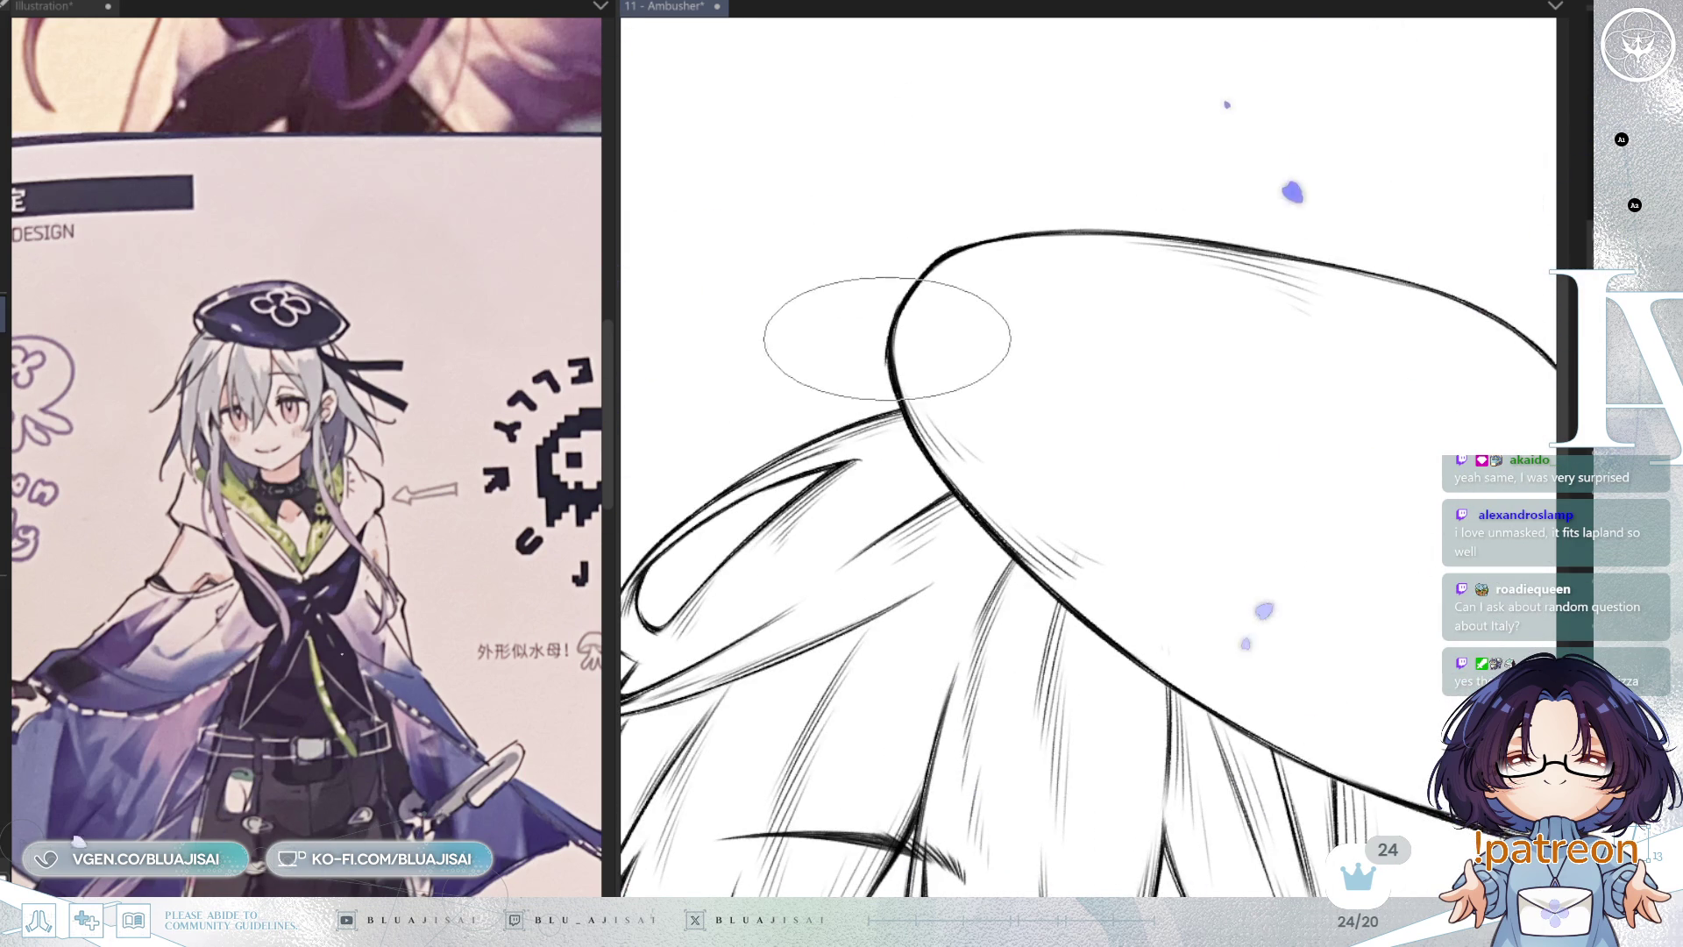
key("End")
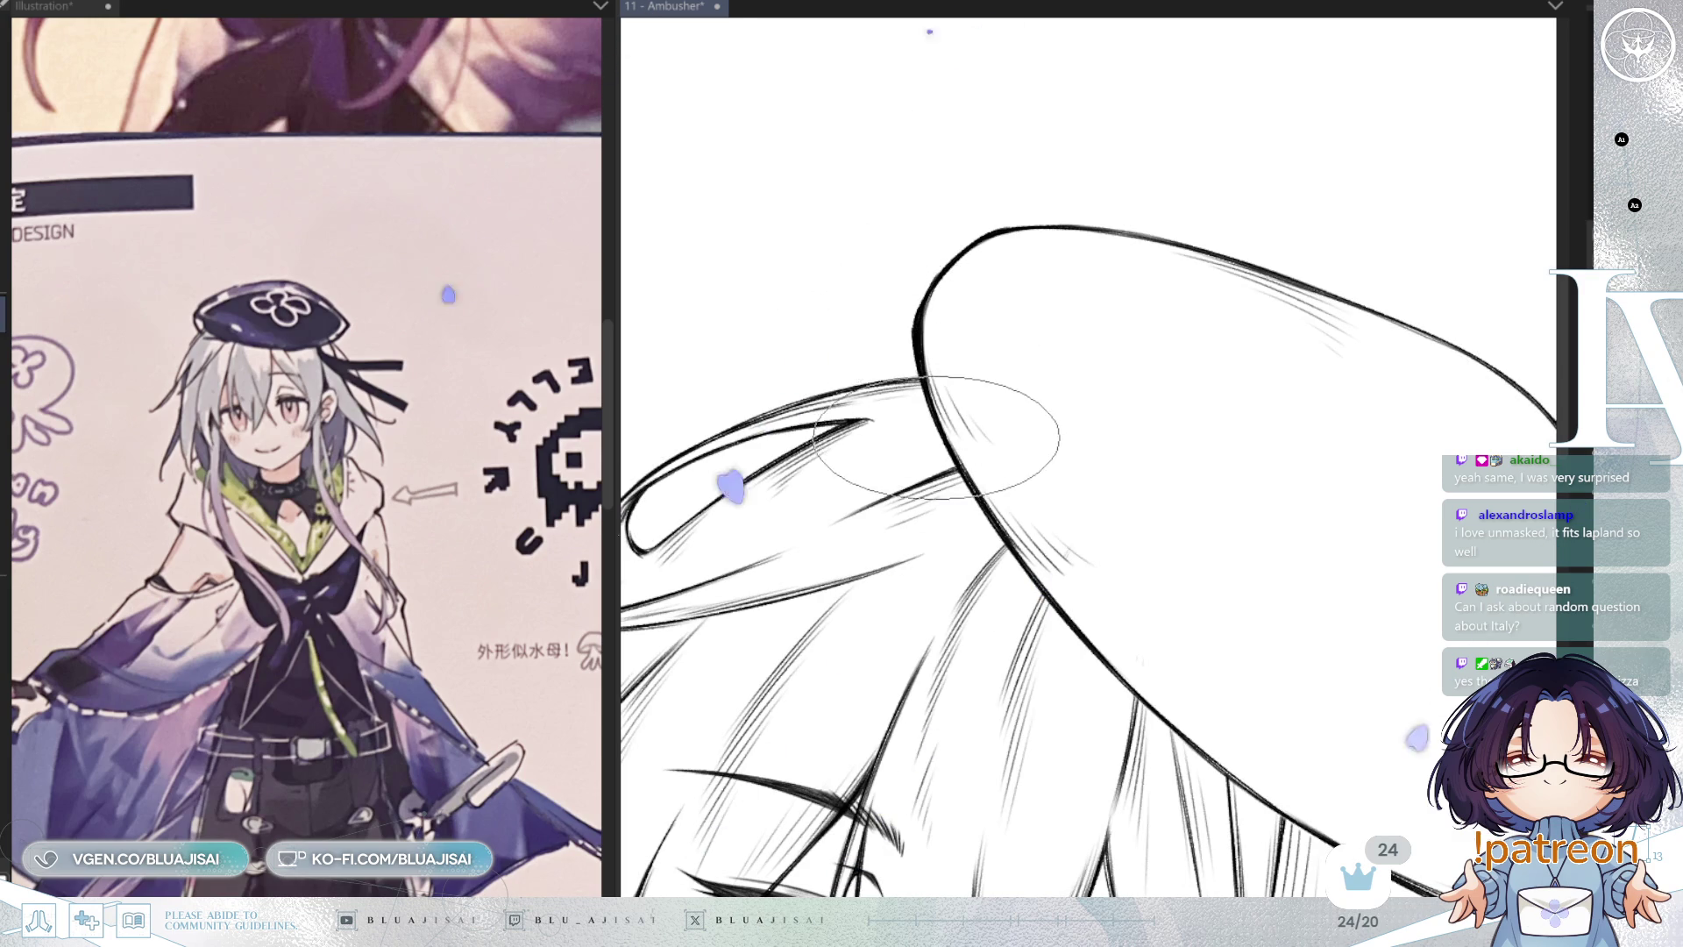
scroll(936, 436, "down", 4)
key("Home")
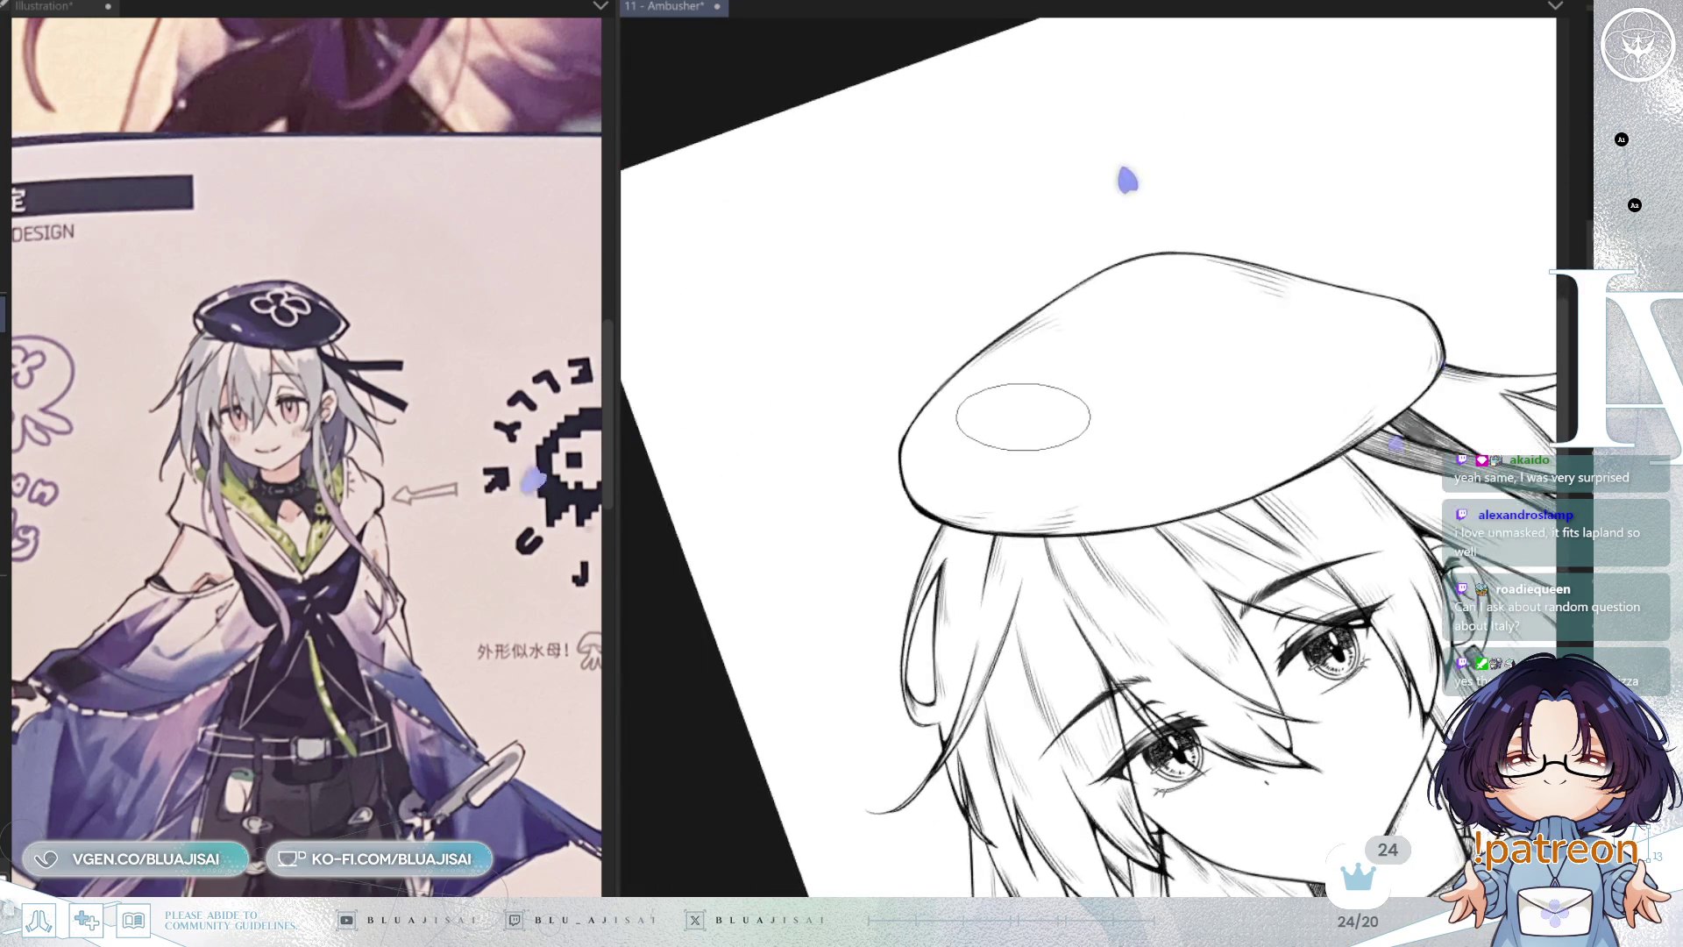
scroll(1043, 425, "down", 1)
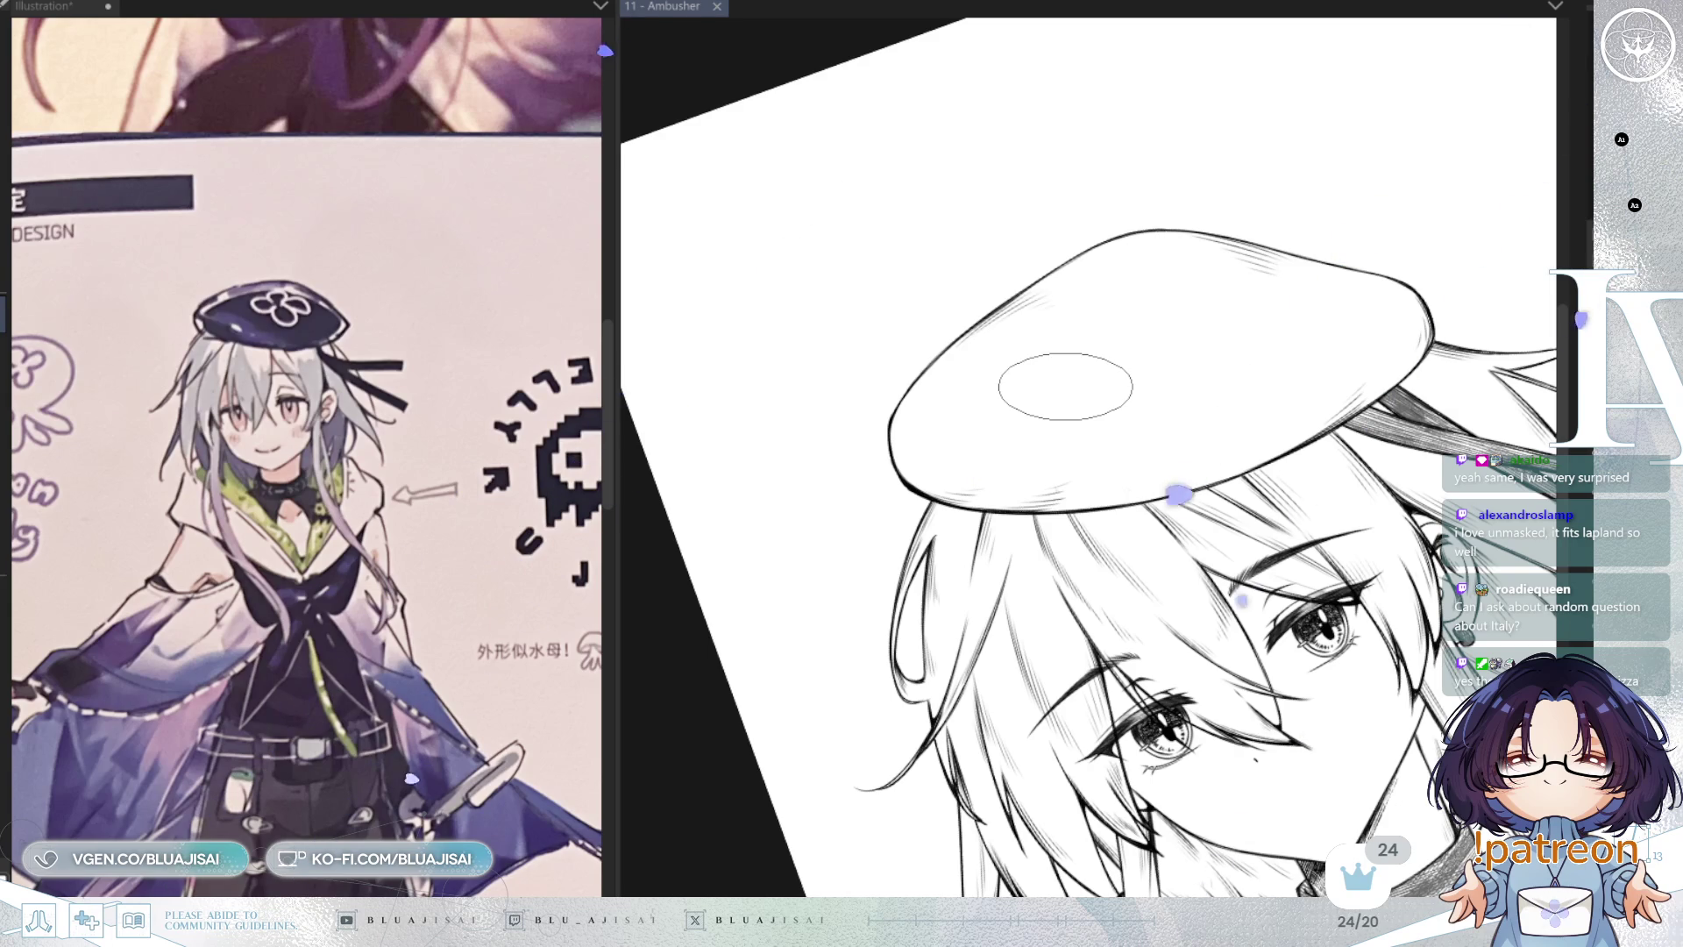
mouse_move(1461, 319)
left_mouse_down()
mouse_move(1290, 38)
mouse_move(1289, 187)
mouse_move(1207, 335)
left_mouse_up()
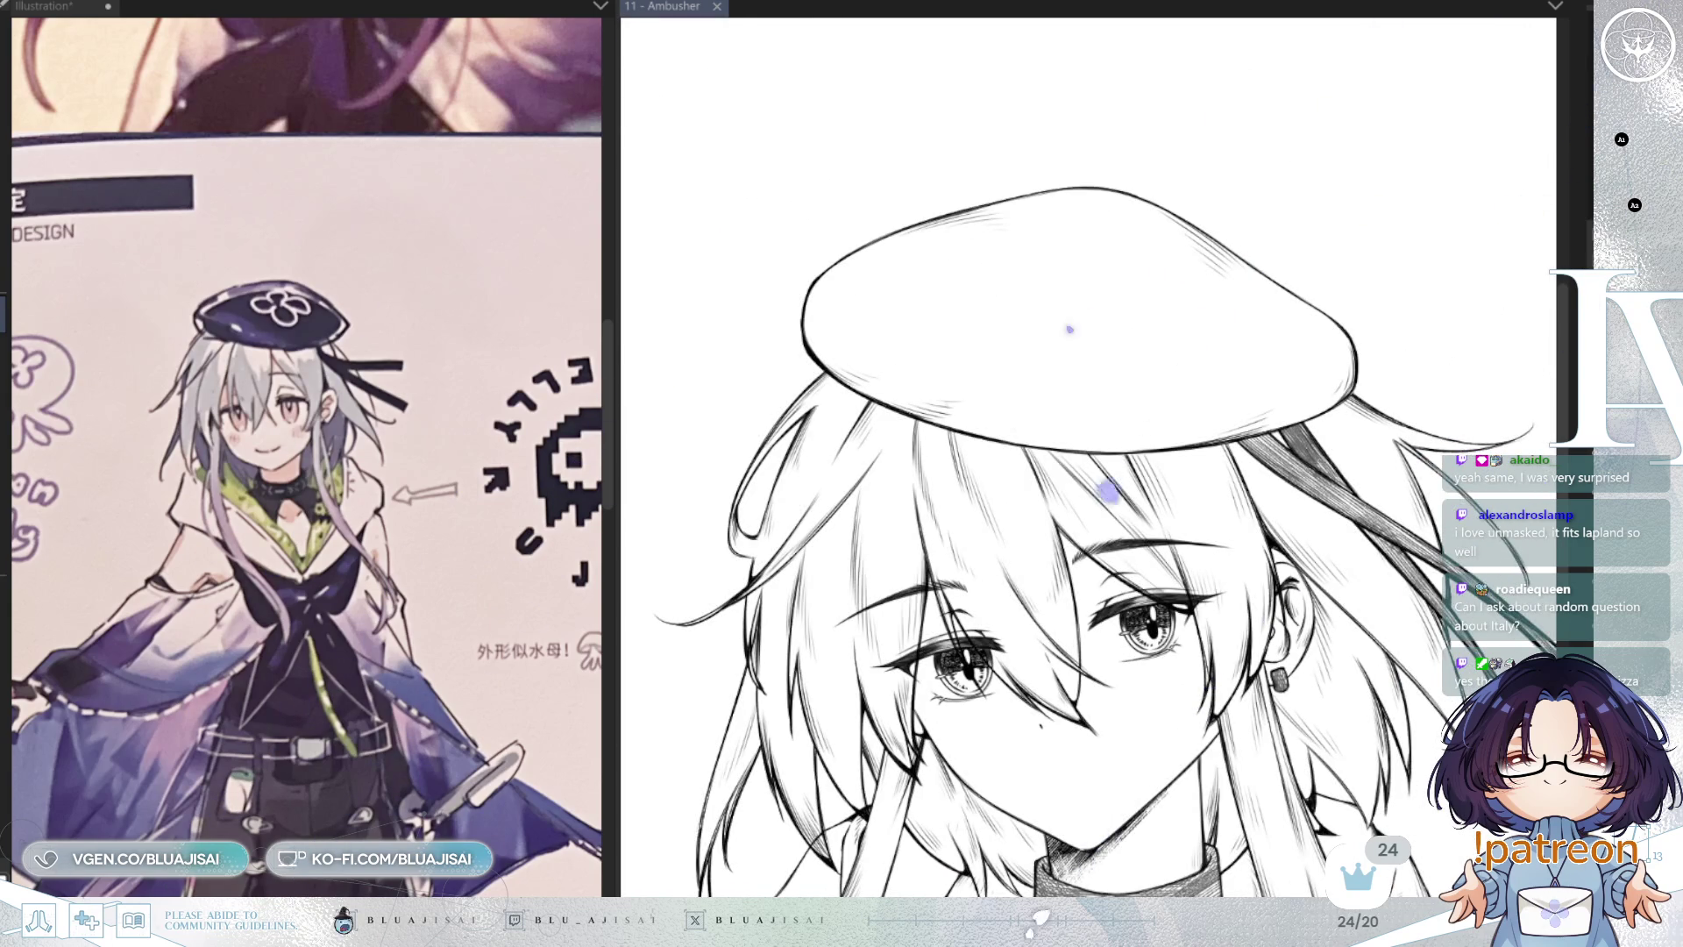
mouse_move(1413, 390)
left_mouse_down()
mouse_move(1051, 263)
mouse_move(995, 368)
left_mouse_up()
mouse_move(778, 263)
left_mouse_down()
mouse_move(1288, 76)
mouse_move(1127, 172)
mouse_move(1056, 298)
left_mouse_up()
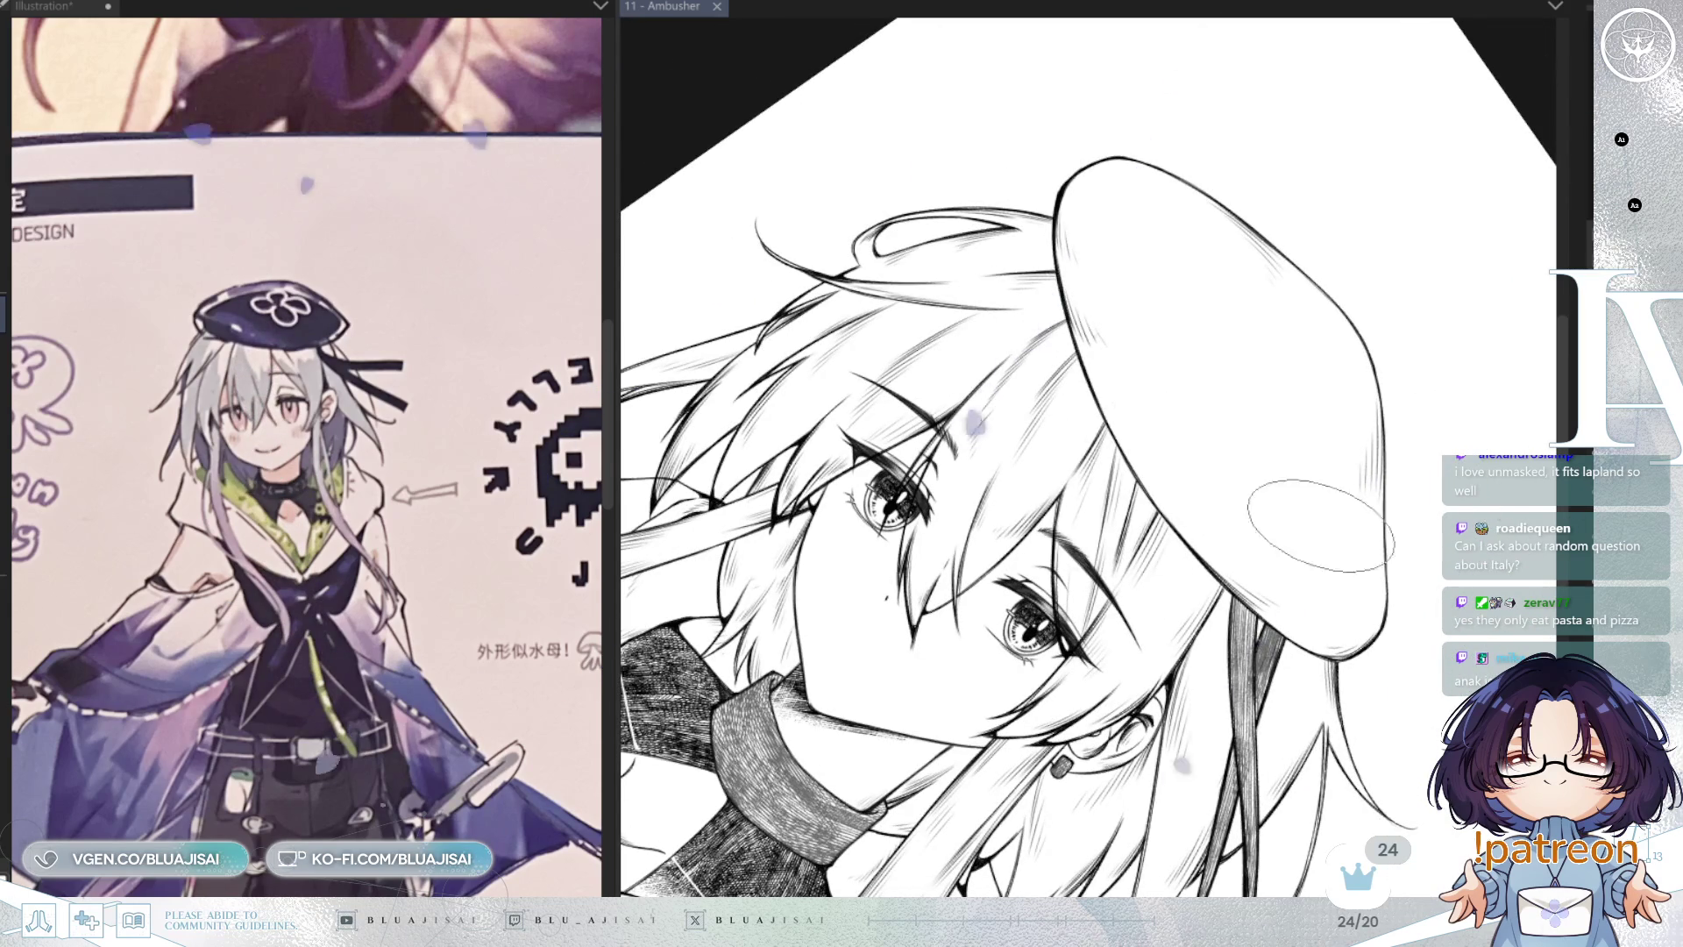
Step: Erase the stray thin stroke inside the beret's top edge
scroll(1452, 430, "up", 5)
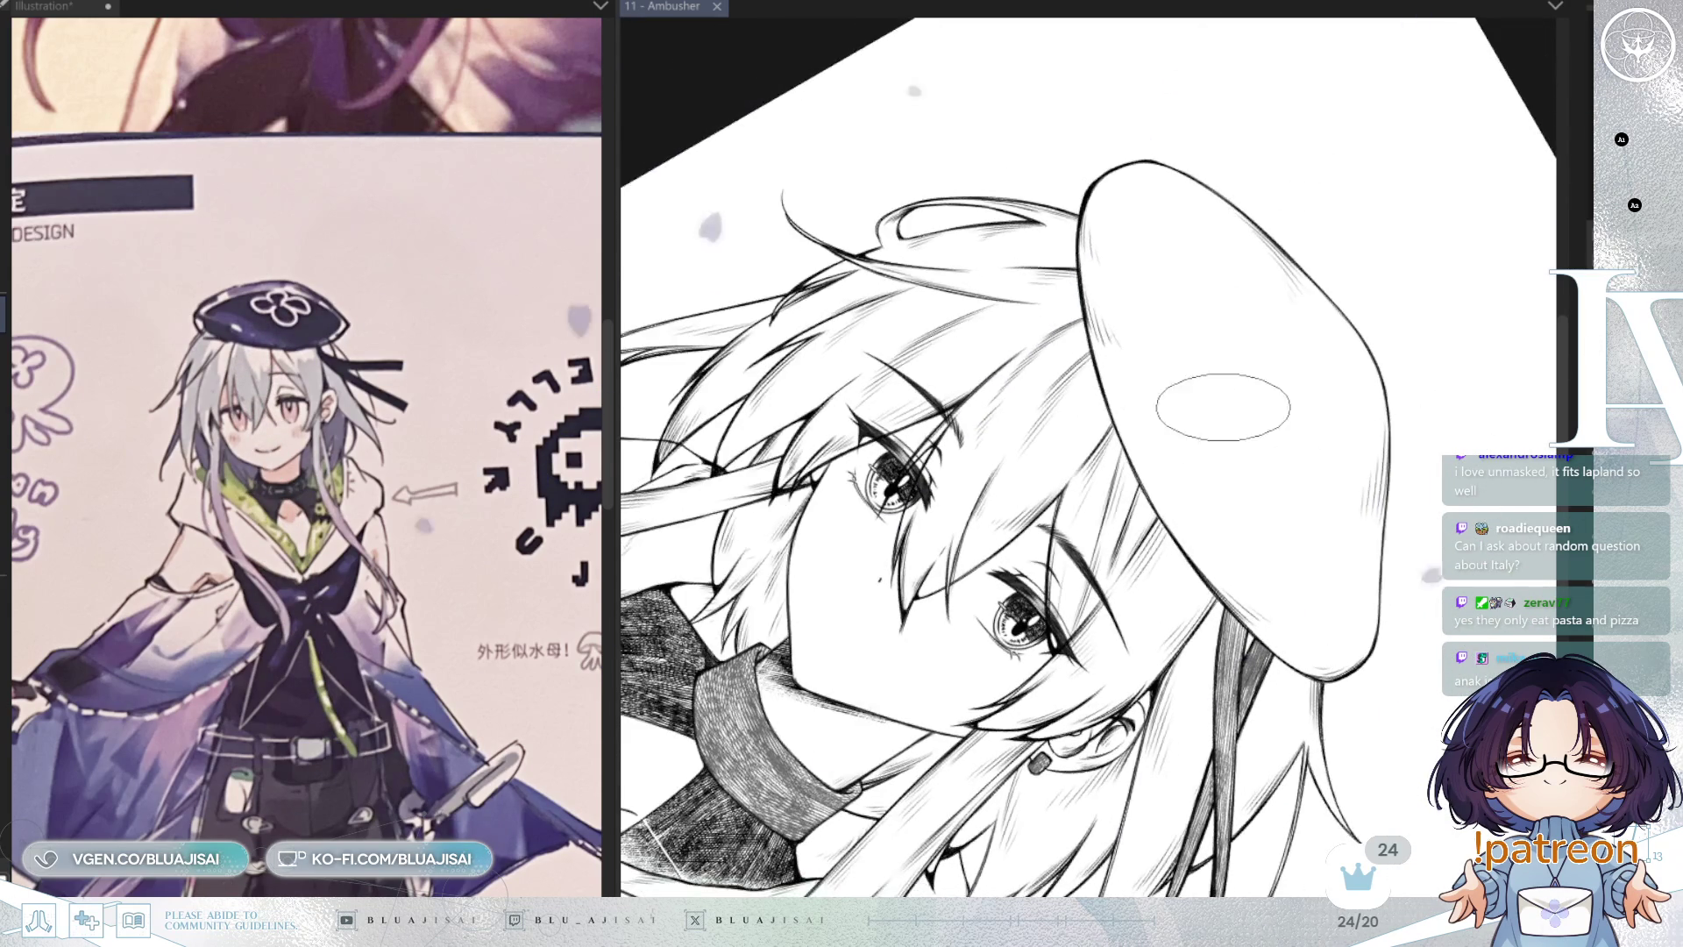
left_click_drag(1027, 263, 1052, 244)
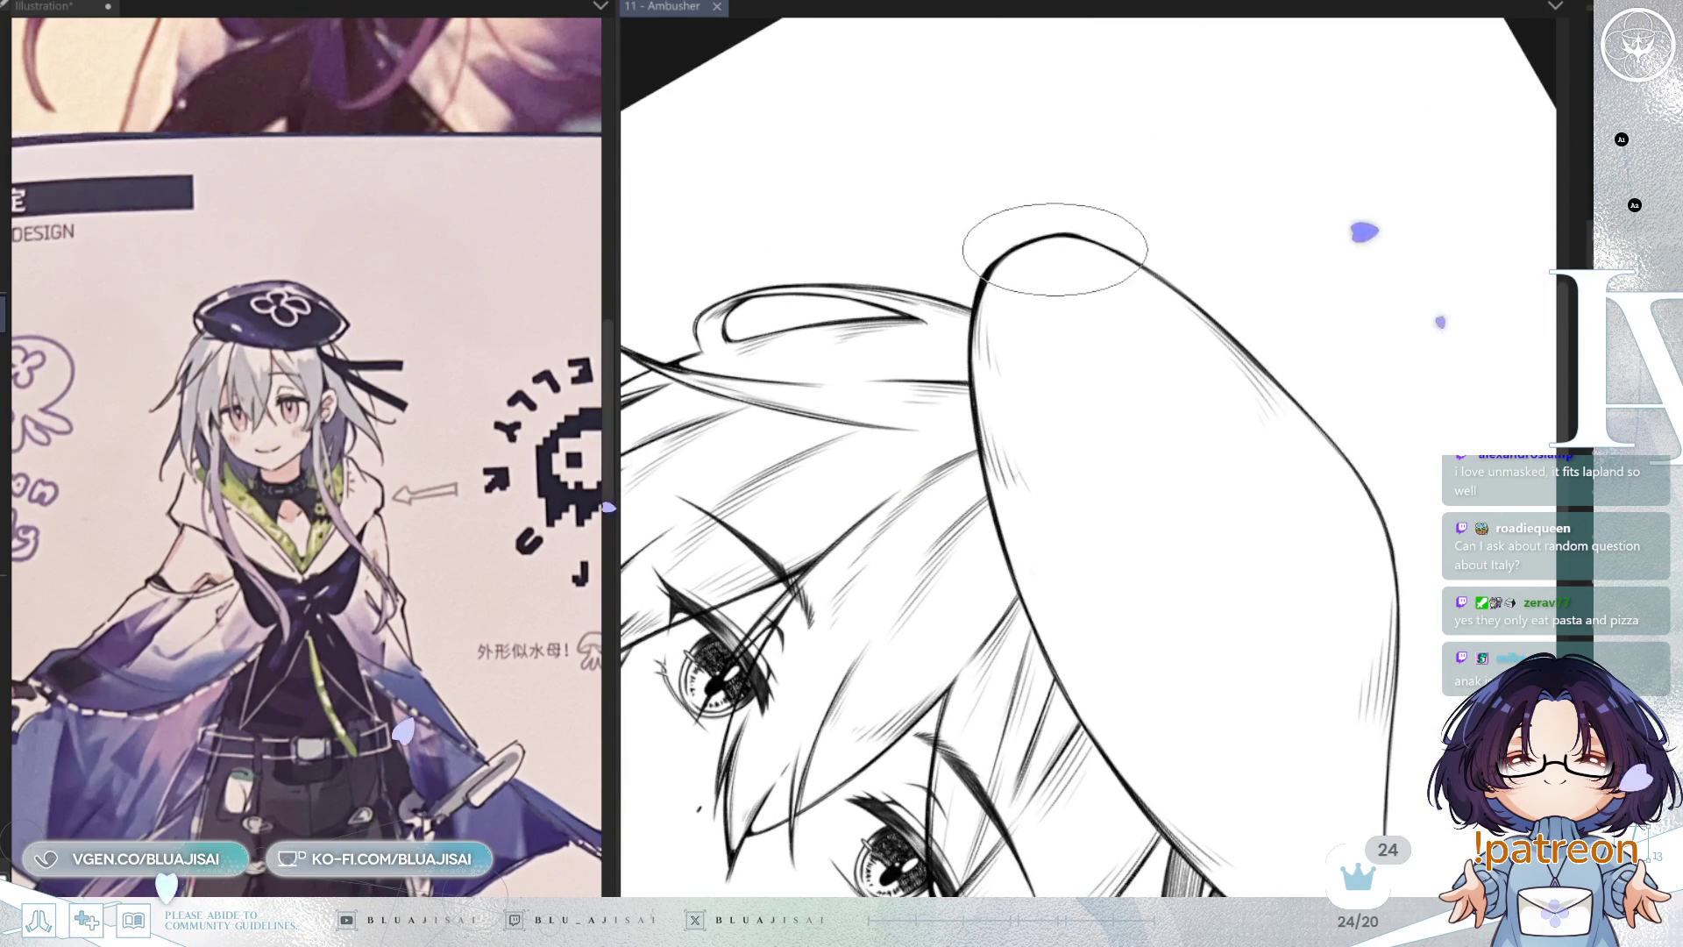
mouse_move(999, 432)
left_mouse_down()
mouse_move(1058, 253)
mouse_move(989, 302)
left_mouse_up()
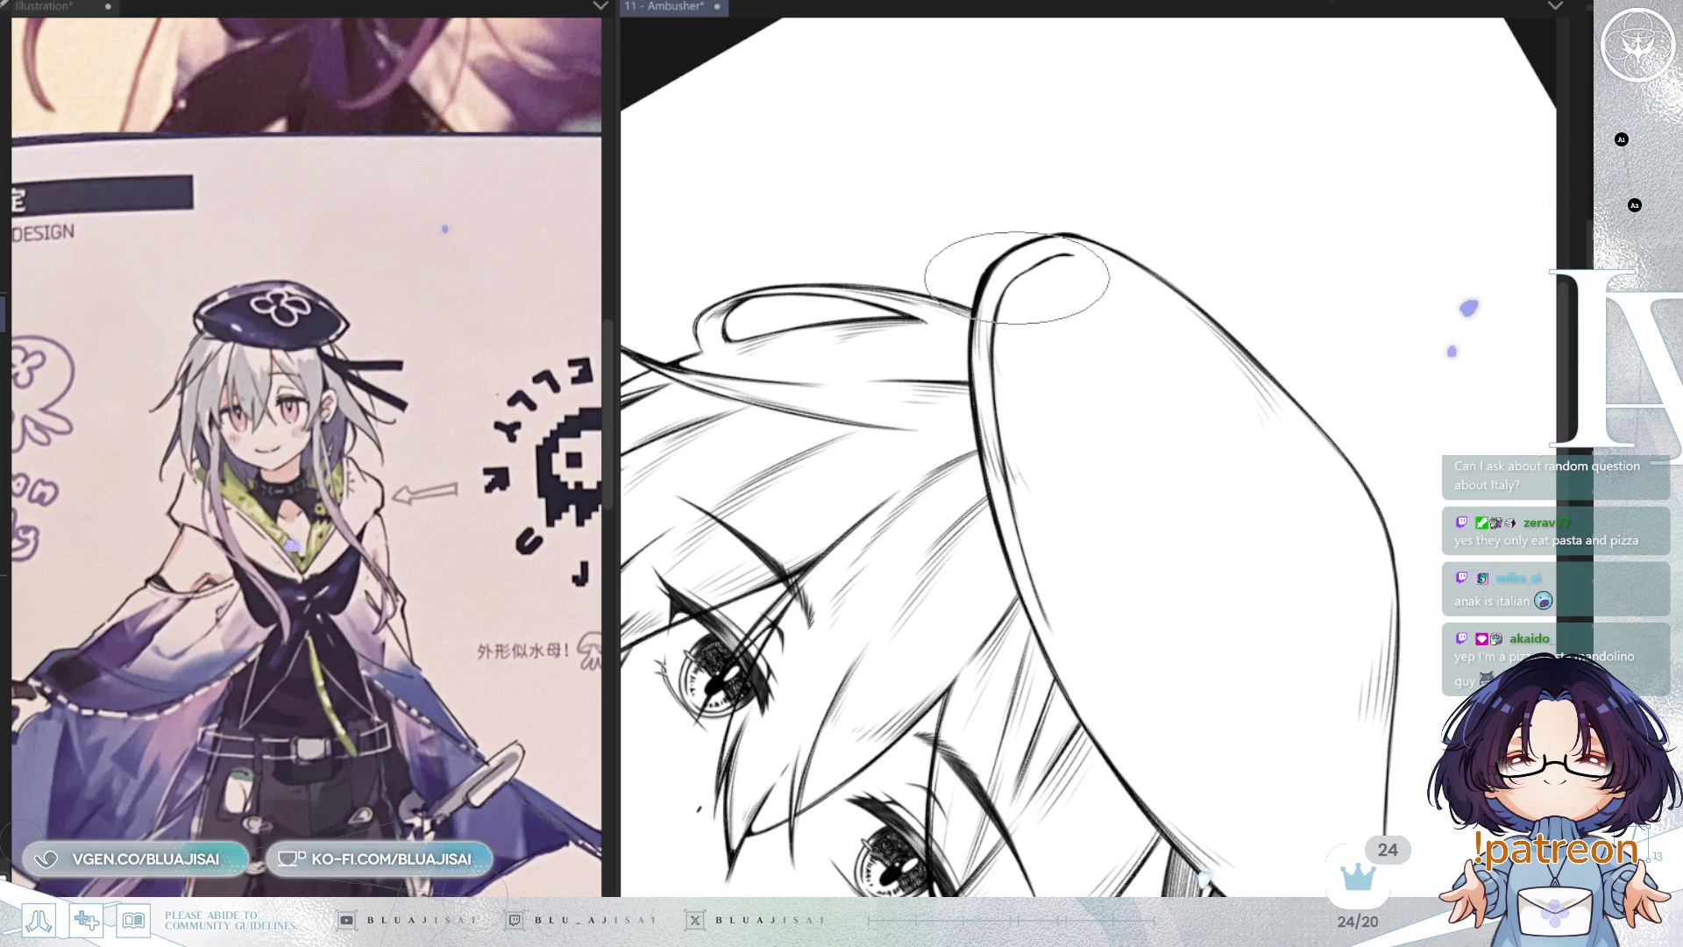
left_click_drag(1221, 412, 1165, 413)
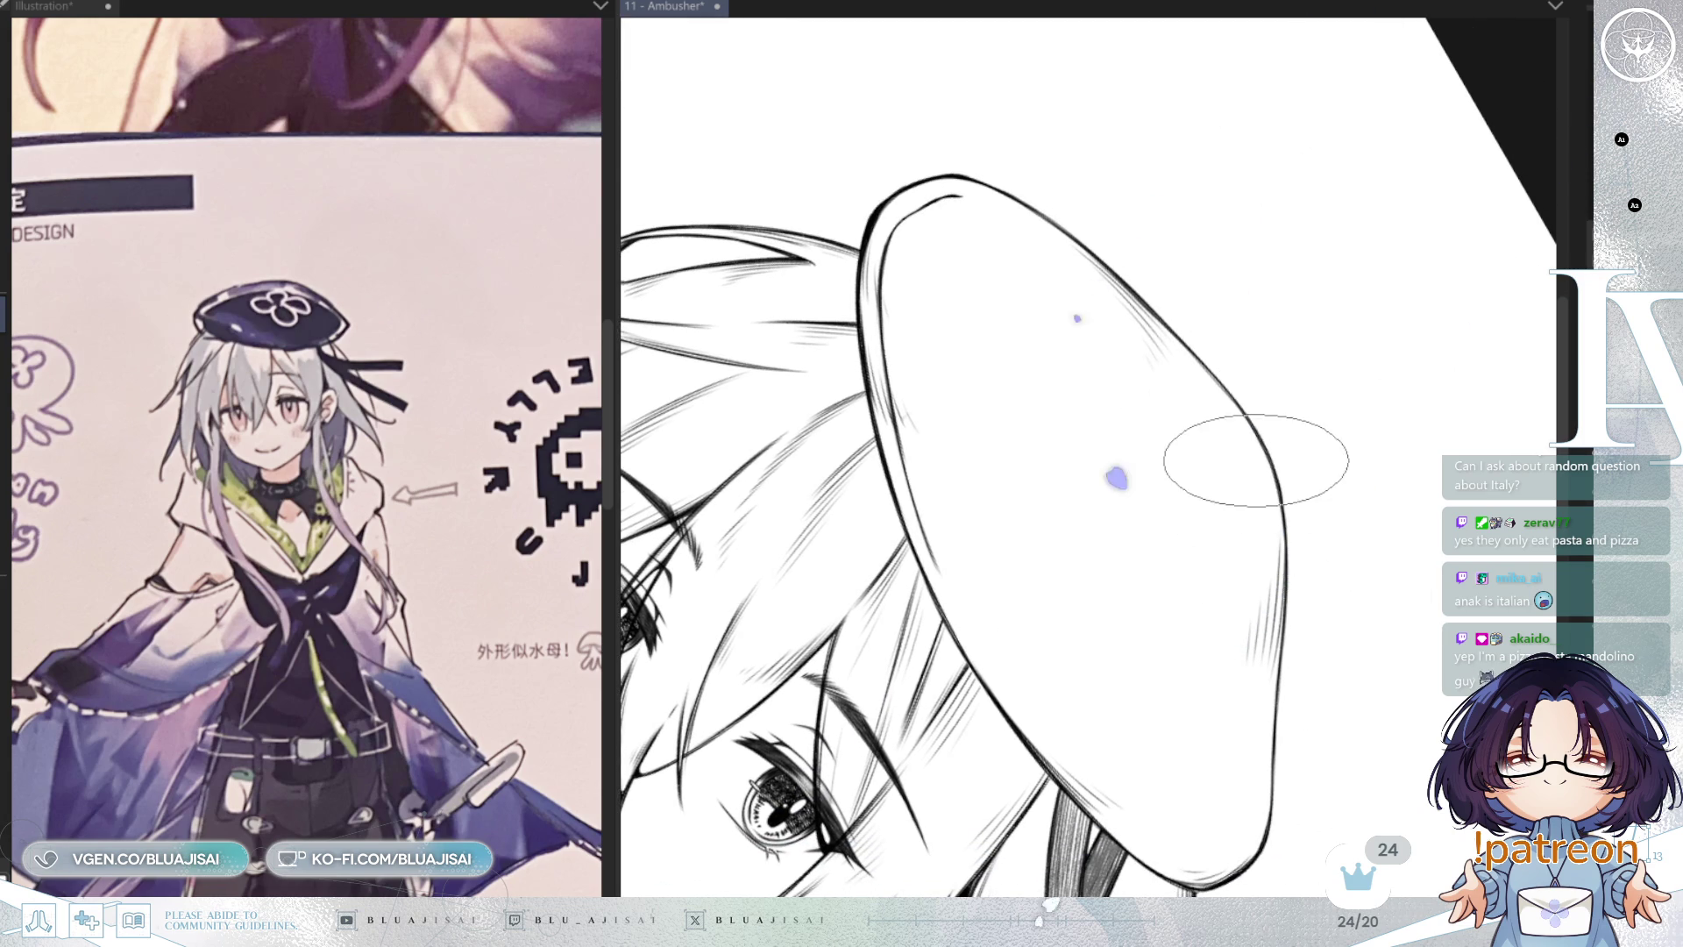
key("ctrl+z")
left_click_drag(1260, 749, 1299, 519)
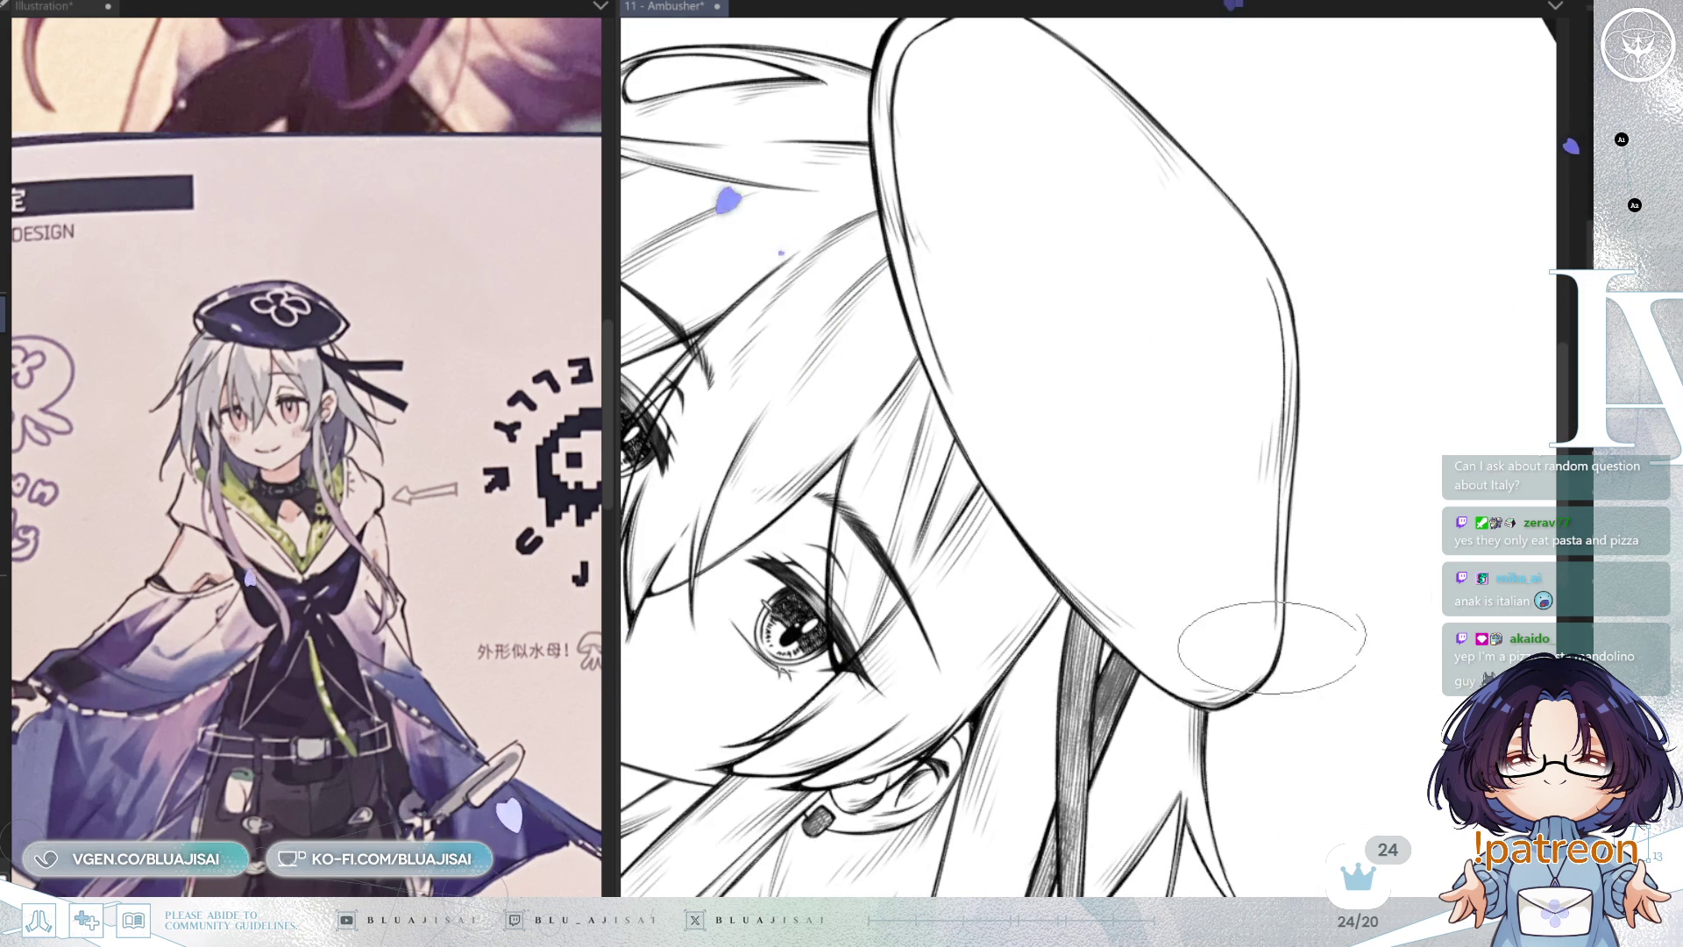
Step: Mirror and rotate the canvas so the beret lies nearly level for shading
key("h")
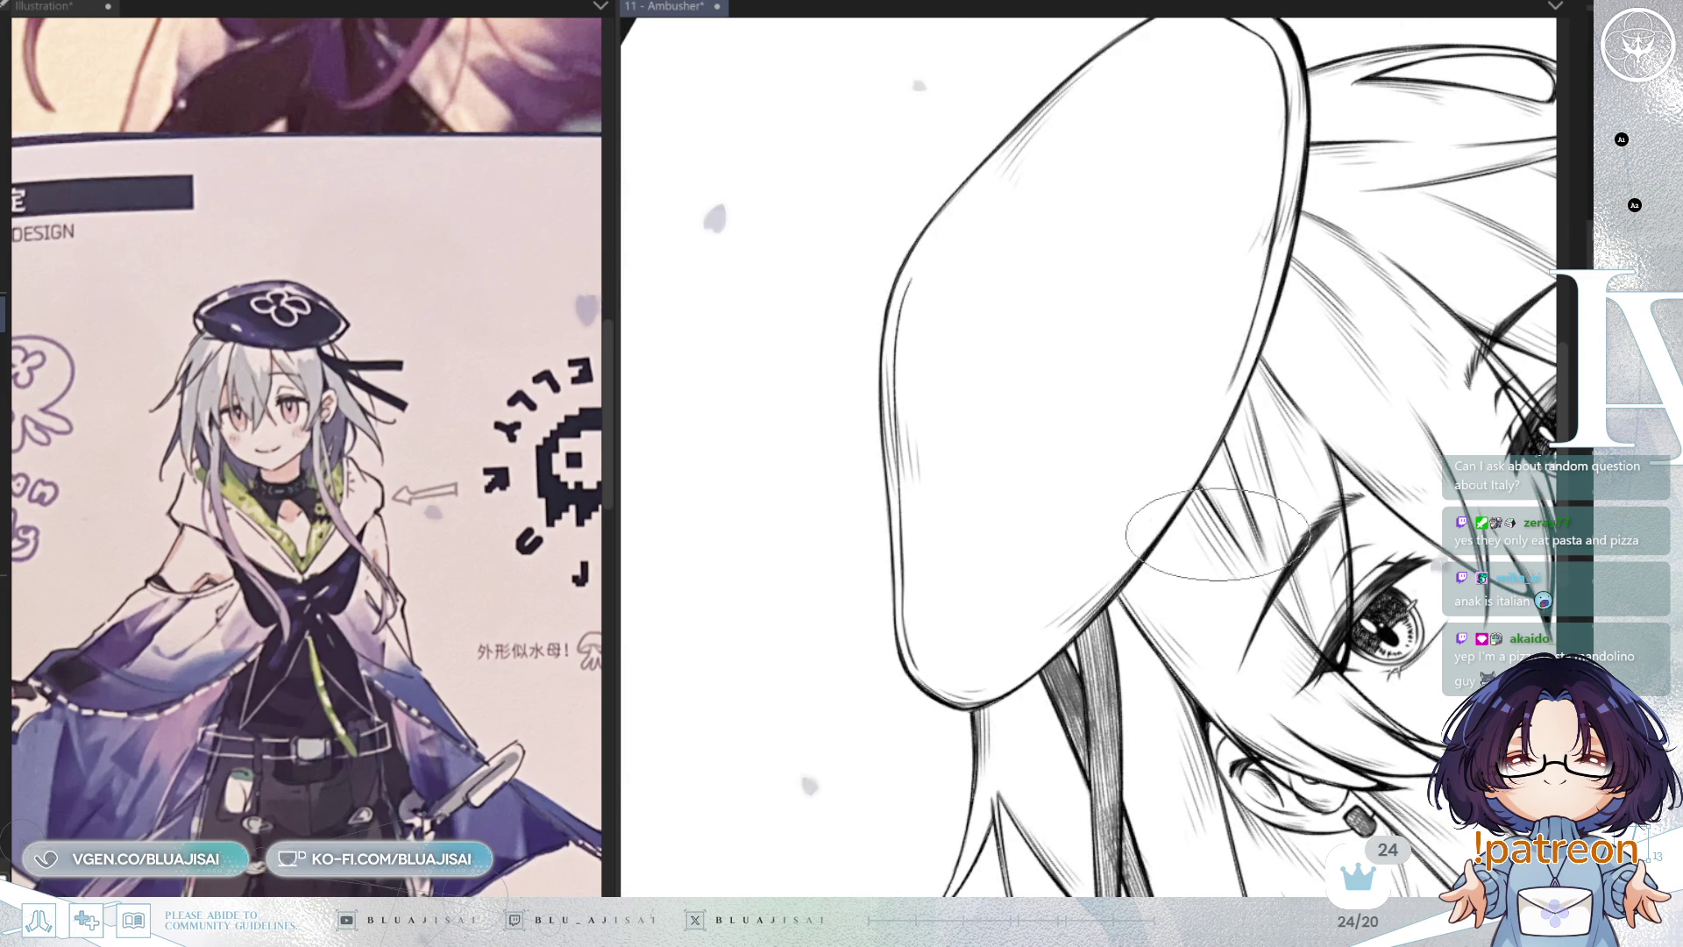
mouse_move(1131, 513)
left_mouse_down()
mouse_move(958, 384)
mouse_move(860, 509)
left_mouse_up()
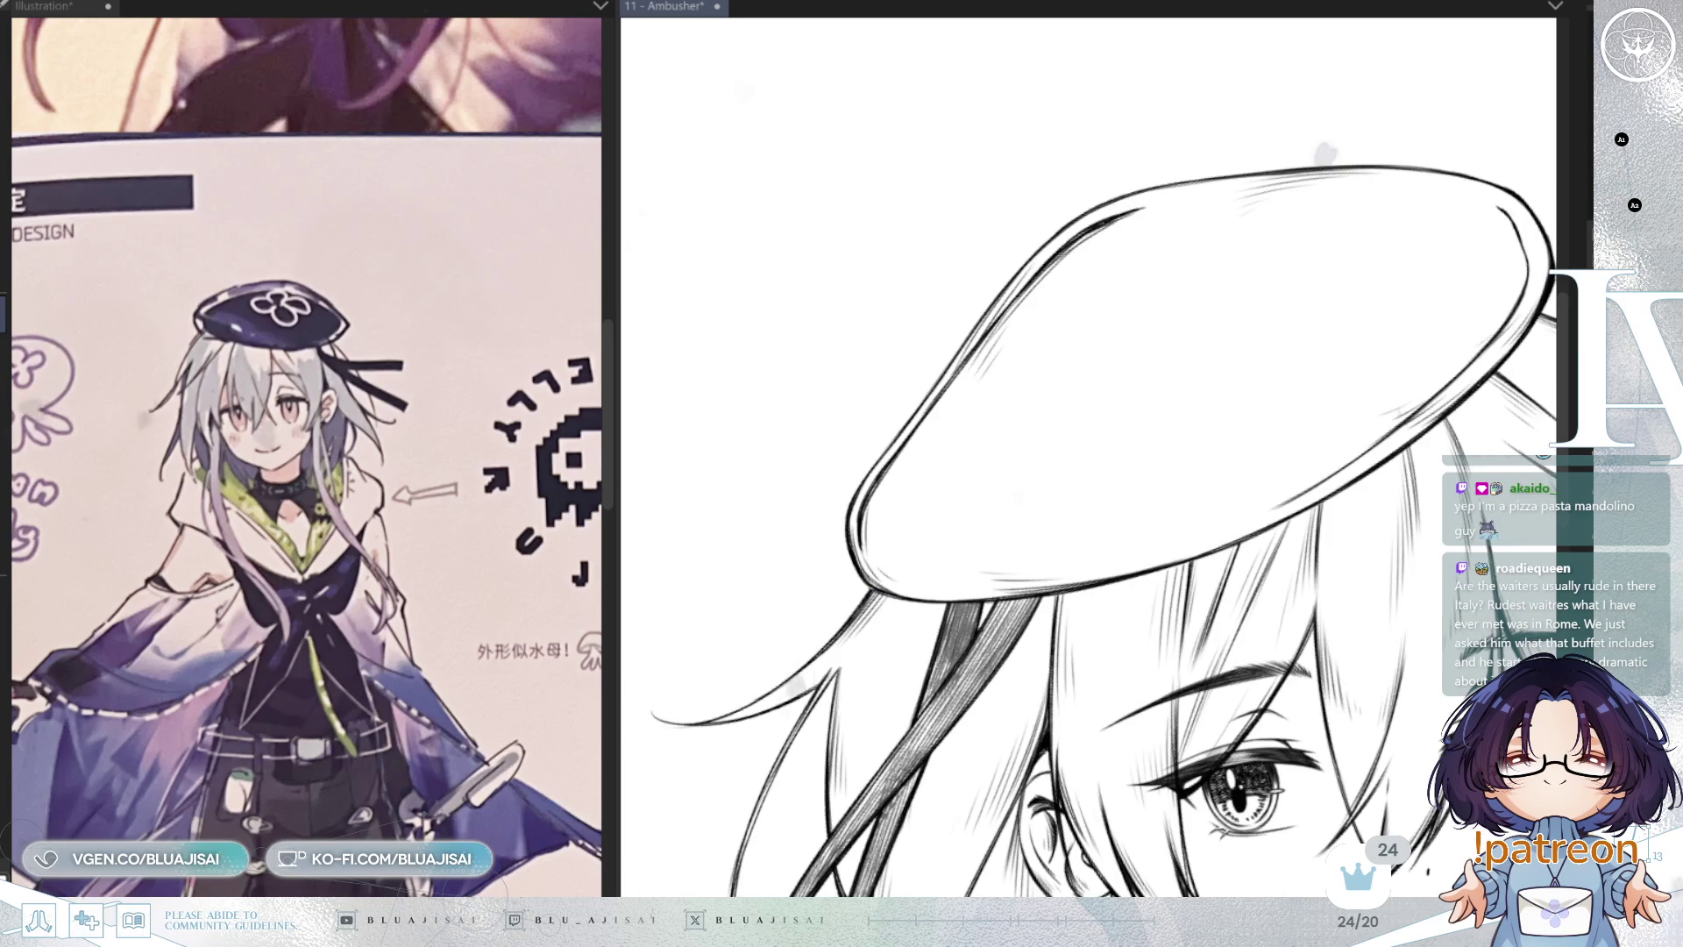
scroll(1089, 455, "down", 5)
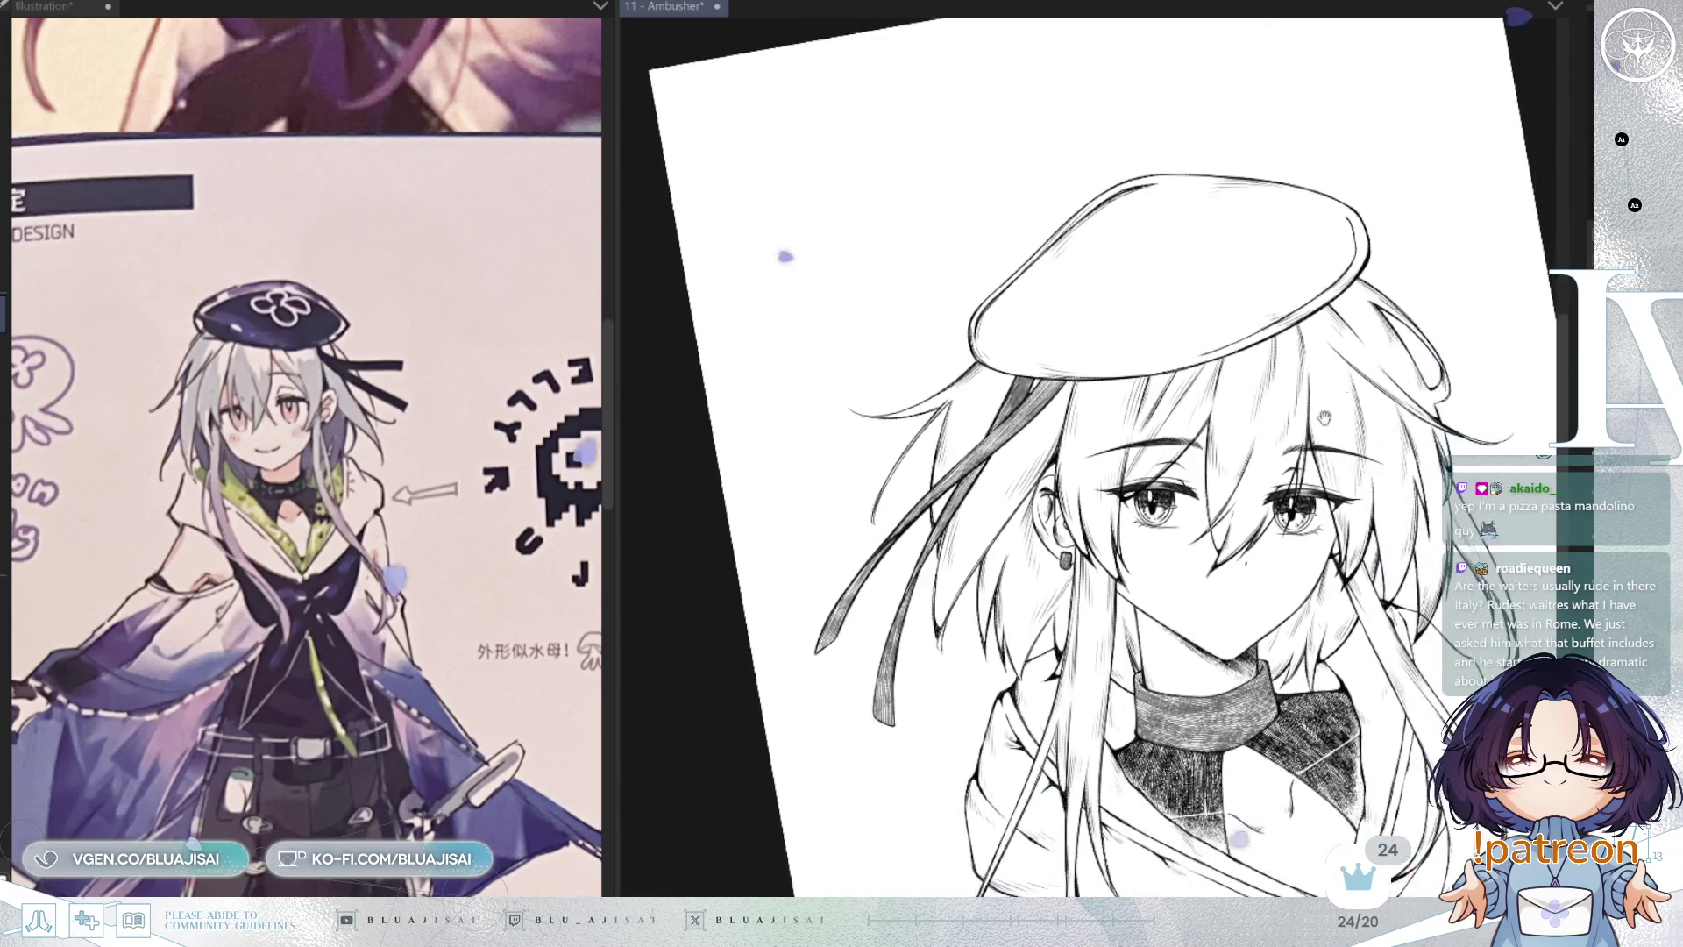
scroll(1083, 463, "up", 4)
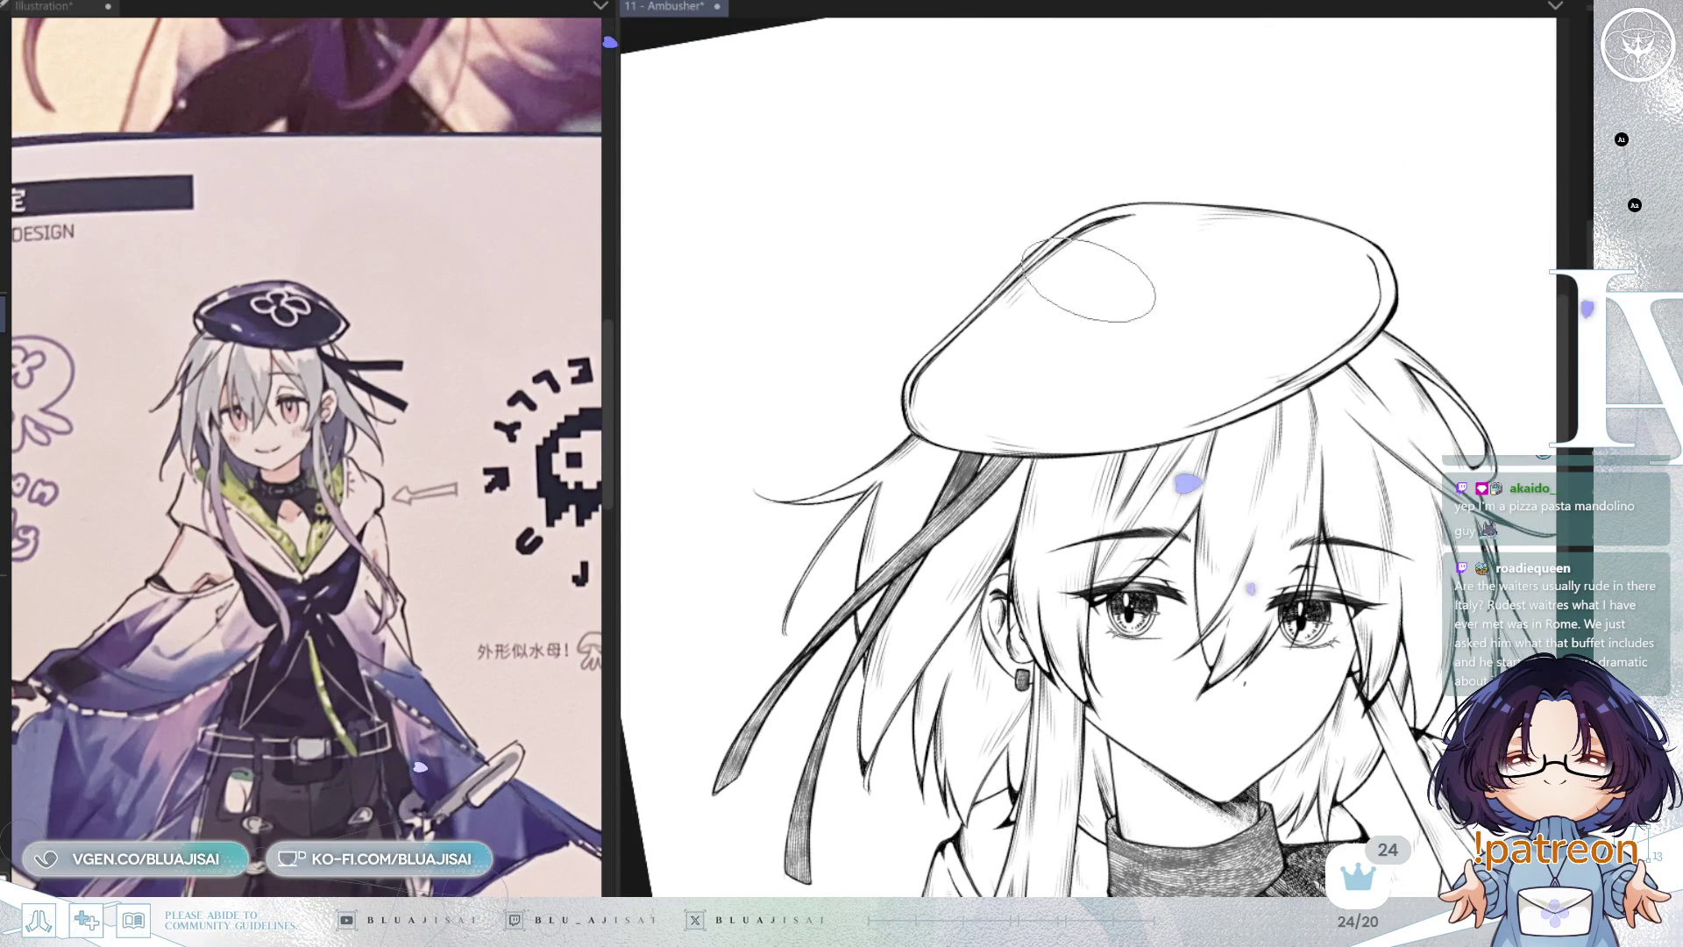
key("asciicircum")
key("asciicircum")
key("asciicircum")
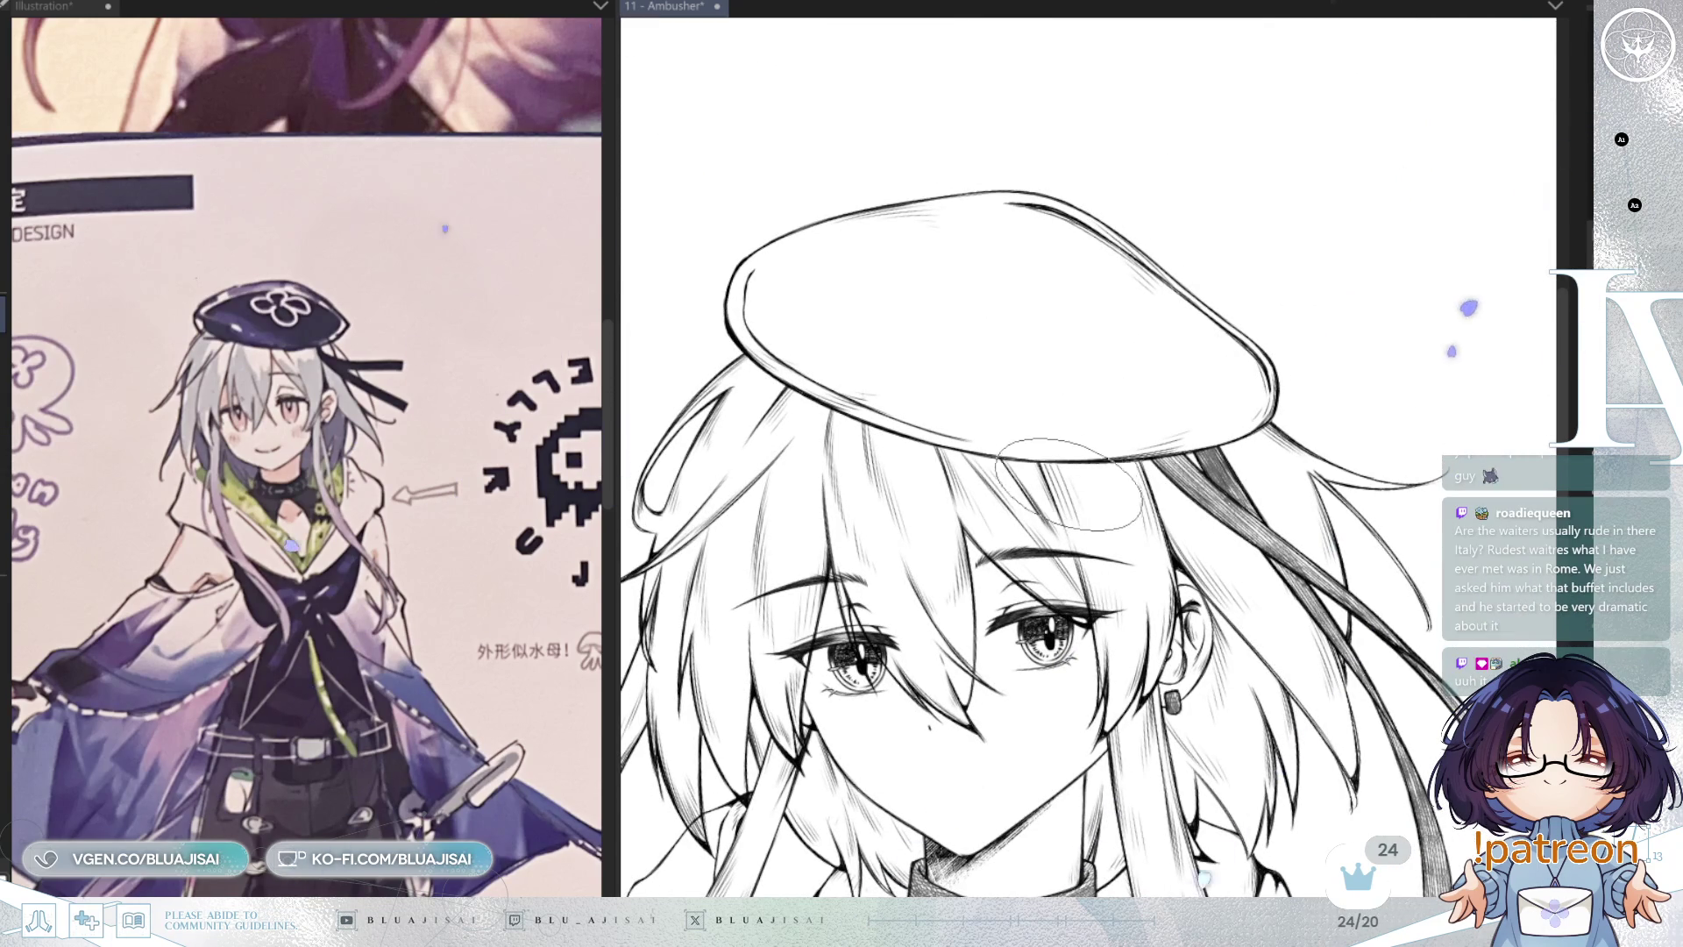
mouse_move(1093, 524)
left_mouse_down()
mouse_move(1150, 544)
mouse_move(1145, 566)
mouse_move(1199, 512)
mouse_move(1216, 560)
left_mouse_up()
Step: Densely hatch the beret's left side and under the brim, redoing the first attempt
mouse_move(881, 298)
left_mouse_down()
mouse_move(863, 377)
mouse_move(874, 368)
left_mouse_up()
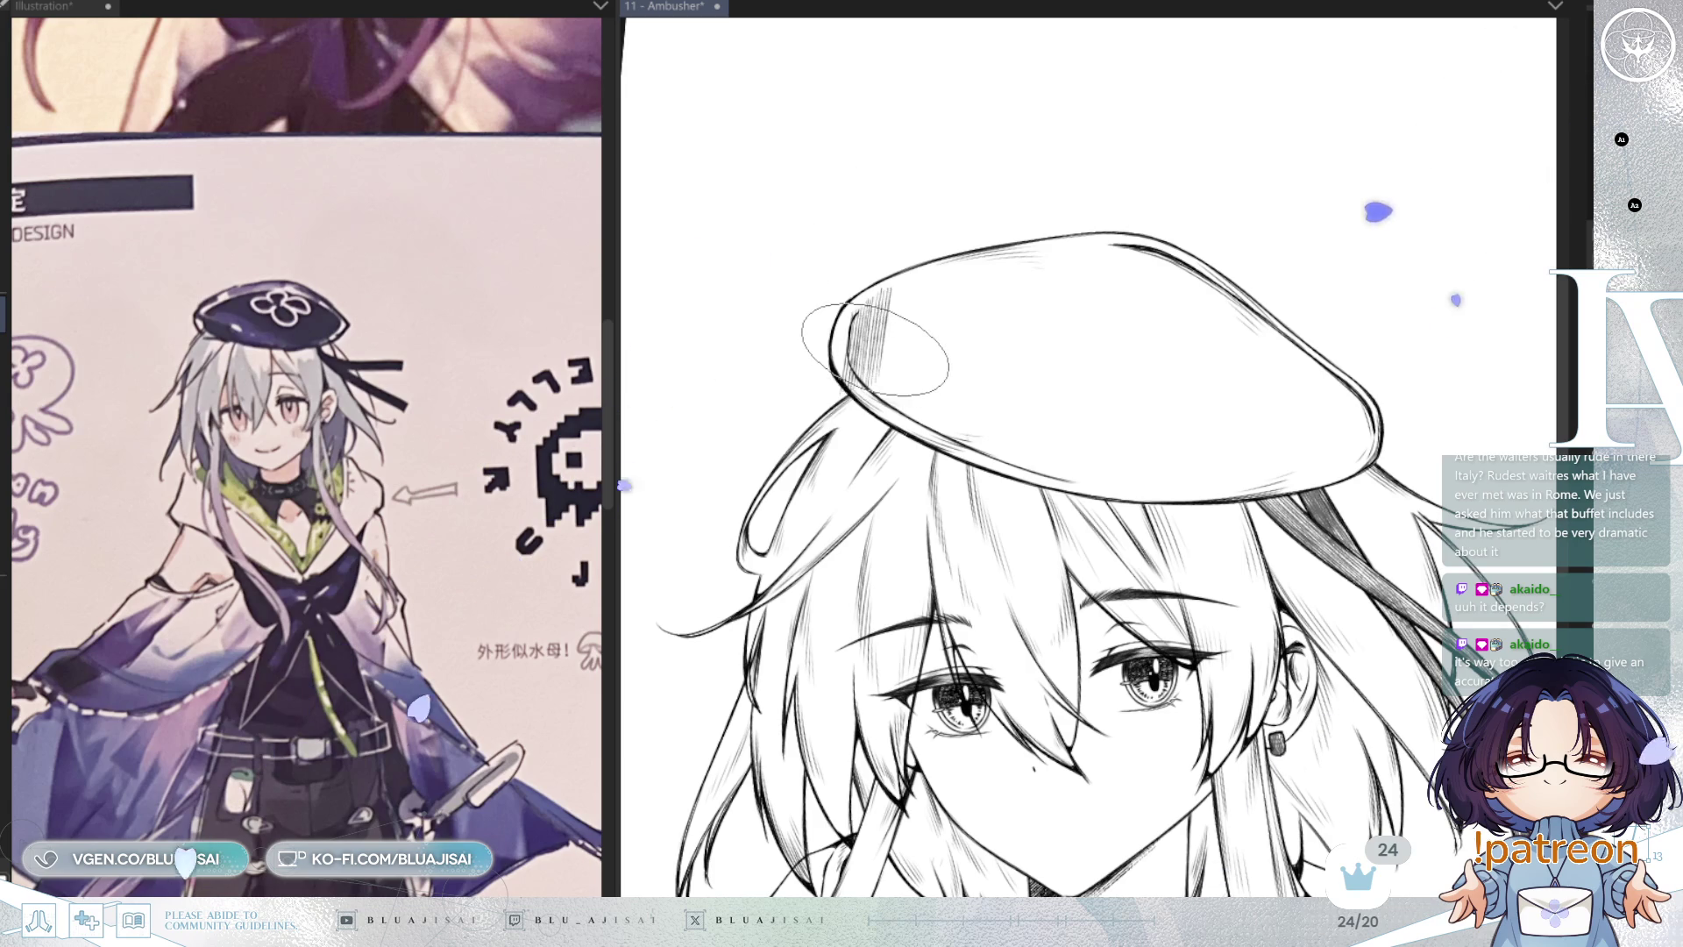
key("ctrl+z")
key("ctrl+z")
key("ctrl+z")
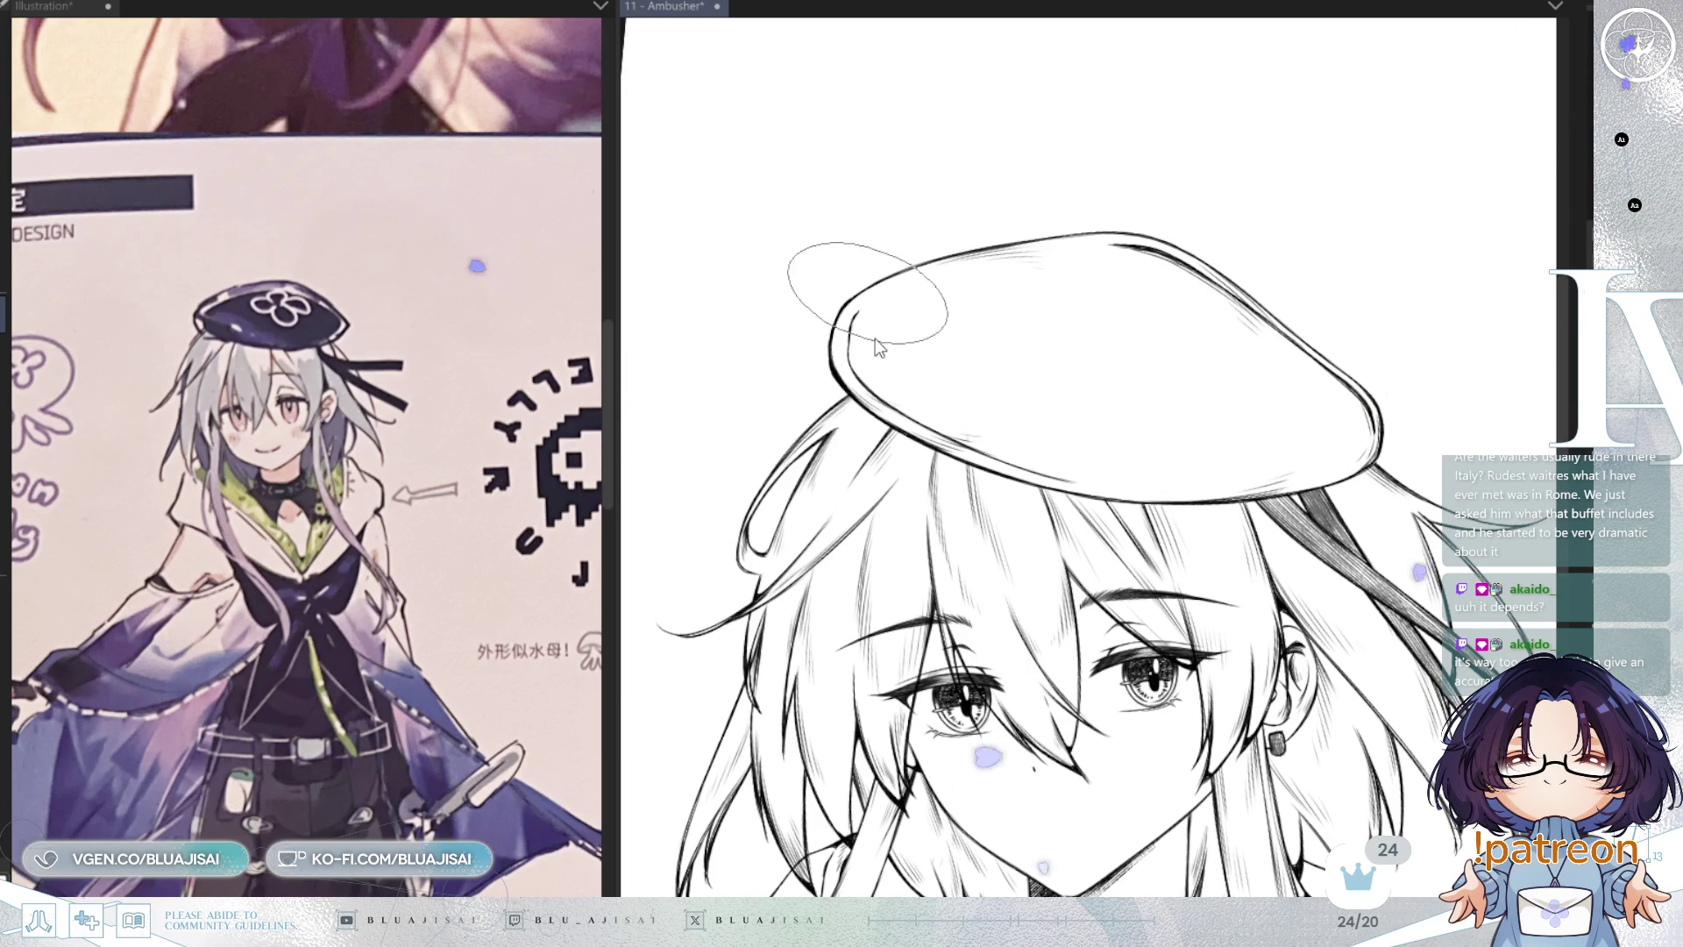
left_click_drag(869, 284, 868, 420)
left_click_drag(929, 325, 802, 399)
left_click_drag(920, 263, 833, 377)
left_click_drag(964, 333, 841, 438)
left_click_drag(990, 368, 894, 455)
left_click_drag(885, 368, 1034, 456)
left_click_drag(929, 386, 1174, 508)
mouse_move(999, 411)
left_mouse_down()
mouse_move(1166, 478)
mouse_move(1192, 469)
mouse_move(1166, 455)
left_mouse_up()
Step: Fill the beret's top and middle with dense diagonal hatching
mouse_move(1008, 289)
left_mouse_down()
mouse_move(877, 376)
mouse_move(894, 386)
left_mouse_up()
left_click_drag(1105, 333, 955, 412)
mouse_move(1148, 316)
left_mouse_down()
mouse_move(964, 430)
mouse_move(1017, 439)
left_mouse_up()
left_click_drag(1069, 289, 920, 386)
left_click_drag(1122, 298, 912, 412)
mouse_move(1148, 342)
left_mouse_down()
mouse_move(1026, 451)
mouse_move(1017, 438)
left_mouse_up()
left_click_drag(1245, 377, 1104, 478)
left_click_drag(1183, 395, 1078, 464)
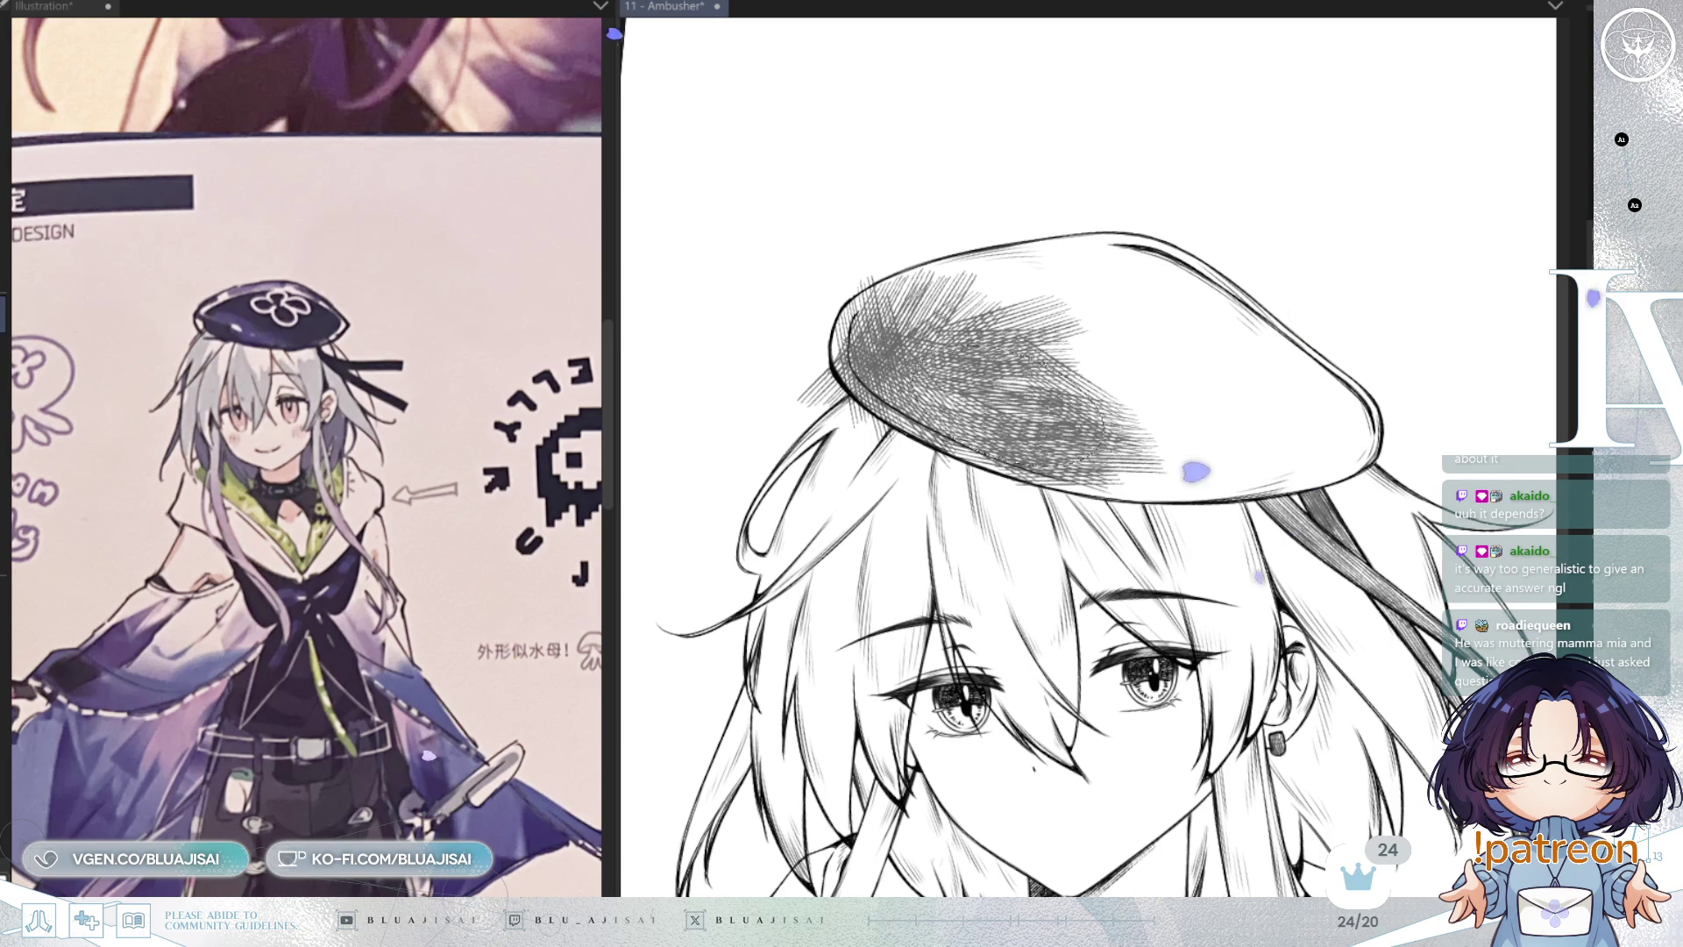
Step: Mirror the view and hatch the brim's left edge and the beret's upper-left side
key("h")
key("minus")
left_click_drag(991, 377, 943, 526)
mouse_move(965, 430)
left_mouse_down()
mouse_move(958, 376)
mouse_move(996, 319)
mouse_move(1128, 237)
mouse_move(1243, 254)
mouse_move(1052, 350)
mouse_move(1021, 452)
mouse_move(1201, 324)
mouse_move(1140, 334)
mouse_move(1227, 254)
mouse_move(1253, 262)
left_mouse_up()
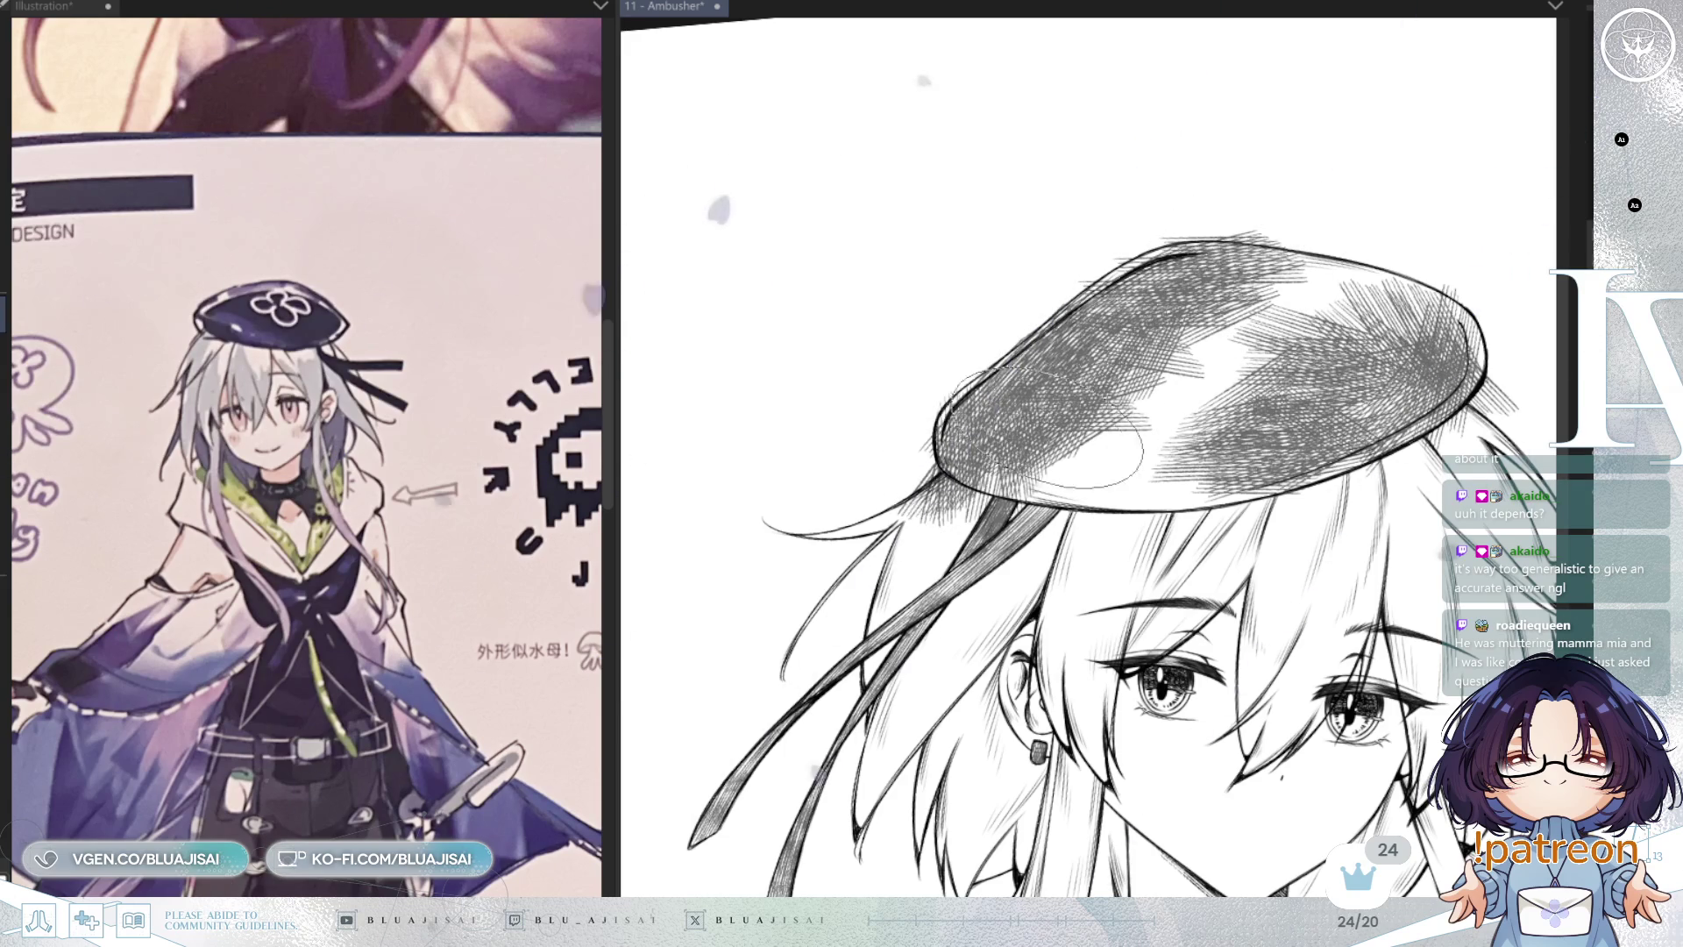
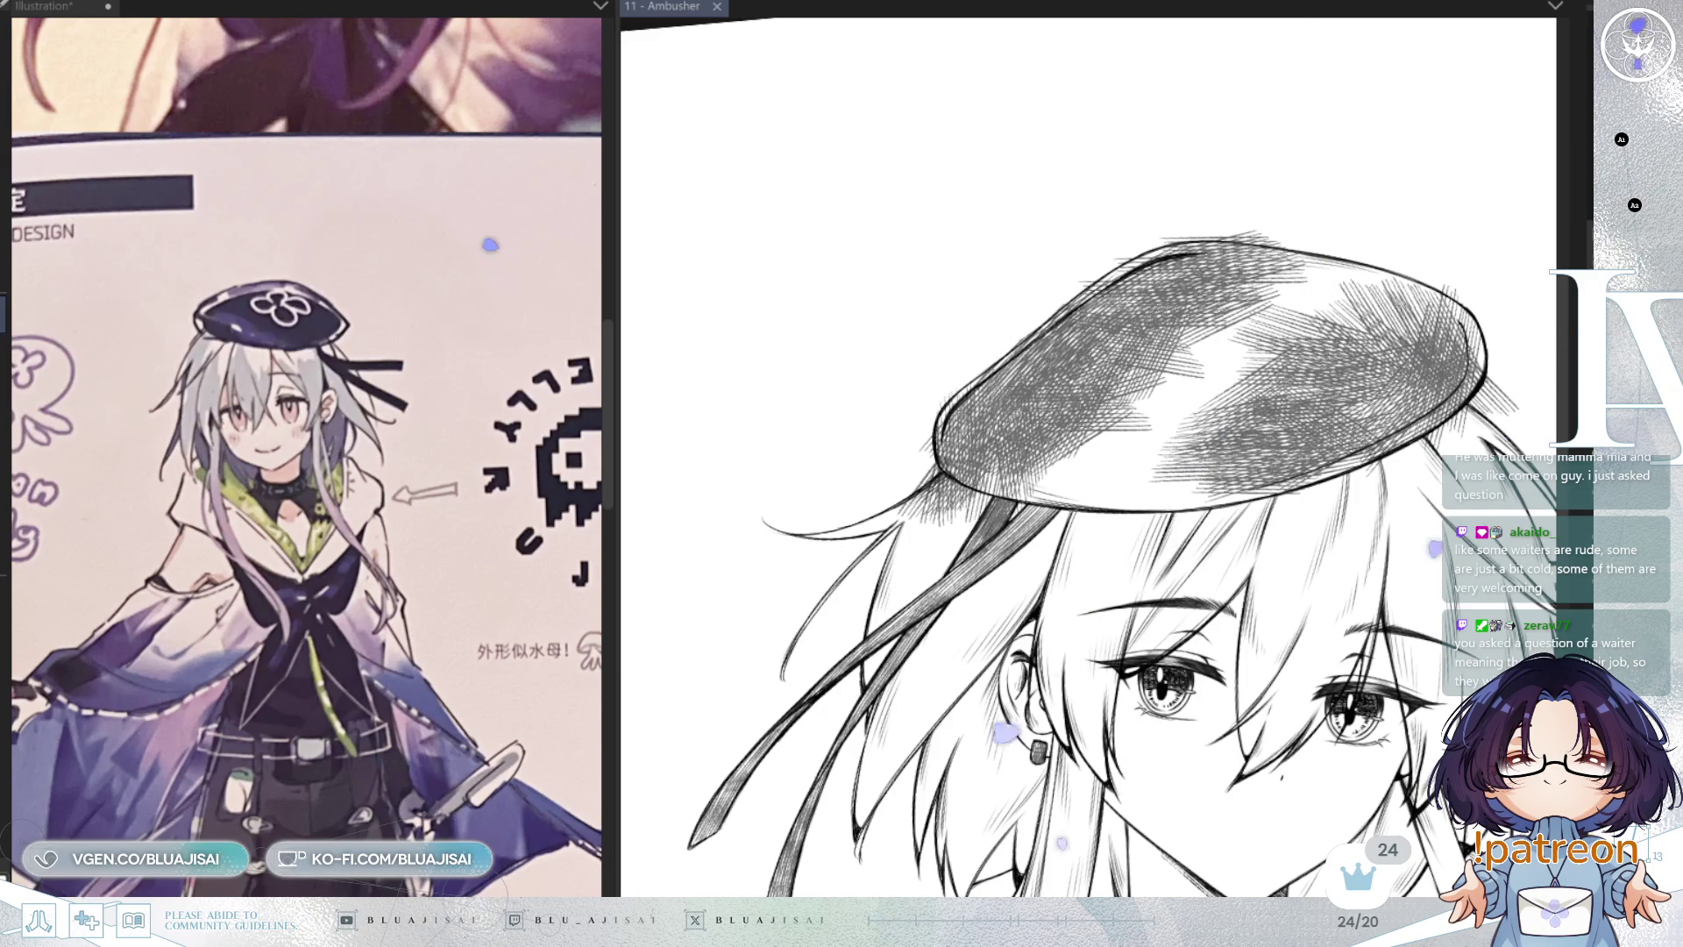
Step: Erase the light hatching strokes beneath the beret's brim
scroll(1140, 307, "up", 2)
scroll(1139, 307, "up", 2)
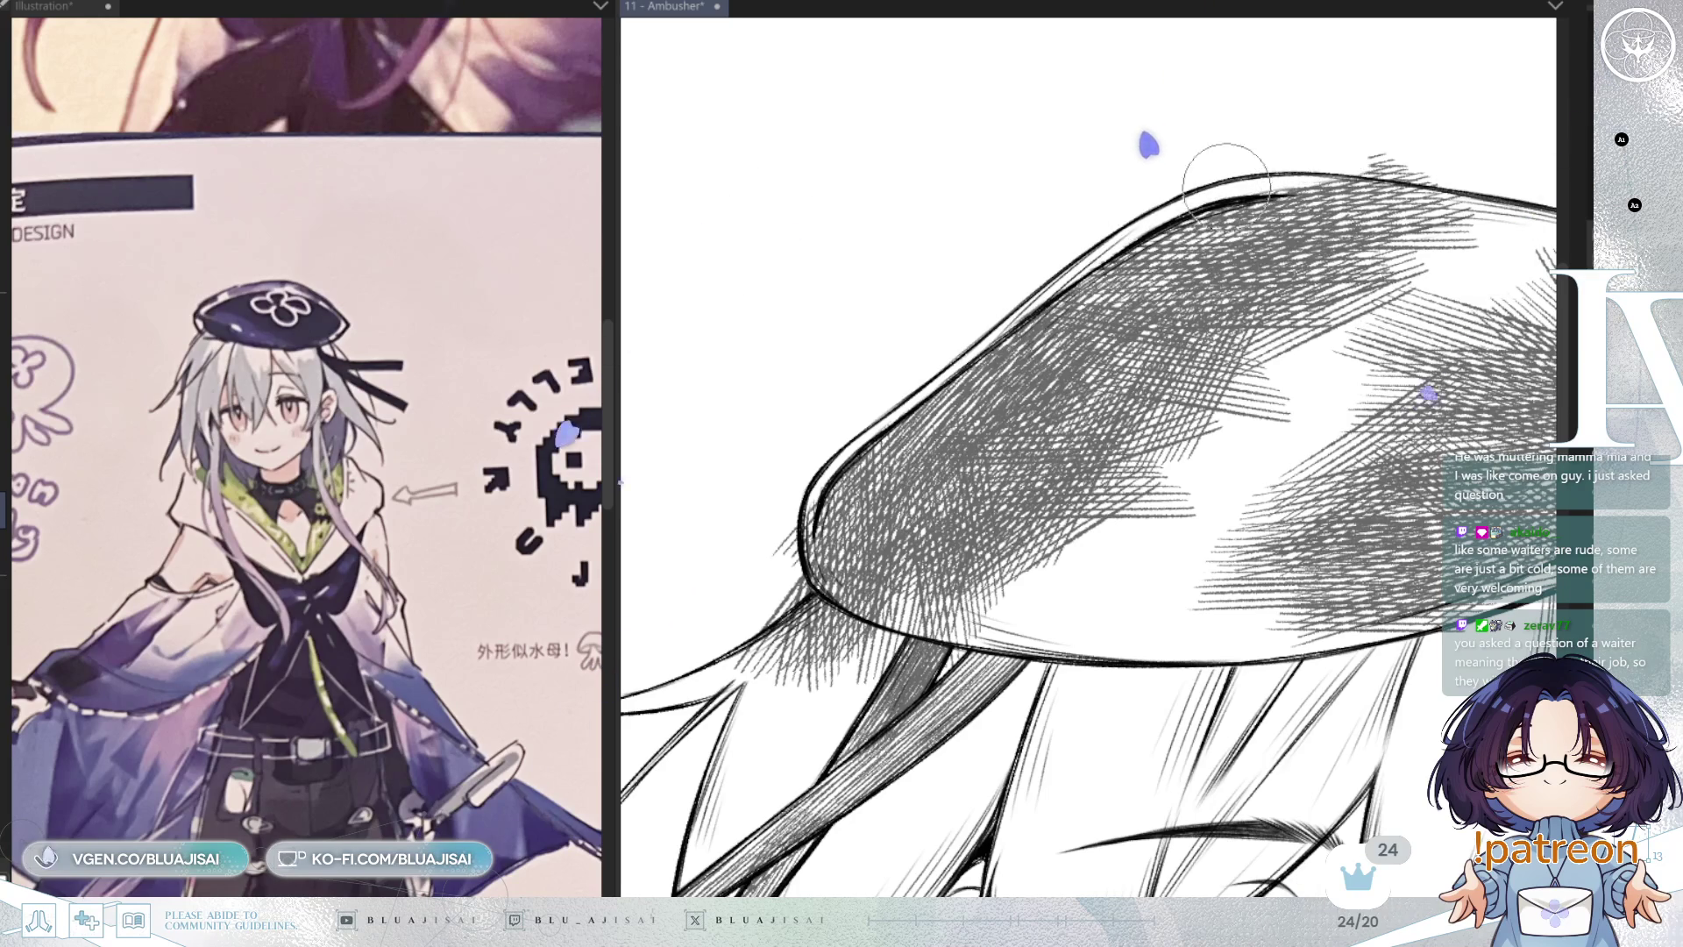
mouse_move(1122, 190)
left_mouse_down()
mouse_move(1137, 207)
mouse_move(943, 368)
left_mouse_up()
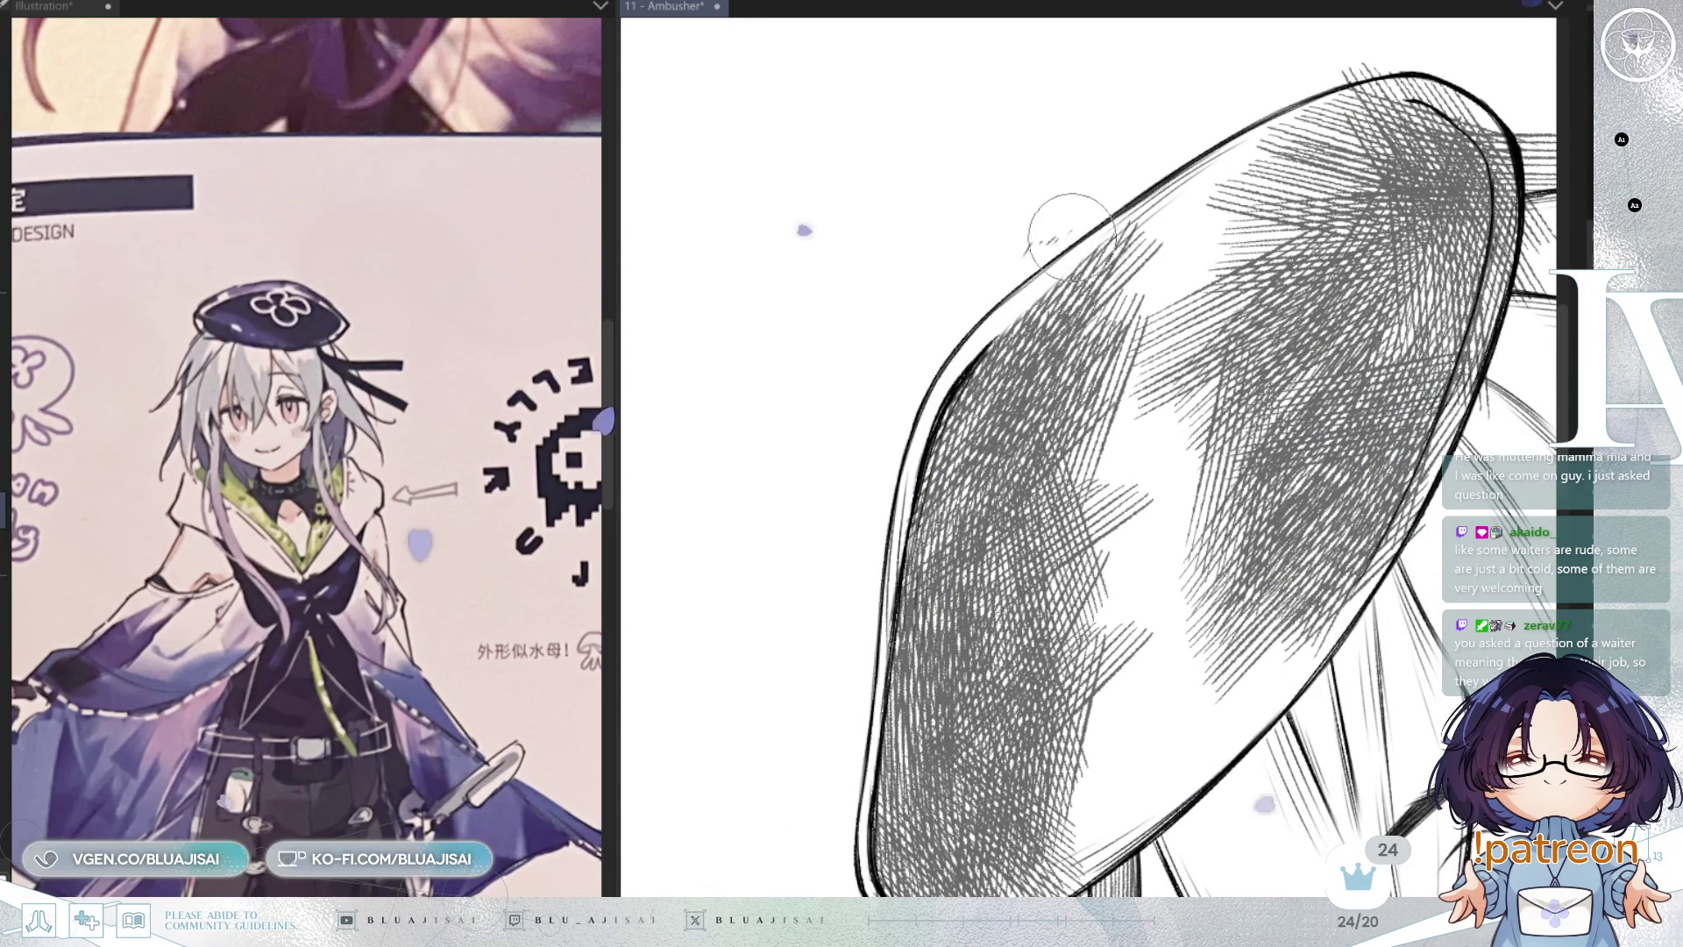
mouse_move(1166, 192)
left_mouse_down()
mouse_move(1063, 375)
mouse_move(836, 502)
left_mouse_up()
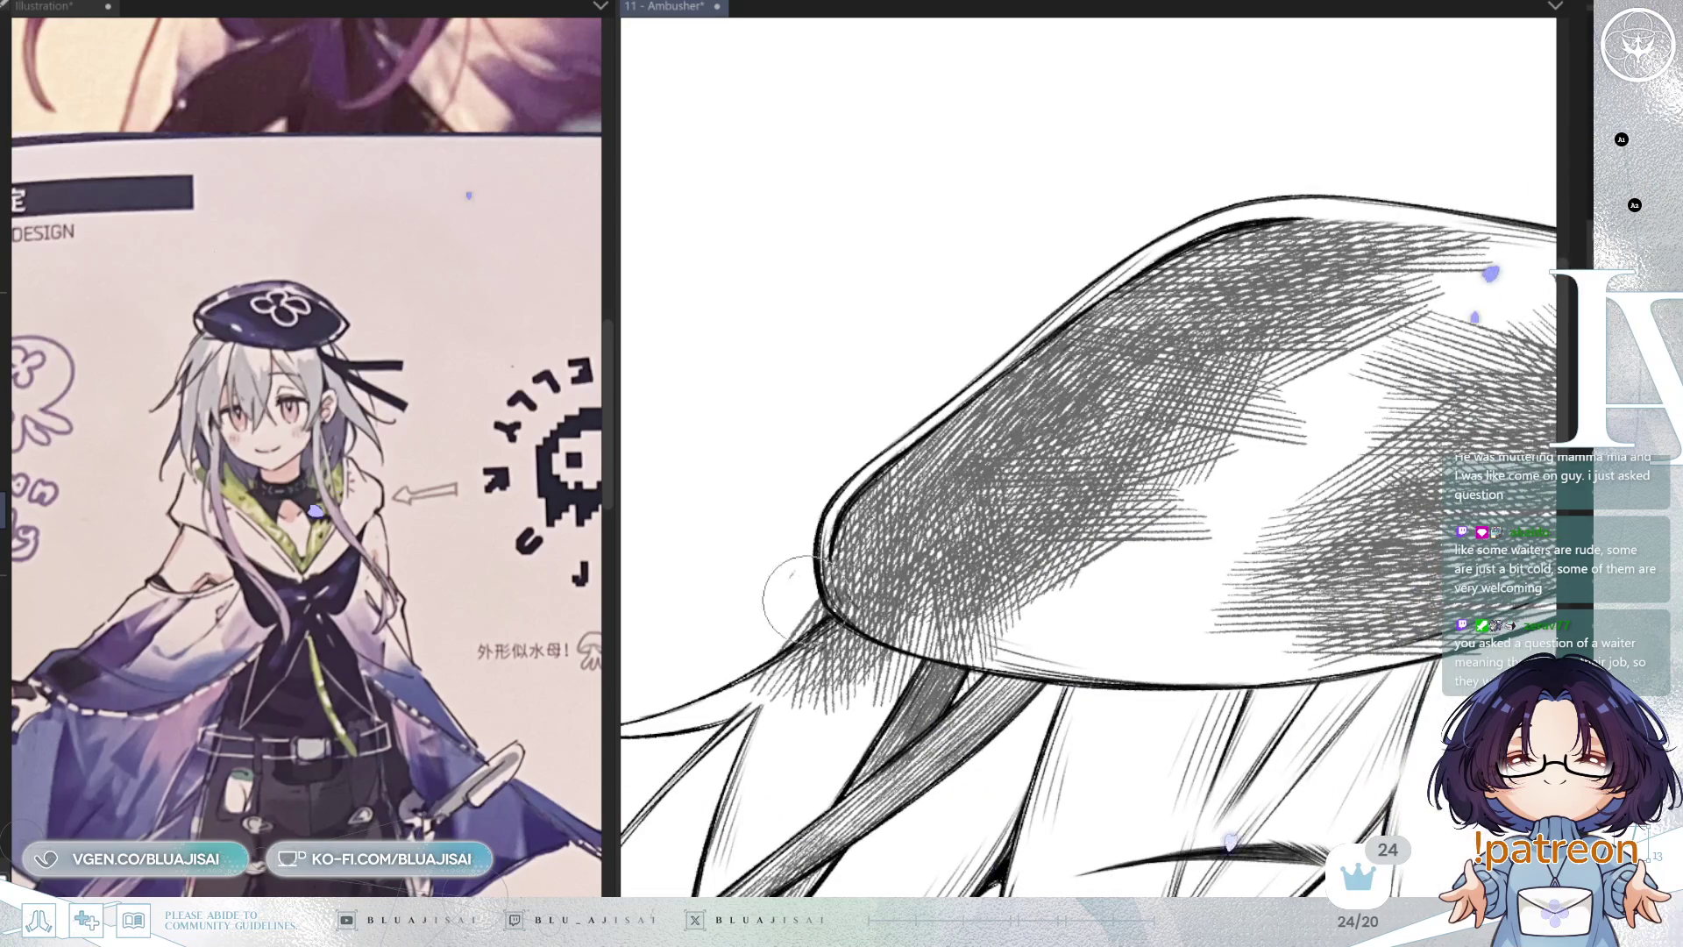
mouse_move(793, 574)
left_mouse_down()
mouse_move(1034, 593)
mouse_move(1112, 507)
mouse_move(792, 938)
left_mouse_up()
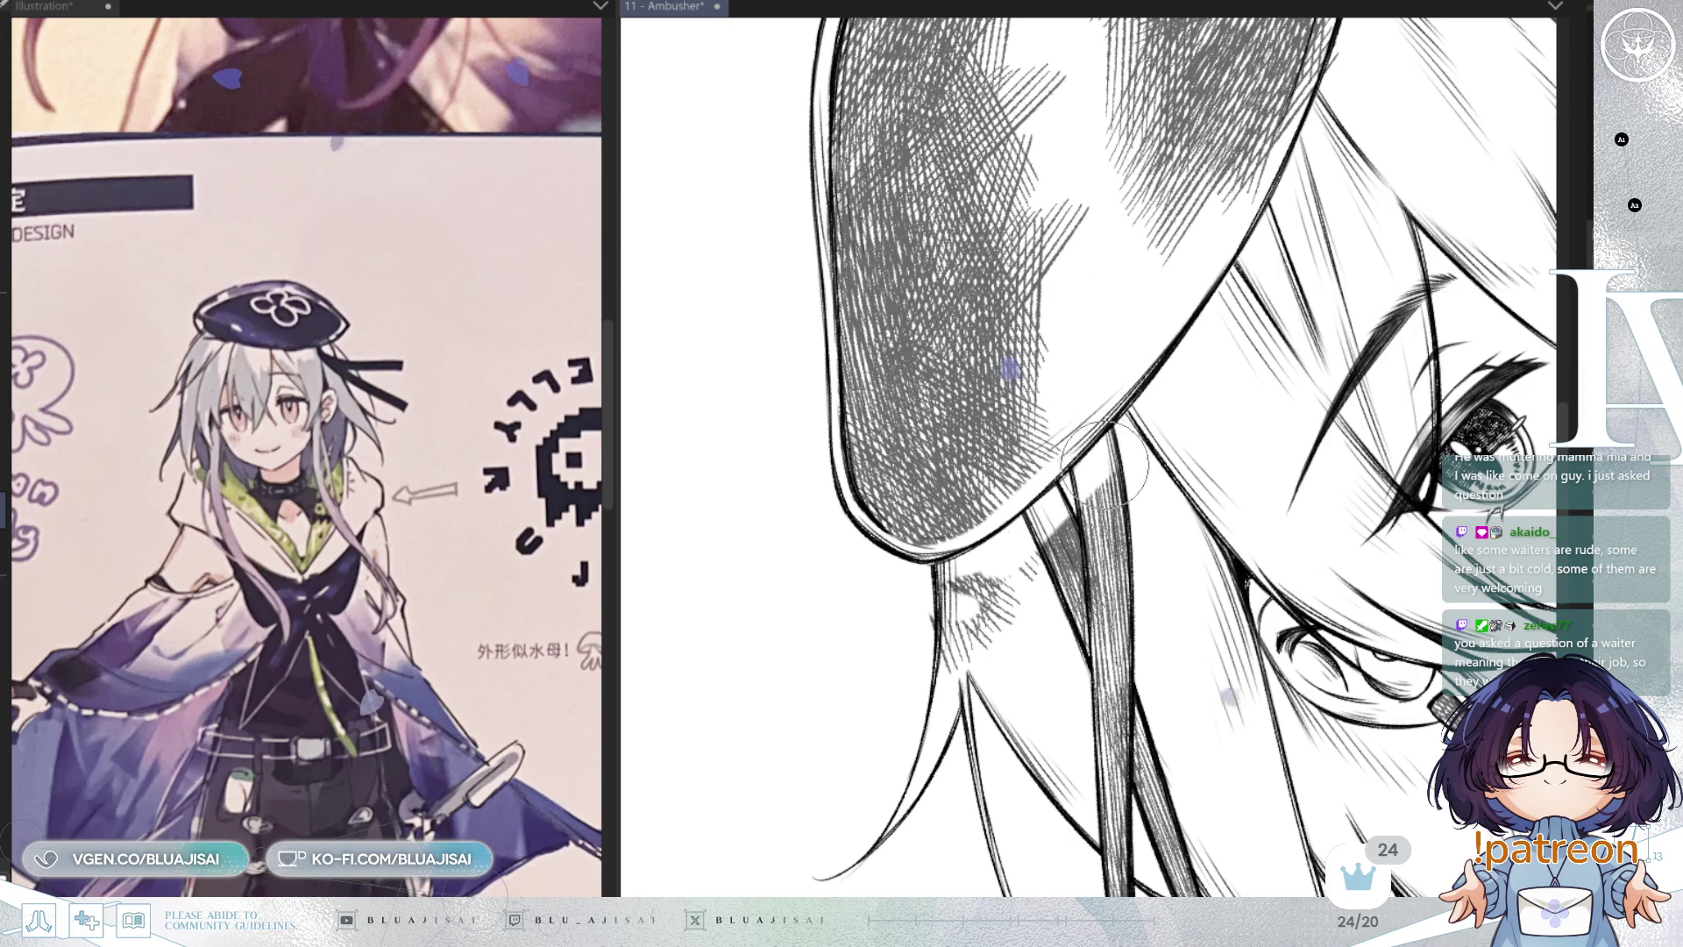
left_click_drag(1100, 464, 1016, 561)
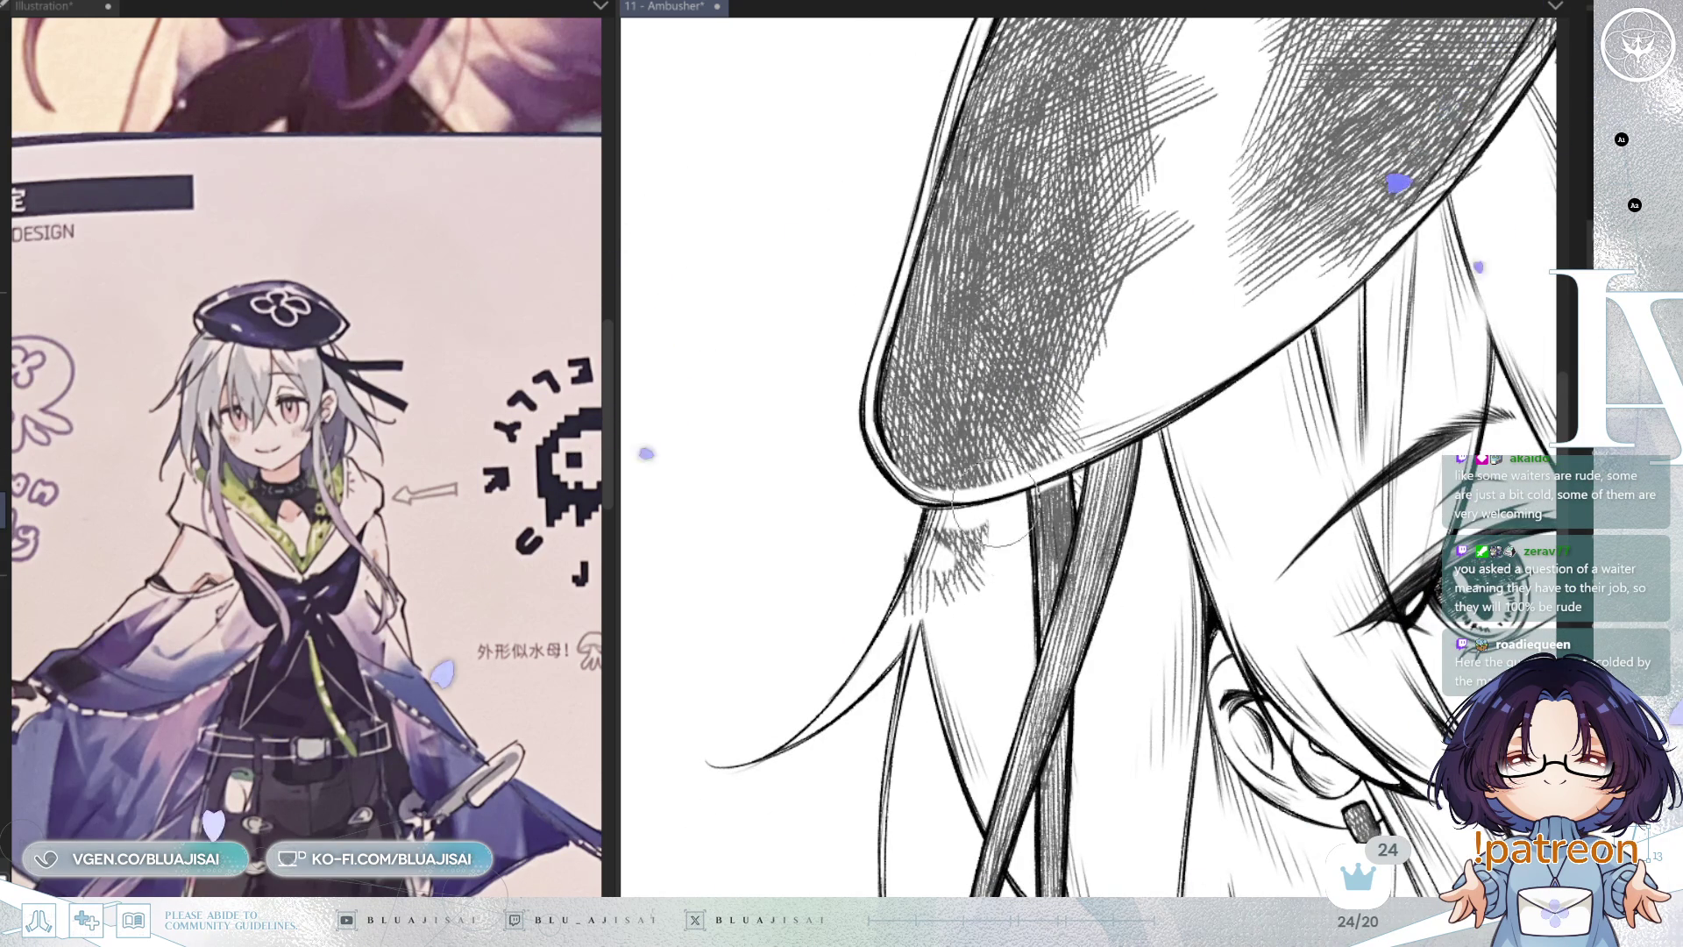
left_click_drag(992, 506, 969, 524)
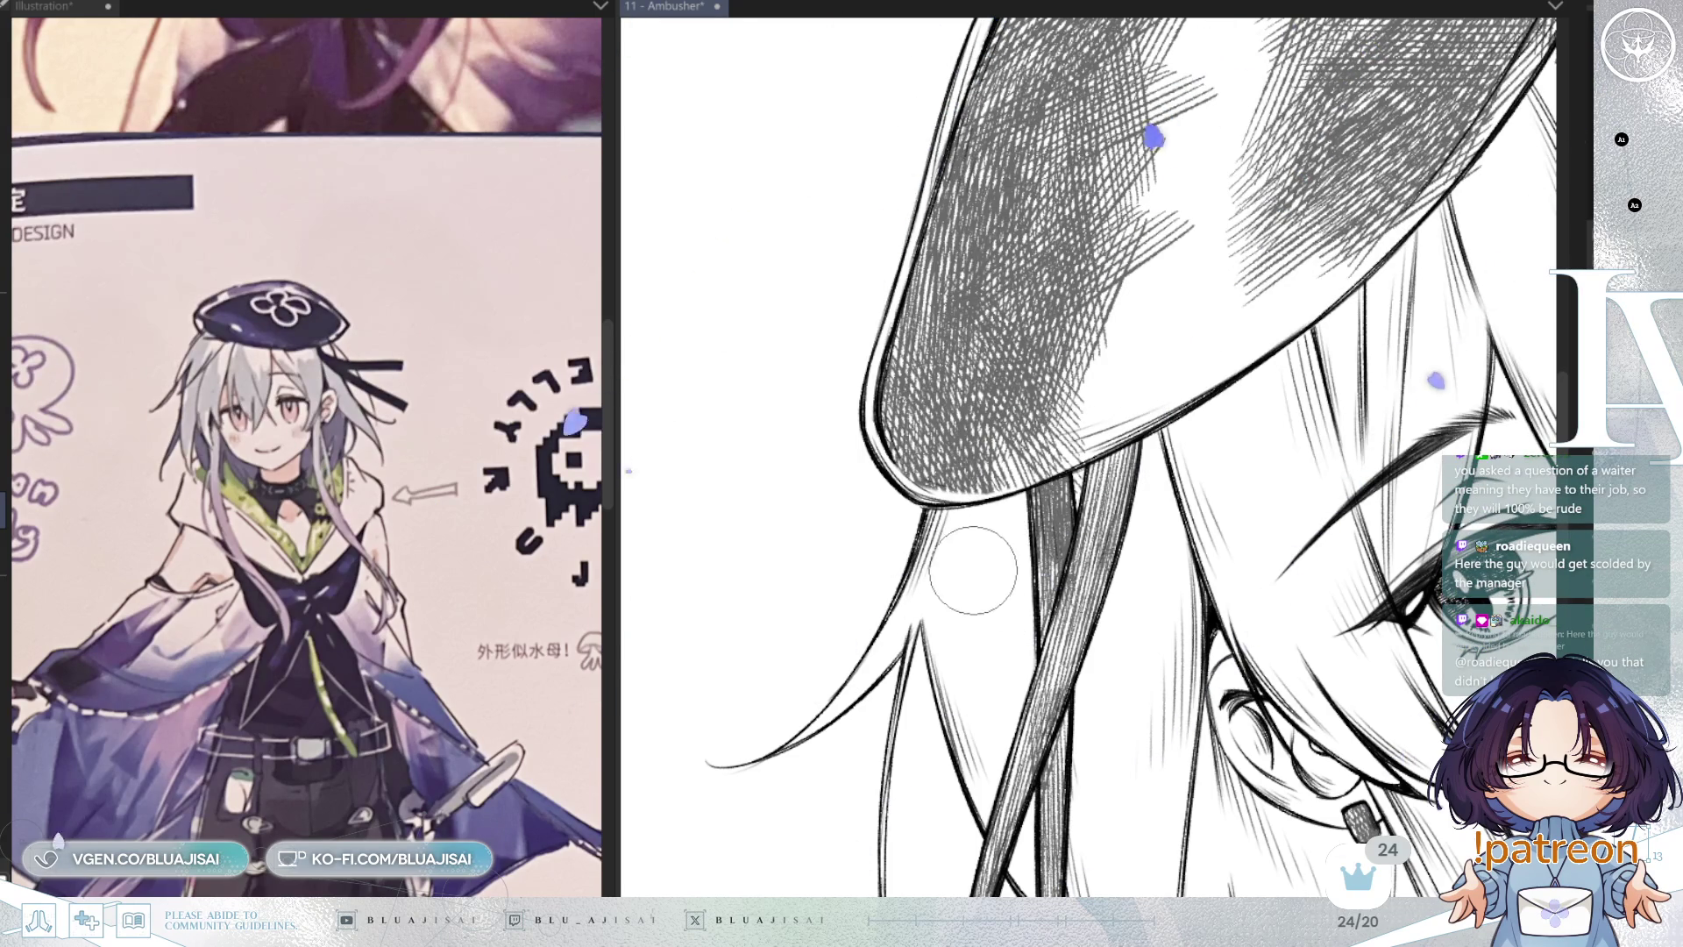
Step: Zoom in along the brim and mirror the canvas to check the drawing
scroll(988, 573, "up", 3)
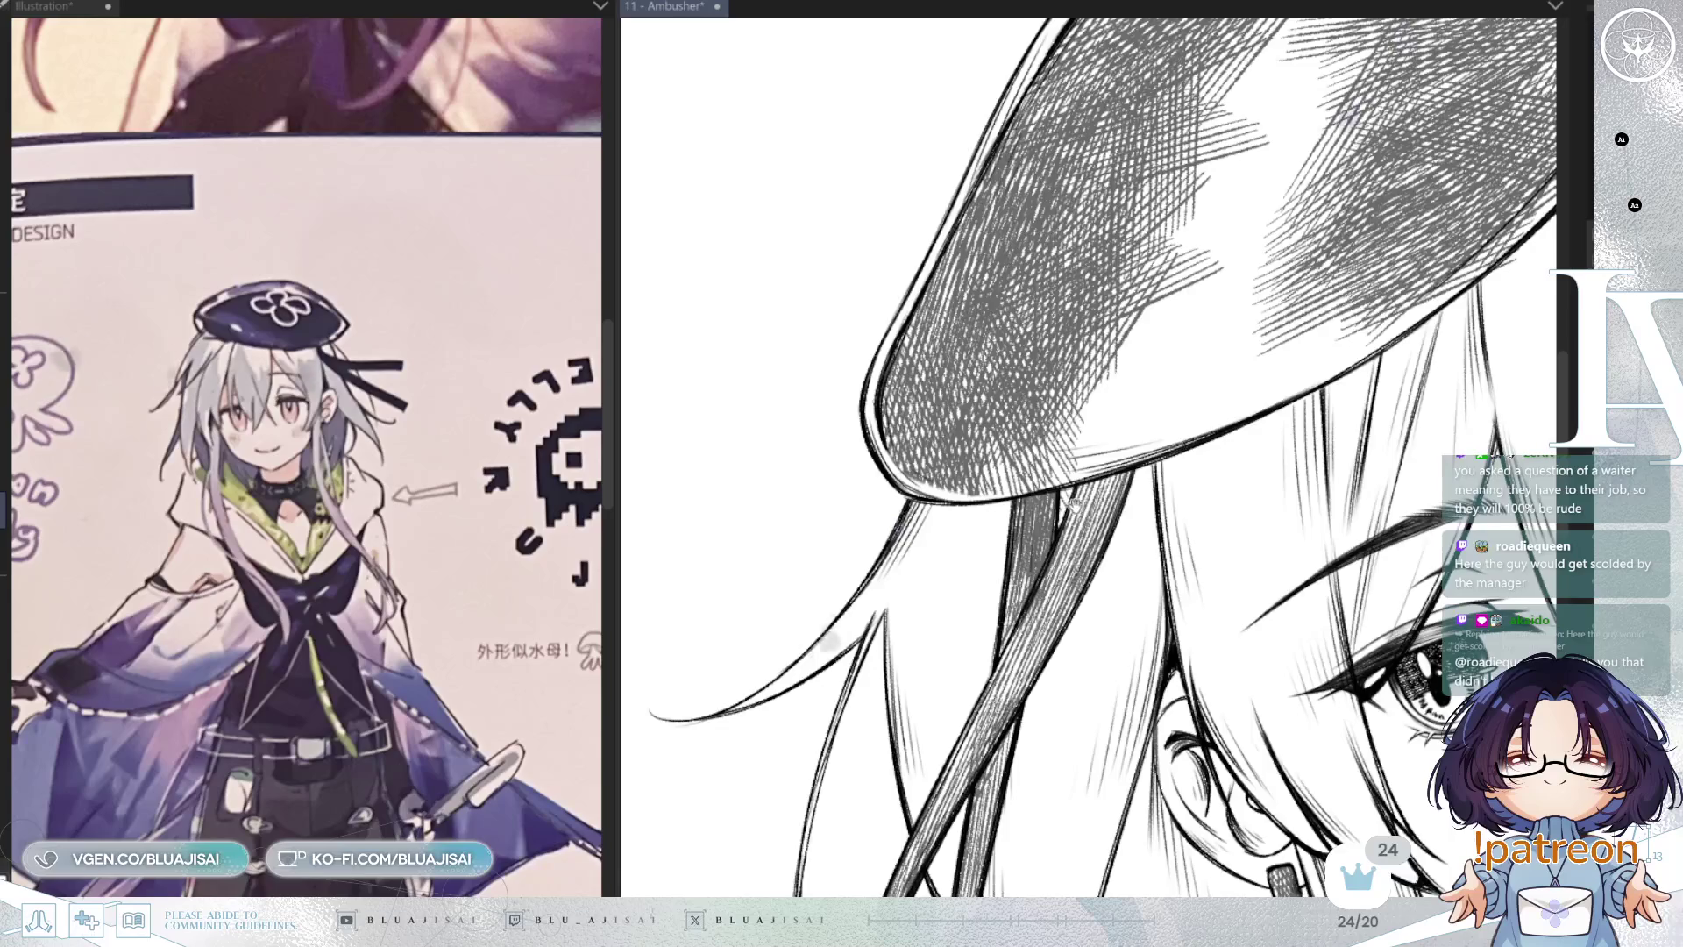
left_click_drag(1103, 497, 1063, 471)
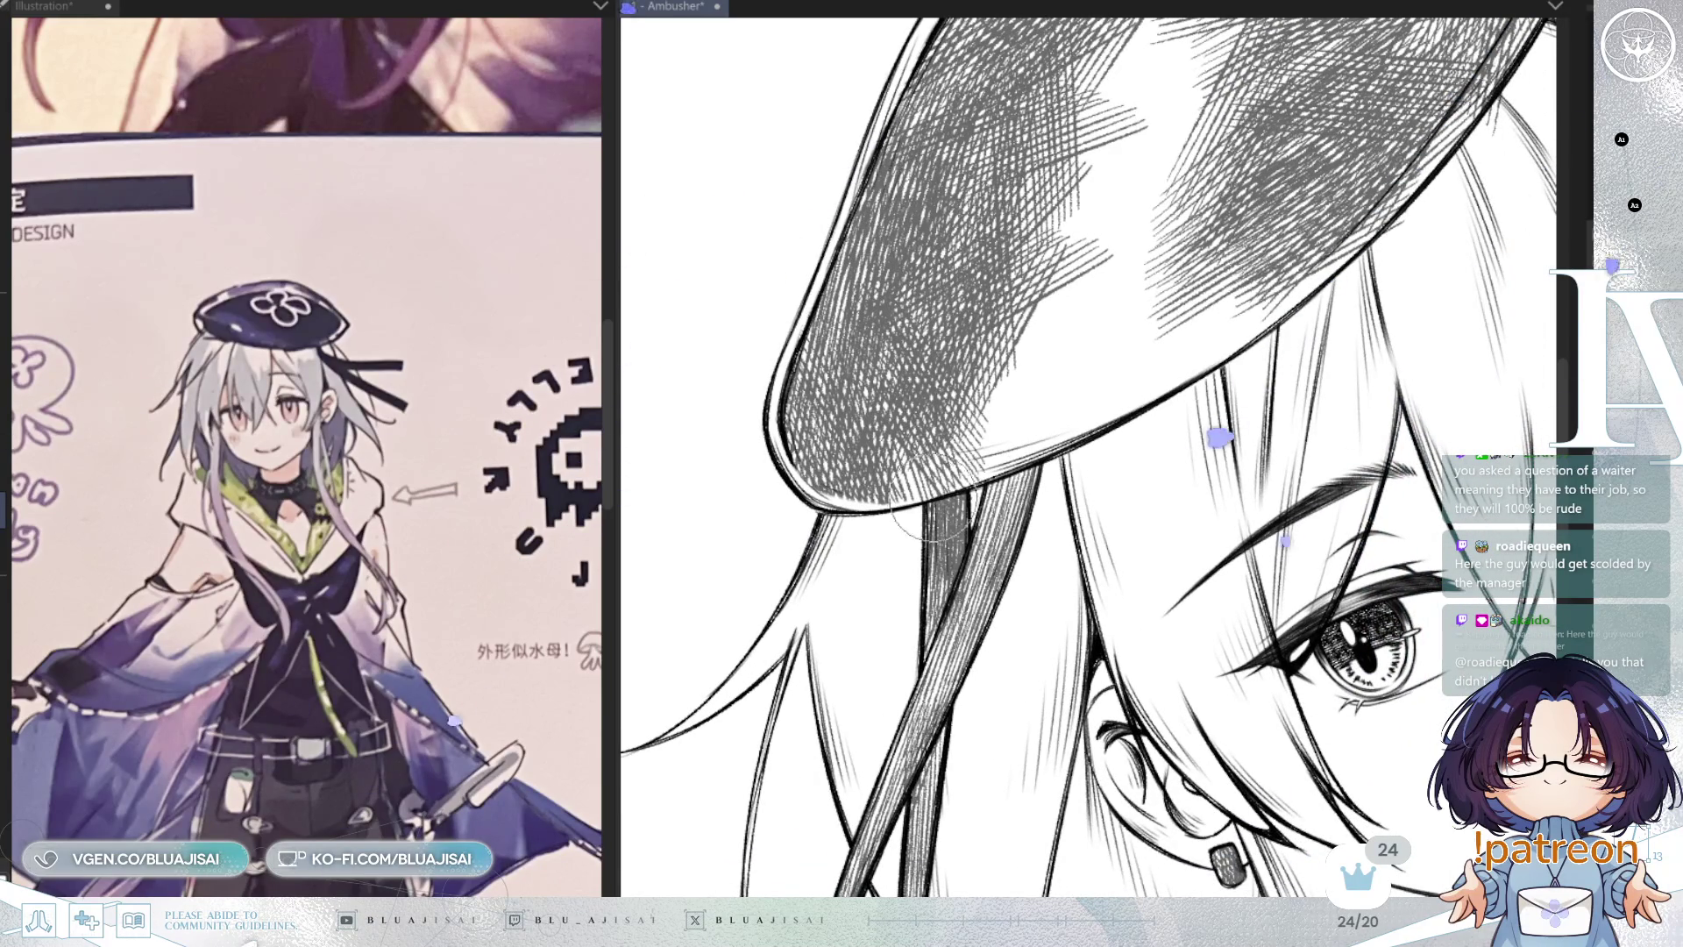
mouse_move(879, 517)
left_mouse_down()
mouse_move(912, 561)
mouse_move(850, 583)
left_mouse_up()
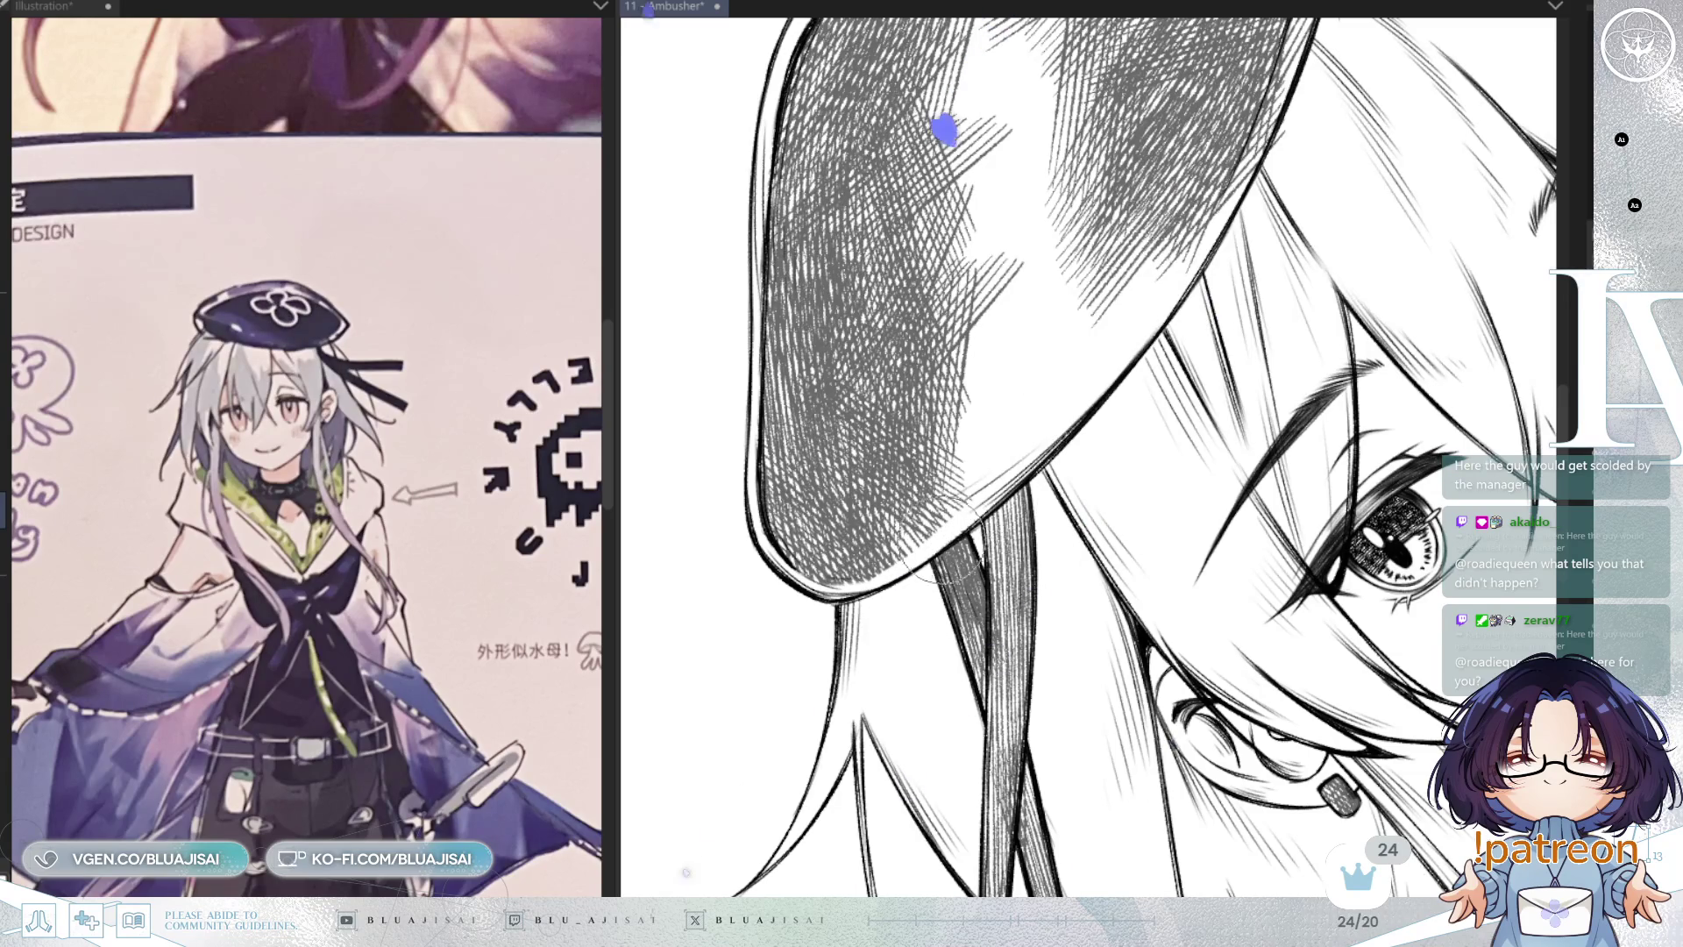
left_click_drag(1063, 455, 1004, 527)
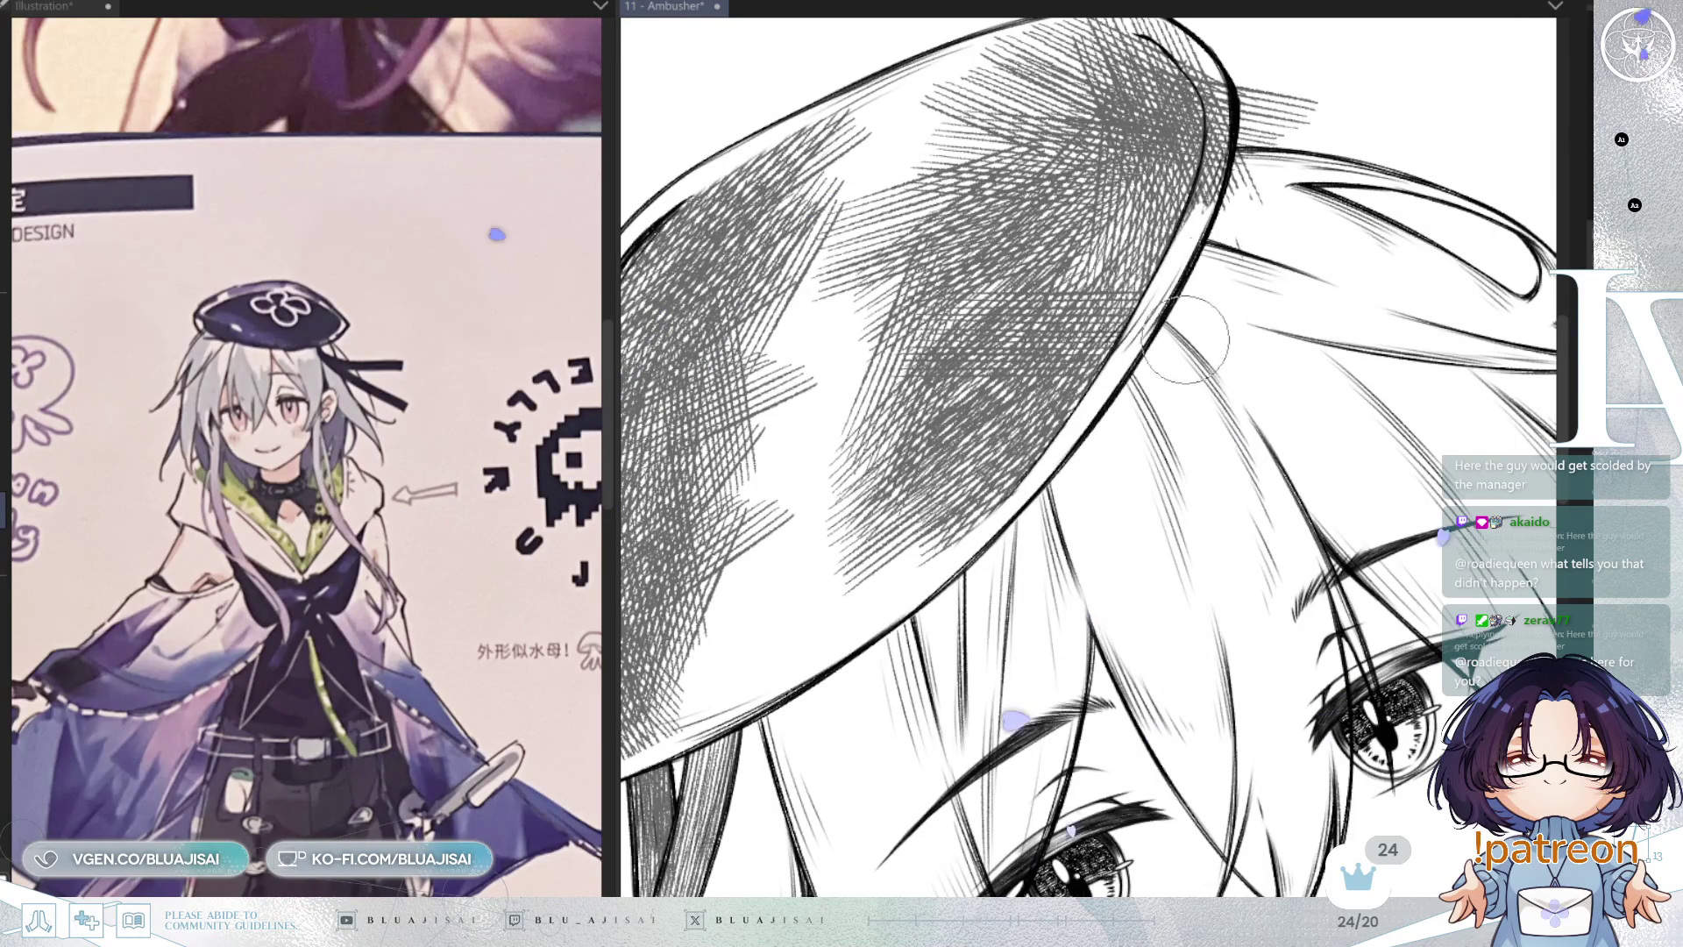
key("h")
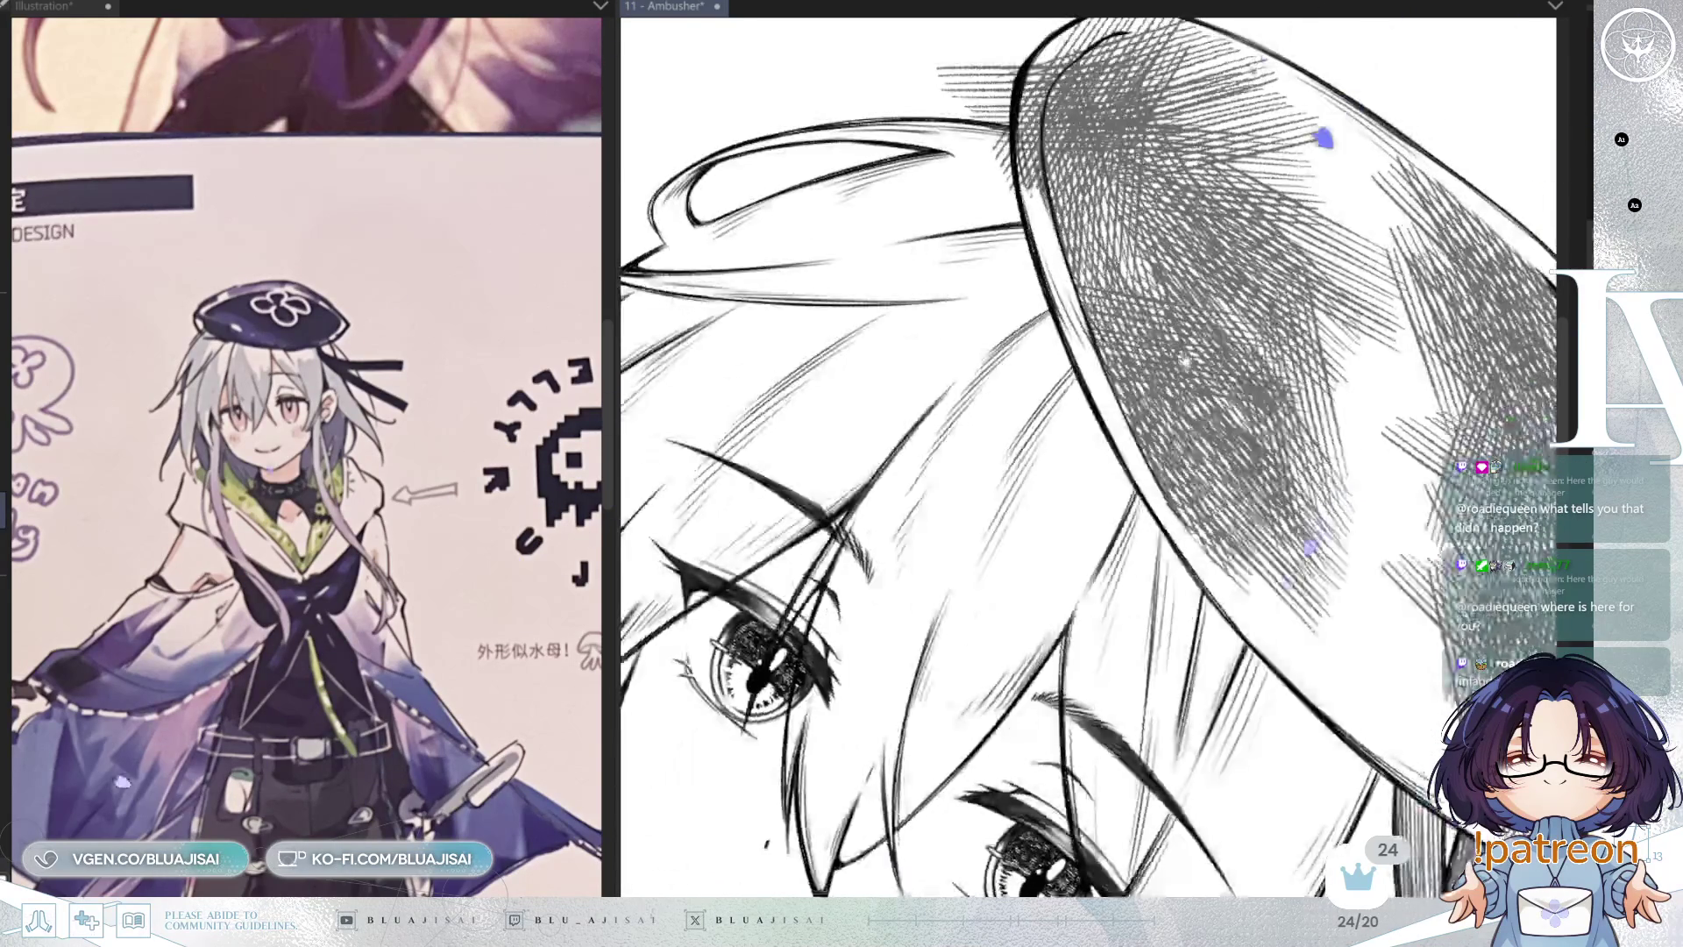
scroll(1185, 361, "down", 2)
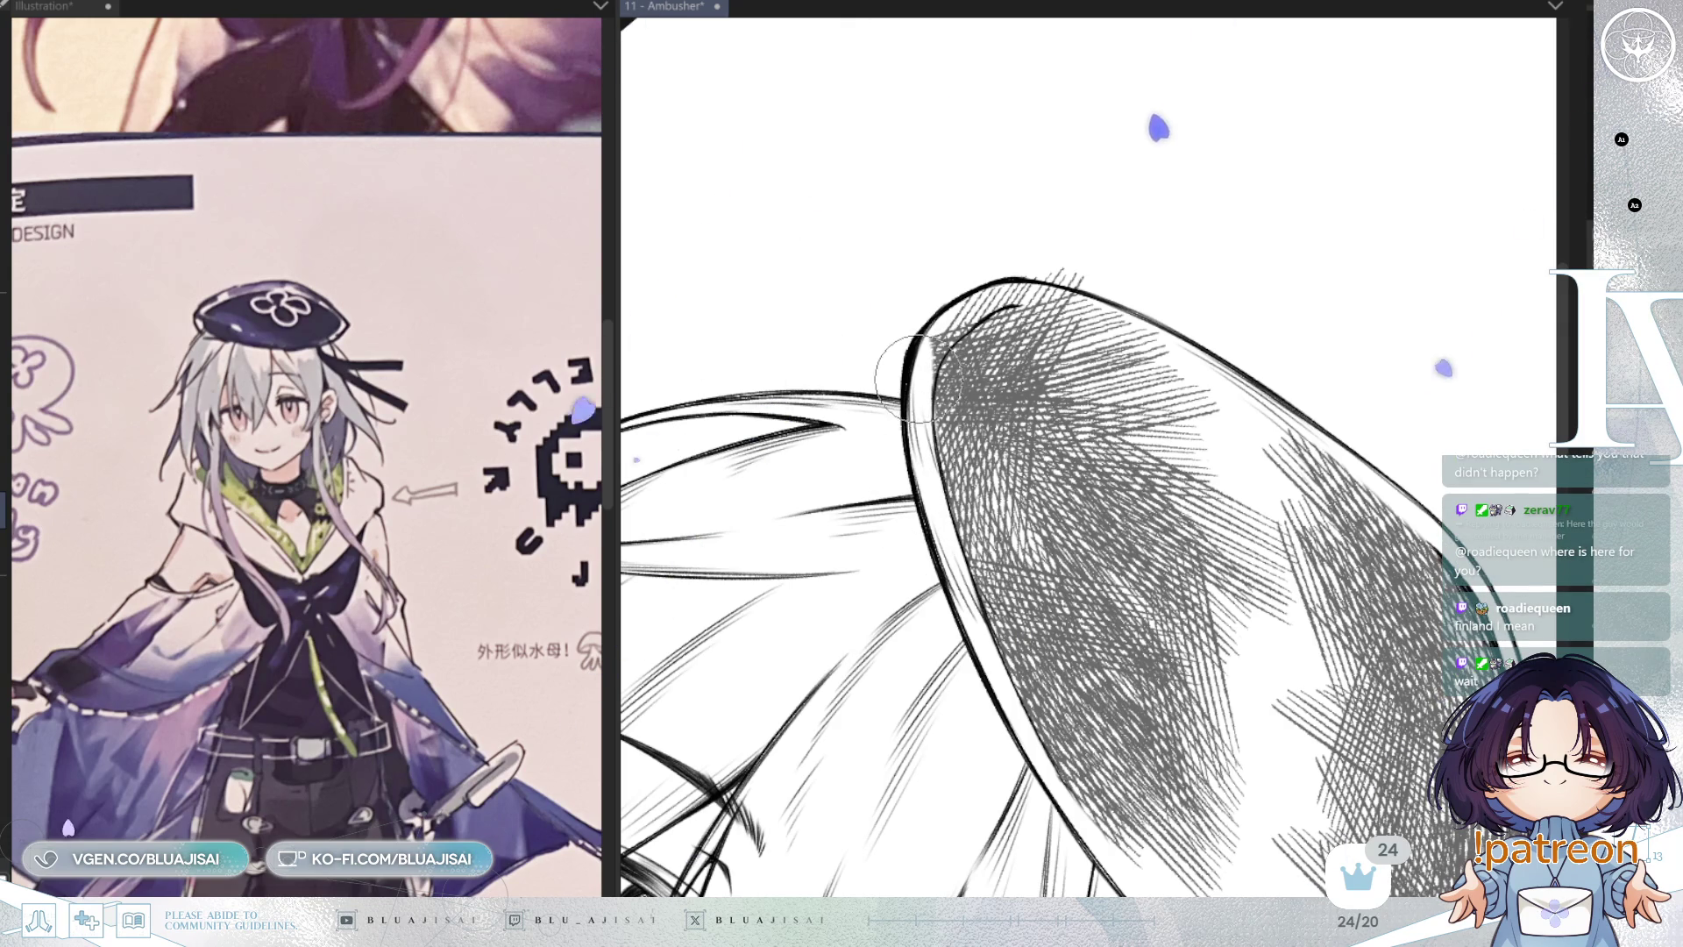
Step: Rotate the view in small steps until the beret's brim lies level
left_click_drag(920, 364, 866, 487)
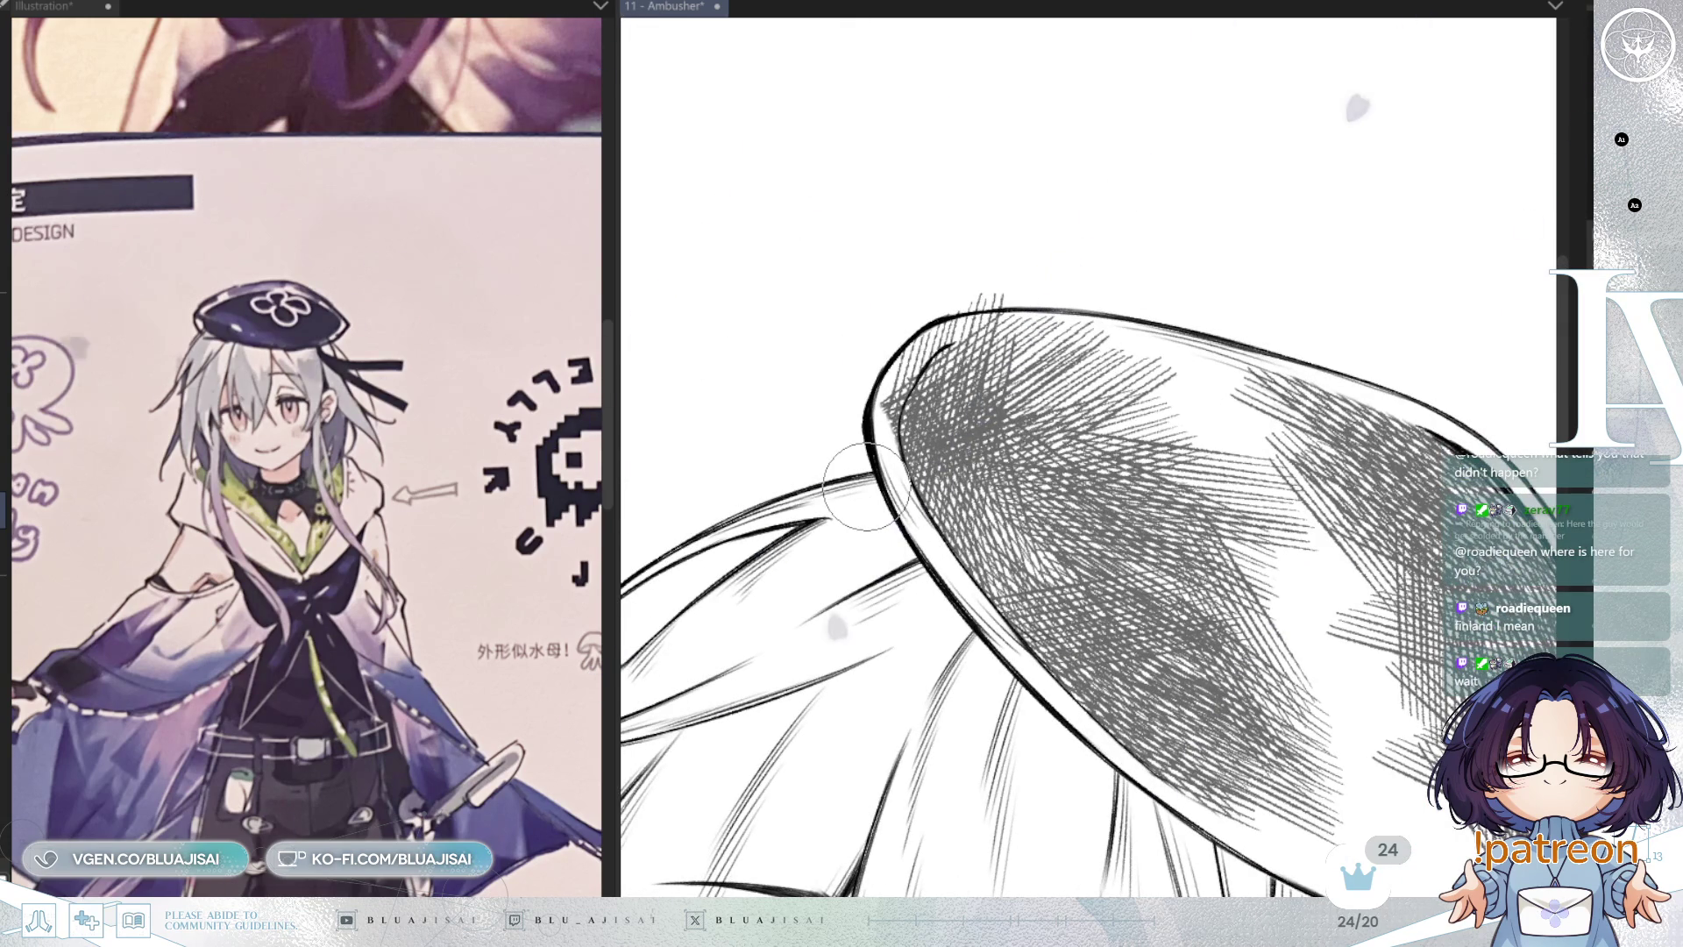
key("asciicircum")
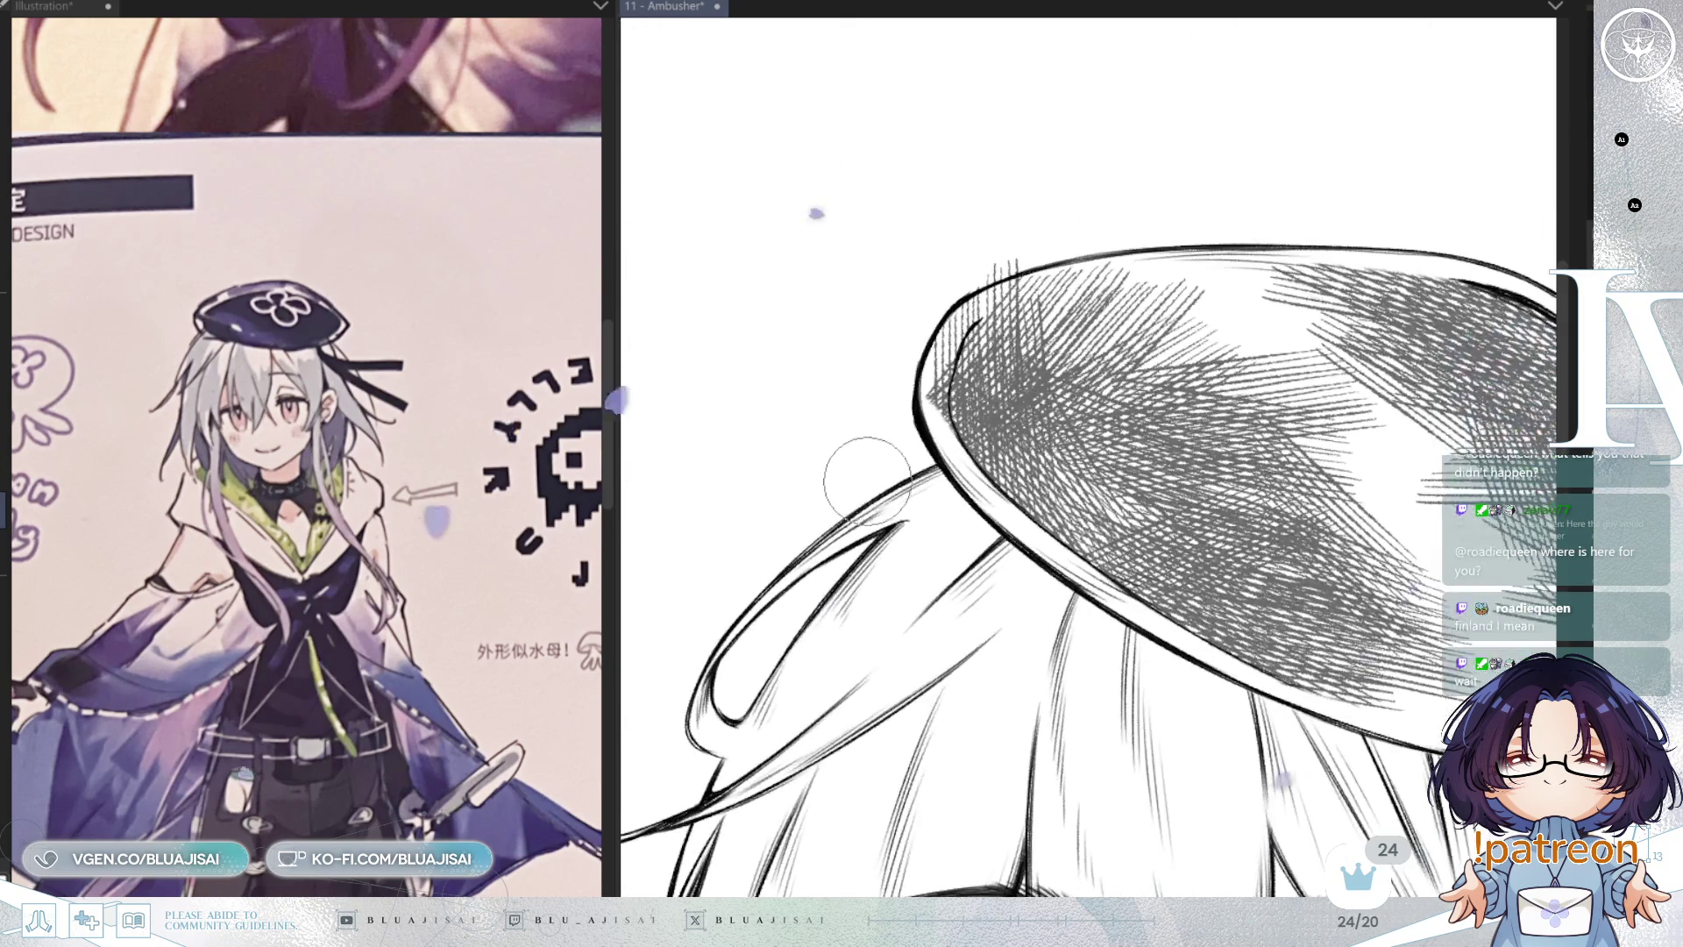
key("asciicircum")
left_click_drag(958, 485, 954, 451)
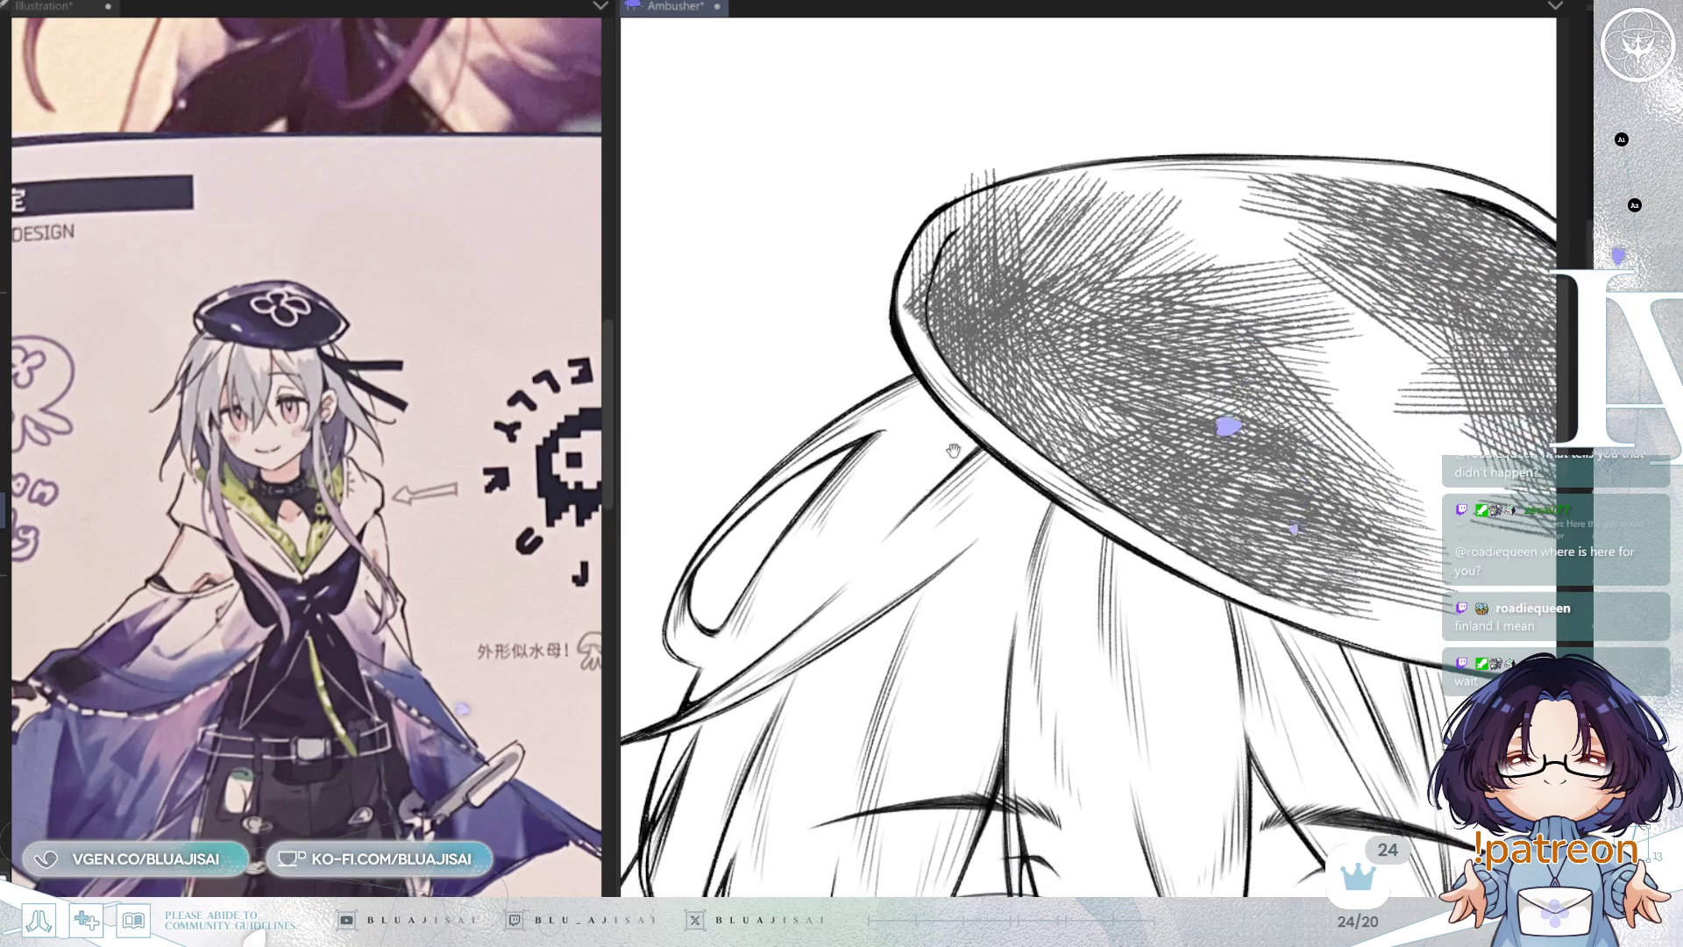
key("minus")
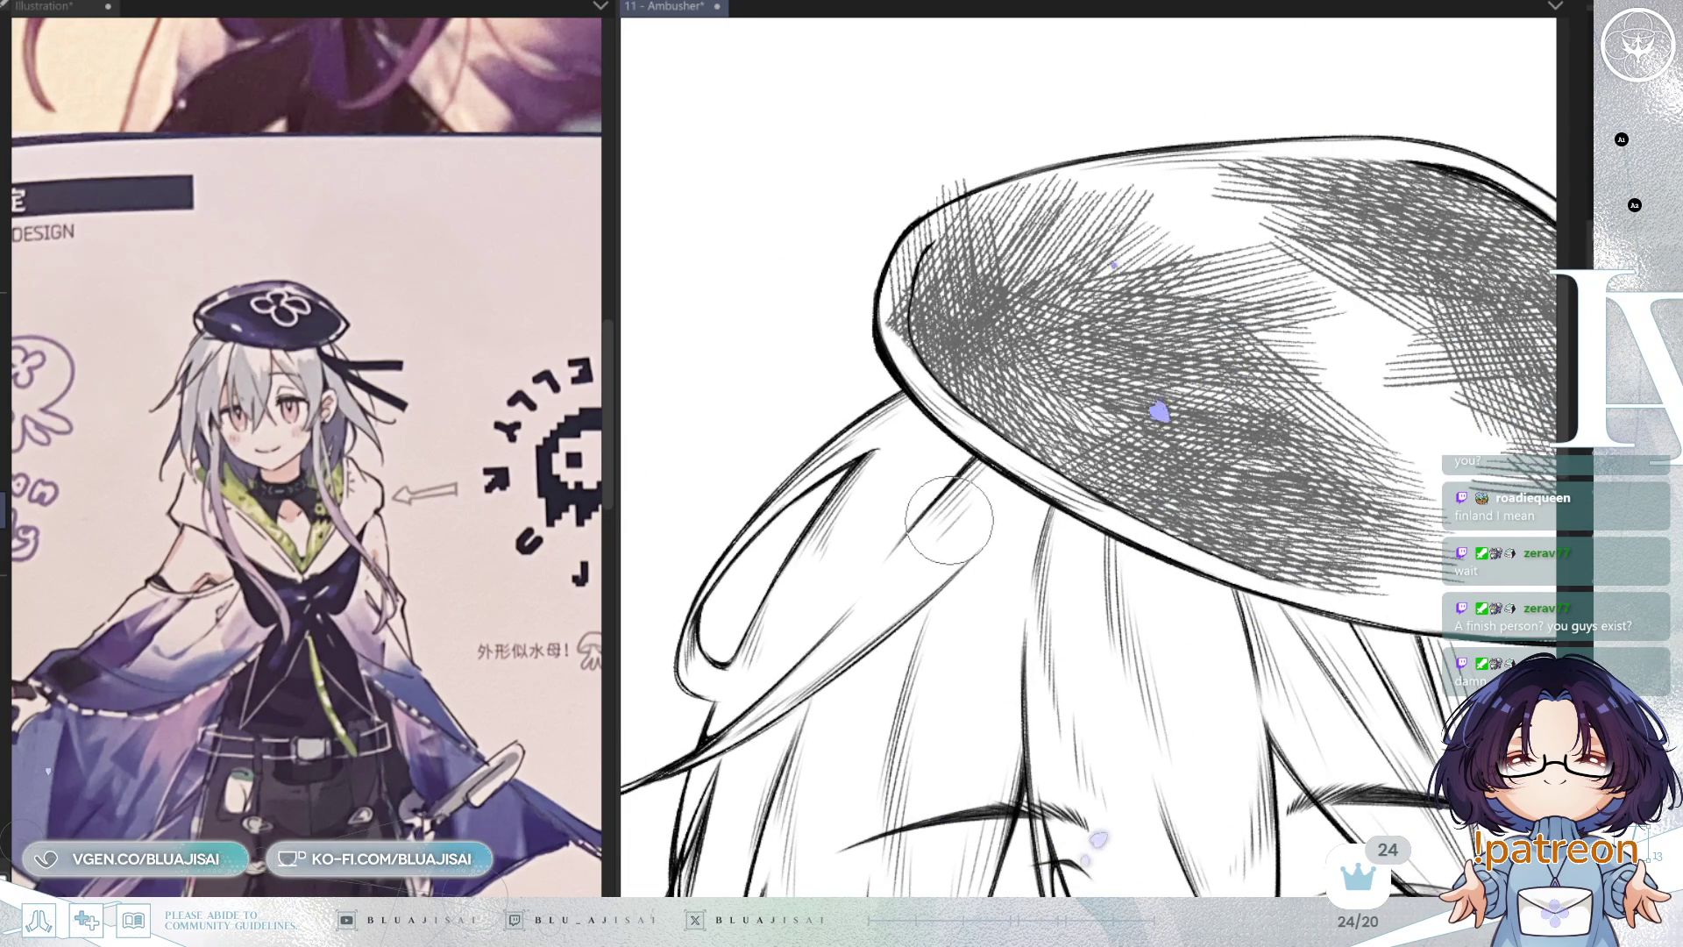
left_click_drag(950, 520, 1008, 528)
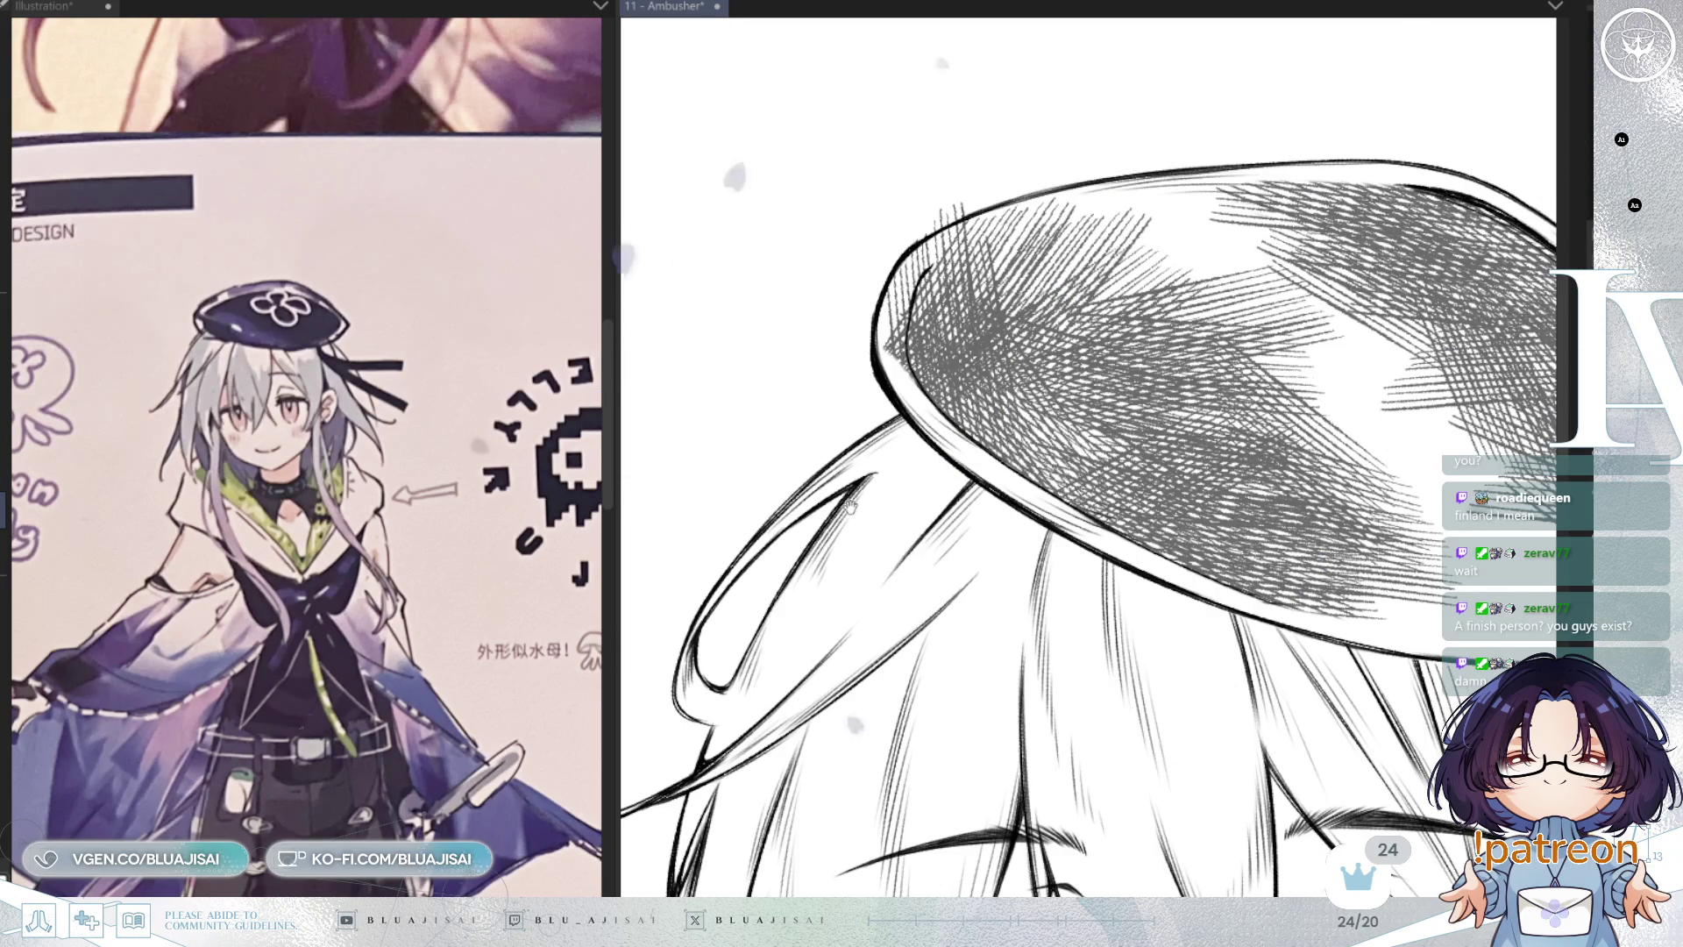
left_click_drag(850, 507, 855, 517)
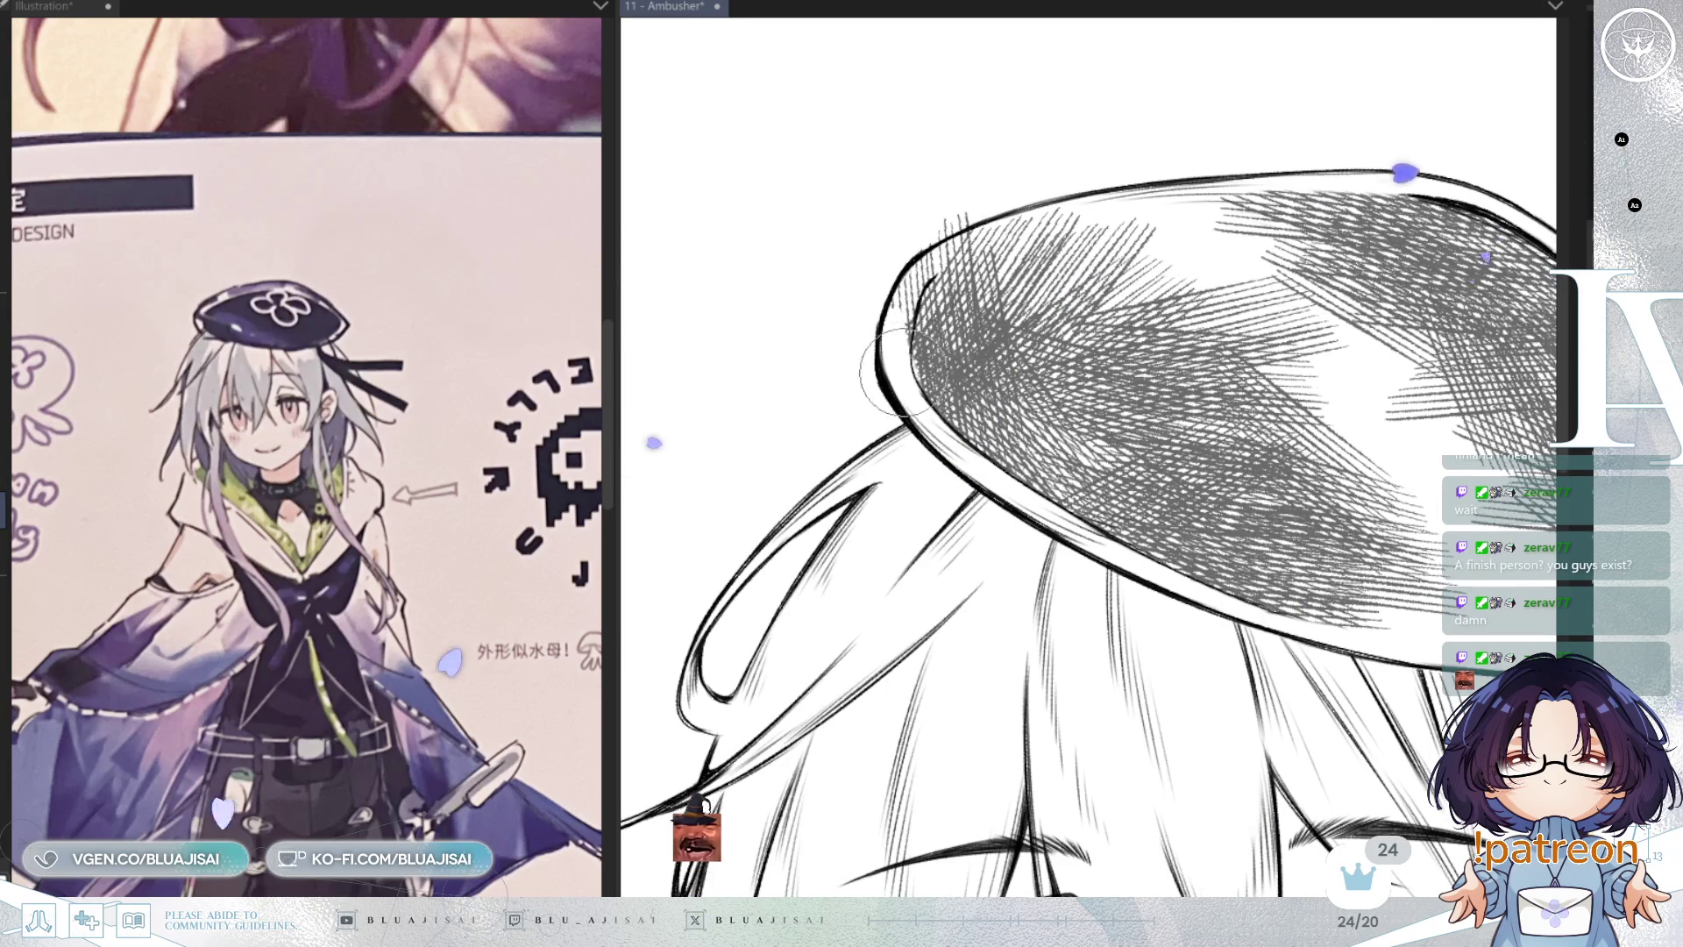
left_click_drag(896, 370, 943, 348)
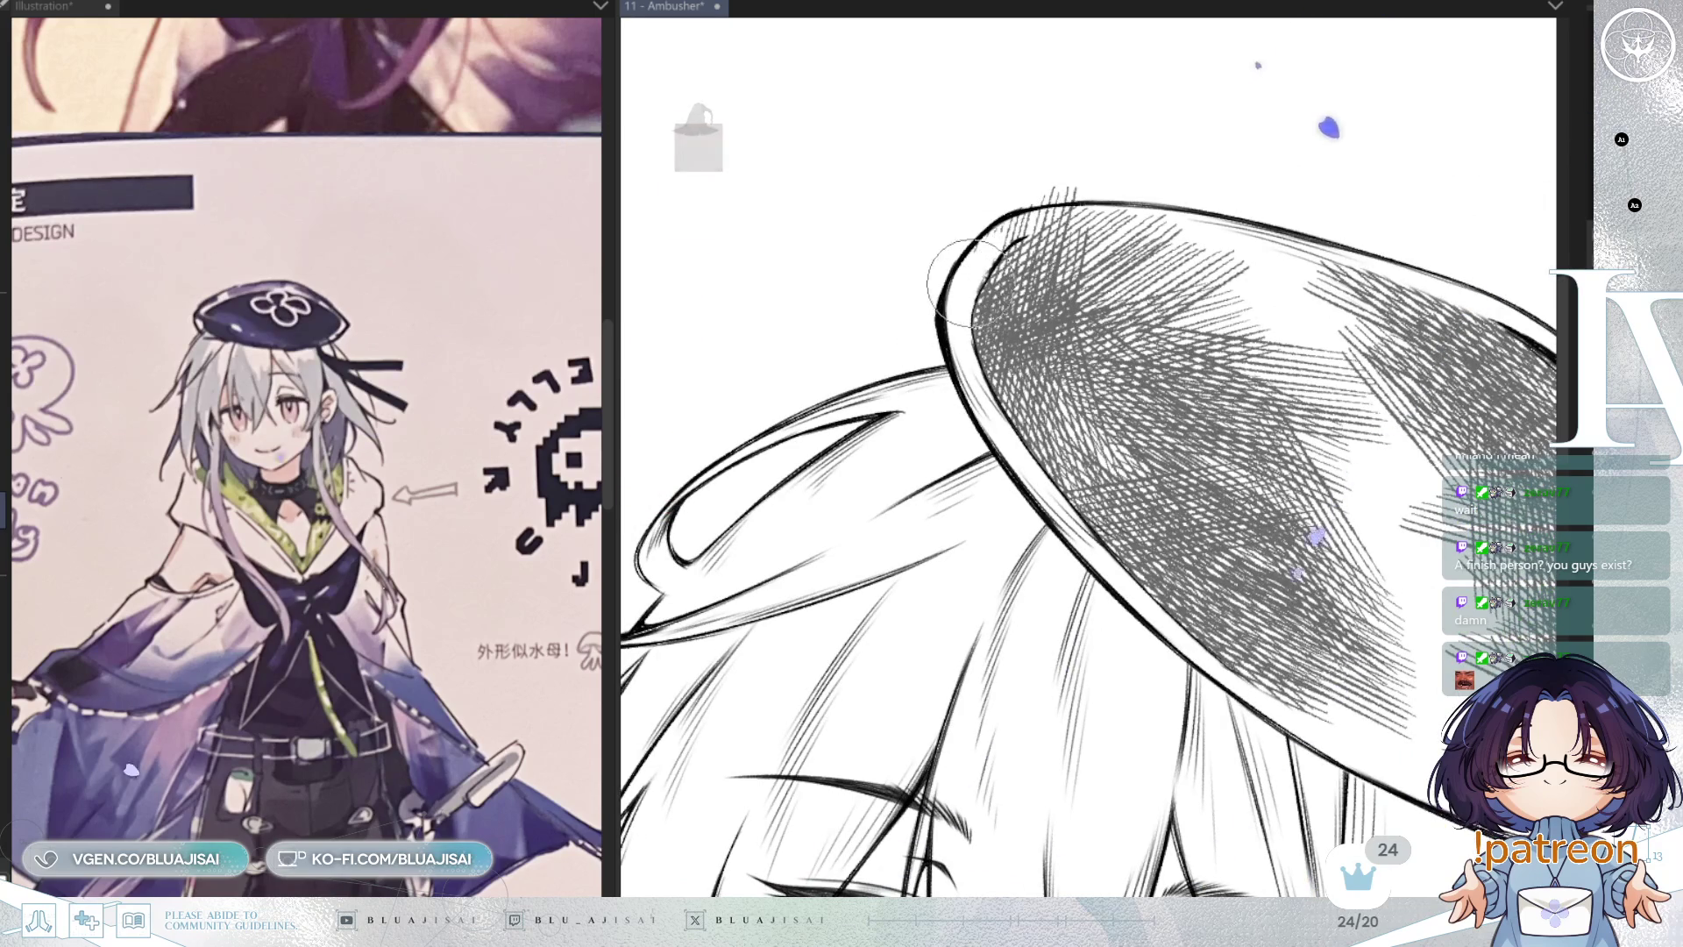
key("minus")
key("minus")
key("minus")
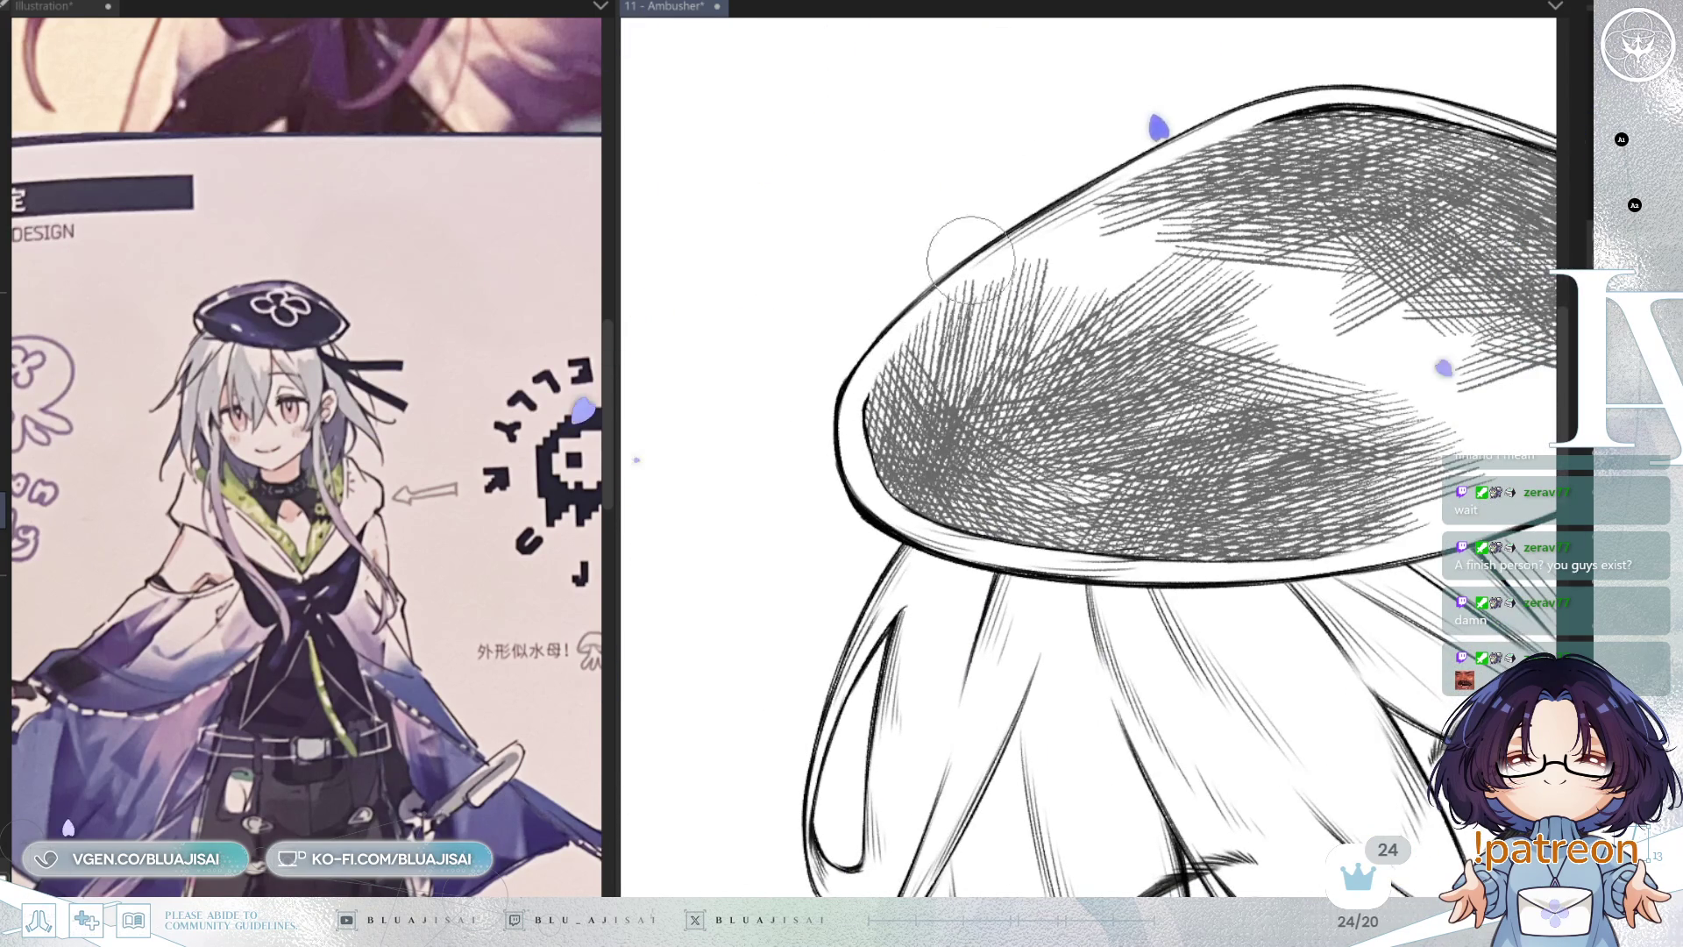
scroll(1017, 238, "down", 5)
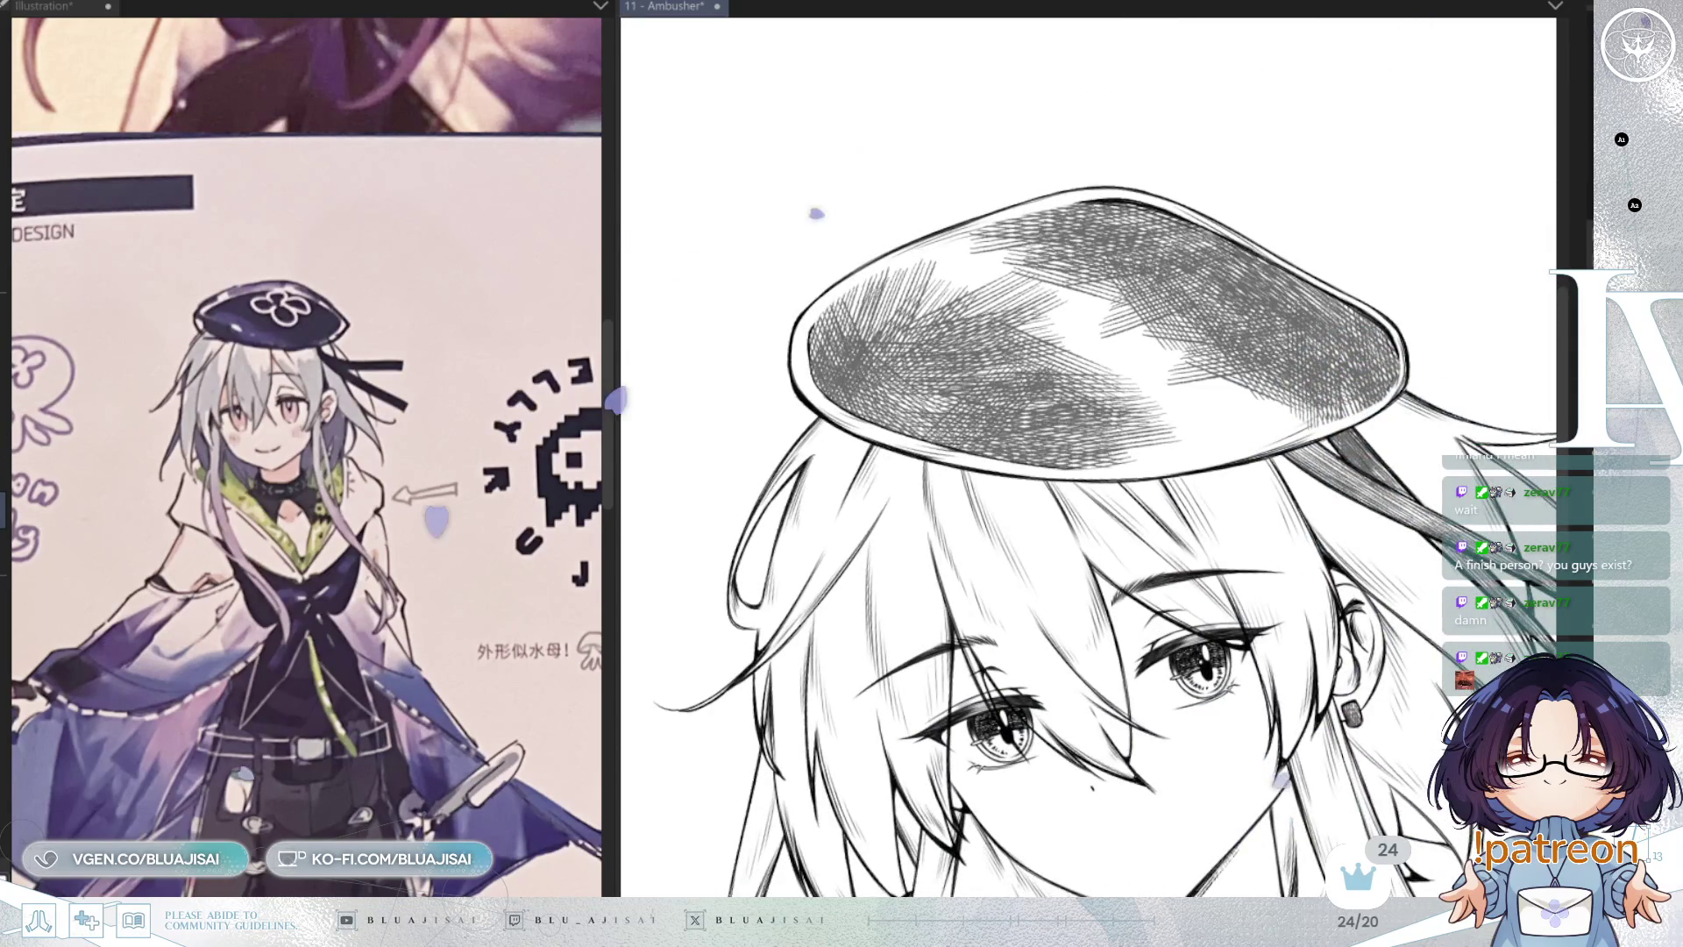
scroll(1017, 238, "down", 1)
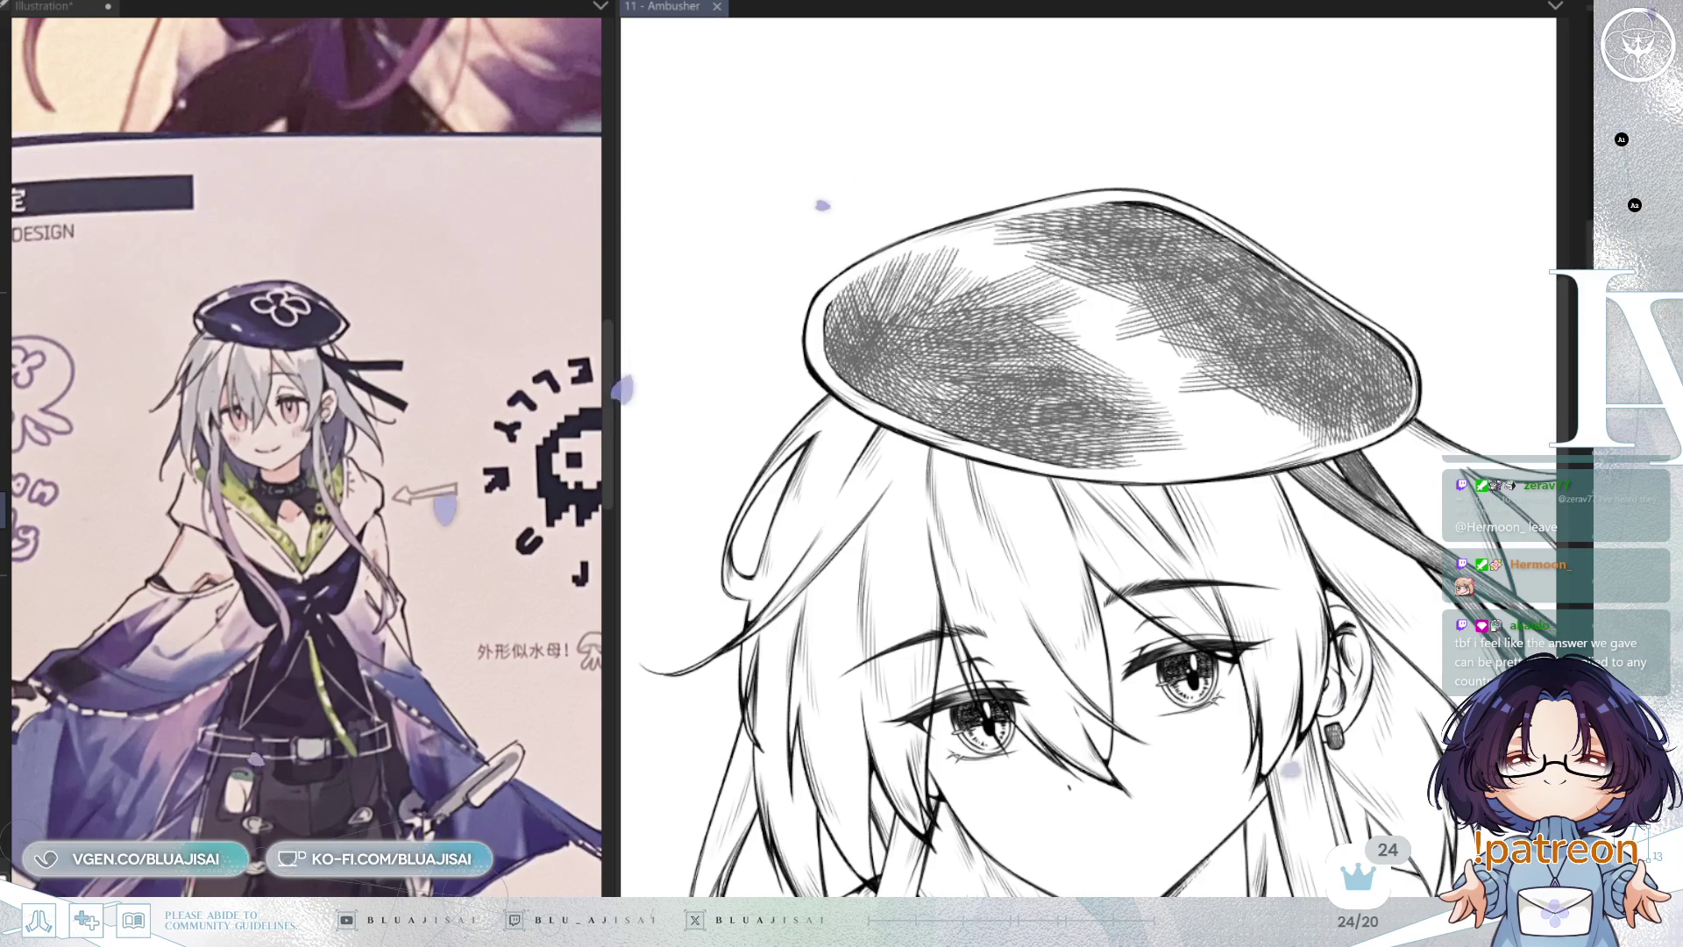
left_click_drag(822, 205, 768, 21)
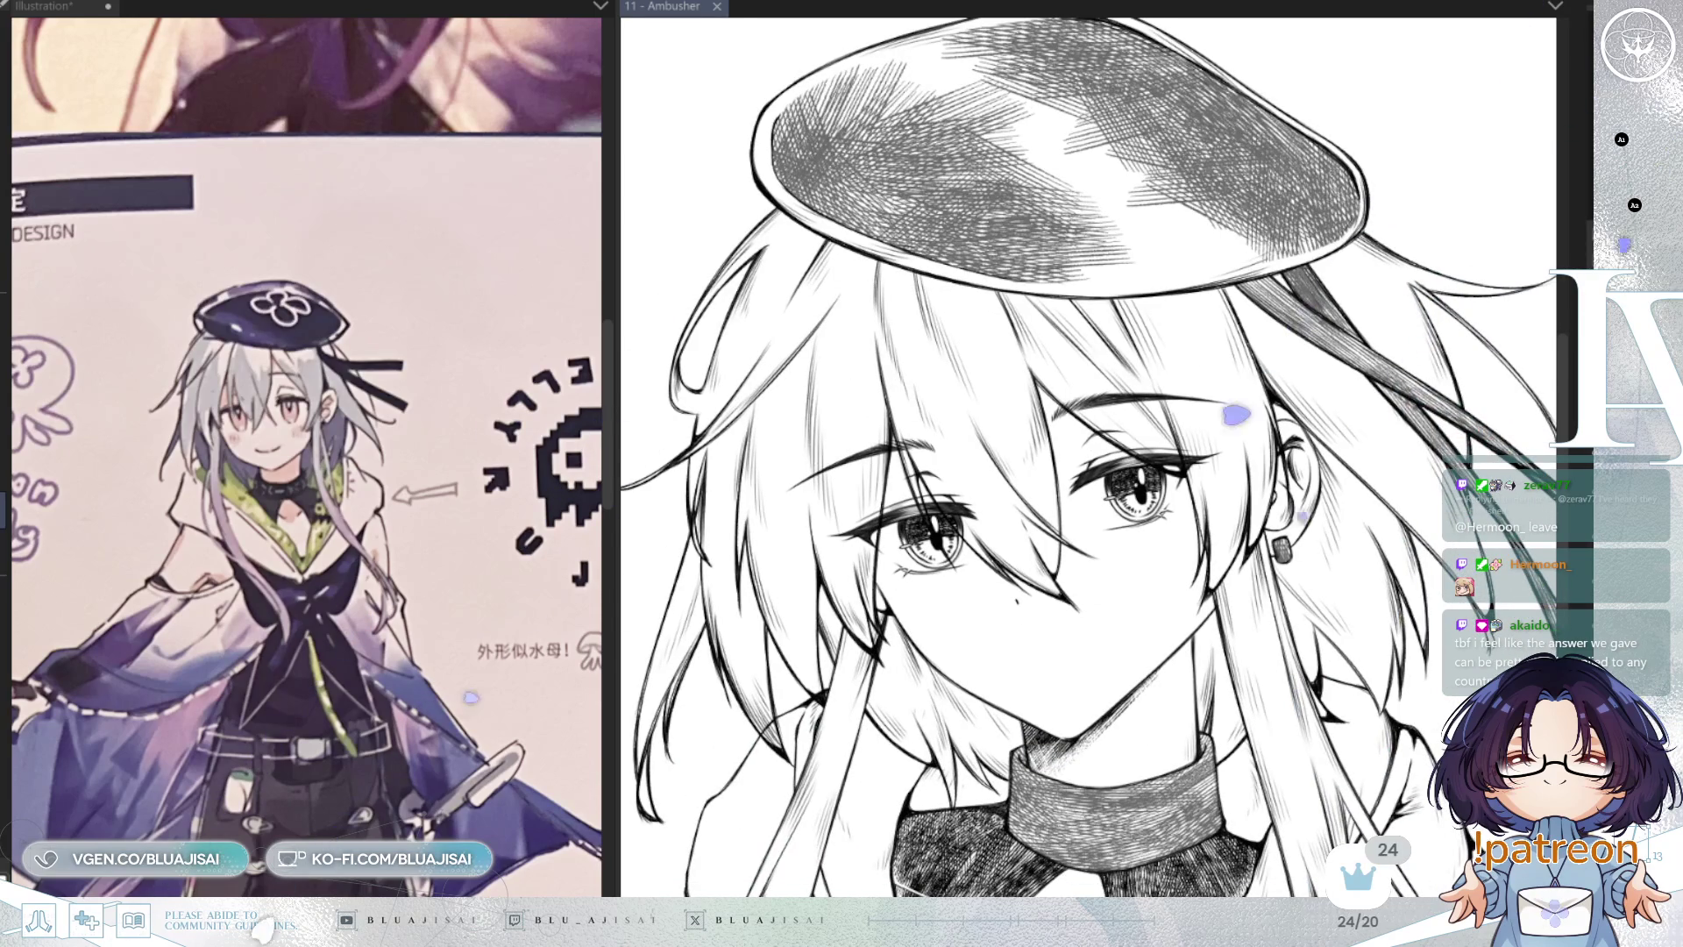
Step: Undo to restore the darker hatching on the beret and collar, then pan over the beret top
key("ctrl+z")
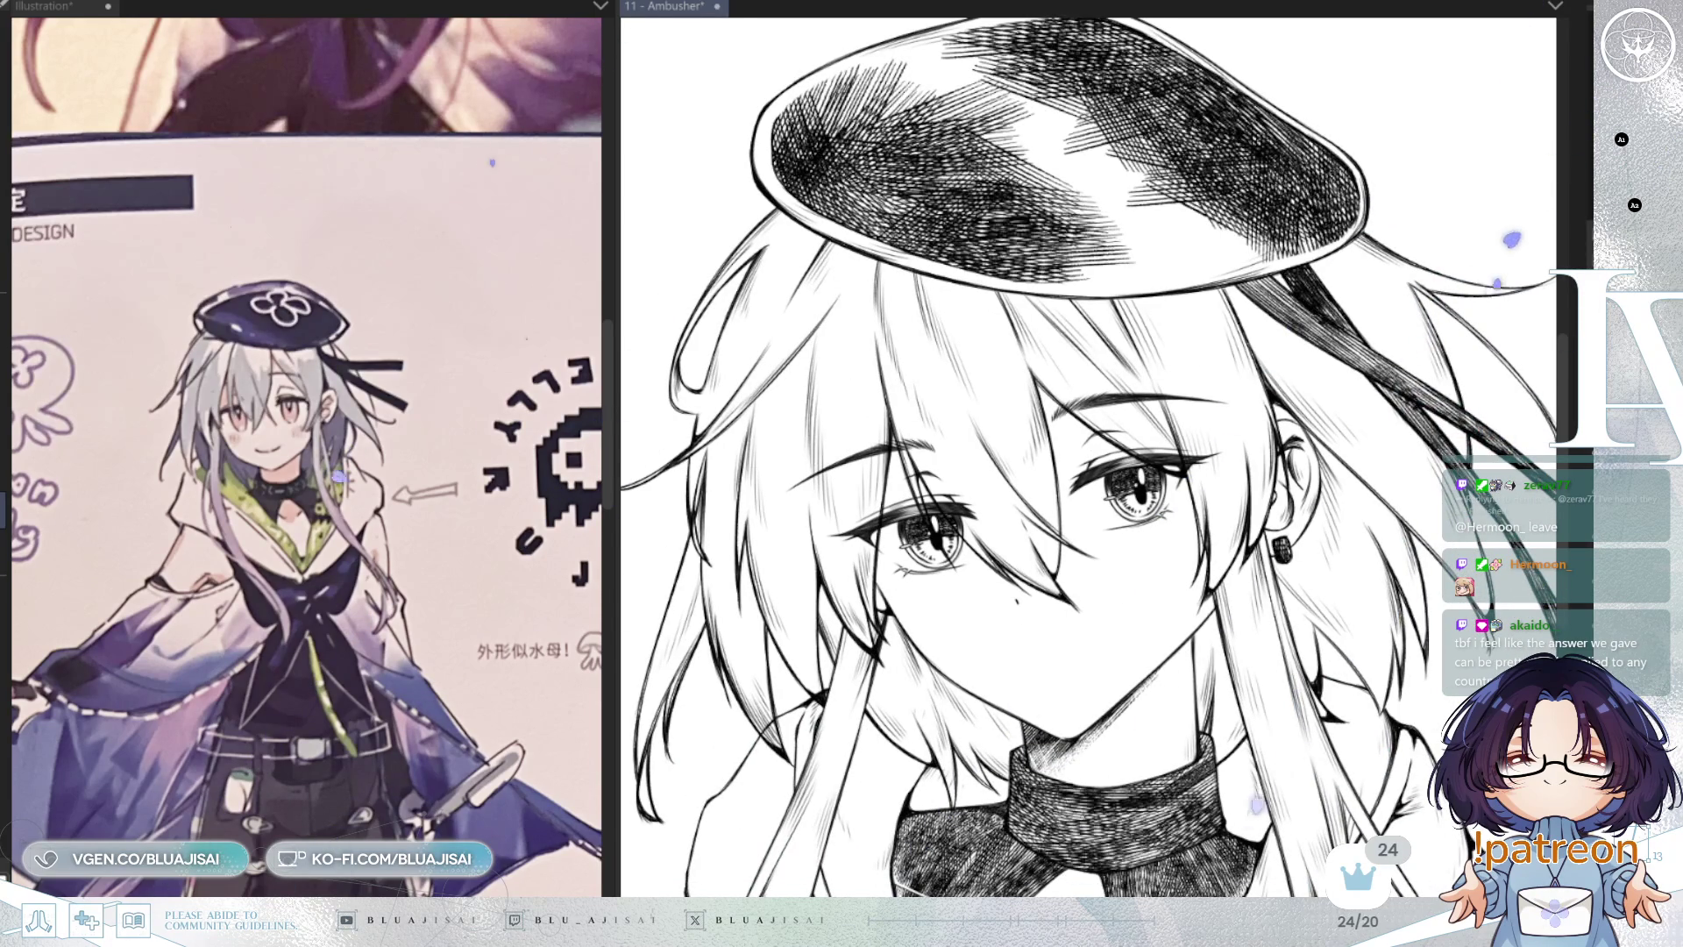
left_click_drag(1118, 420, 1126, 517)
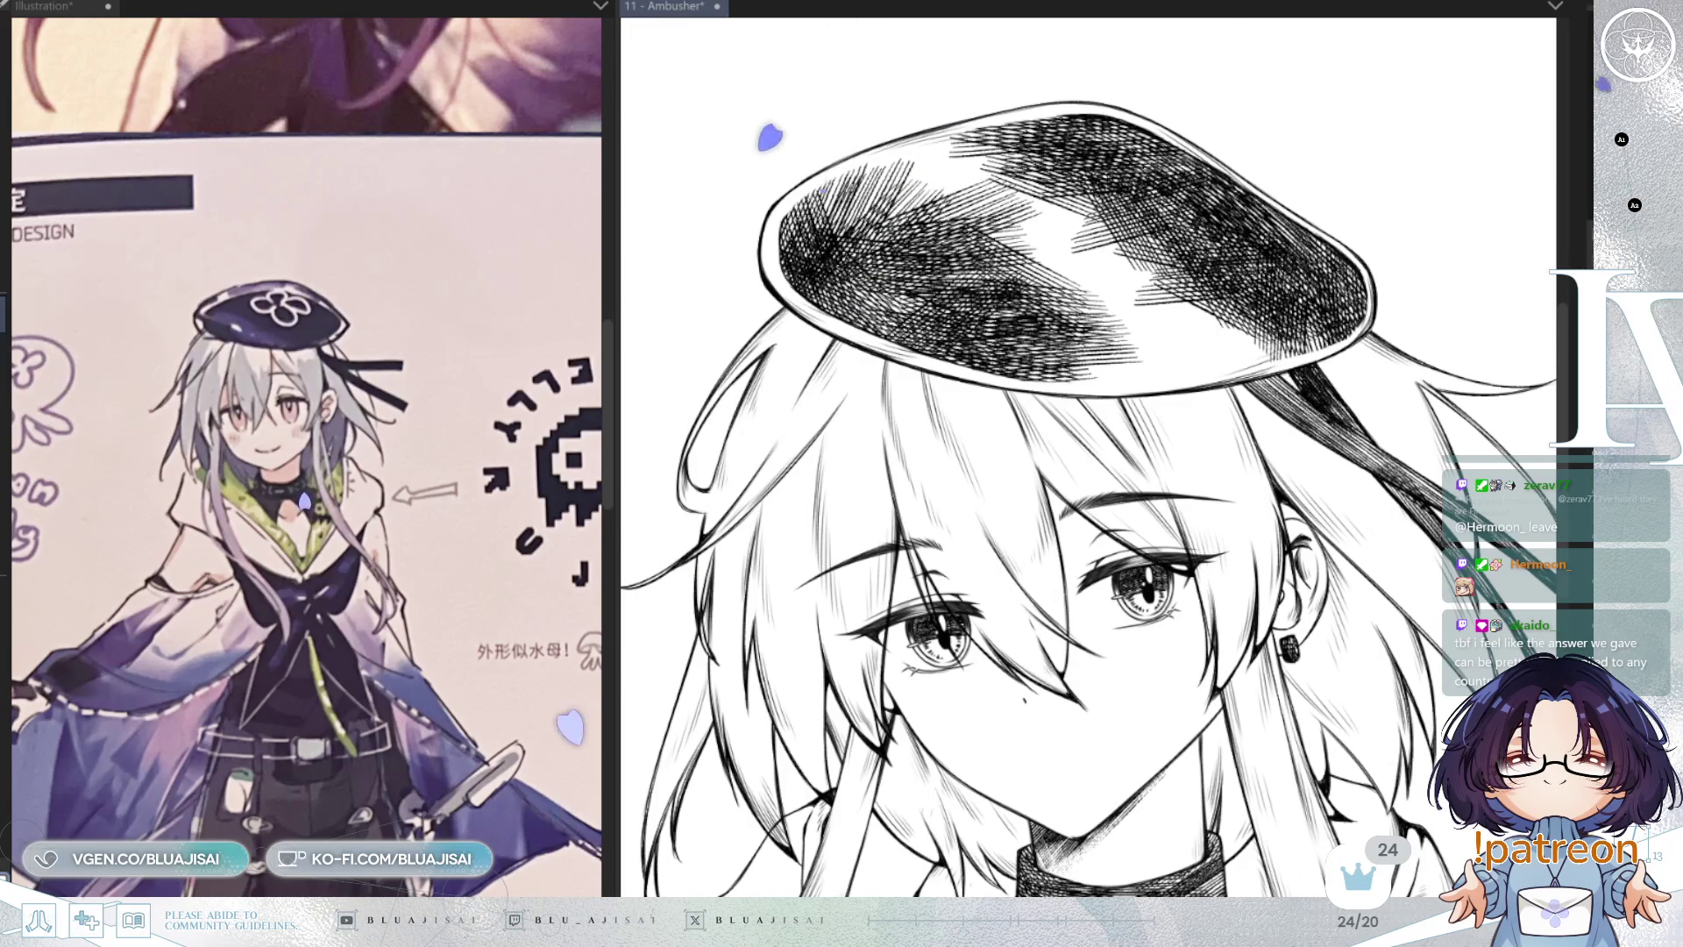
left_click_drag(1089, 389, 1093, 402)
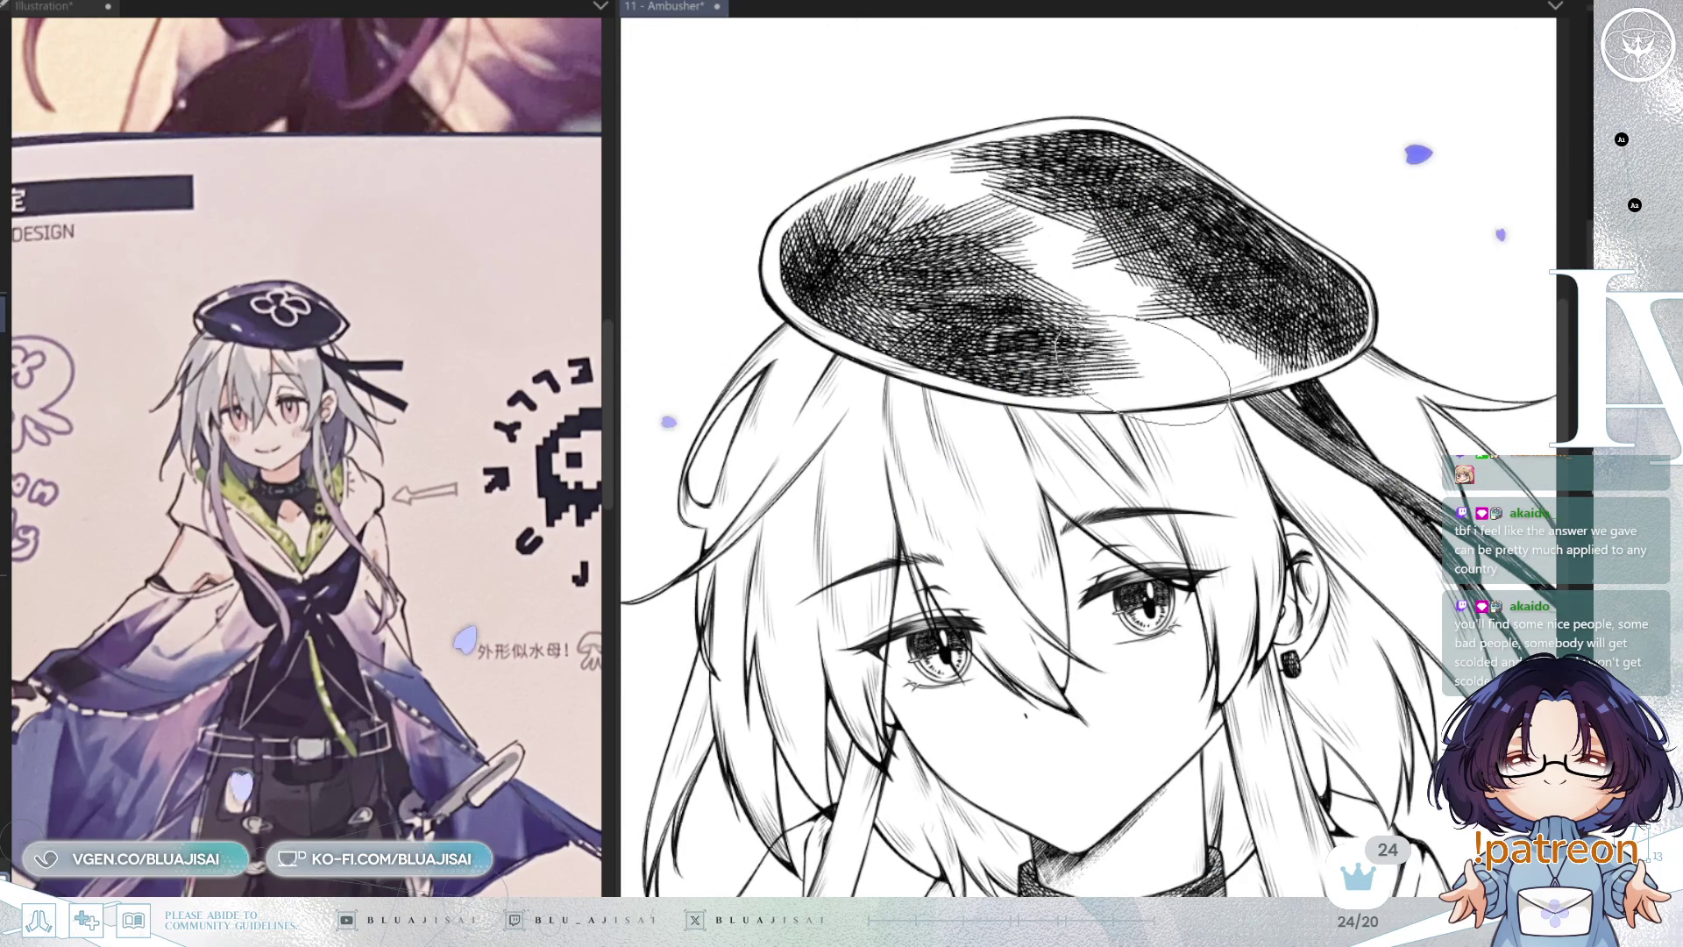
mouse_move(1183, 397)
left_mouse_down()
mouse_move(1173, 438)
mouse_move(916, 342)
mouse_move(938, 377)
mouse_move(1008, 337)
mouse_move(960, 311)
mouse_move(1004, 292)
mouse_move(991, 276)
mouse_move(1109, 246)
mouse_move(1126, 258)
mouse_move(1096, 254)
mouse_move(1091, 351)
mouse_move(1074, 364)
mouse_move(1169, 355)
left_mouse_up()
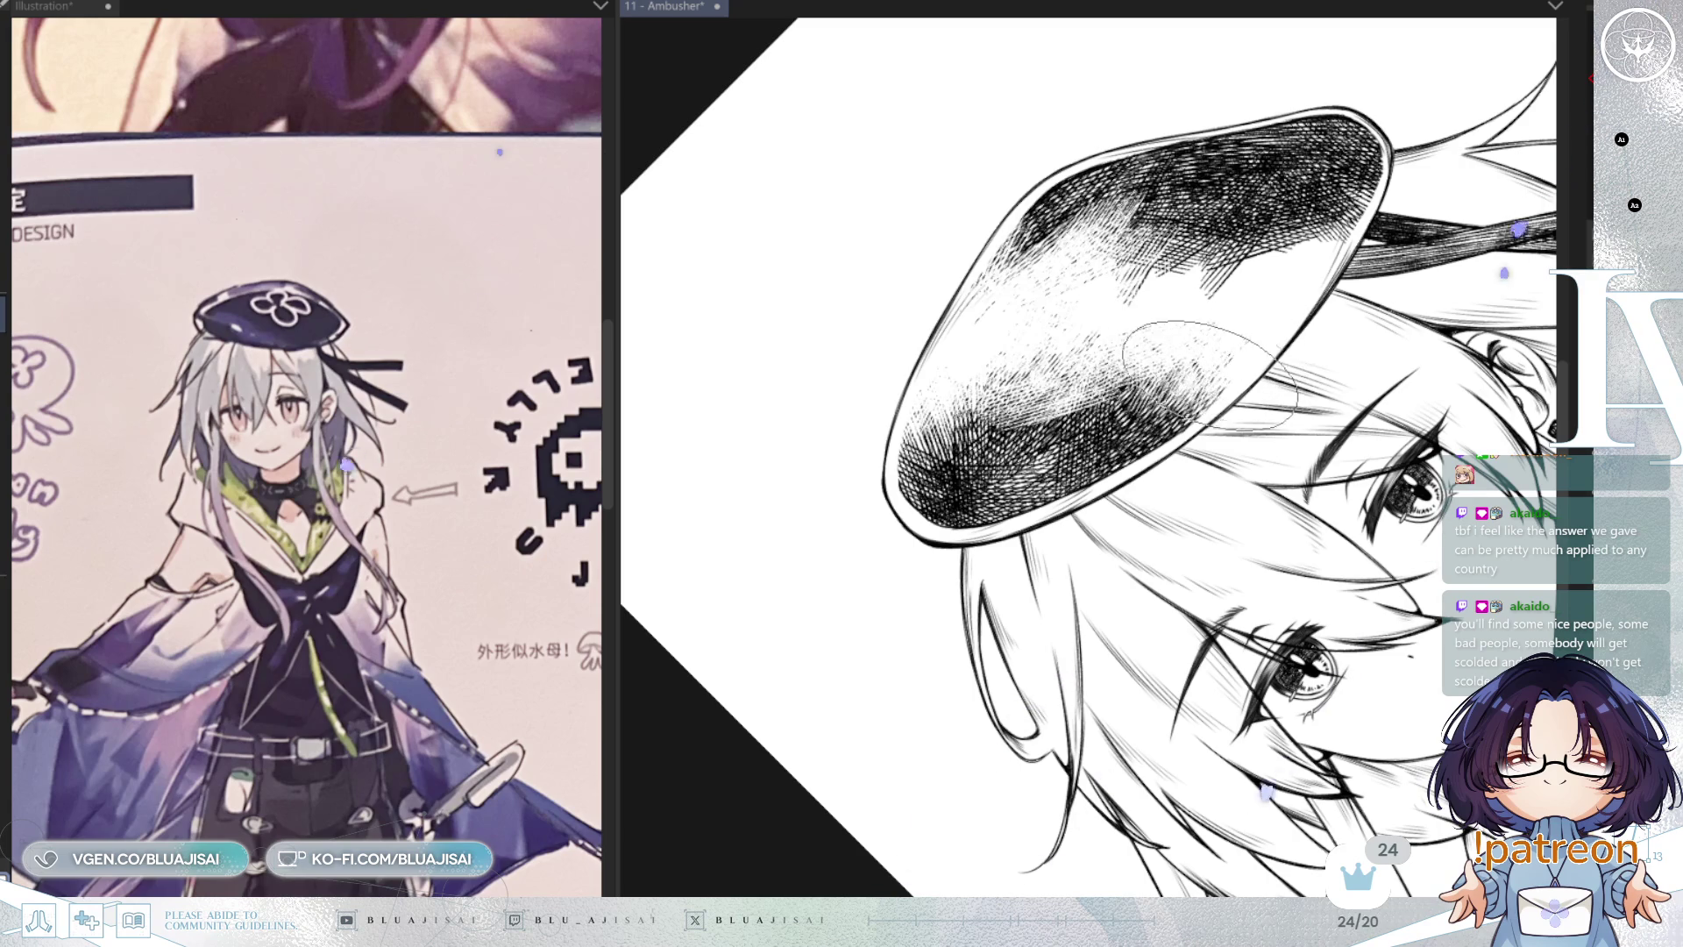
key("asciicircum")
key("asciicircum")
key("asciicircum")
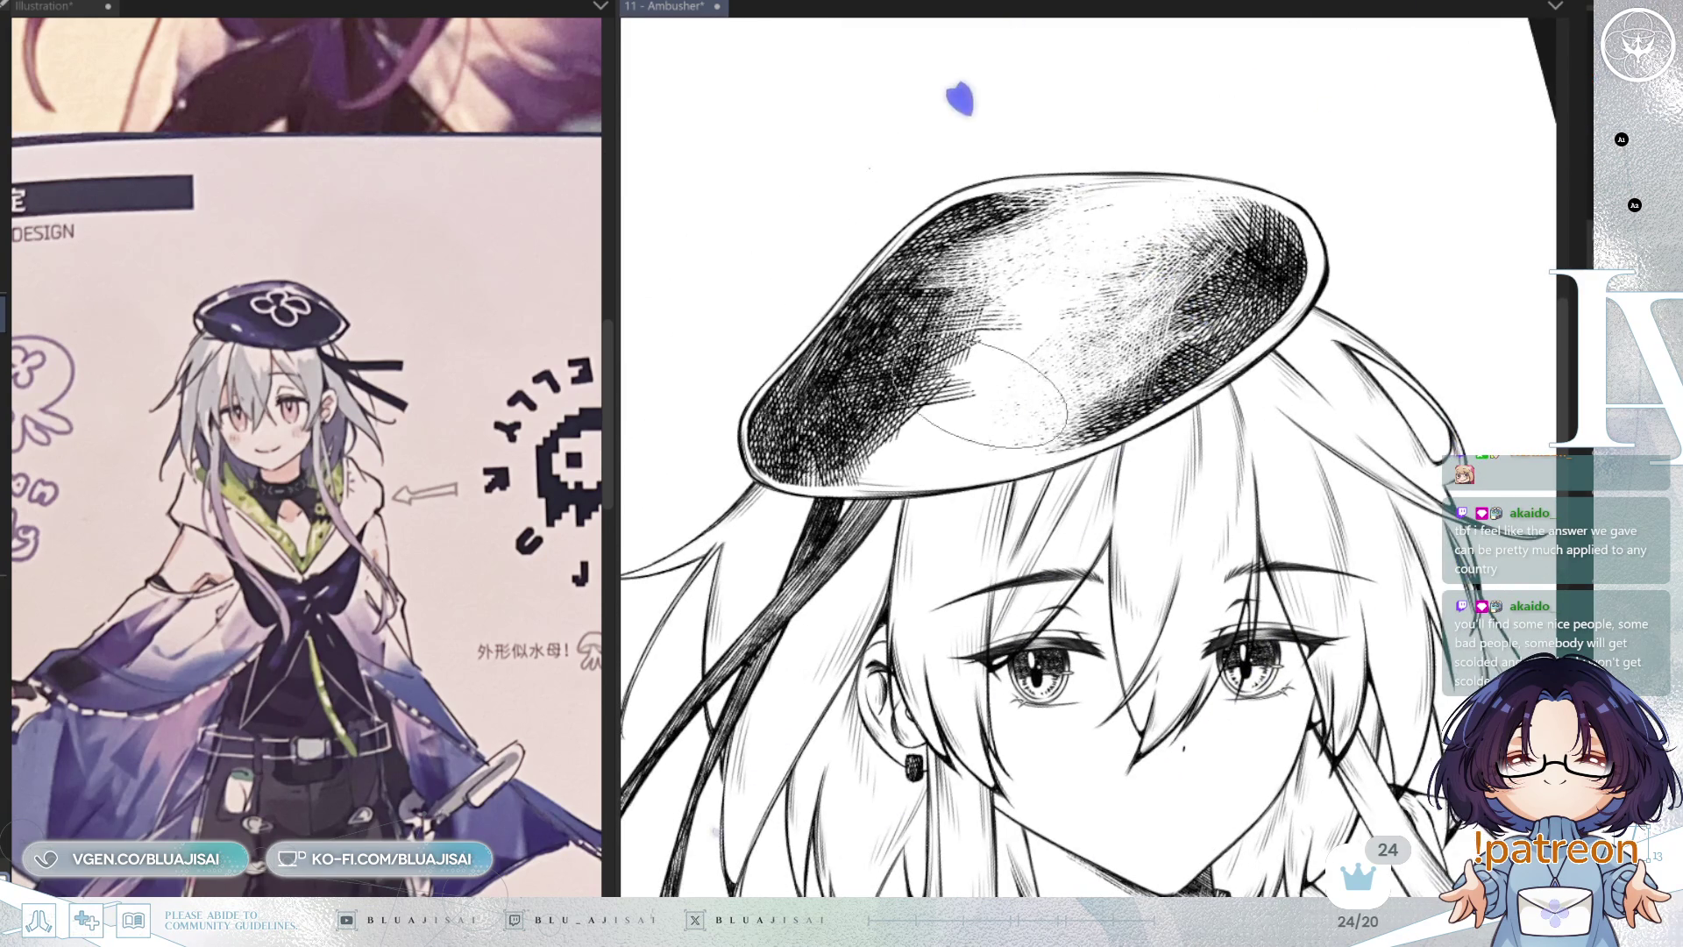
key("minus")
left_click_drag(956, 439, 969, 368)
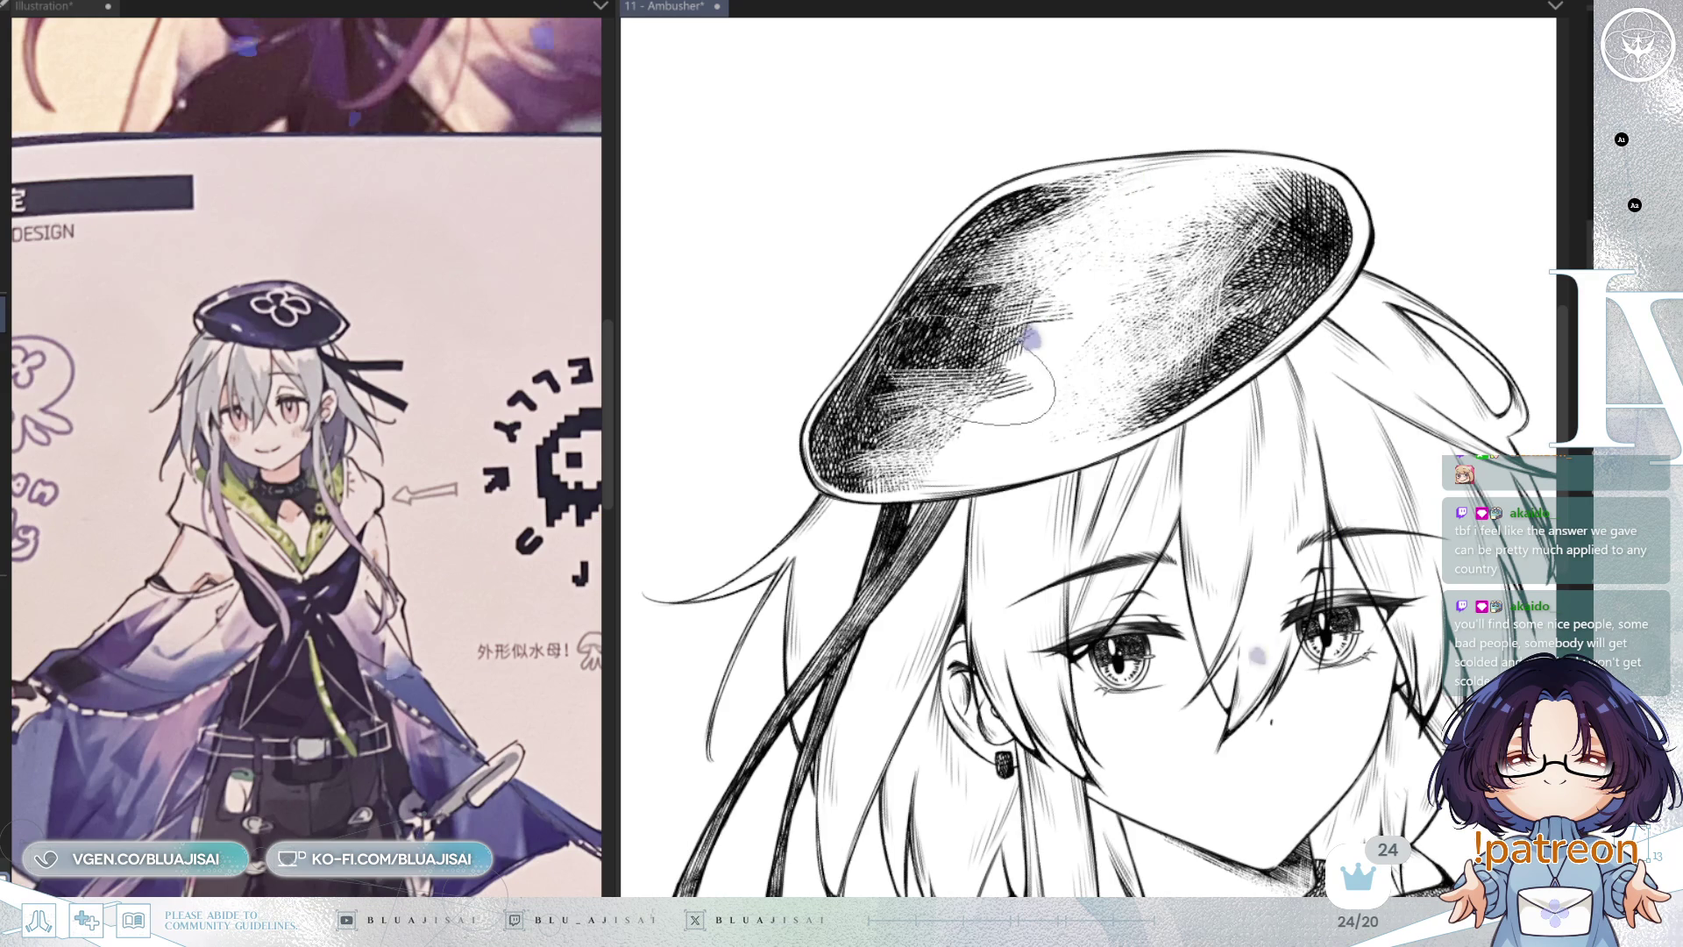
left_click_drag(1073, 300, 1003, 339)
left_click_drag(1030, 412, 1052, 333)
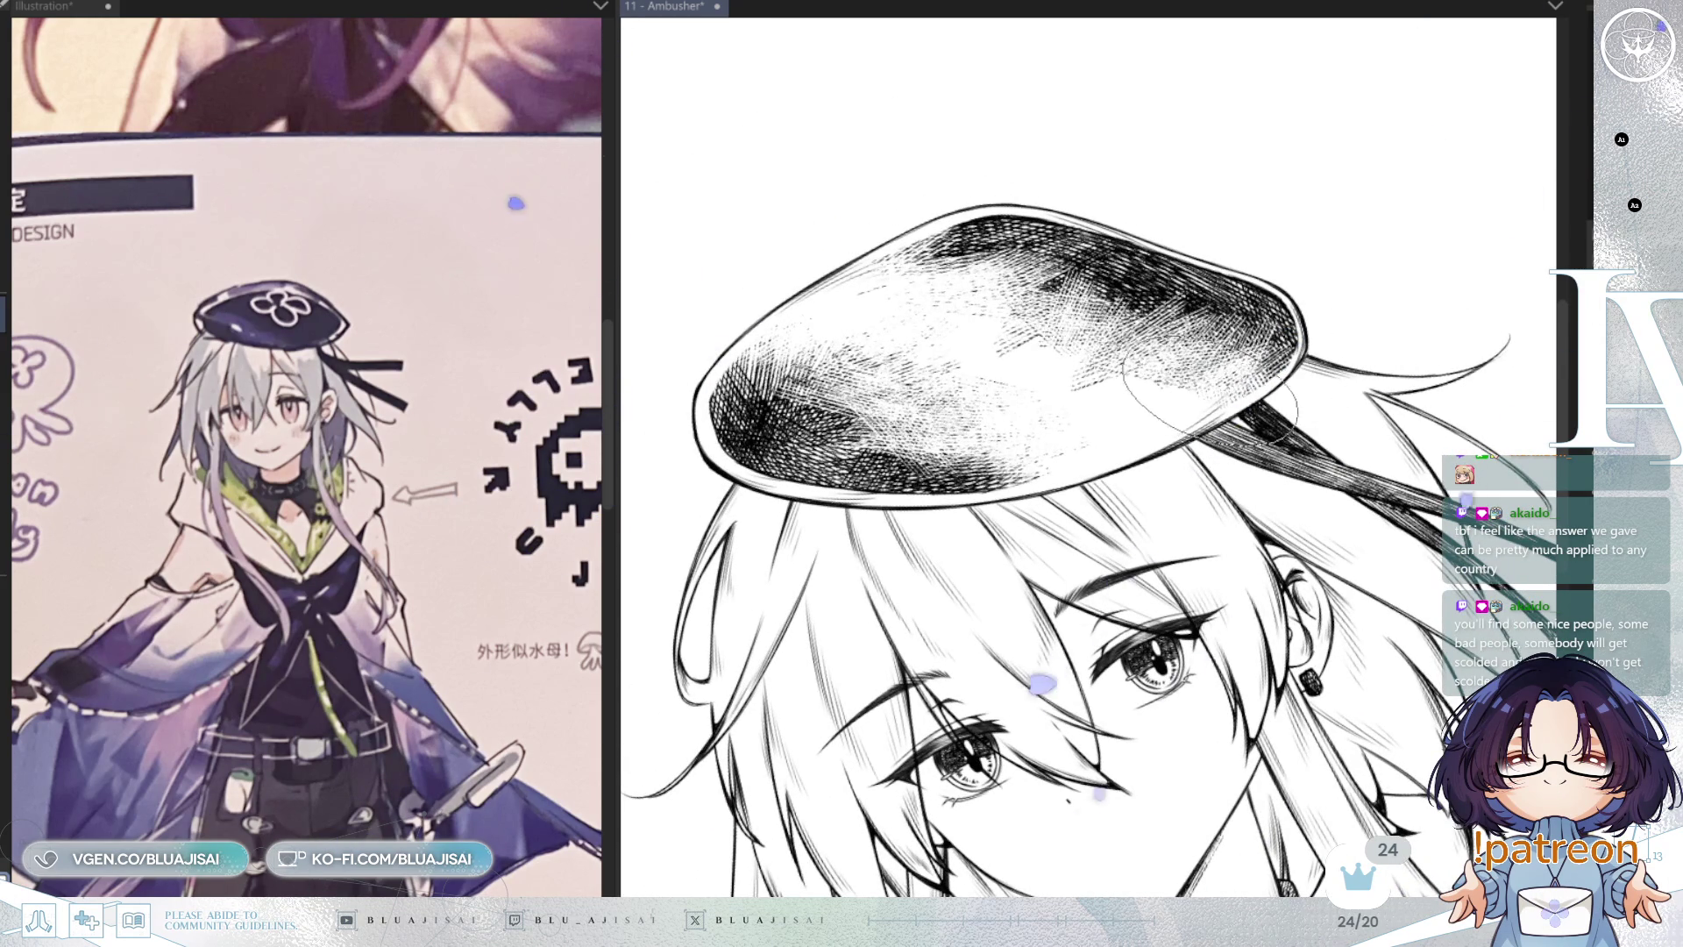
mouse_move(1086, 399)
left_mouse_down()
mouse_move(986, 394)
mouse_move(977, 425)
left_mouse_up()
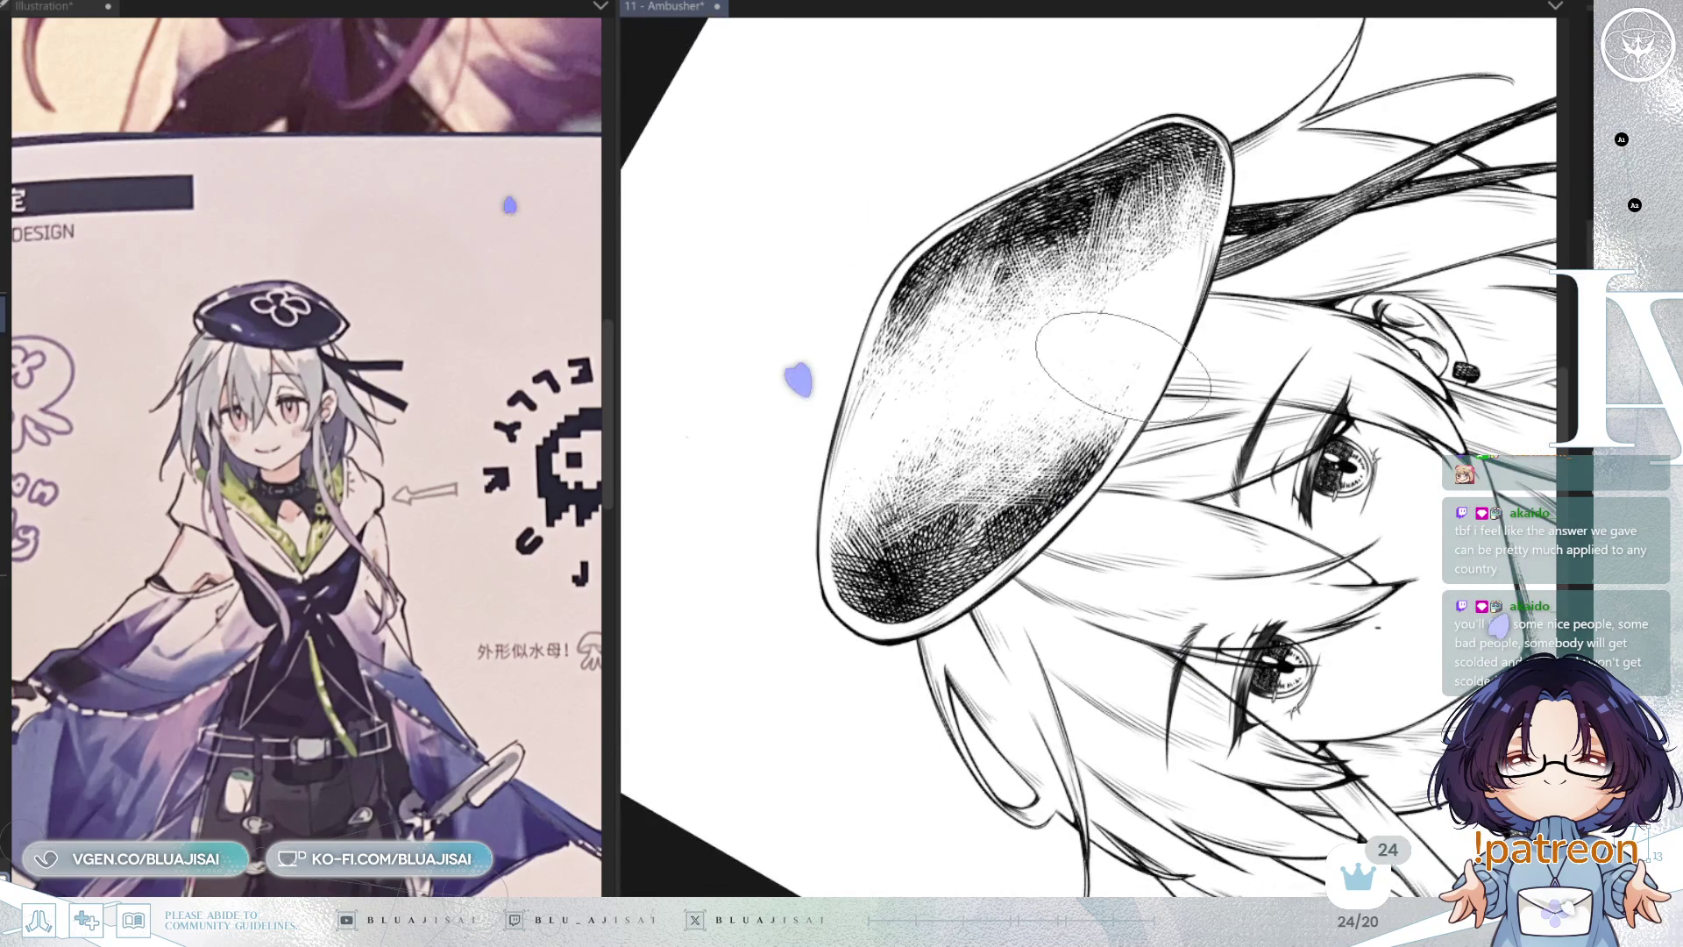
mouse_move(1122, 359)
left_mouse_down()
mouse_move(1115, 304)
mouse_move(1218, 339)
left_mouse_up()
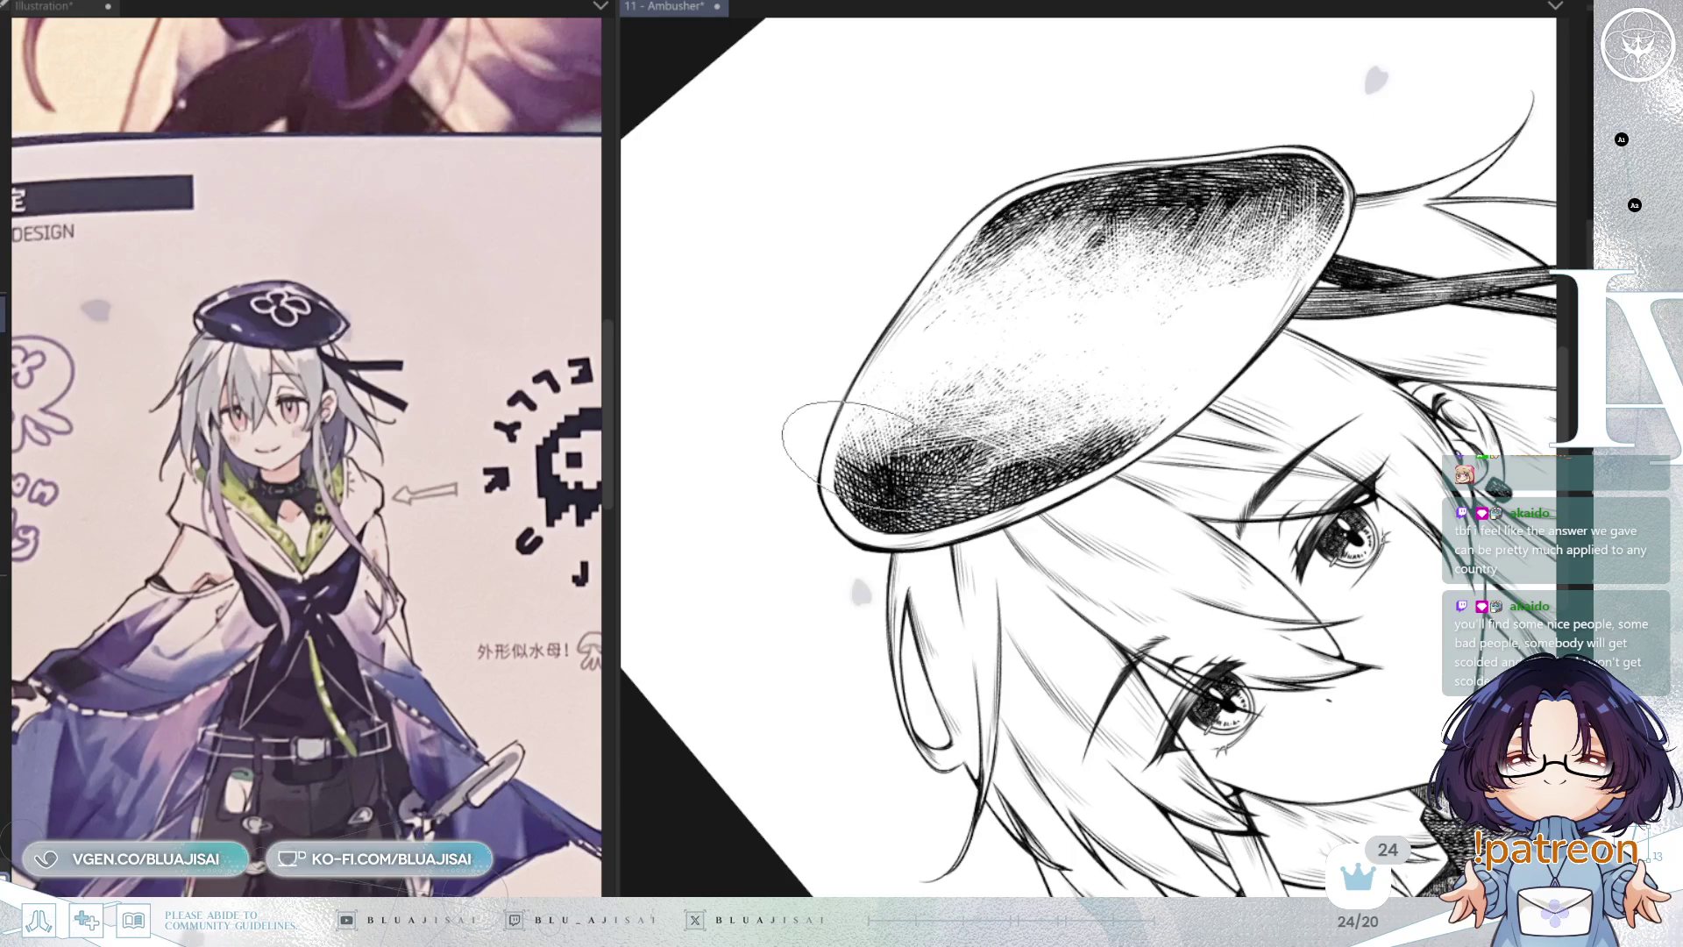
mouse_move(991, 390)
left_mouse_down()
mouse_move(1126, 357)
mouse_move(1315, 381)
mouse_move(1334, 303)
mouse_move(1185, 421)
mouse_move(1205, 372)
mouse_move(965, 82)
mouse_move(894, 217)
left_mouse_up()
mouse_move(1236, 395)
left_mouse_down()
mouse_move(1218, 368)
mouse_move(1247, 399)
mouse_move(1239, 414)
mouse_move(999, 423)
left_mouse_up()
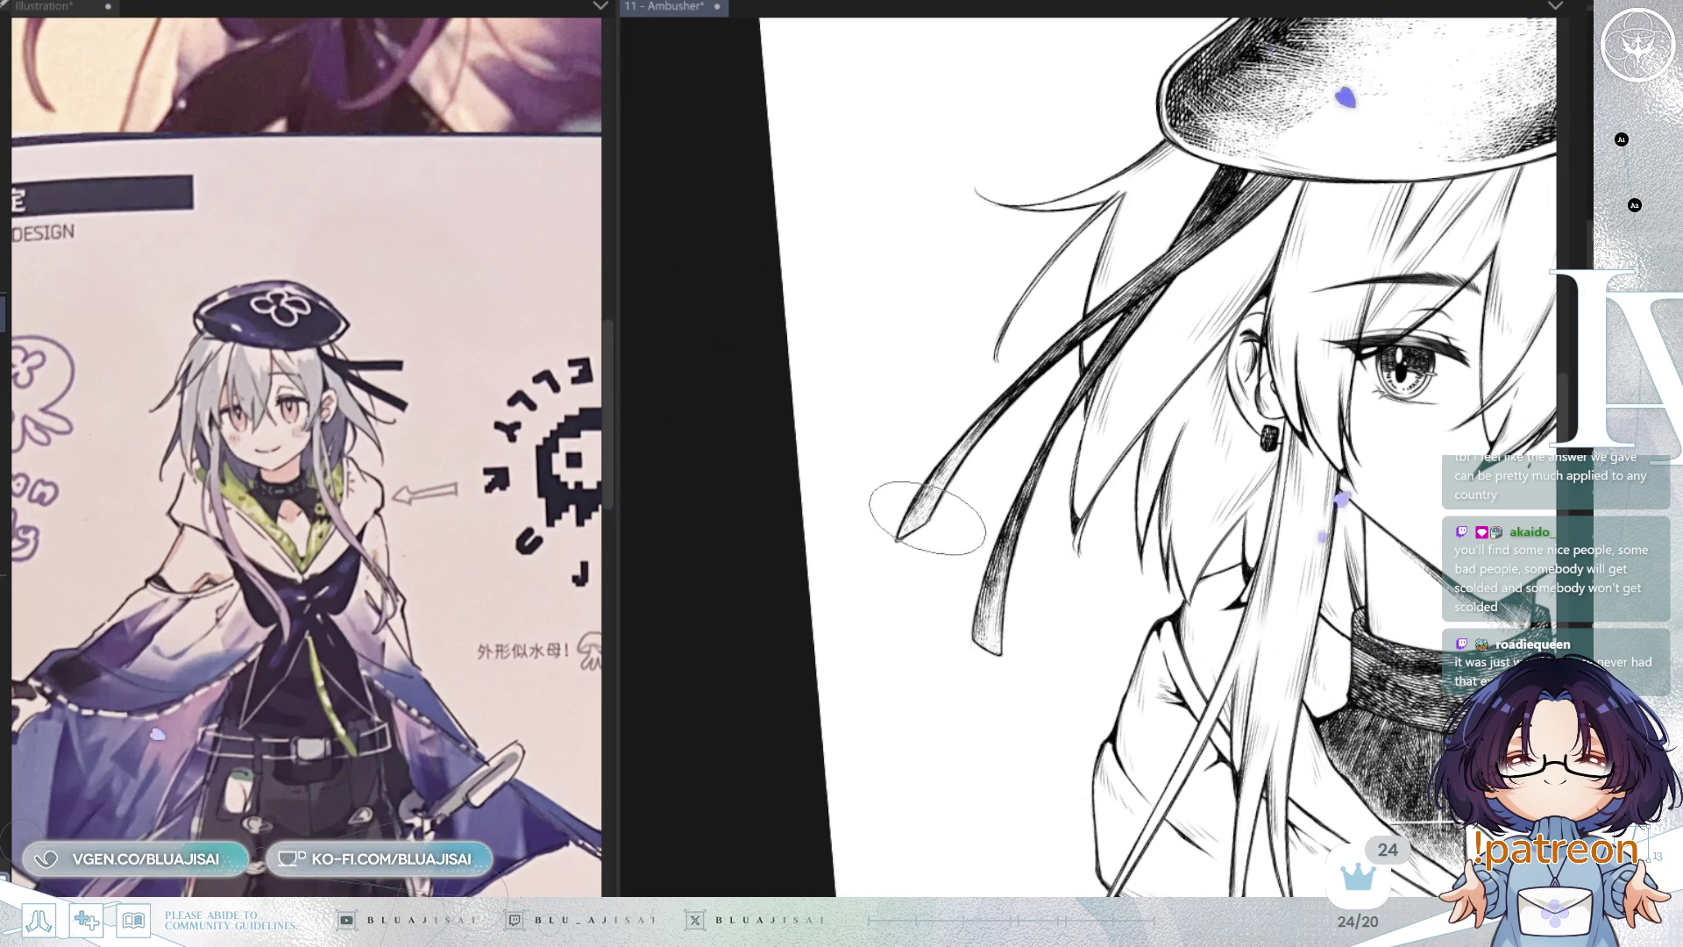
Step: Rotate and pan the view to frame the face and right eye
left_click_drag(1080, 408, 1170, 320)
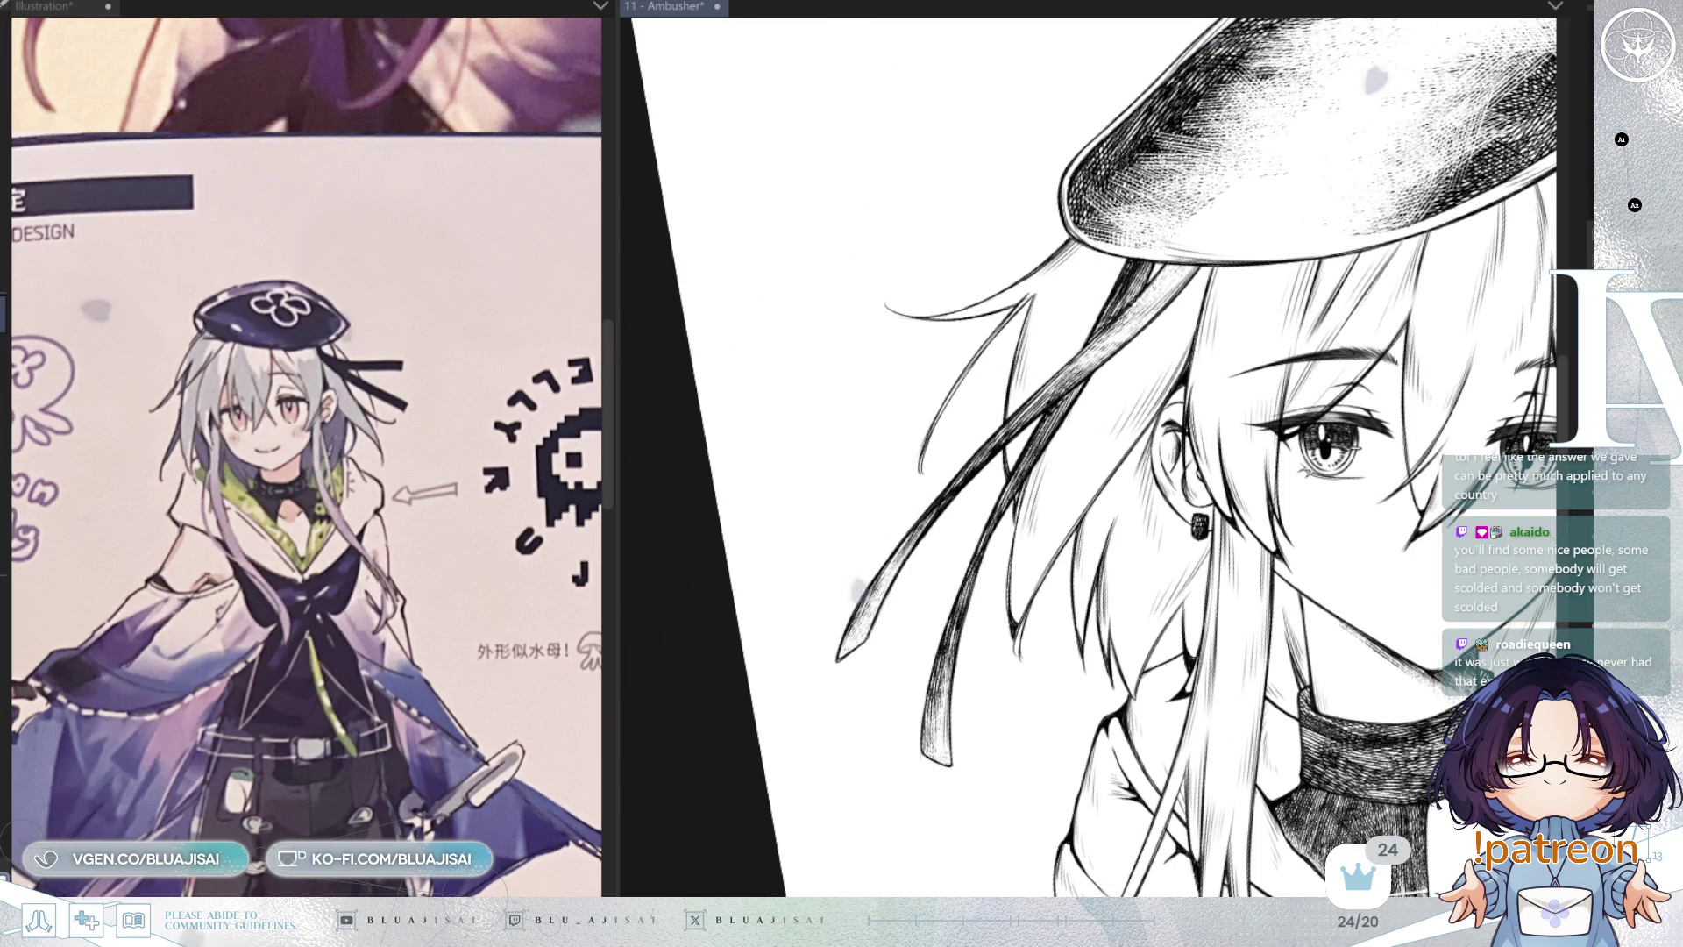
key("minus")
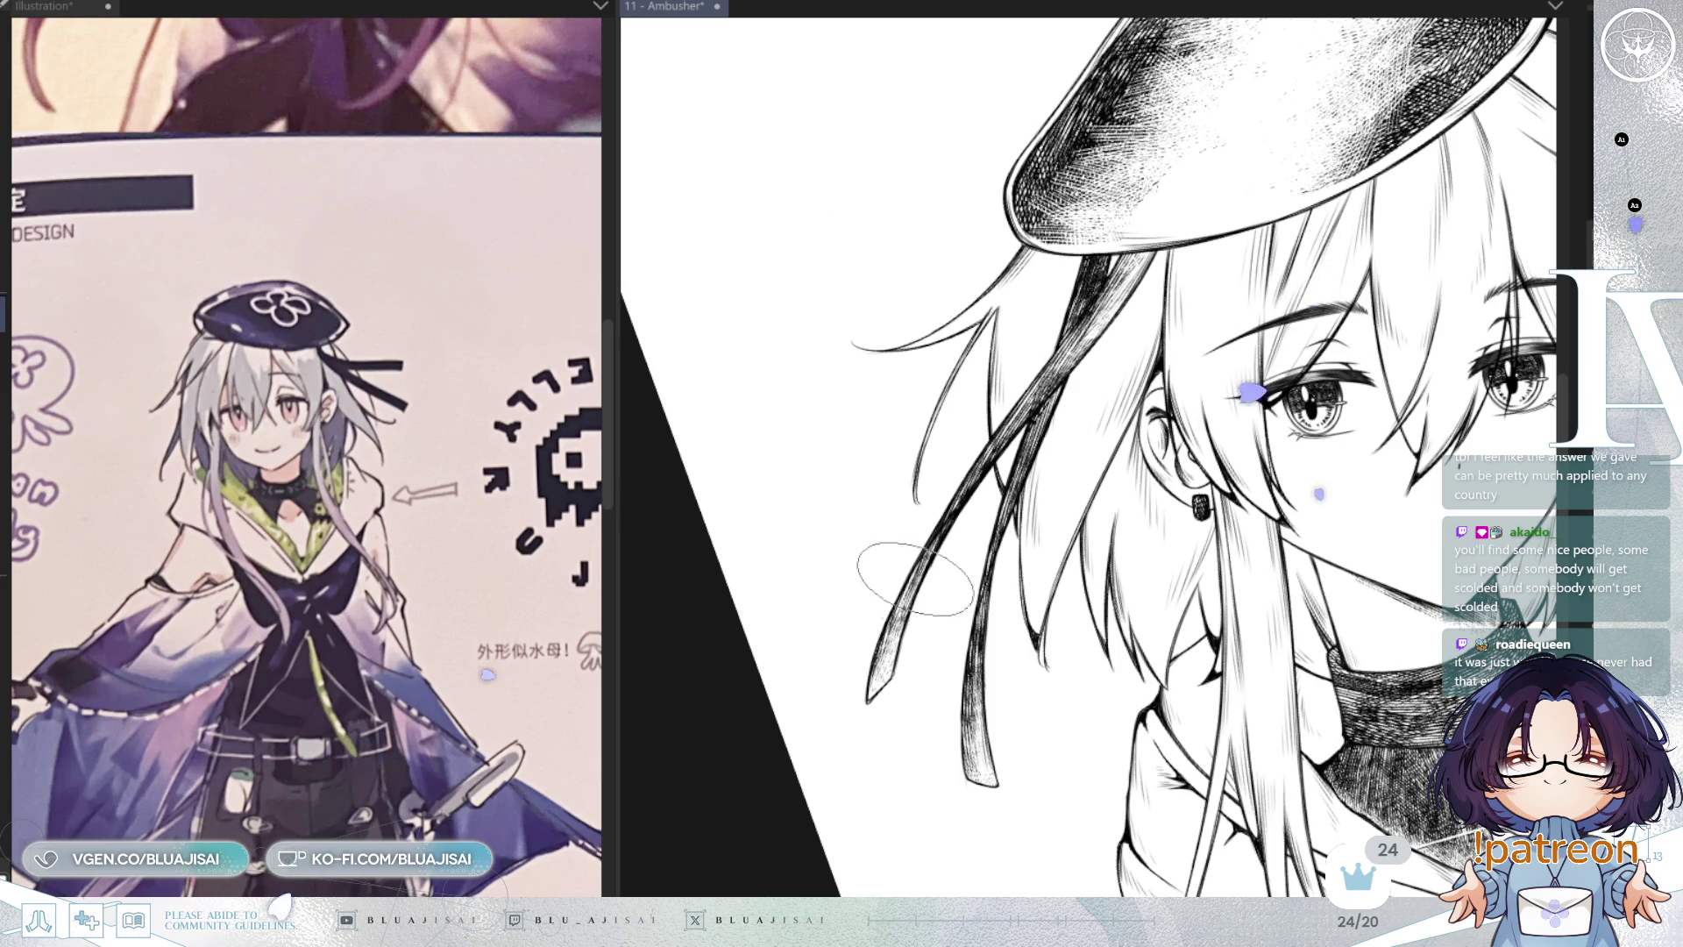
key("asciicircum")
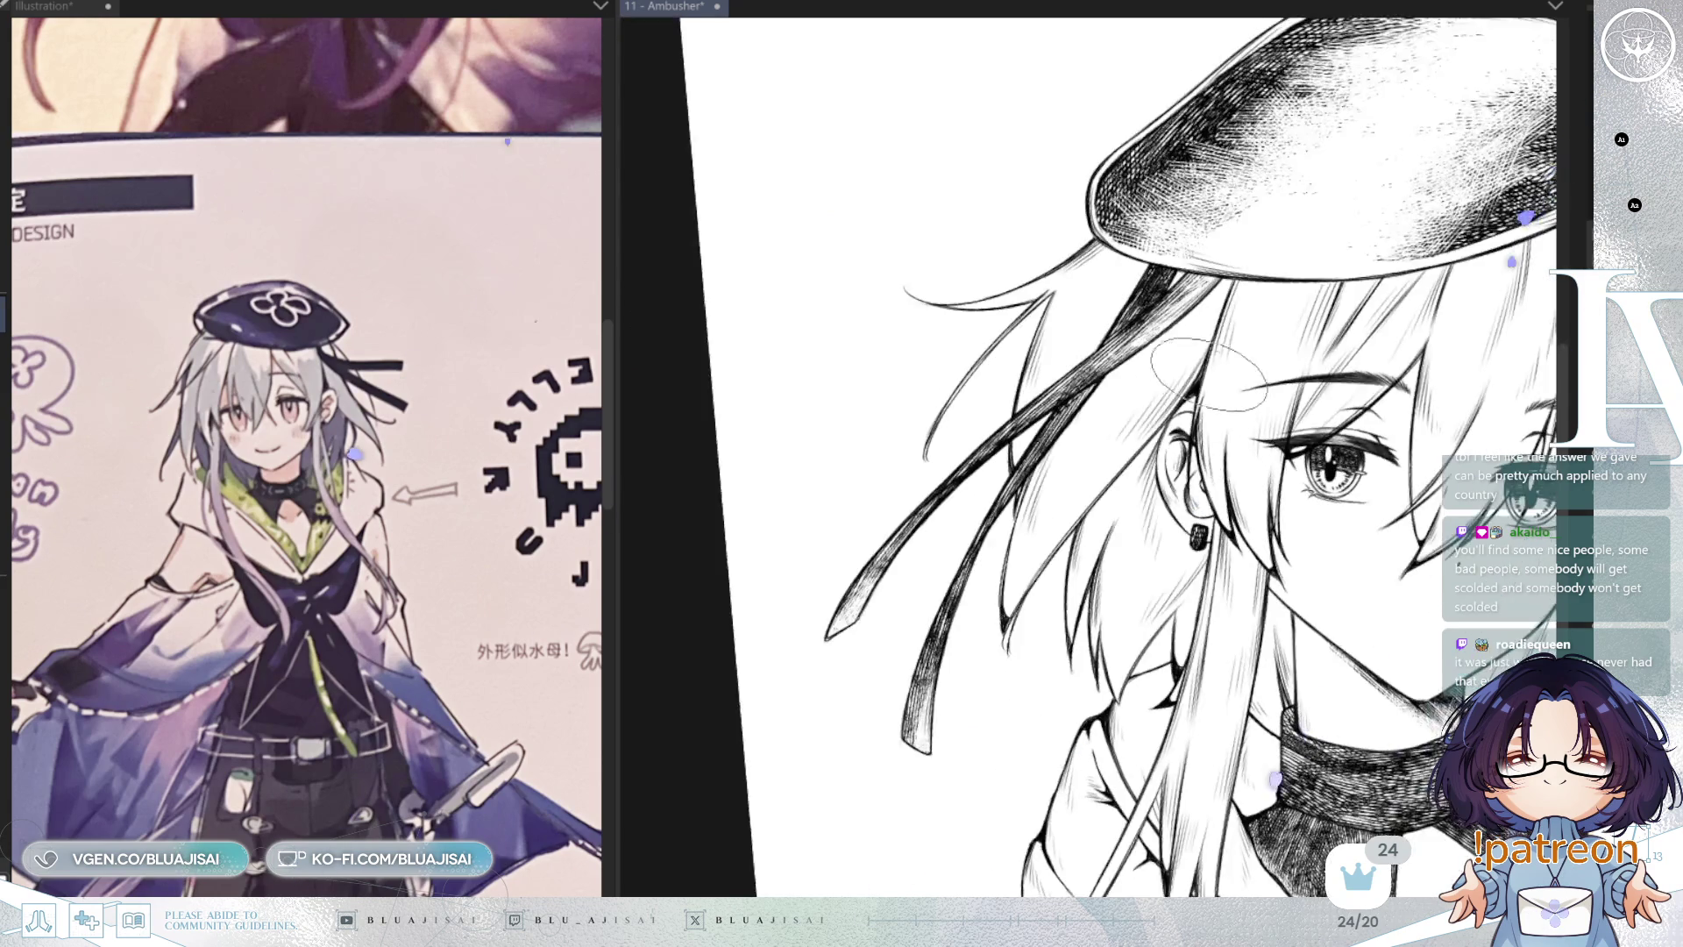
left_click_drag(1225, 447, 1249, 210)
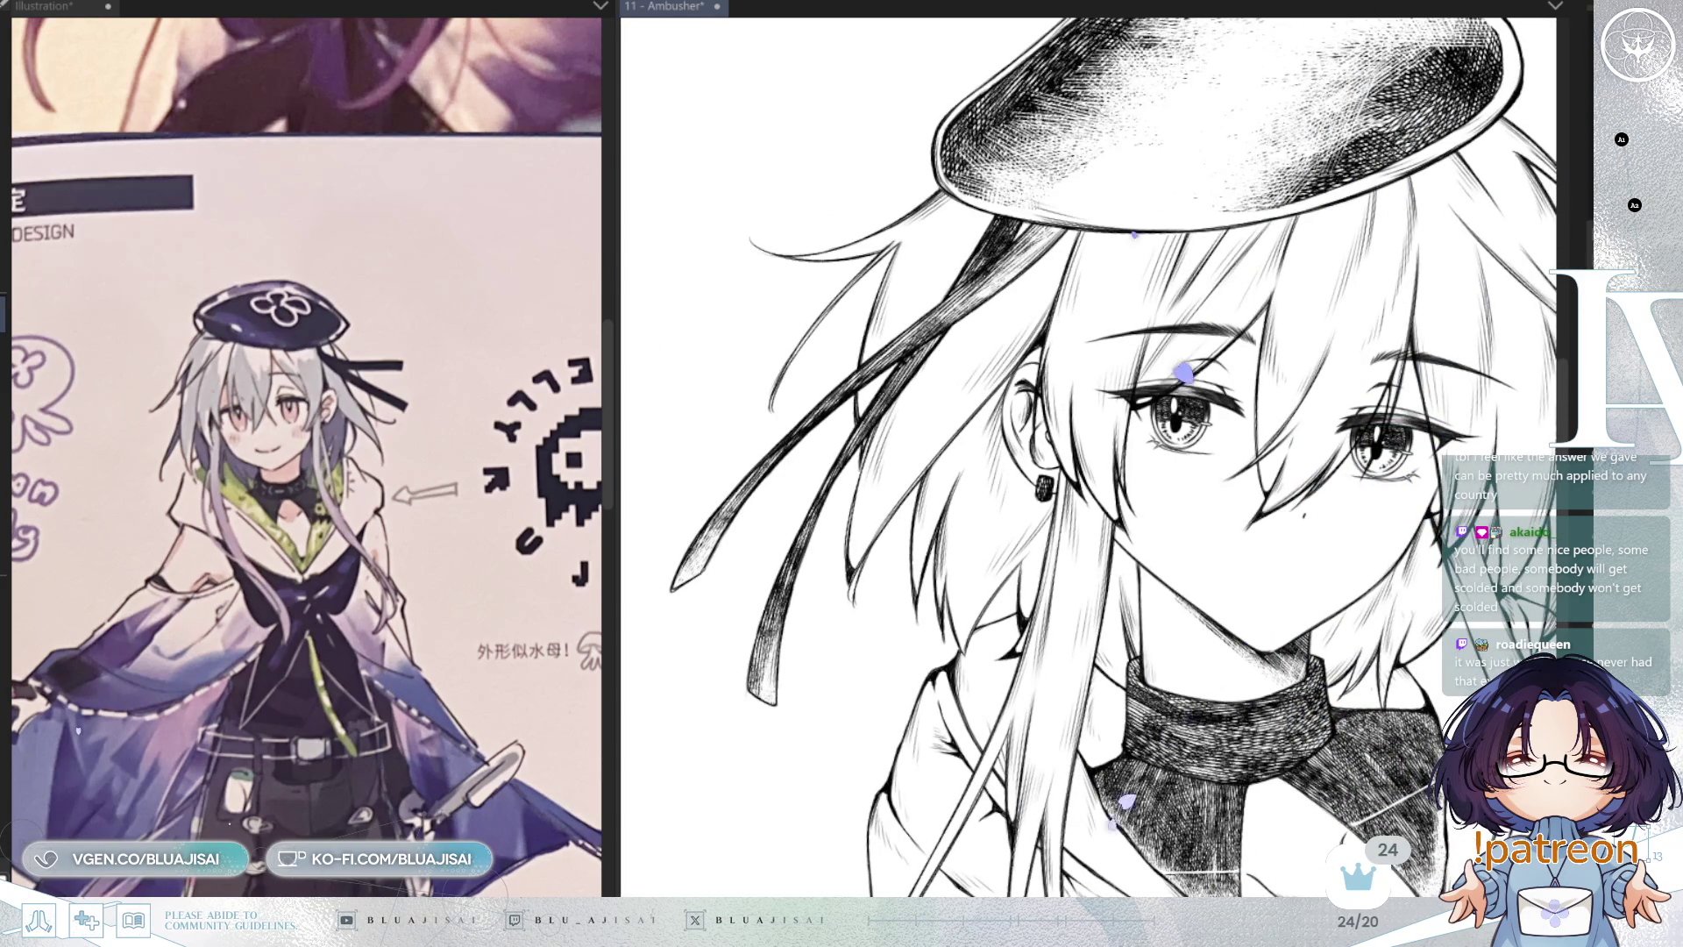
left_click_drag(1081, 532, 967, 698)
left_click_drag(1298, 451, 1284, 436)
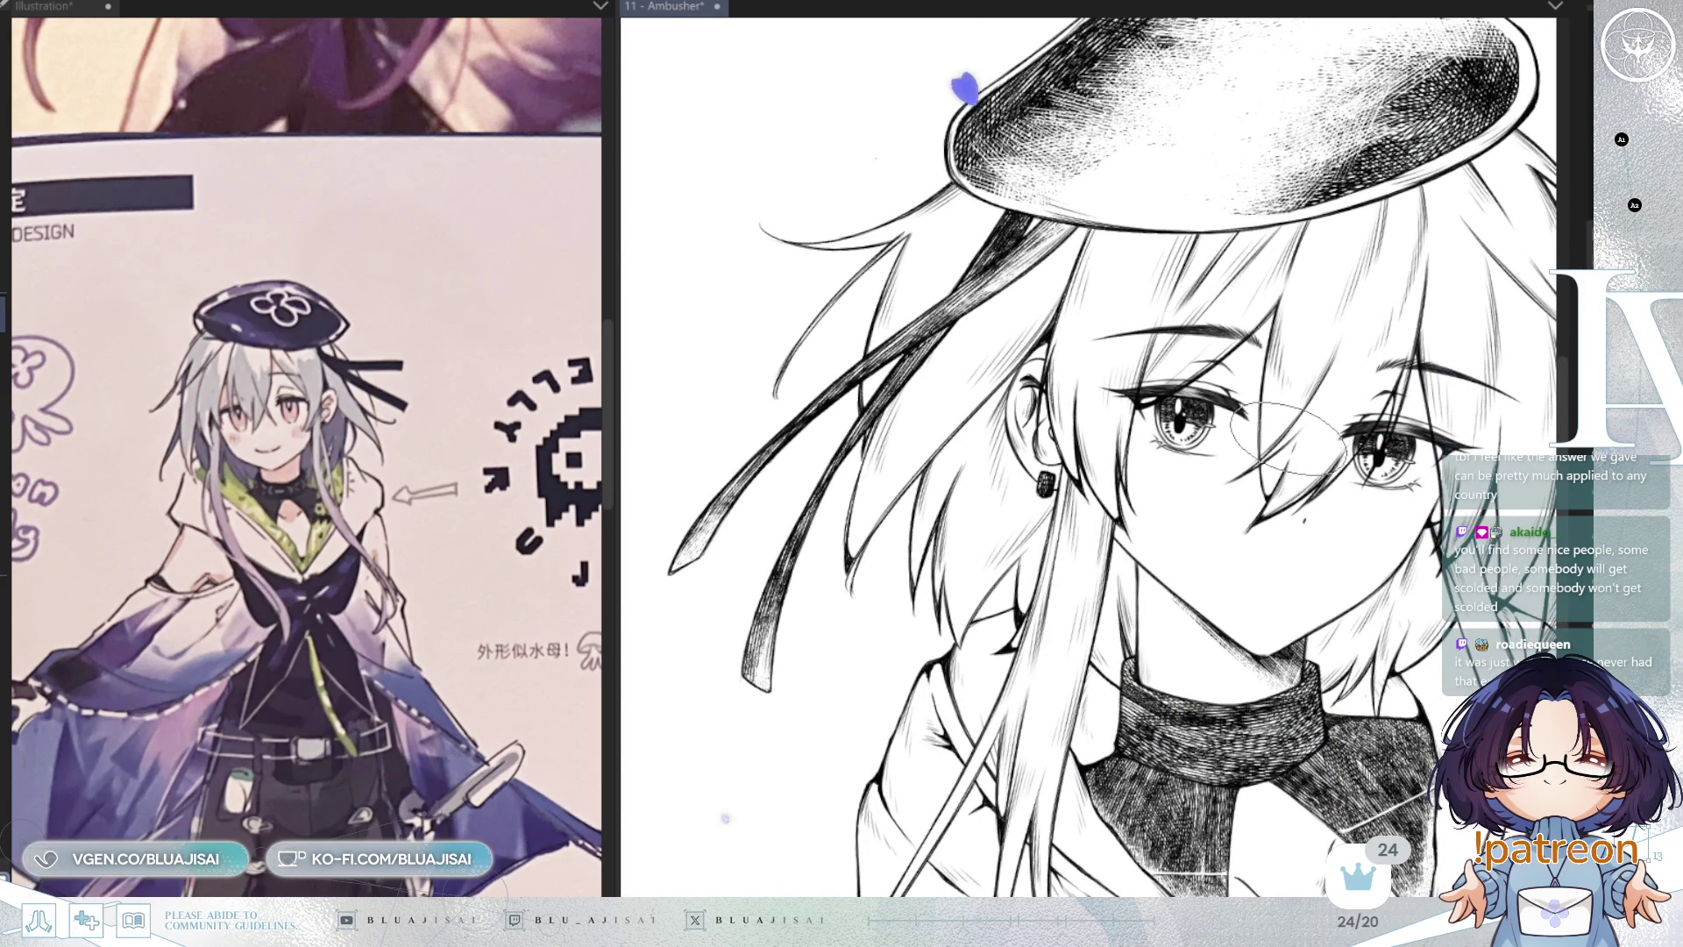
Step: Save the illustration with Ctrl+S, then zoom in on the face and neck
key("ctrl+s")
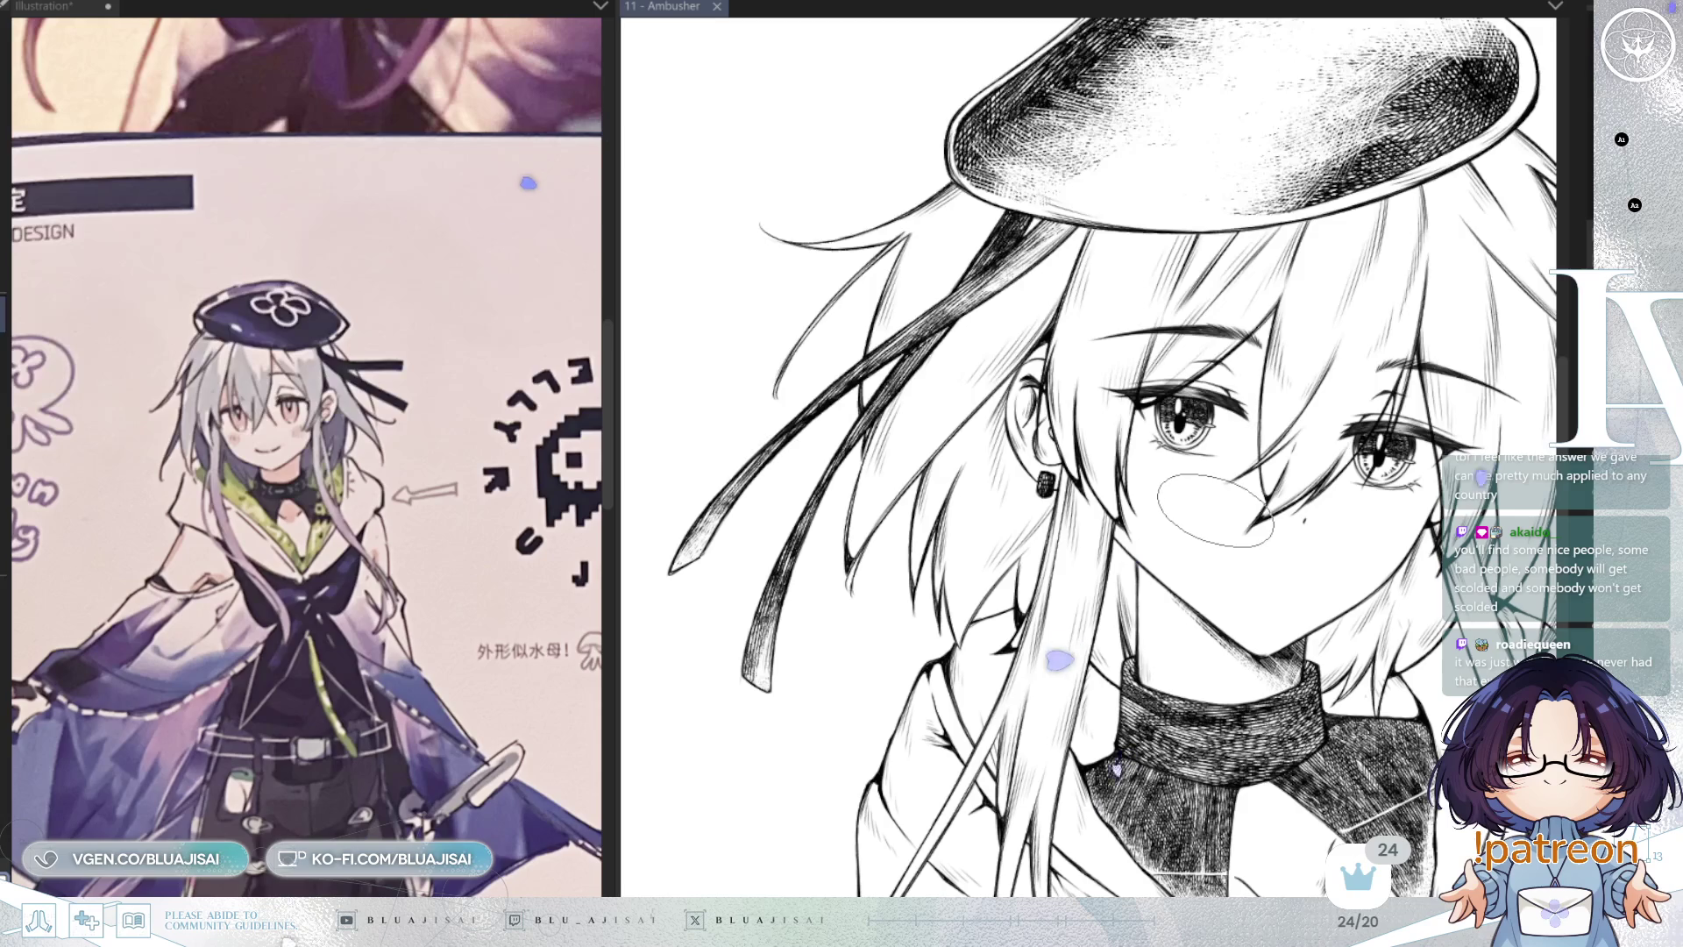
left_click_drag(1197, 491, 1070, 291)
left_click_drag(1090, 519, 976, 684)
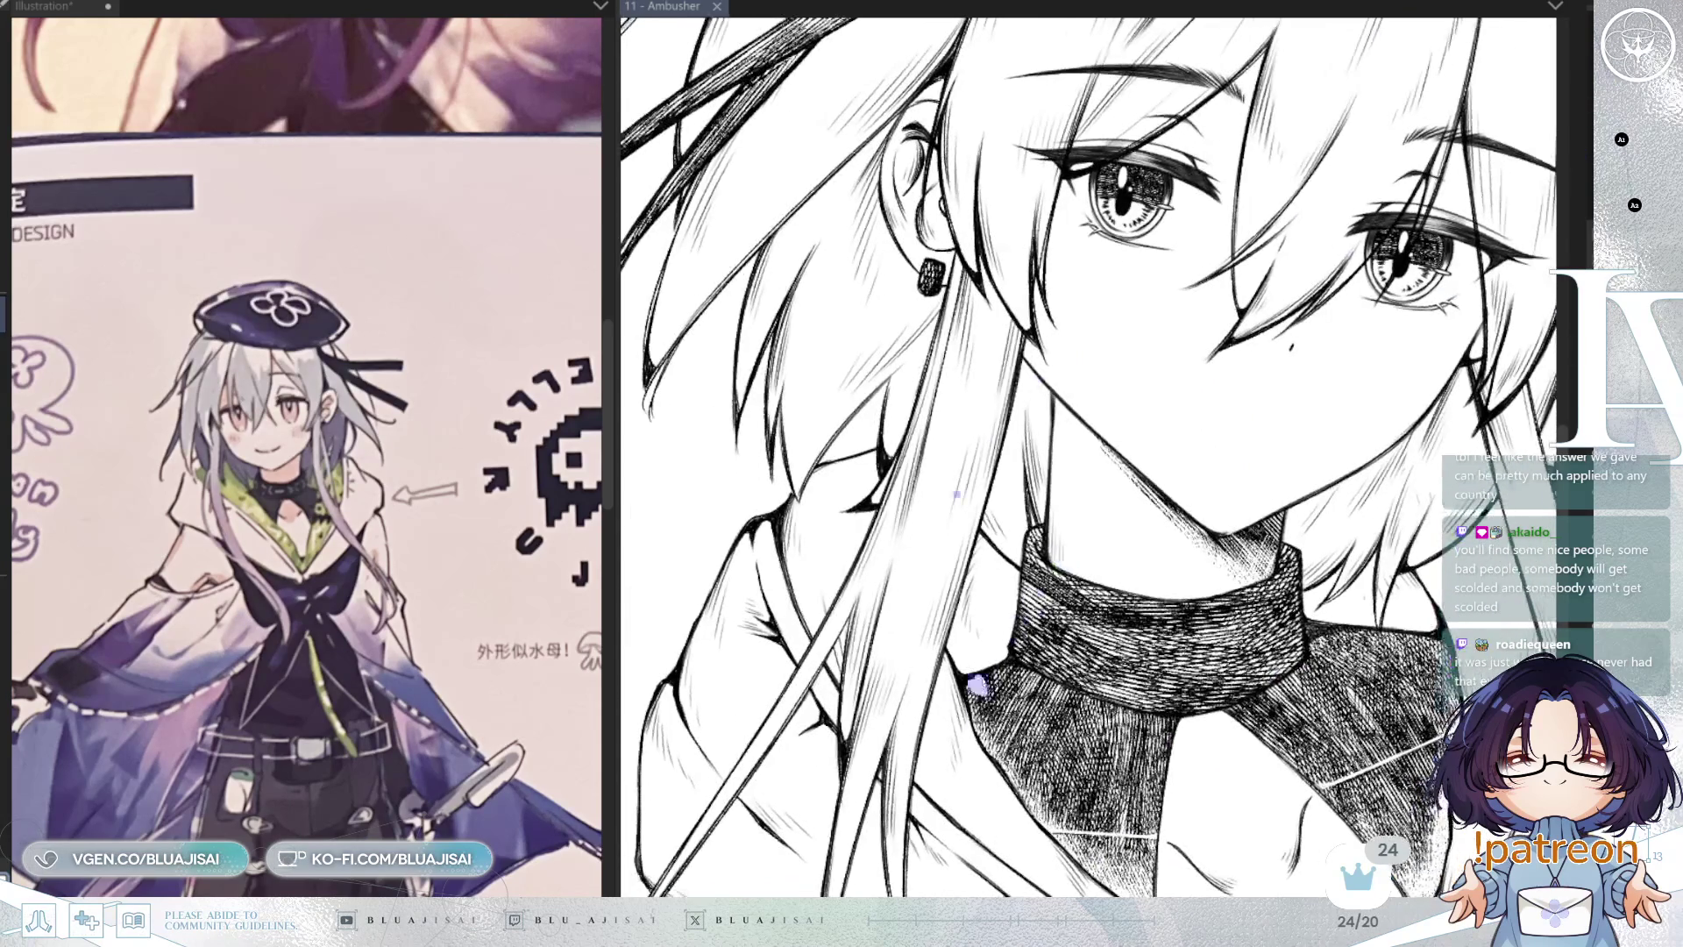
Step: Mirror the canvas and paint white textured highlights across the collar front and right side
key("h")
left_click_drag(1194, 470, 1238, 469)
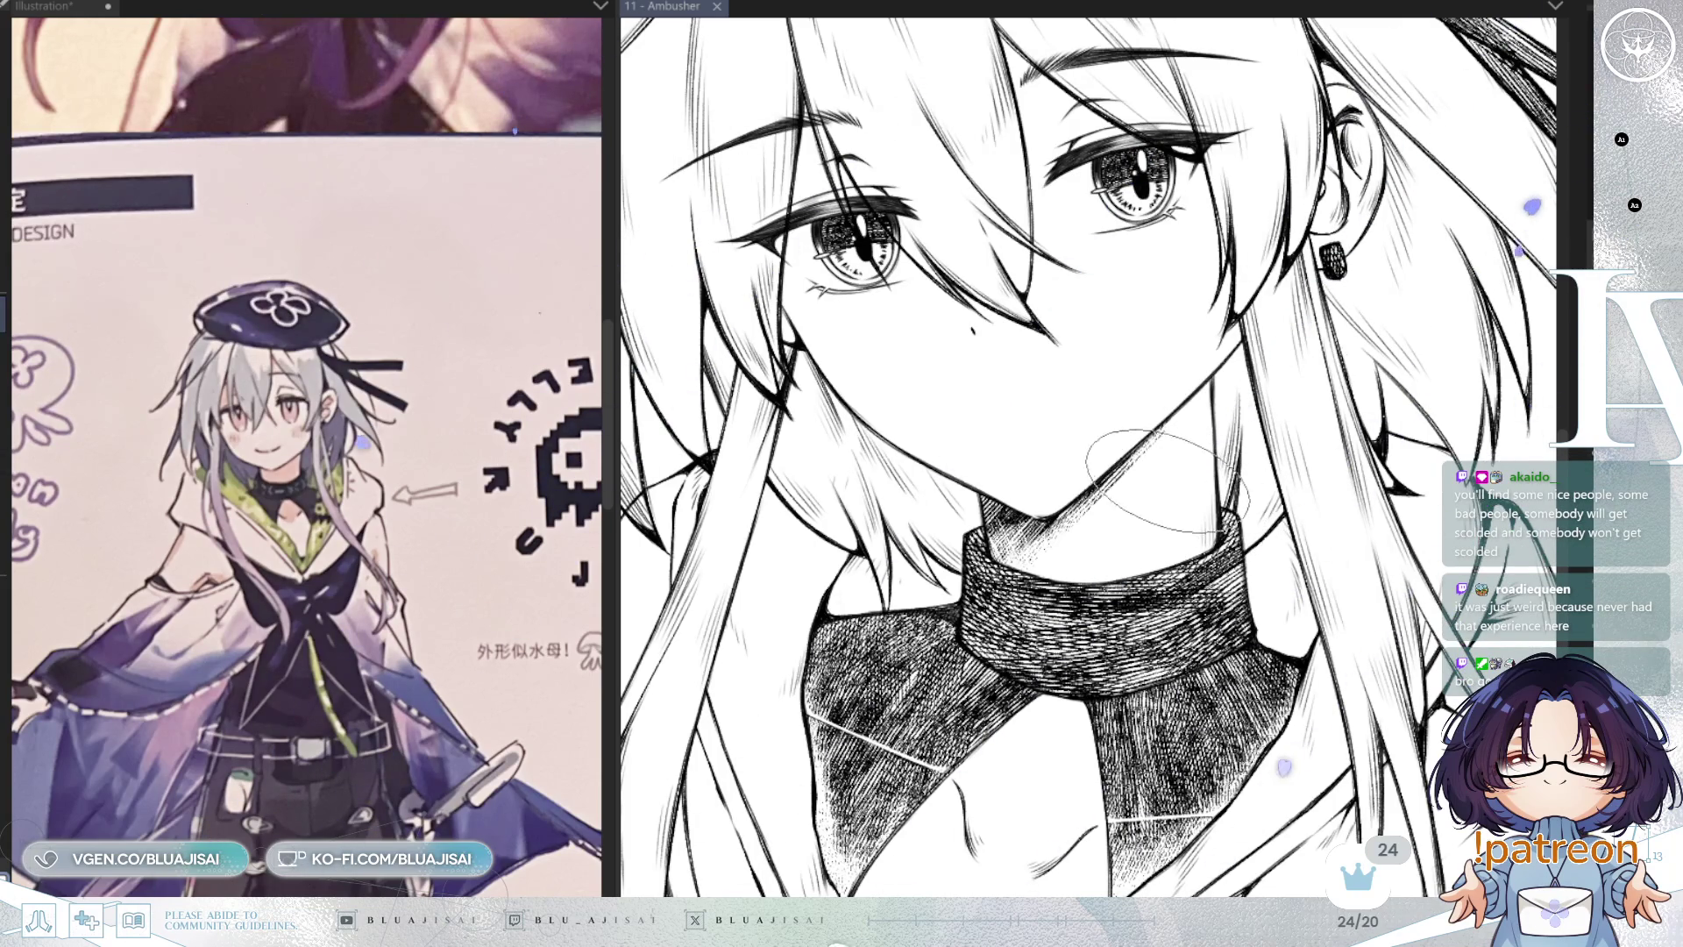
left_click_drag(1166, 481, 1058, 404)
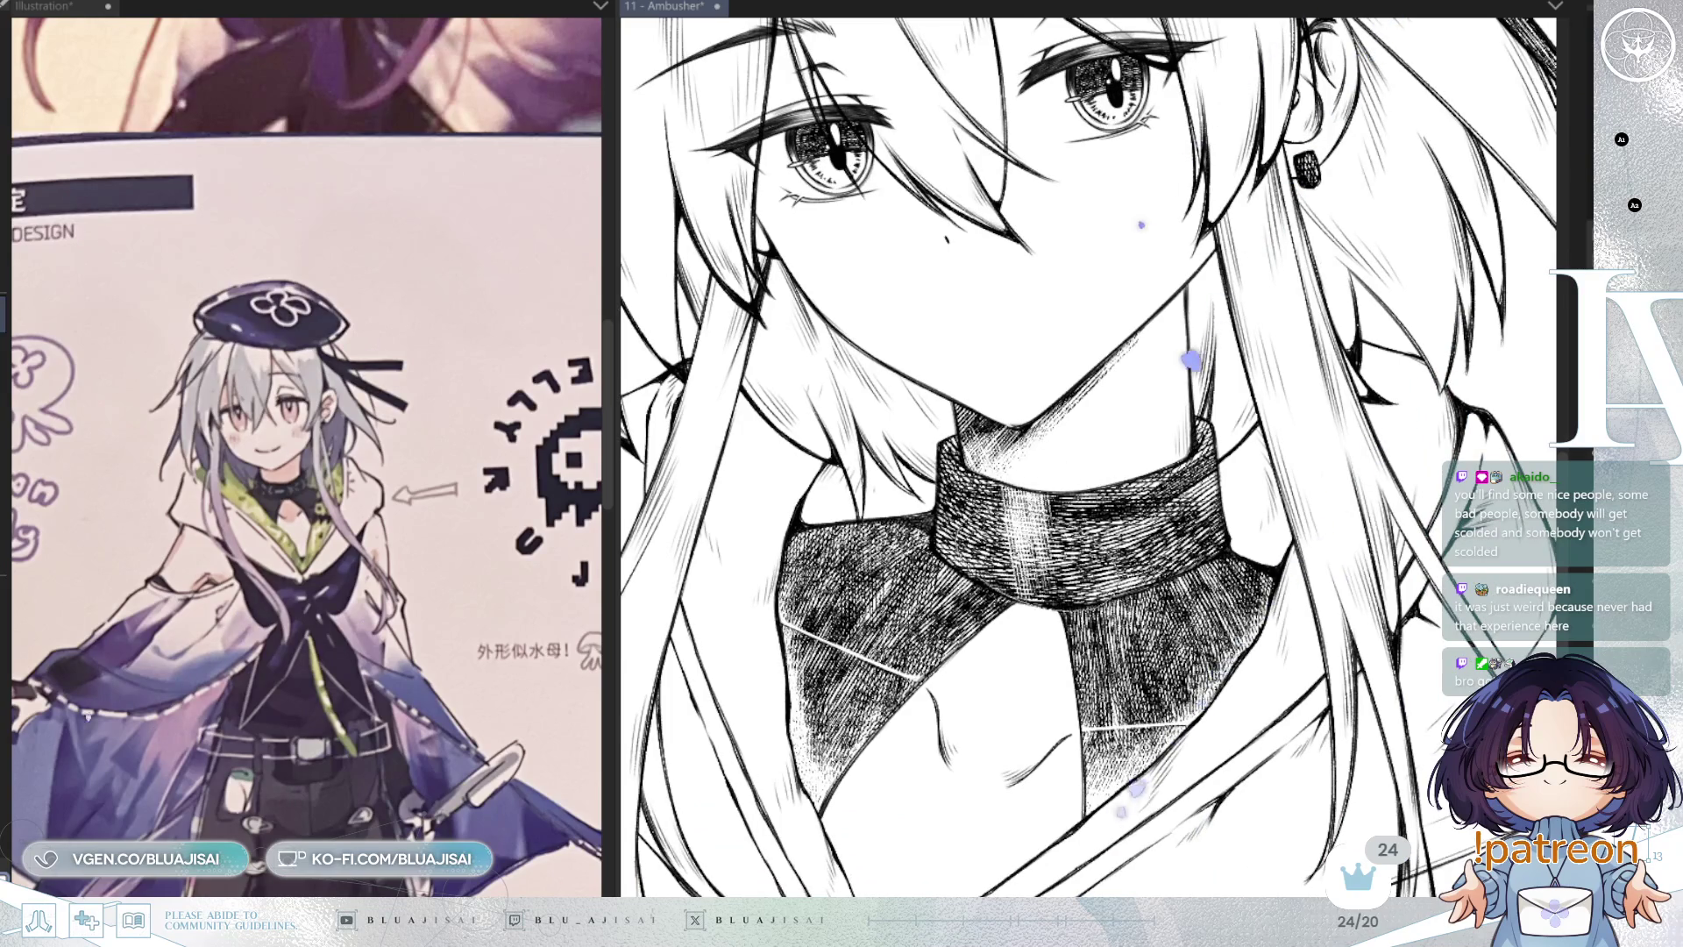
left_click_drag(1035, 491, 1038, 603)
key("ctrl+z")
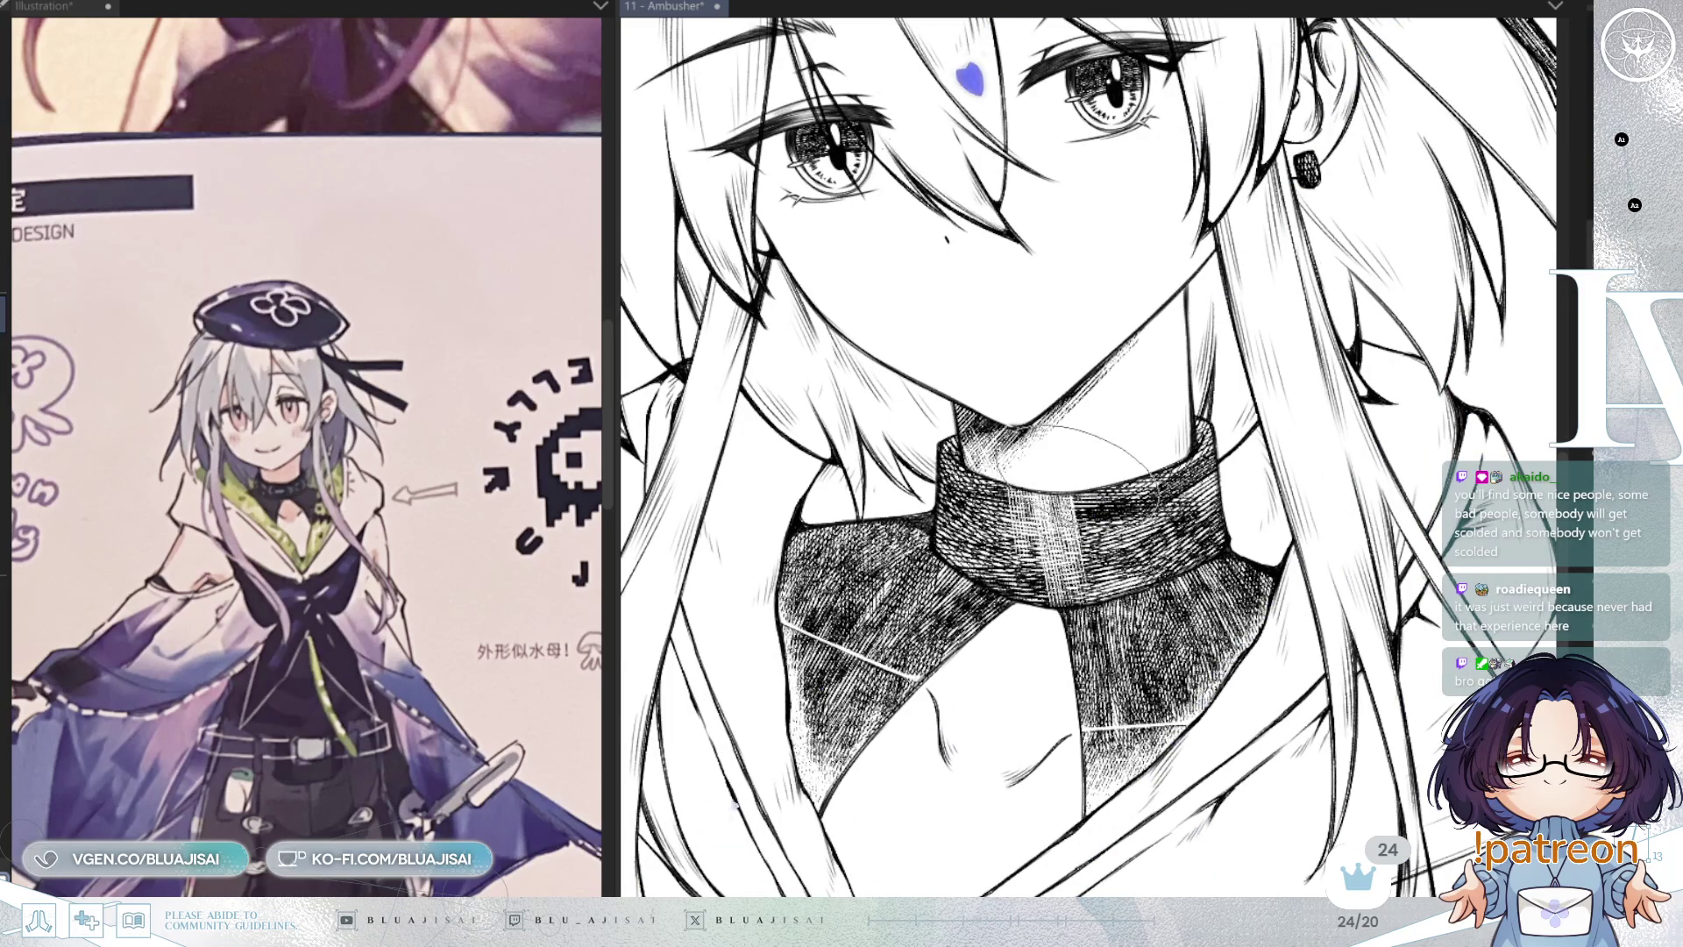
mouse_move(1034, 507)
left_mouse_down()
mouse_move(1148, 513)
mouse_move(1113, 587)
left_mouse_up()
mouse_move(1035, 491)
left_mouse_down()
mouse_move(947, 544)
mouse_move(982, 526)
mouse_move(1051, 613)
mouse_move(1096, 579)
left_mouse_up()
left_click_drag(1104, 500, 1218, 569)
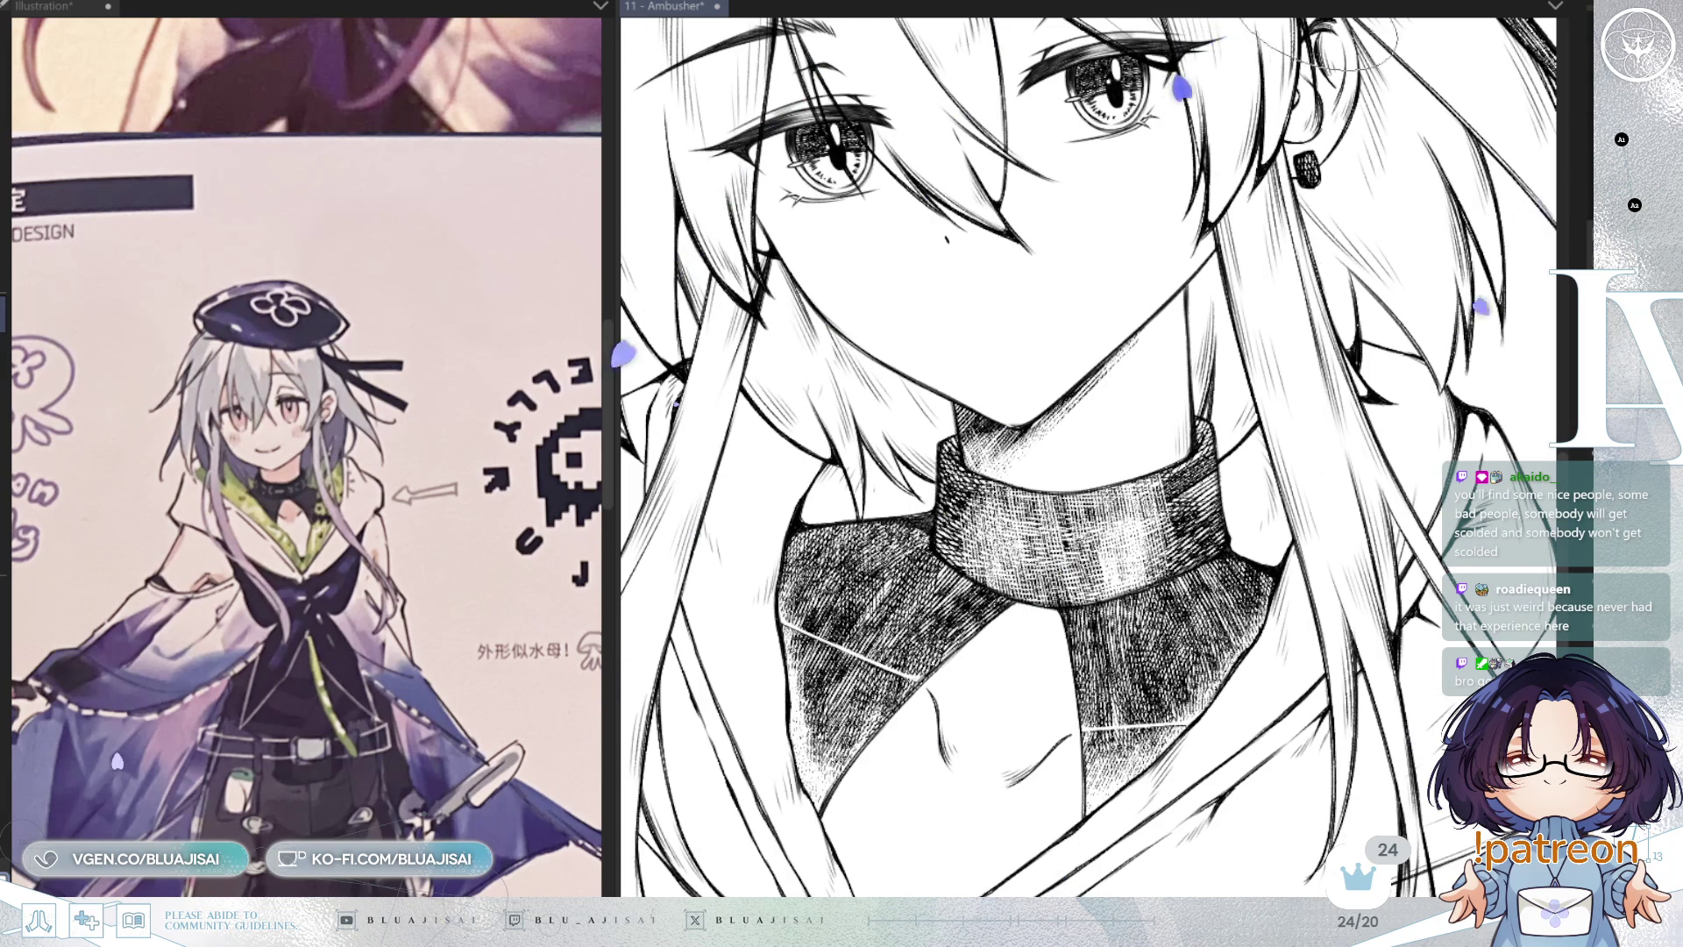
Step: Add hatching to the collar's upper inner area
scroll(1216, 340, "up", 1)
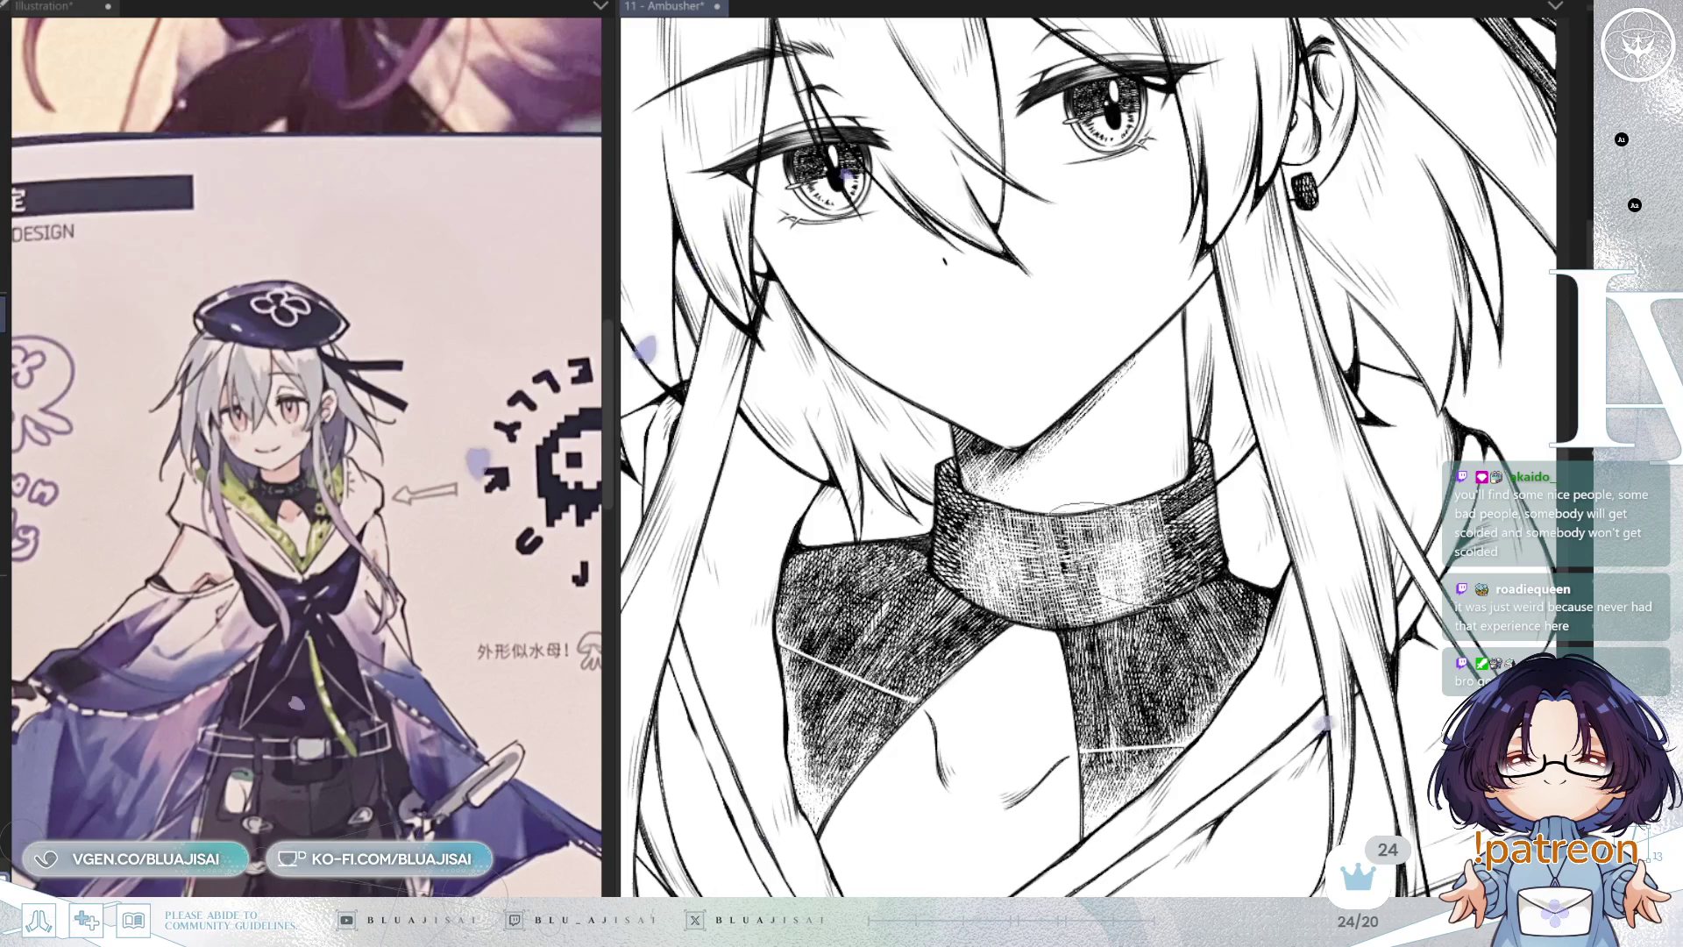
key("ctrl+minus")
key("ctrl+minus")
key("ctrl+minus")
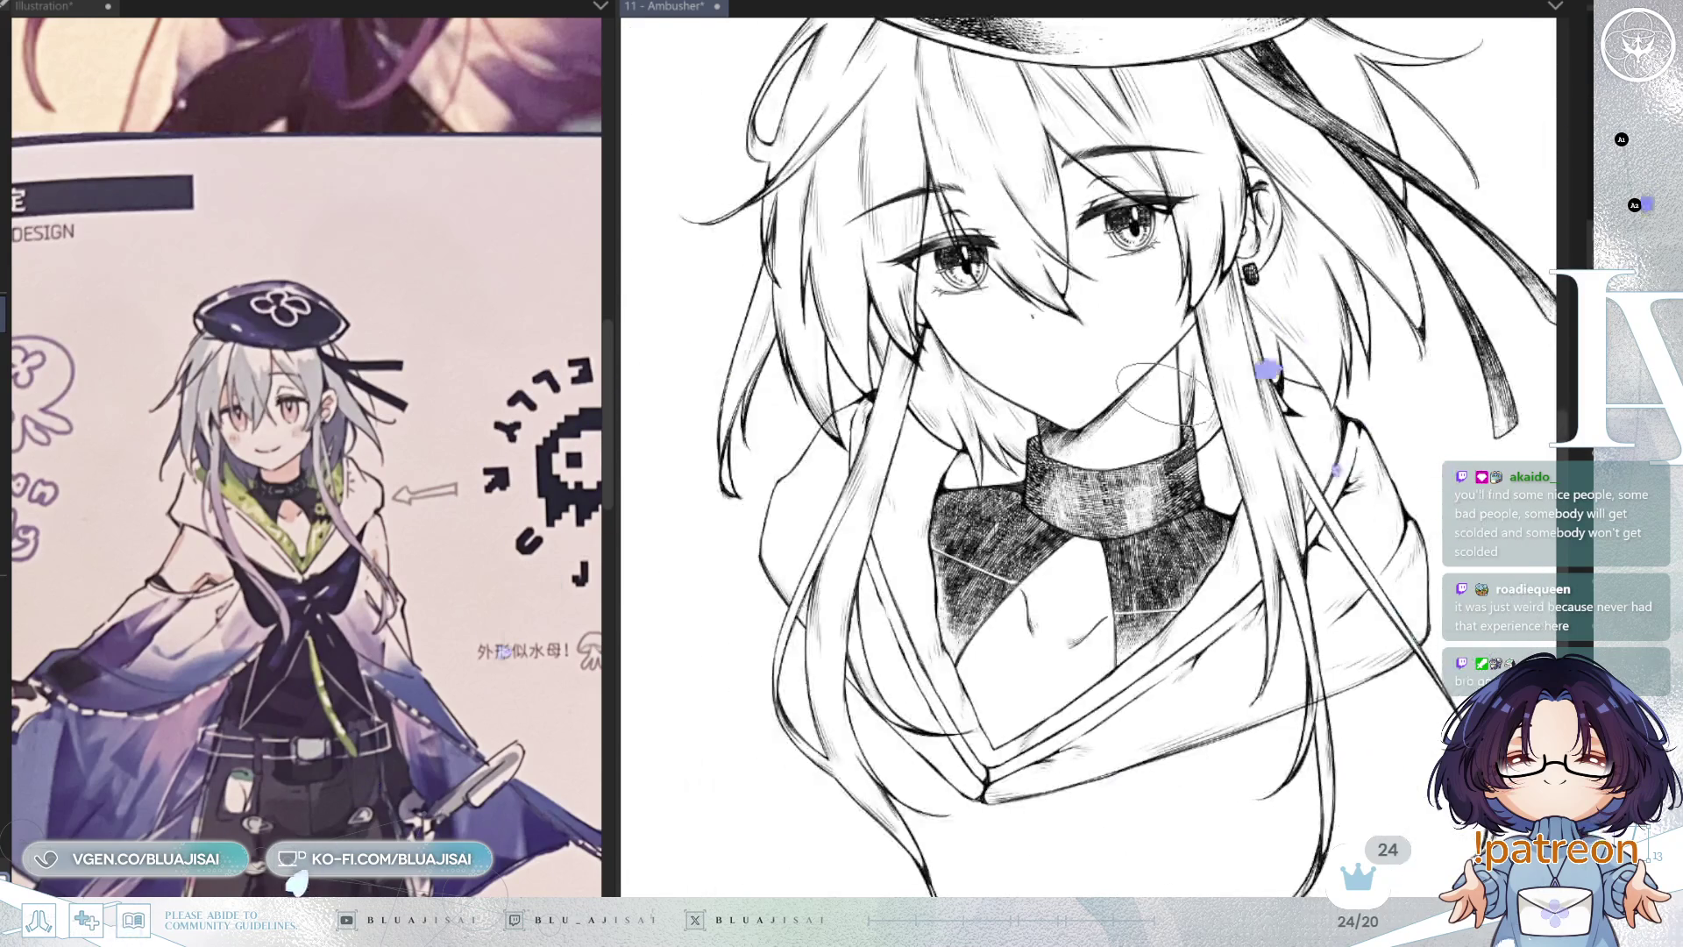
key("ctrl+plus")
key("ctrl+plus")
key("ctrl+plus")
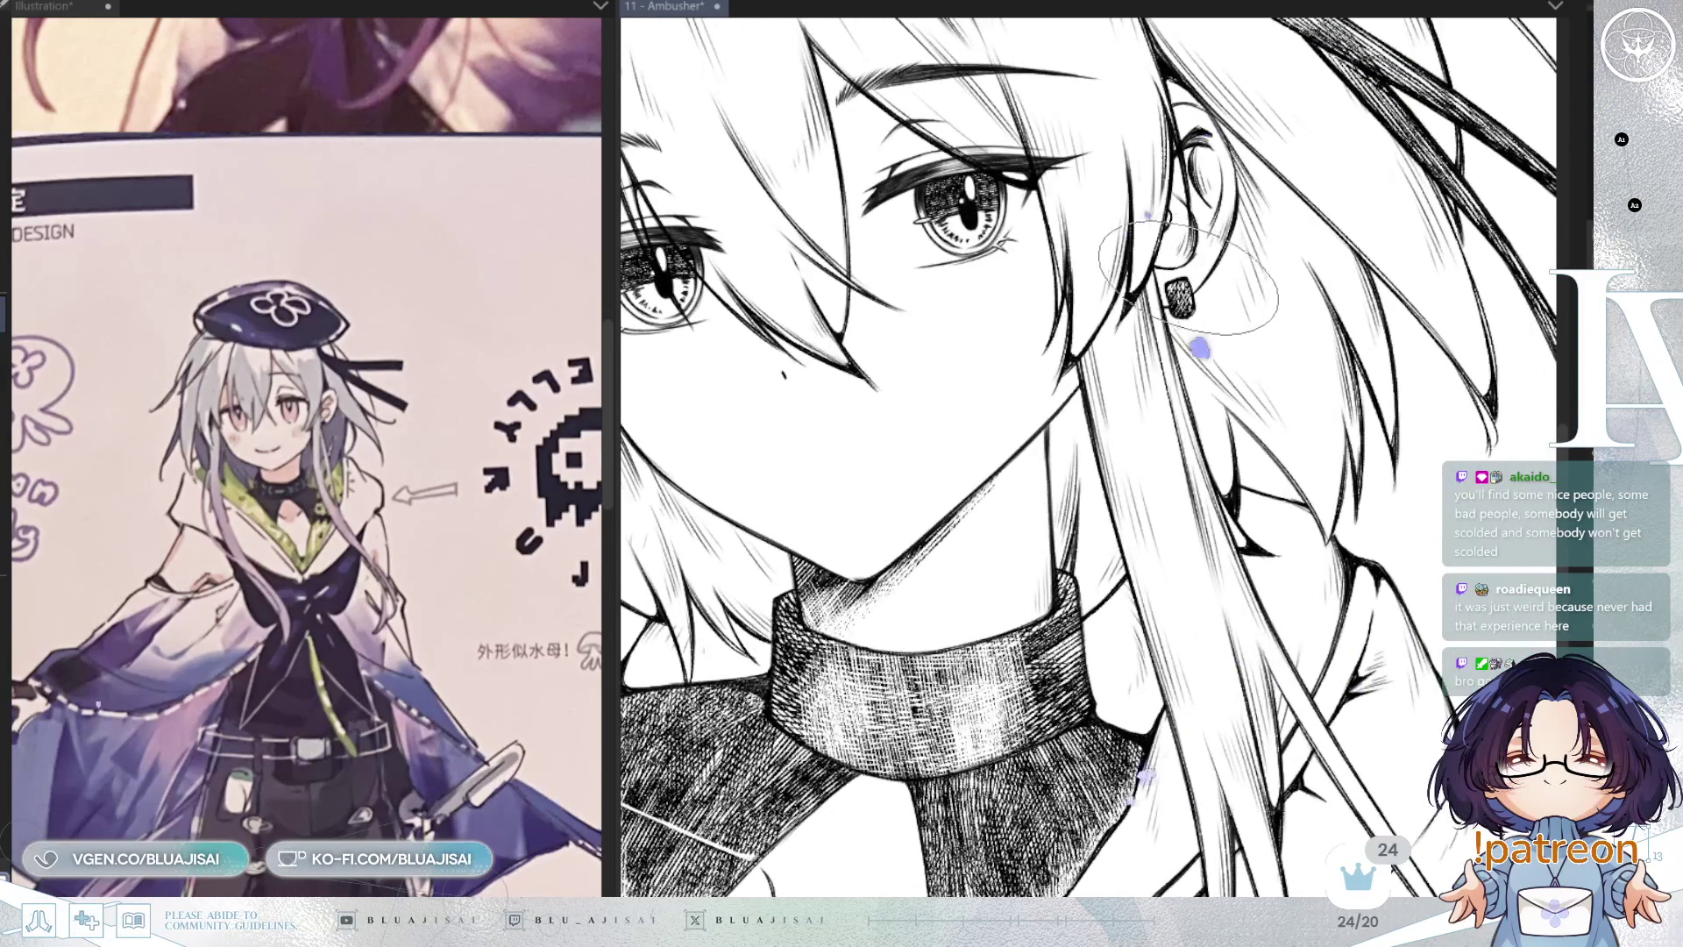
key("ctrl+minus")
key("ctrl+minus")
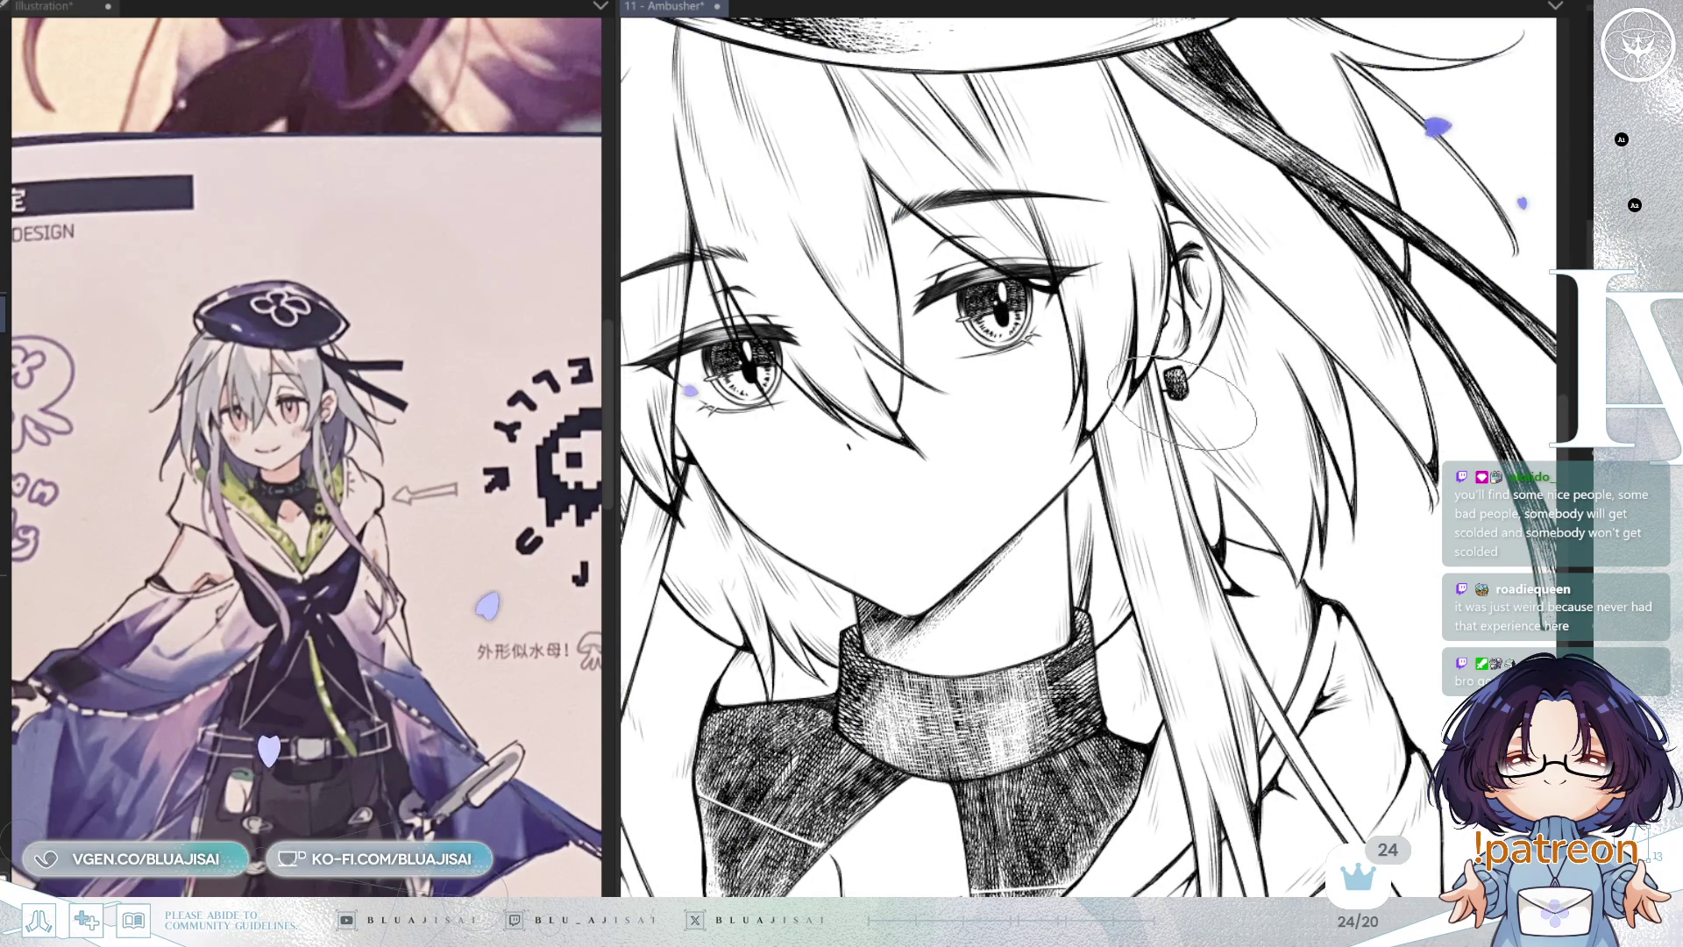
left_click_drag(1166, 403, 1323, 193)
mouse_move(1114, 487)
left_mouse_down()
mouse_move(1157, 438)
mouse_move(1034, 526)
mouse_move(1262, 570)
left_mouse_up()
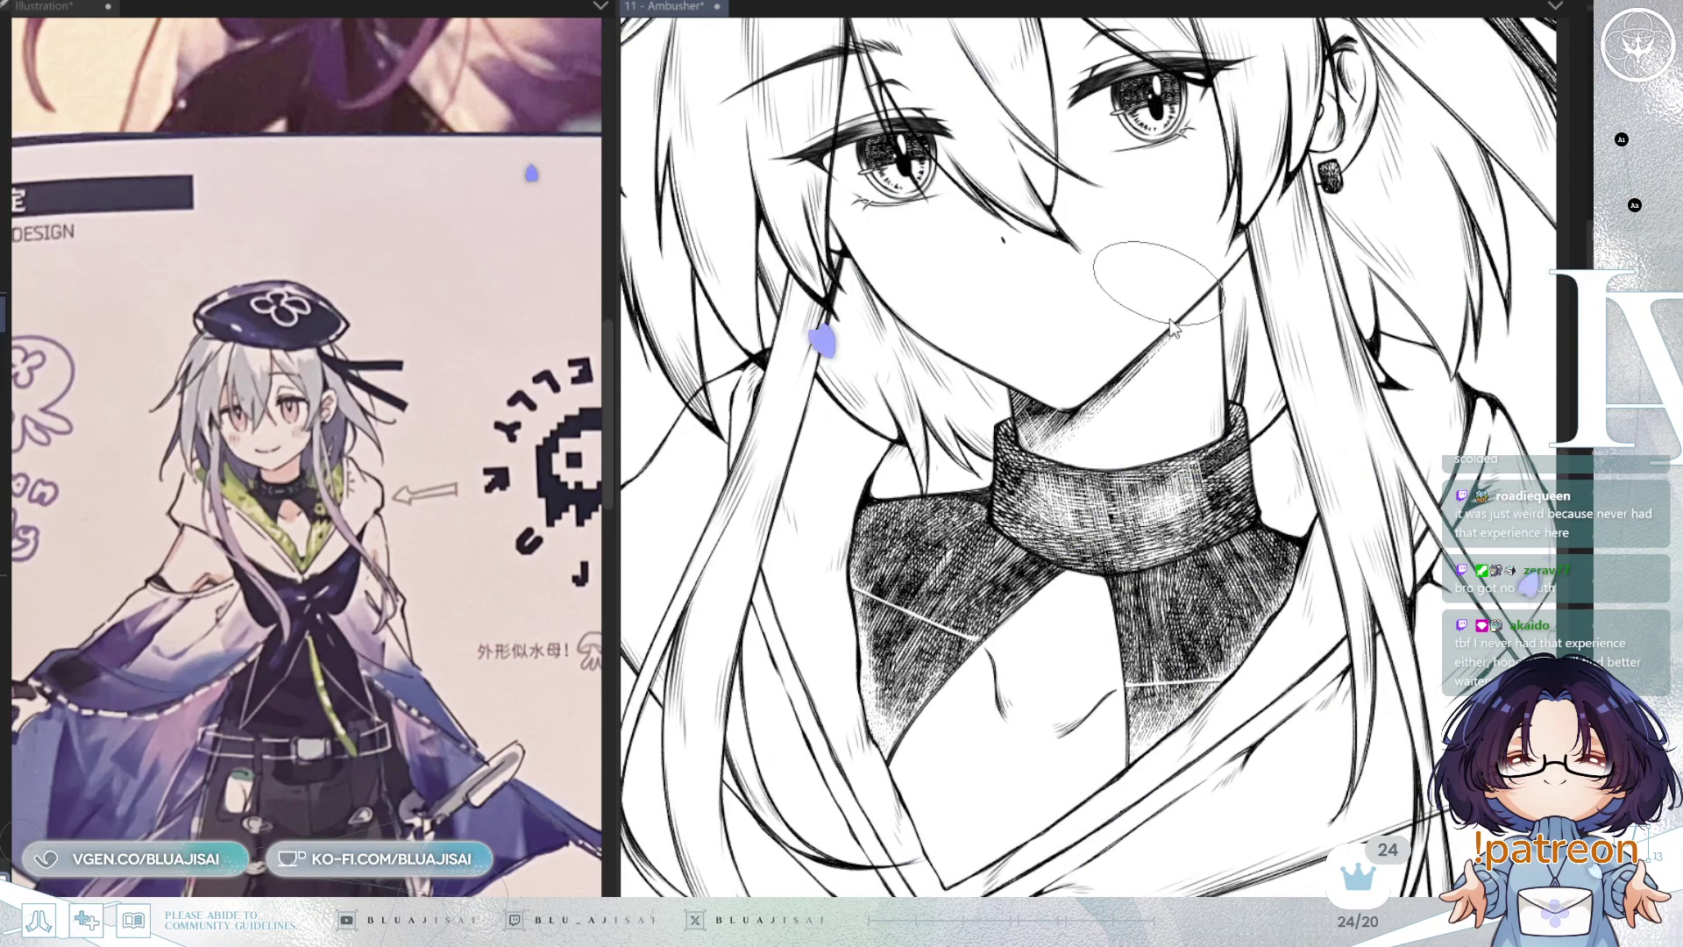
Step: Lighten bands across the collar's middle and left, then crosshatch over the light patch
mouse_move(978, 484)
left_mouse_down()
mouse_move(1052, 508)
mouse_move(1245, 478)
mouse_move(1043, 518)
mouse_move(1227, 500)
mouse_move(1113, 508)
left_mouse_up()
left_click_drag(991, 490, 1096, 491)
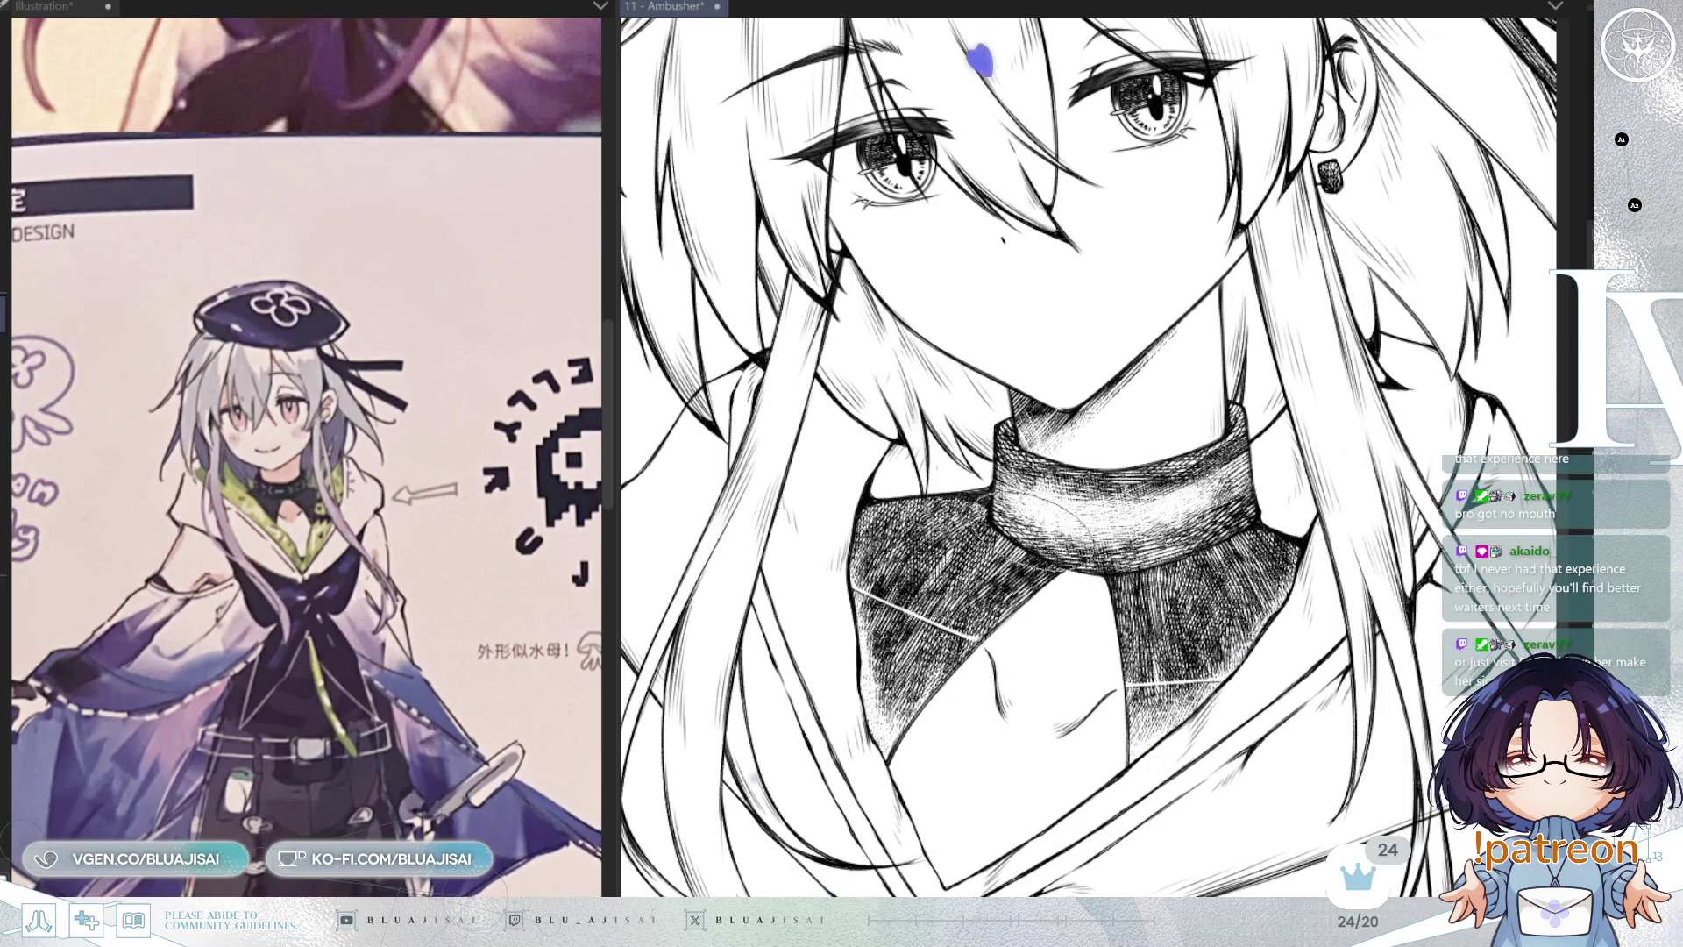
mouse_move(1052, 517)
left_mouse_down()
mouse_move(1184, 526)
mouse_move(1214, 509)
left_mouse_up()
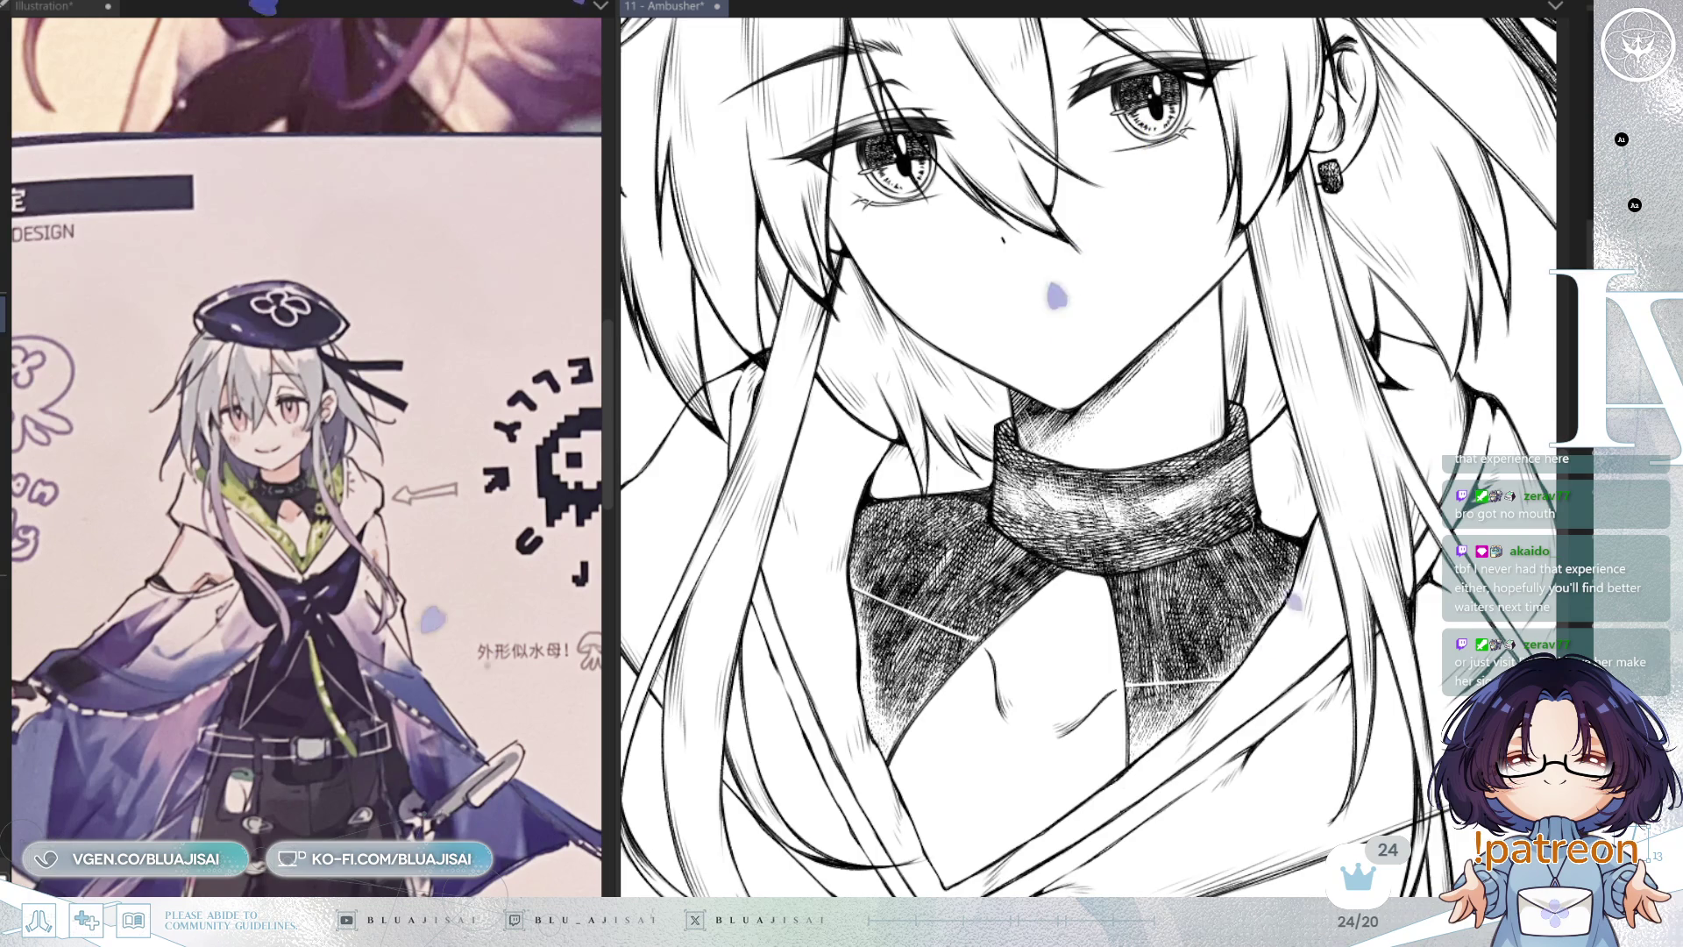
scroll(1341, 421, "down", 2)
mouse_move(1192, 346)
left_mouse_down()
mouse_move(1370, 362)
mouse_move(1306, 426)
left_mouse_up()
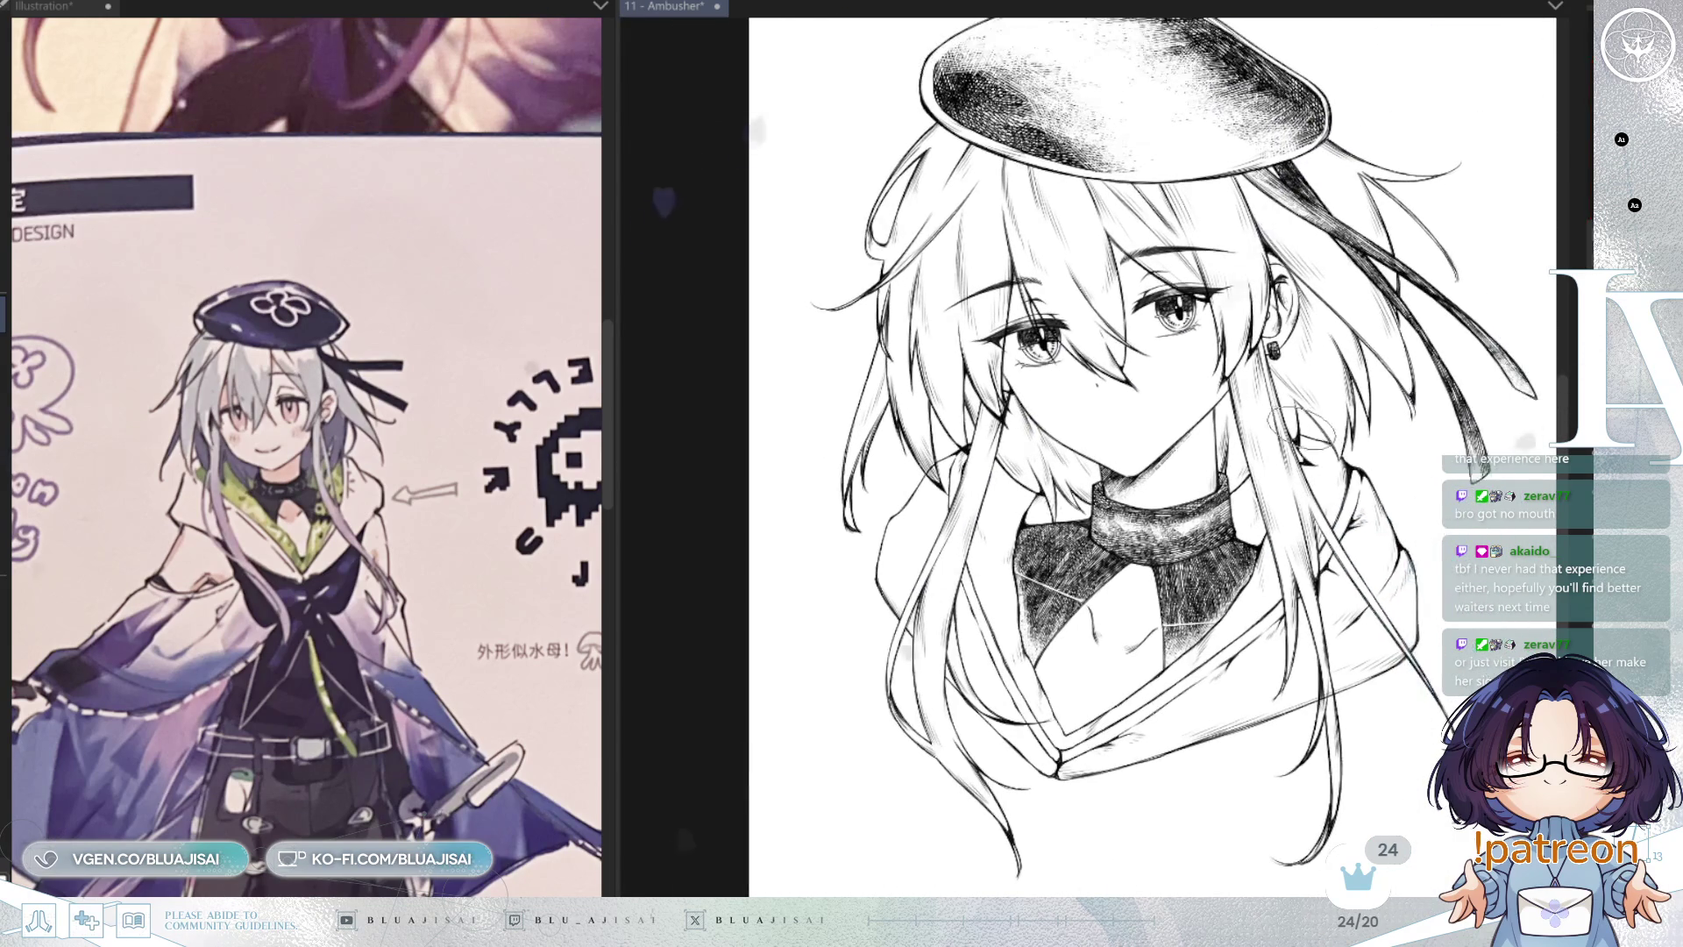
Step: Save the illustration and zoom the reference image out to show its full page
scroll(1295, 419, "up", 1)
key("ctrl+s")
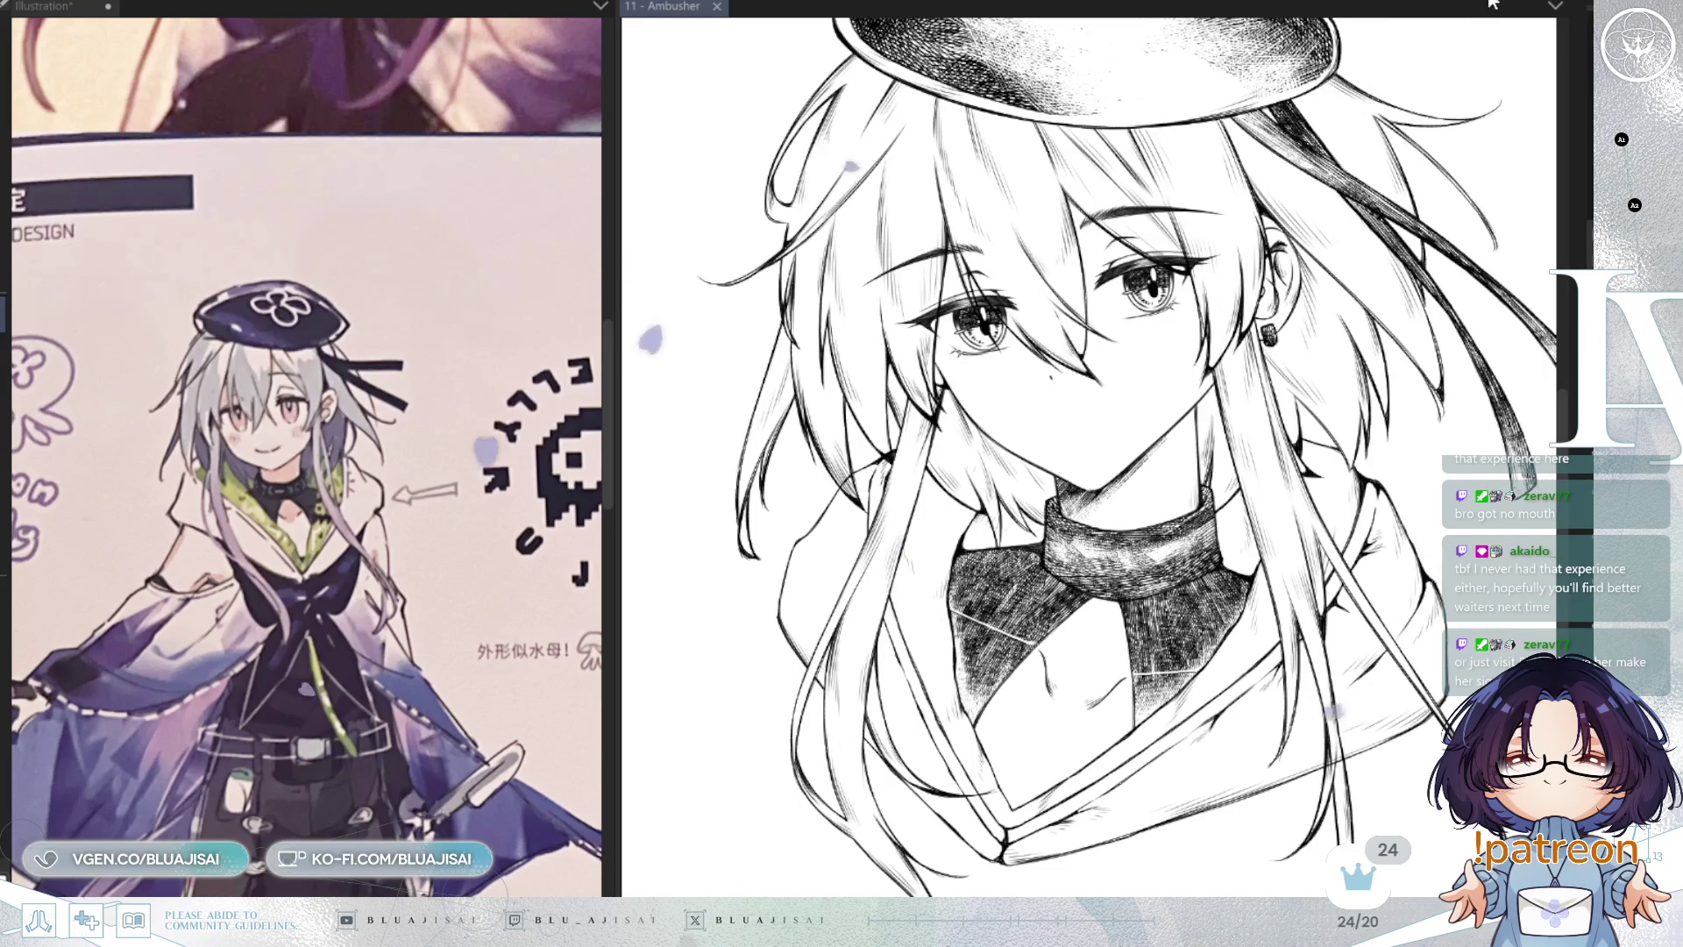
scroll(1086, 455, "up", 5)
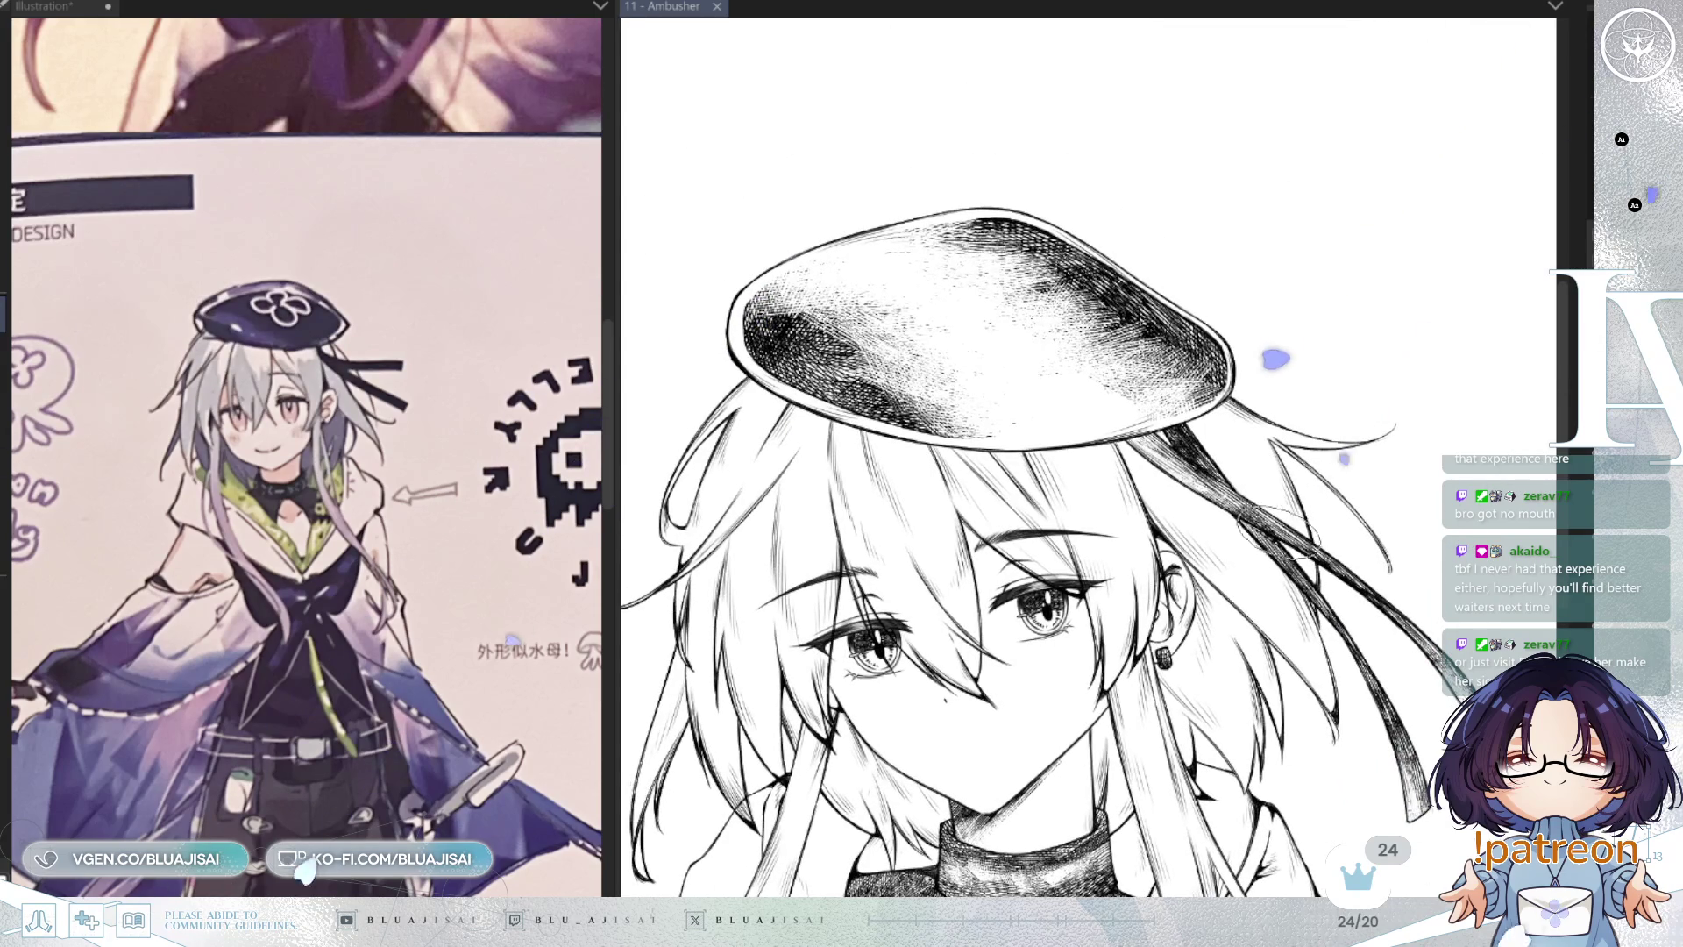
scroll(1277, 529, "down", 4)
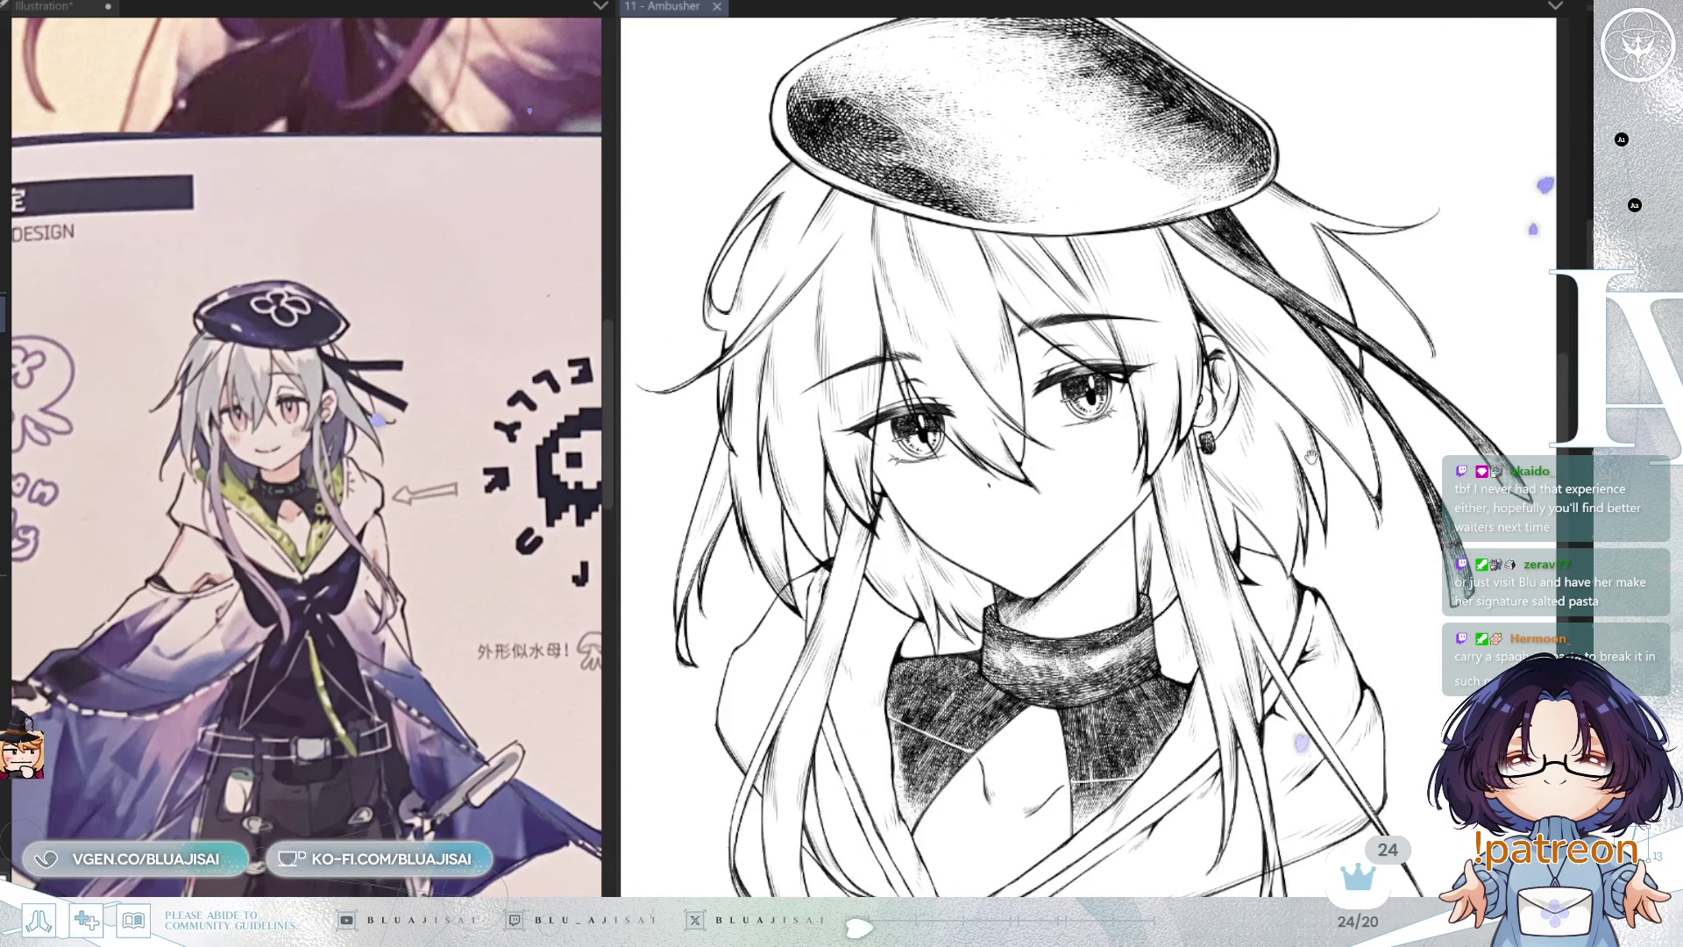
scroll(1312, 456, "down", 2)
scroll(1266, 476, "up", 2)
scroll(1266, 476, "up", 3)
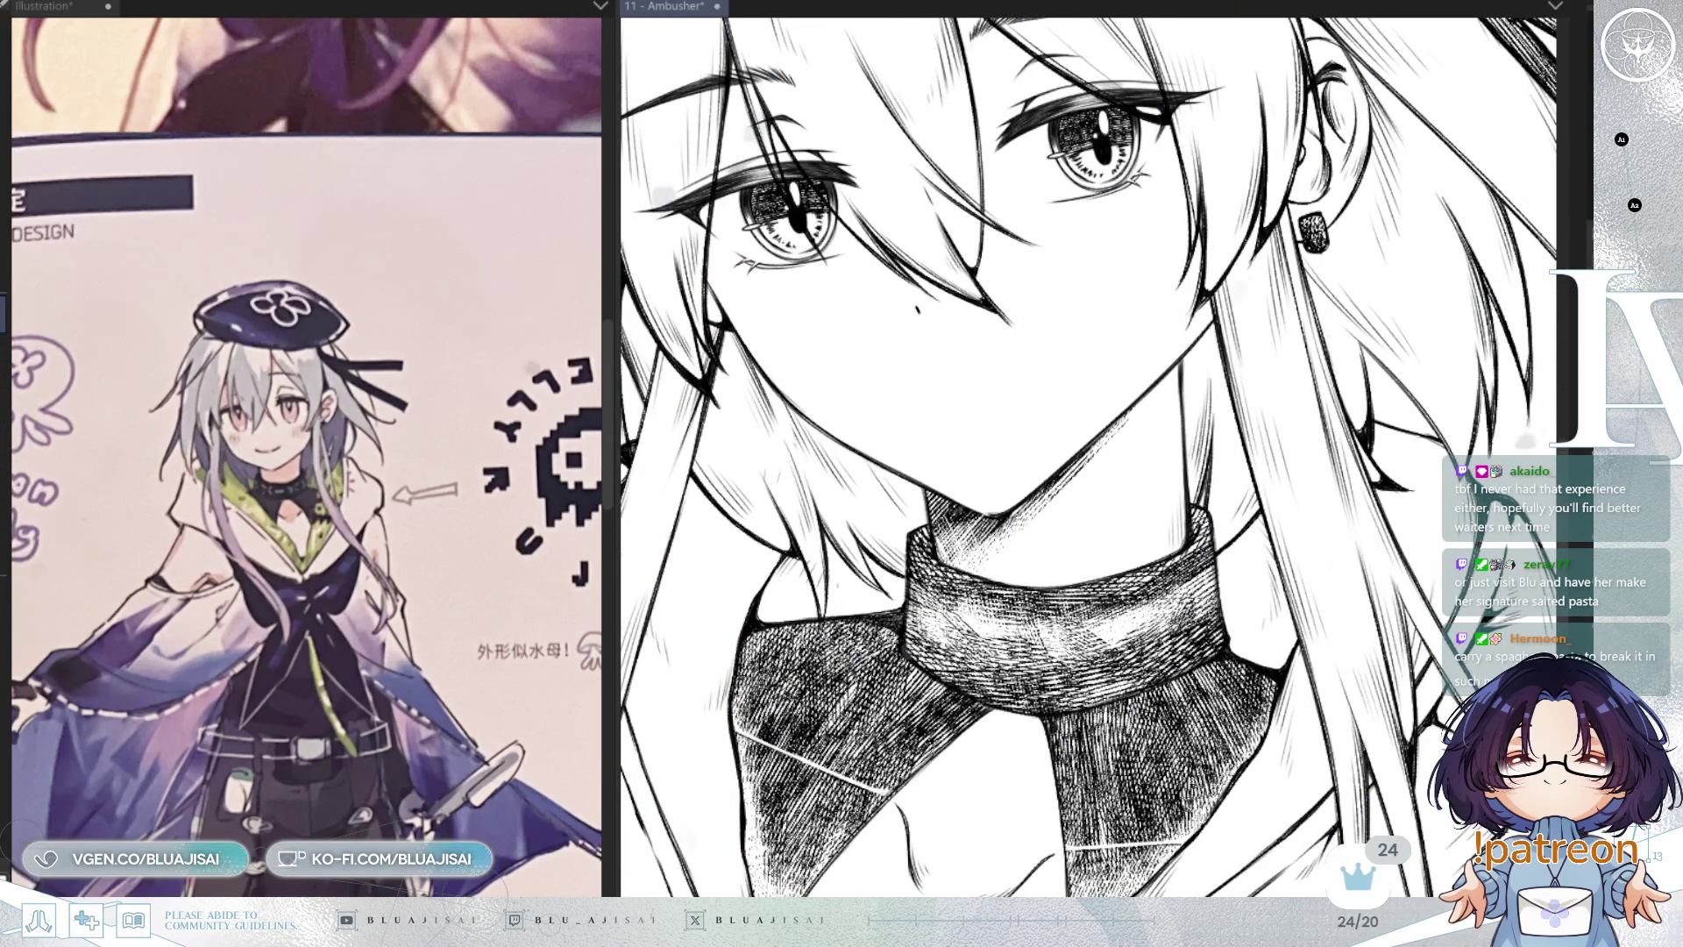
scroll(1371, 351, "up", 2)
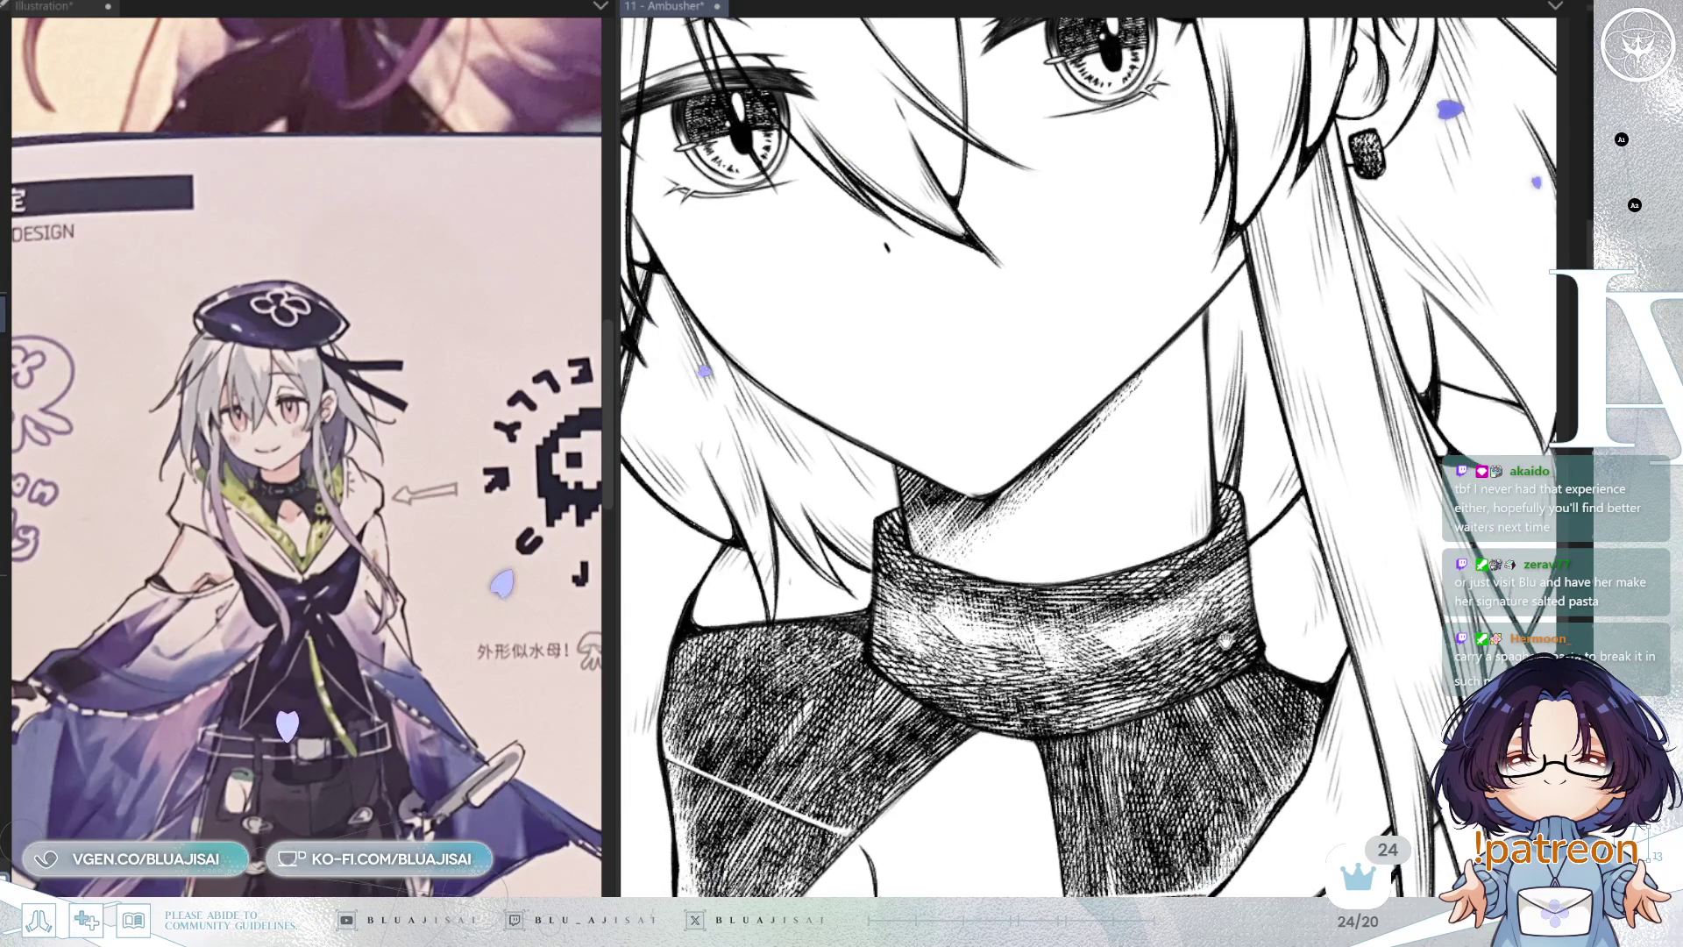
scroll(474, 782, "down", 5)
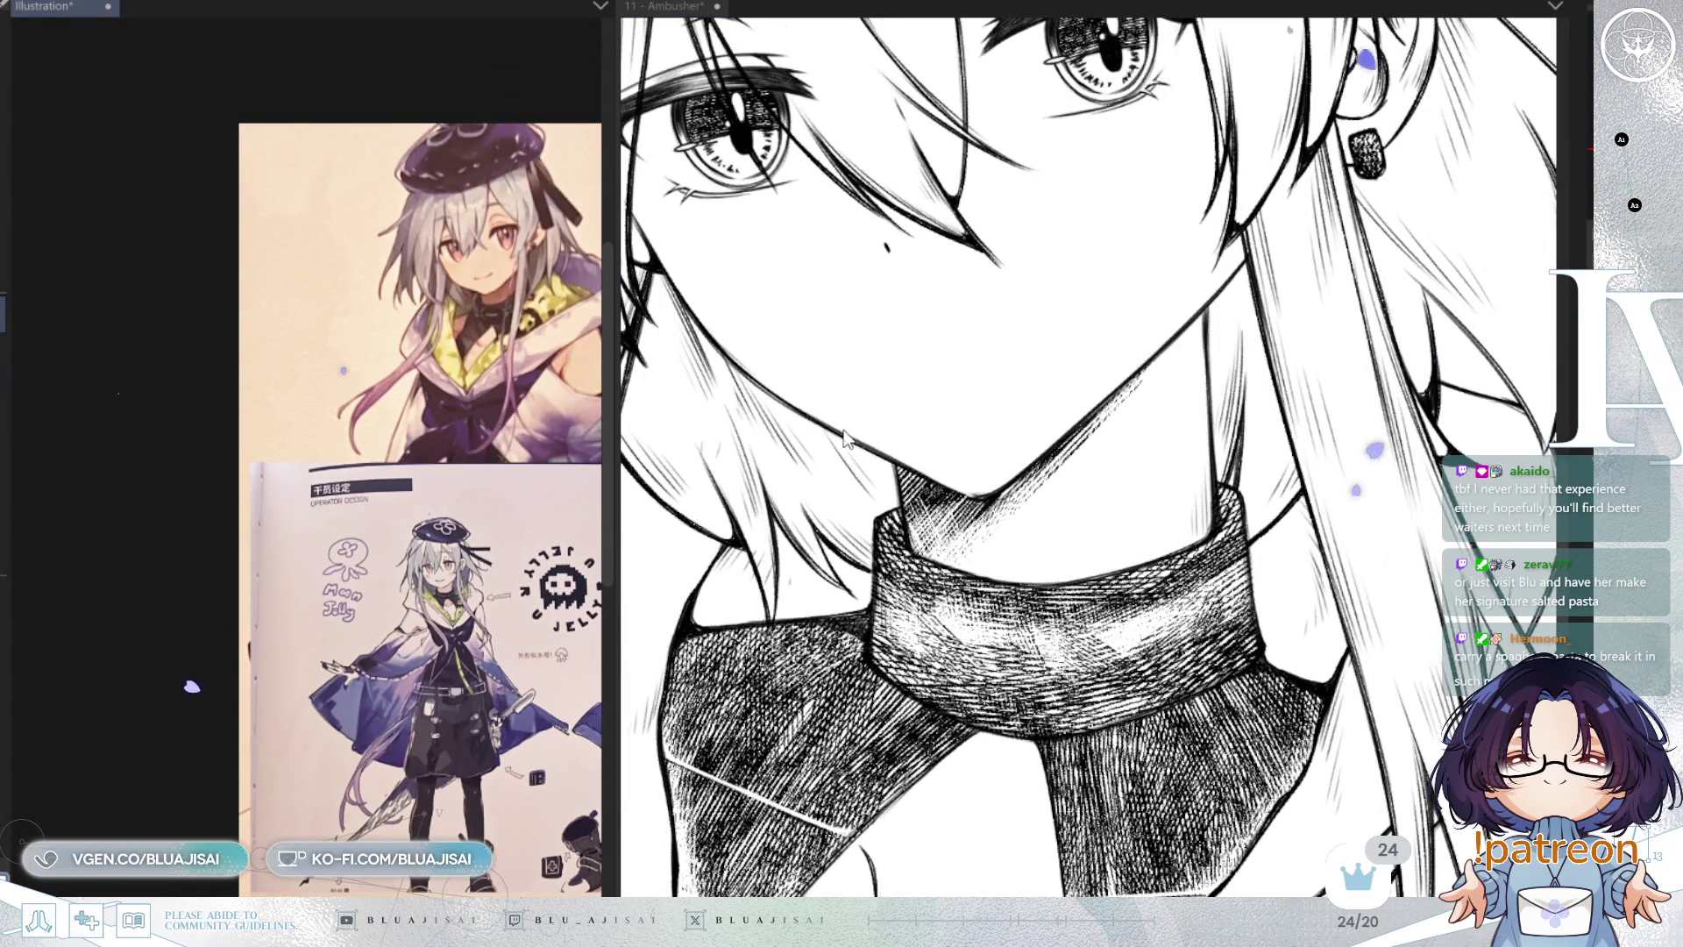
Step: Widen the reference panel and pan the photo down to the design sheet
left_click_drag(611, 412, 1087, 526)
scroll(975, 588, "up", 2)
mouse_move(975, 588)
left_mouse_down()
mouse_move(840, 556)
mouse_move(866, 557)
left_mouse_up()
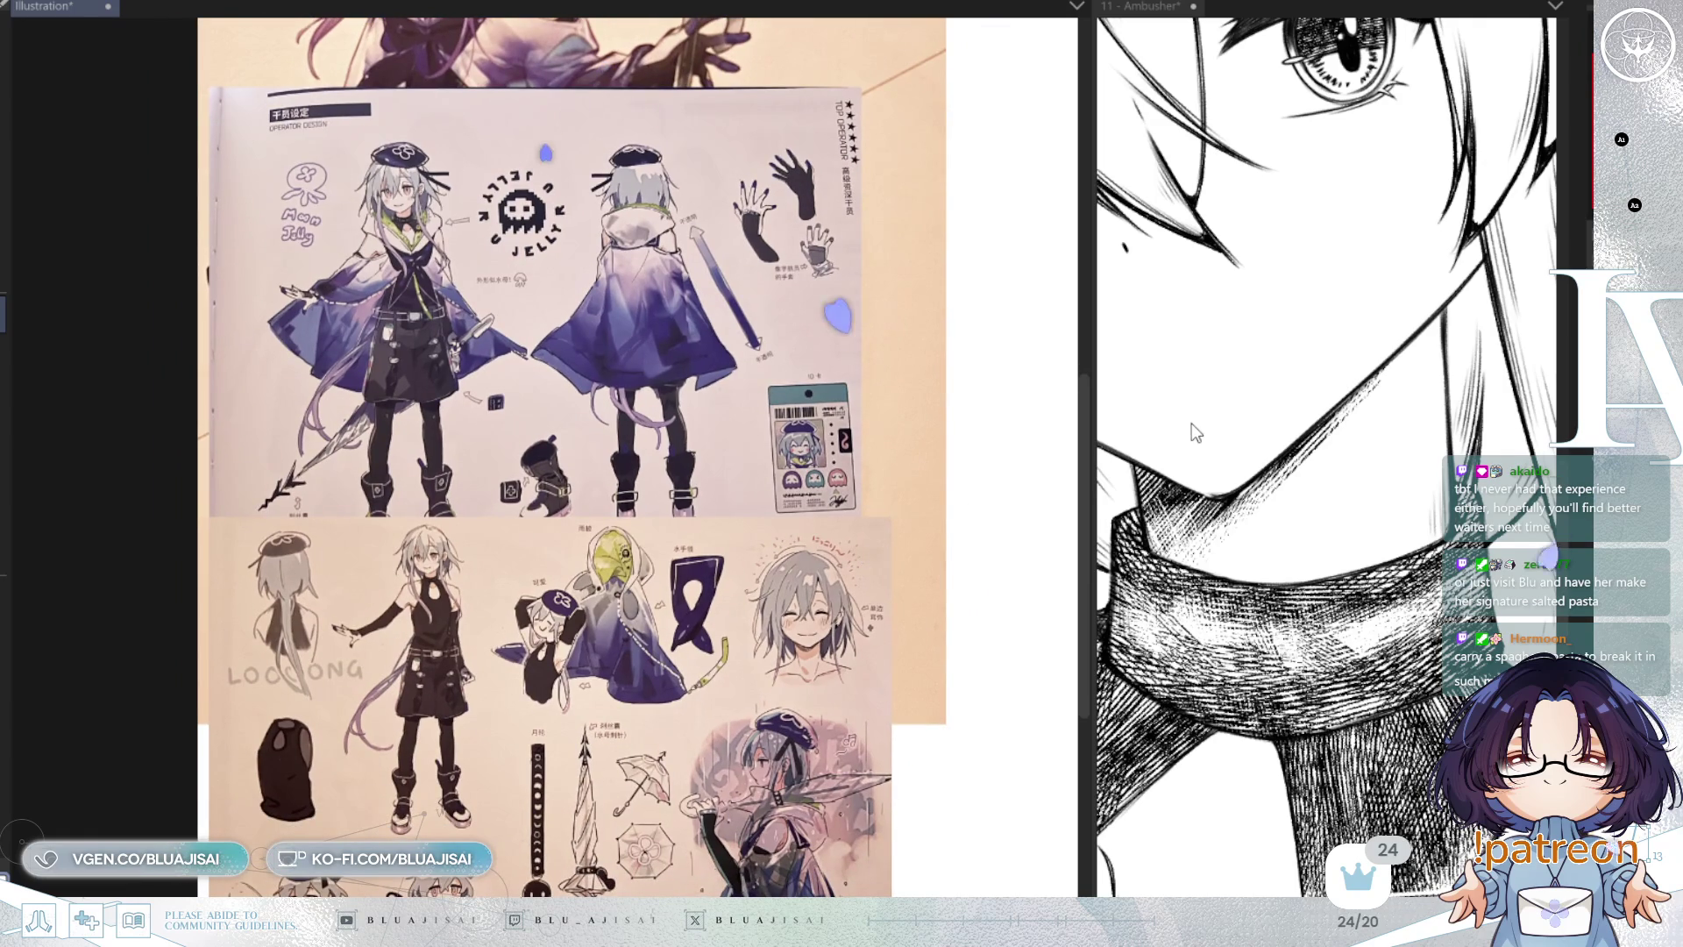
left_click(1153, 449)
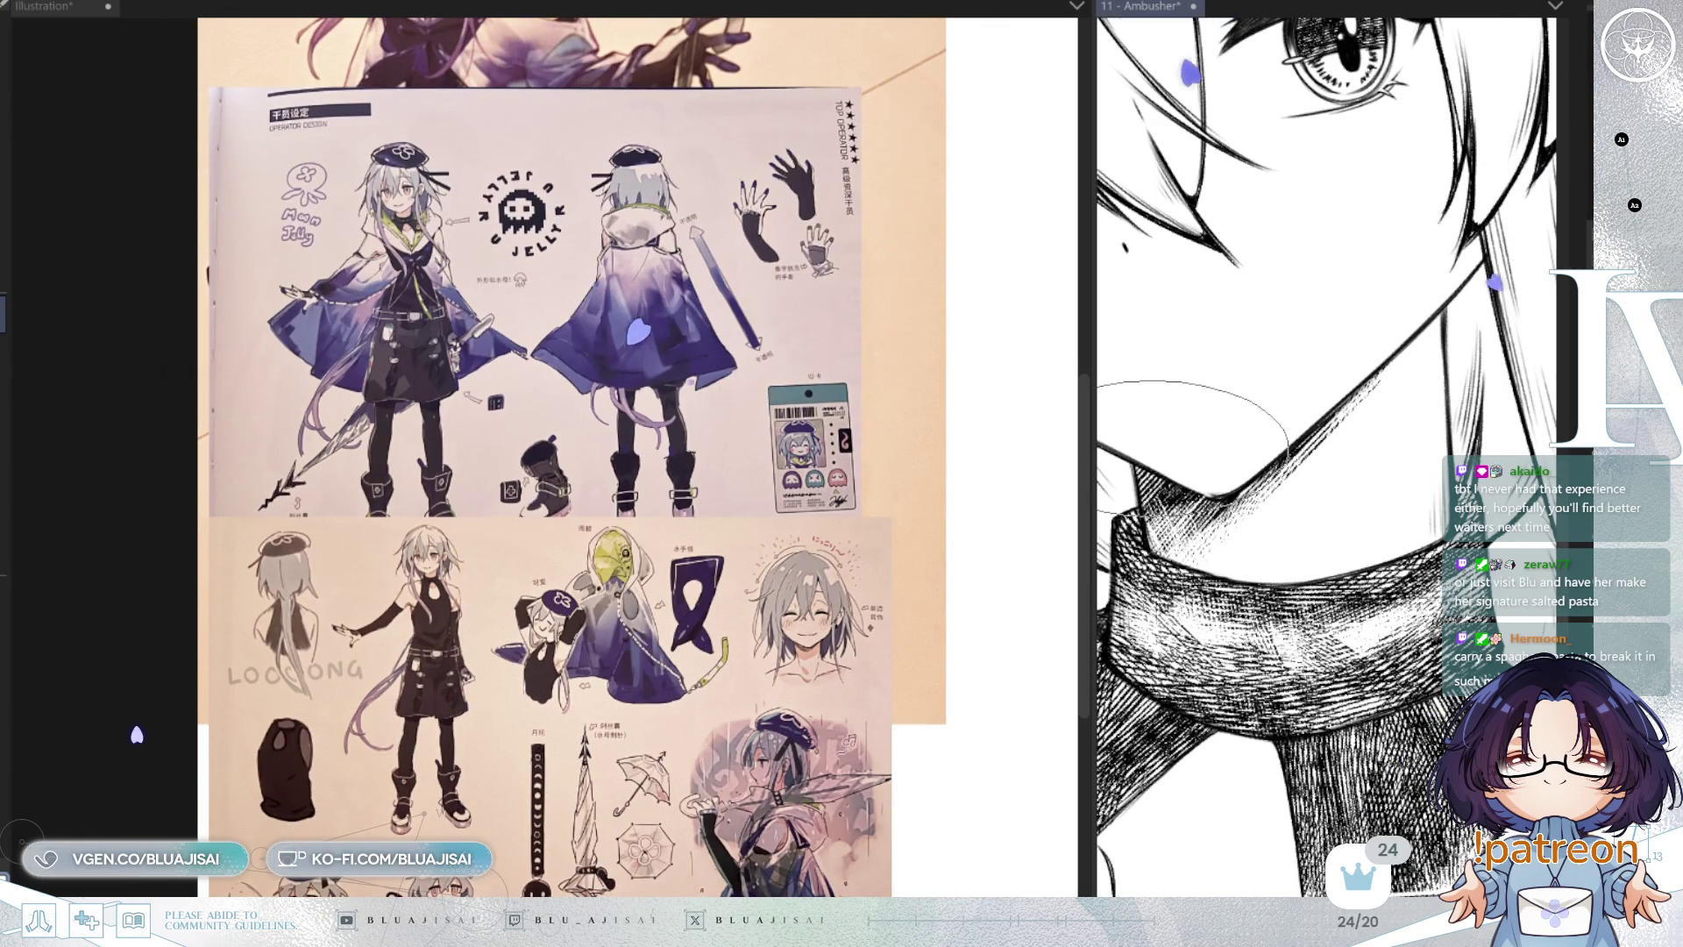
left_click_drag(882, 514, 876, 698)
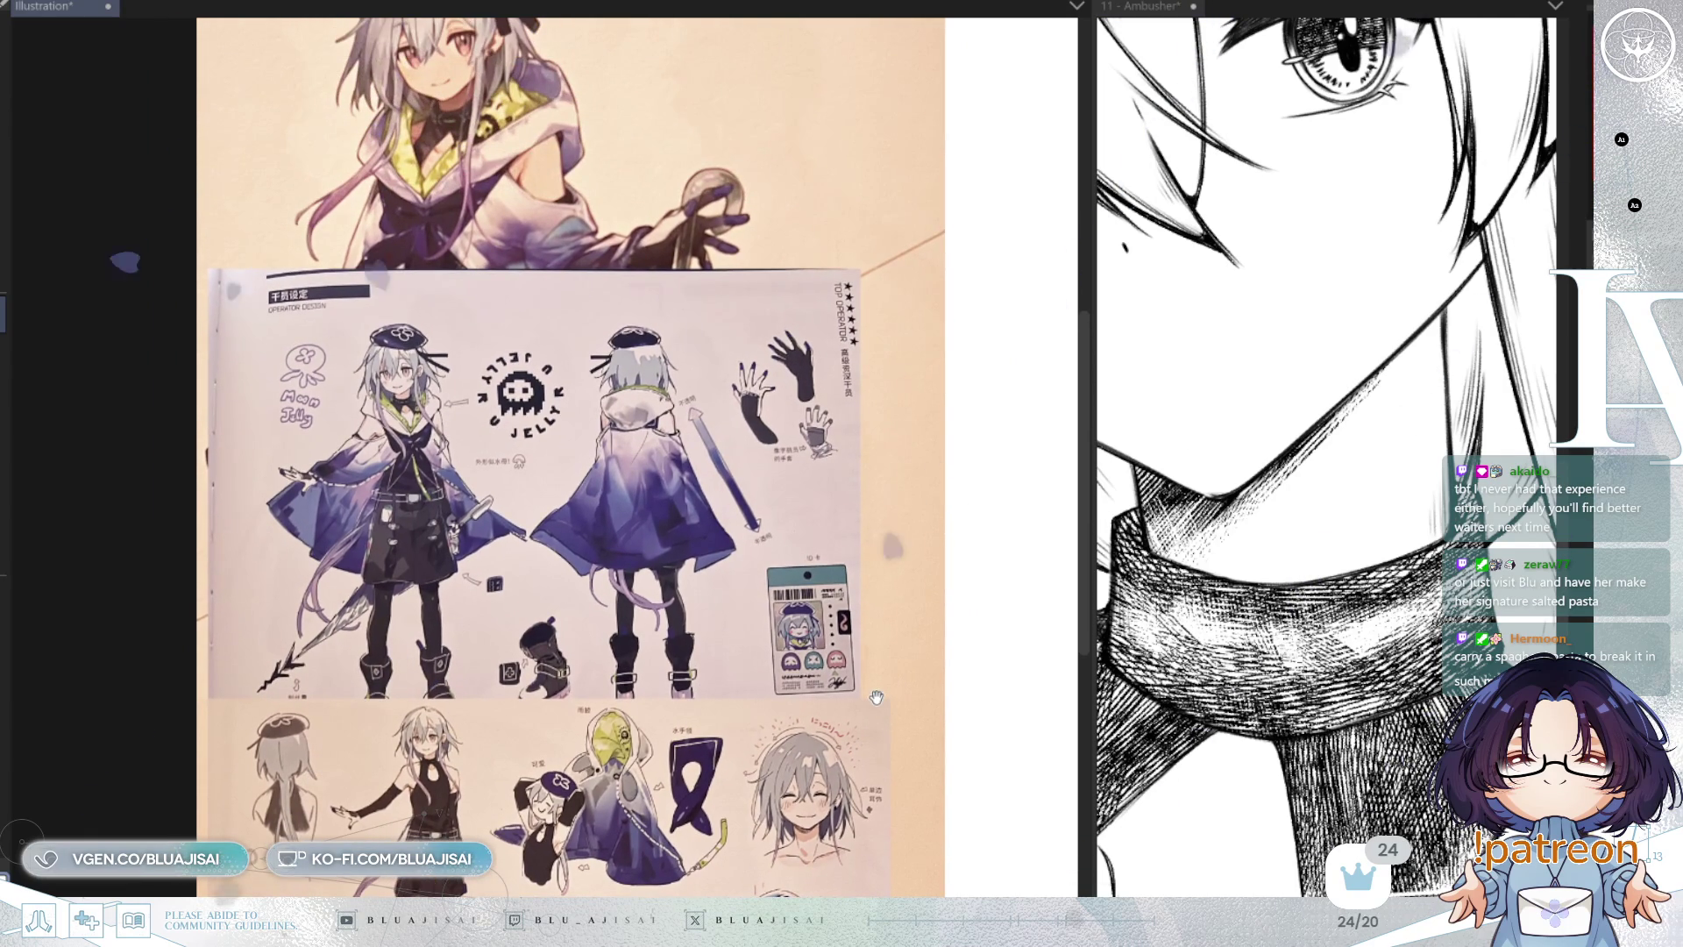
left_click_drag(874, 541, 872, 658)
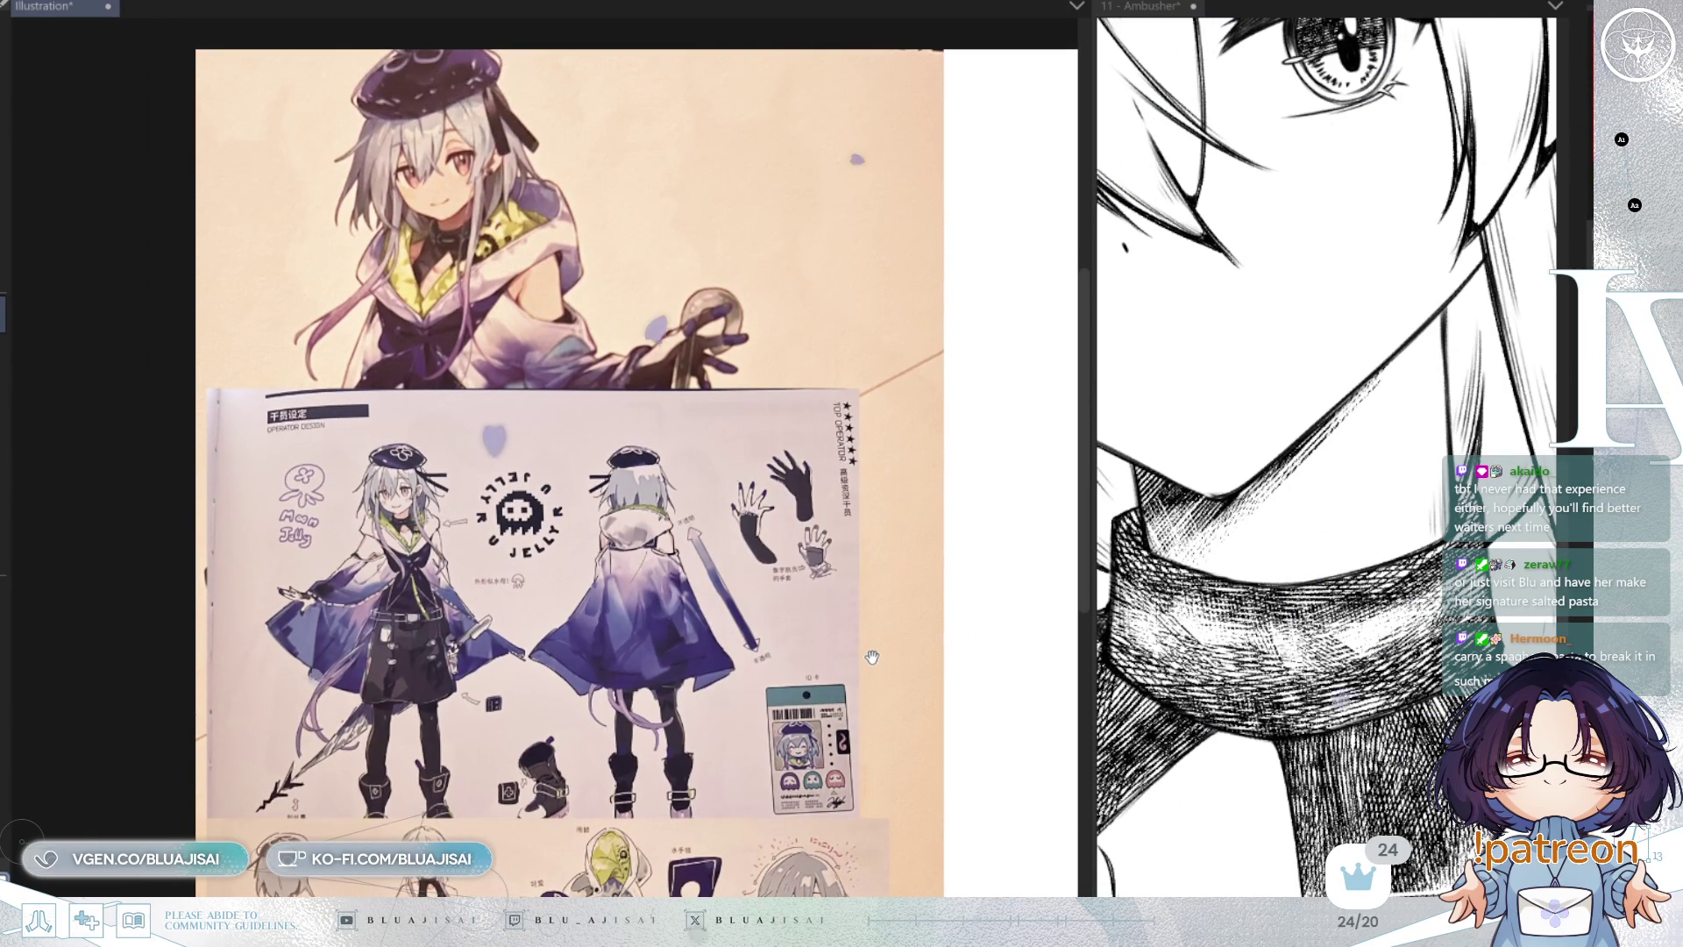
scroll(872, 657, "up", 4)
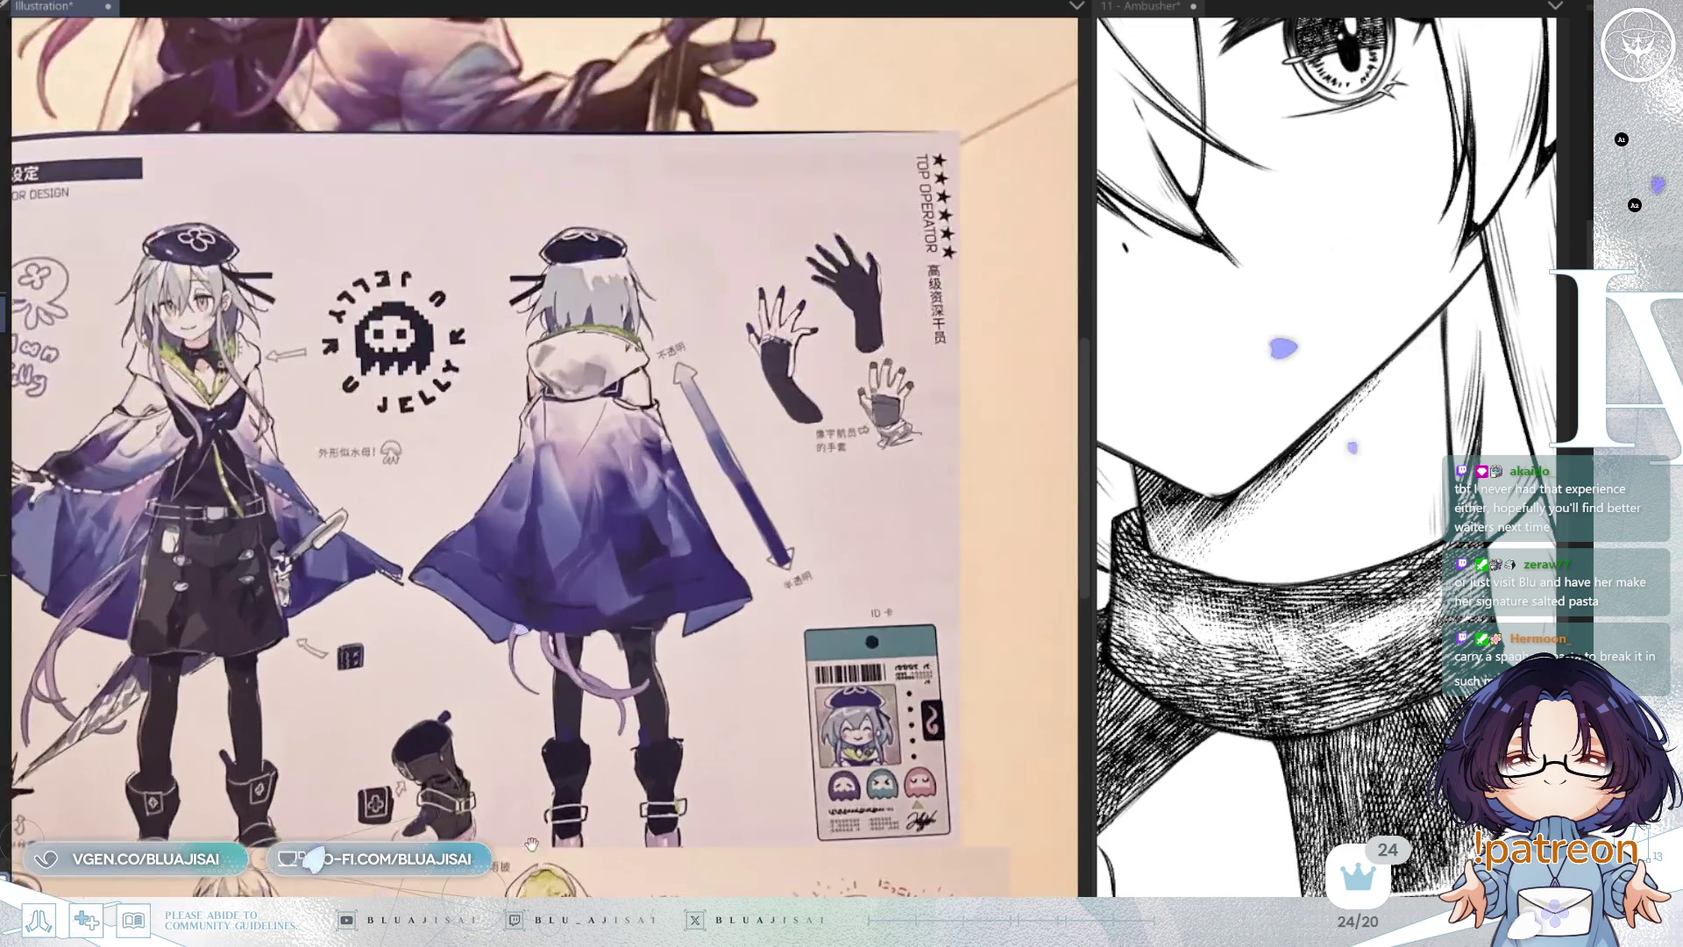
scroll(731, 702, "up", 5)
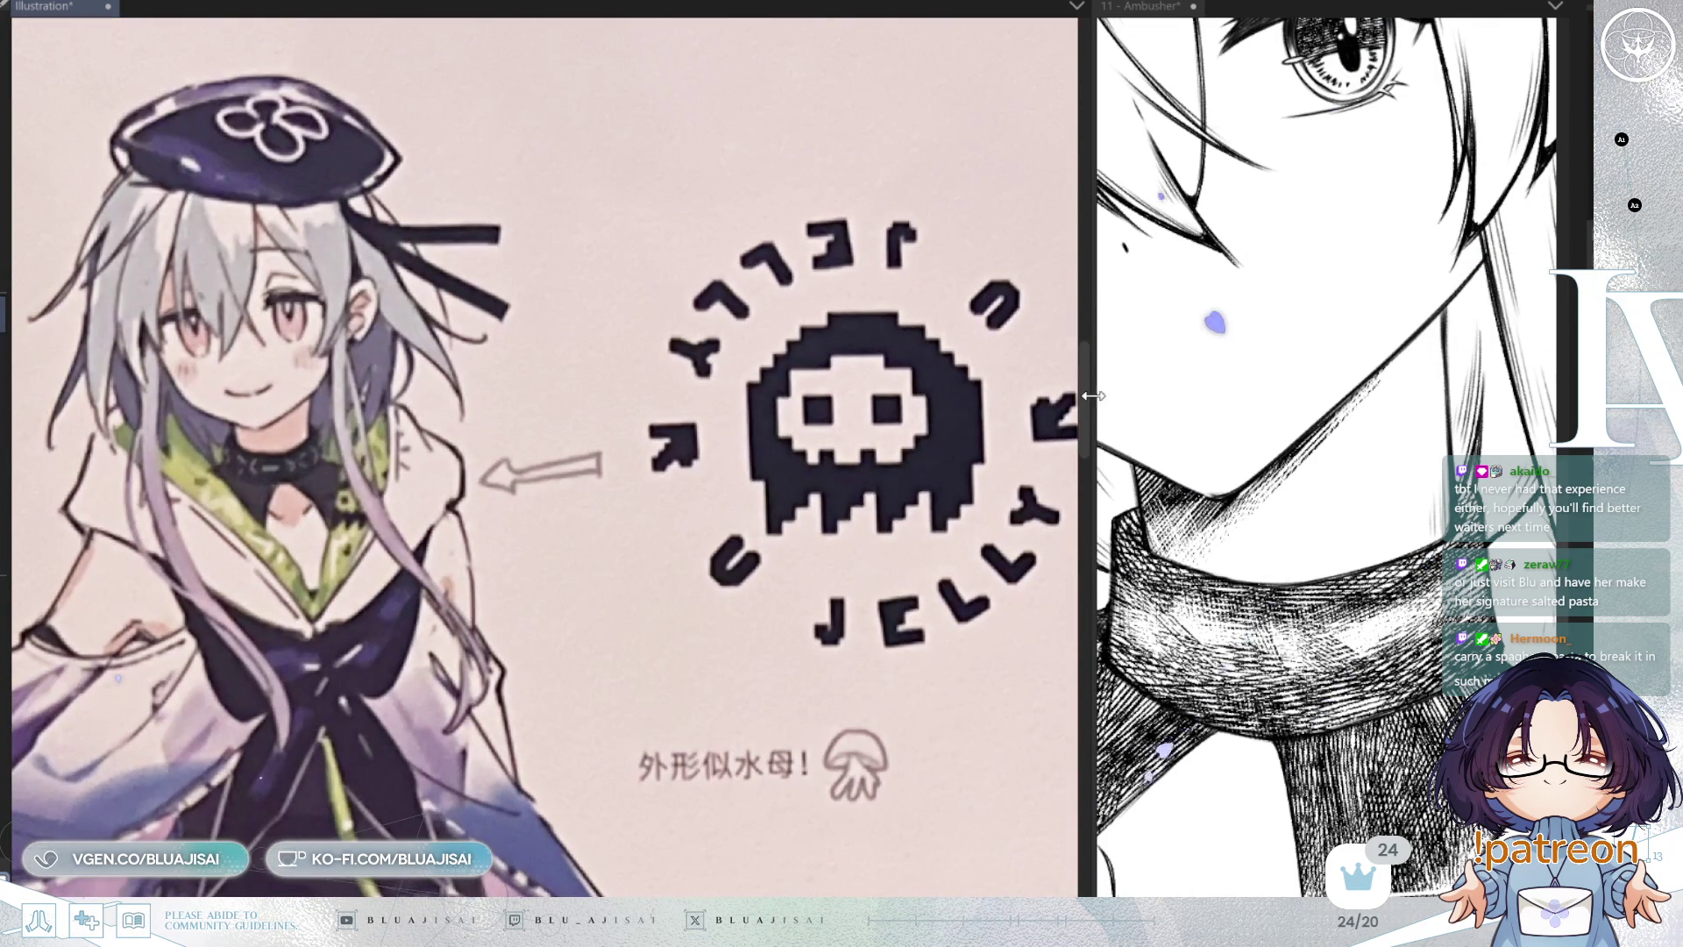
Step: Narrow the reference pane and center the drawing on the face and turtleneck
left_click_drag(1087, 492, 458, 492)
left_click_drag(52, 710, 392, 724)
left_click_drag(1140, 500, 1256, 394)
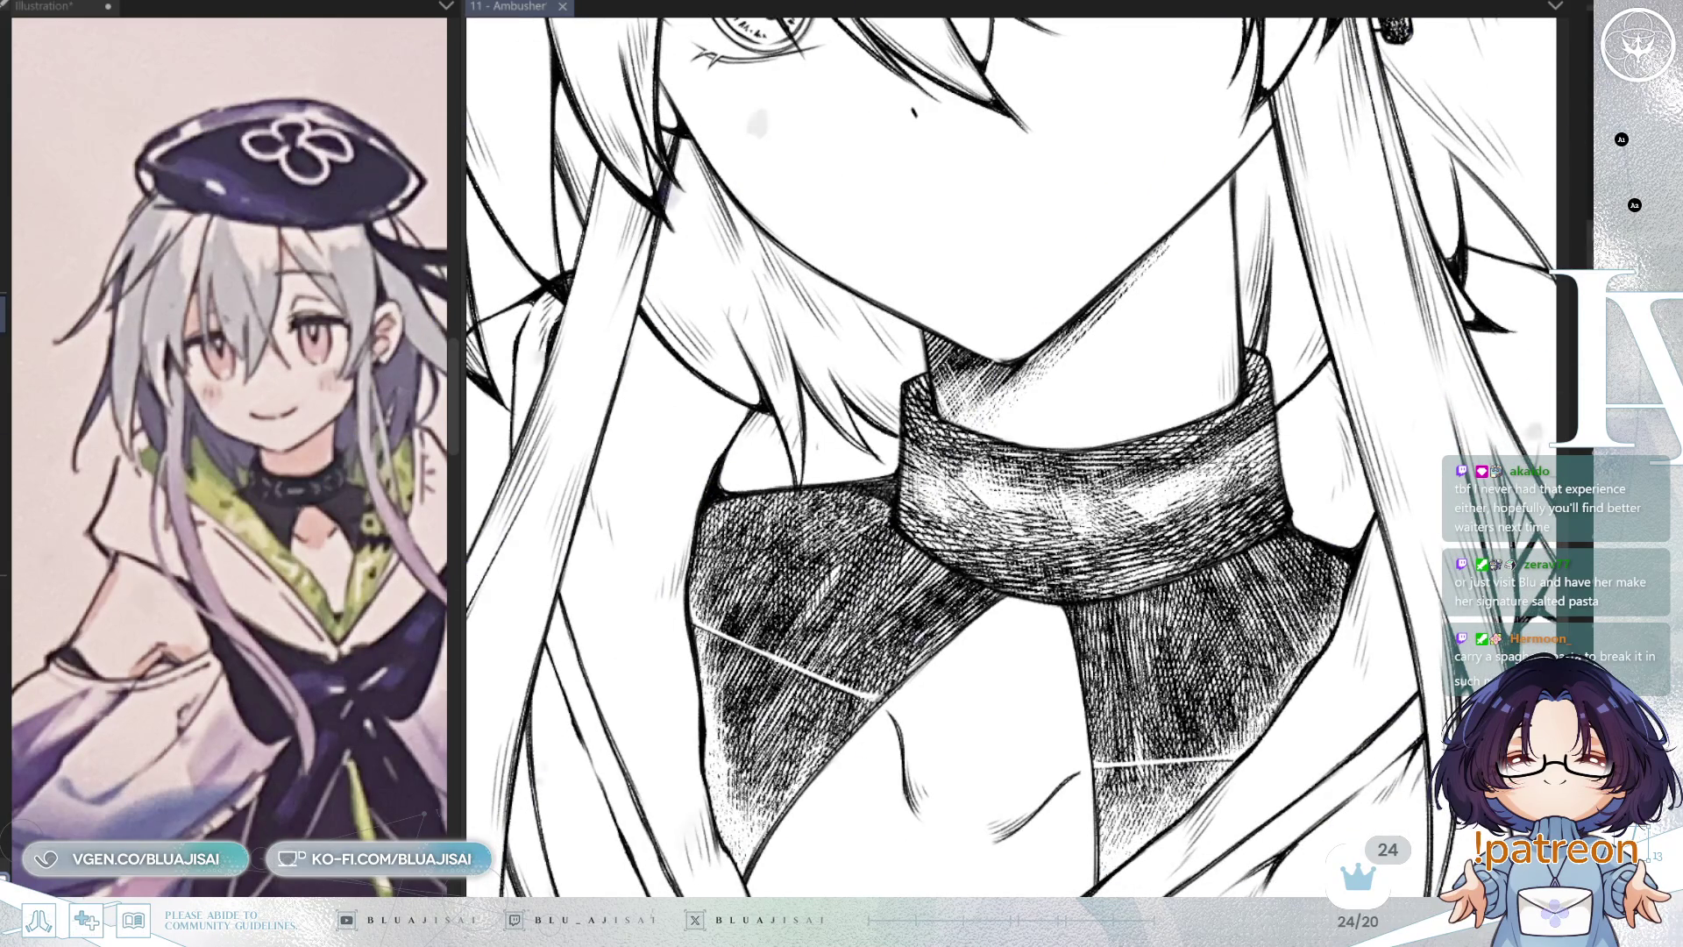
Step: Add dense hatching strokes across the turtleneck collar, then undo to lighten the darkest hatching
left_click_drag(1052, 455, 1228, 561)
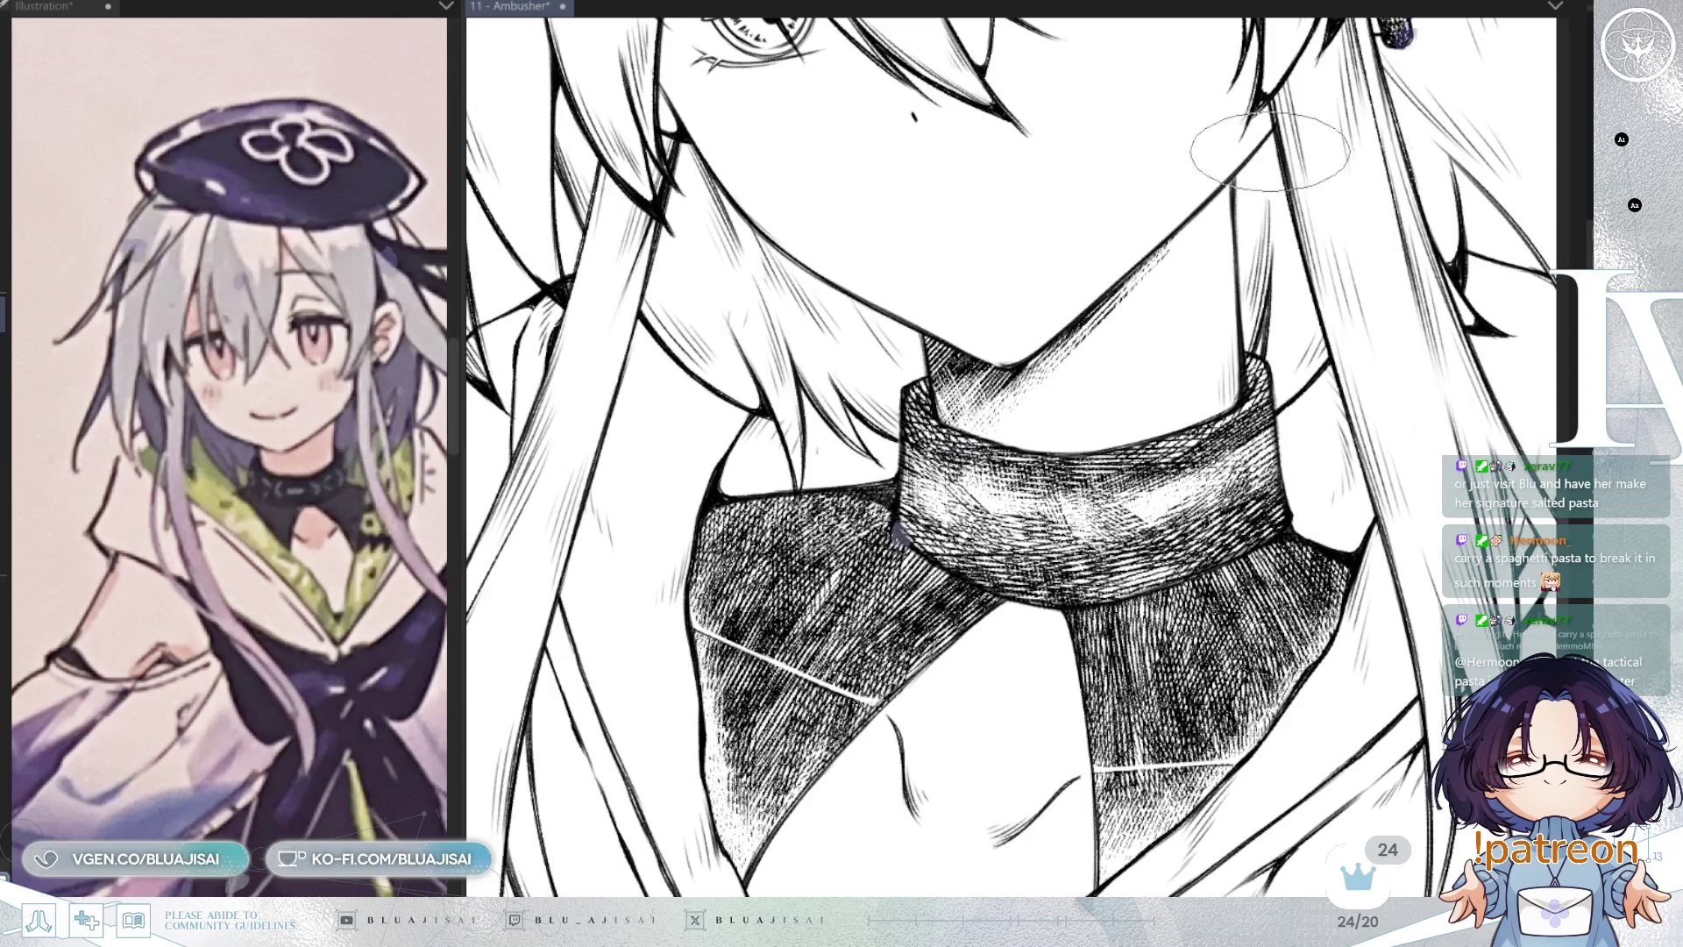
left_click_drag(1076, 412, 1079, 402)
scroll(859, 429, "up", 1)
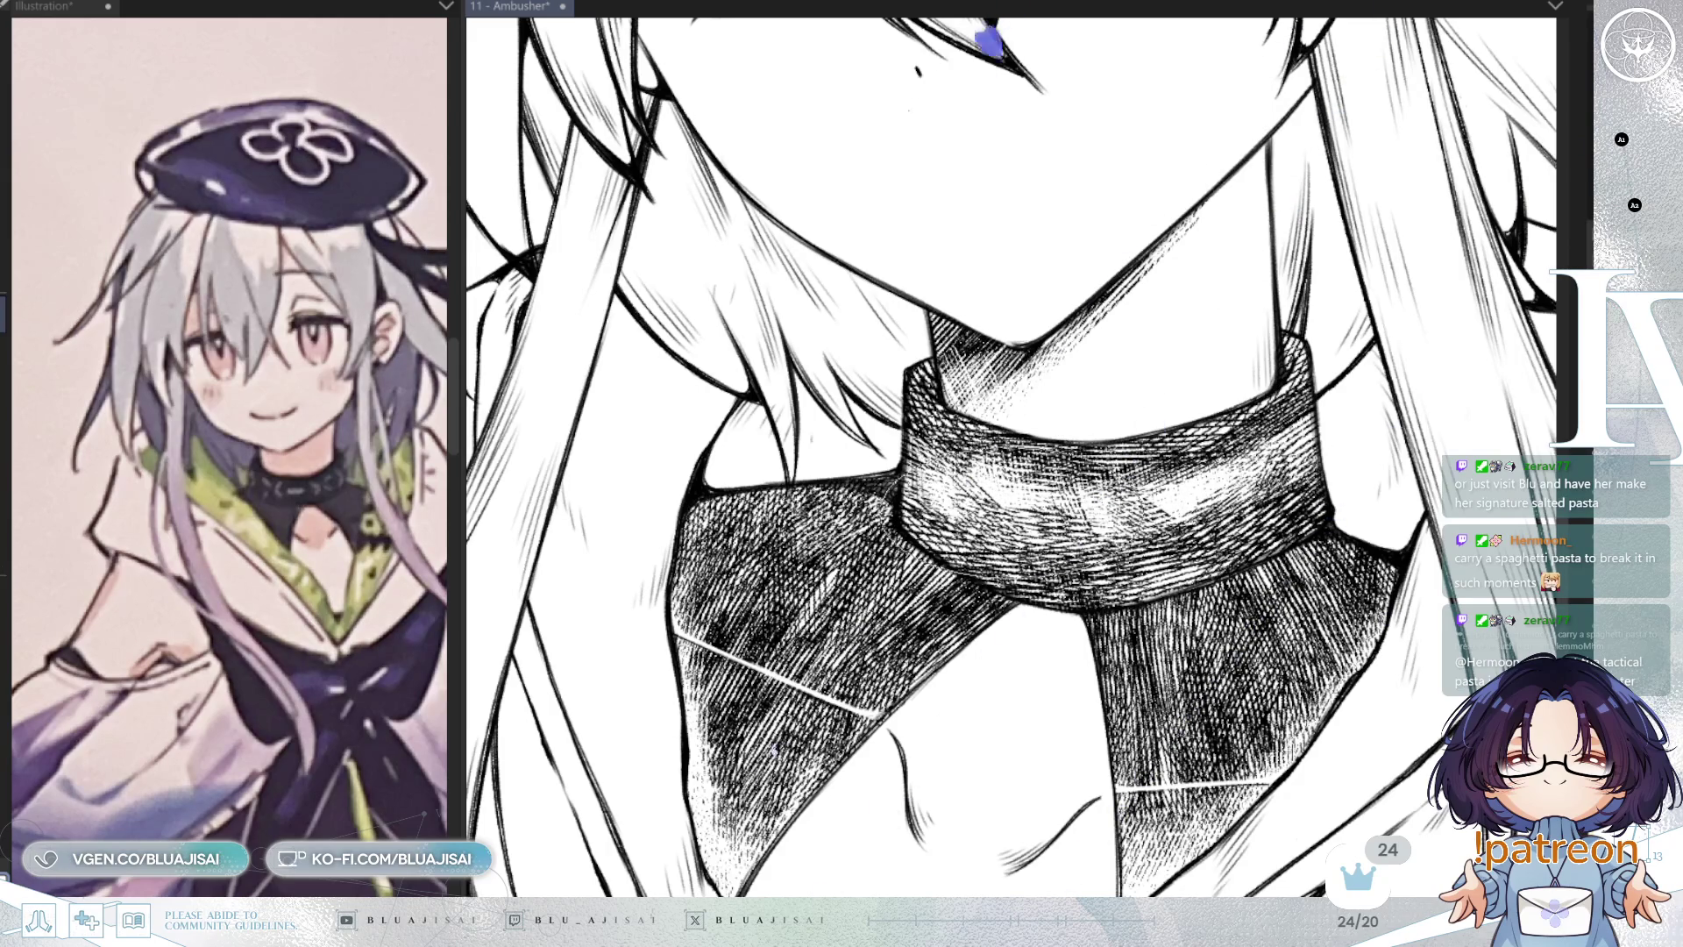
left_click_drag(1008, 491, 1106, 585)
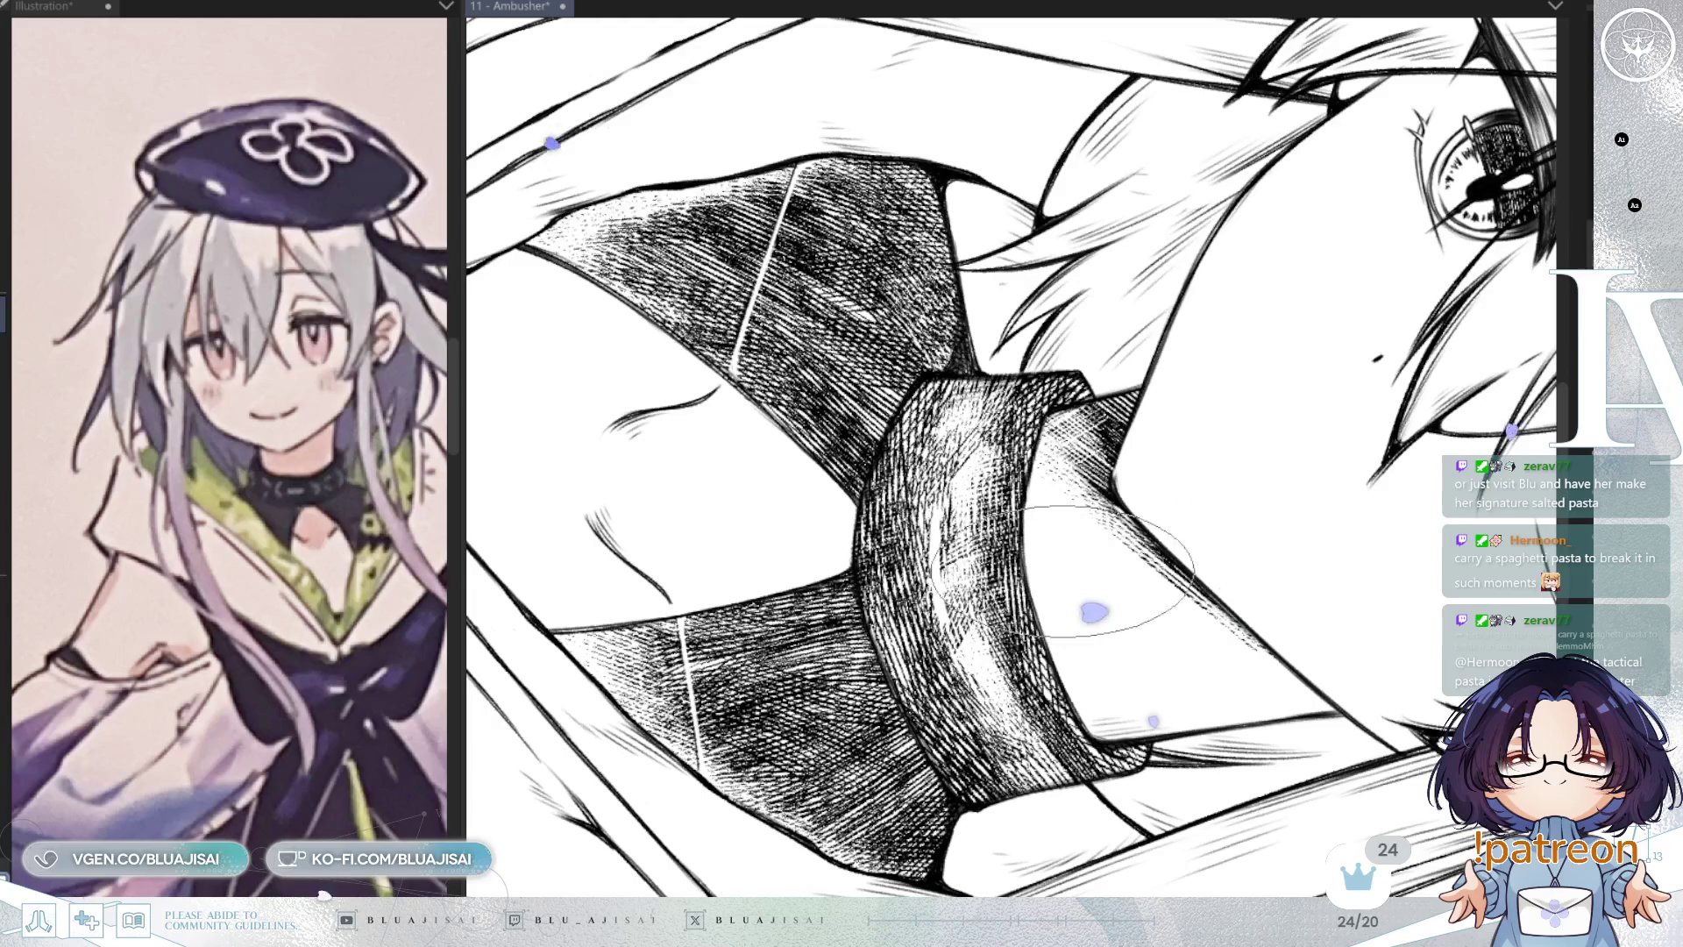
key("minus")
key("minus")
key("minus")
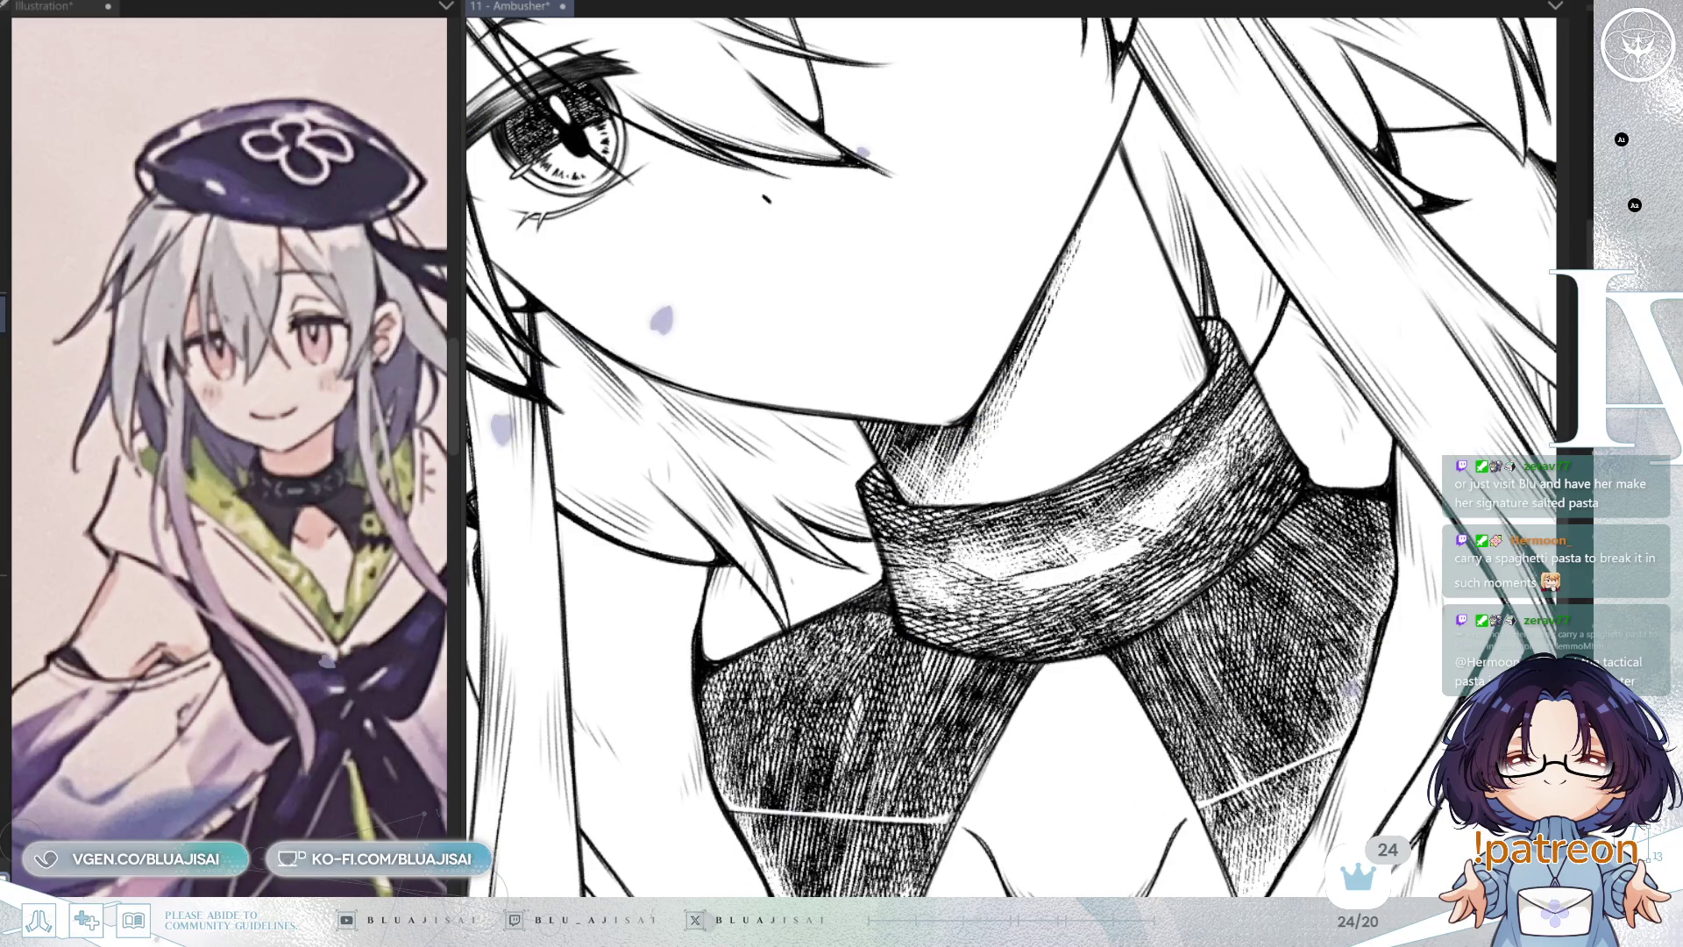
scroll(1232, 445, "down", 2)
scroll(1232, 445, "left", 3)
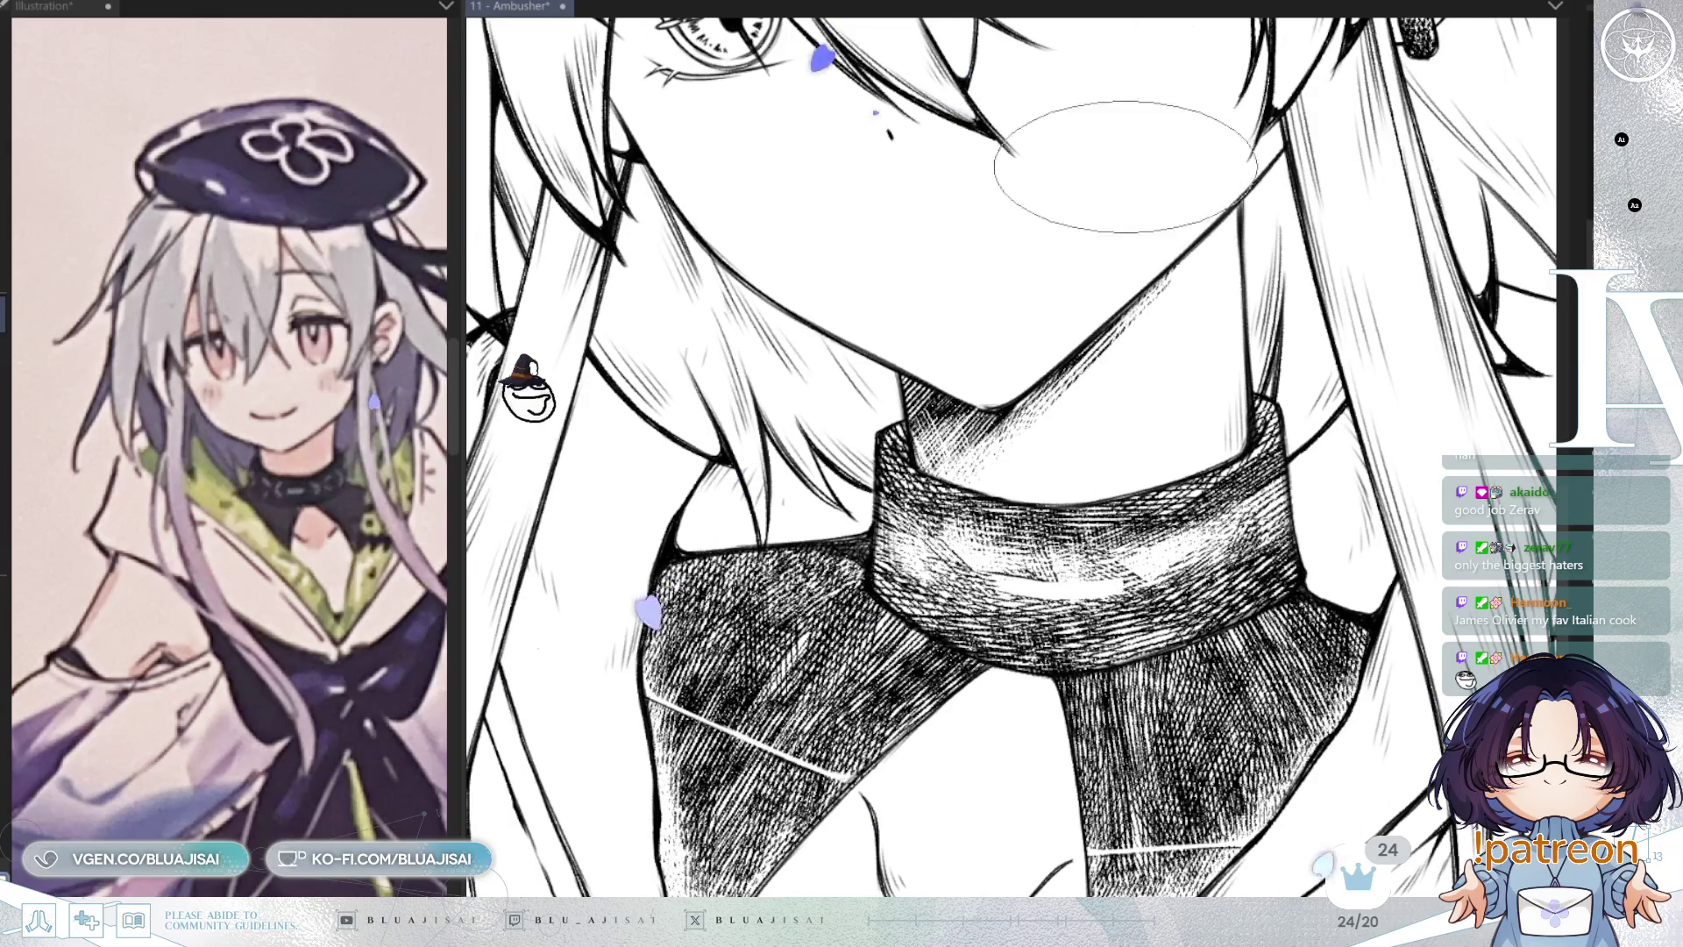
left_click_drag(1157, 420, 1122, 427)
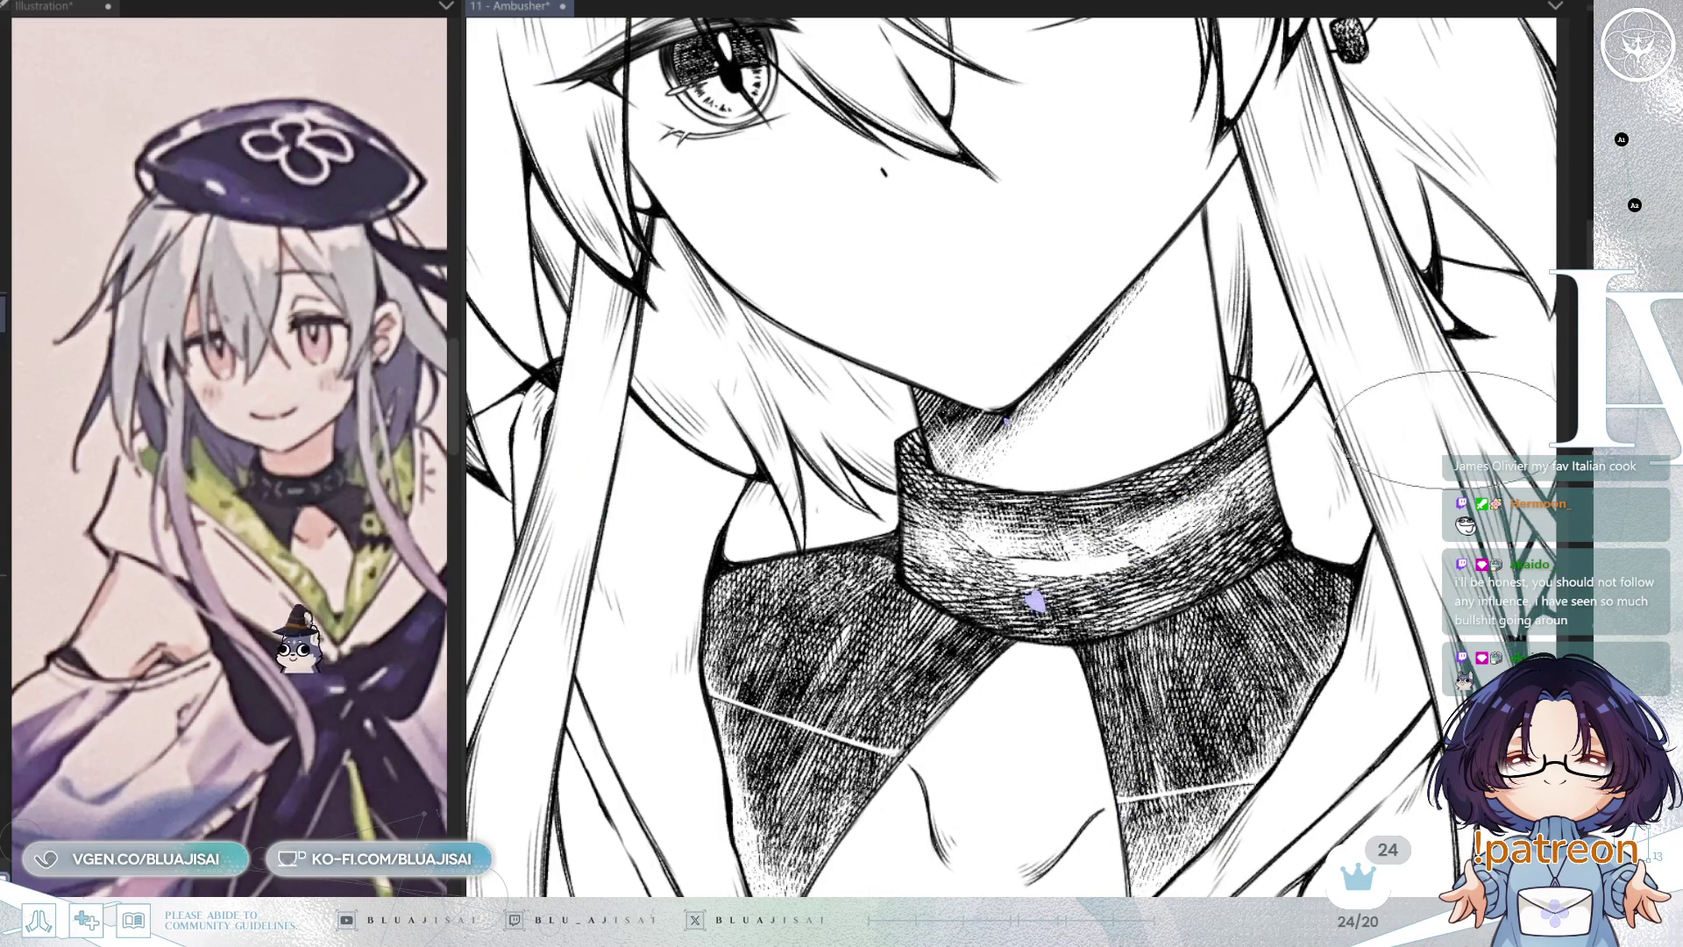
key("ctrl+z")
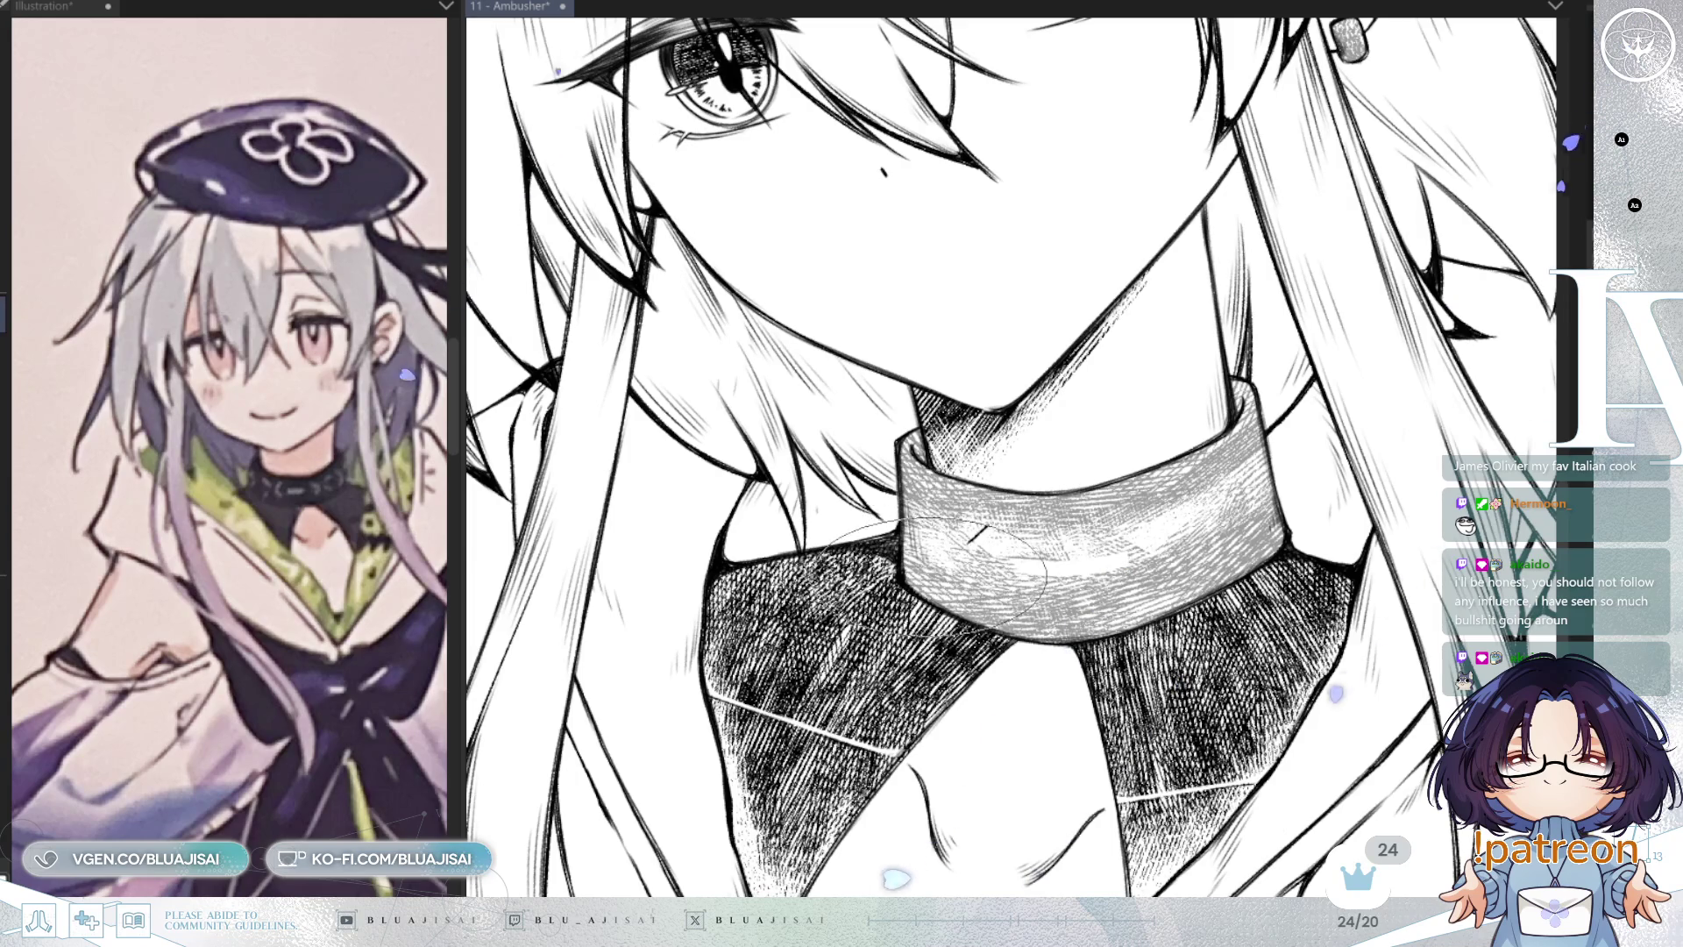
Step: Ink a short stroke on the X-shaped clasp mark on the collar's left side
left_click_drag(1317, 149, 1236, 285)
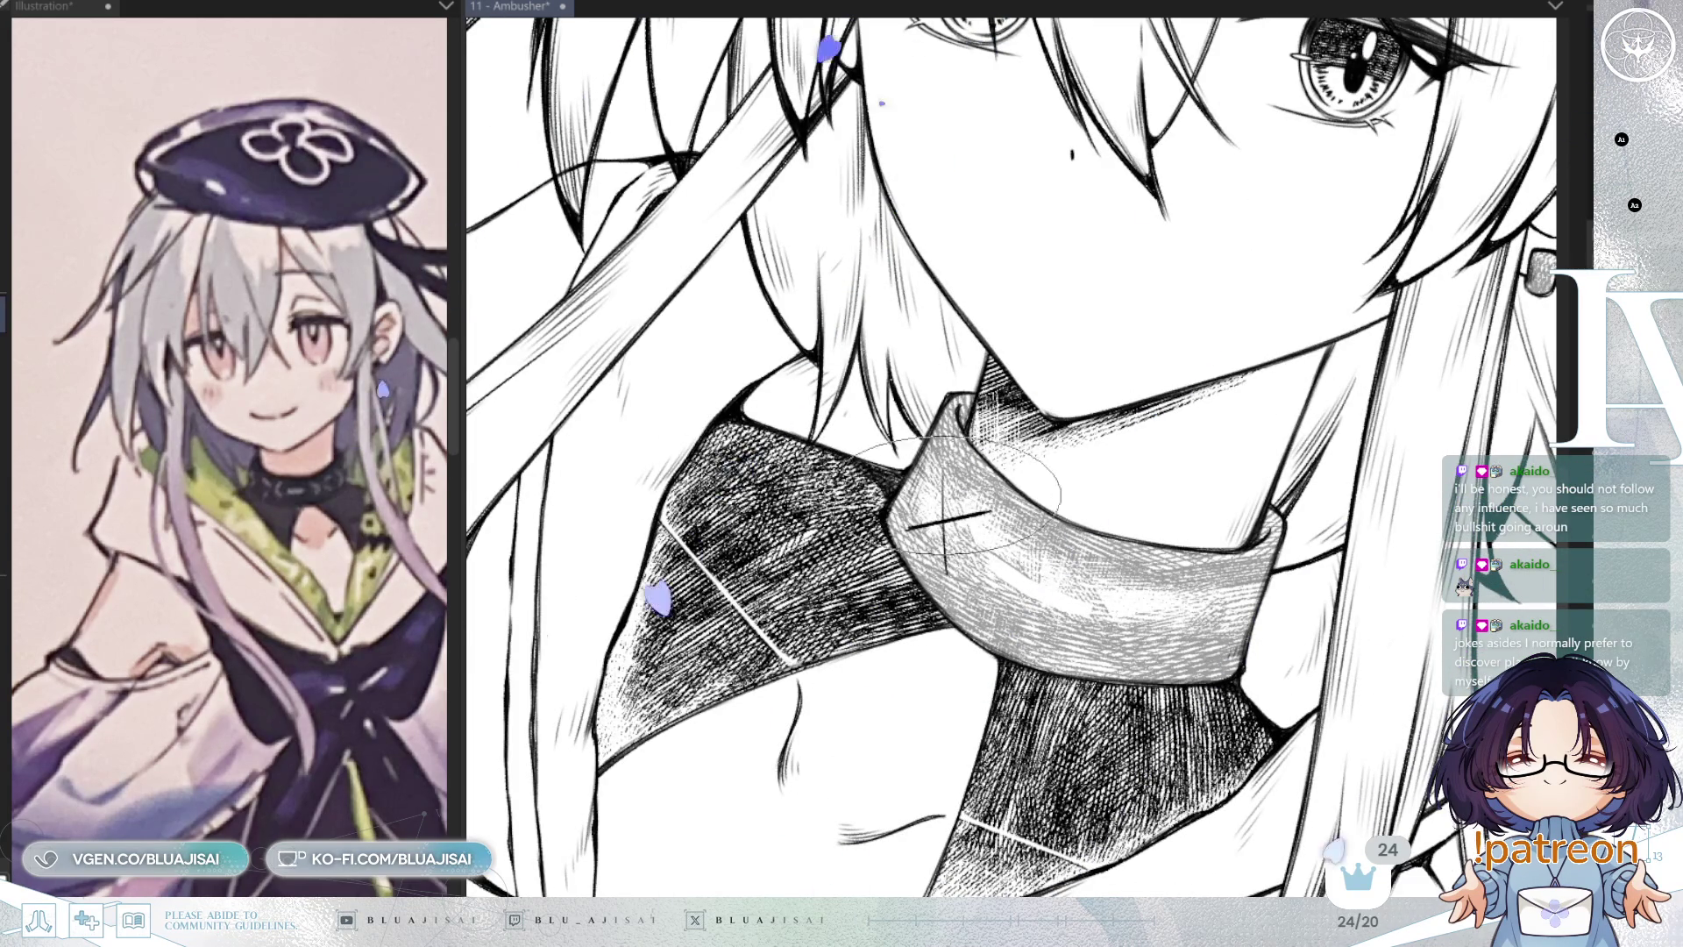
left_click_drag(1081, 256, 1102, 875)
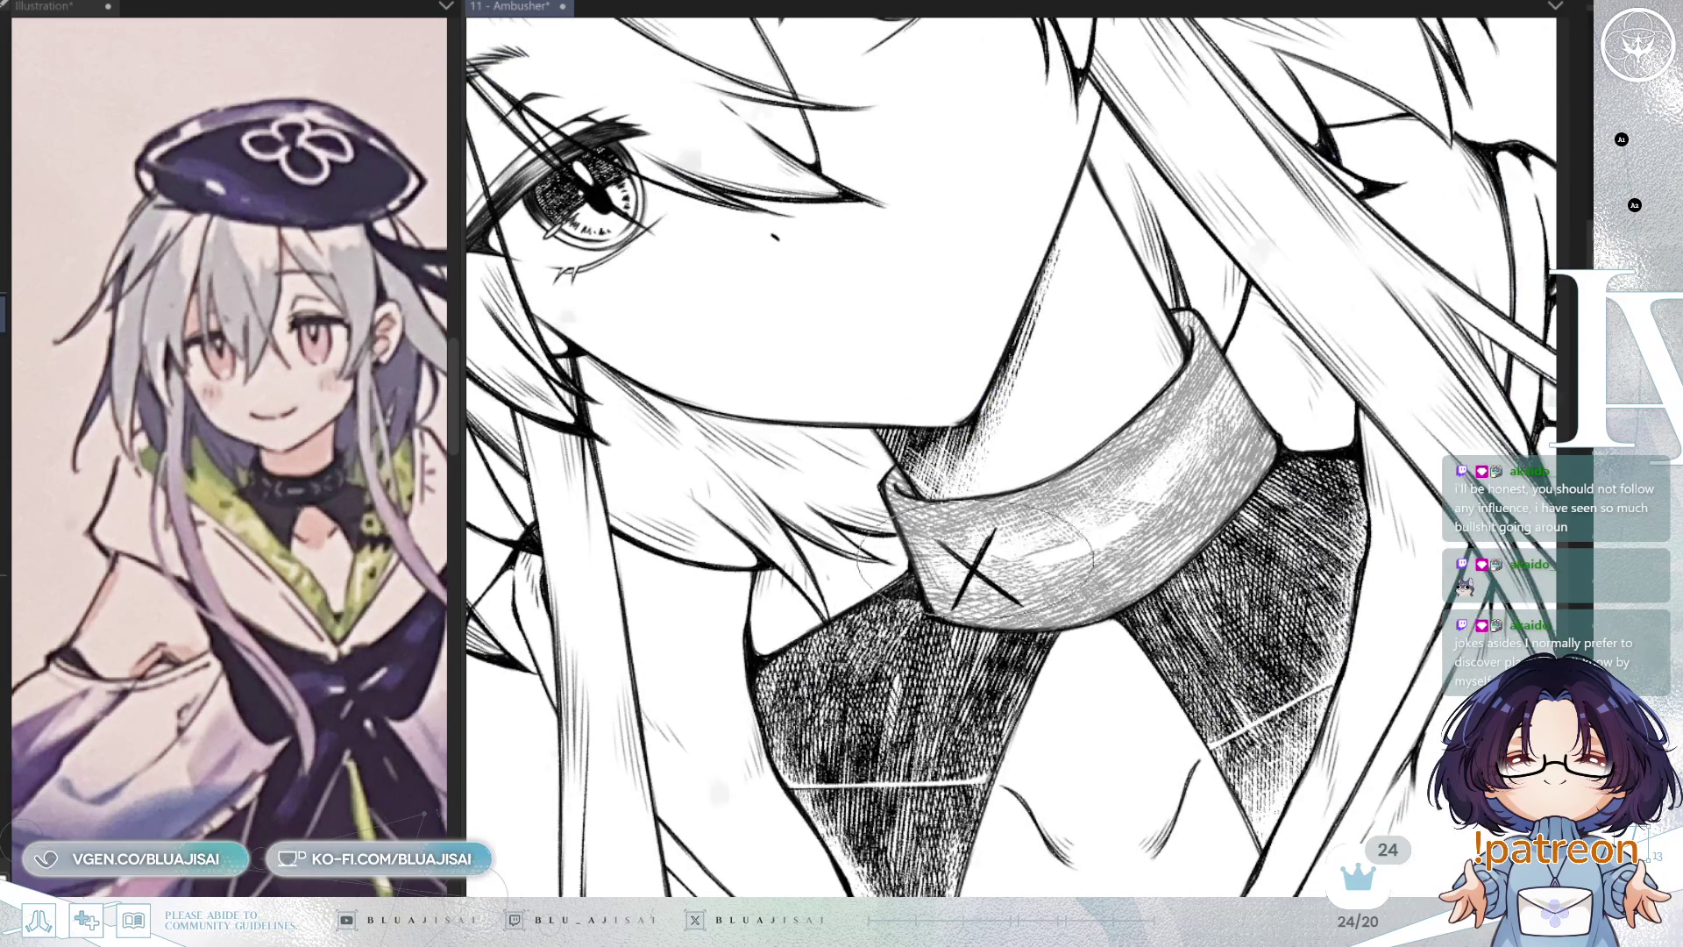
left_click_drag(971, 551, 973, 535)
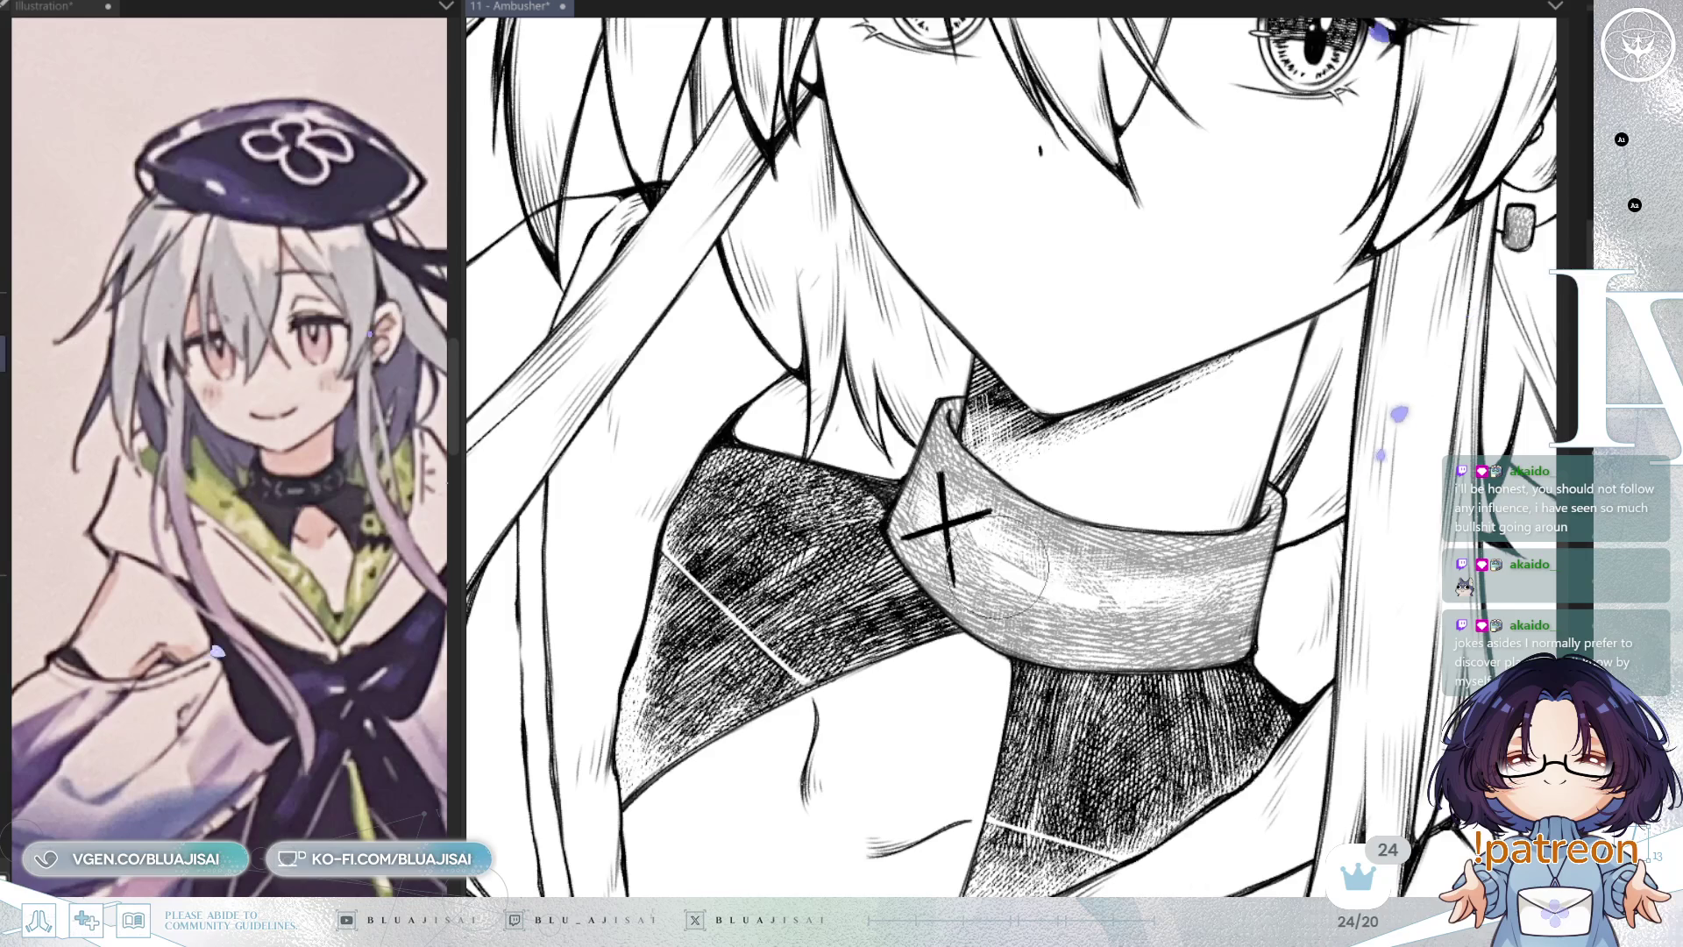
left_click_drag(981, 545, 991, 604)
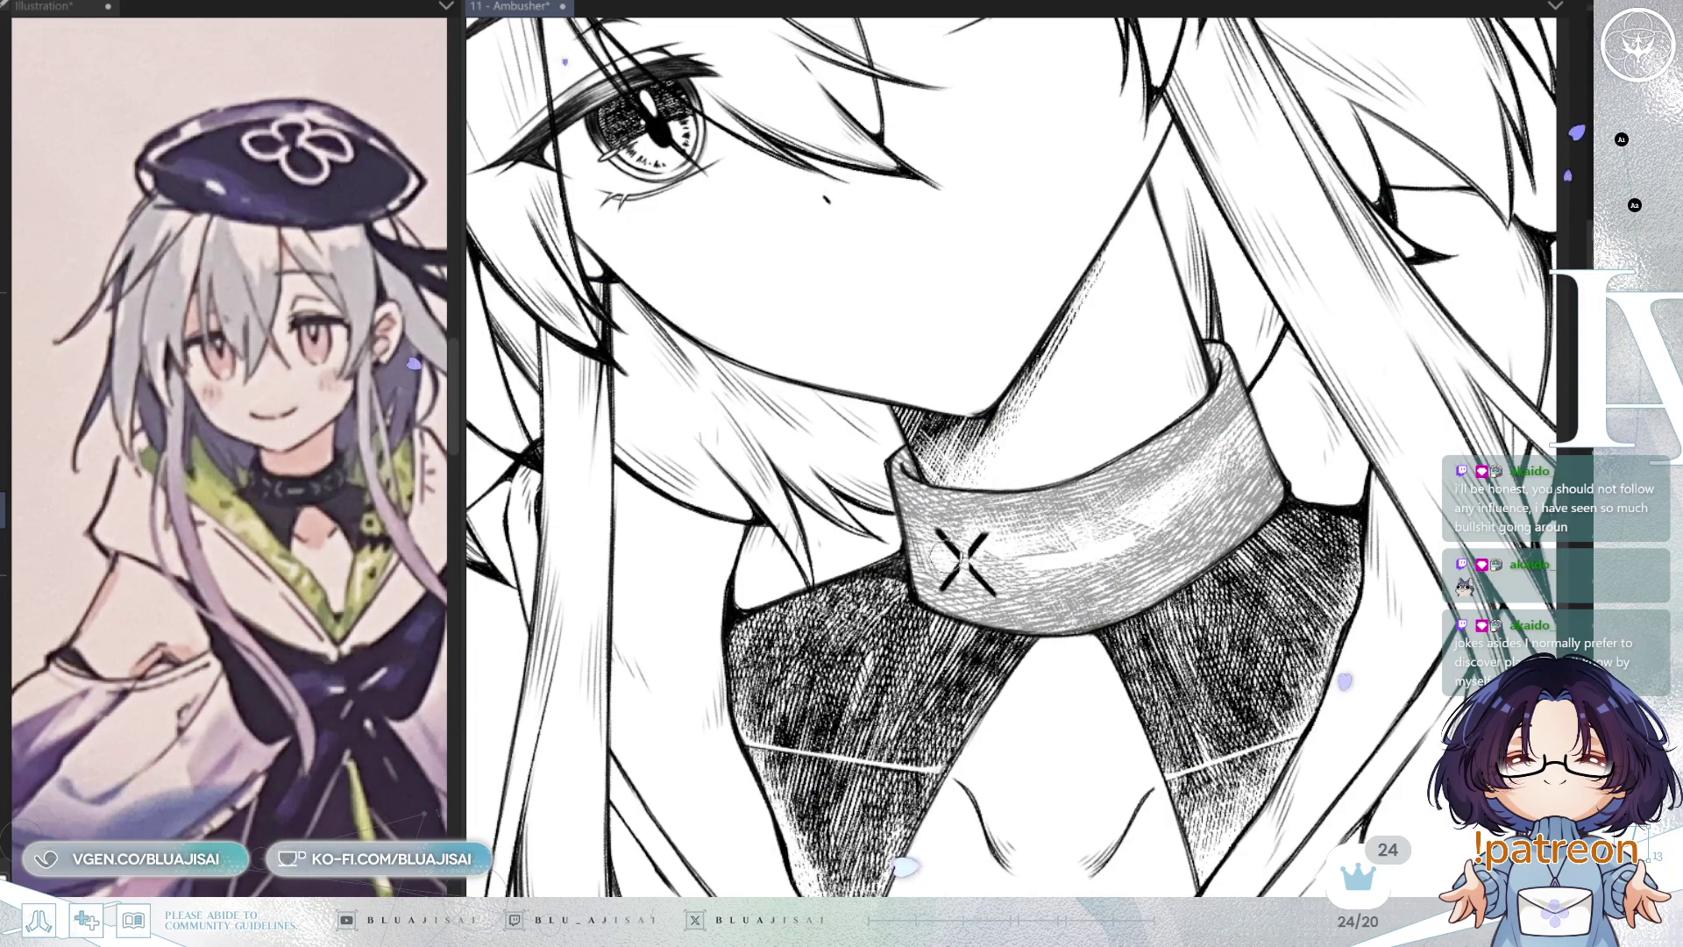
mouse_move(981, 556)
left_mouse_down()
mouse_move(964, 526)
mouse_move(1008, 491)
left_mouse_up()
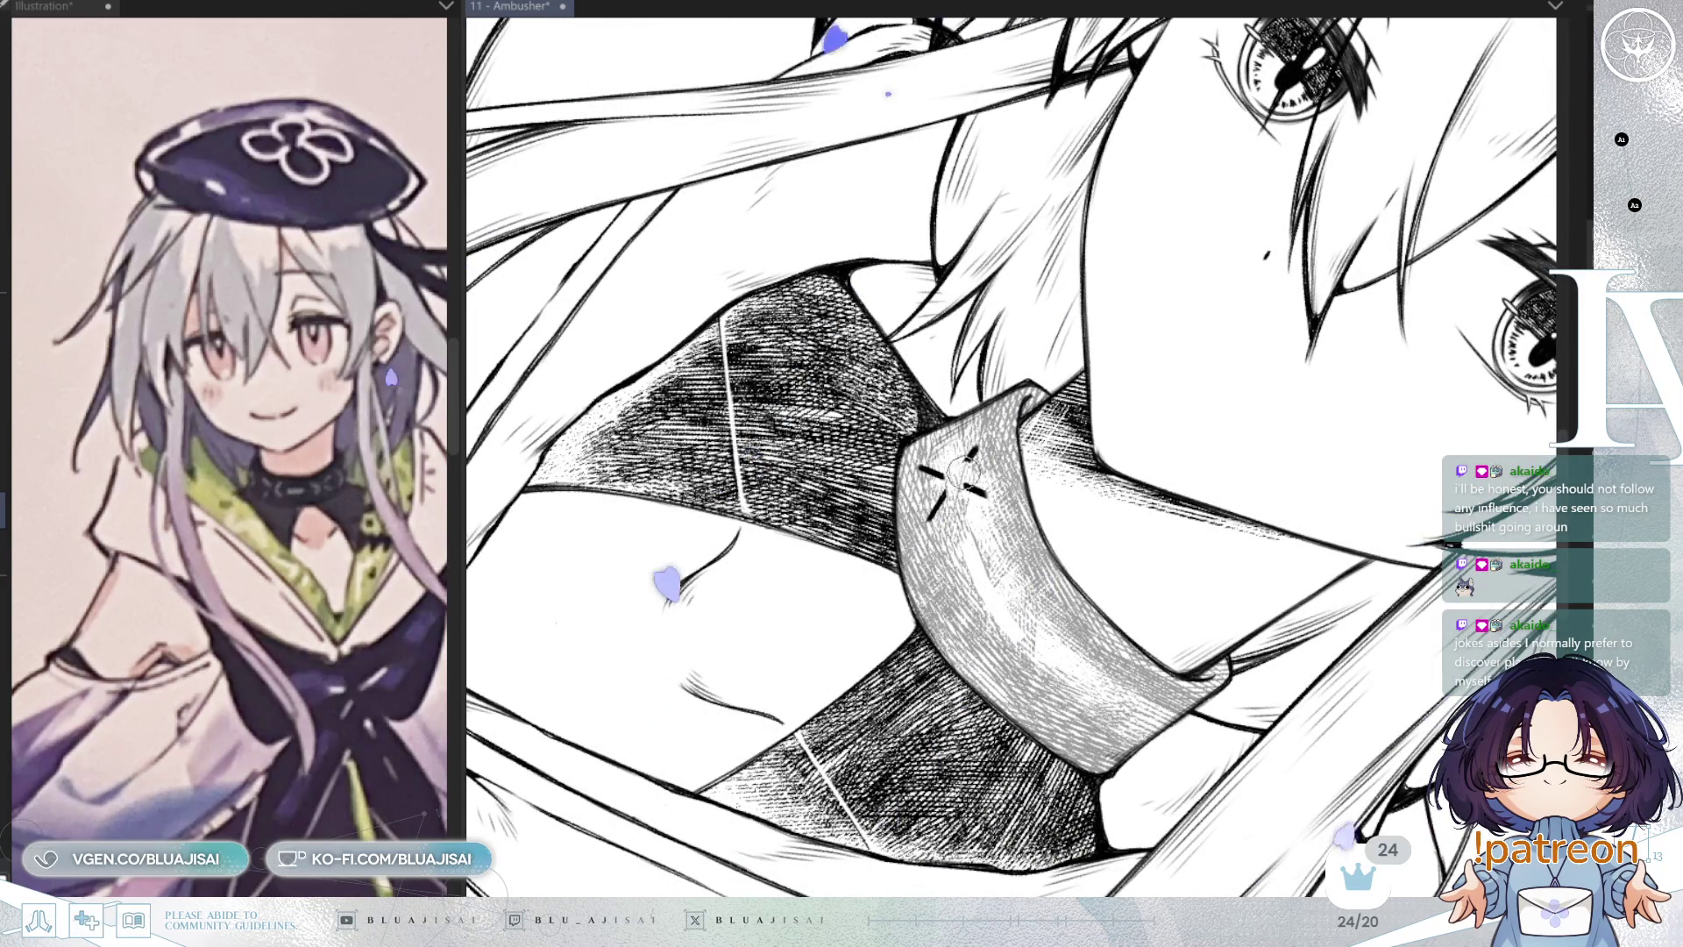
left_click_drag(960, 474, 982, 386)
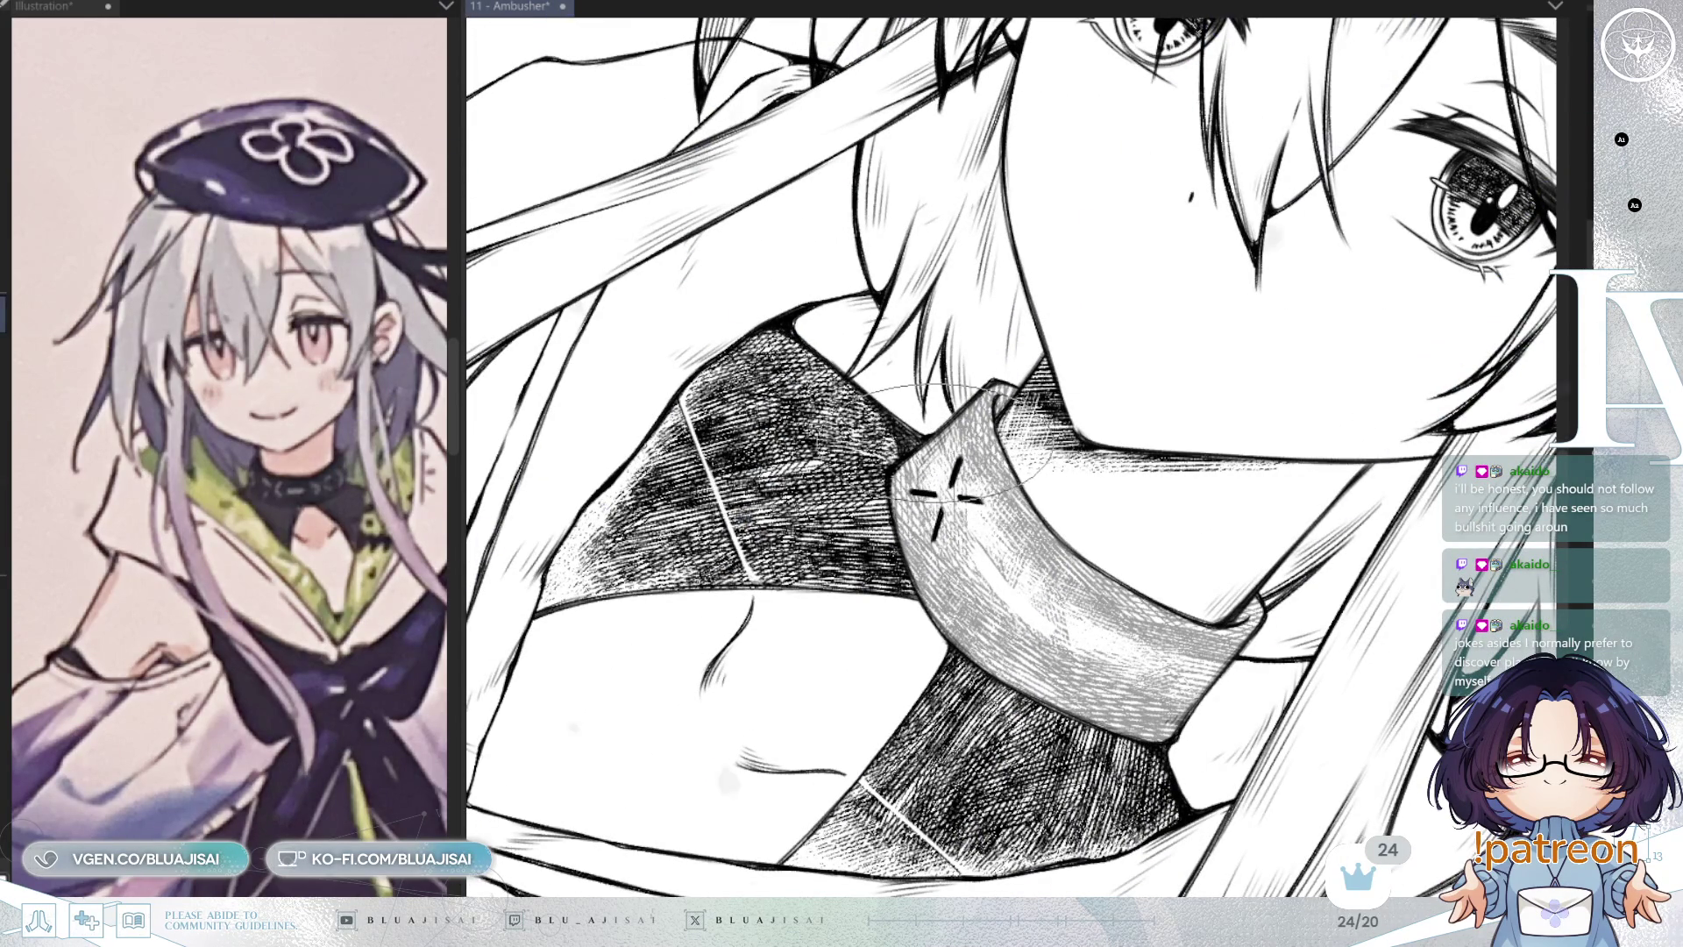
left_click_drag(934, 438, 934, 452)
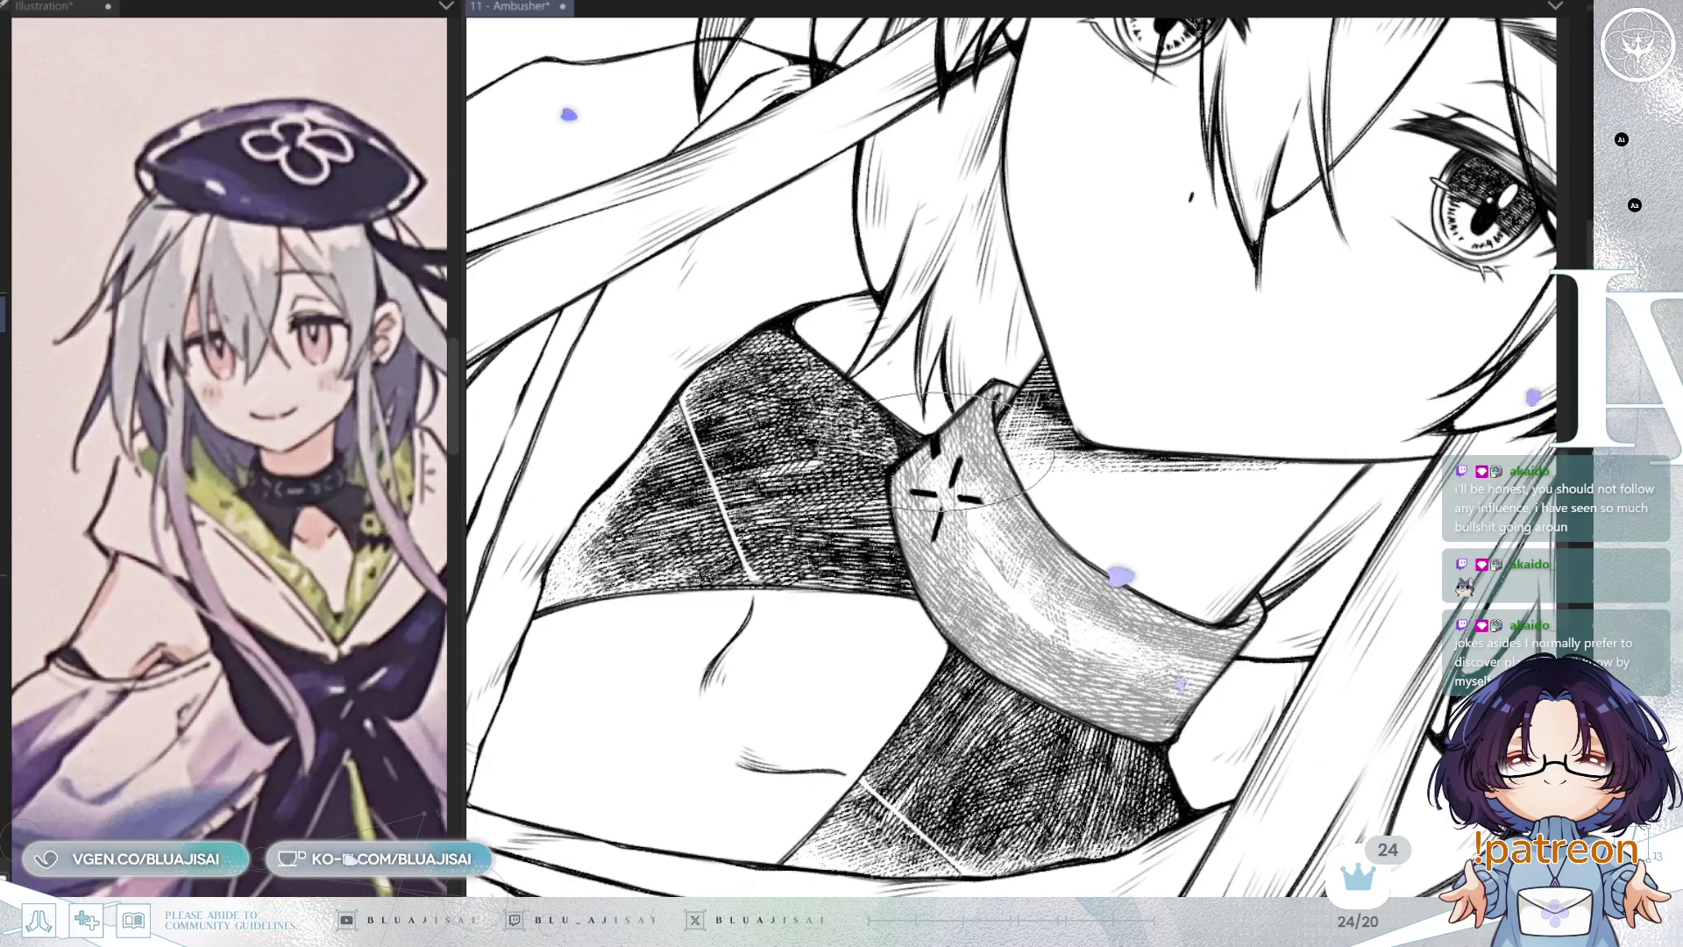
key("ctrl+@")
left_click_drag(1201, 330, 1231, 368)
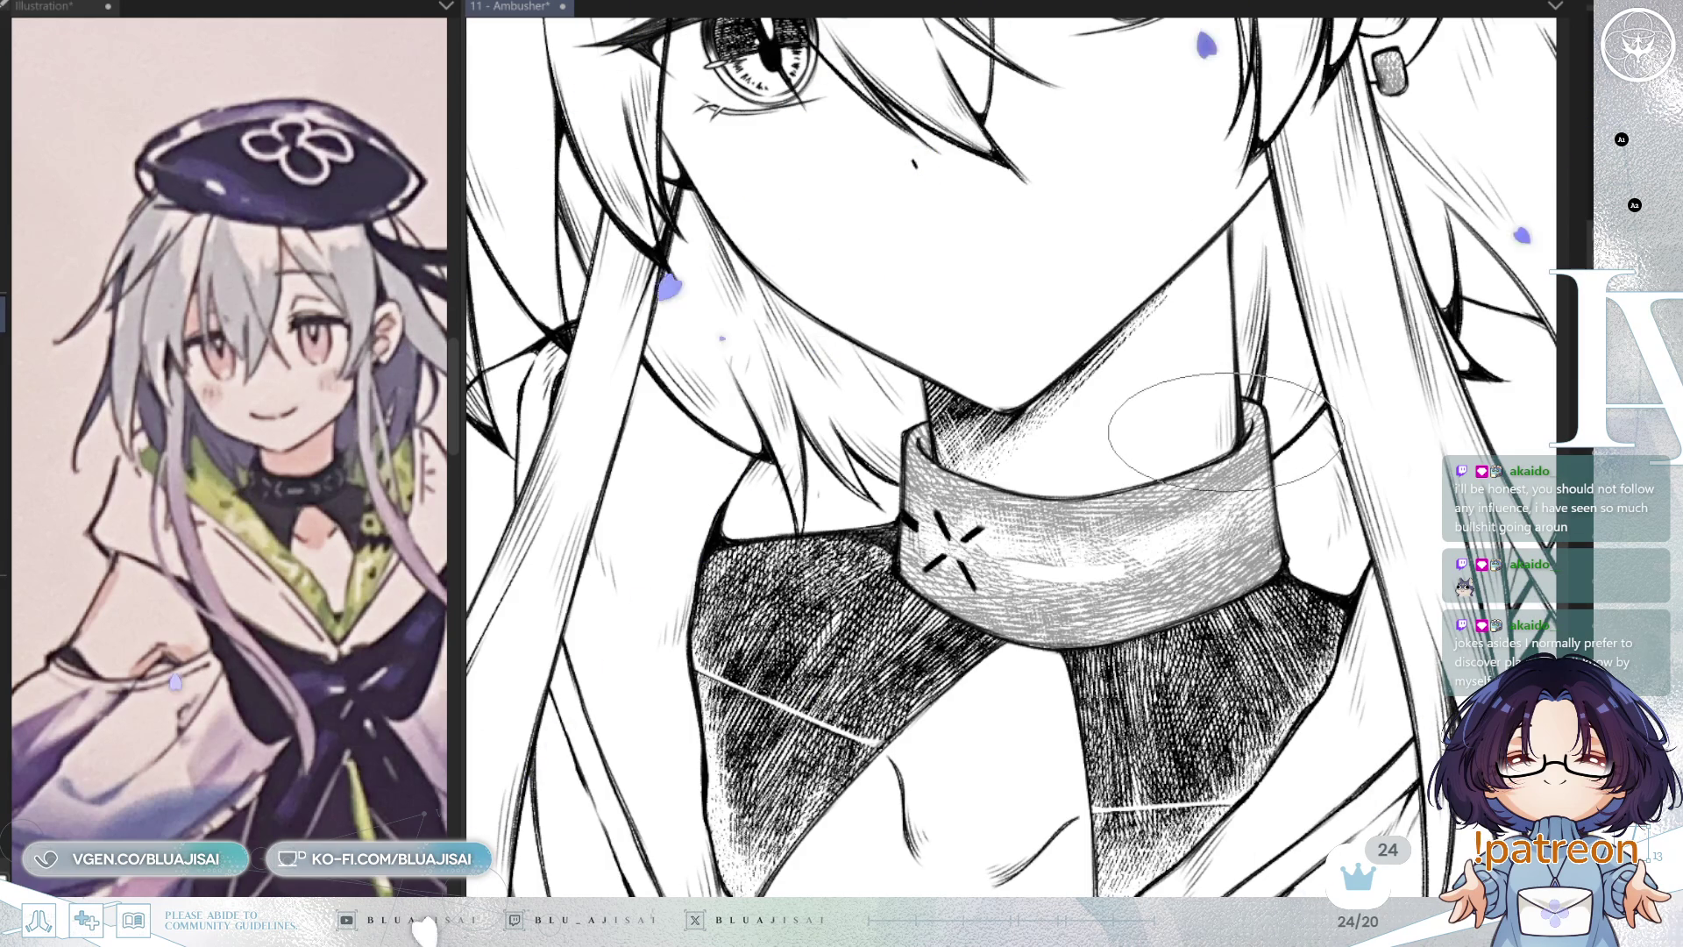
scroll(1232, 427, "down", 2)
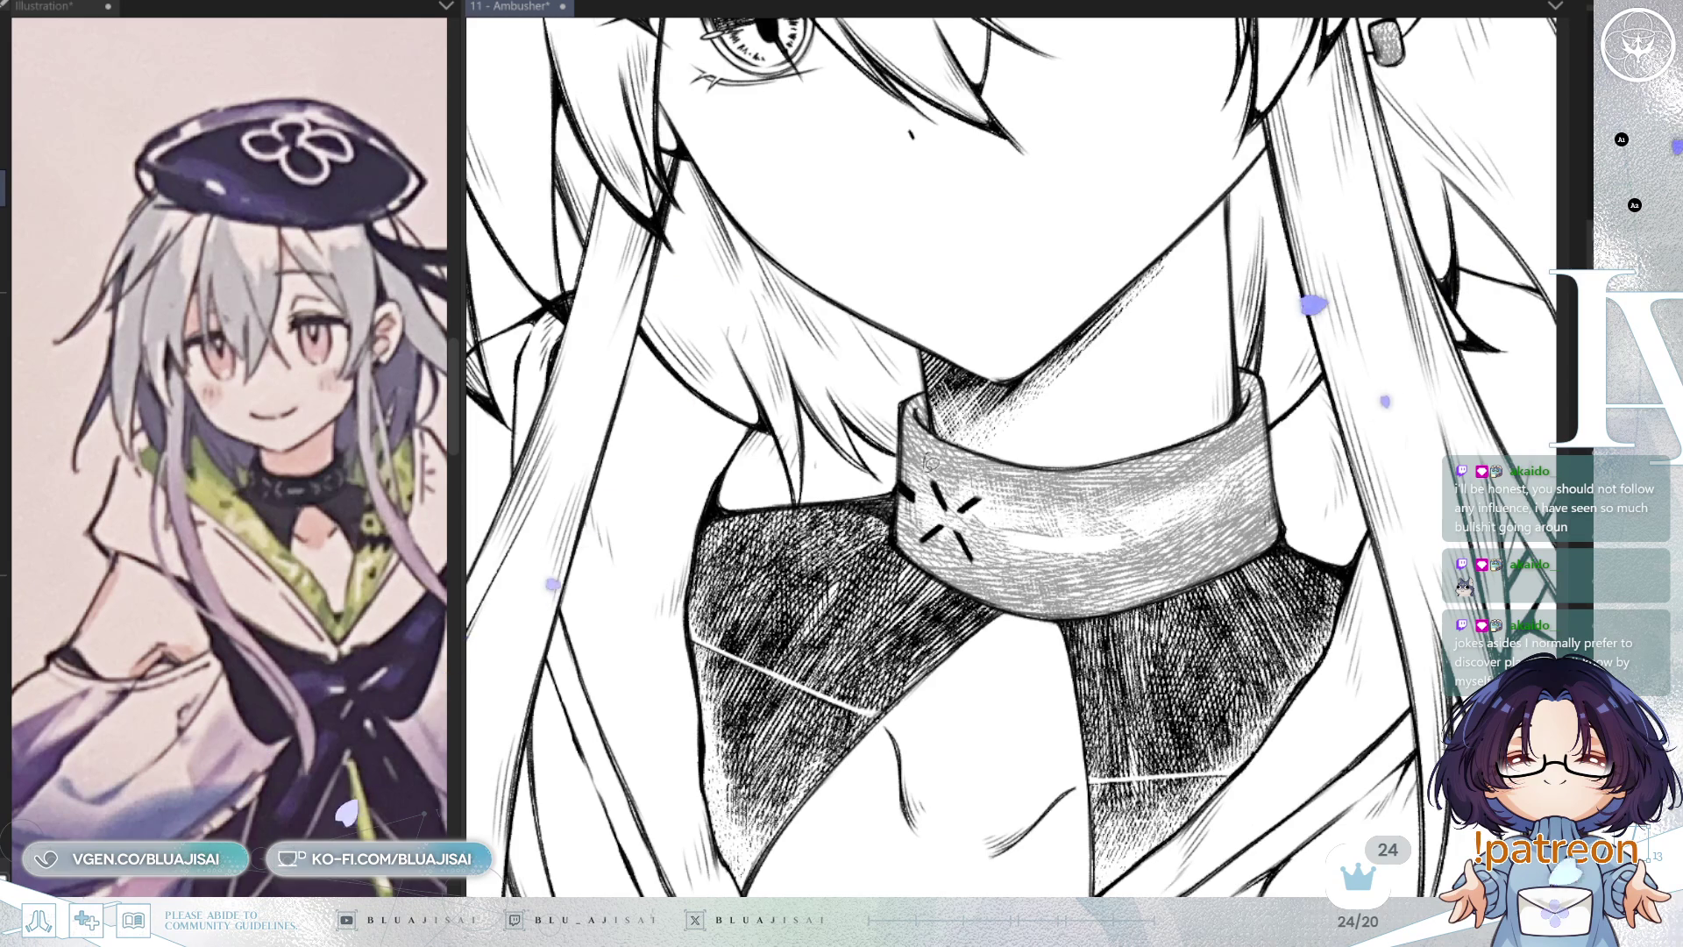
Step: Lasso the X mark and shift it down-right, stretching it slightly taller
mouse_move(988, 536)
left_mouse_down()
mouse_move(1004, 452)
mouse_move(953, 430)
left_mouse_up()
key("ctrl+t")
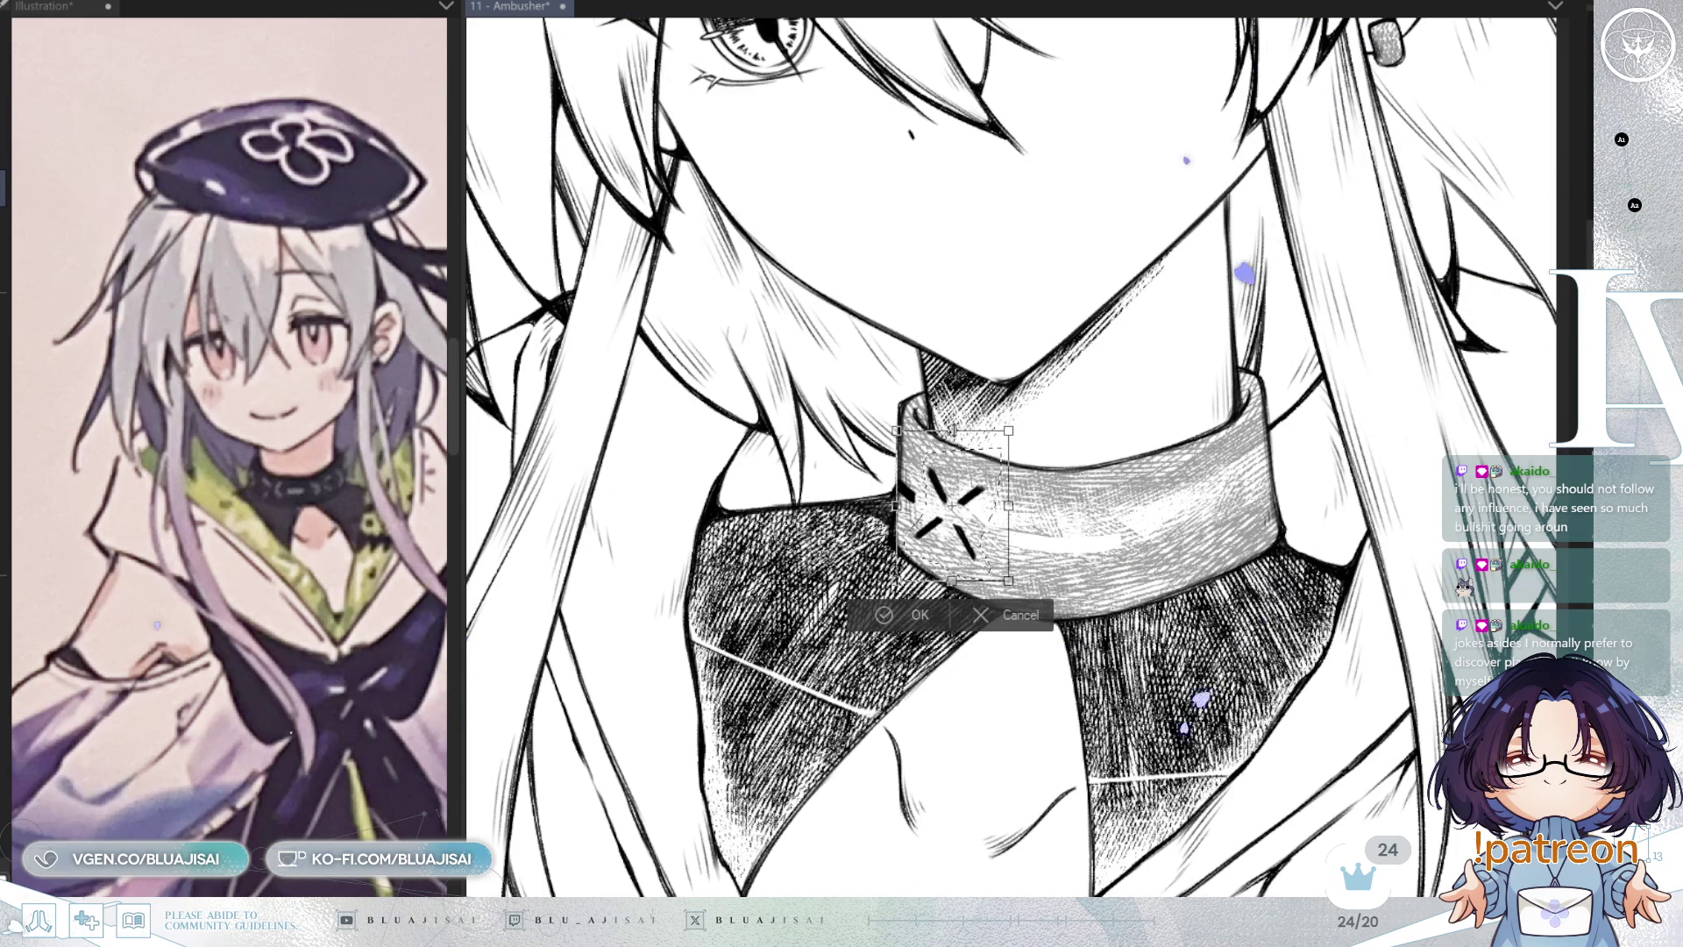
mouse_move(980, 536)
left_mouse_down()
mouse_move(993, 546)
mouse_move(1017, 509)
left_mouse_up()
left_click_drag(966, 591, 964, 595)
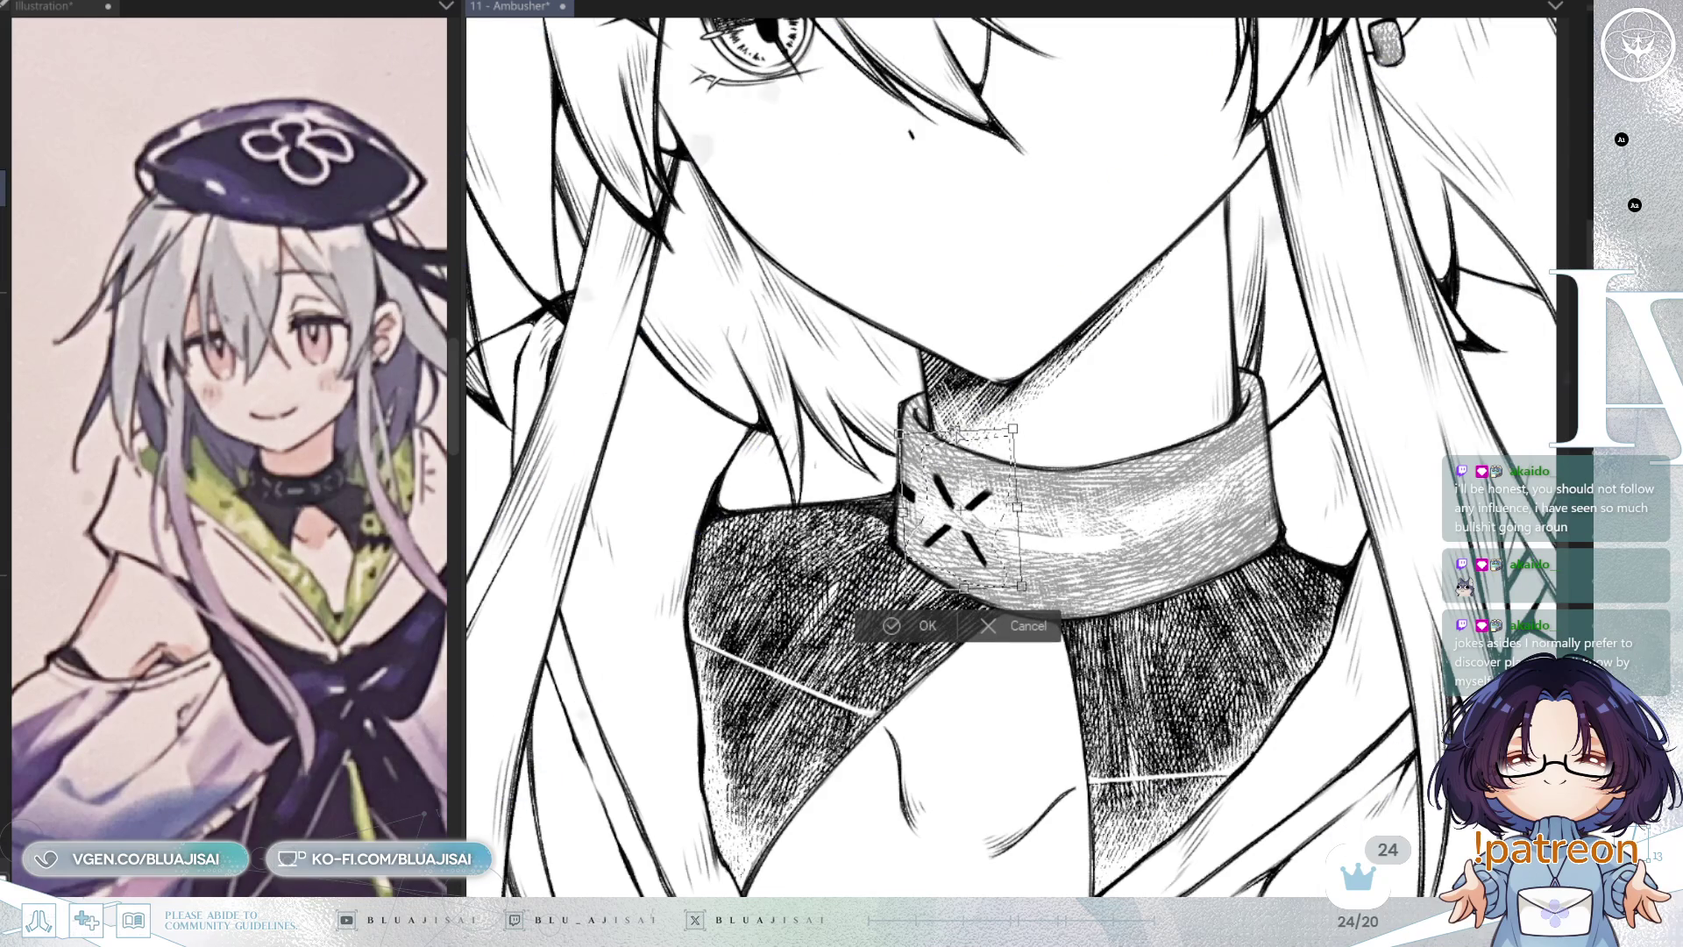
key("Return")
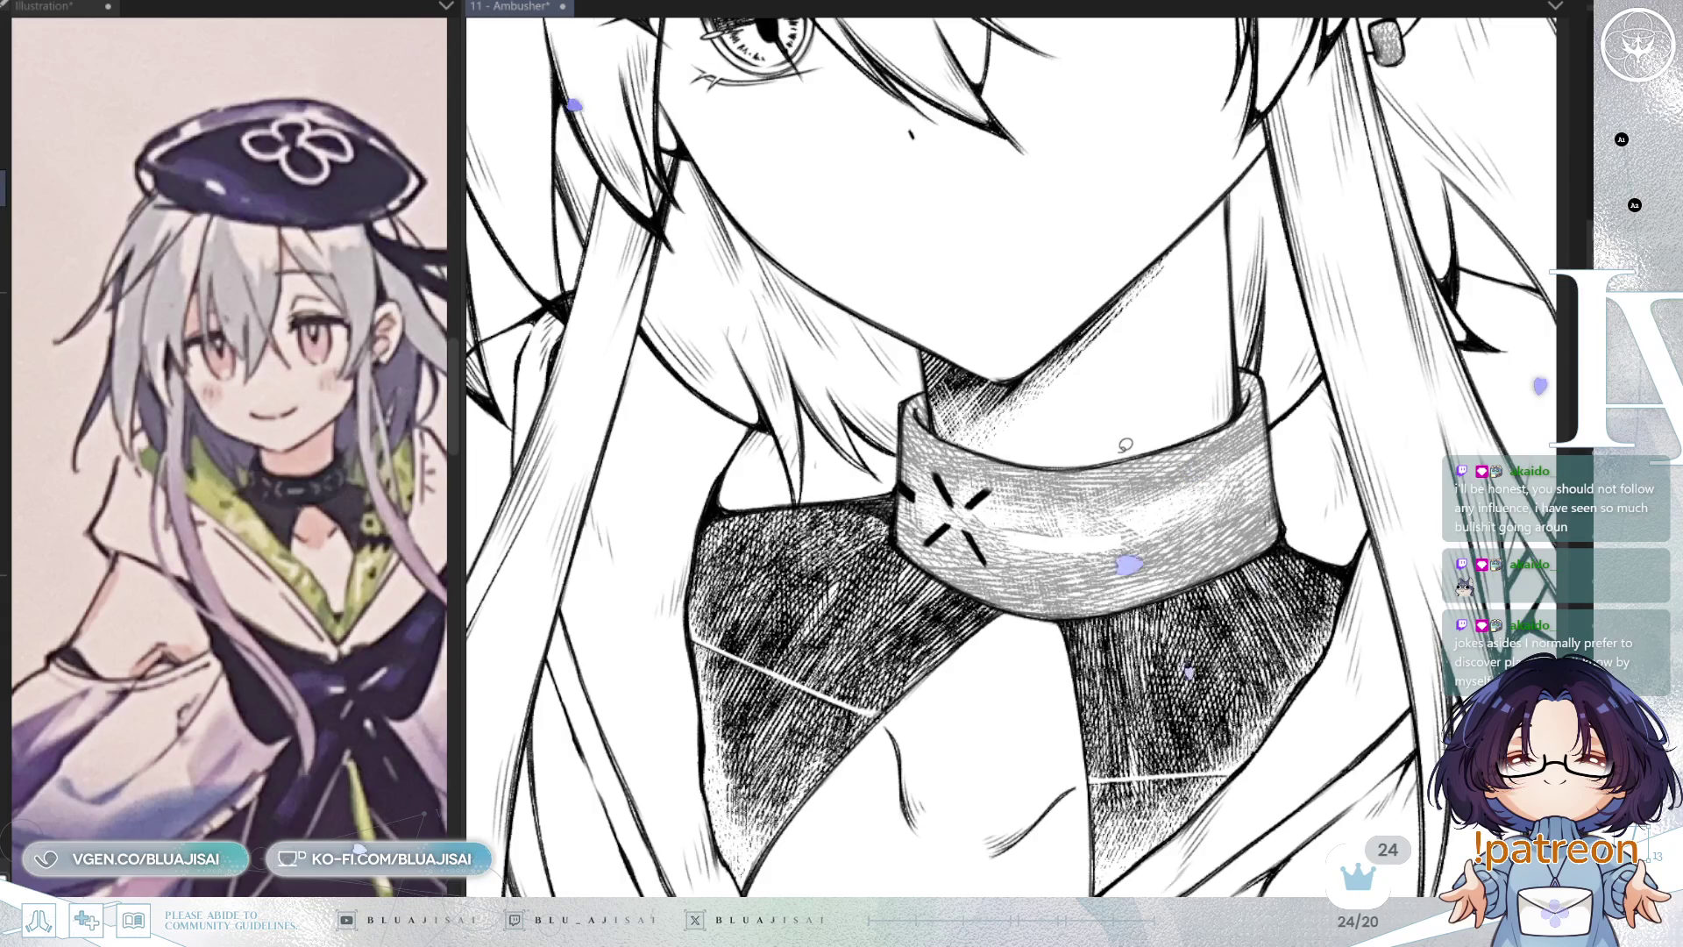
scroll(1126, 526, "down", 3)
scroll(1252, 379, "up", 3)
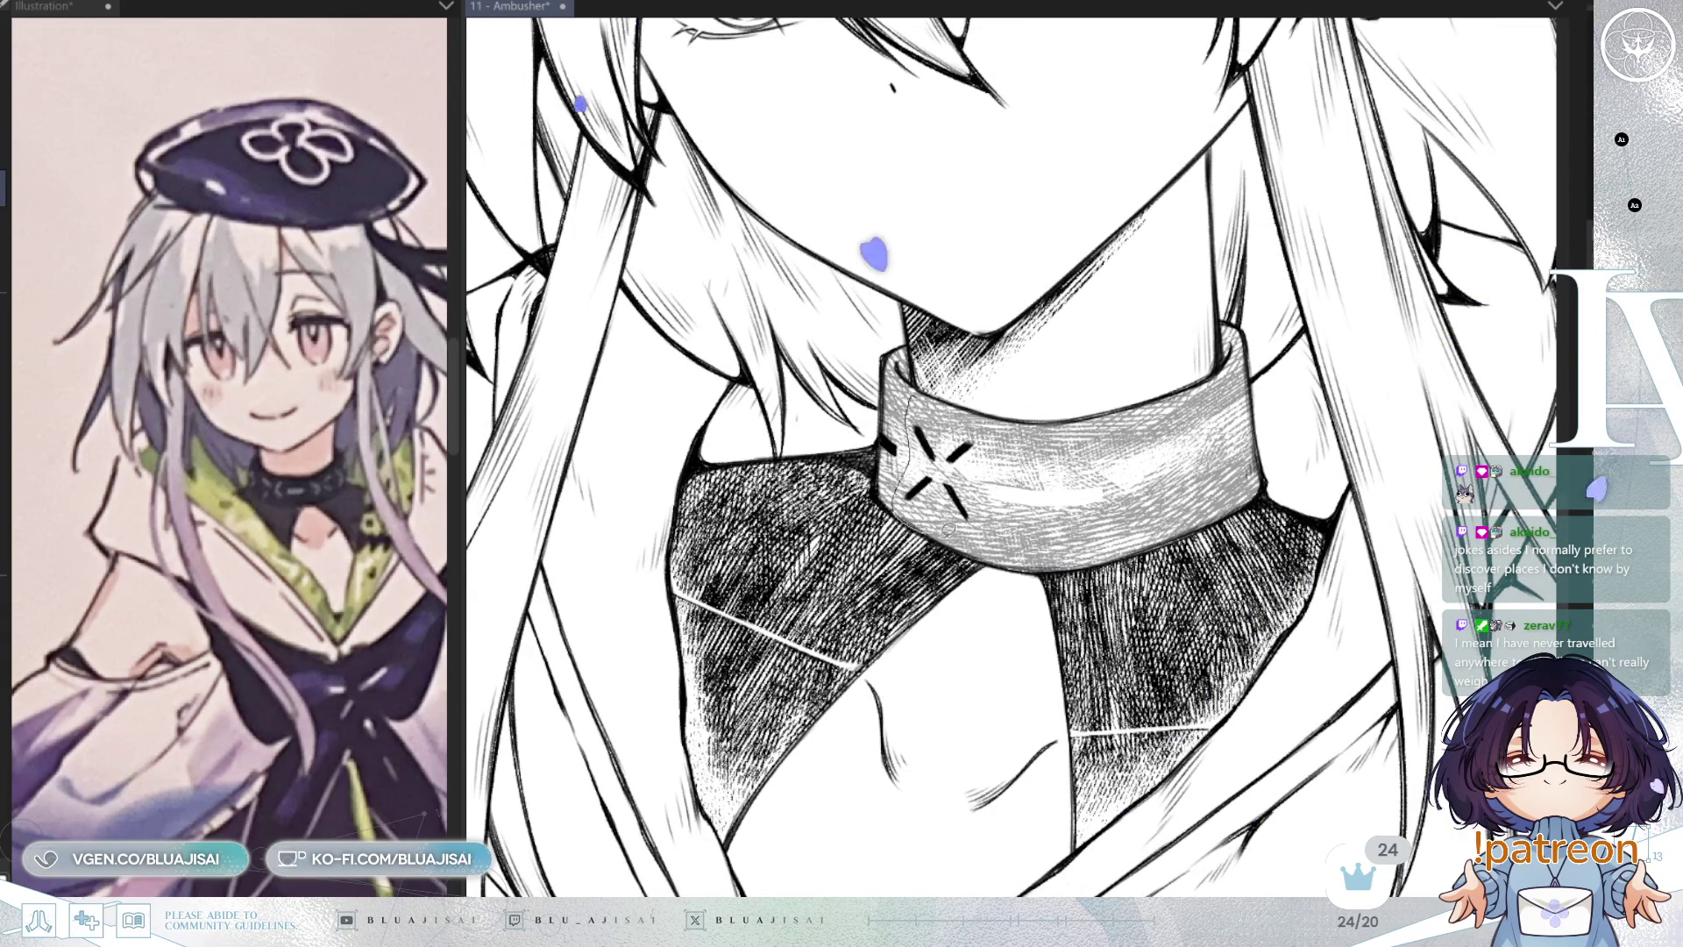
Step: Copy the X mark to the collar's right side and rotate it upright
left_click_drag(948, 529, 1004, 438)
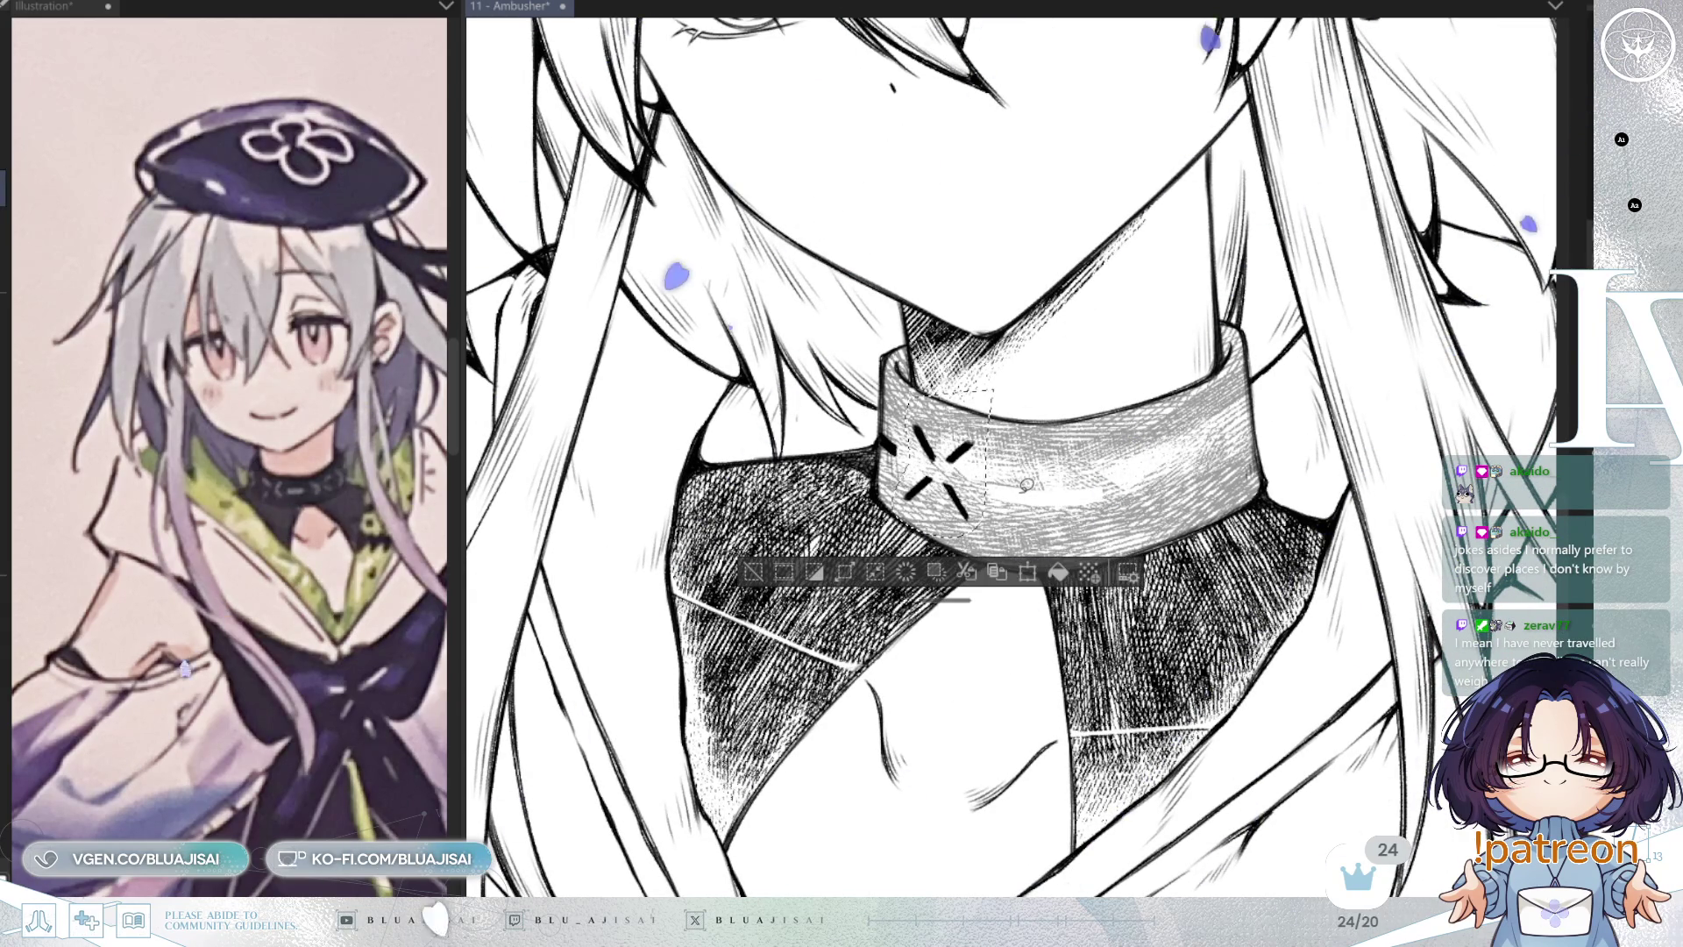
key("ctrl+t")
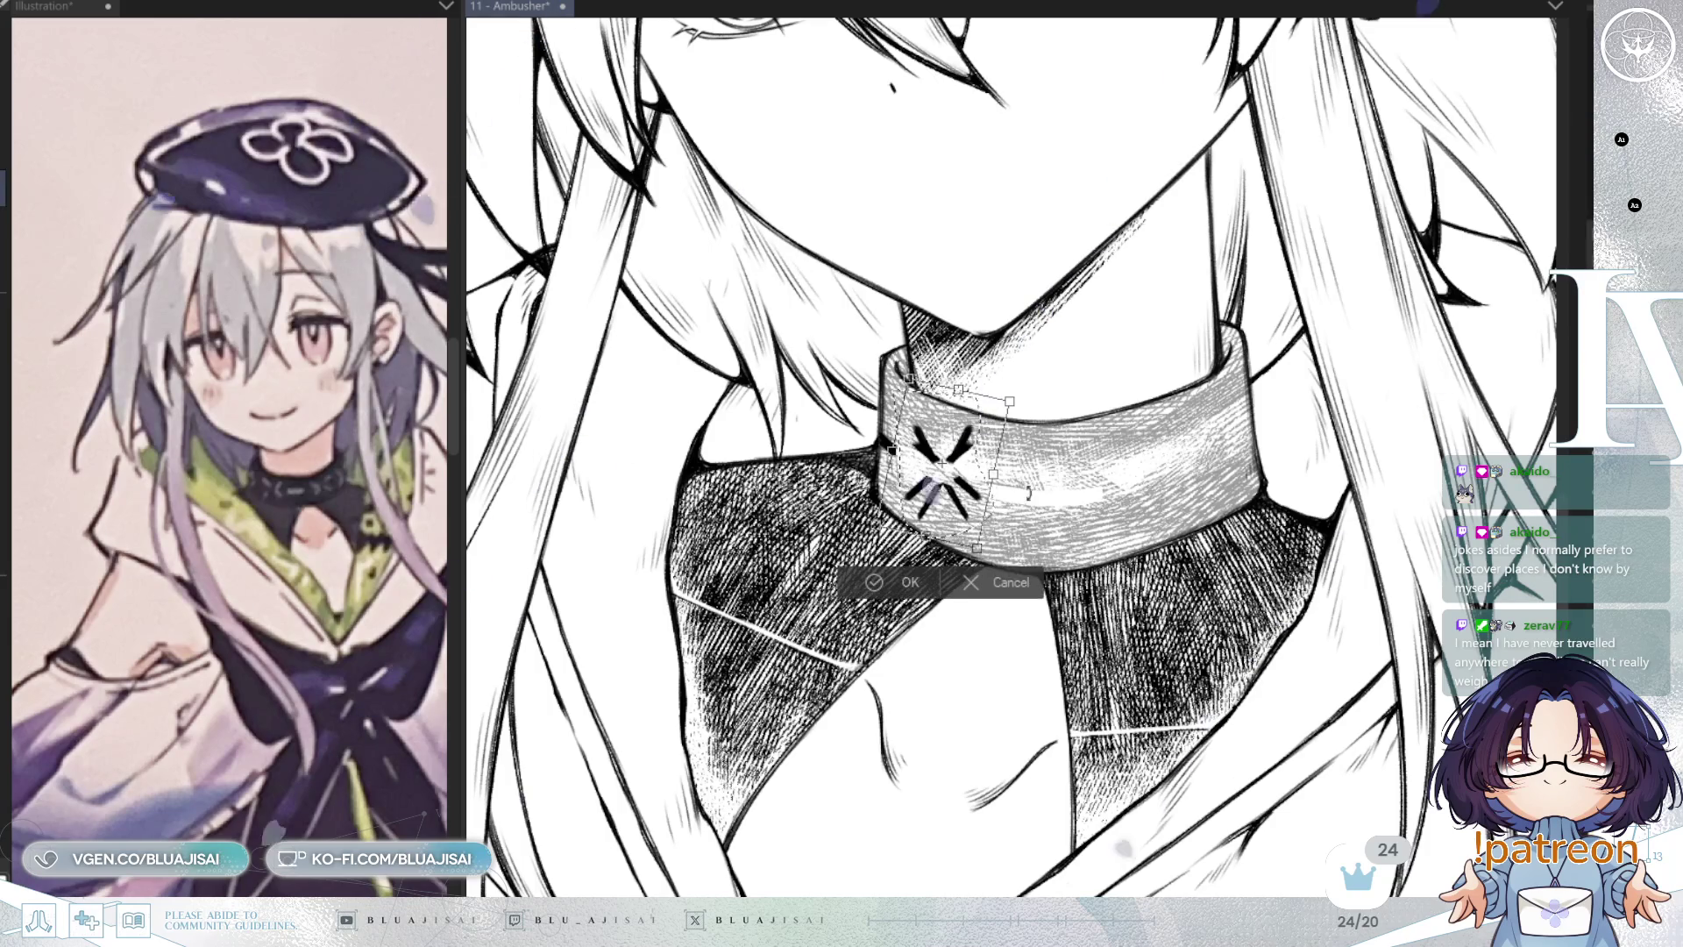
left_click_drag(942, 463, 1144, 465)
mouse_move(1277, 445)
left_mouse_down()
mouse_move(1219, 480)
mouse_move(1220, 530)
mouse_move(1189, 519)
left_mouse_up()
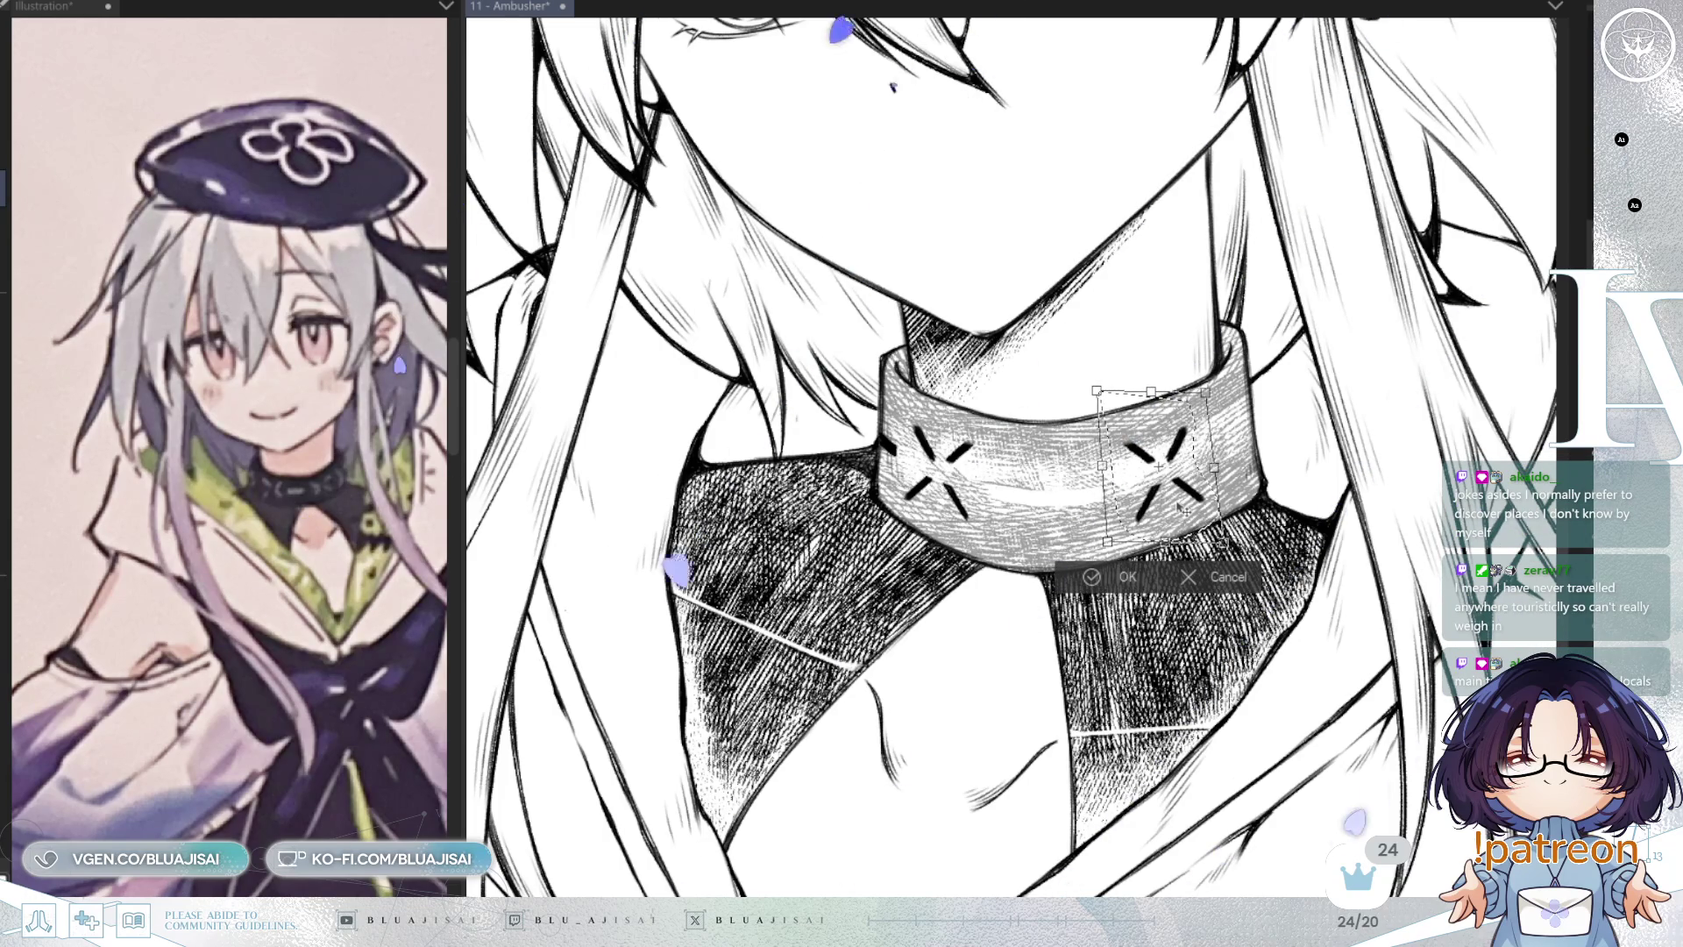
left_click(1094, 578)
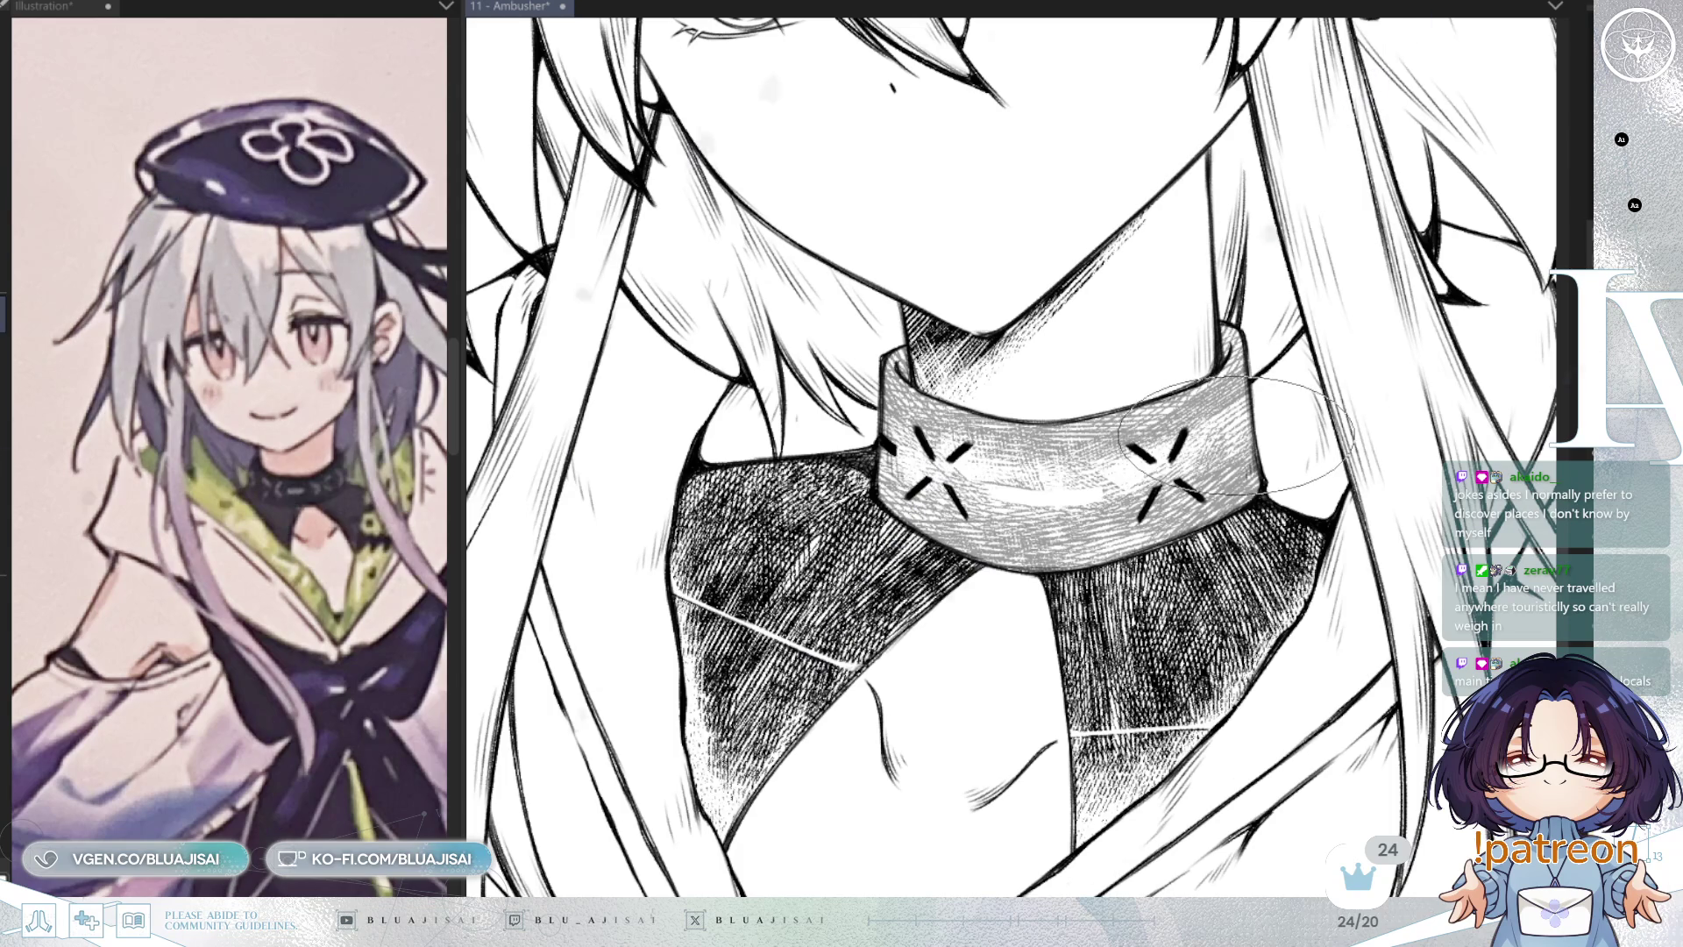